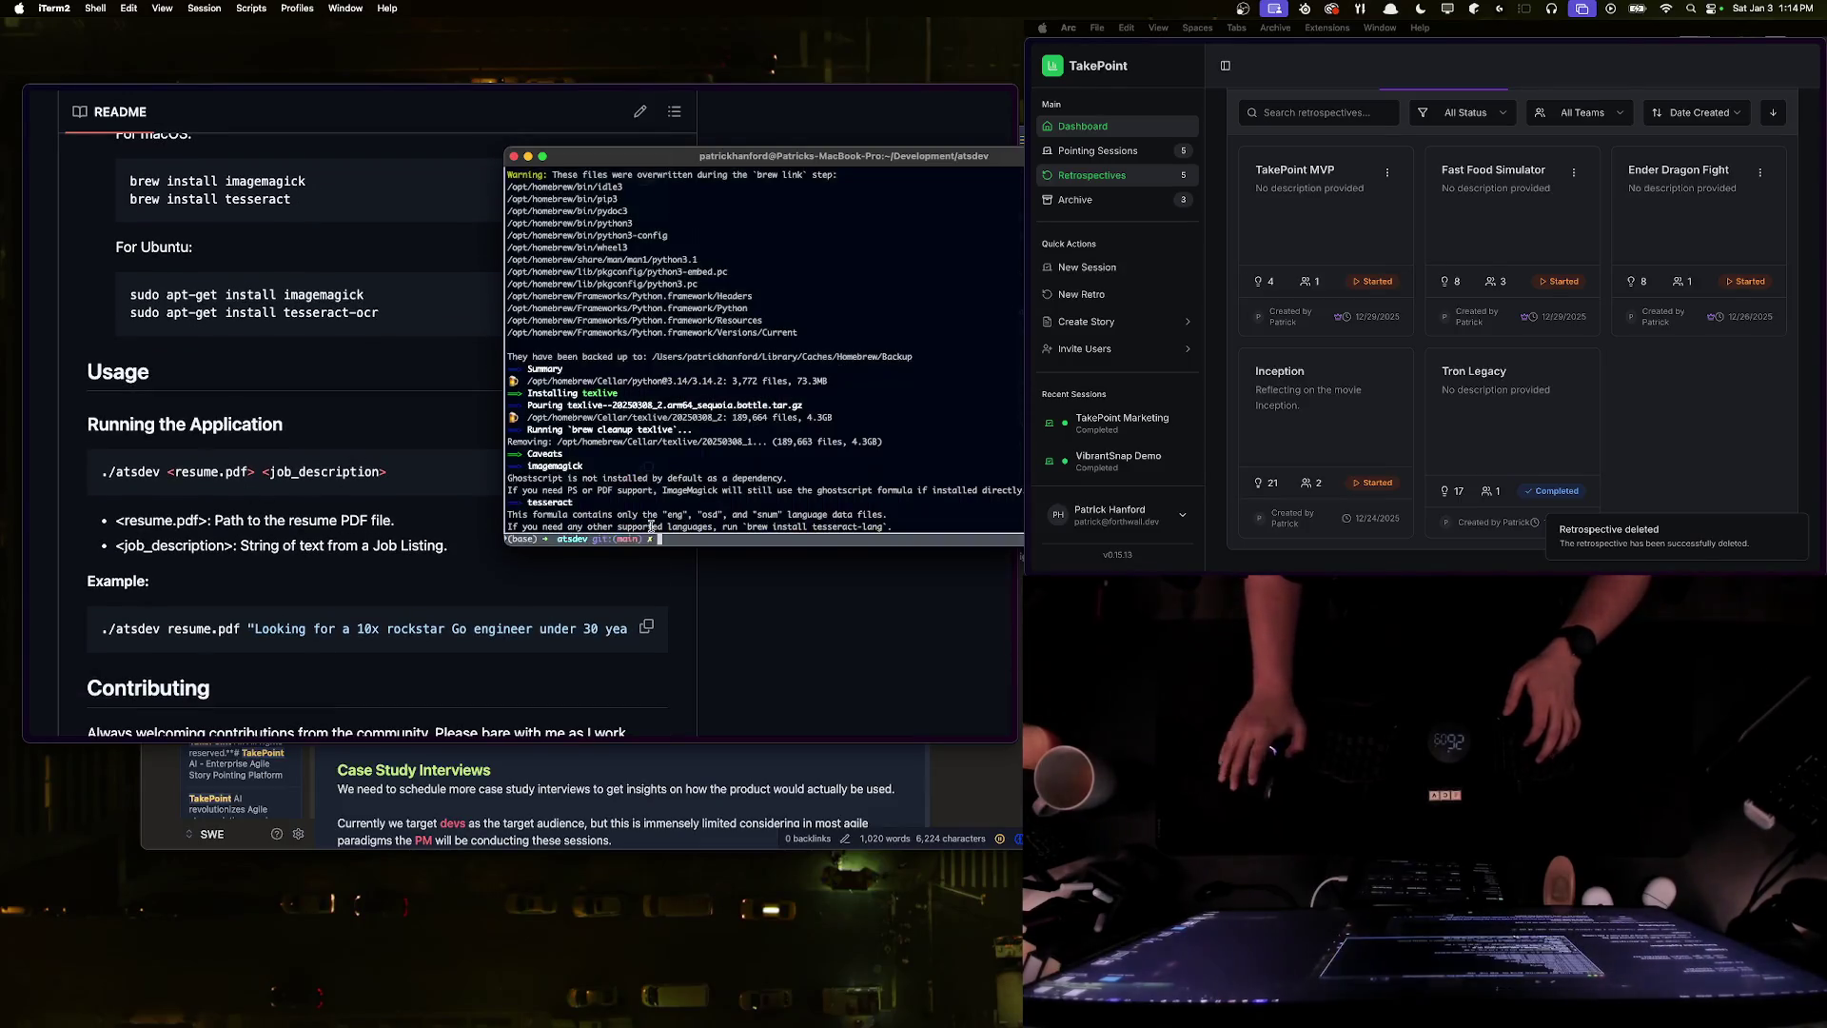
# - Enter an ./atsdev command on the Desktop resume PDF in iTerm2, then hide the terminal behind the README
pyautogui.write('./ats')
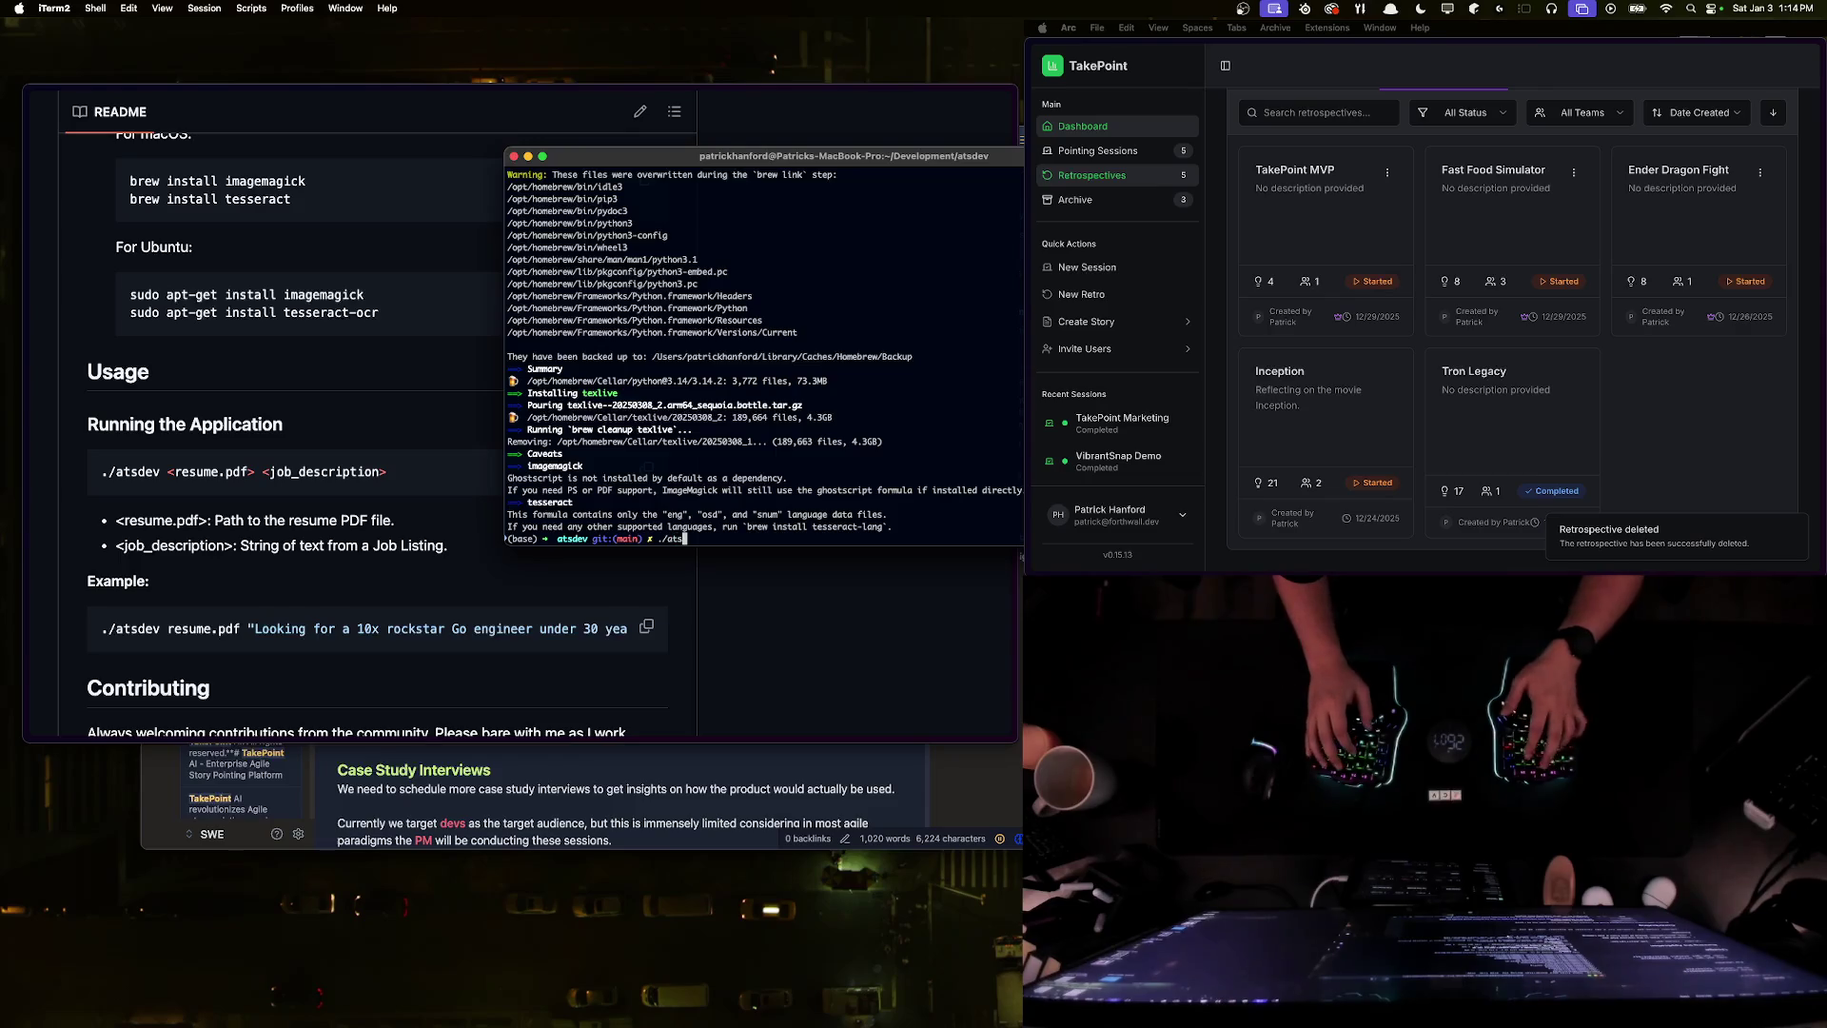
pyautogui.write('dev ')
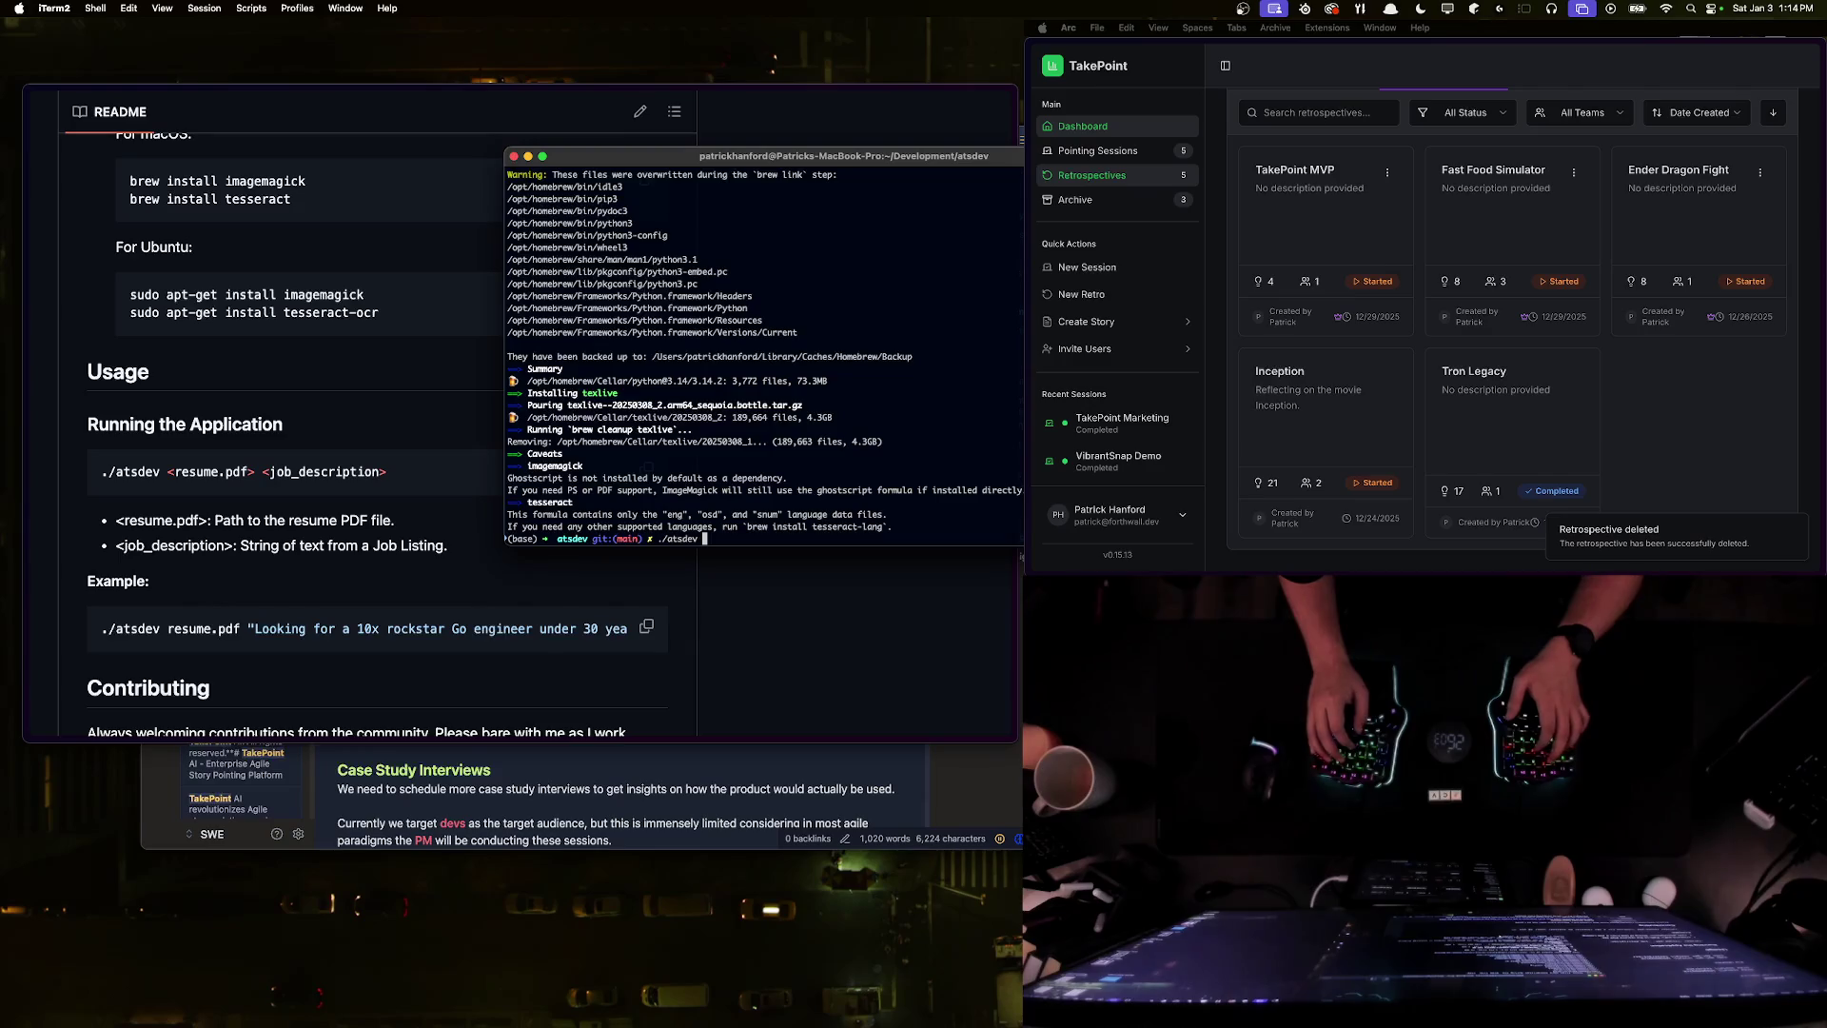
pyautogui.write('~/Des')
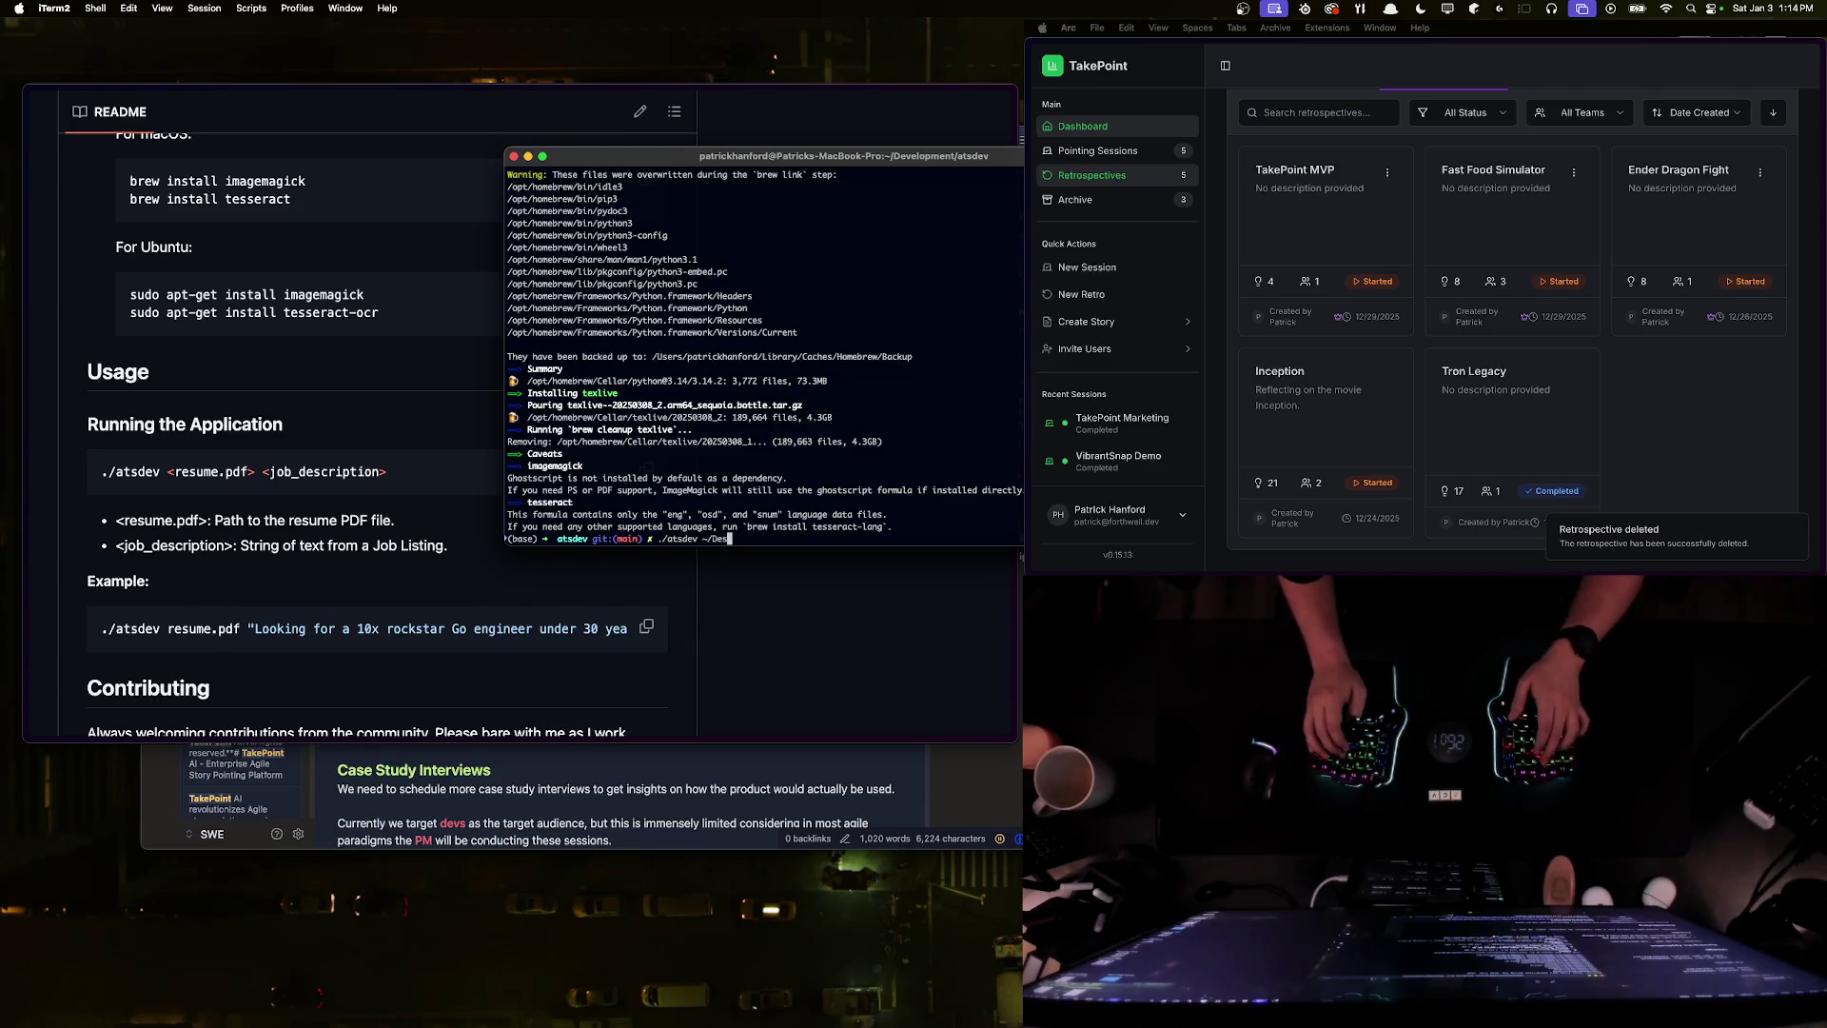
pyautogui.write('ktop/Patric')
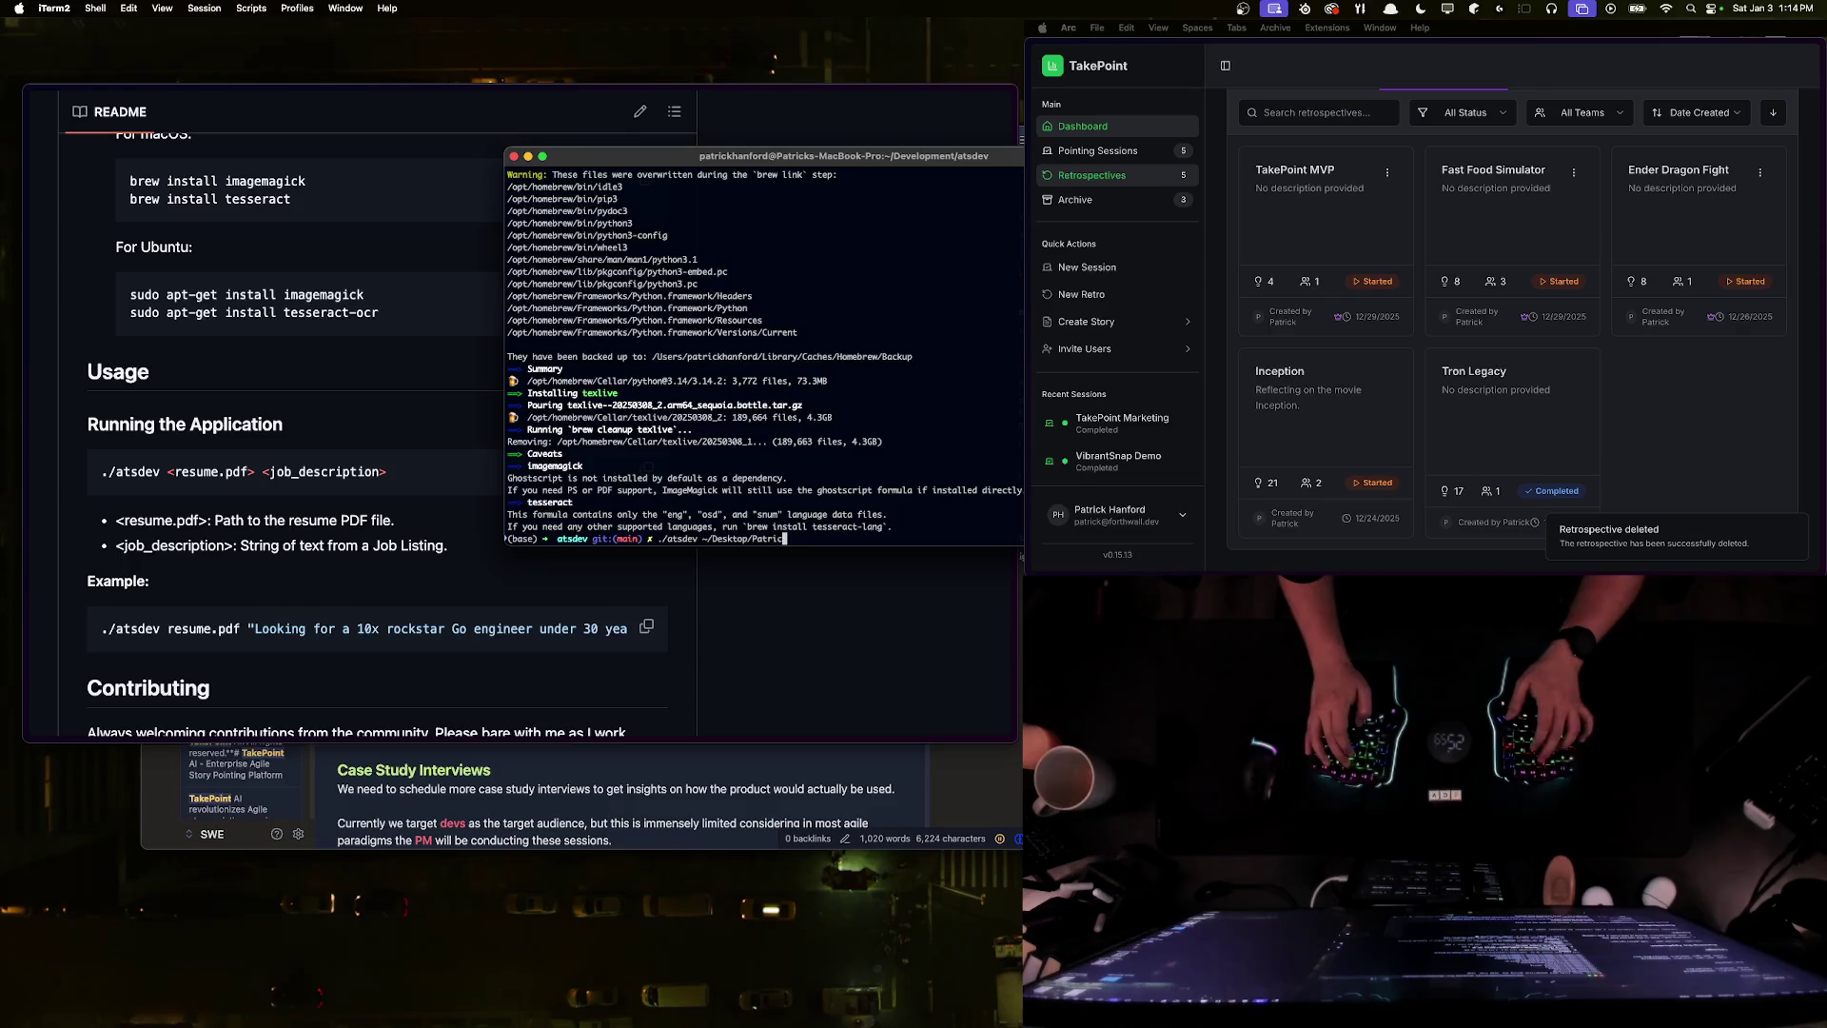
pyautogui.write('kHanford.pdf')
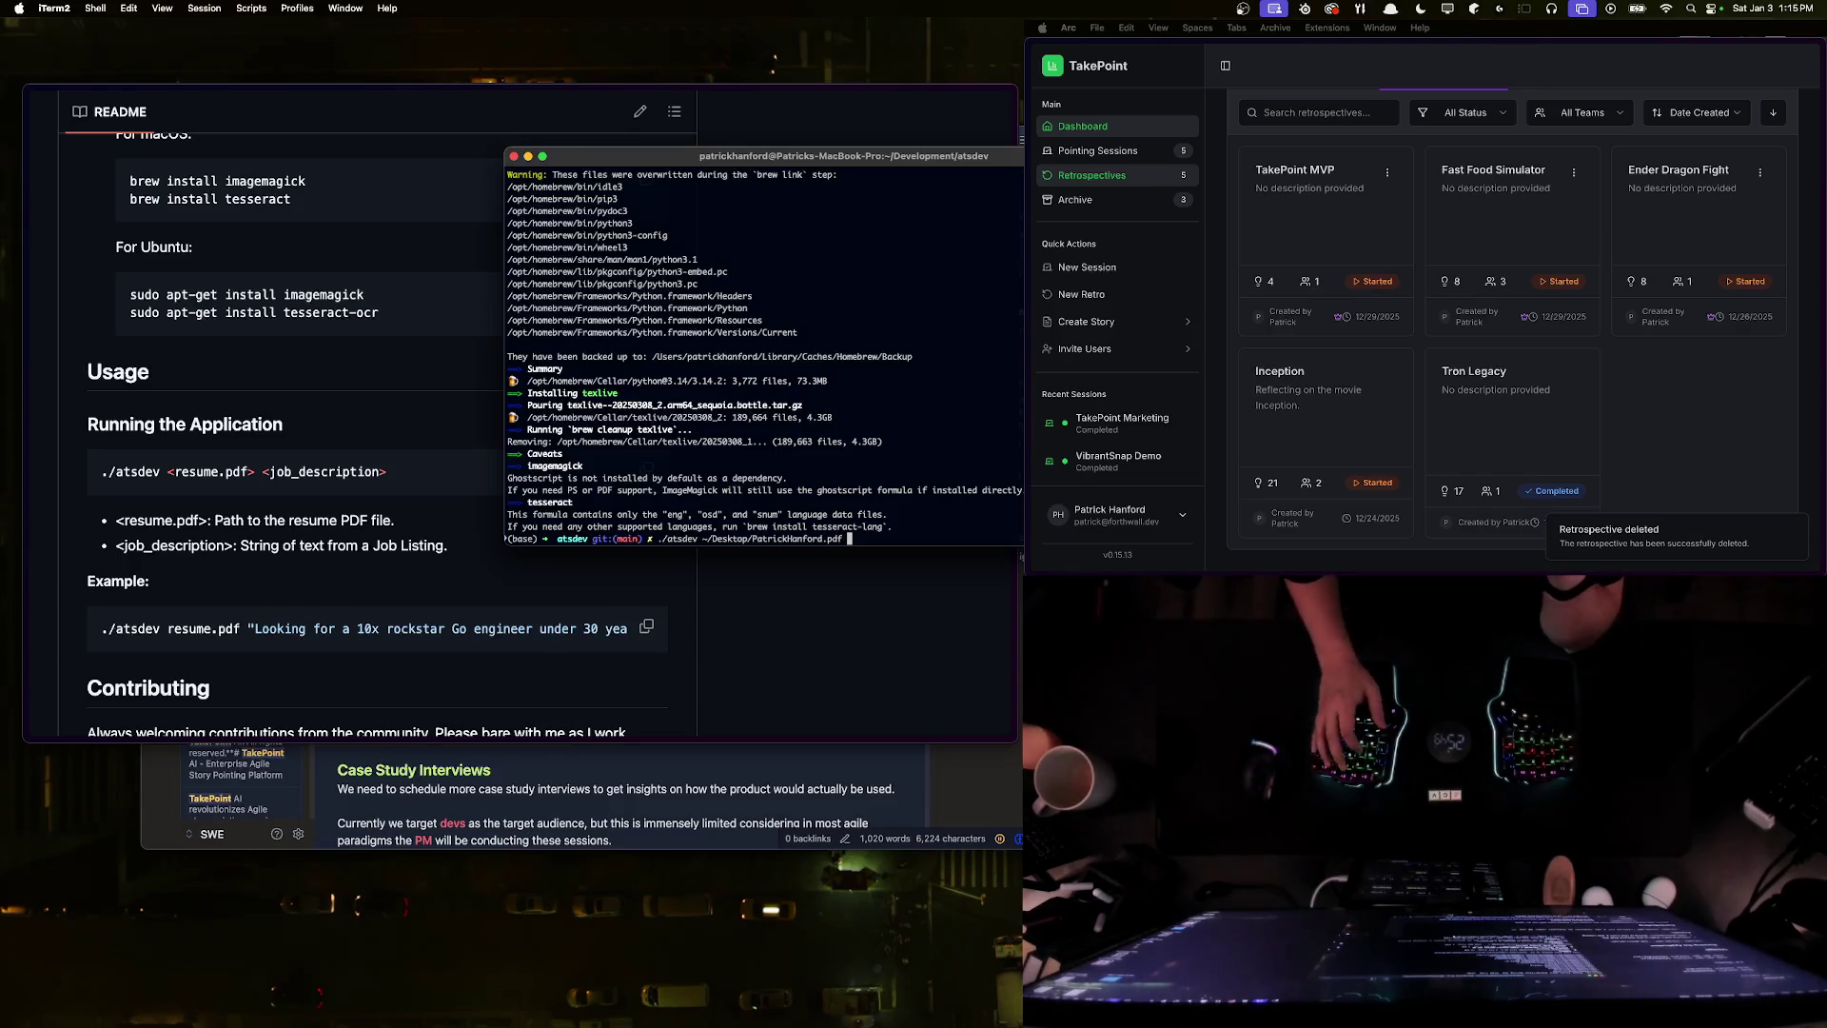
pyautogui.click(678, 150)
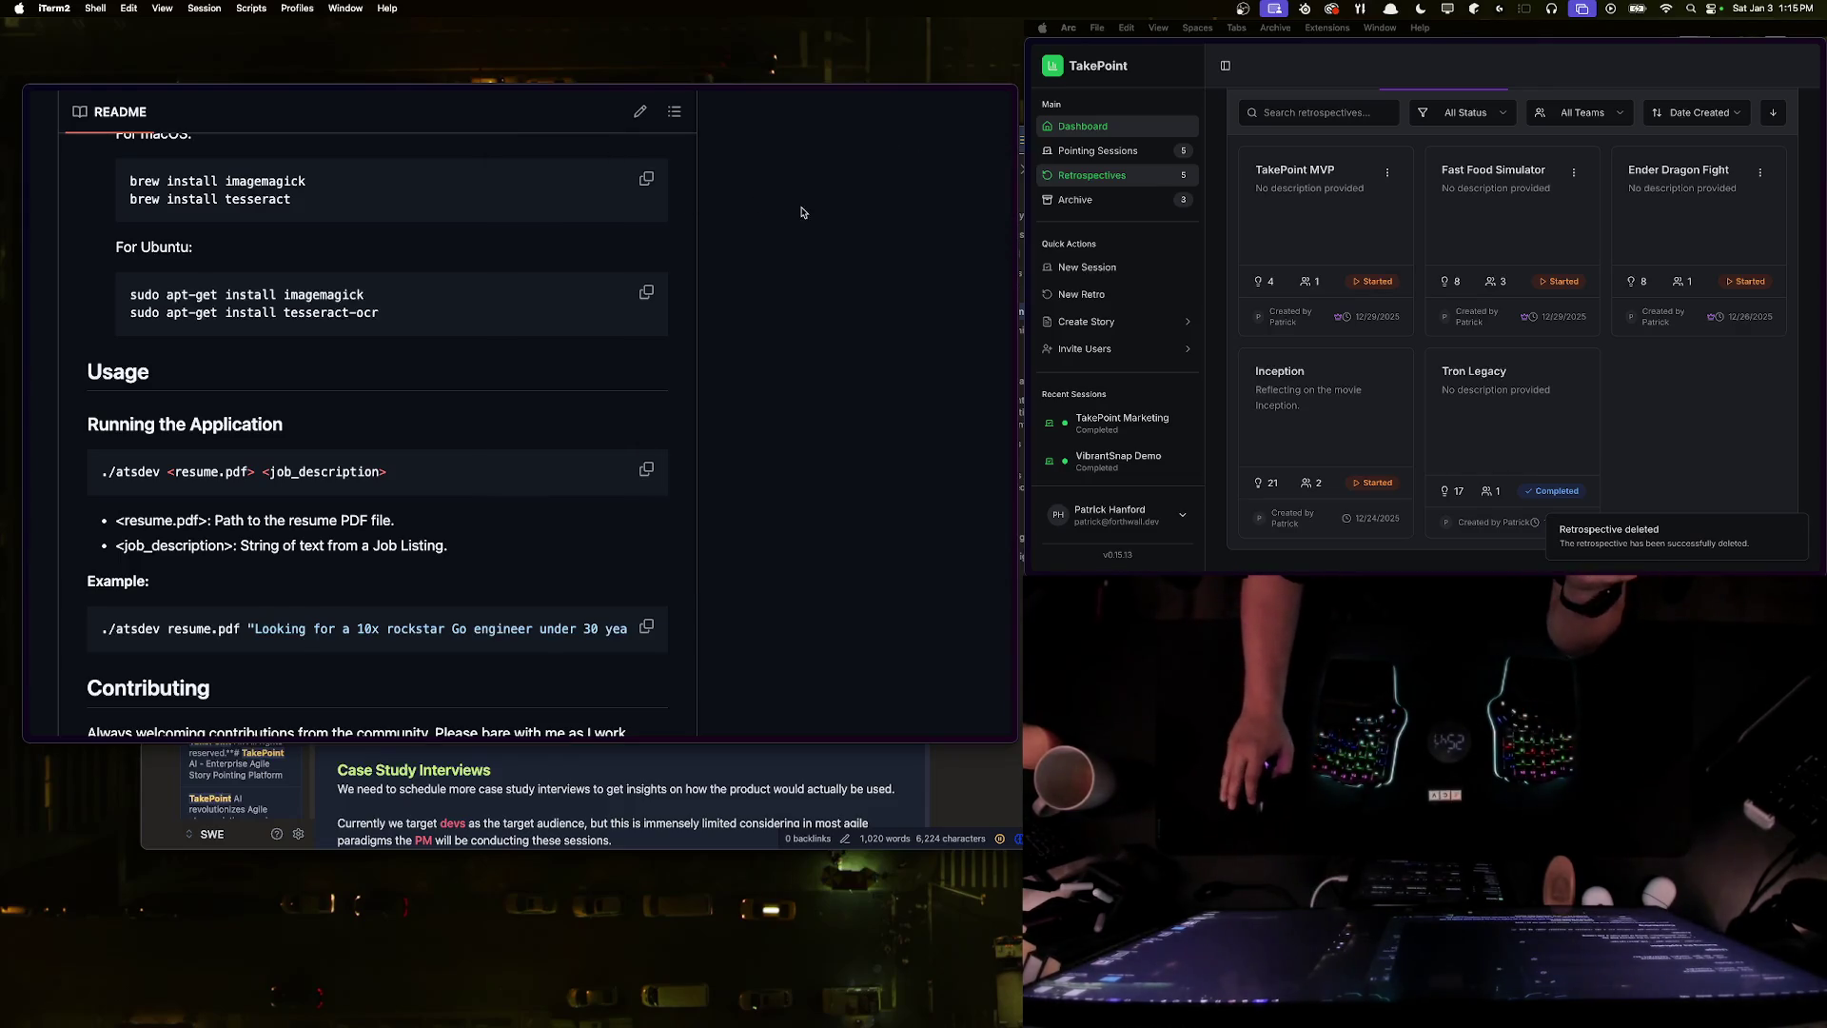
# - Scroll the GitHub atsdev repository page back to the top and switch to the Messijo Keyword Events tab
pyautogui.click(677, 149)
pyautogui.scroll(15, 677, 149)
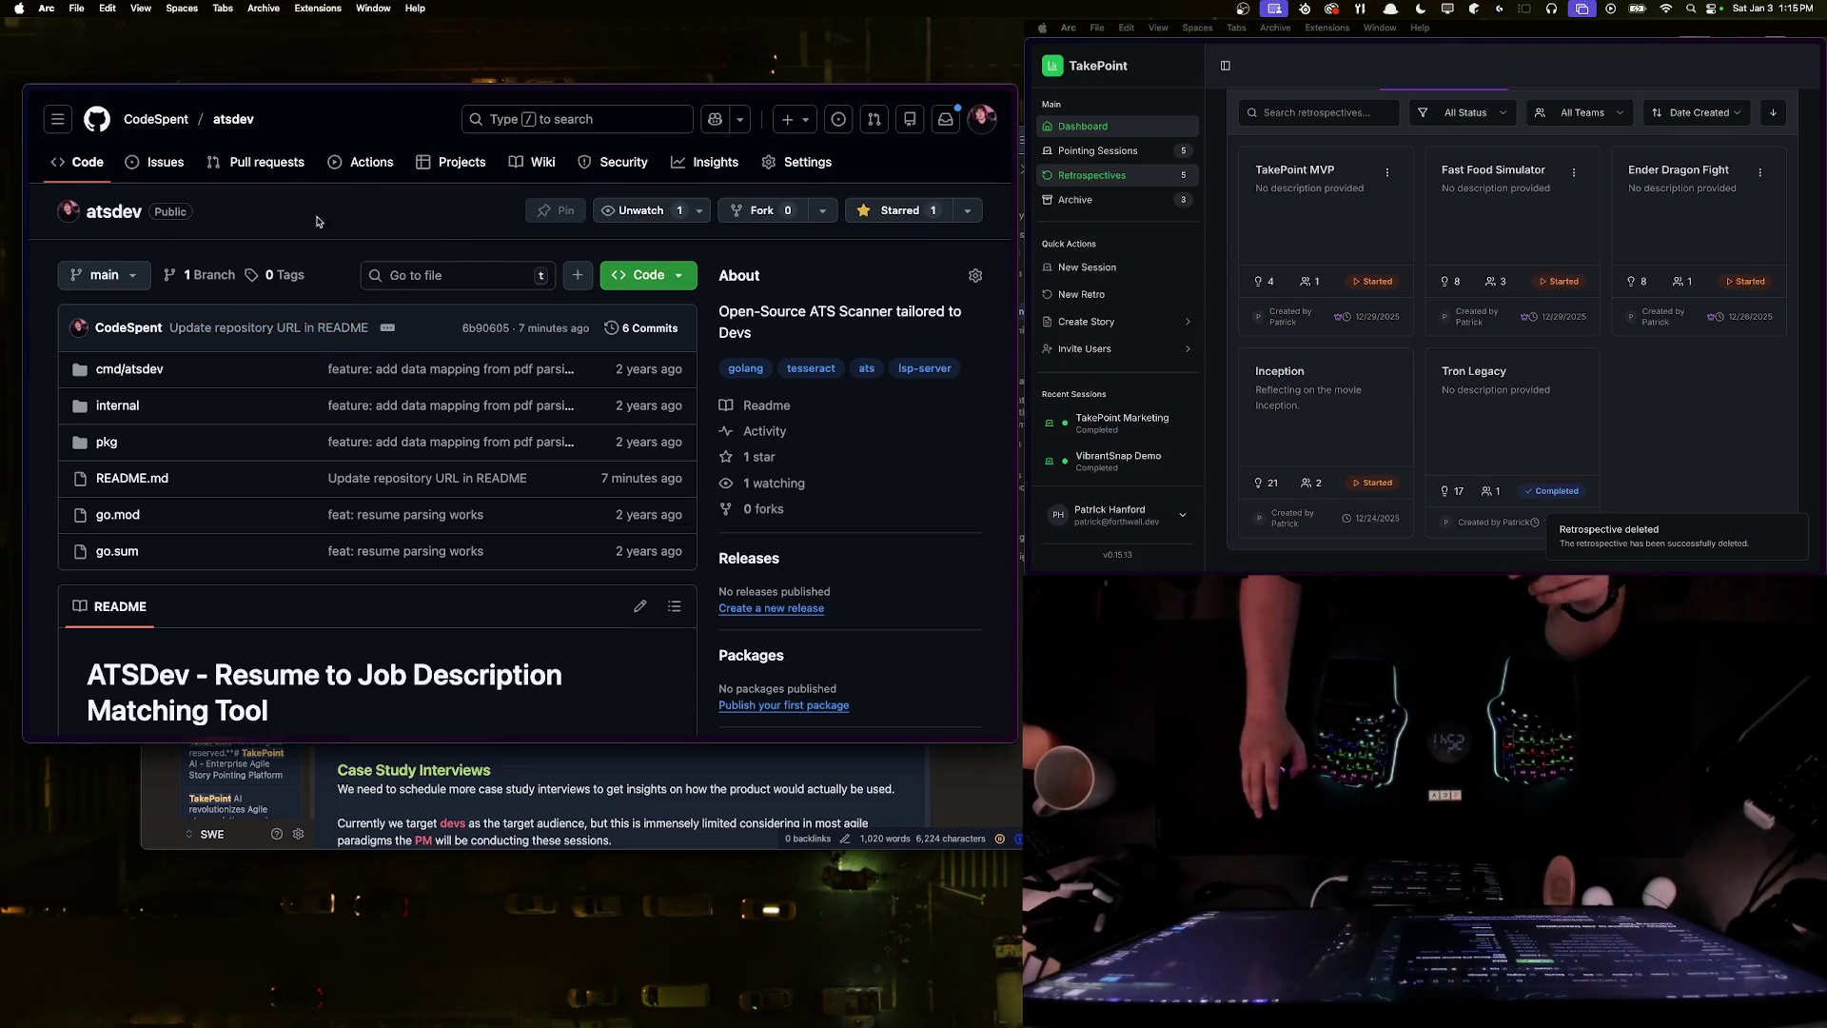
pyautogui.press('super+r')
pyautogui.hotkey('ctrl', 'Tab')
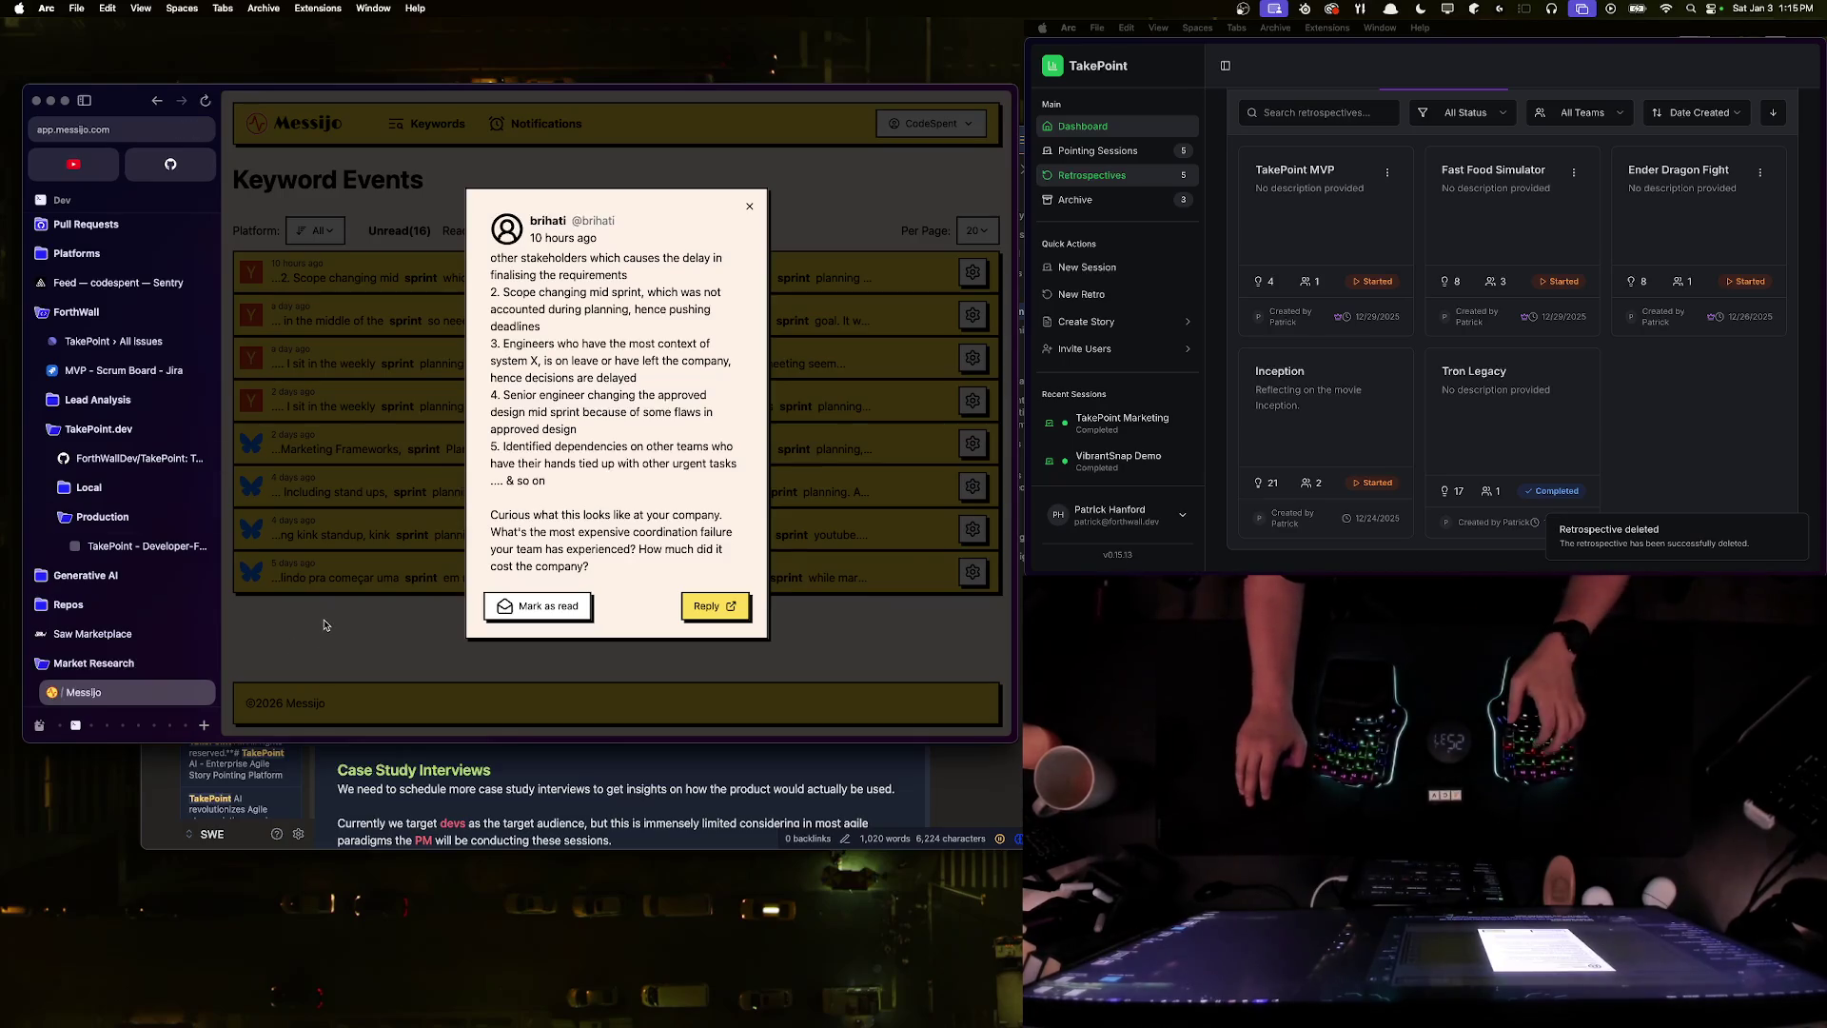
# - Collapse the browser sidebar and scroll through the mid-sprint coordination message
pyautogui.press('super+s')
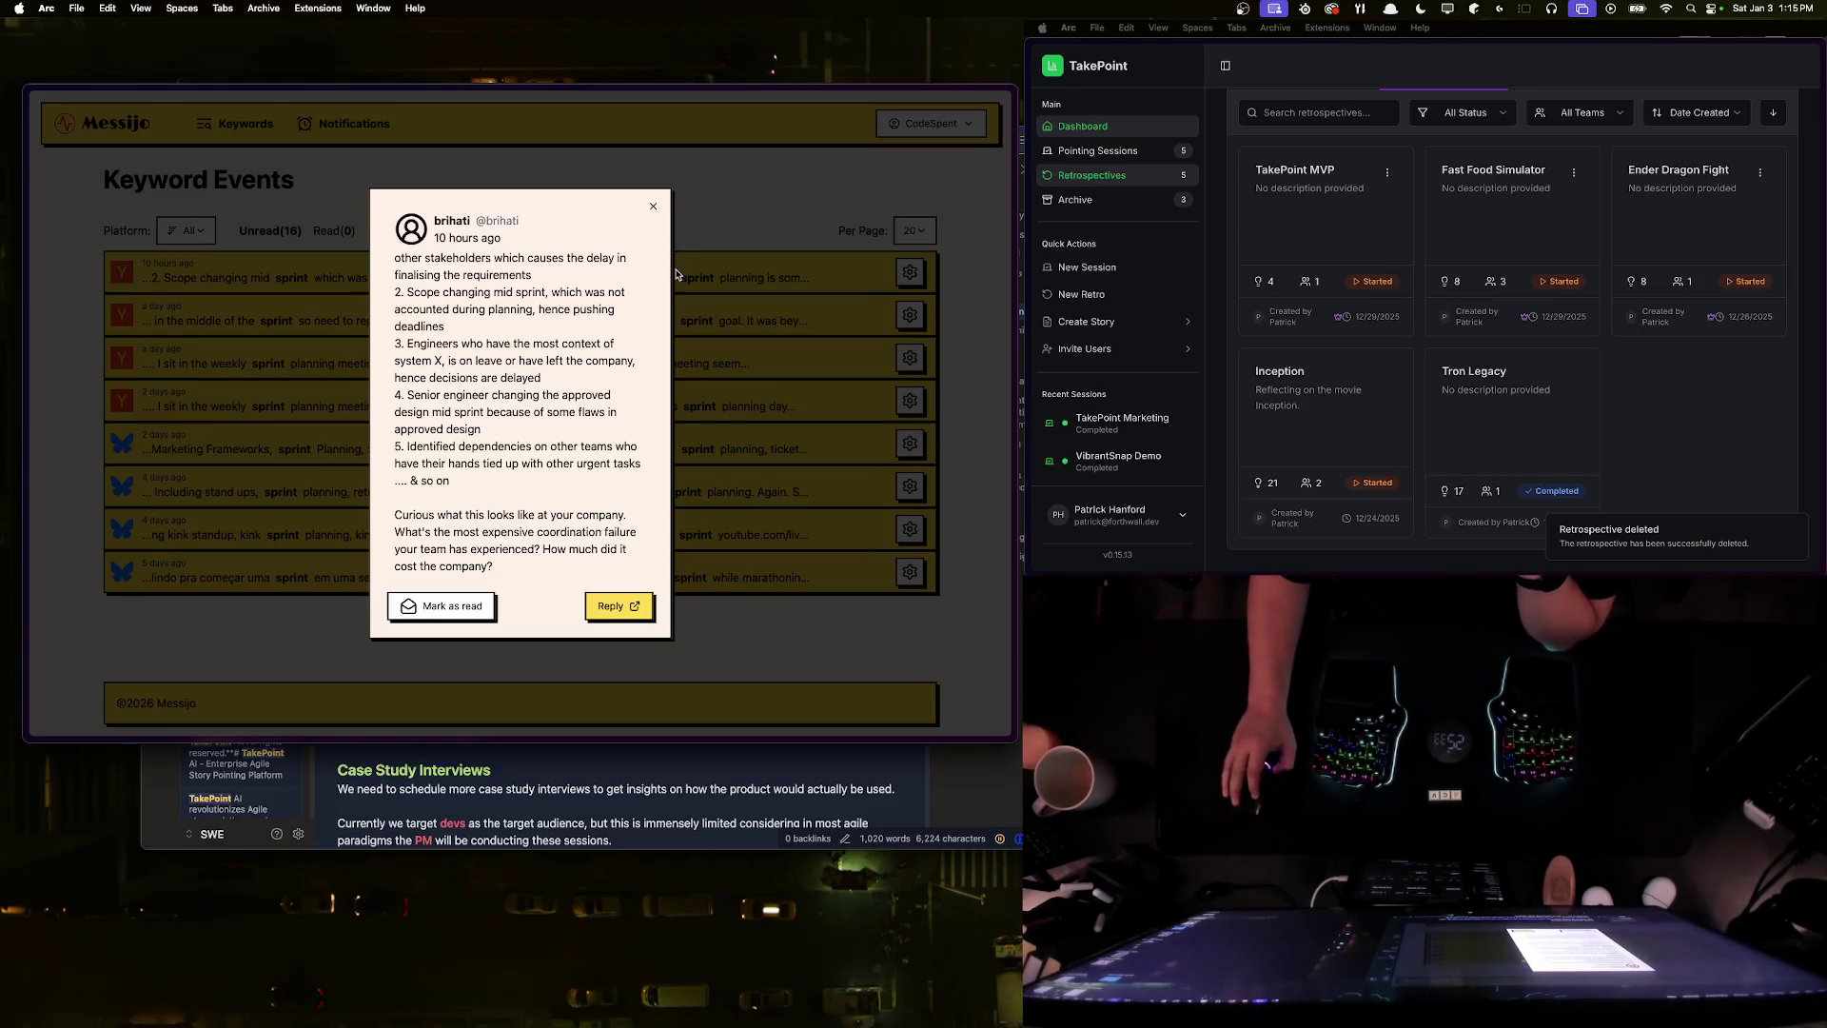
pyautogui.scroll(3, 552, 381)
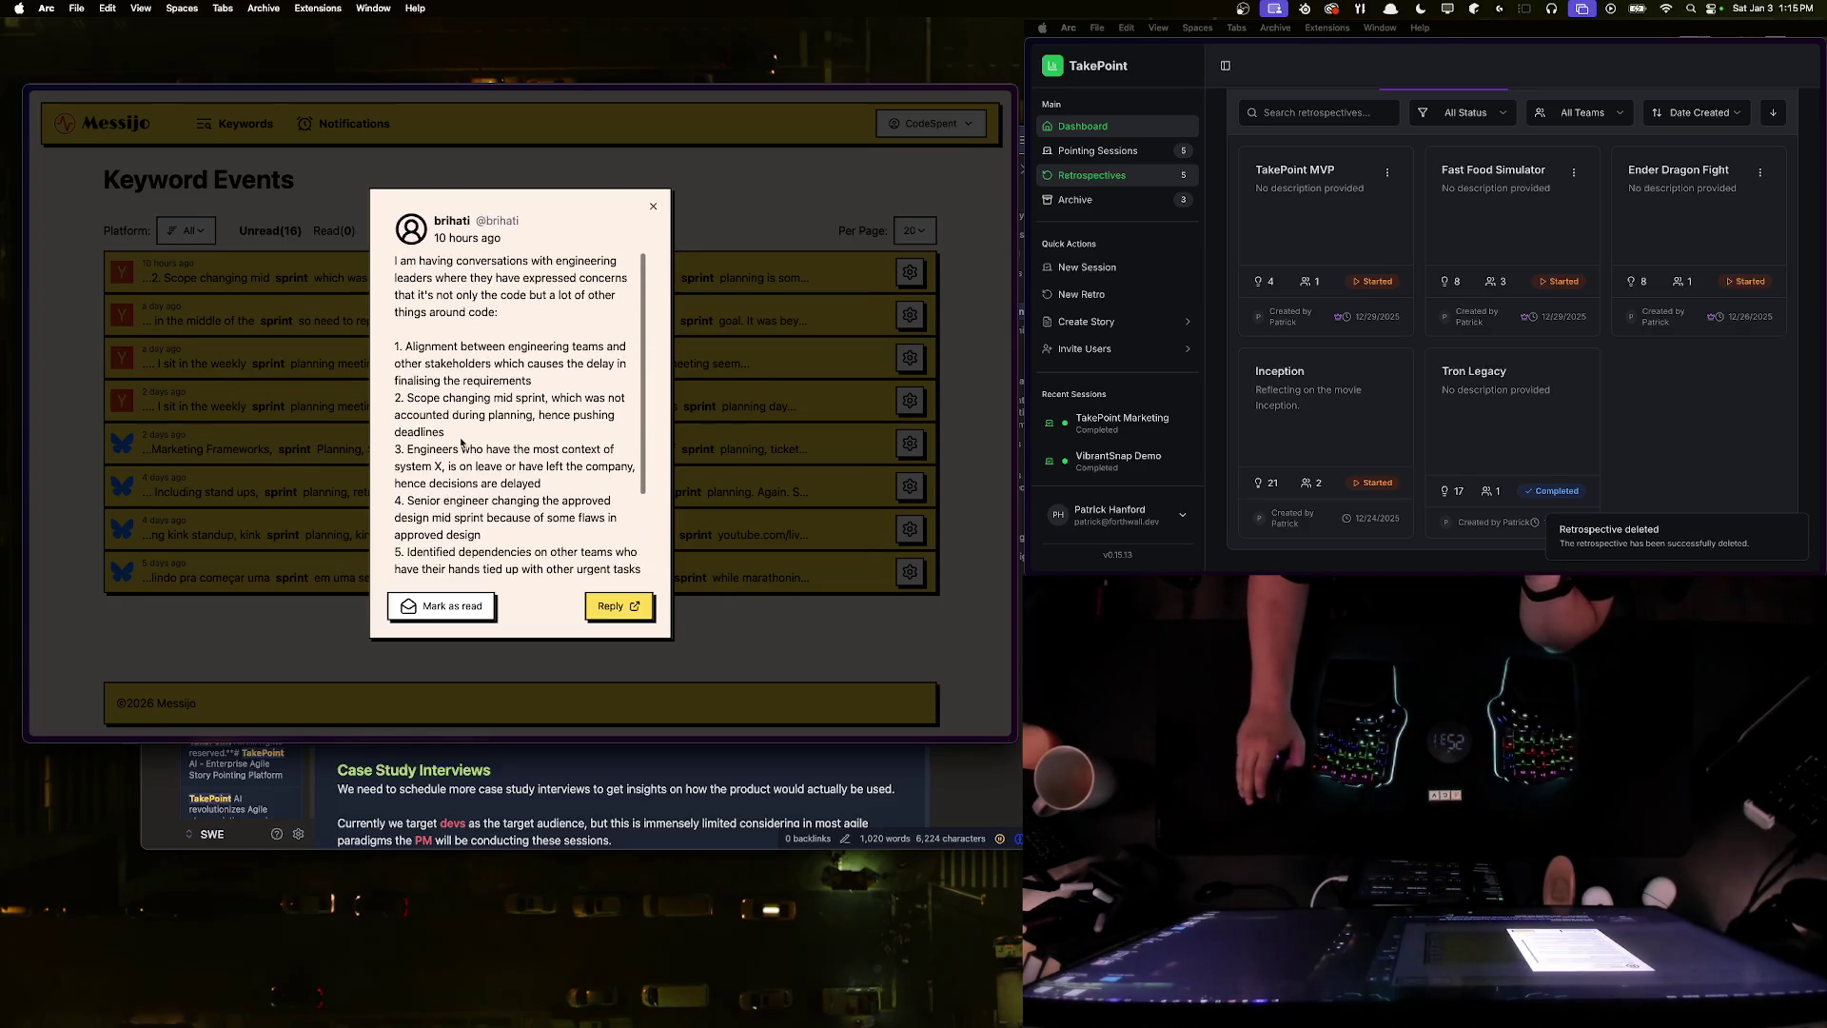
pyautogui.scroll(-3, 533, 366)
pyautogui.scroll(3, 533, 365)
pyautogui.scroll(-3, 530, 364)
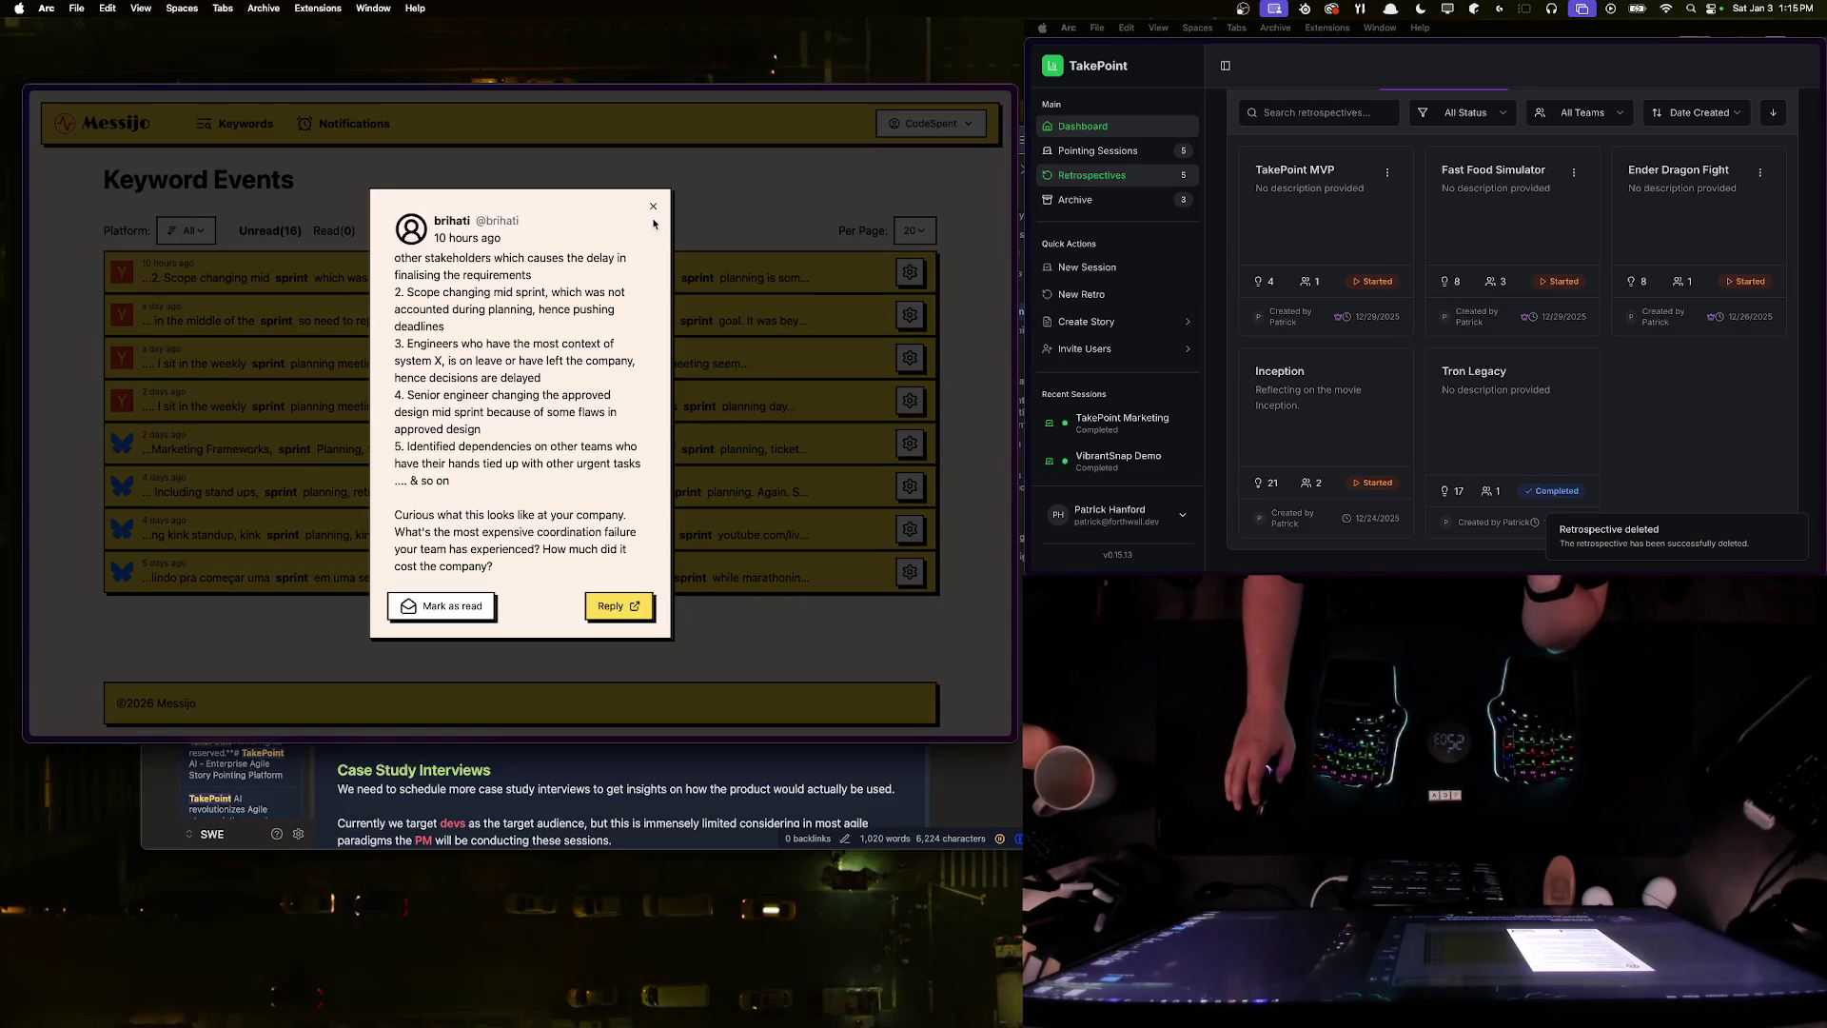
pyautogui.scroll(3, 631, 238)
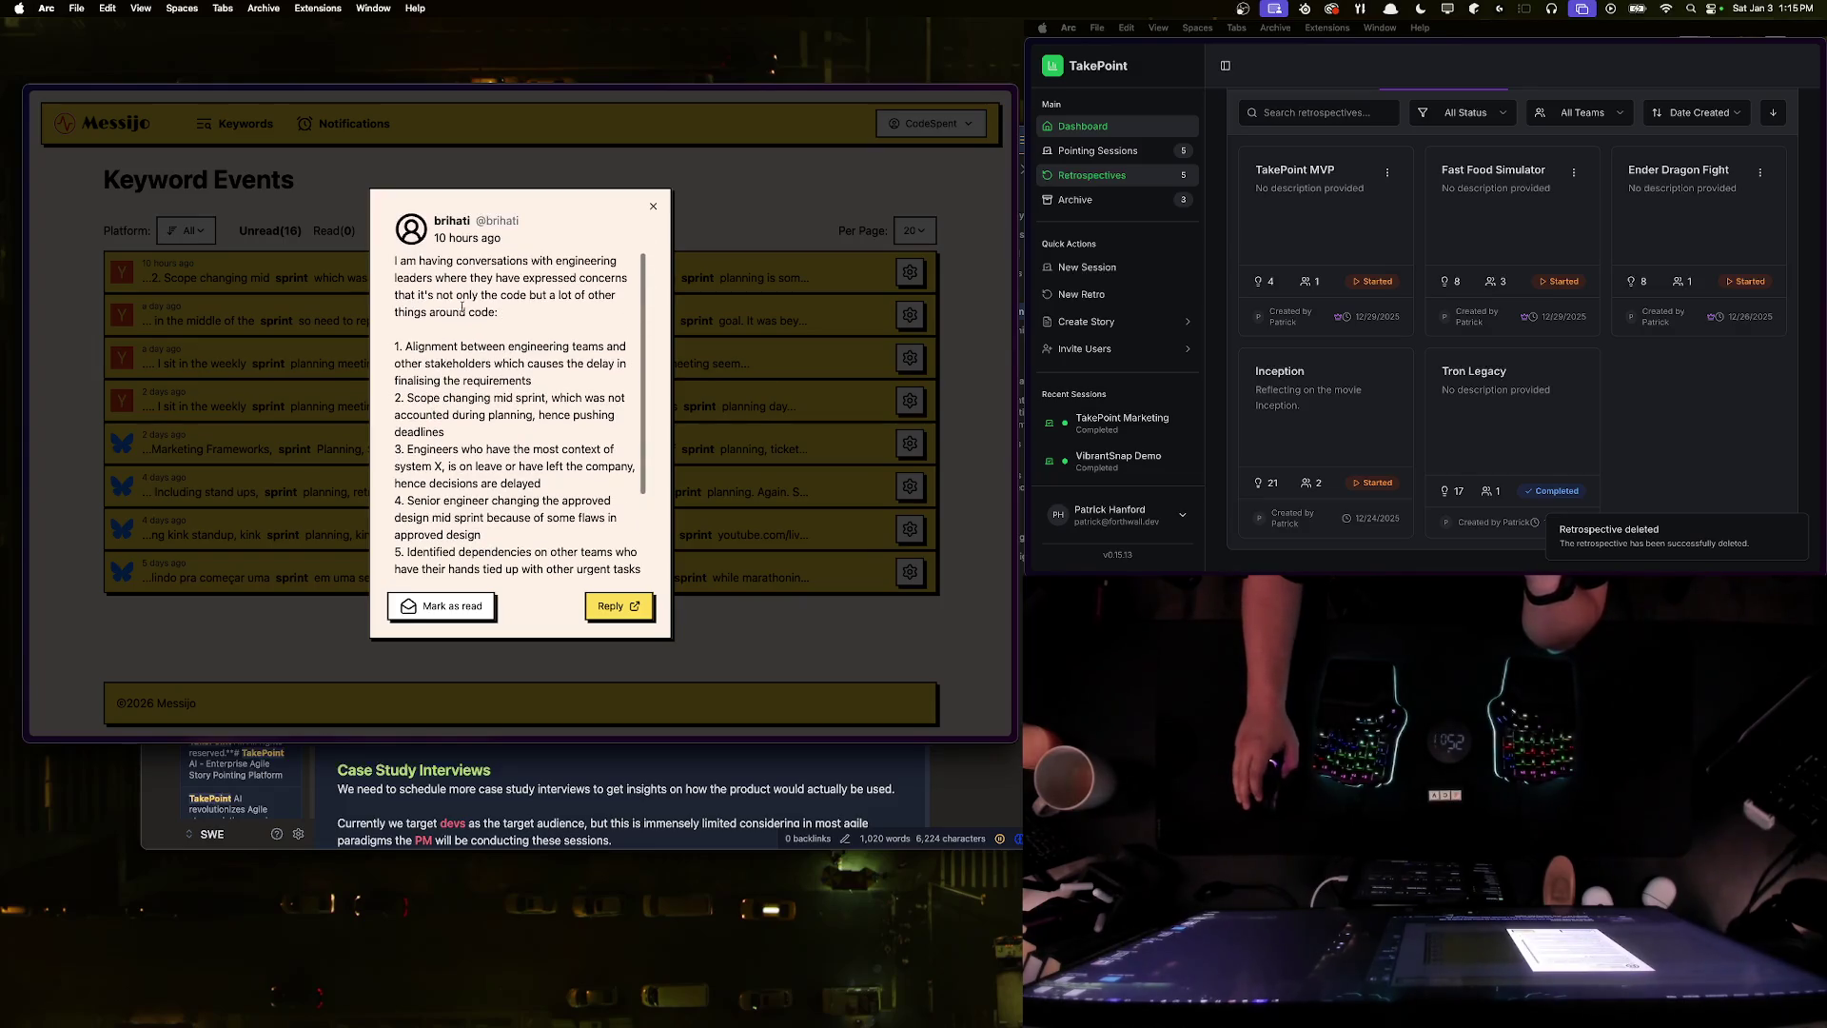
# - Select the first numbered point about alignment with other stakeholders in the message
pyautogui.tripleClick(397, 345)
pyautogui.click(396, 345)
pyautogui.tripleClick(397, 345)
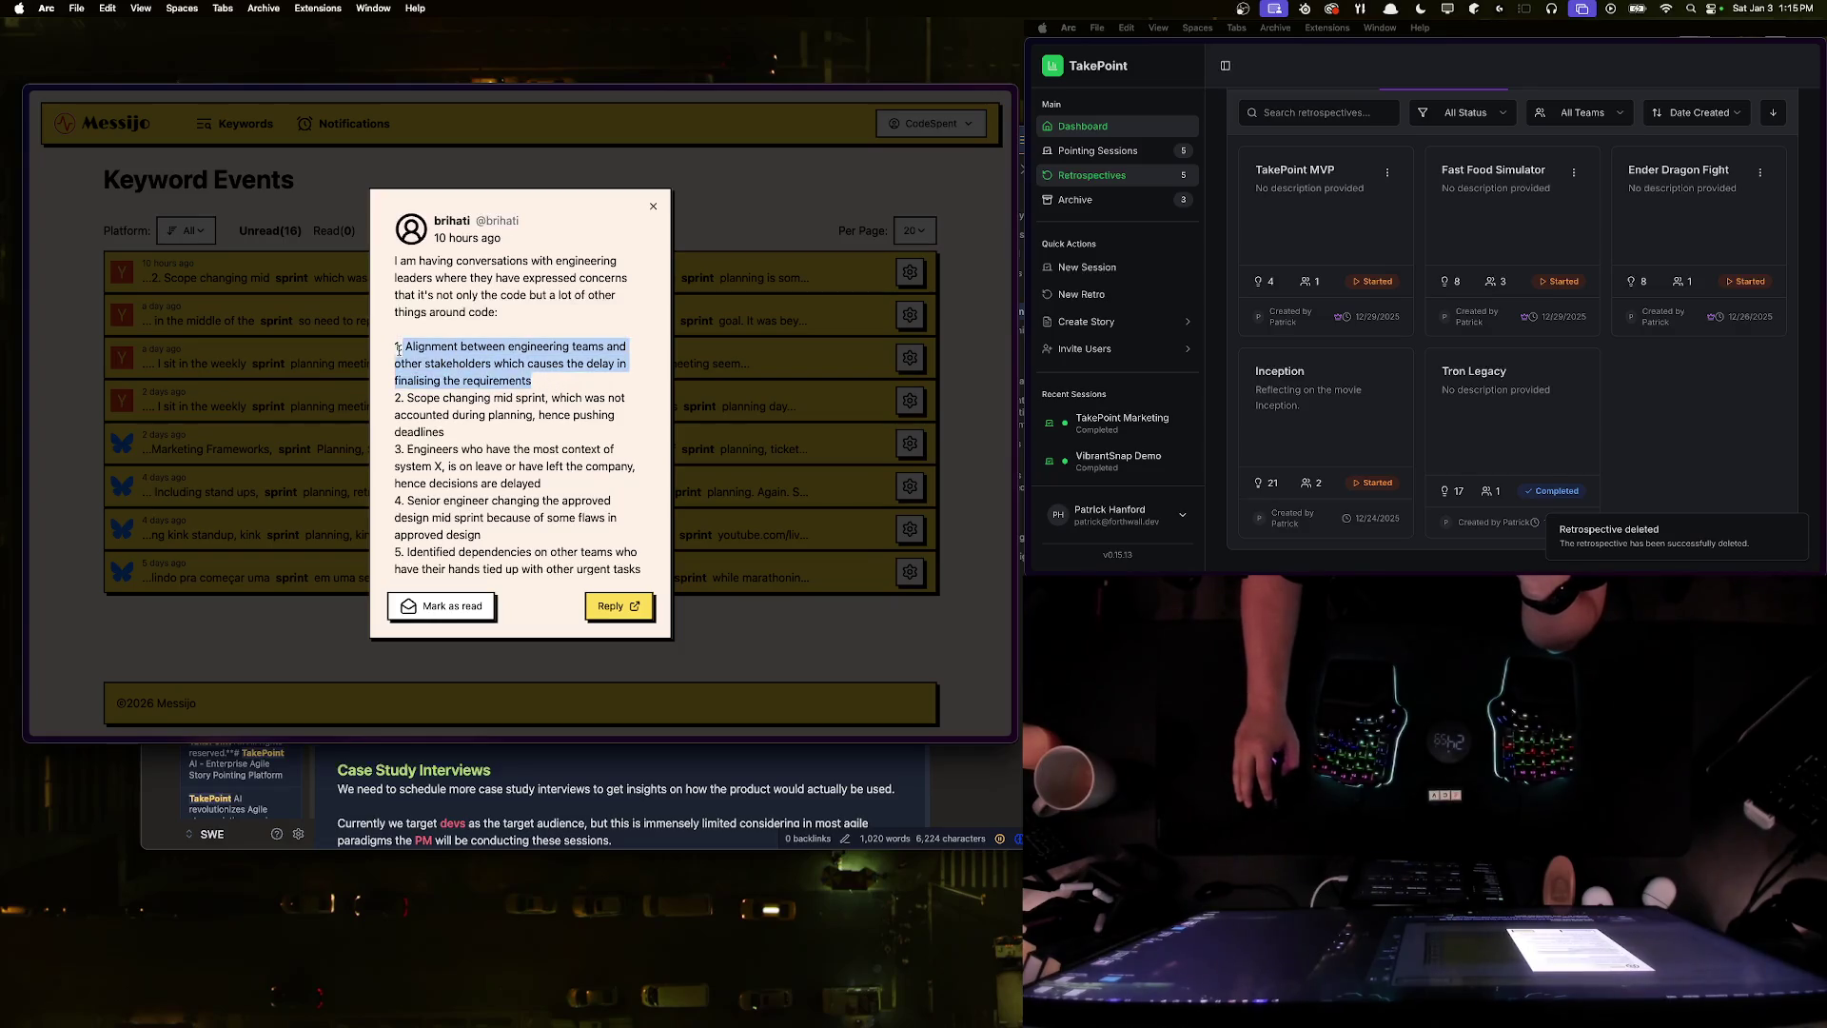
pyautogui.moveTo(553, 383)
pyautogui.mouseDown()
pyautogui.moveTo(396, 346)
pyautogui.moveTo(557, 381)
pyautogui.mouseUp()
pyautogui.click(557, 382)
pyautogui.tripleClick(556, 381)
pyautogui.tripleClick(552, 382)
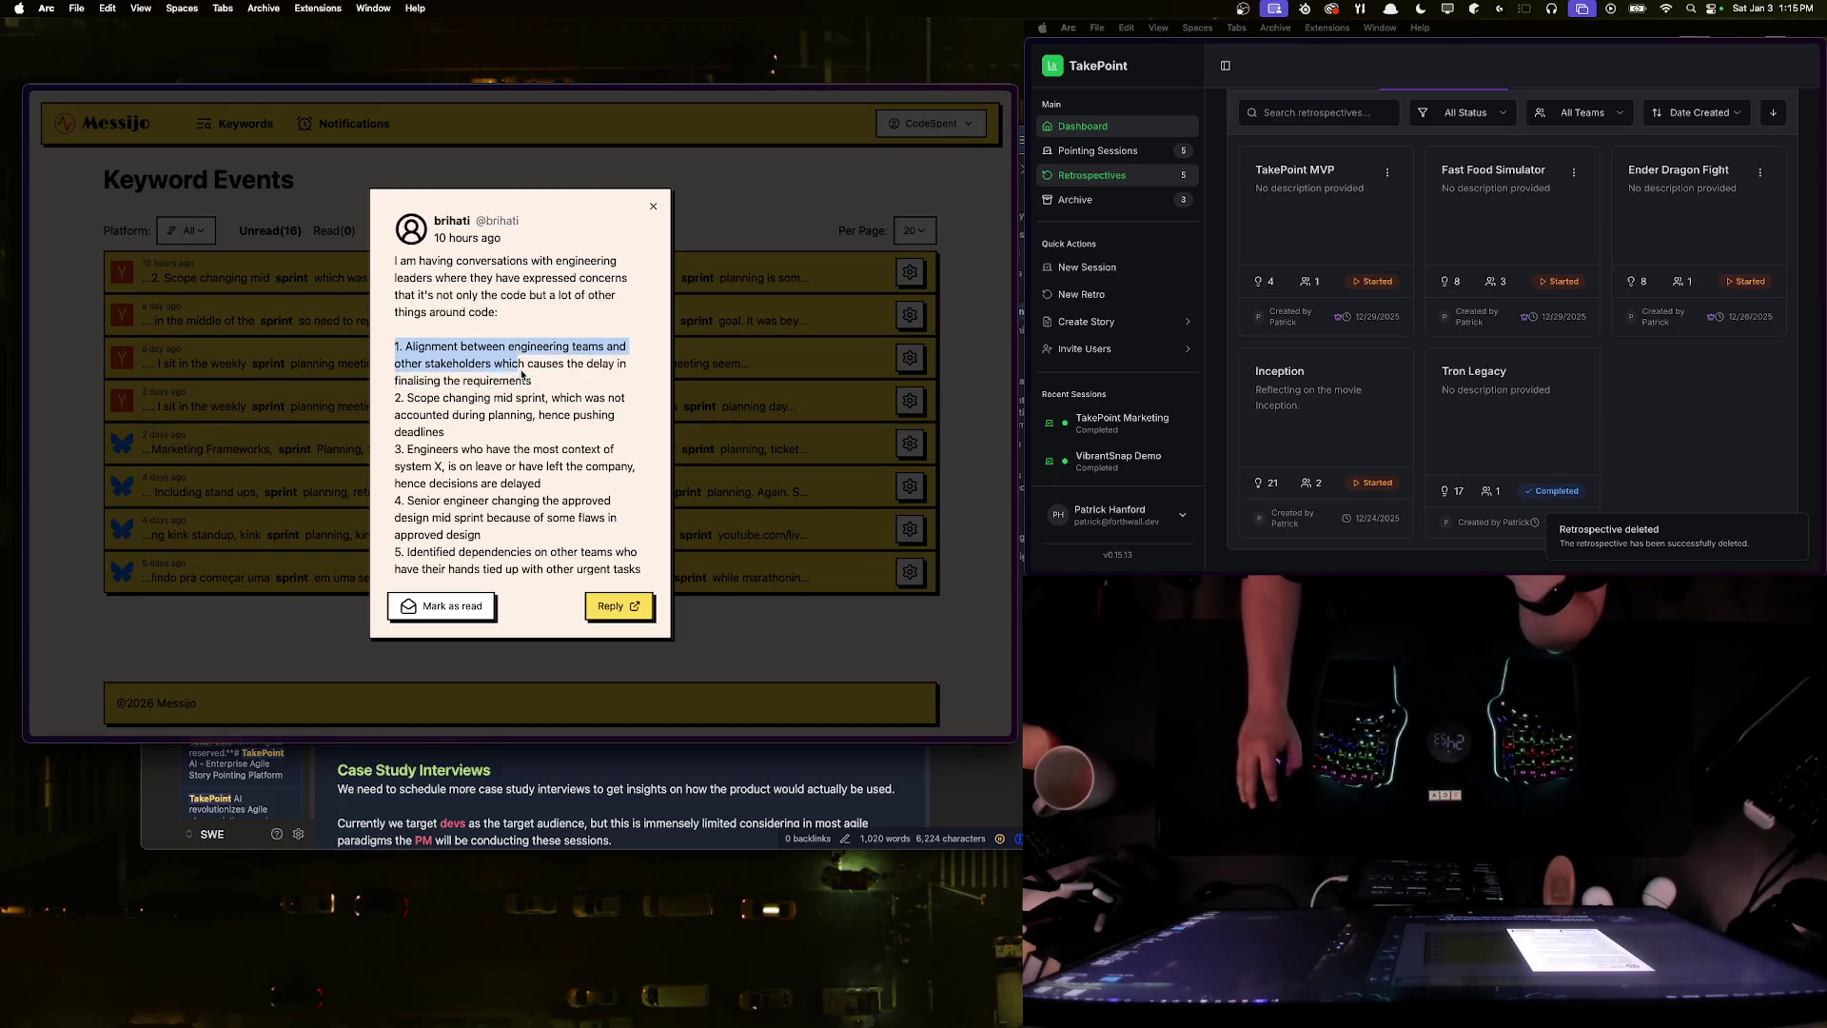
pyautogui.moveTo(553, 382)
pyautogui.mouseDown()
pyautogui.moveTo(385, 354)
pyautogui.moveTo(491, 365)
pyautogui.mouseUp()
pyautogui.click(393, 347)
pyautogui.click(497, 368)
# - Reread the message, briefly highlight the alignment passage, then close the popup
pyautogui.scroll(-5, 512, 391)
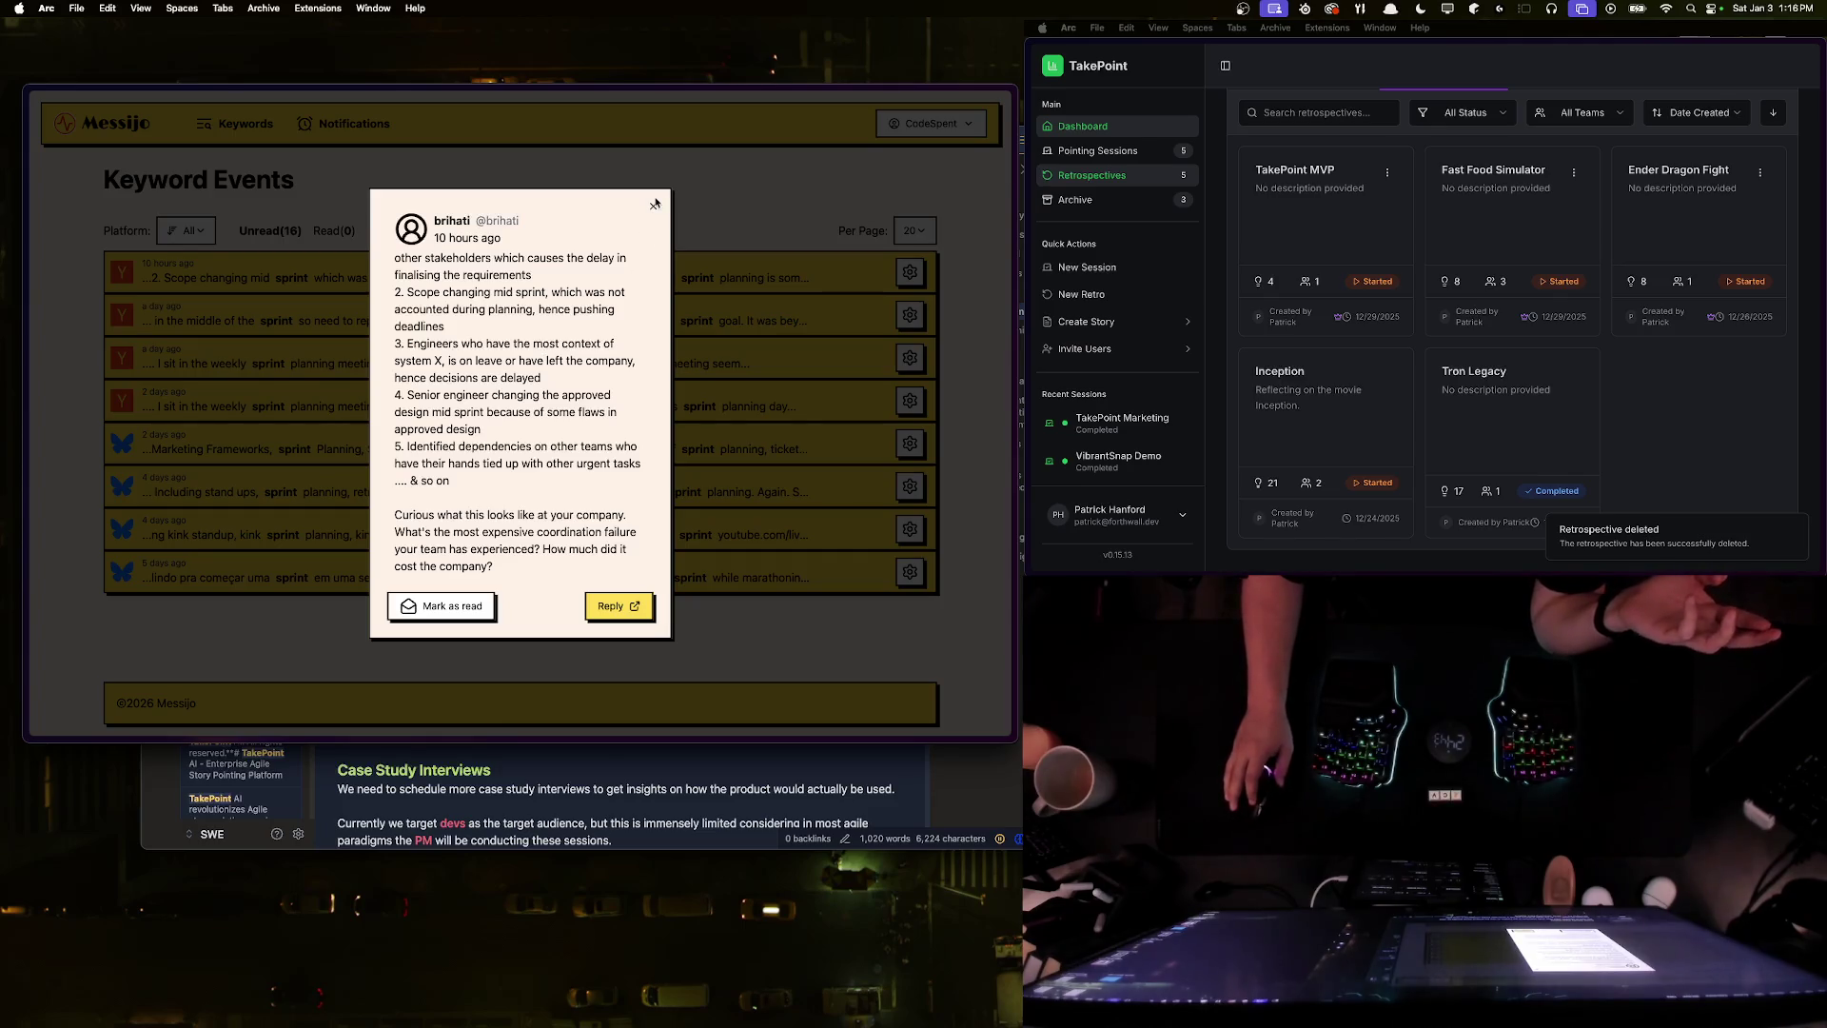
pyautogui.scroll(1, 455, 310)
pyautogui.scroll(5, 455, 309)
pyautogui.moveTo(409, 348); pyautogui.dragTo(581, 379)
pyautogui.click(581, 379)
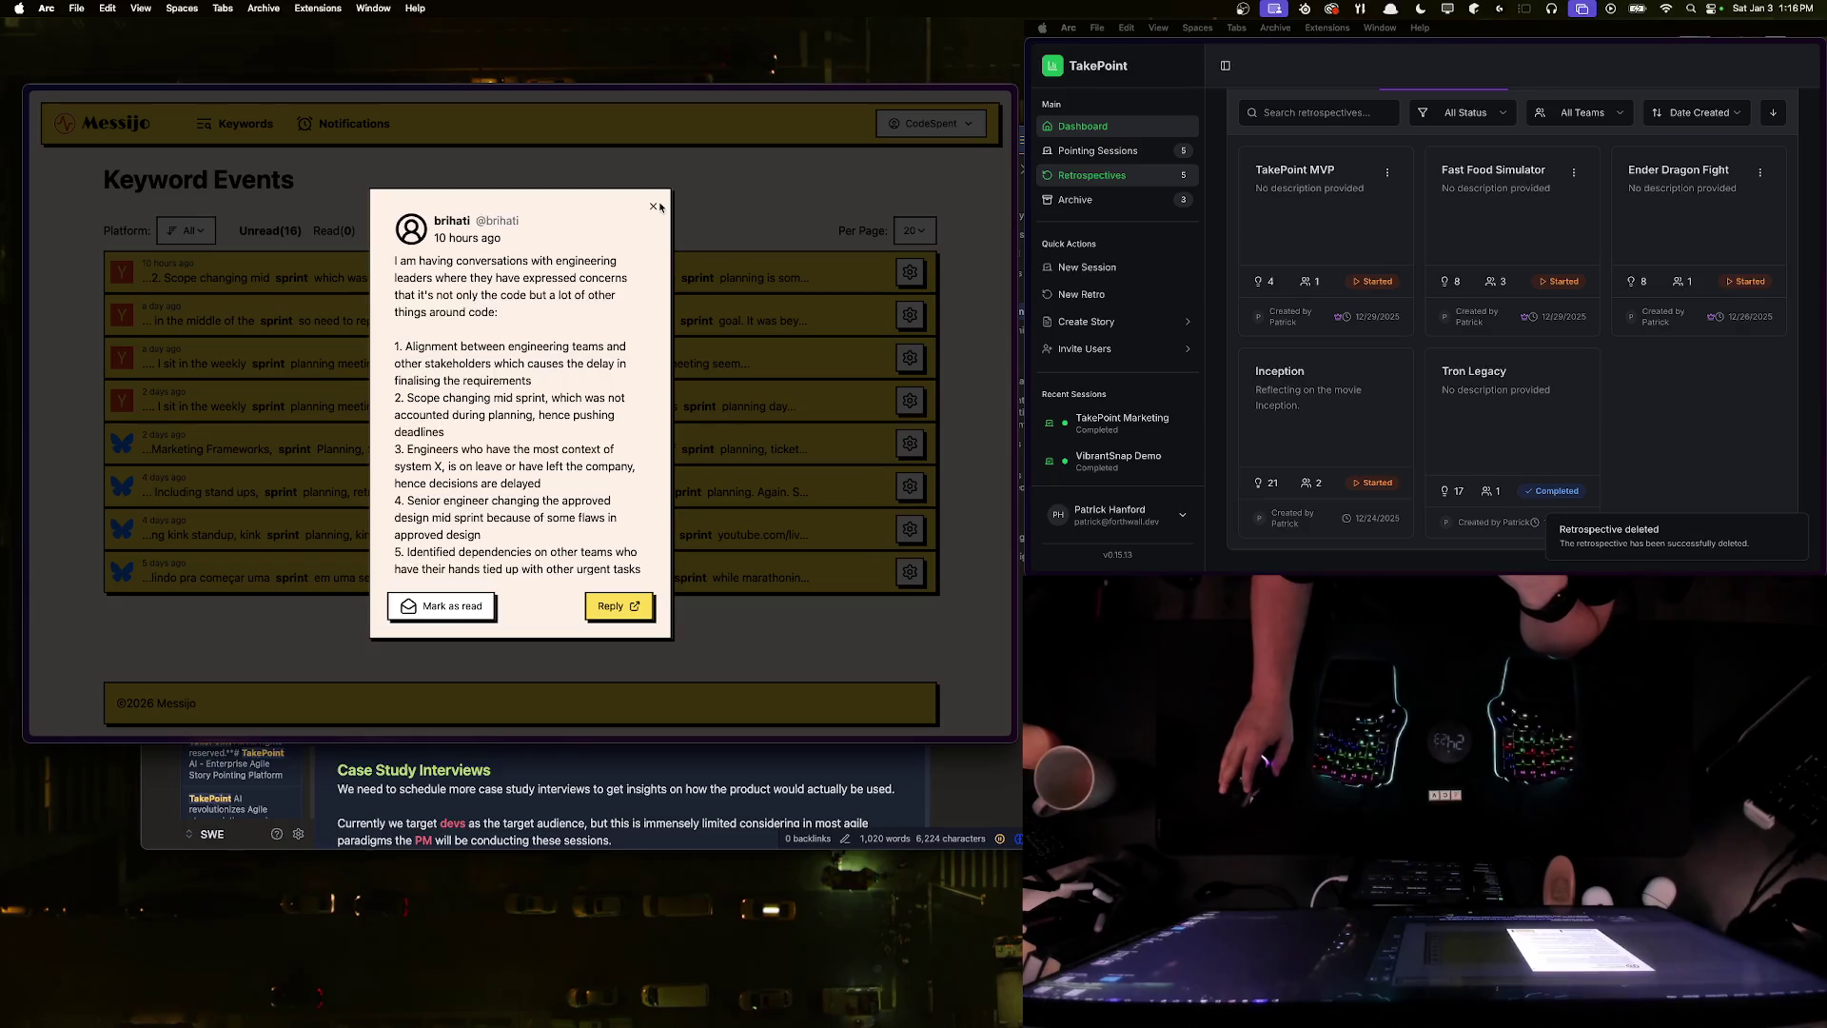
pyautogui.click(655, 206)
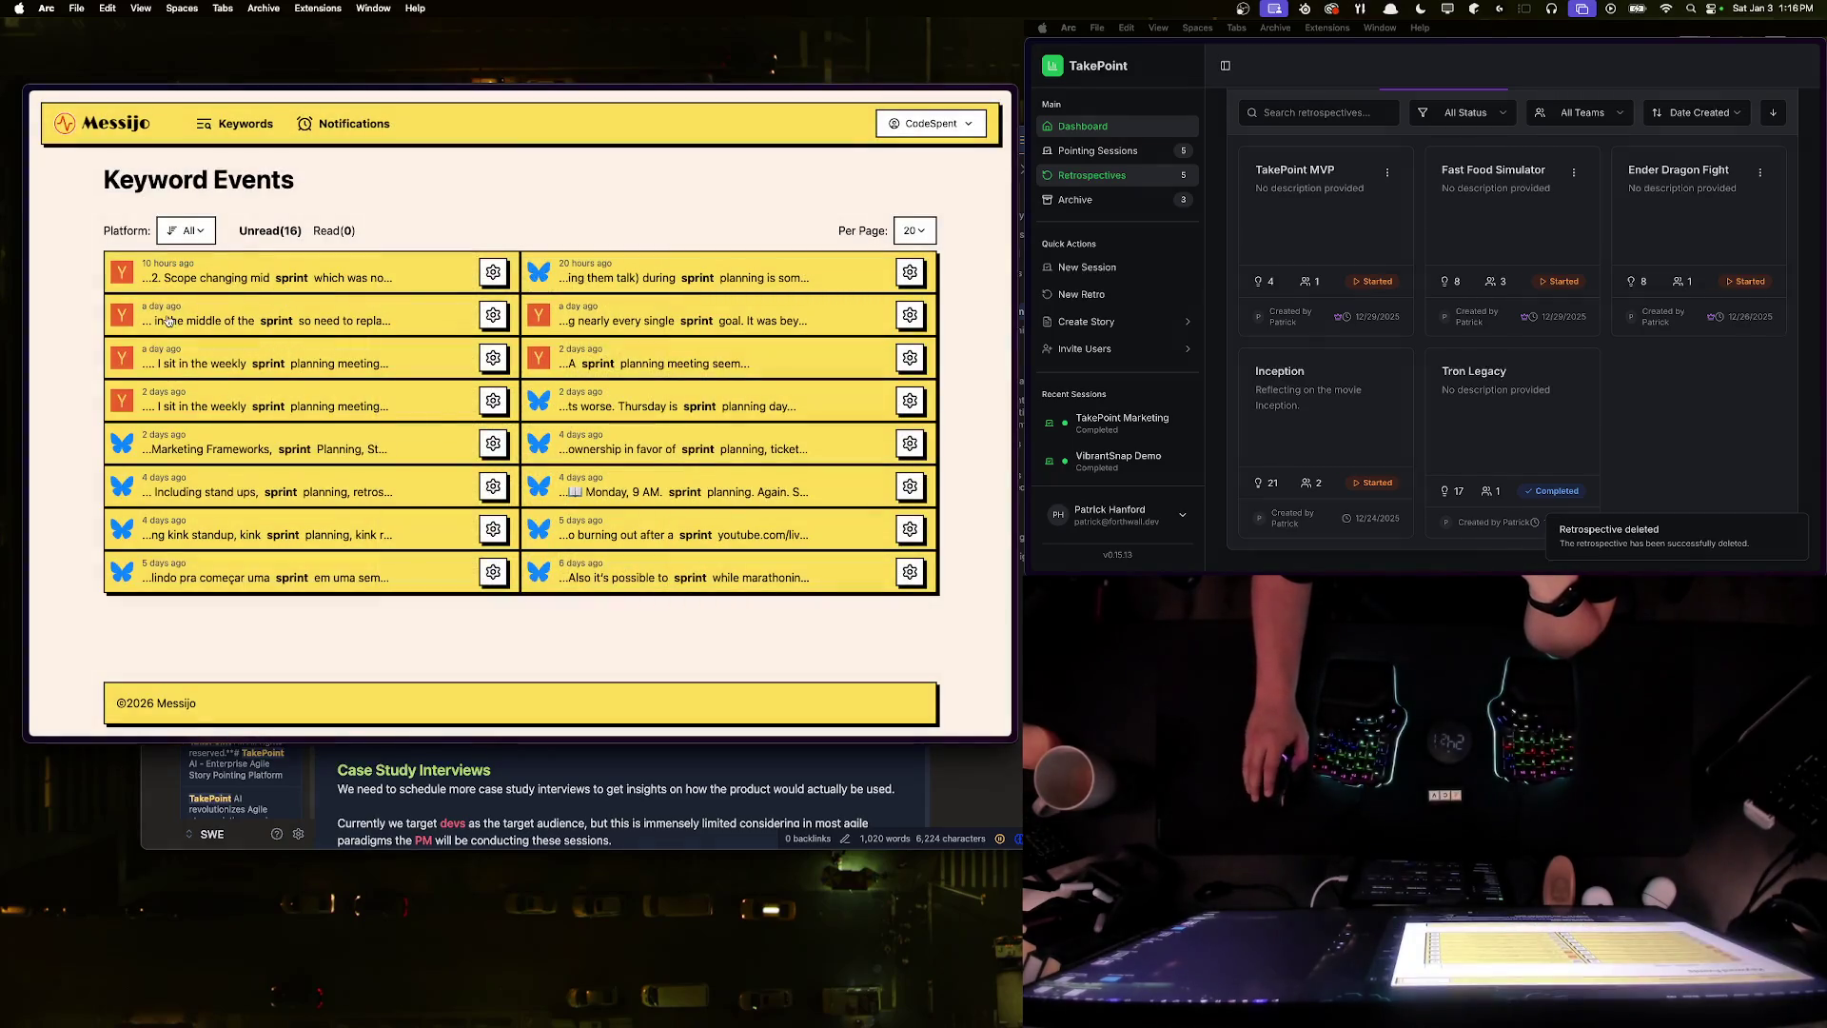
pyautogui.click(267, 319)
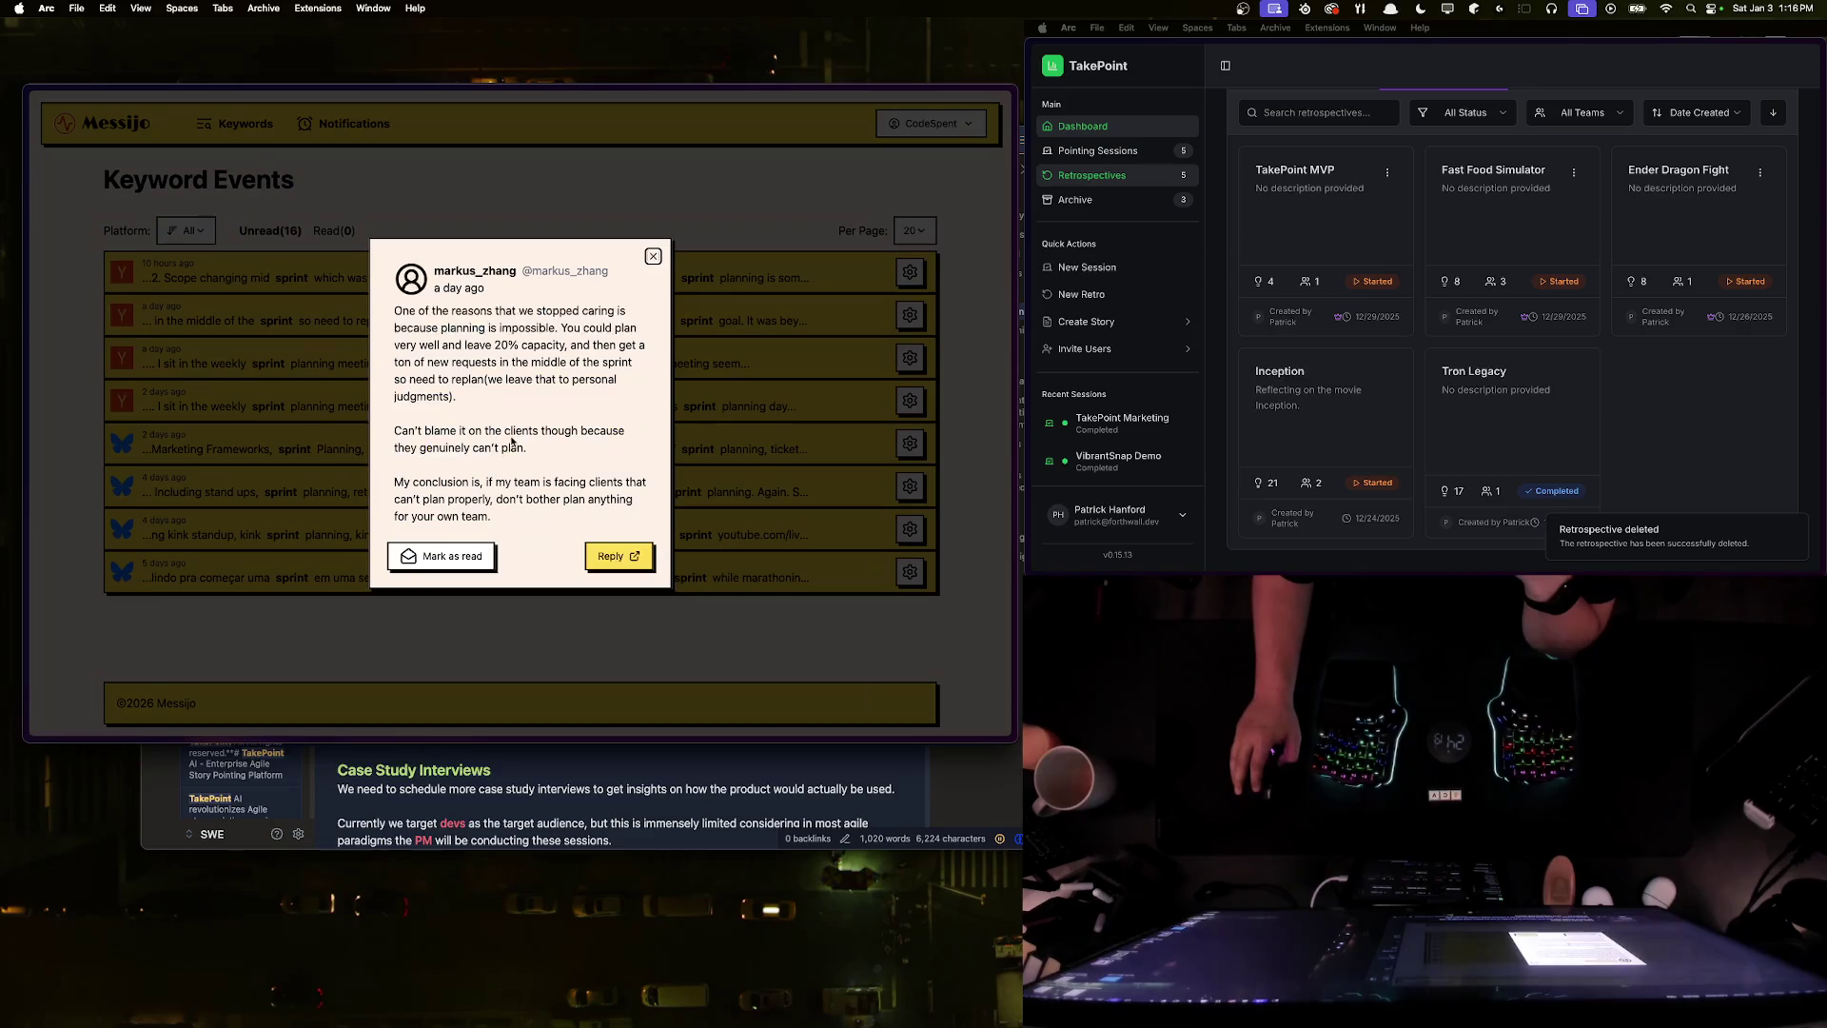
pyautogui.moveTo(408, 311)
pyautogui.mouseDown()
pyautogui.moveTo(554, 329)
pyautogui.moveTo(550, 314)
pyautogui.mouseUp()
pyautogui.click(550, 314)
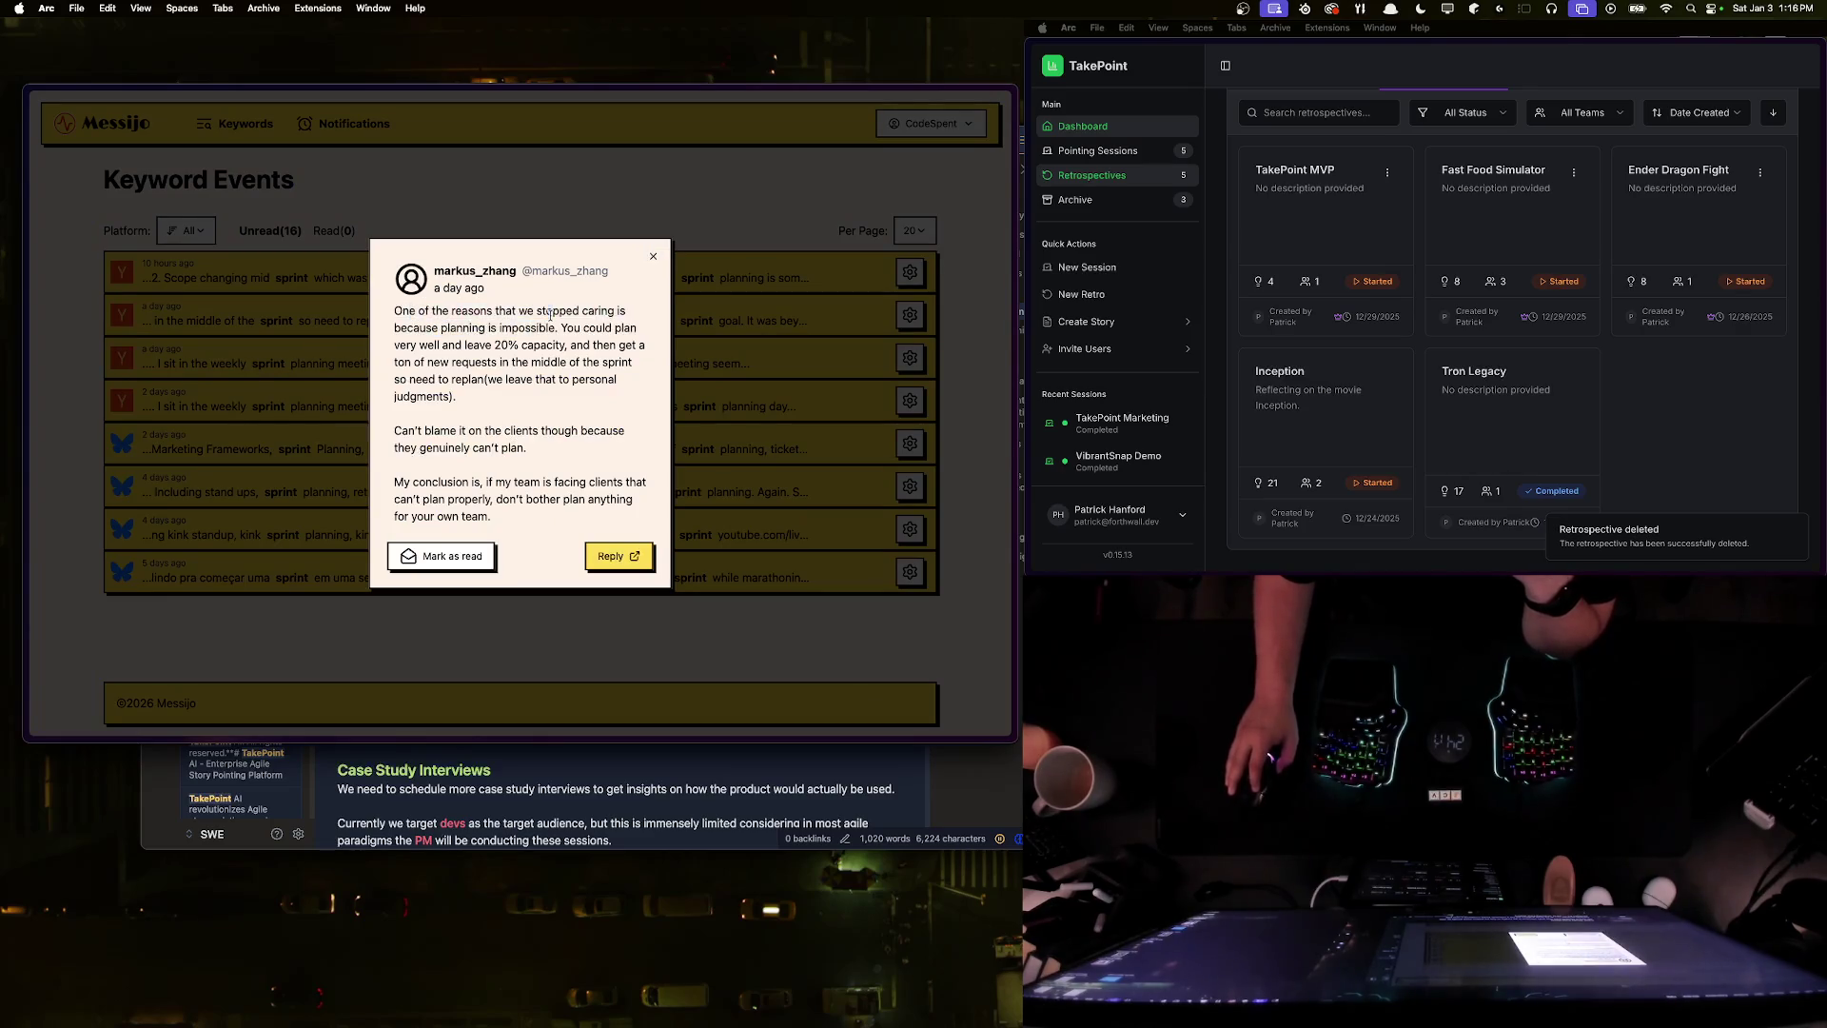
pyautogui.doubleClick(405, 345)
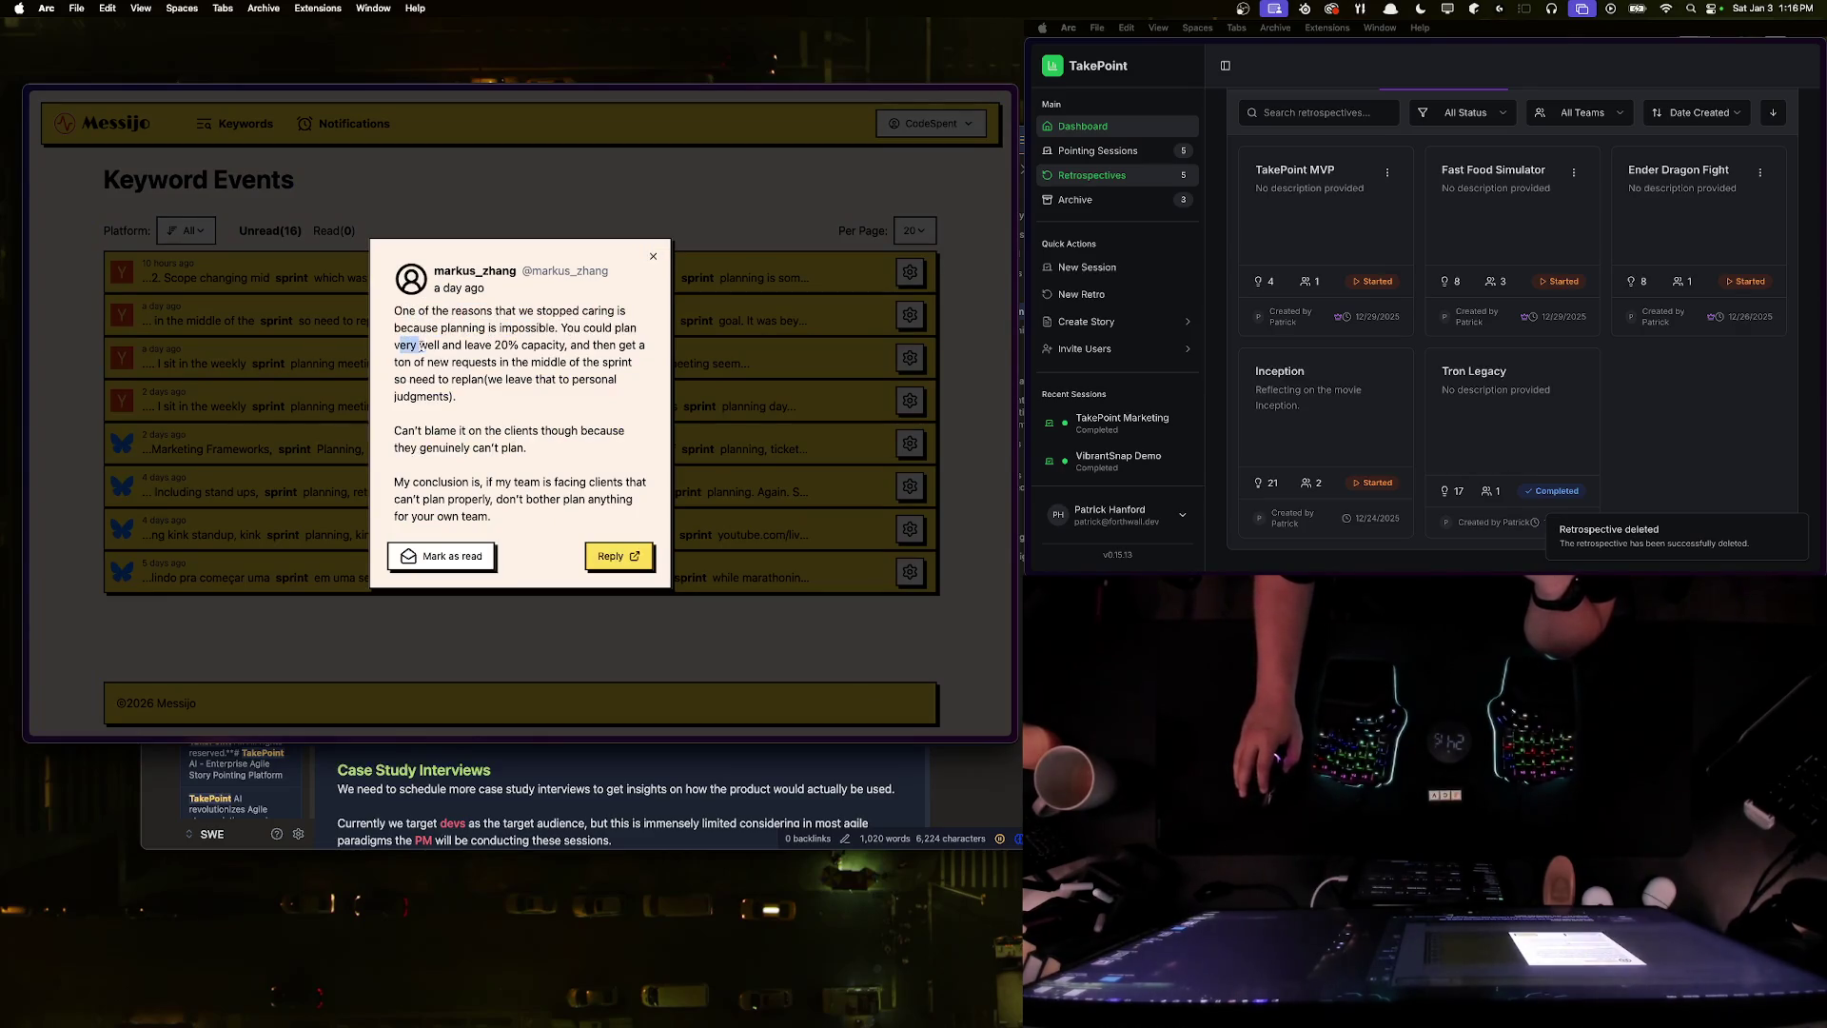
pyautogui.moveTo(404, 345); pyautogui.dragTo(559, 355)
pyautogui.click(387, 370)
pyautogui.moveTo(393, 368)
pyautogui.mouseDown()
pyautogui.moveTo(633, 362)
pyautogui.moveTo(454, 396)
pyautogui.moveTo(404, 381)
pyautogui.moveTo(396, 326)
pyautogui.mouseUp()
pyautogui.click(396, 325)
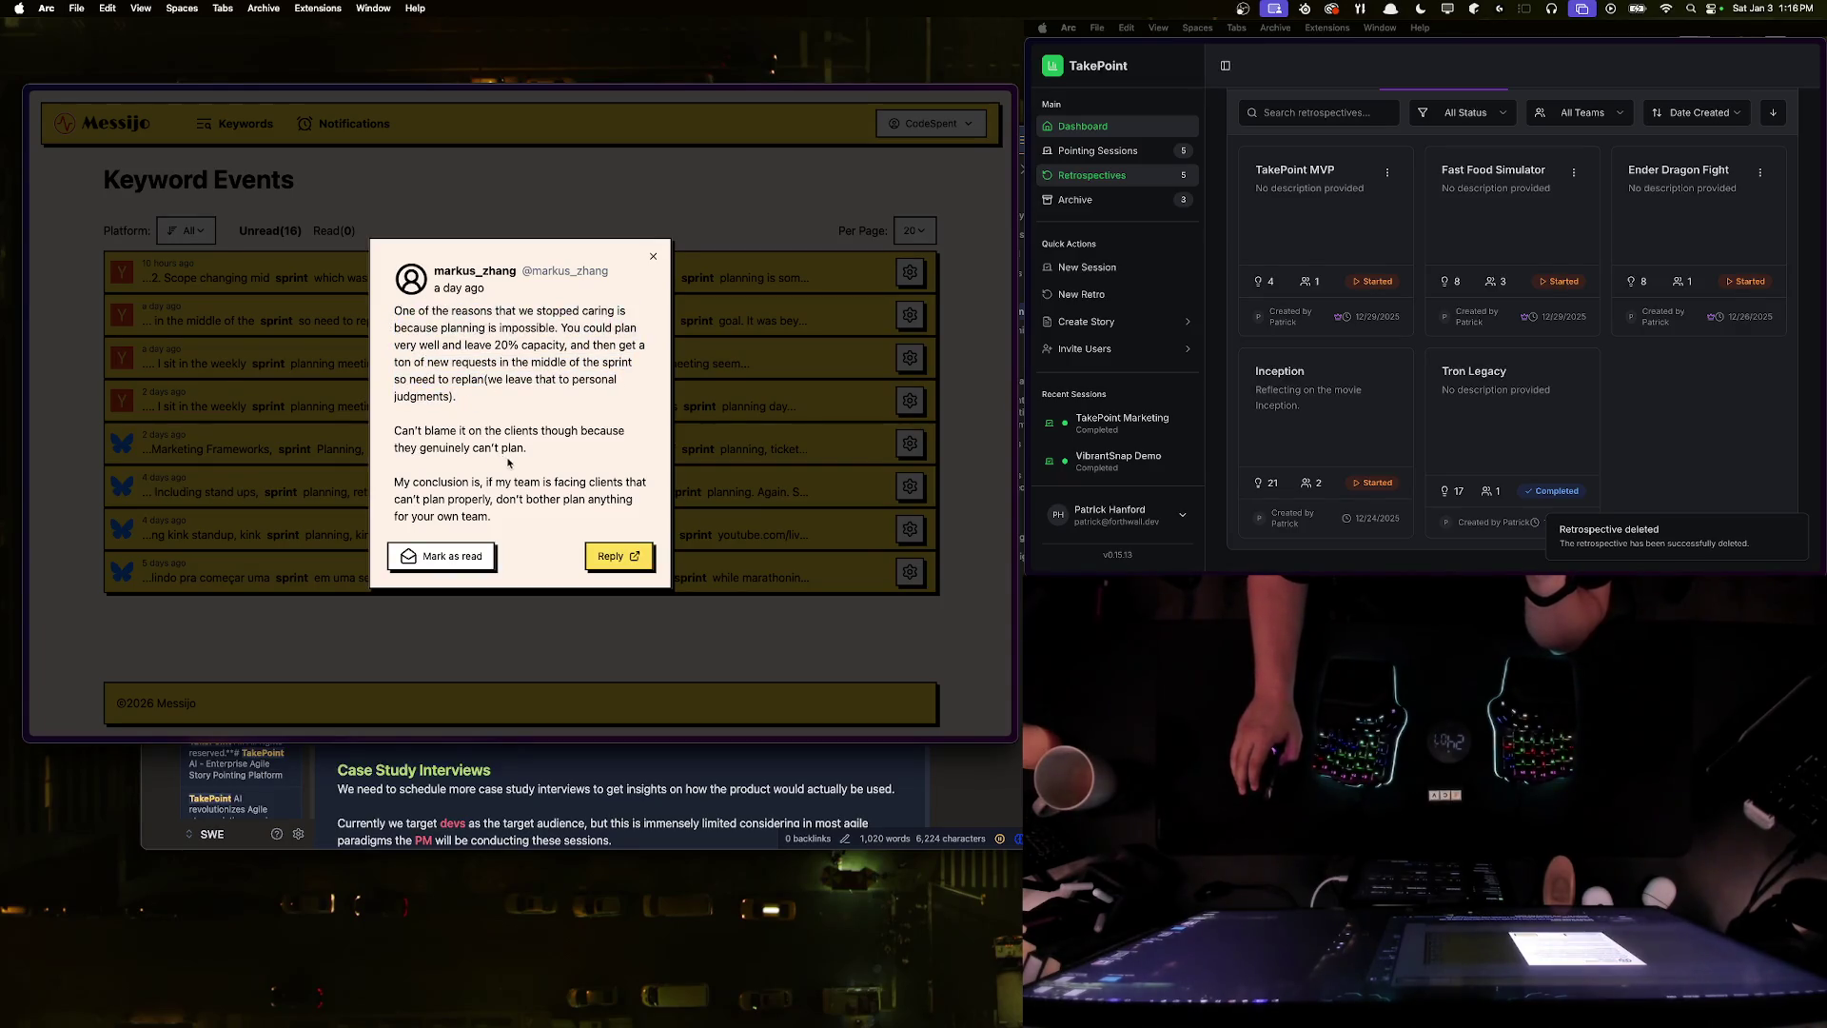
pyautogui.moveTo(473, 483)
pyautogui.mouseDown()
pyautogui.moveTo(528, 483)
pyautogui.moveTo(558, 512)
pyautogui.mouseUp()
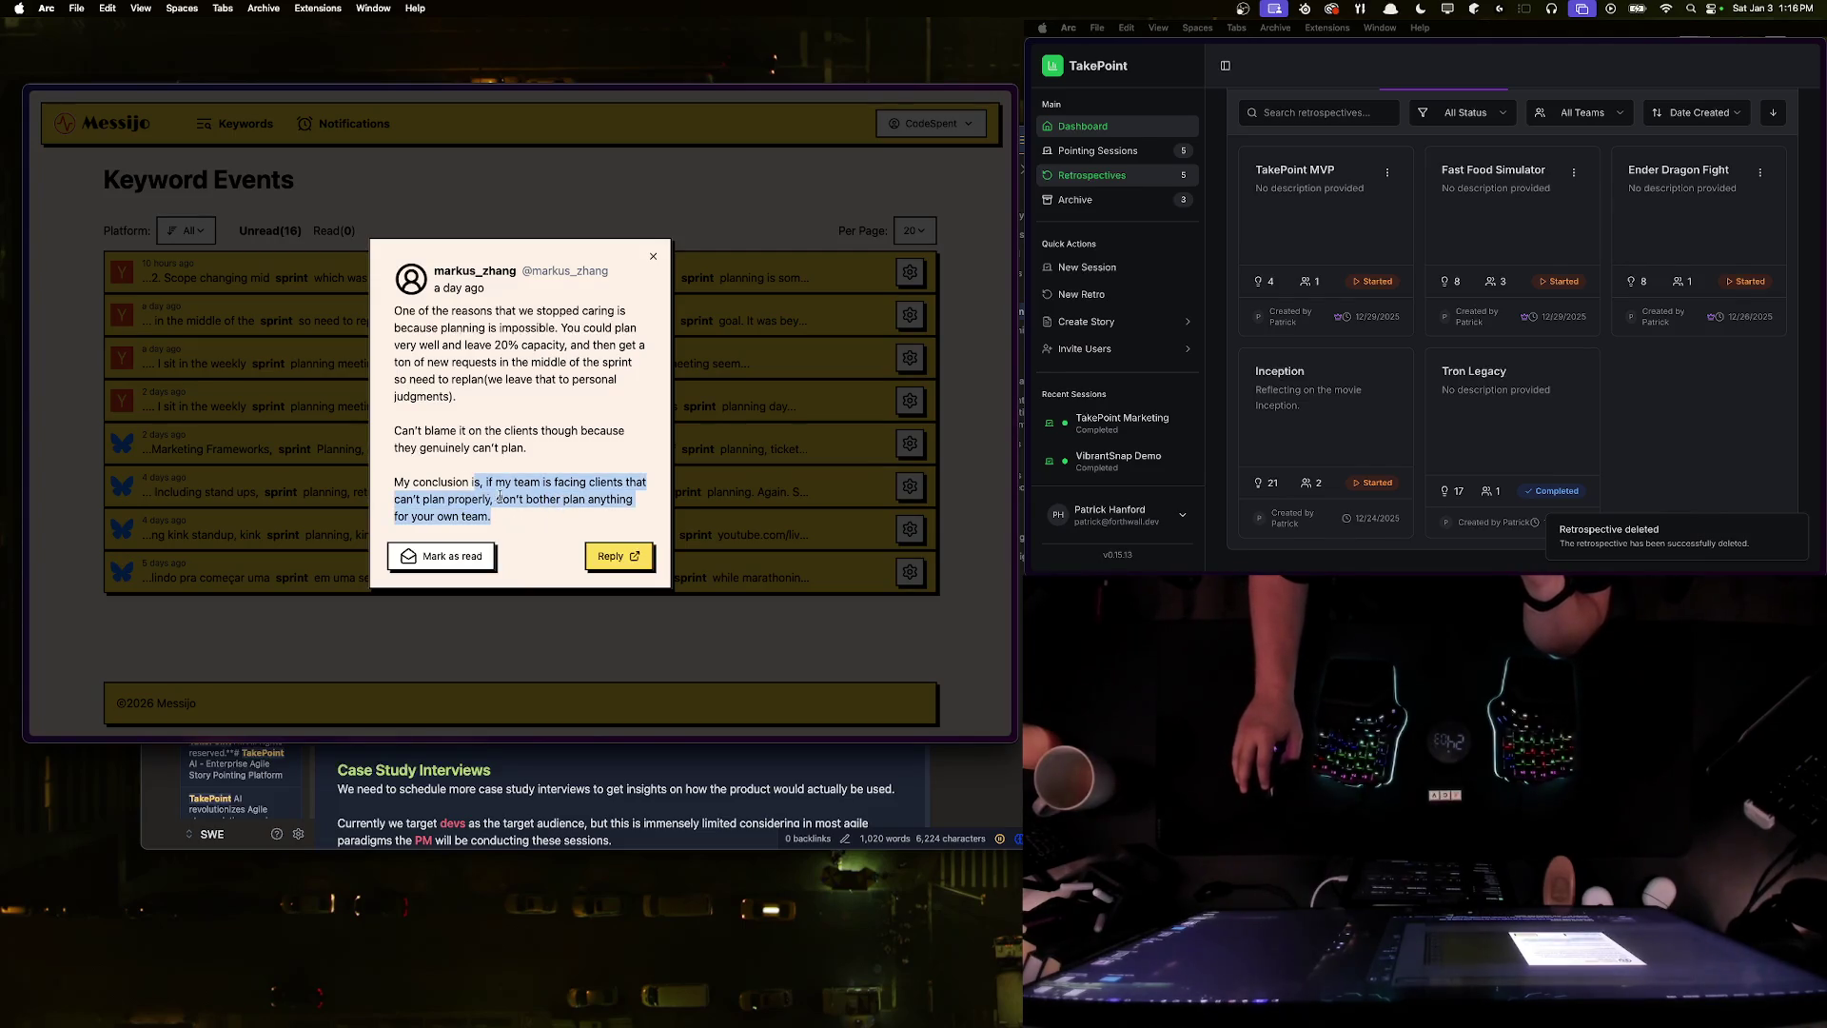
pyautogui.click(523, 516)
pyautogui.moveTo(524, 516)
pyautogui.mouseDown()
pyautogui.moveTo(400, 431)
pyautogui.moveTo(396, 364)
pyautogui.mouseUp()
pyautogui.click(396, 363)
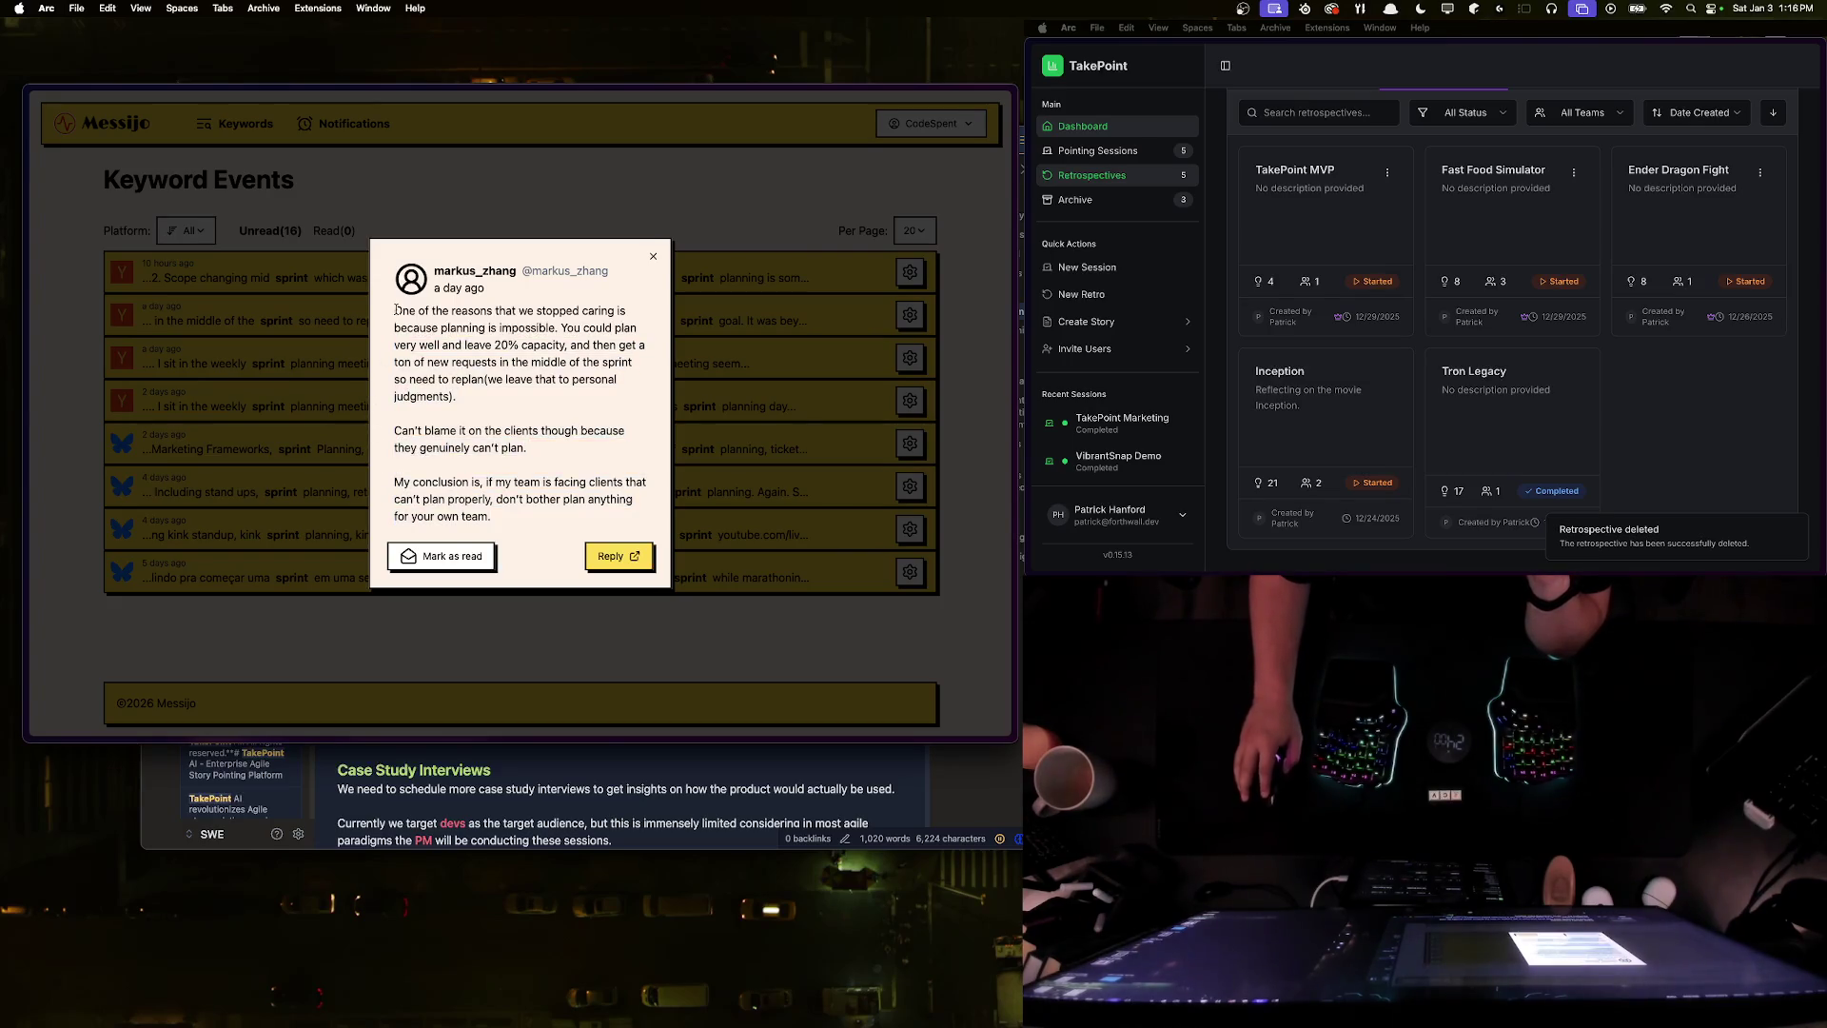
pyautogui.click(296, 451)
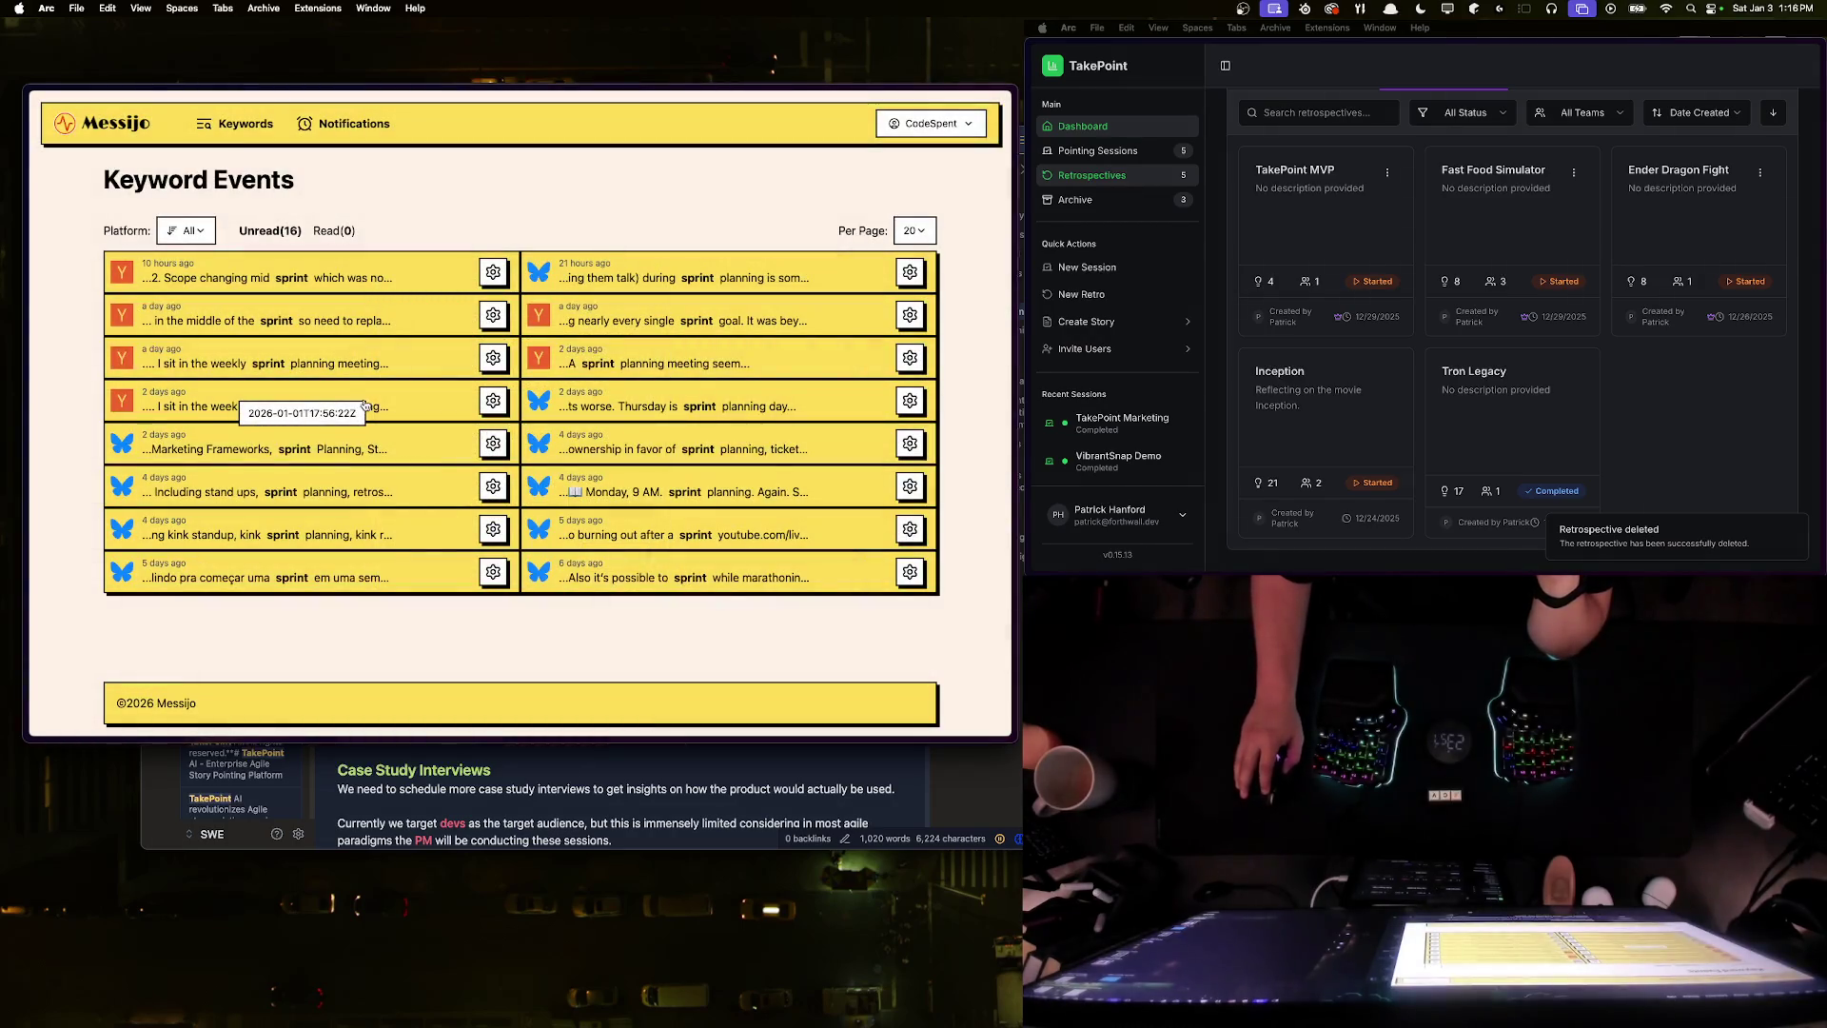
# - Open the 'I sit in the weekly sprint planning meeting' post, read its reply, and follow it to Hacker News
pyautogui.click(363, 405)
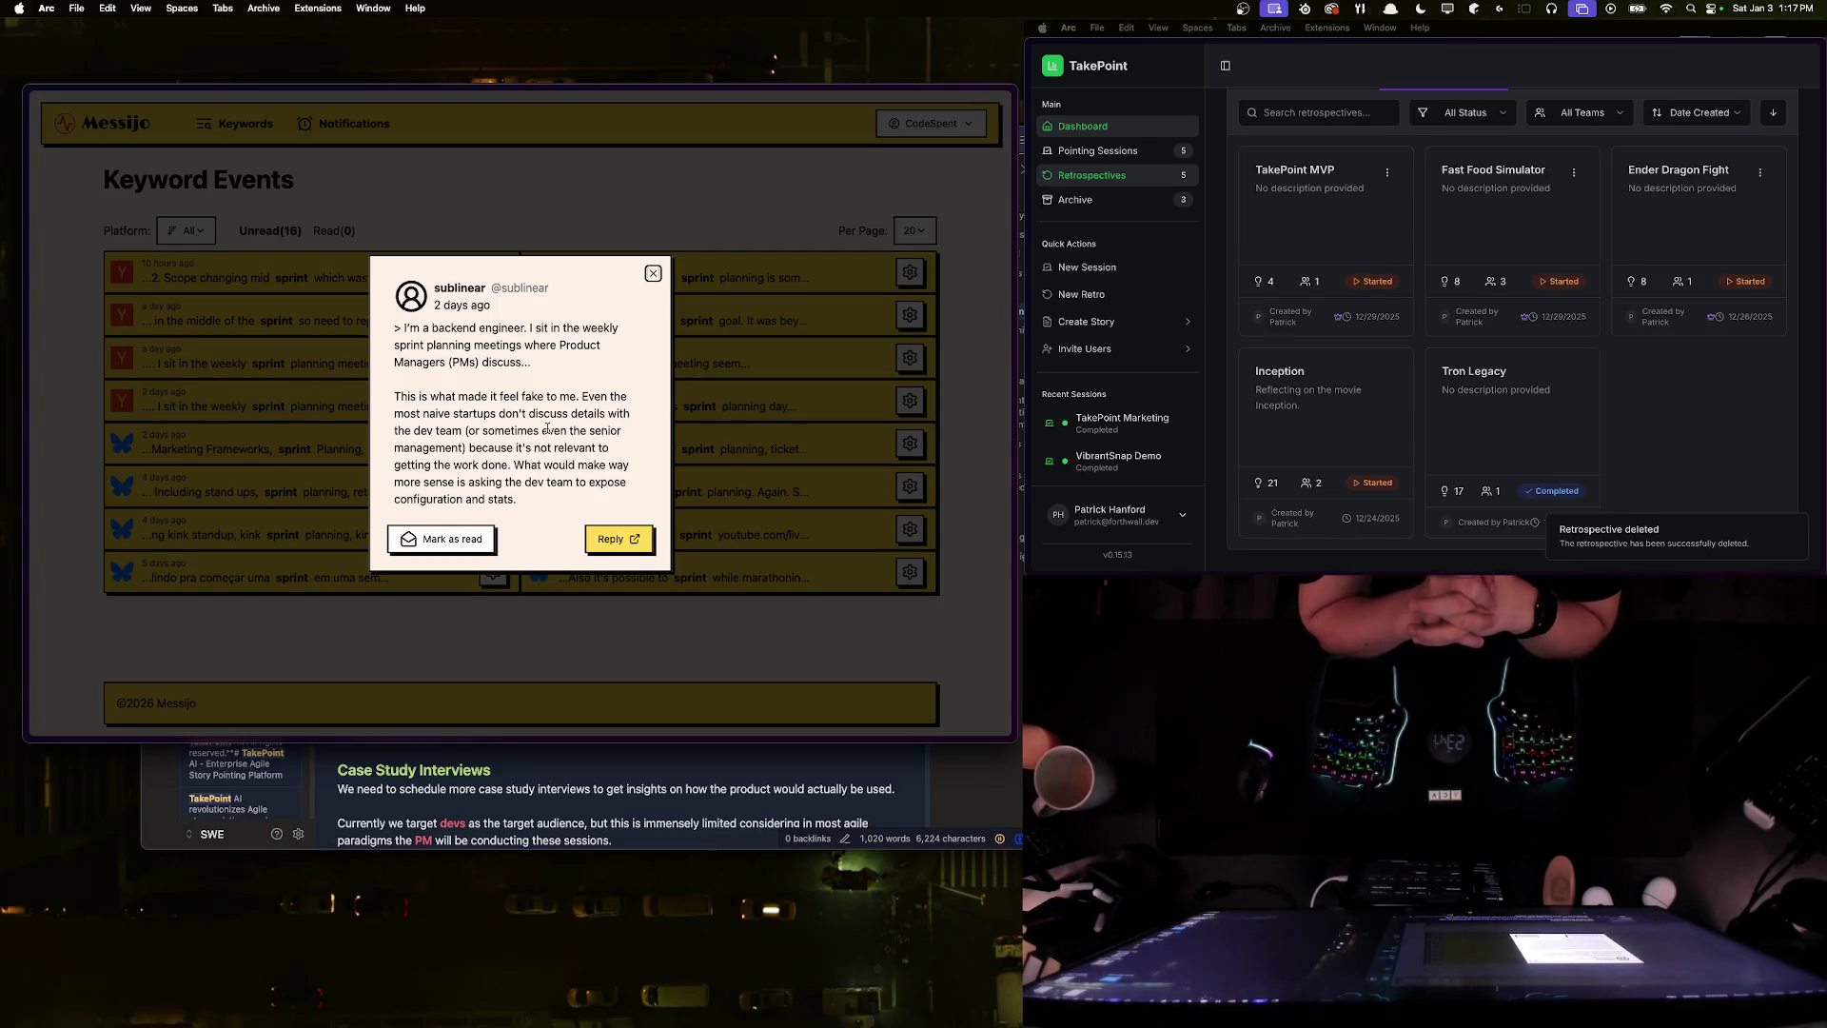
pyautogui.moveTo(395, 396)
pyautogui.mouseDown()
pyautogui.moveTo(476, 430)
pyautogui.moveTo(471, 451)
pyautogui.moveTo(605, 451)
pyautogui.moveTo(492, 487)
pyautogui.moveTo(526, 496)
pyautogui.moveTo(385, 400)
pyautogui.mouseUp()
pyautogui.click(483, 459)
pyautogui.click(513, 466)
pyautogui.click(385, 399)
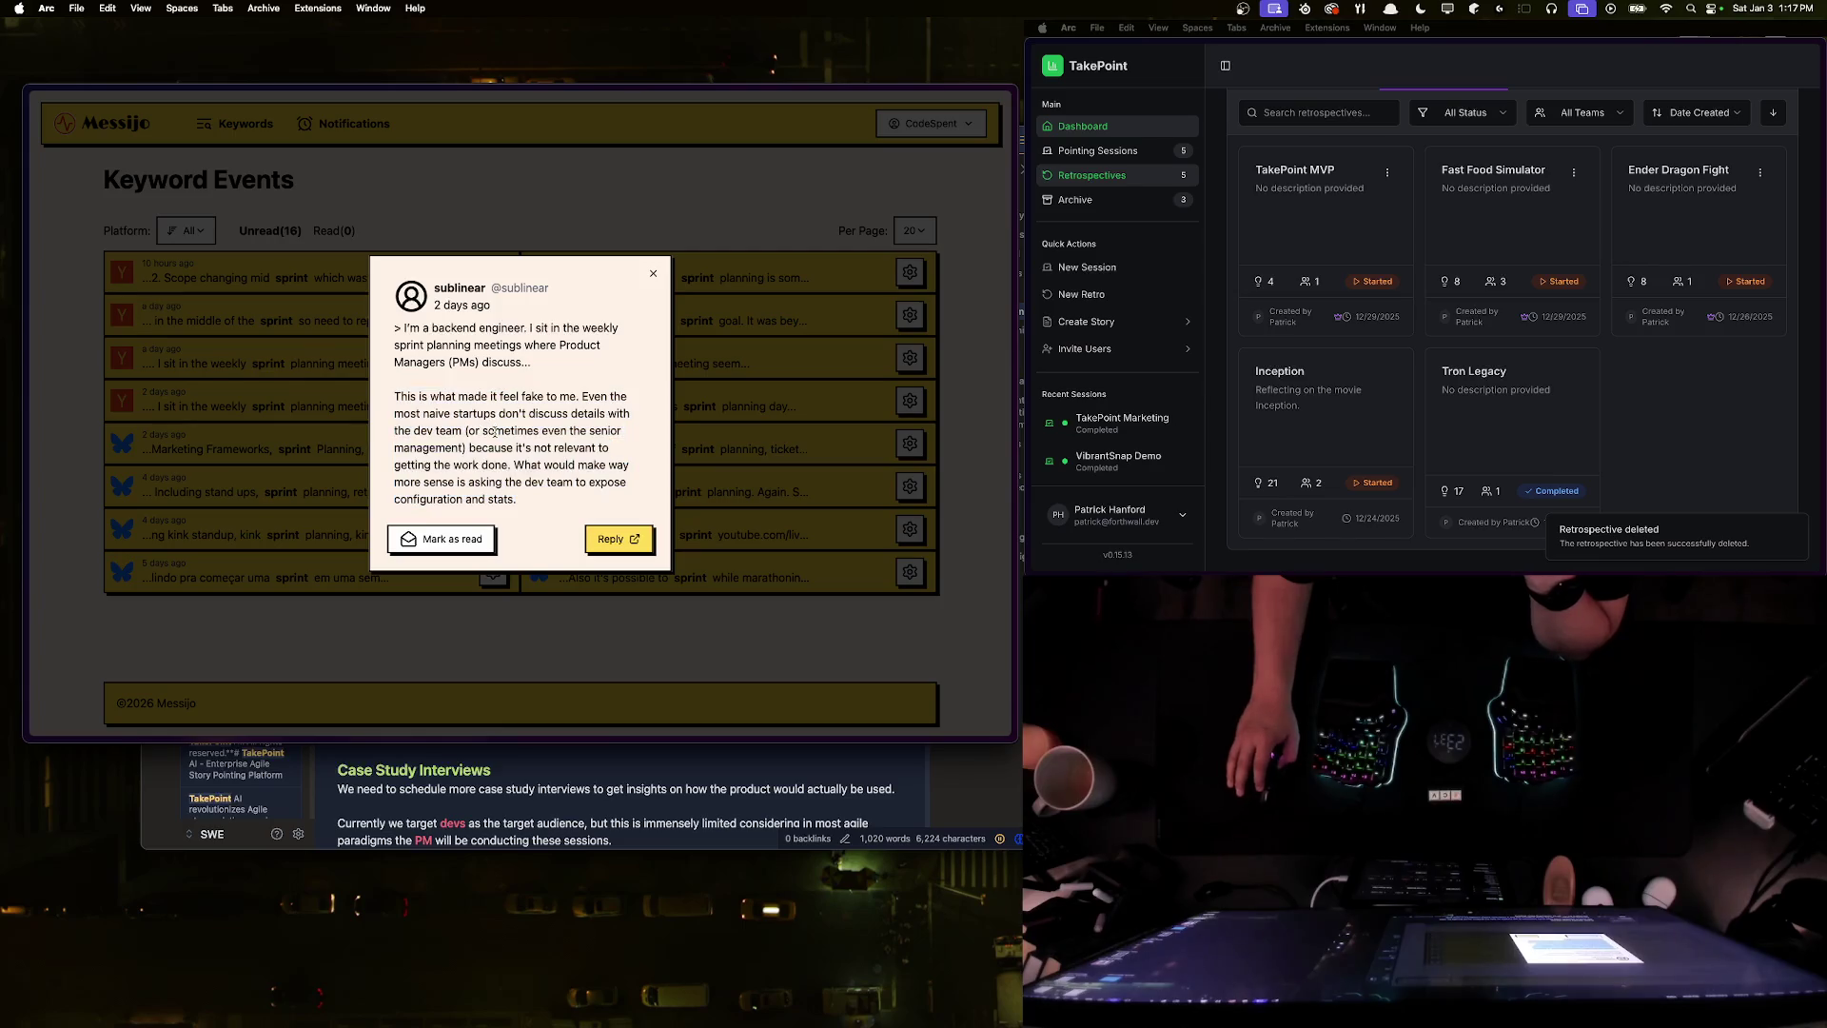
pyautogui.click(614, 539)
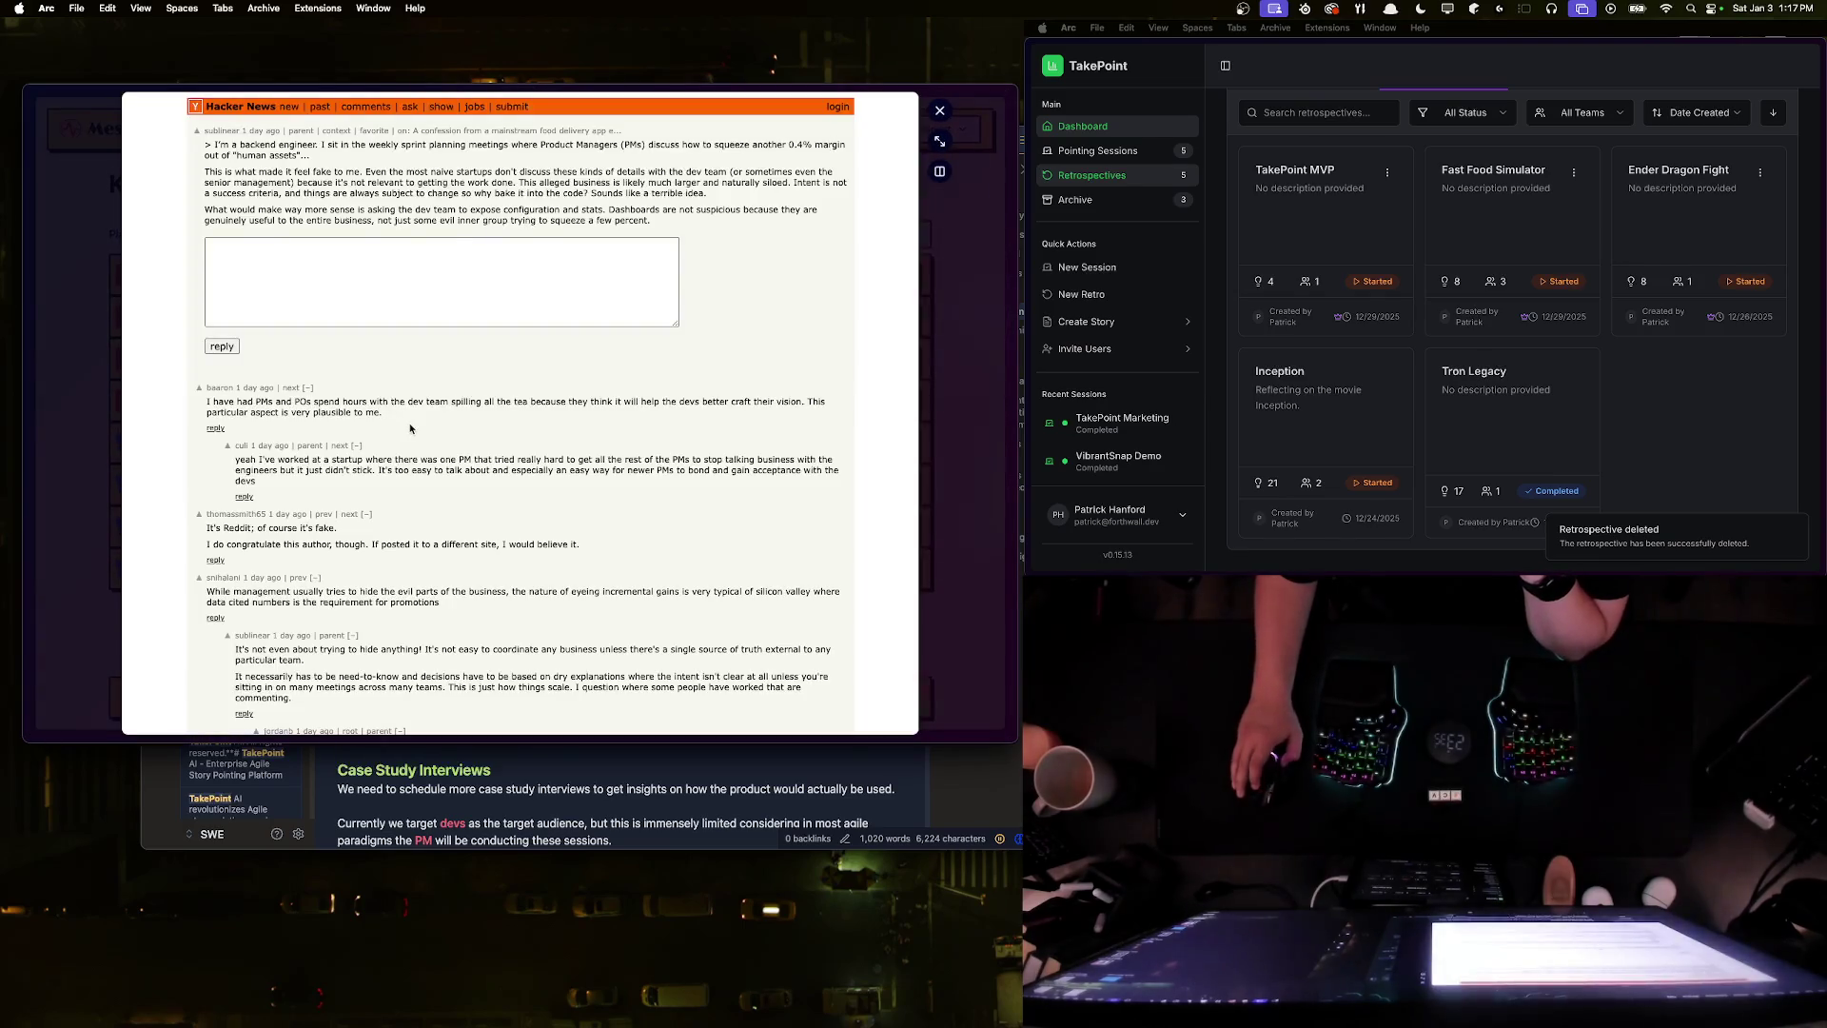
# - Follow the story to the original Reddit food-delivery confession post, read it, and close it
pyautogui.click(579, 135)
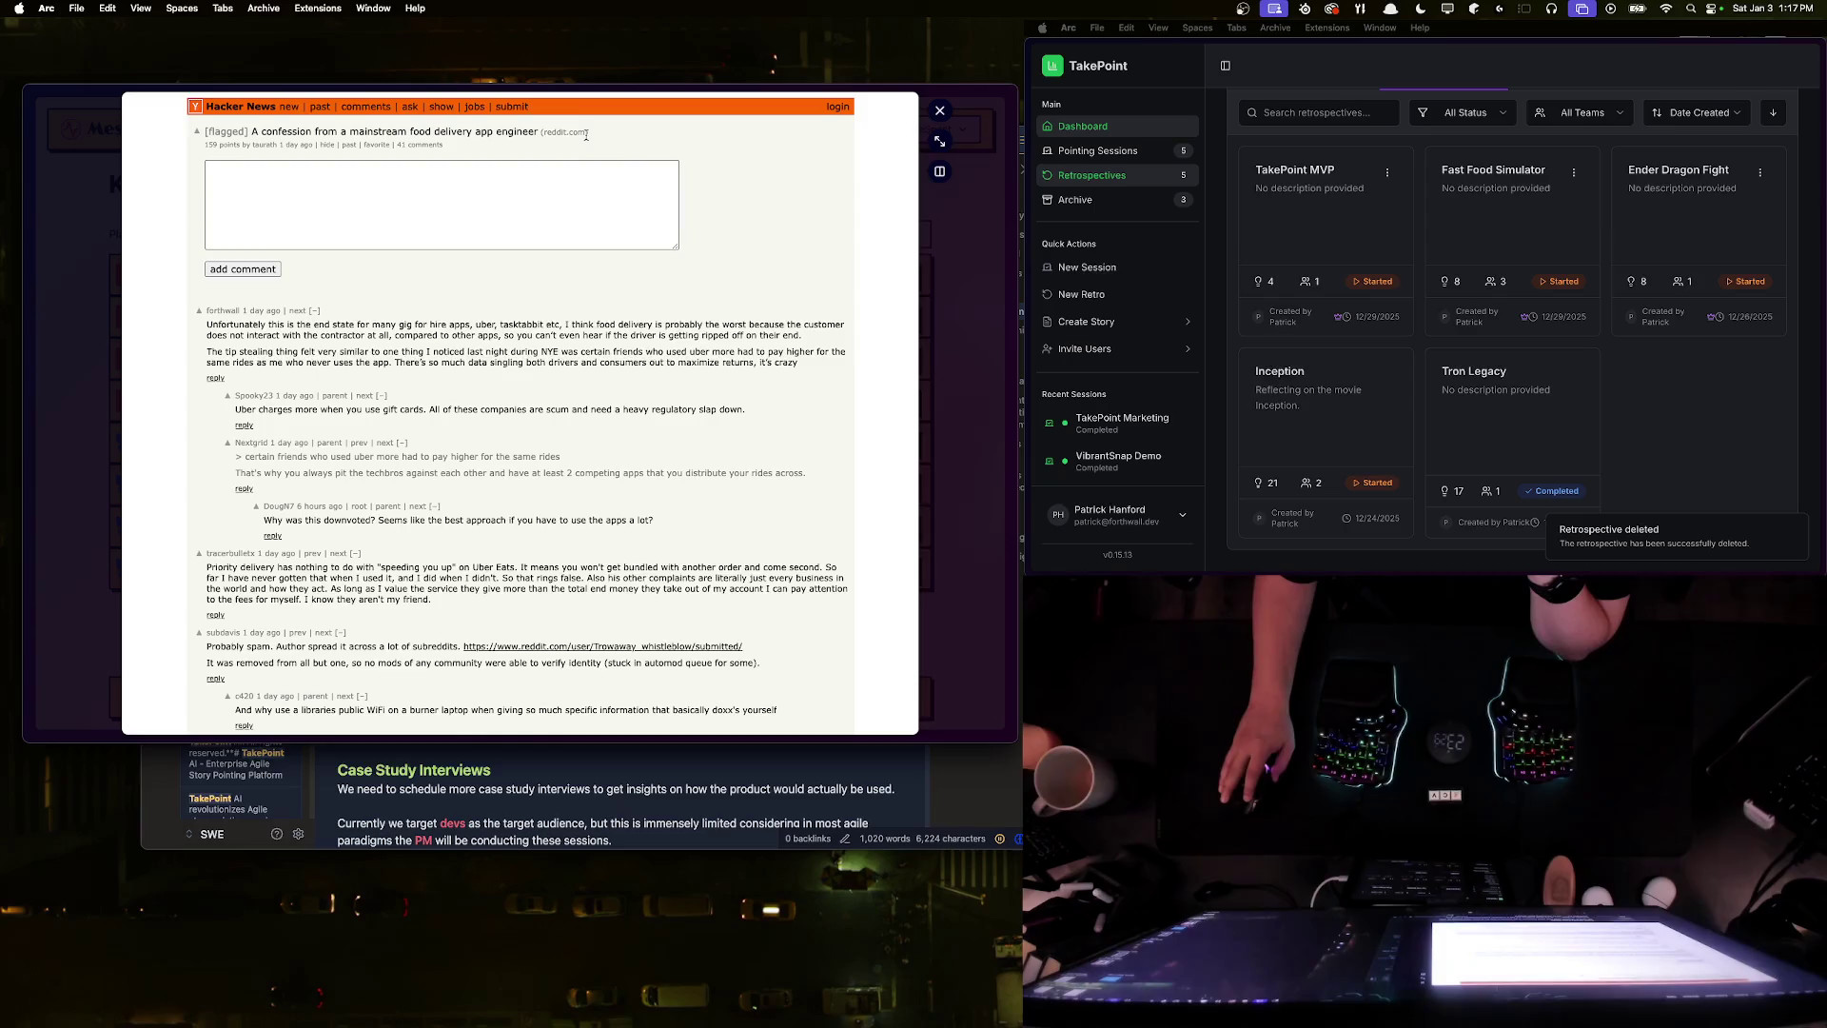
pyautogui.click(443, 132)
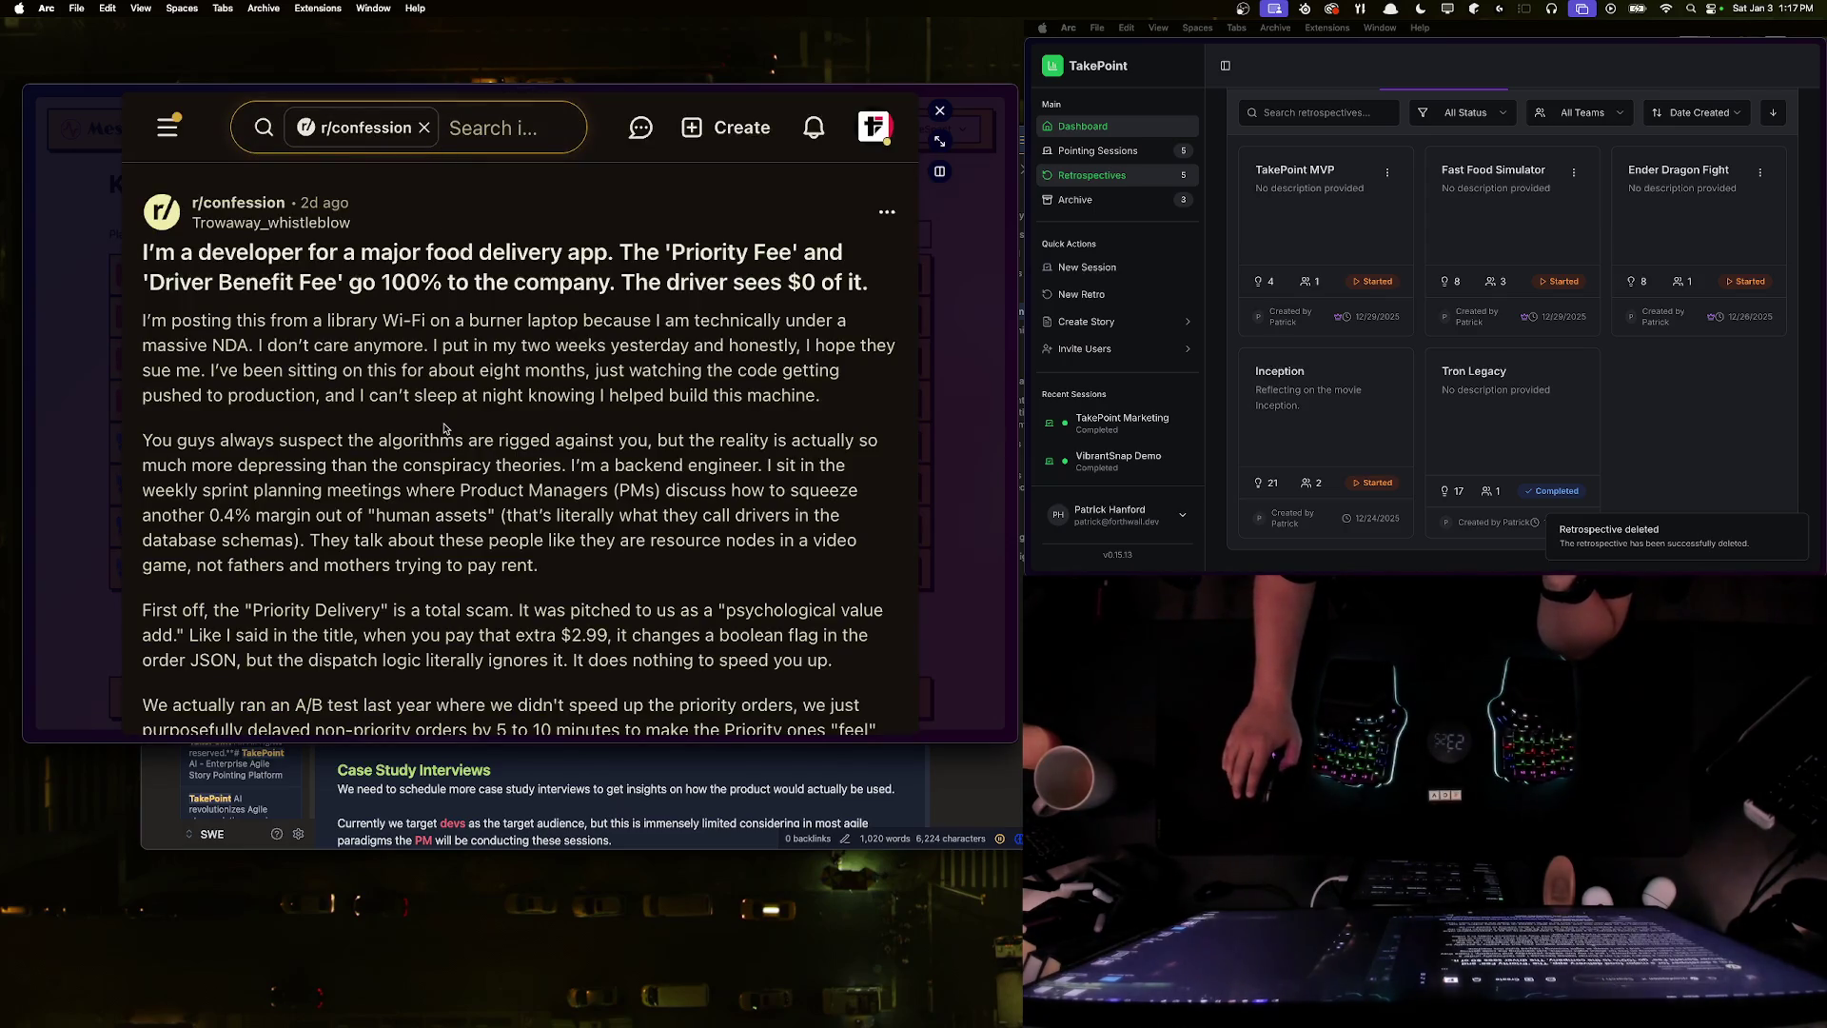
pyautogui.scroll(-15, 443, 428)
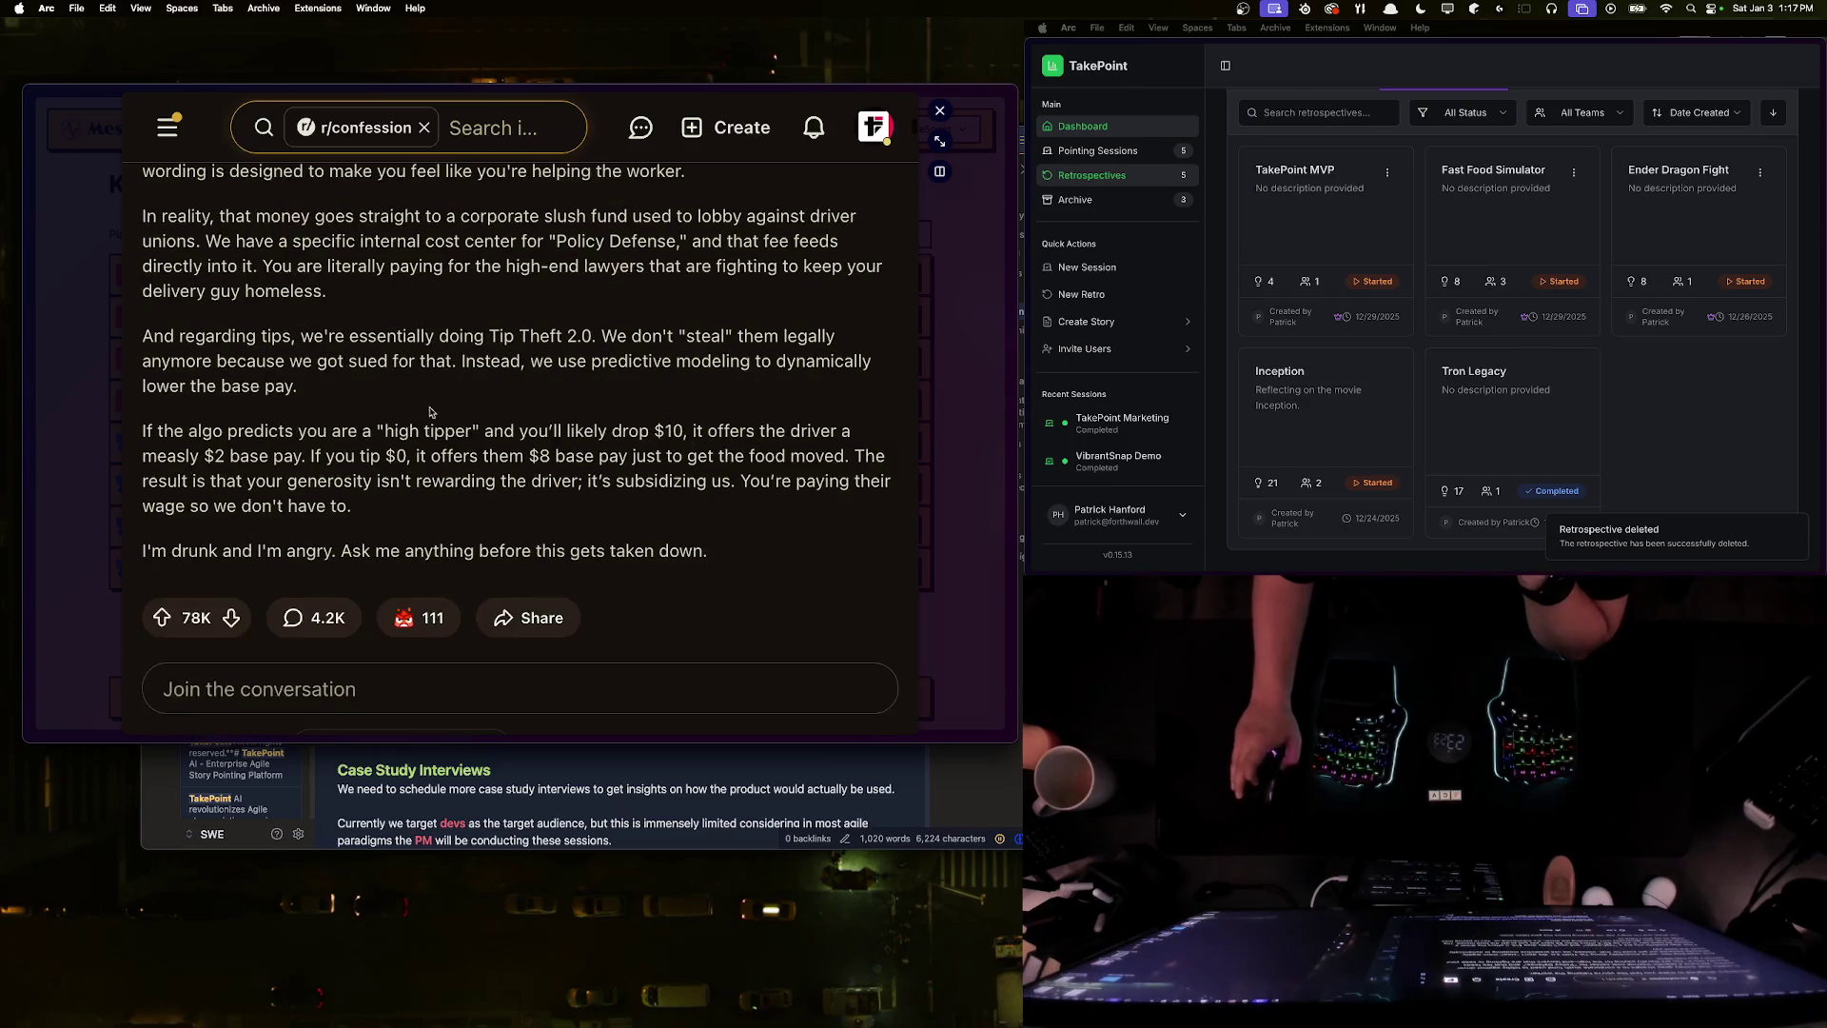
pyautogui.scroll(15, 761, 384)
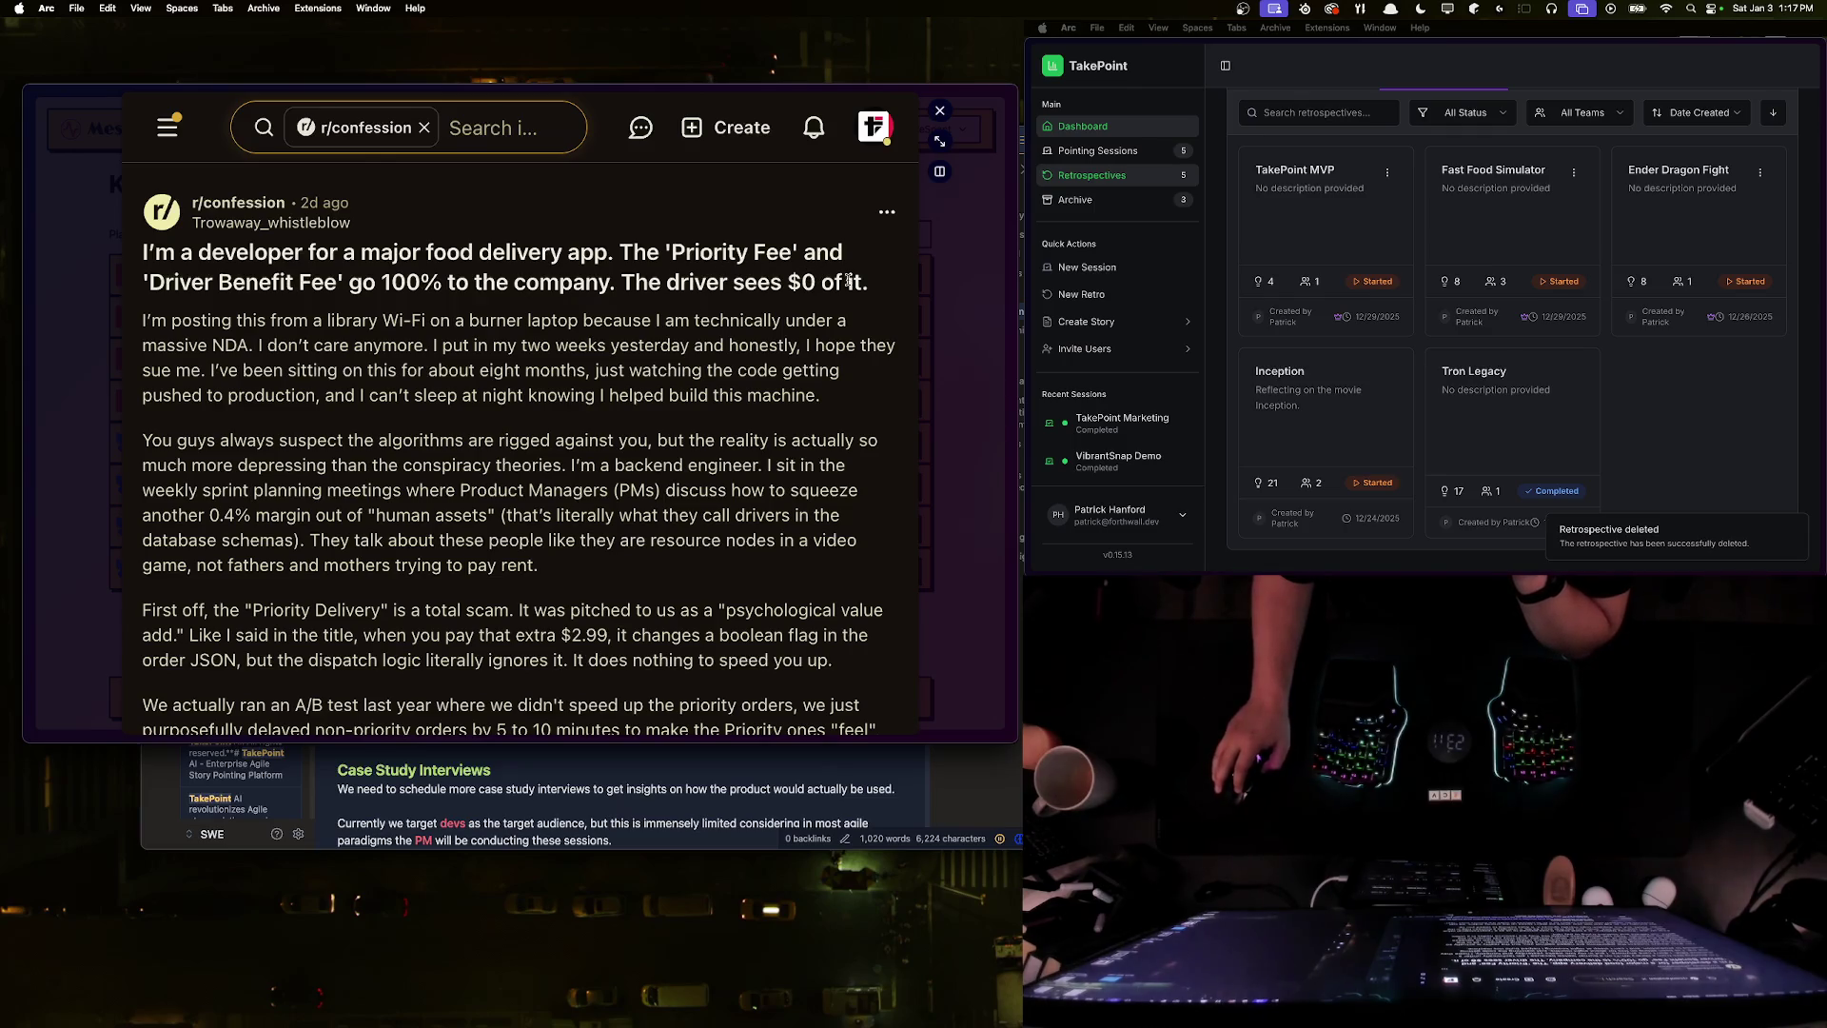
pyautogui.scroll(-10, 371, 352)
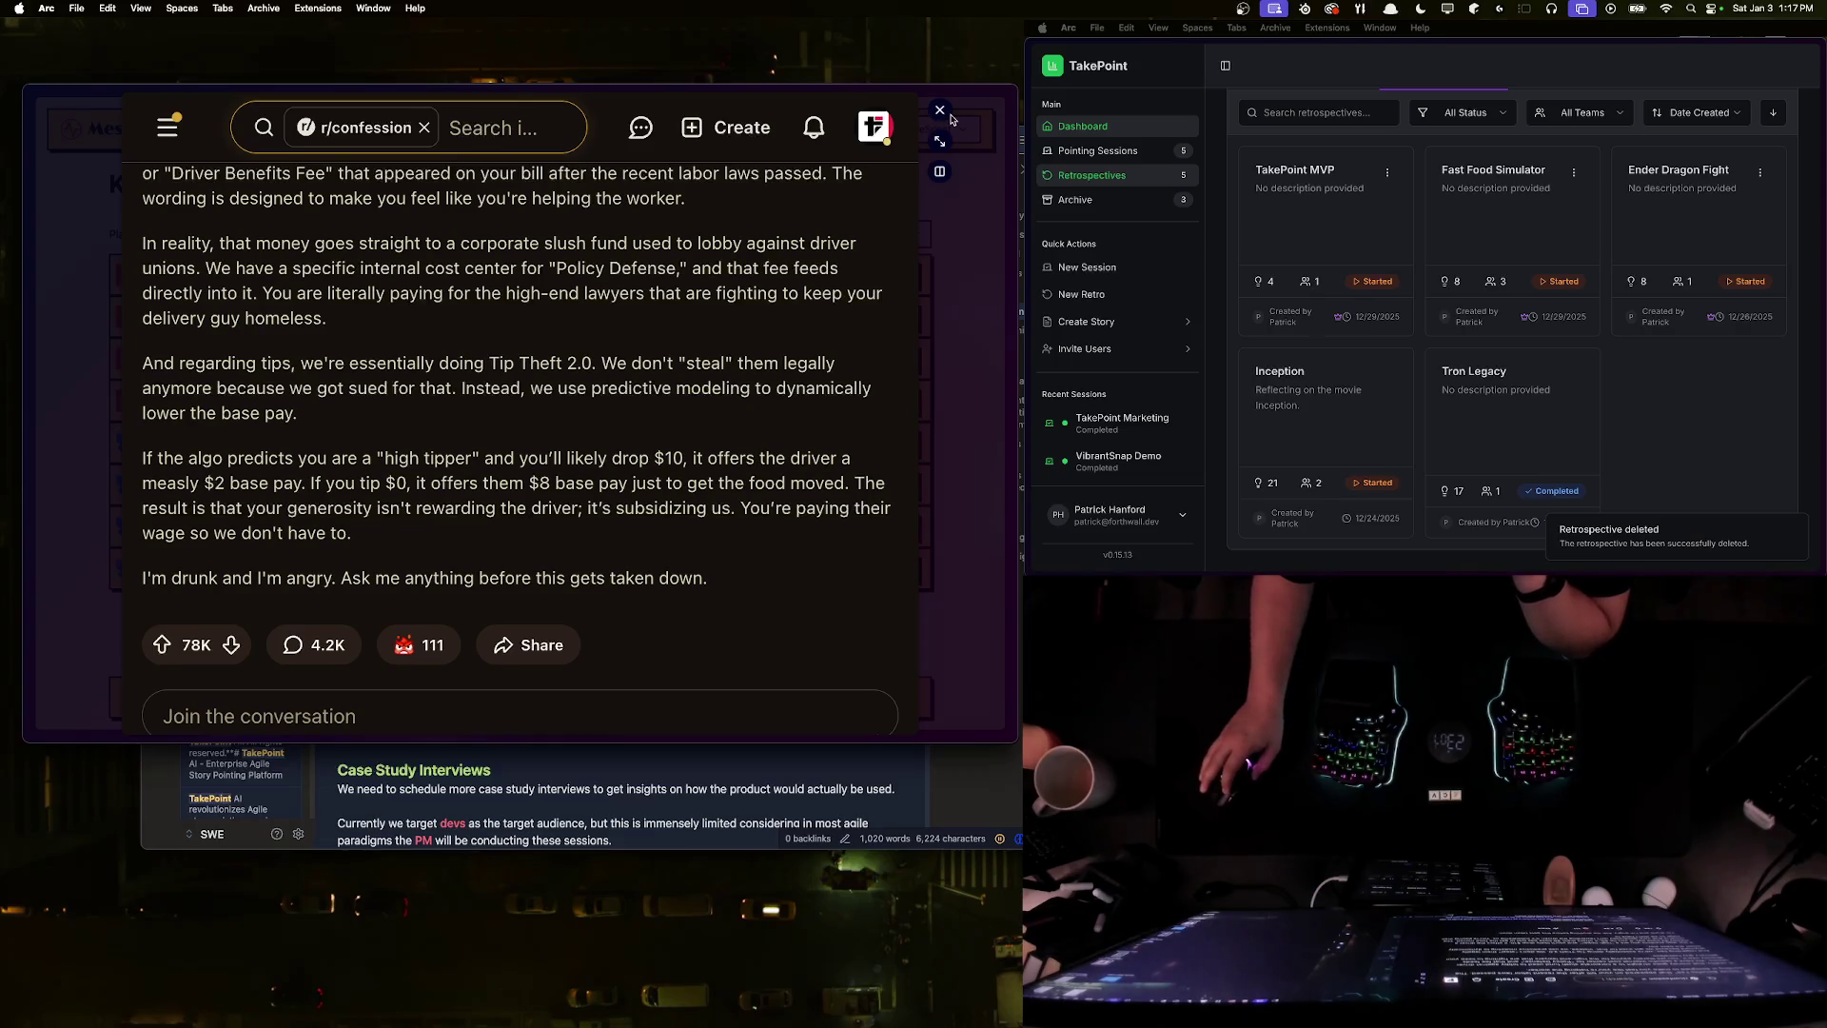
pyautogui.click(945, 112)
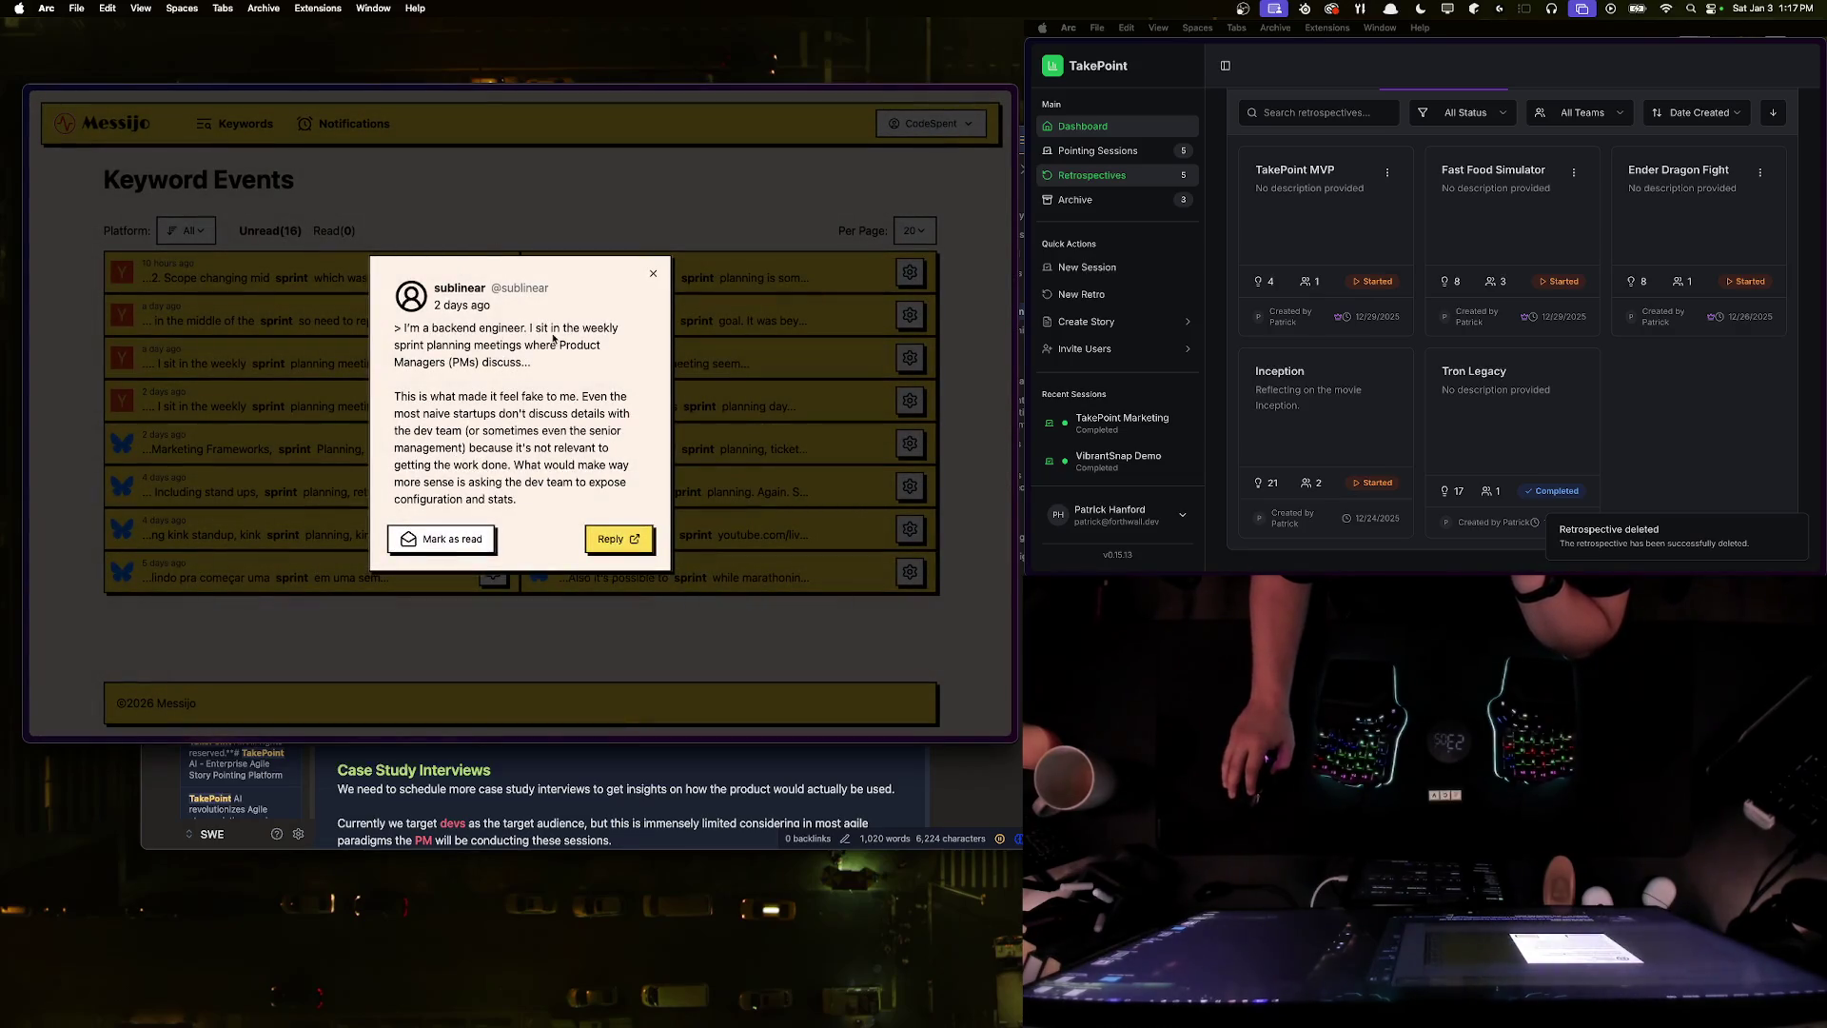
# - Reopen the quoting comment on Hacker News, skim it, close it, and select the quoted passage
pyautogui.click(616, 538)
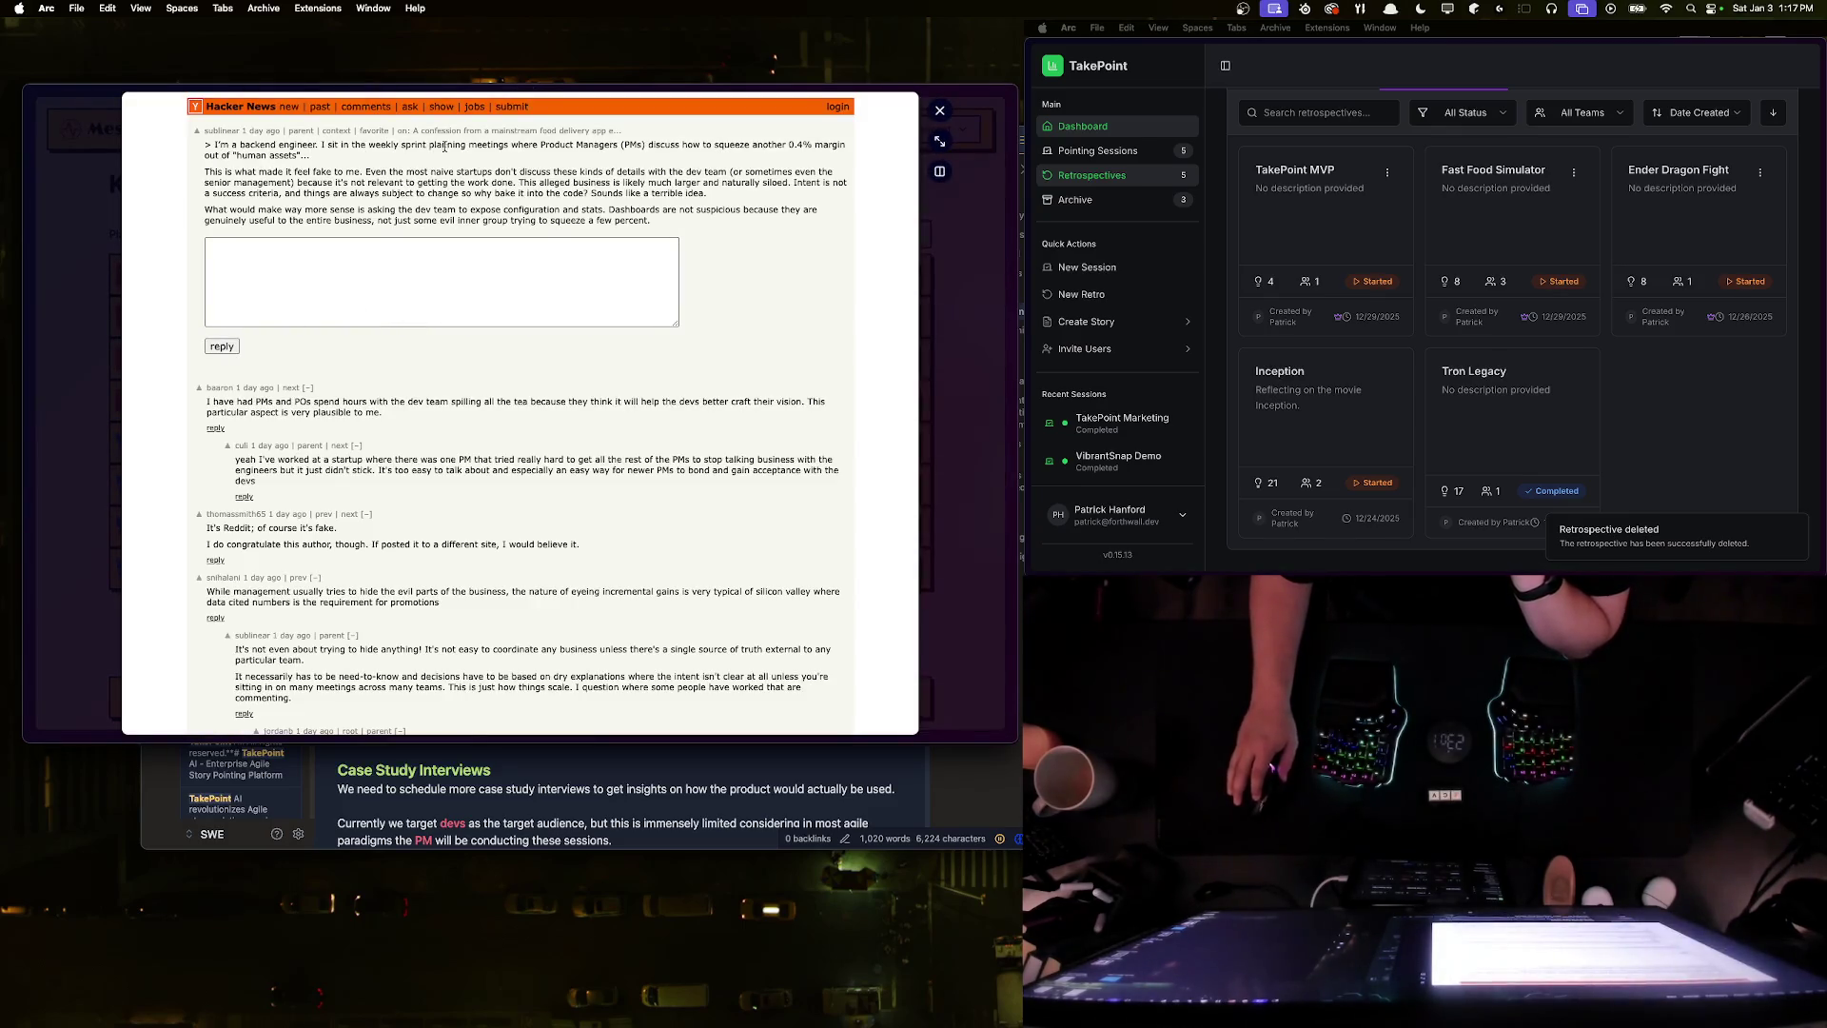
pyautogui.moveTo(195, 181); pyautogui.dragTo(847, 196)
pyautogui.click(376, 164)
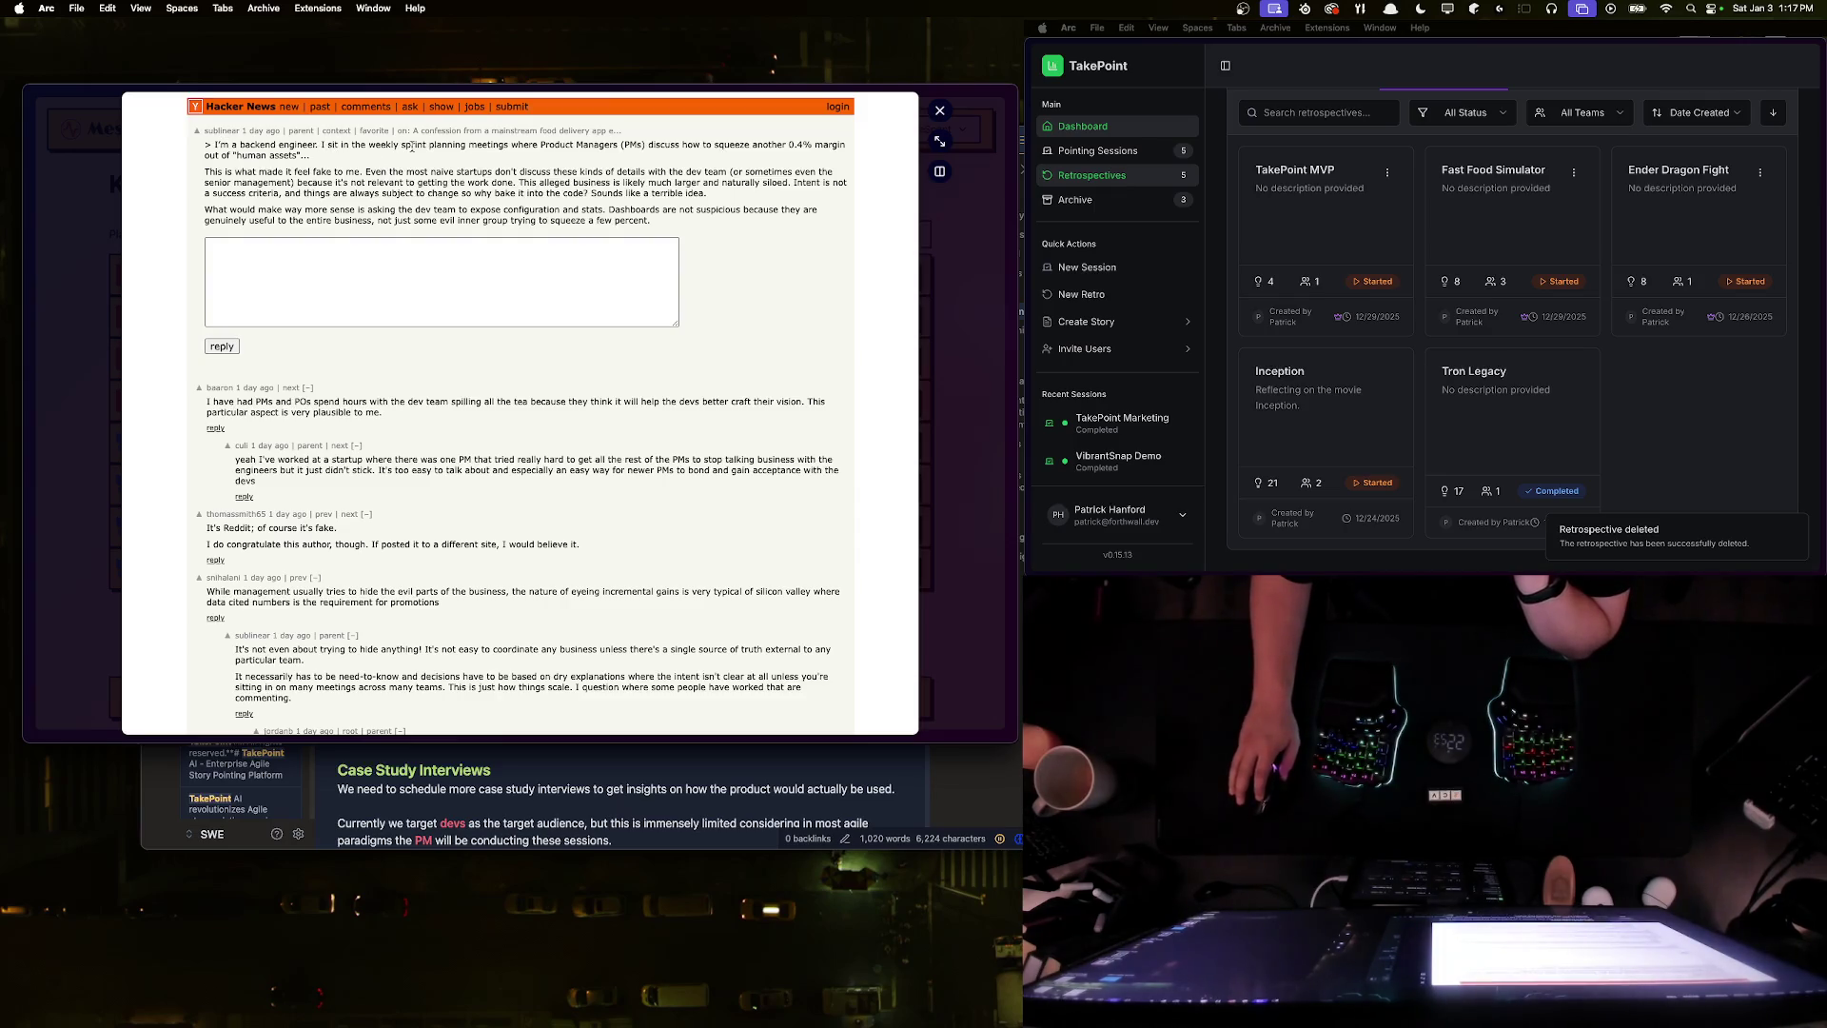
pyautogui.click(847, 146)
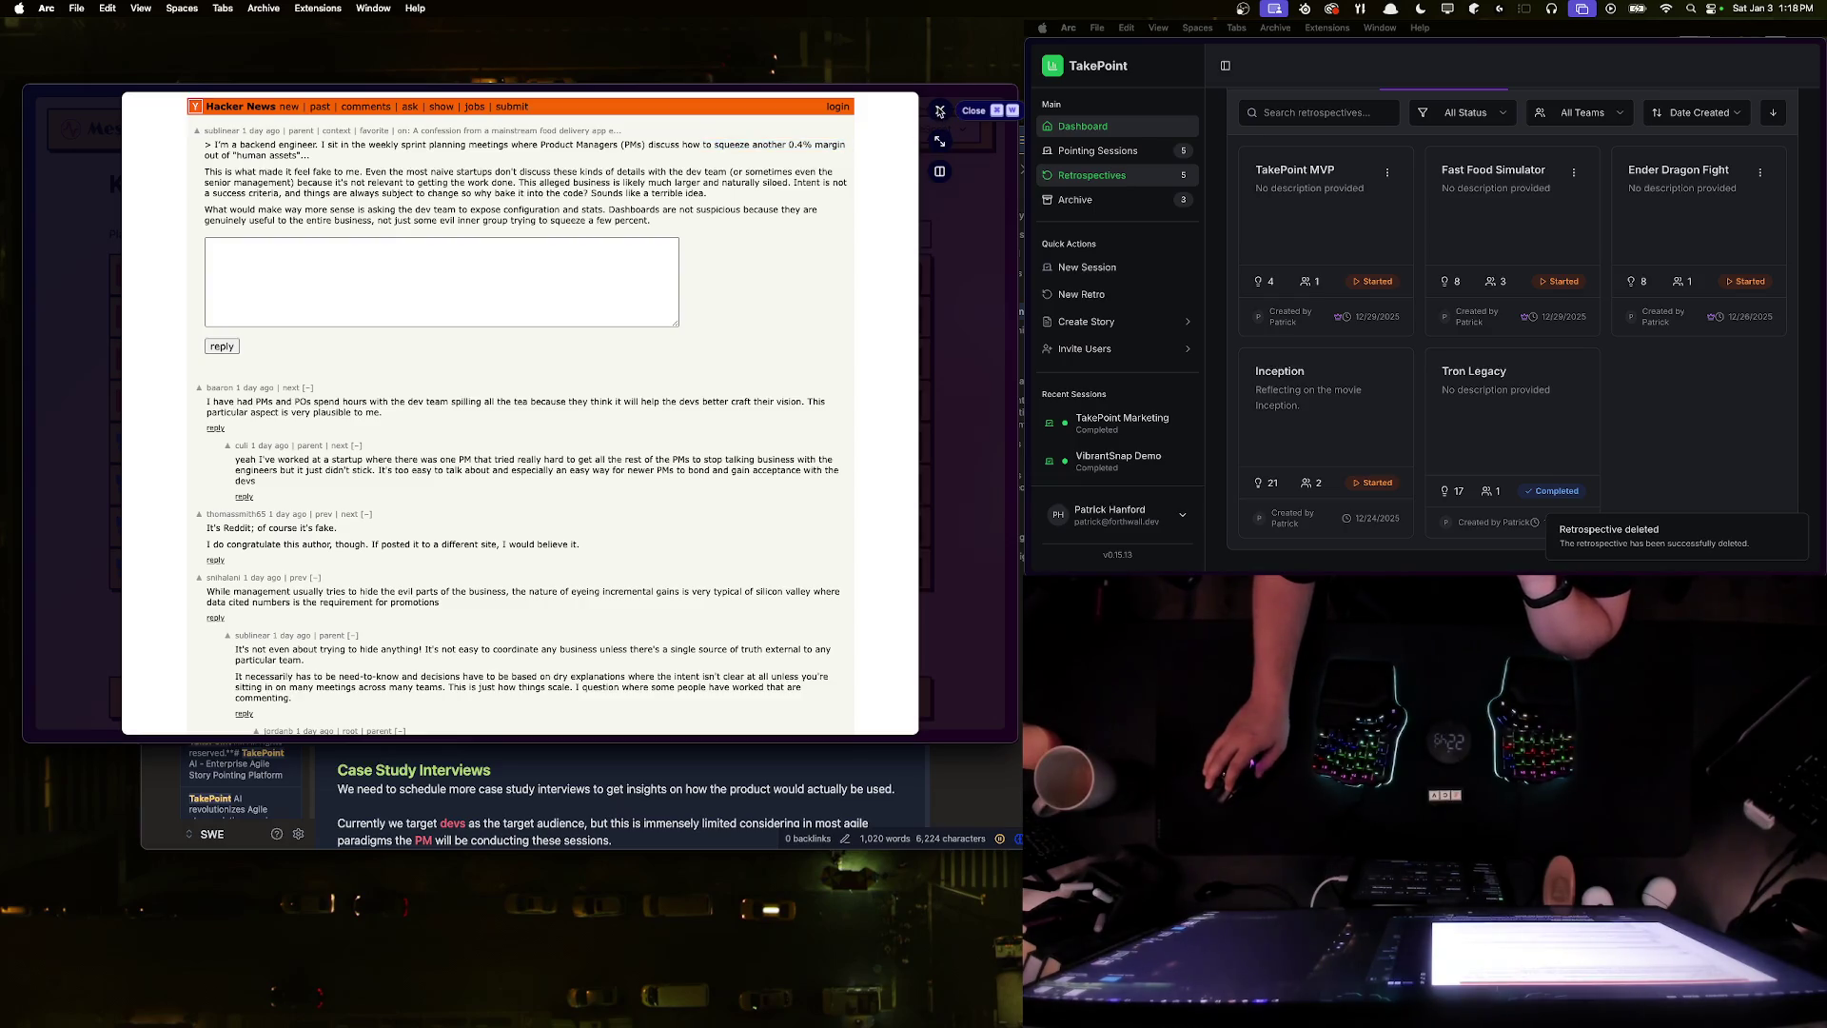
pyautogui.click(939, 111)
pyautogui.moveTo(542, 368); pyautogui.dragTo(400, 327)
# - Try selecting the quoted sprint planning paragraph in the comment popup
pyautogui.click(528, 347)
pyautogui.moveTo(530, 365)
pyautogui.mouseDown()
pyautogui.moveTo(403, 327)
pyautogui.moveTo(583, 371)
pyautogui.mouseUp()
pyautogui.tripleClick(583, 371)
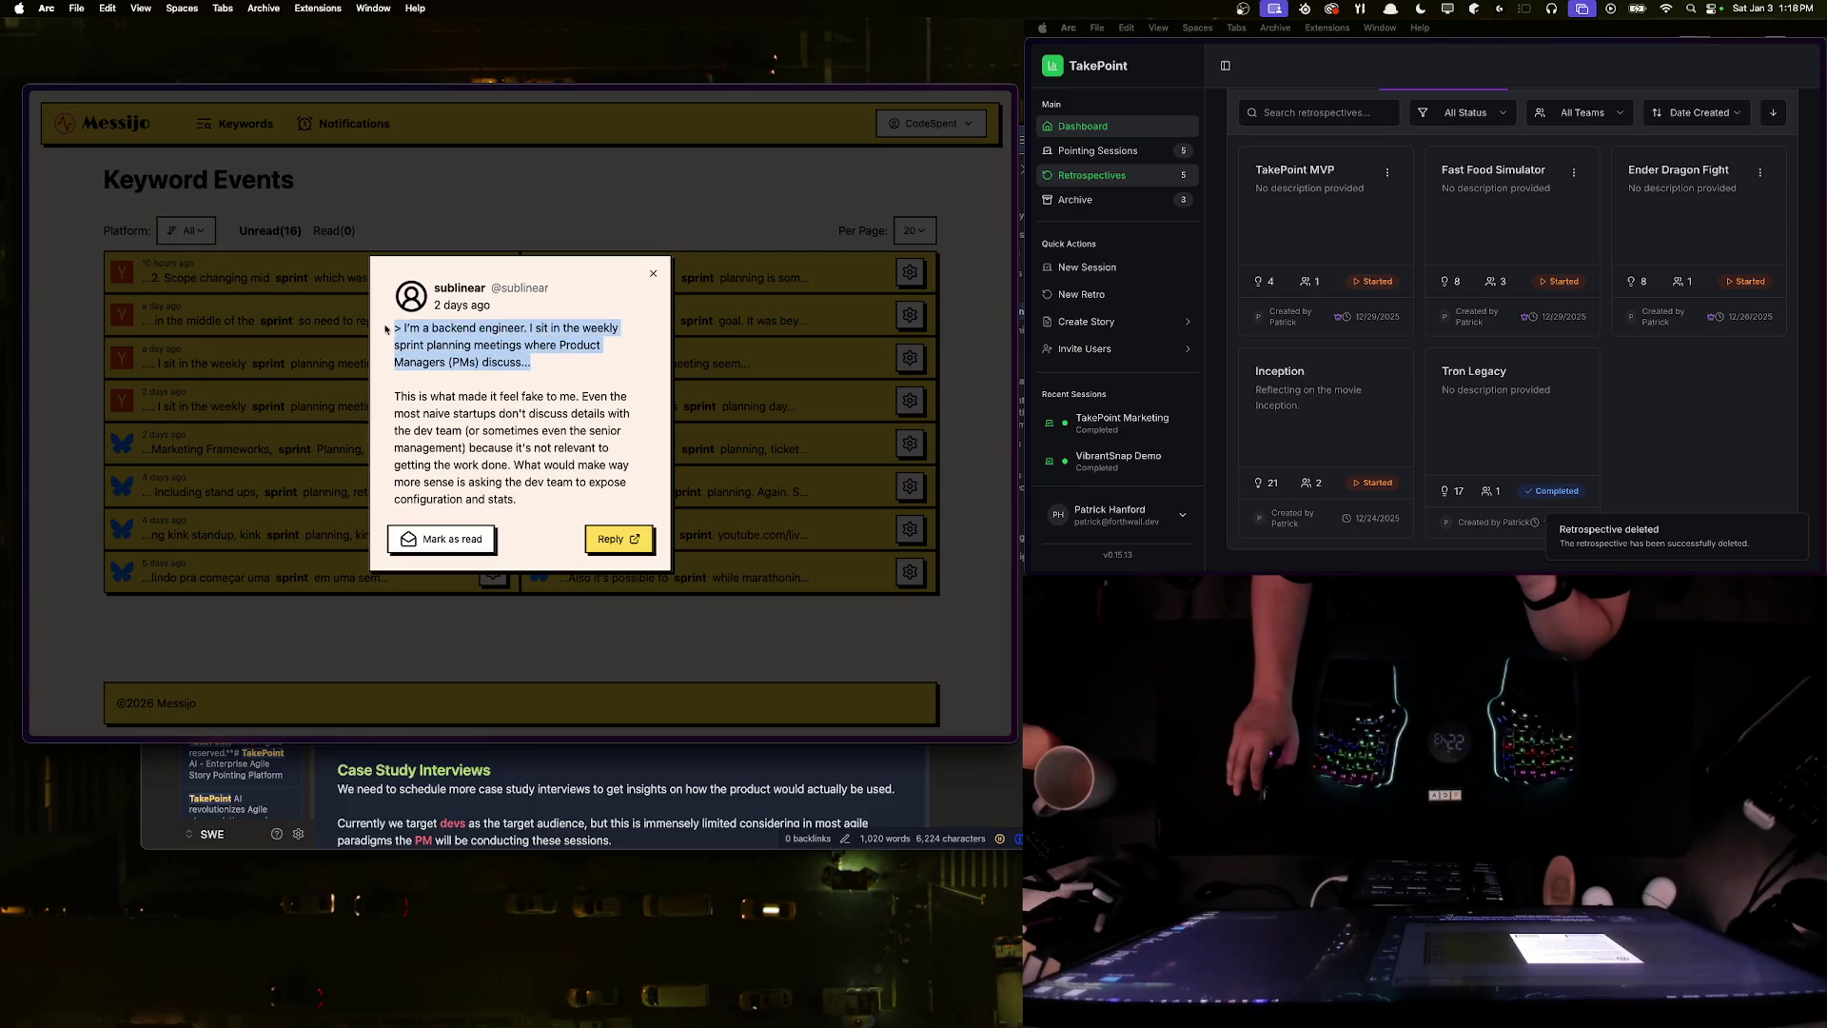
pyautogui.click(534, 394)
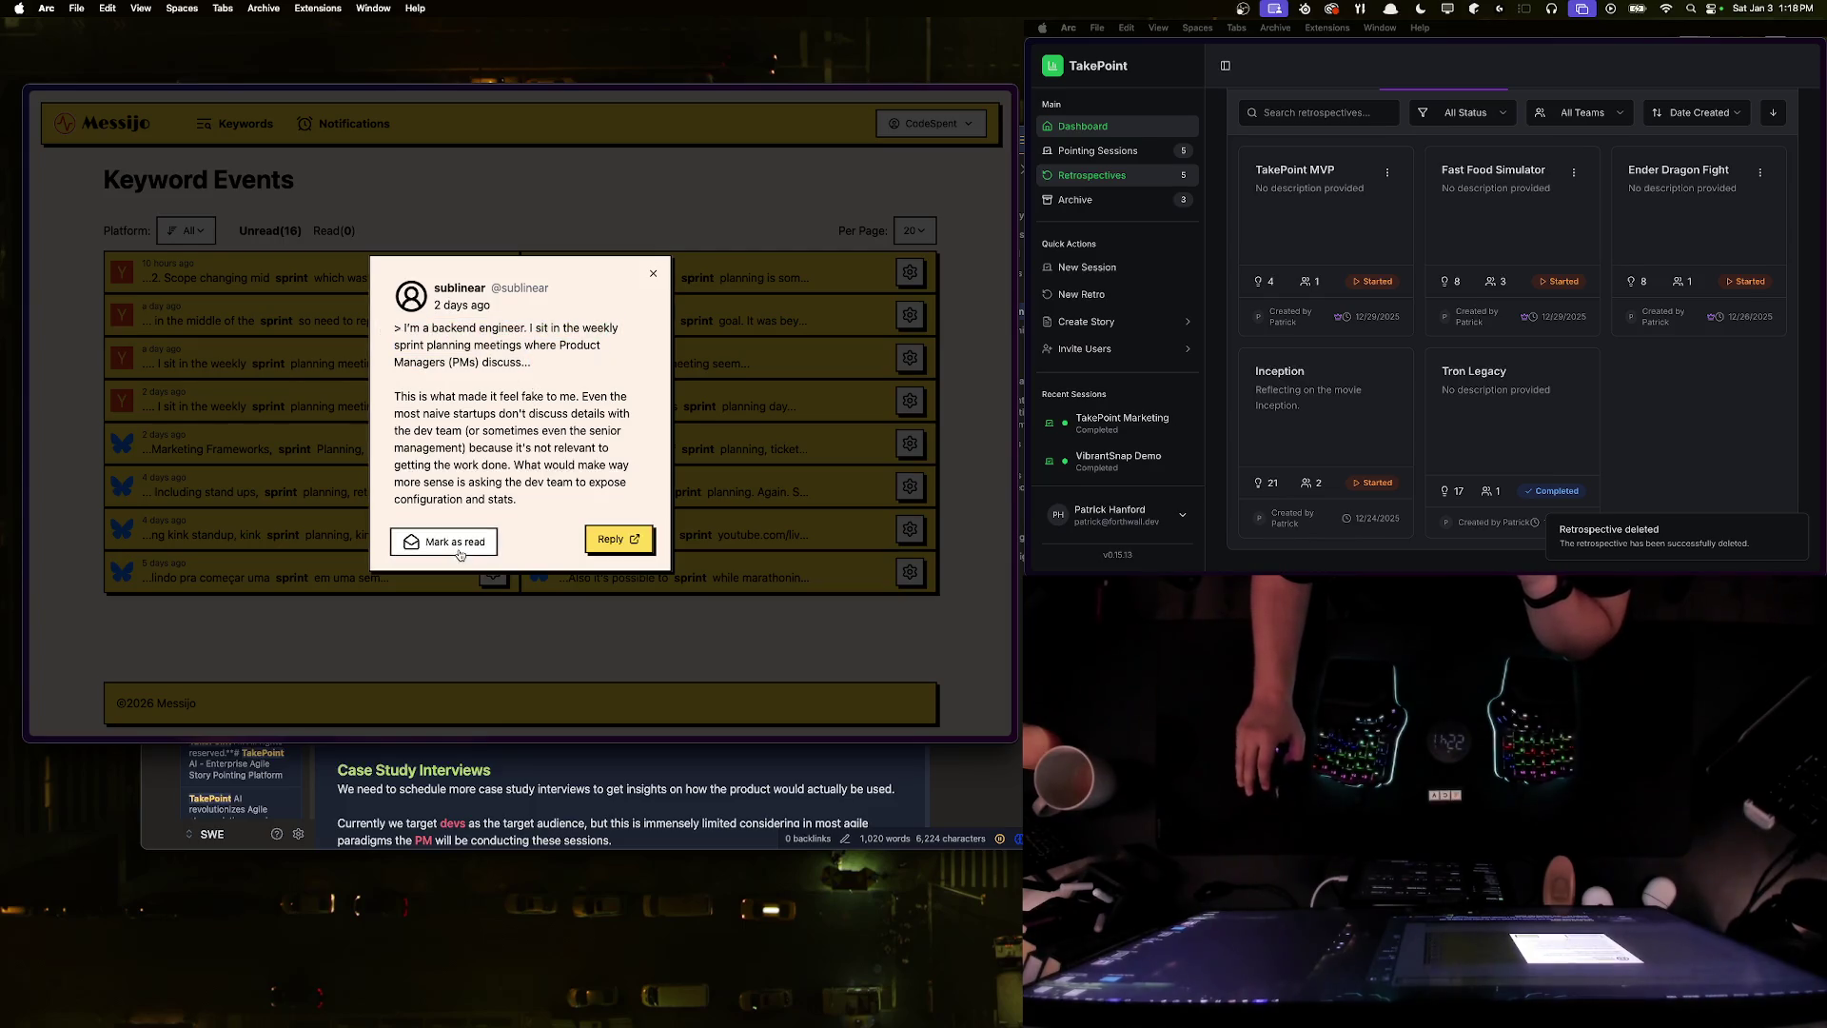
pyautogui.tripleClick(538, 367)
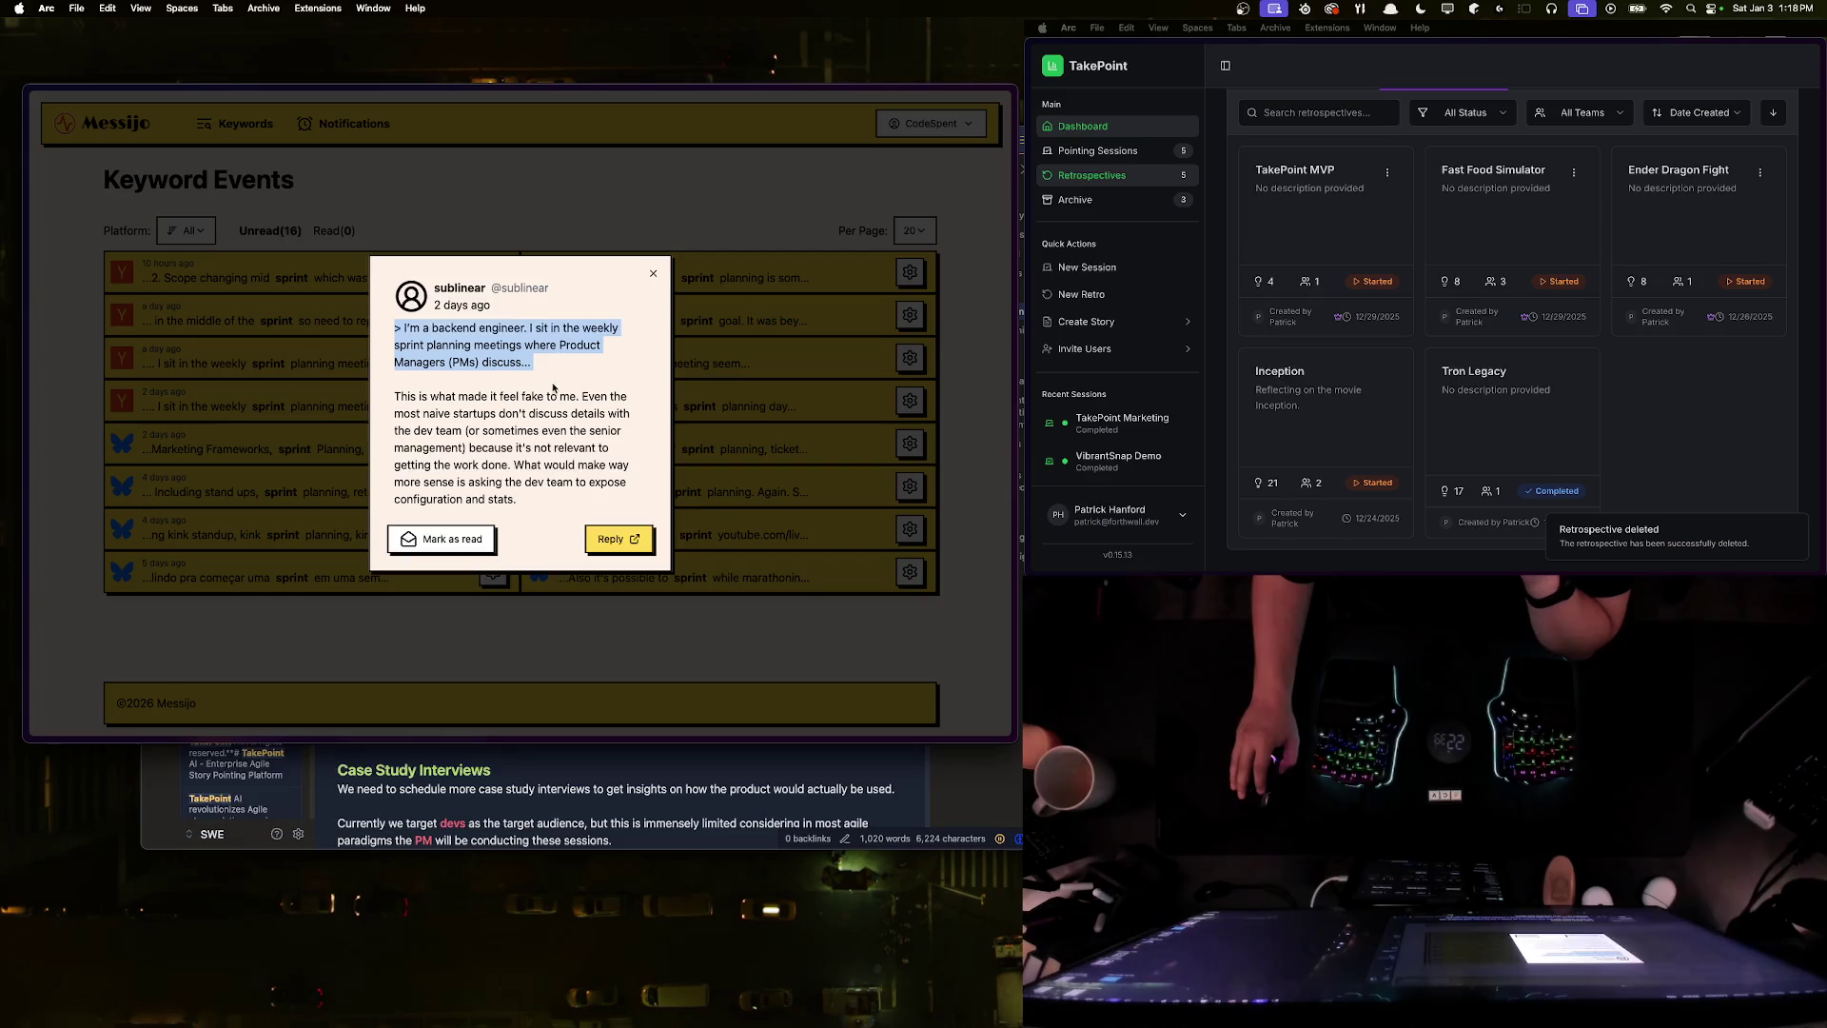
pyautogui.click(434, 344)
pyautogui.tripleClick(398, 325)
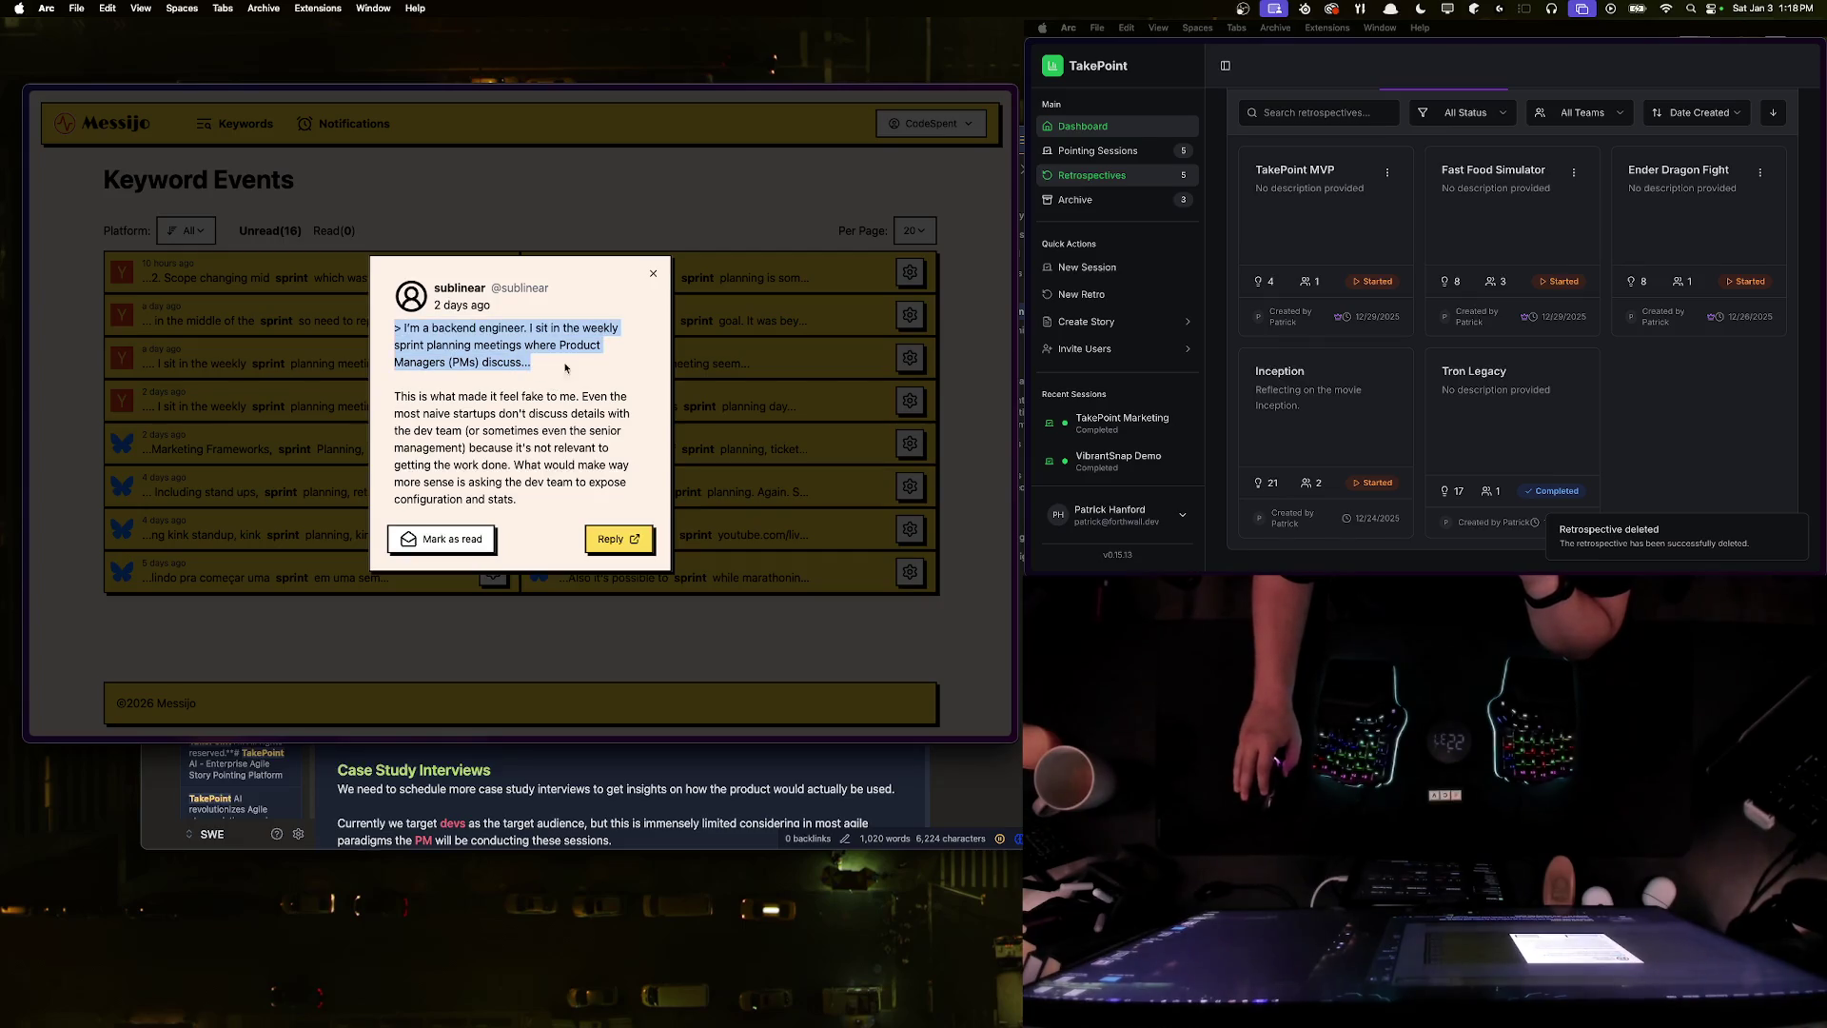
pyautogui.click(400, 324)
# - Select the quote along with the comment below it, then open the comment on Hacker News
pyautogui.moveTo(399, 327)
pyautogui.mouseDown()
pyautogui.moveTo(582, 371)
pyautogui.moveTo(389, 335)
pyautogui.mouseUp()
pyautogui.click(583, 371)
pyautogui.click(519, 355)
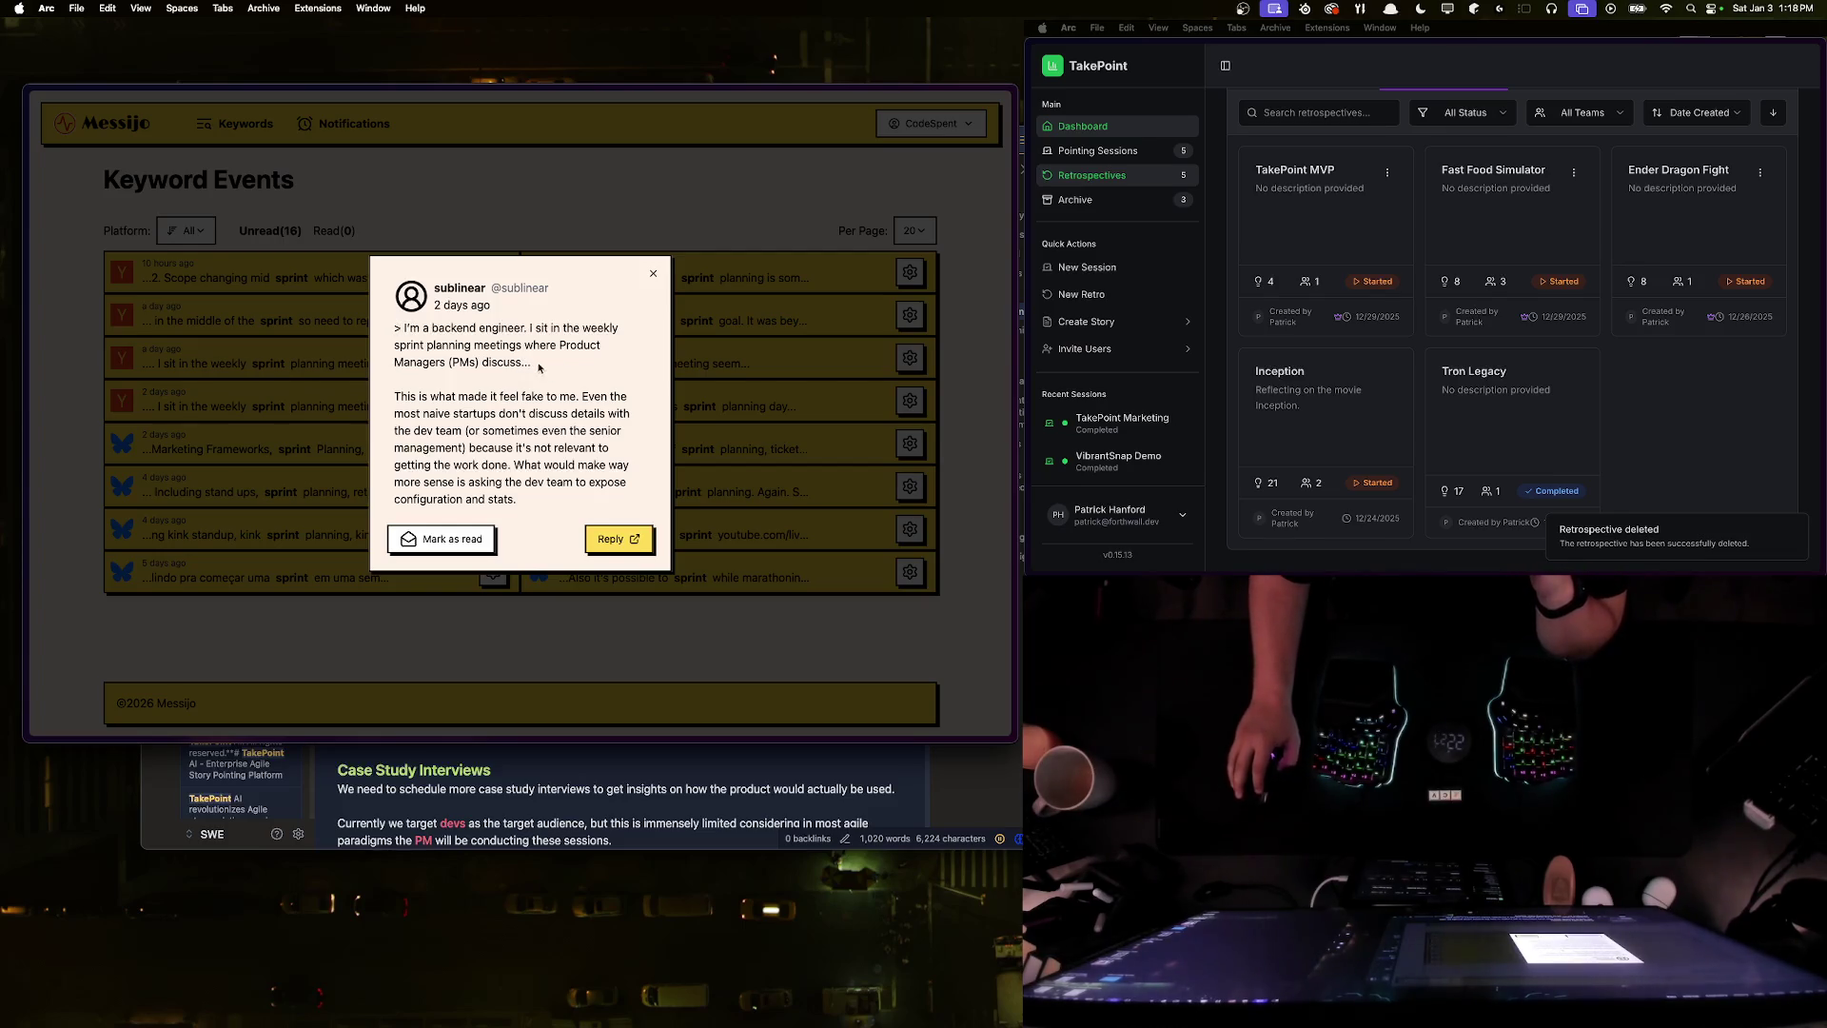
pyautogui.moveTo(403, 327)
pyautogui.mouseDown()
pyautogui.moveTo(531, 369)
pyautogui.moveTo(627, 495)
pyautogui.mouseUp()
pyautogui.click(604, 505)
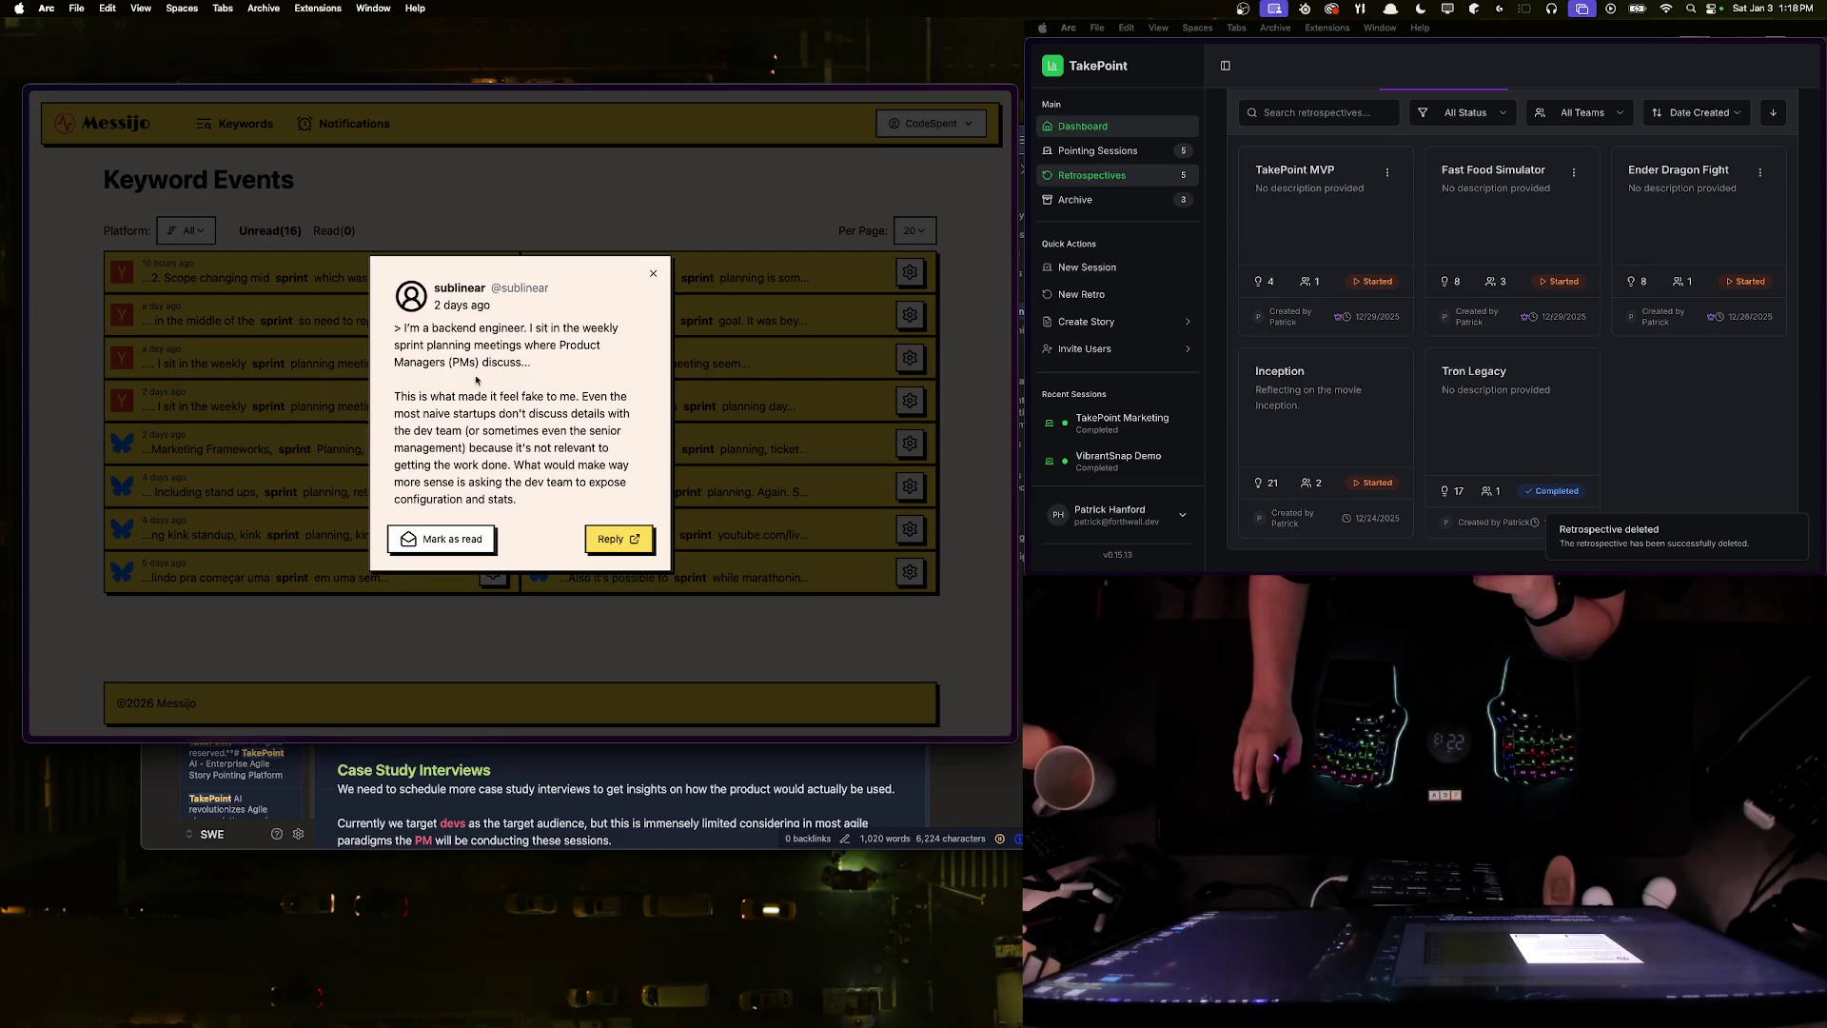
pyautogui.click(623, 534)
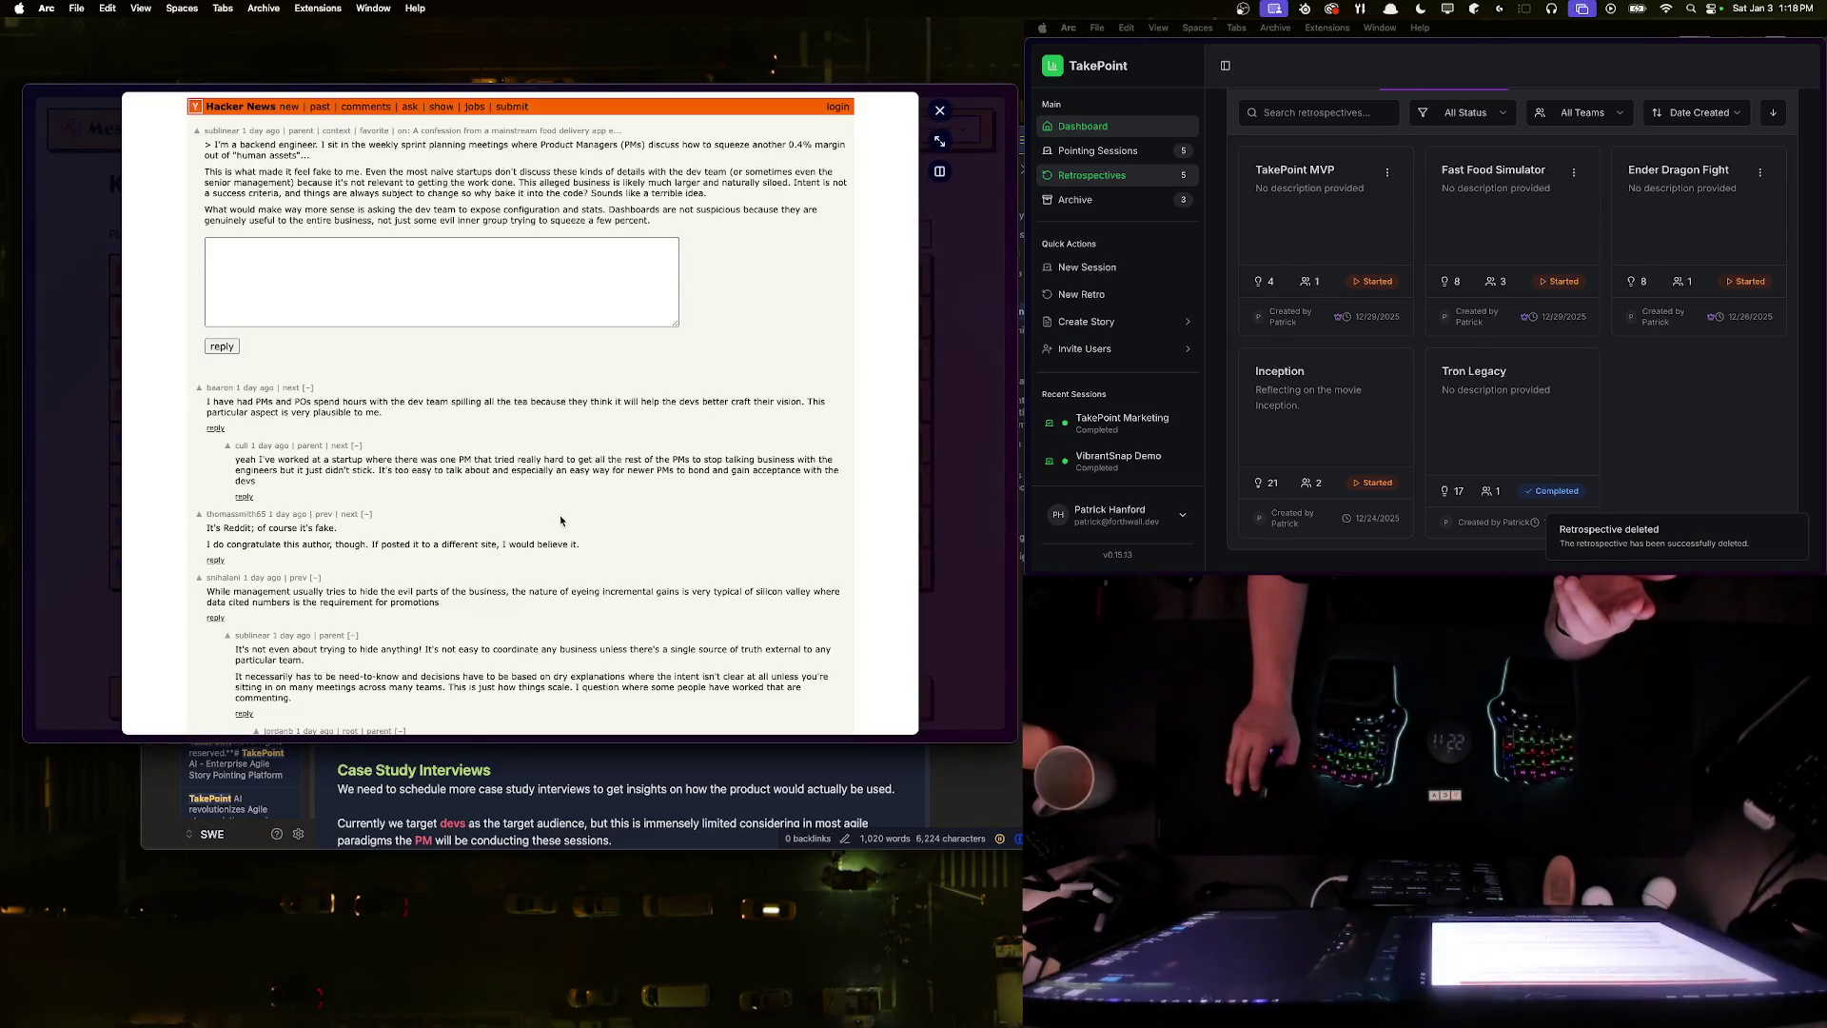
# - Highlight the 0.4% margin phrase, trace it to the parent story's Reddit confession, and close it
pyautogui.moveTo(798, 138); pyautogui.dragTo(311, 156)
pyautogui.click(363, 169)
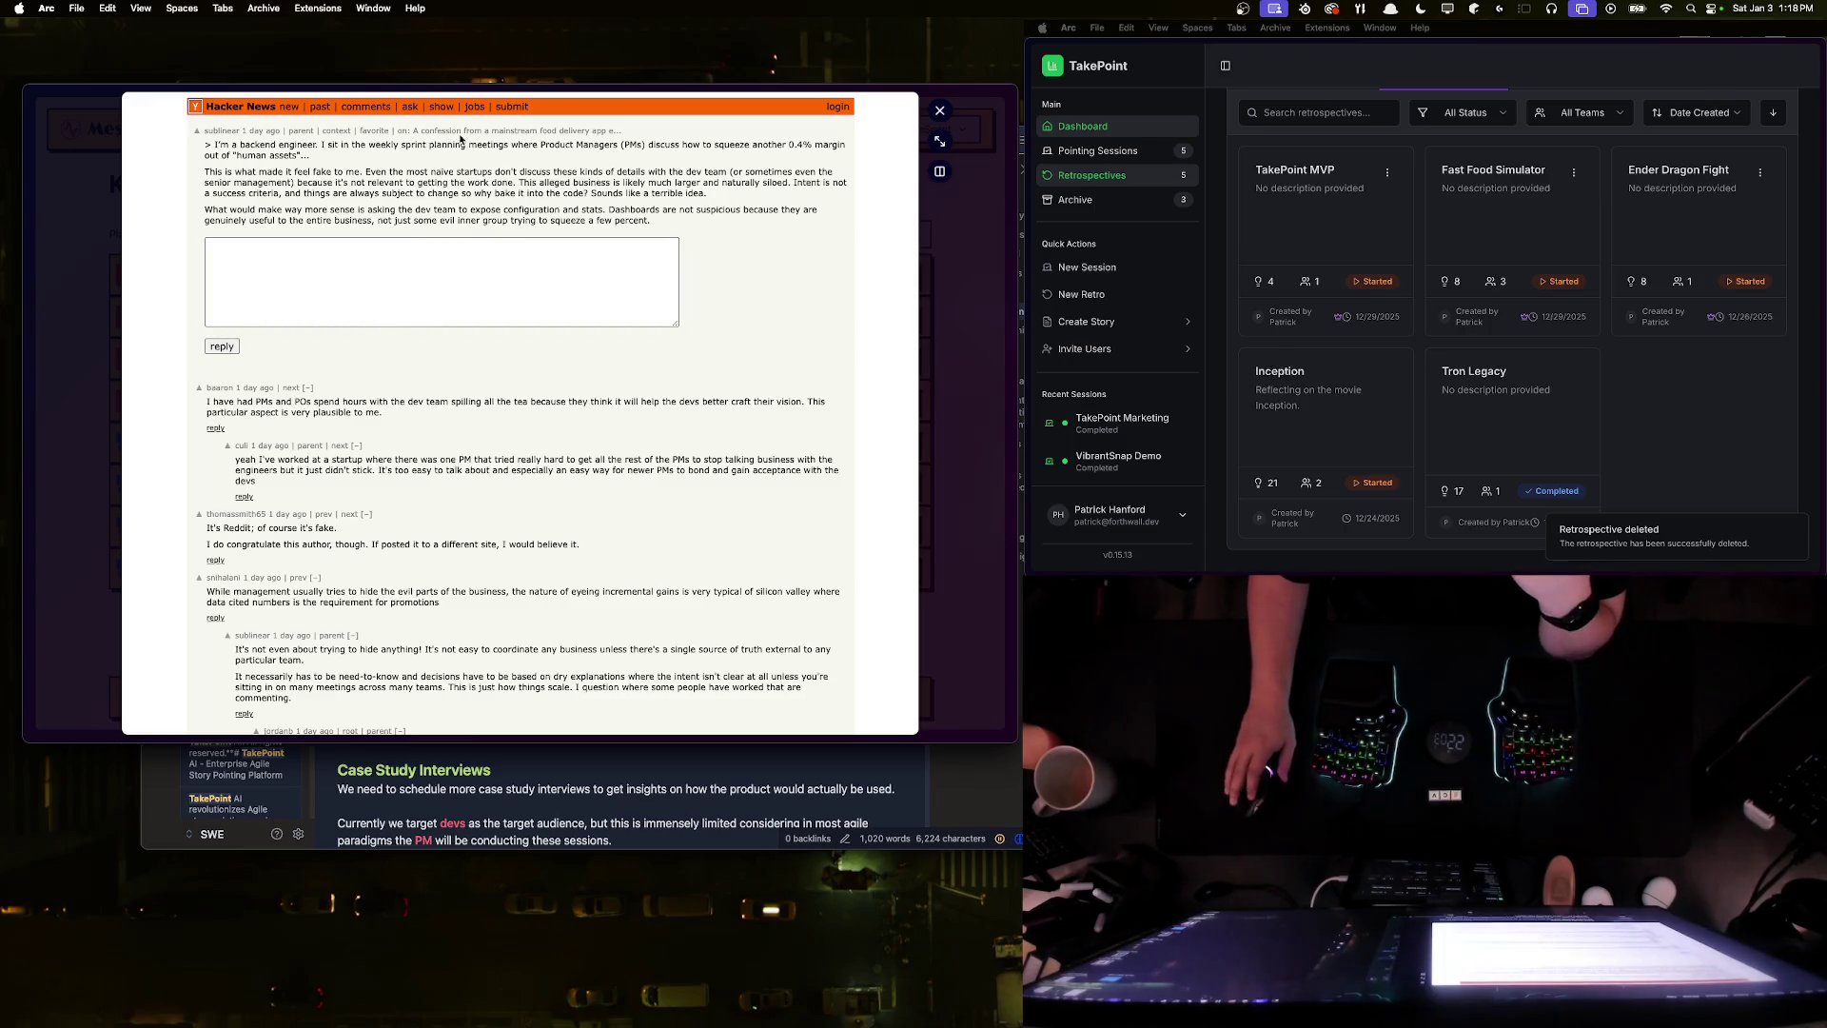
pyautogui.click(459, 132)
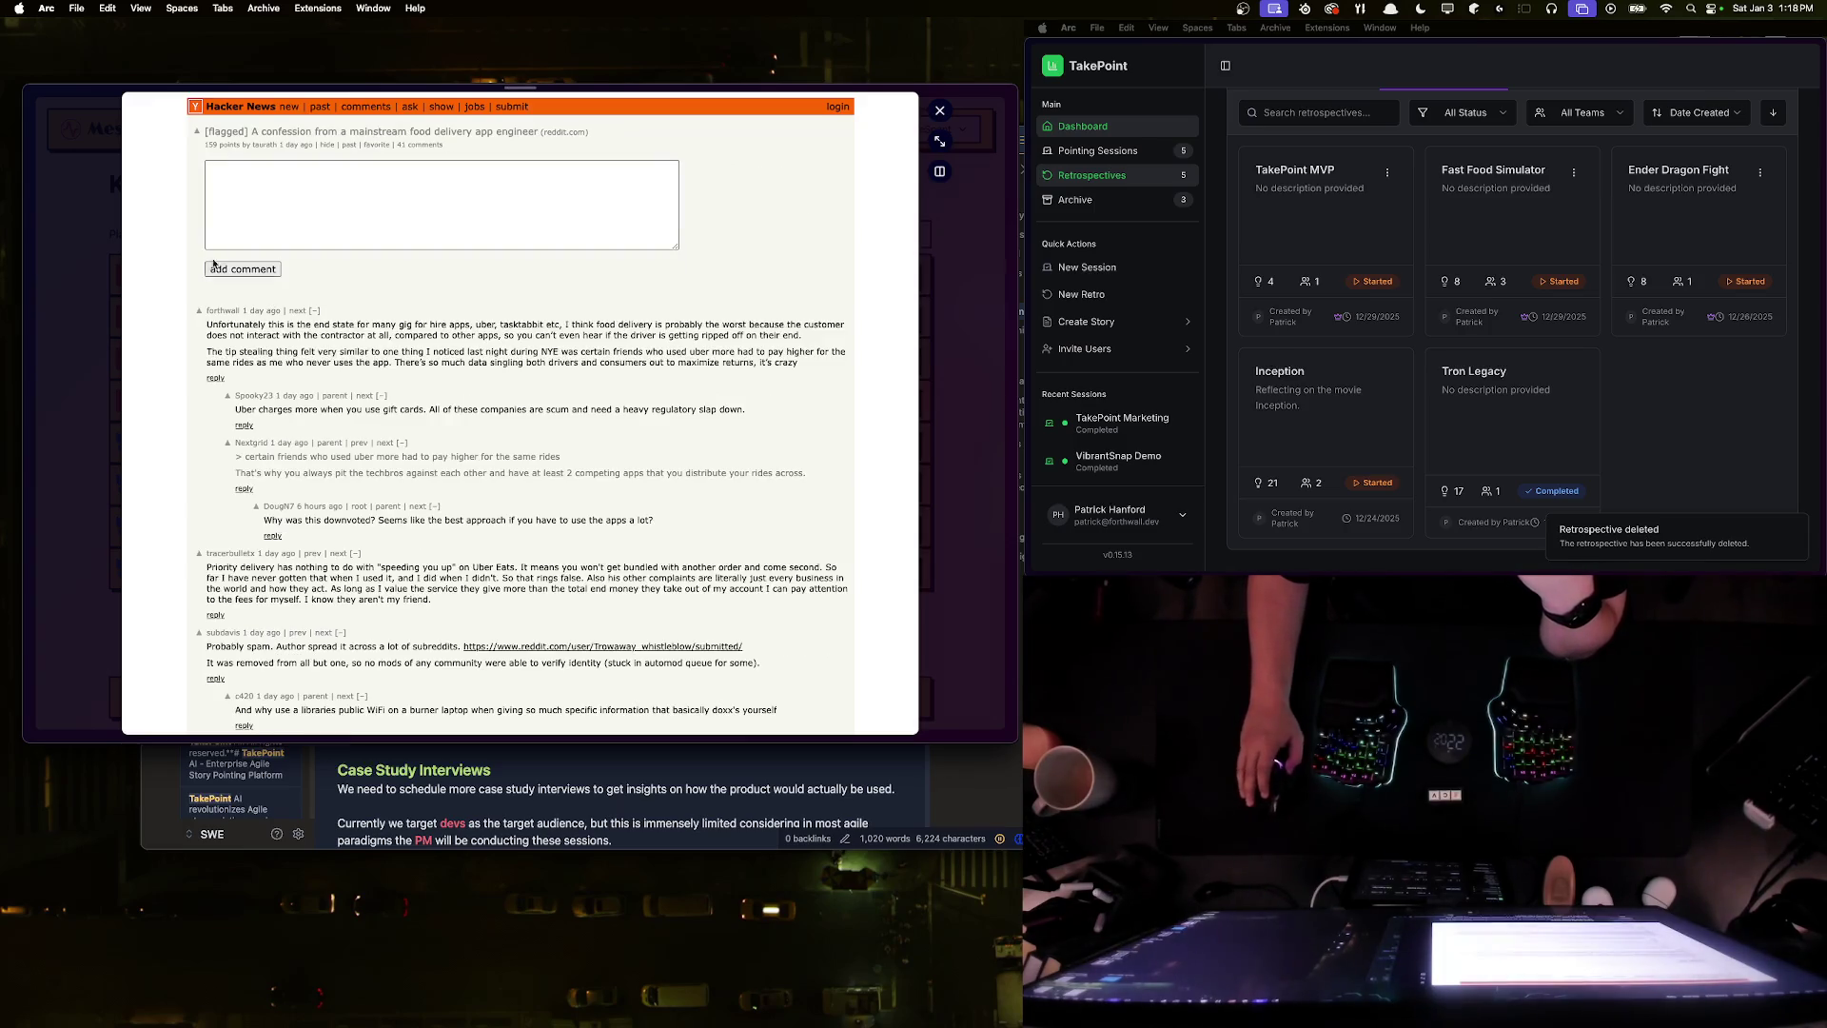
pyautogui.click(457, 131)
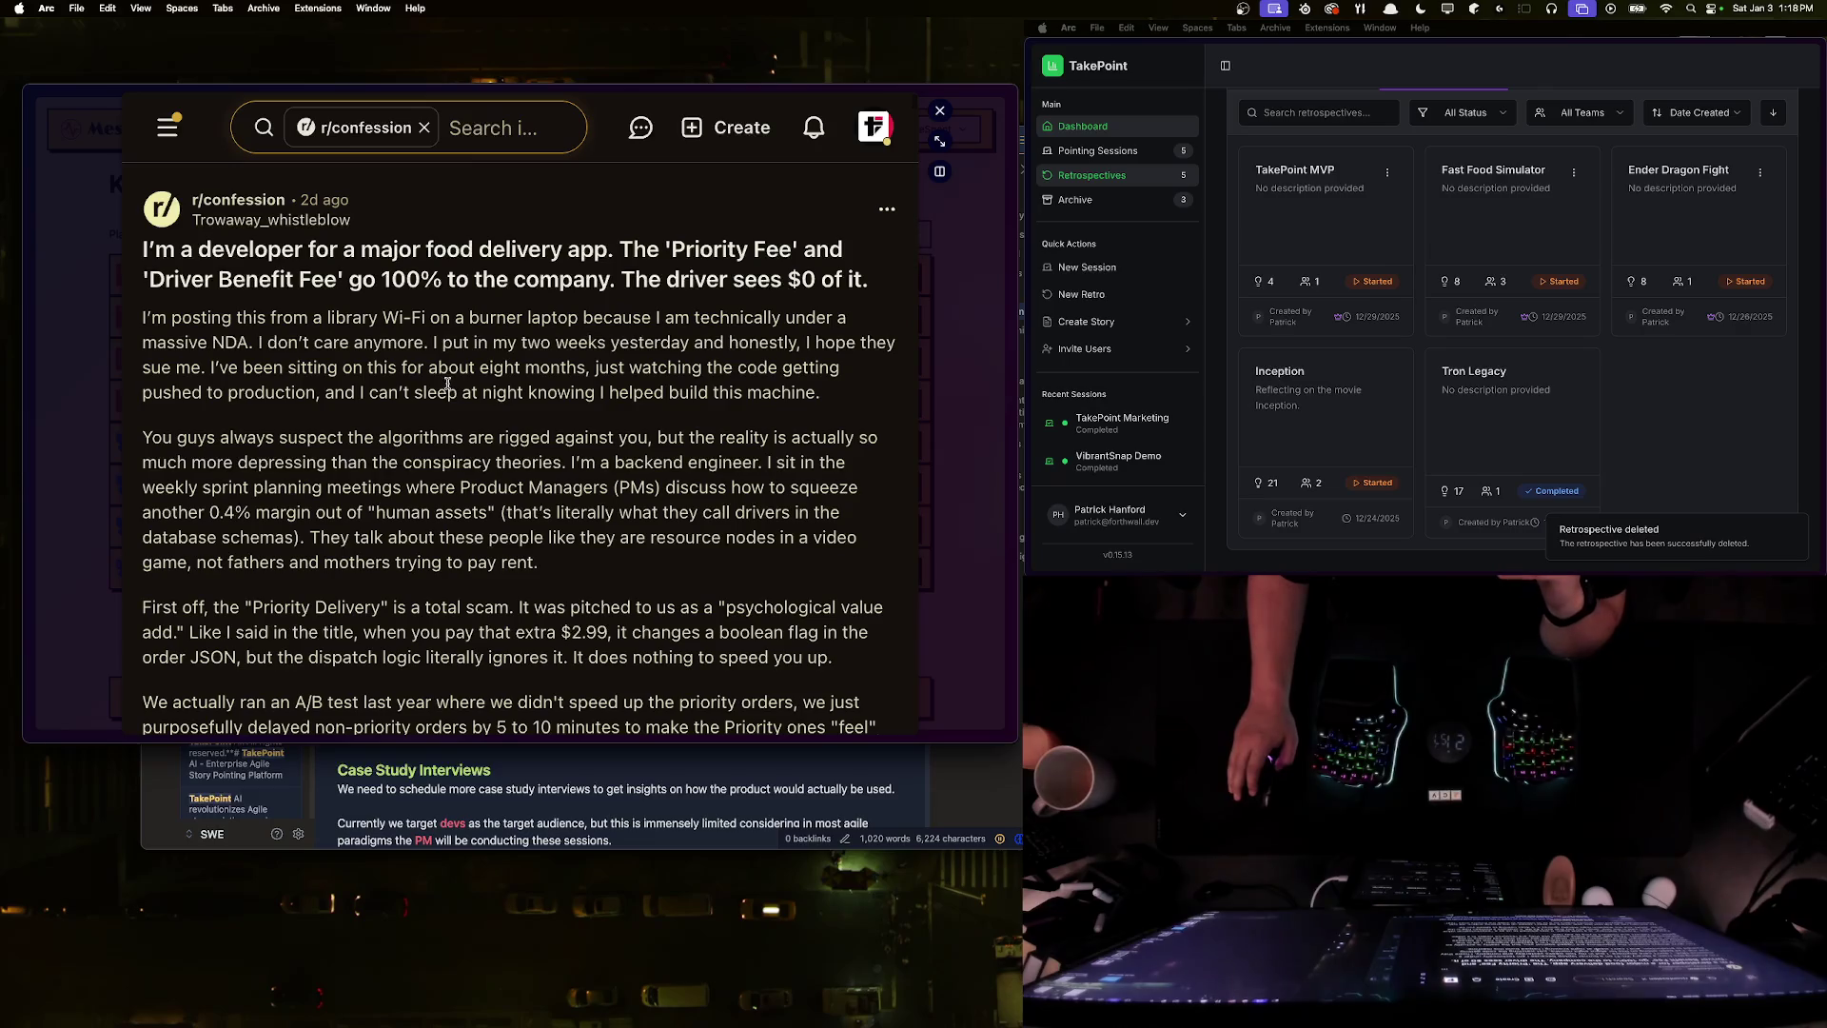
pyautogui.scroll(-5, 528, 456)
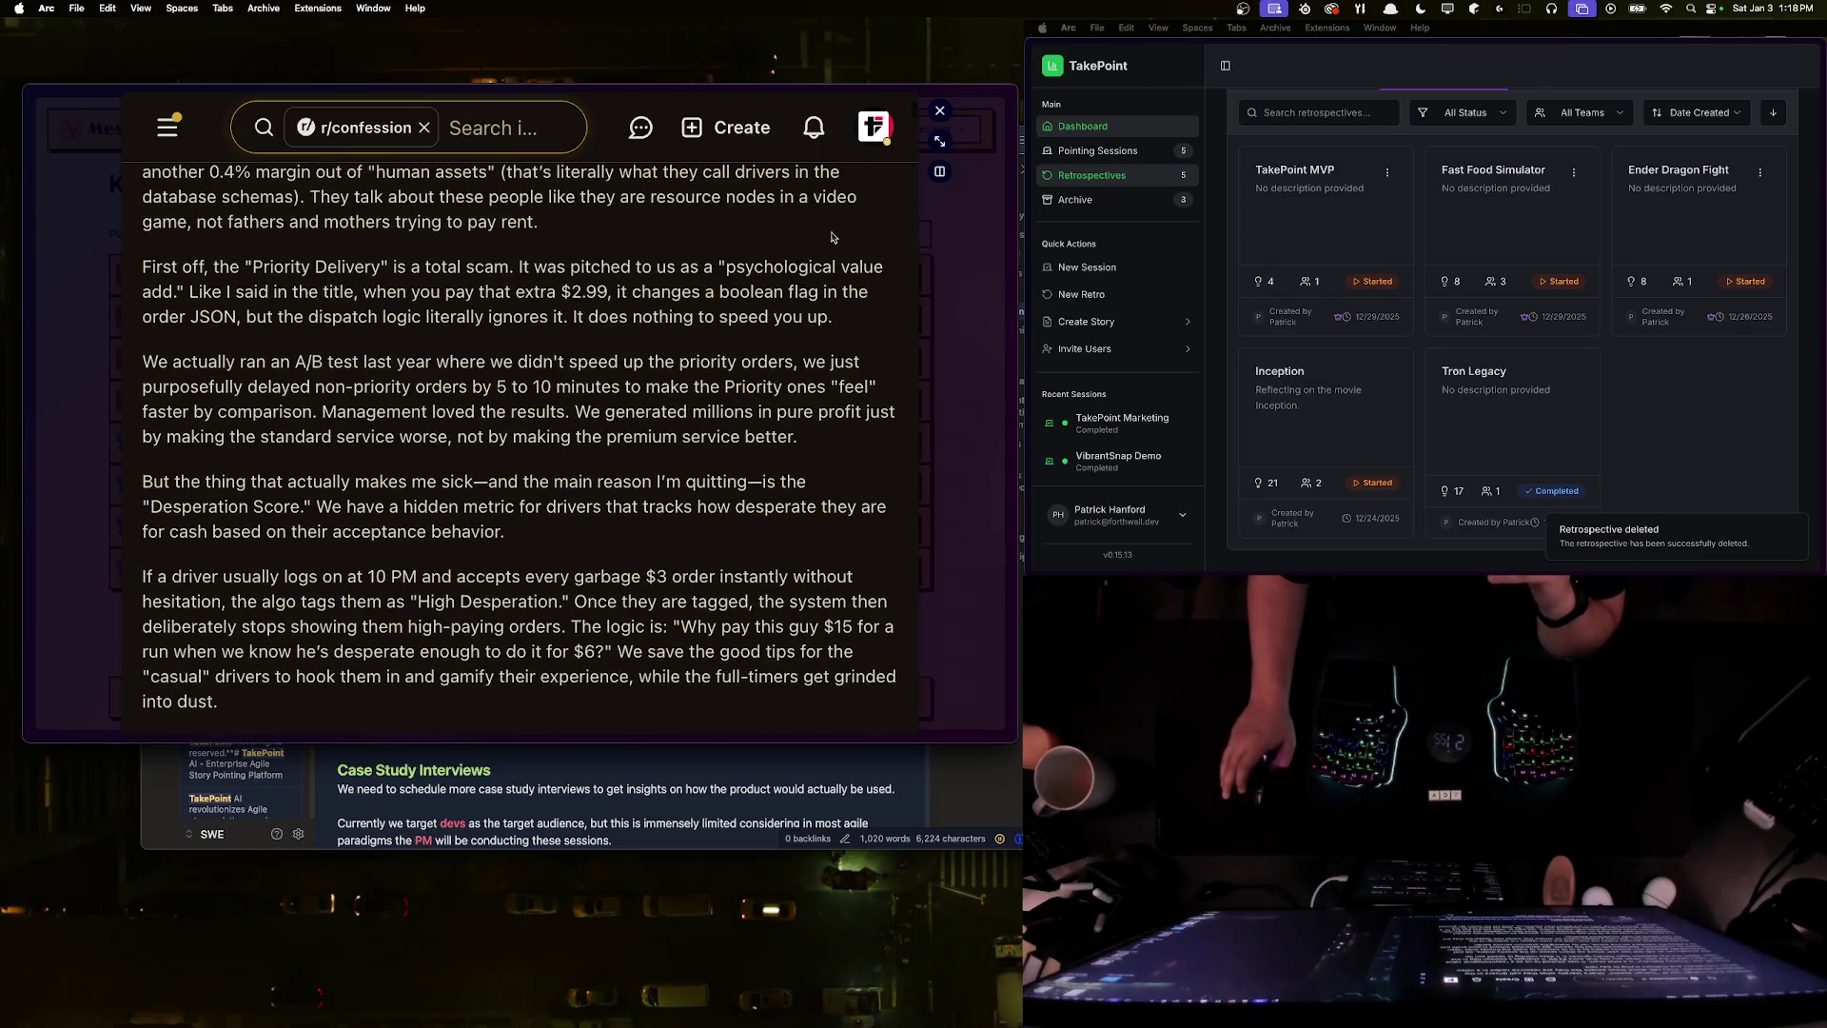
pyautogui.click(941, 112)
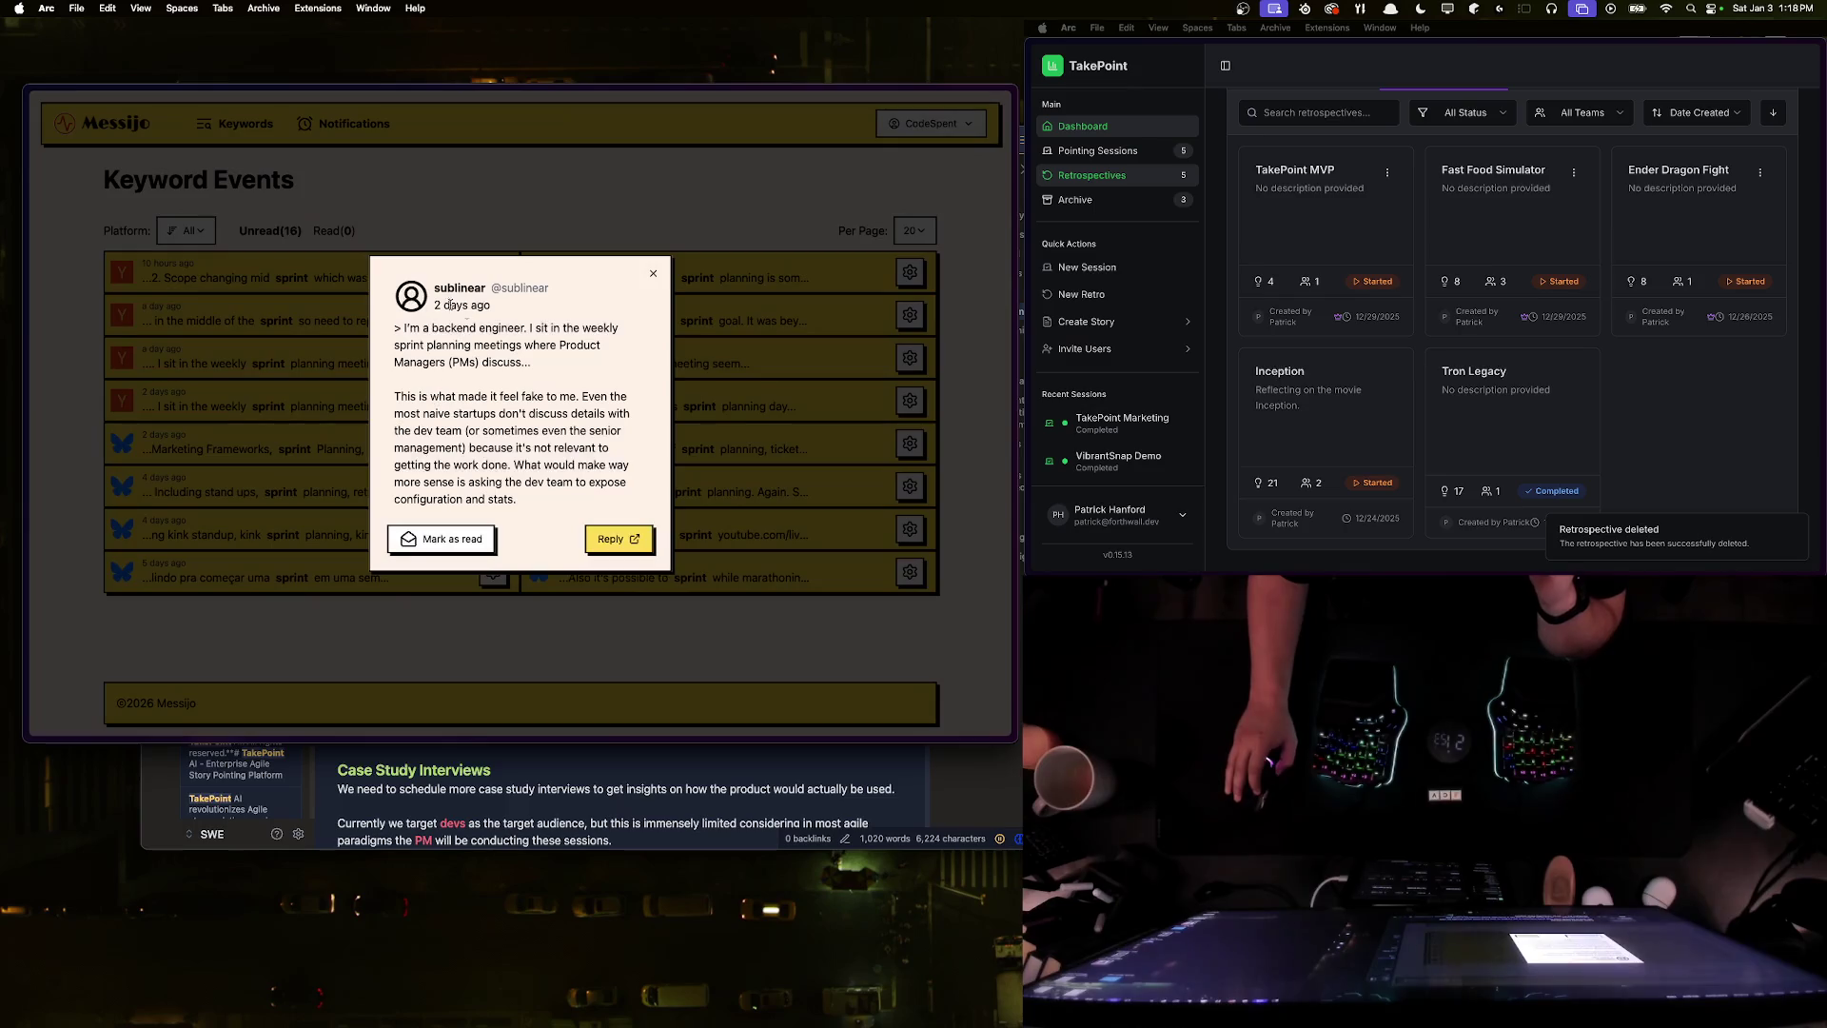
# - Select and clear the quoted paragraph, close the comment, and open the engineering leaders' concerns post
pyautogui.tripleClick(408, 324)
pyautogui.click(389, 335)
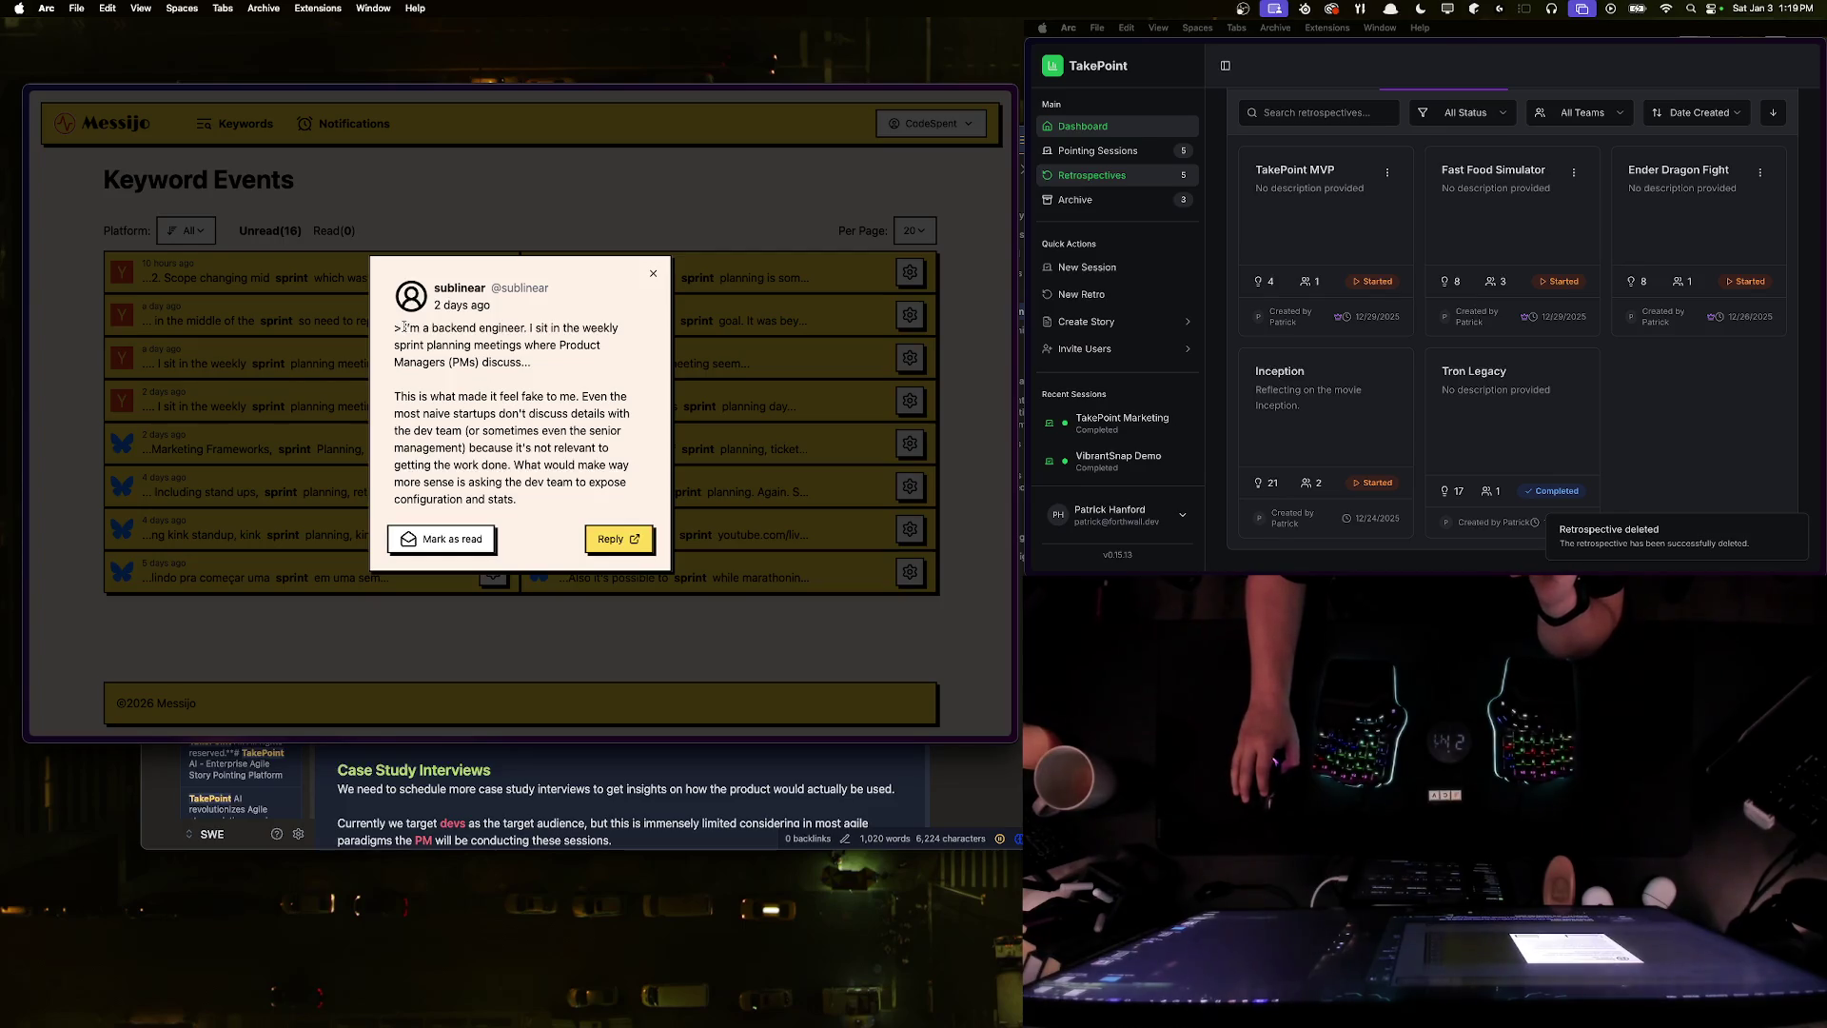
pyautogui.moveTo(549, 364); pyautogui.dragTo(401, 328)
pyautogui.click(554, 519)
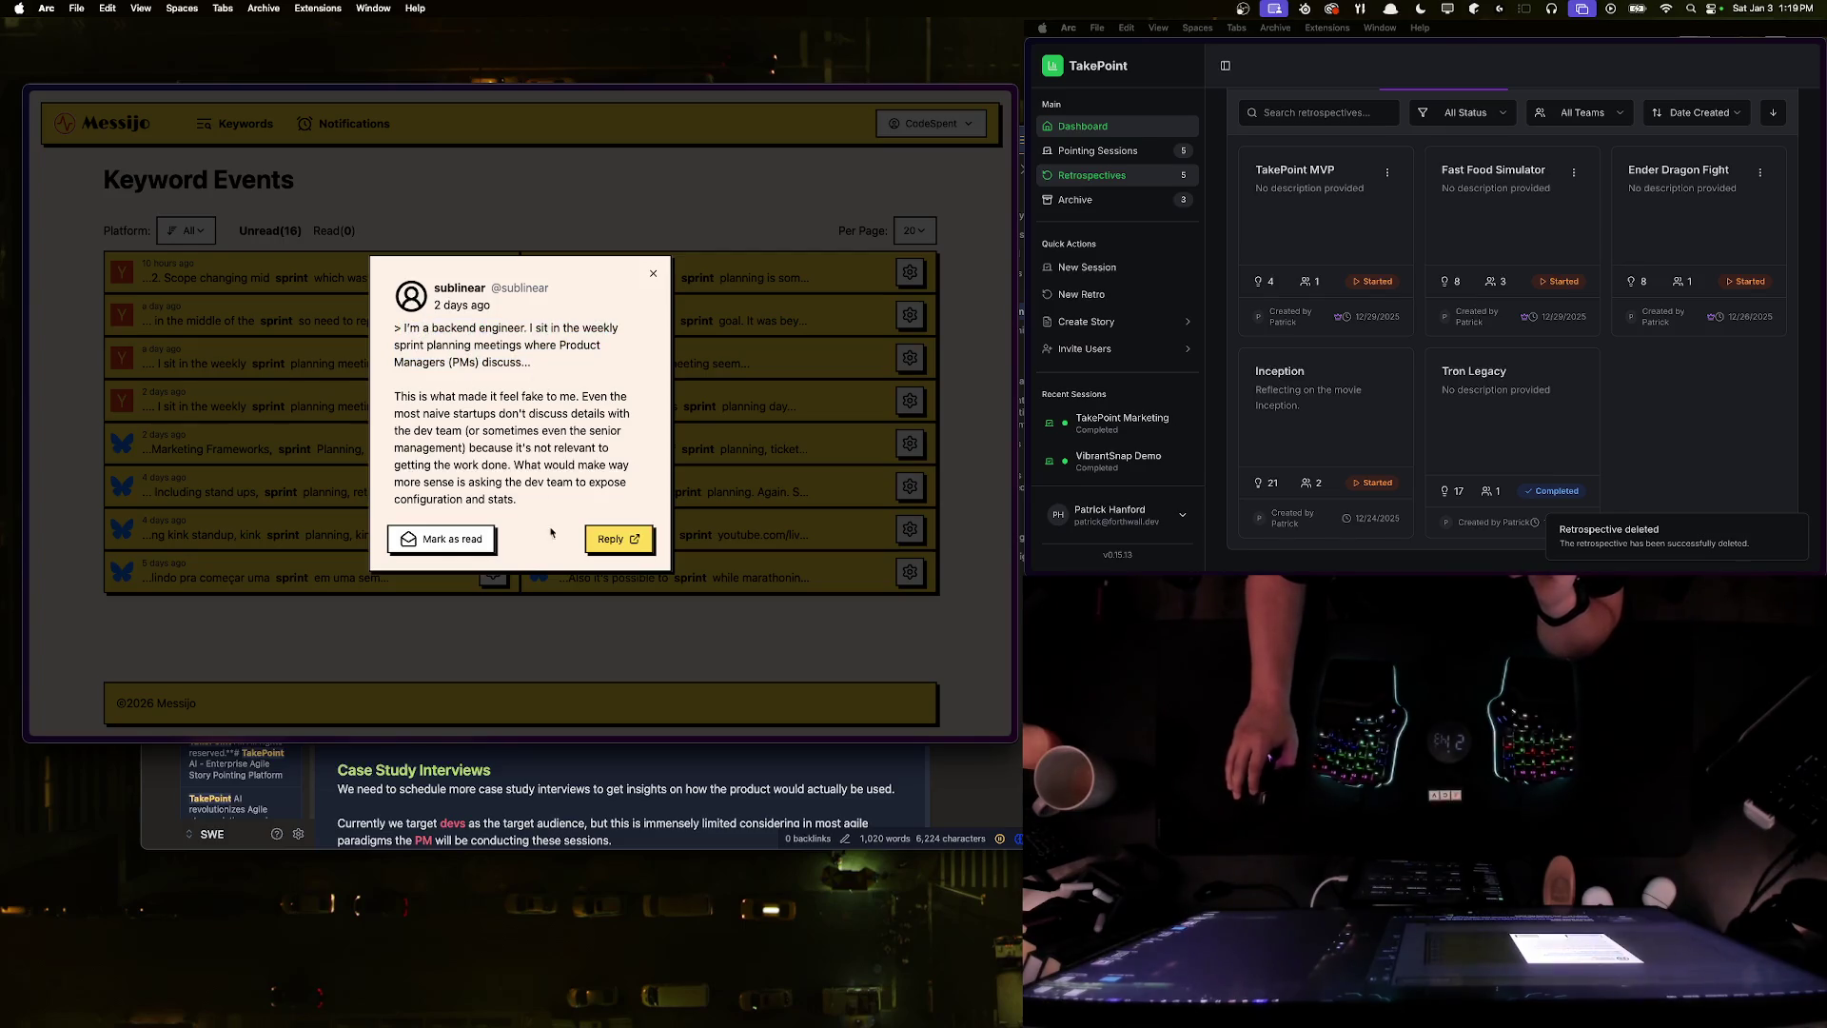
pyautogui.click(654, 274)
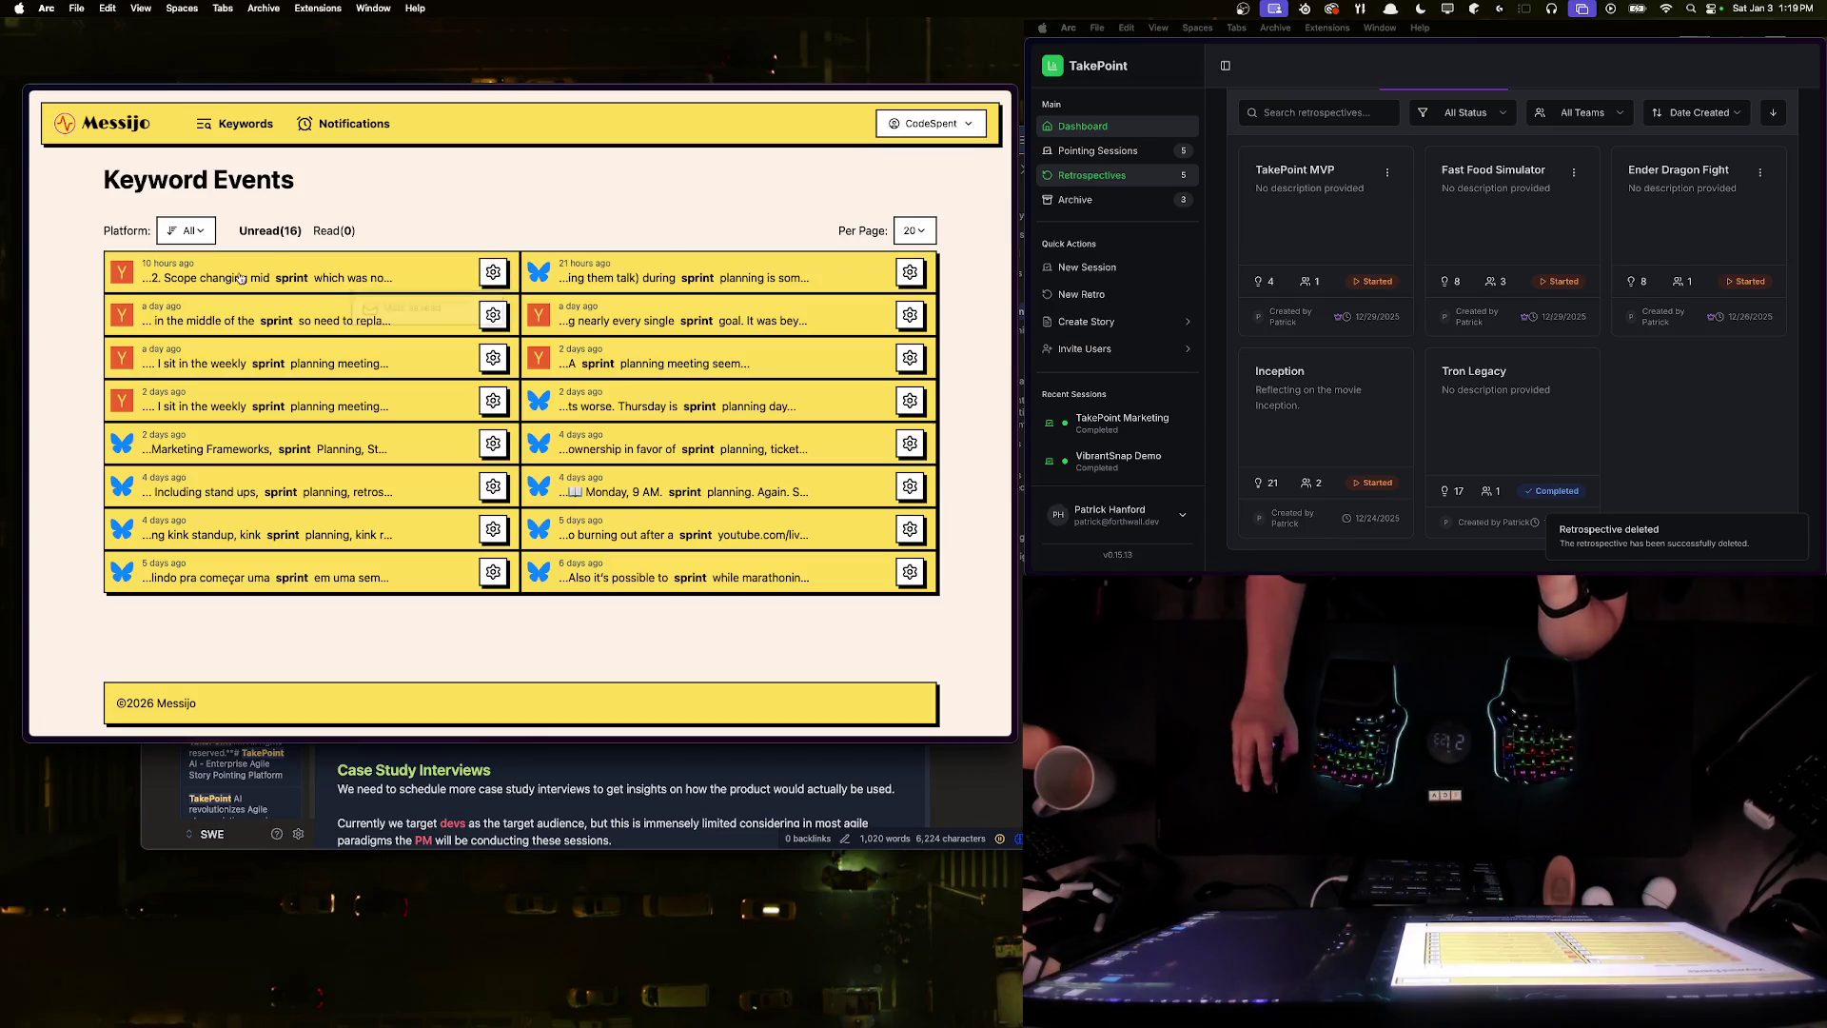
pyautogui.click(136, 276)
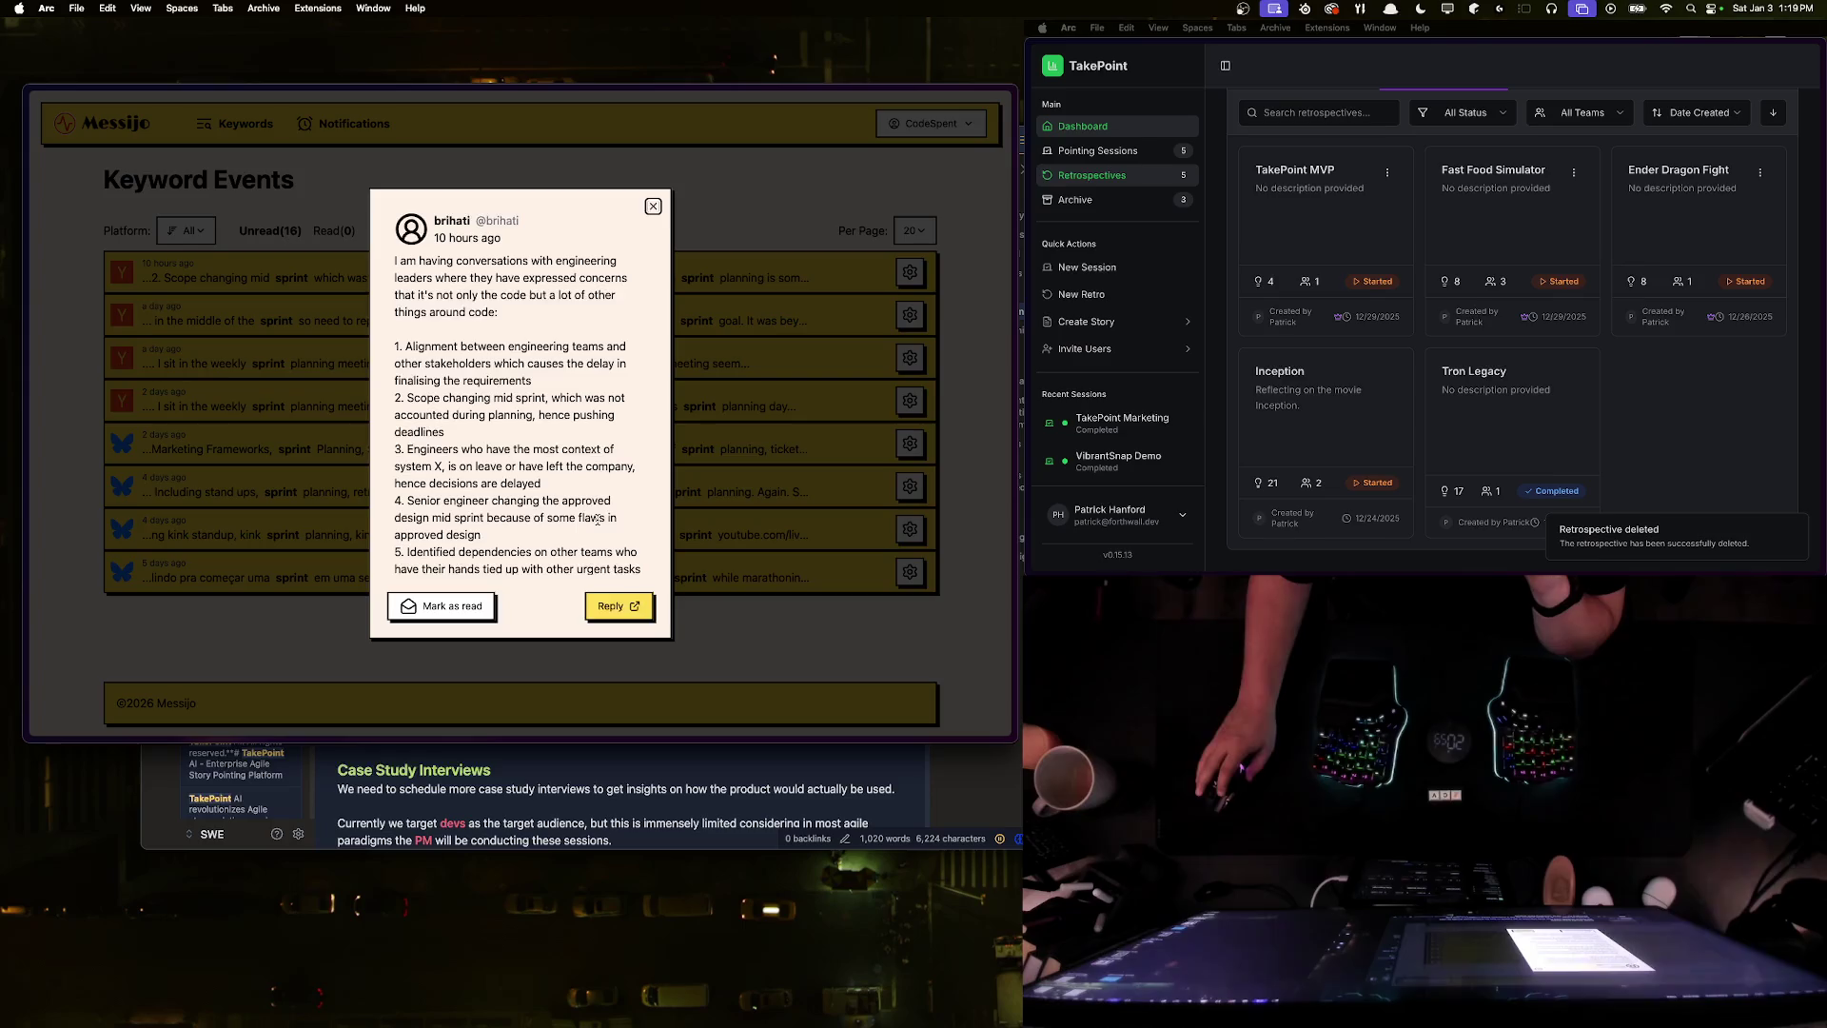
# - View the Alignment Tax post on Hacker News, then scroll through its full text in Messijo
pyautogui.click(614, 605)
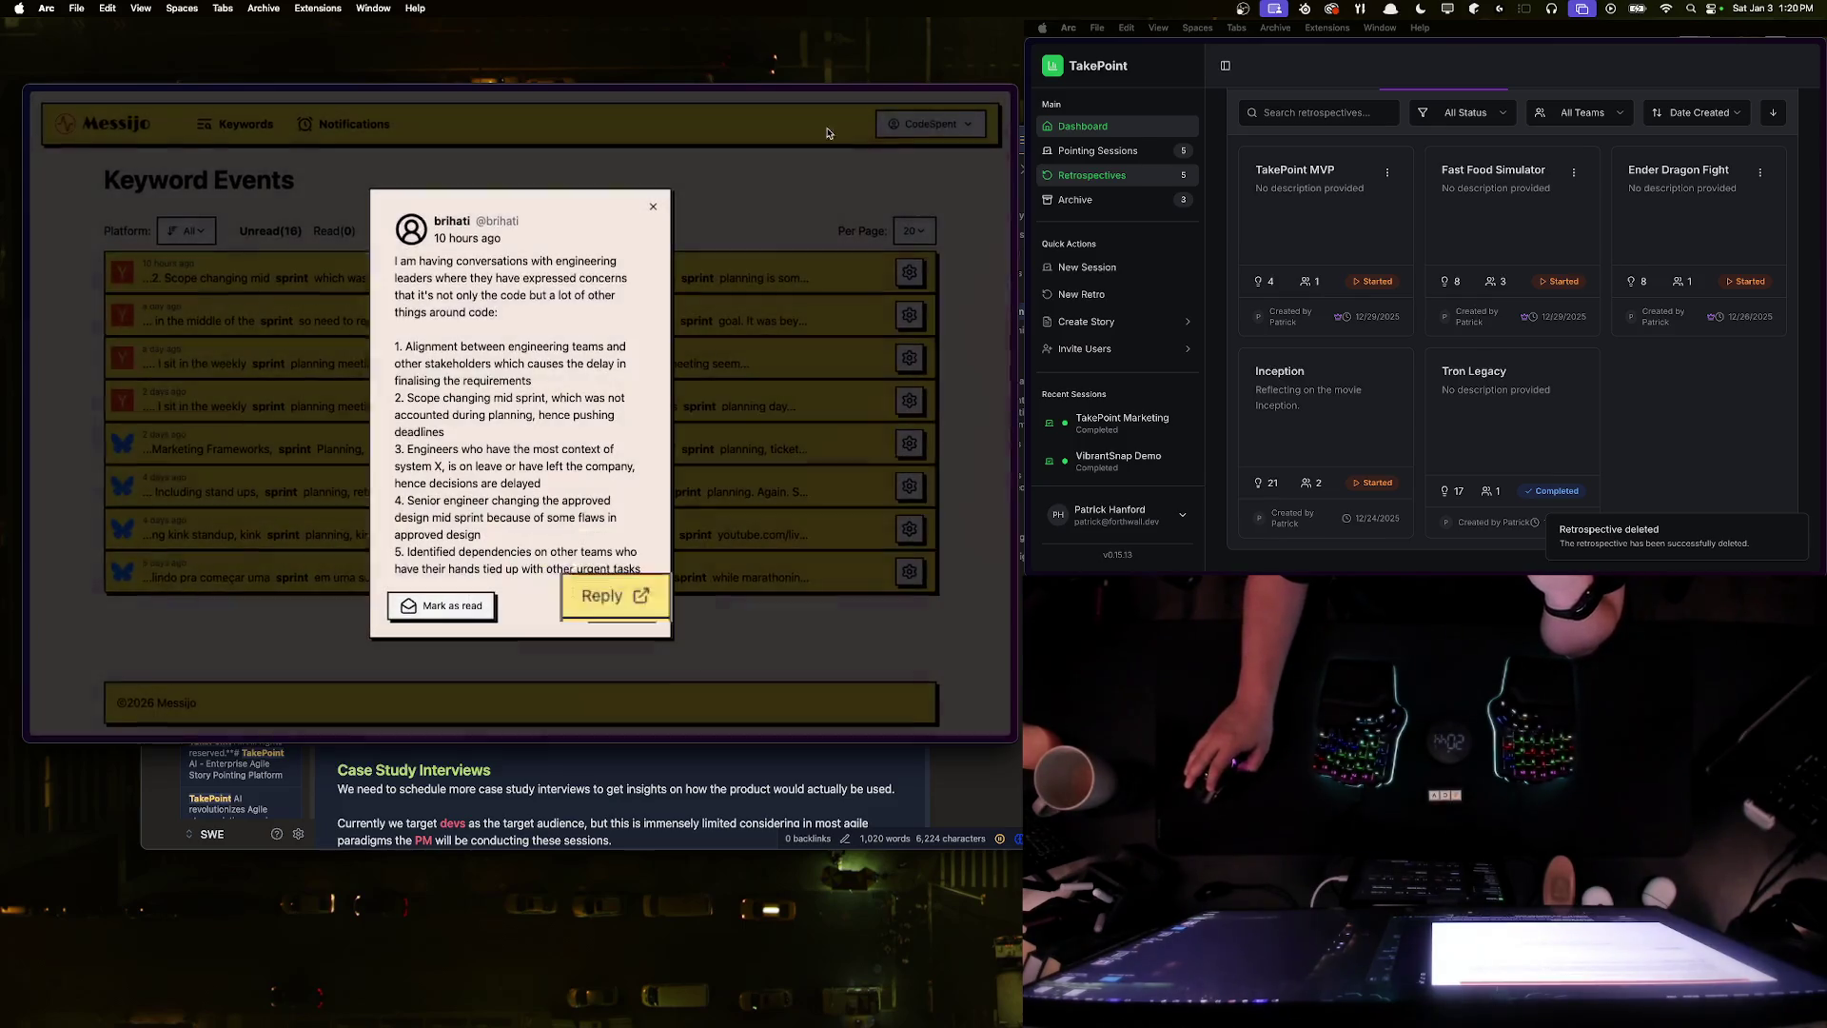
pyautogui.click(939, 110)
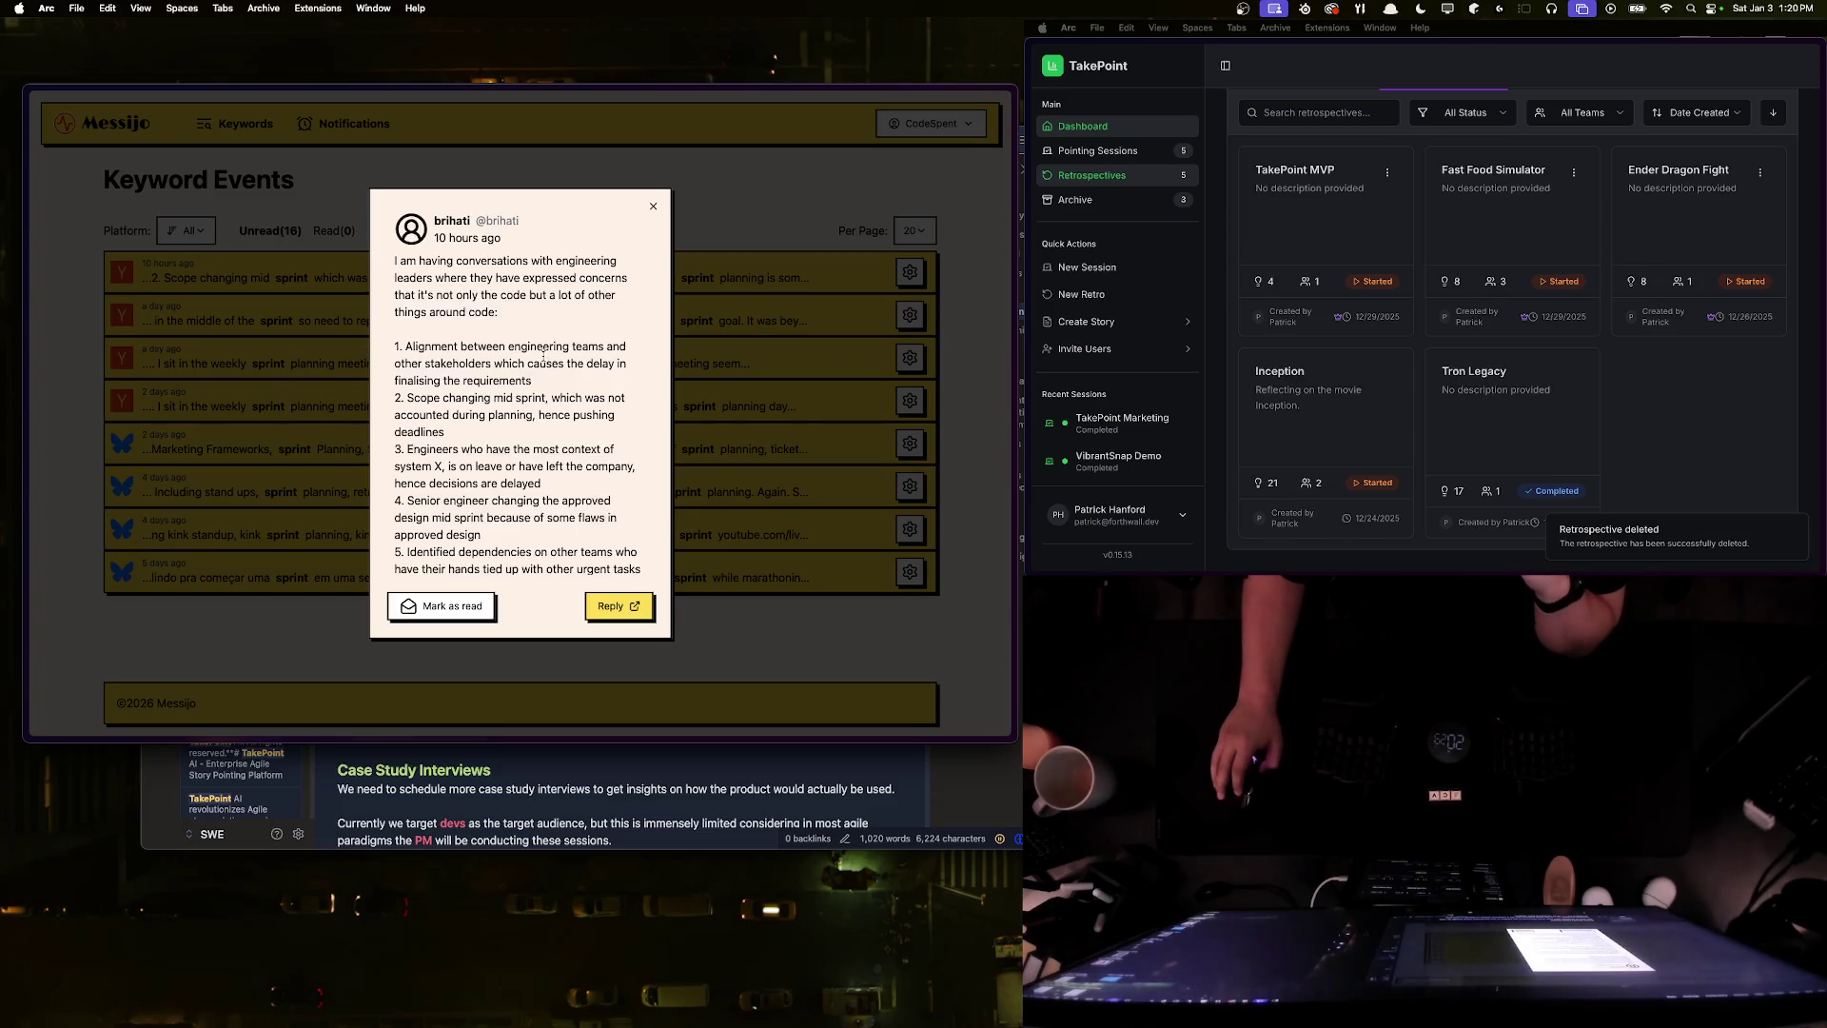
pyautogui.scroll(-2, 537, 381)
pyautogui.scroll(-2, 551, 423)
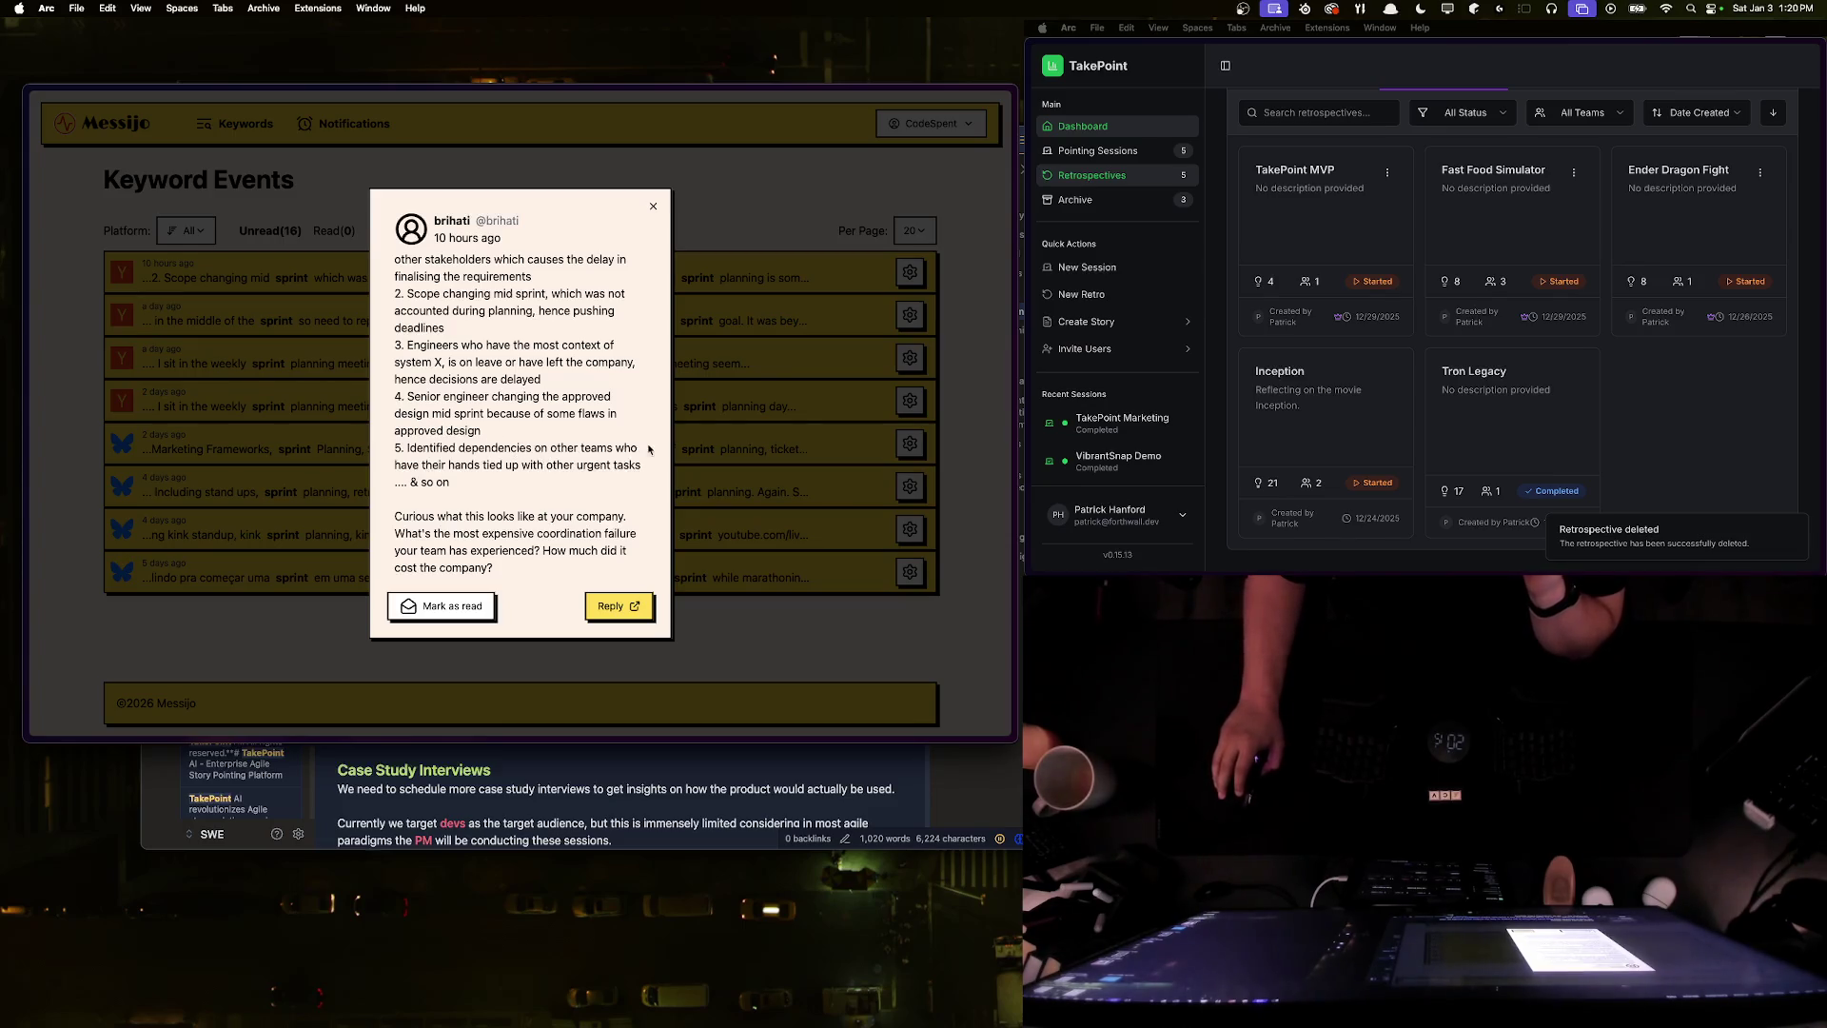
# - Revisit the Alignment Tax Hacker News thread, close it, and open the agile marketing post
pyautogui.moveTo(407, 482)
pyautogui.mouseDown()
pyautogui.moveTo(439, 464)
pyautogui.moveTo(415, 464)
pyautogui.mouseUp()
pyautogui.click(618, 606)
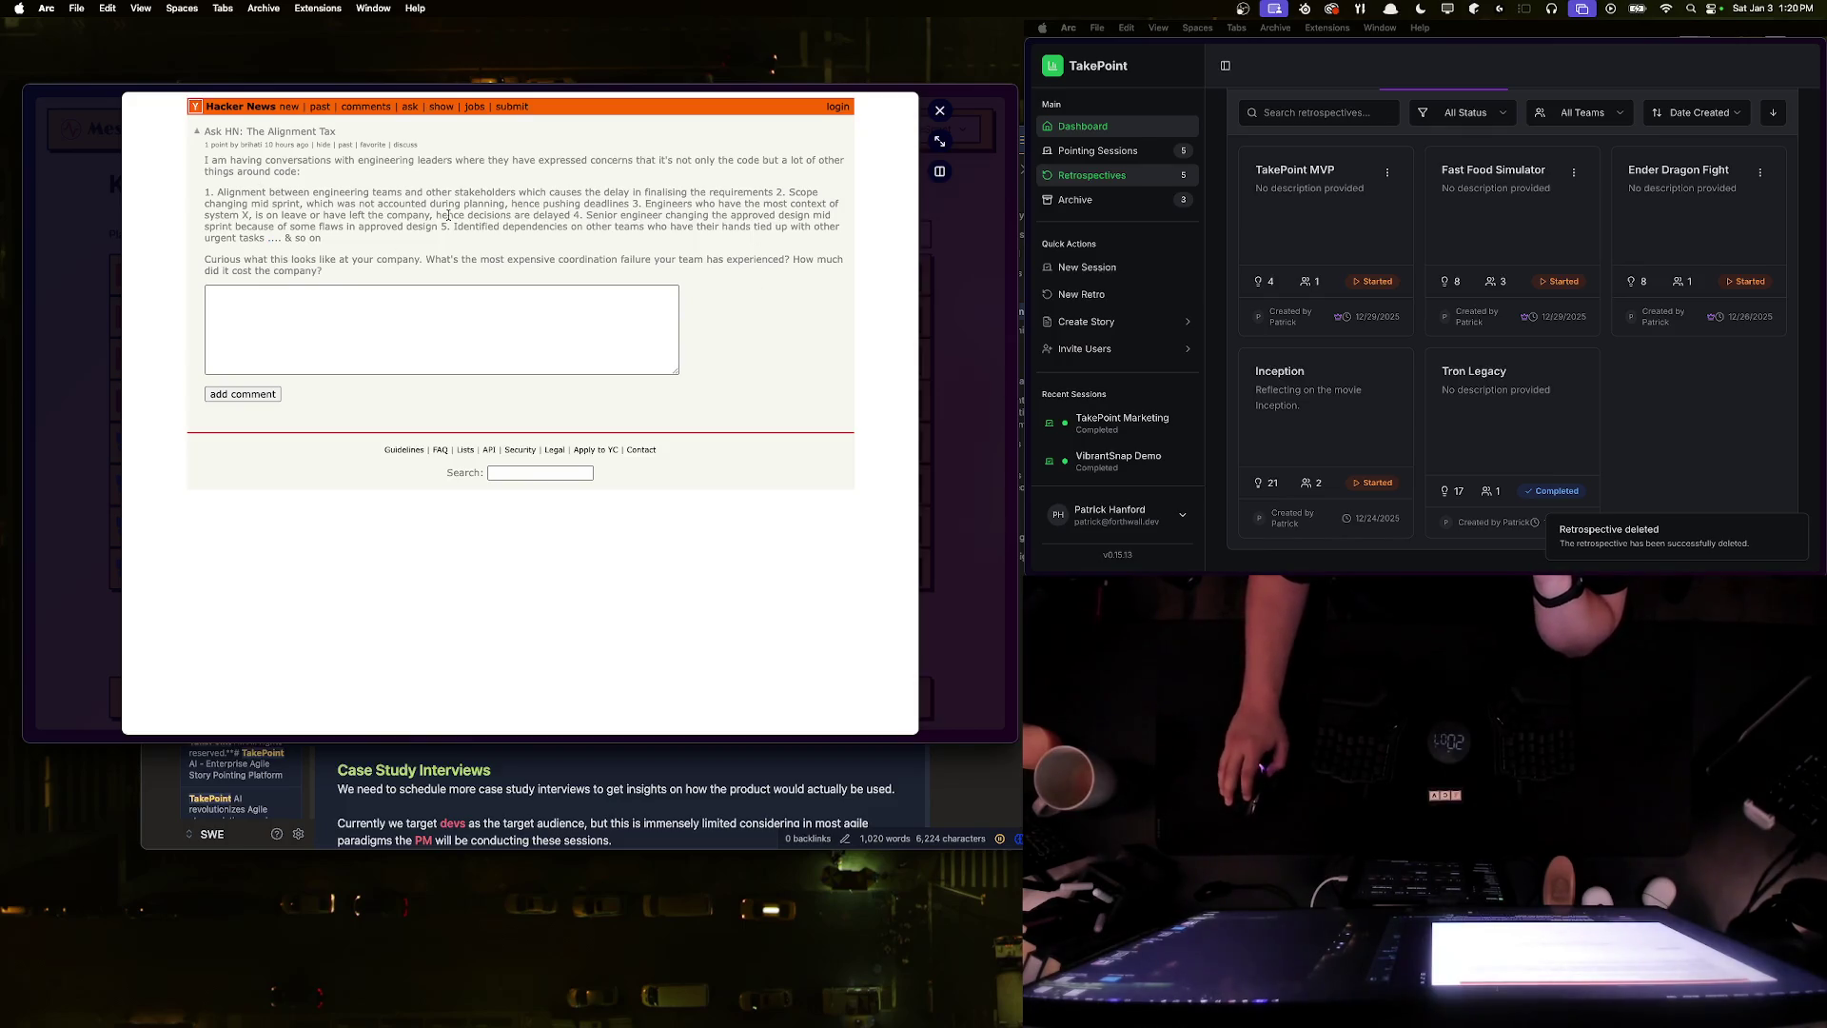
pyautogui.click(940, 110)
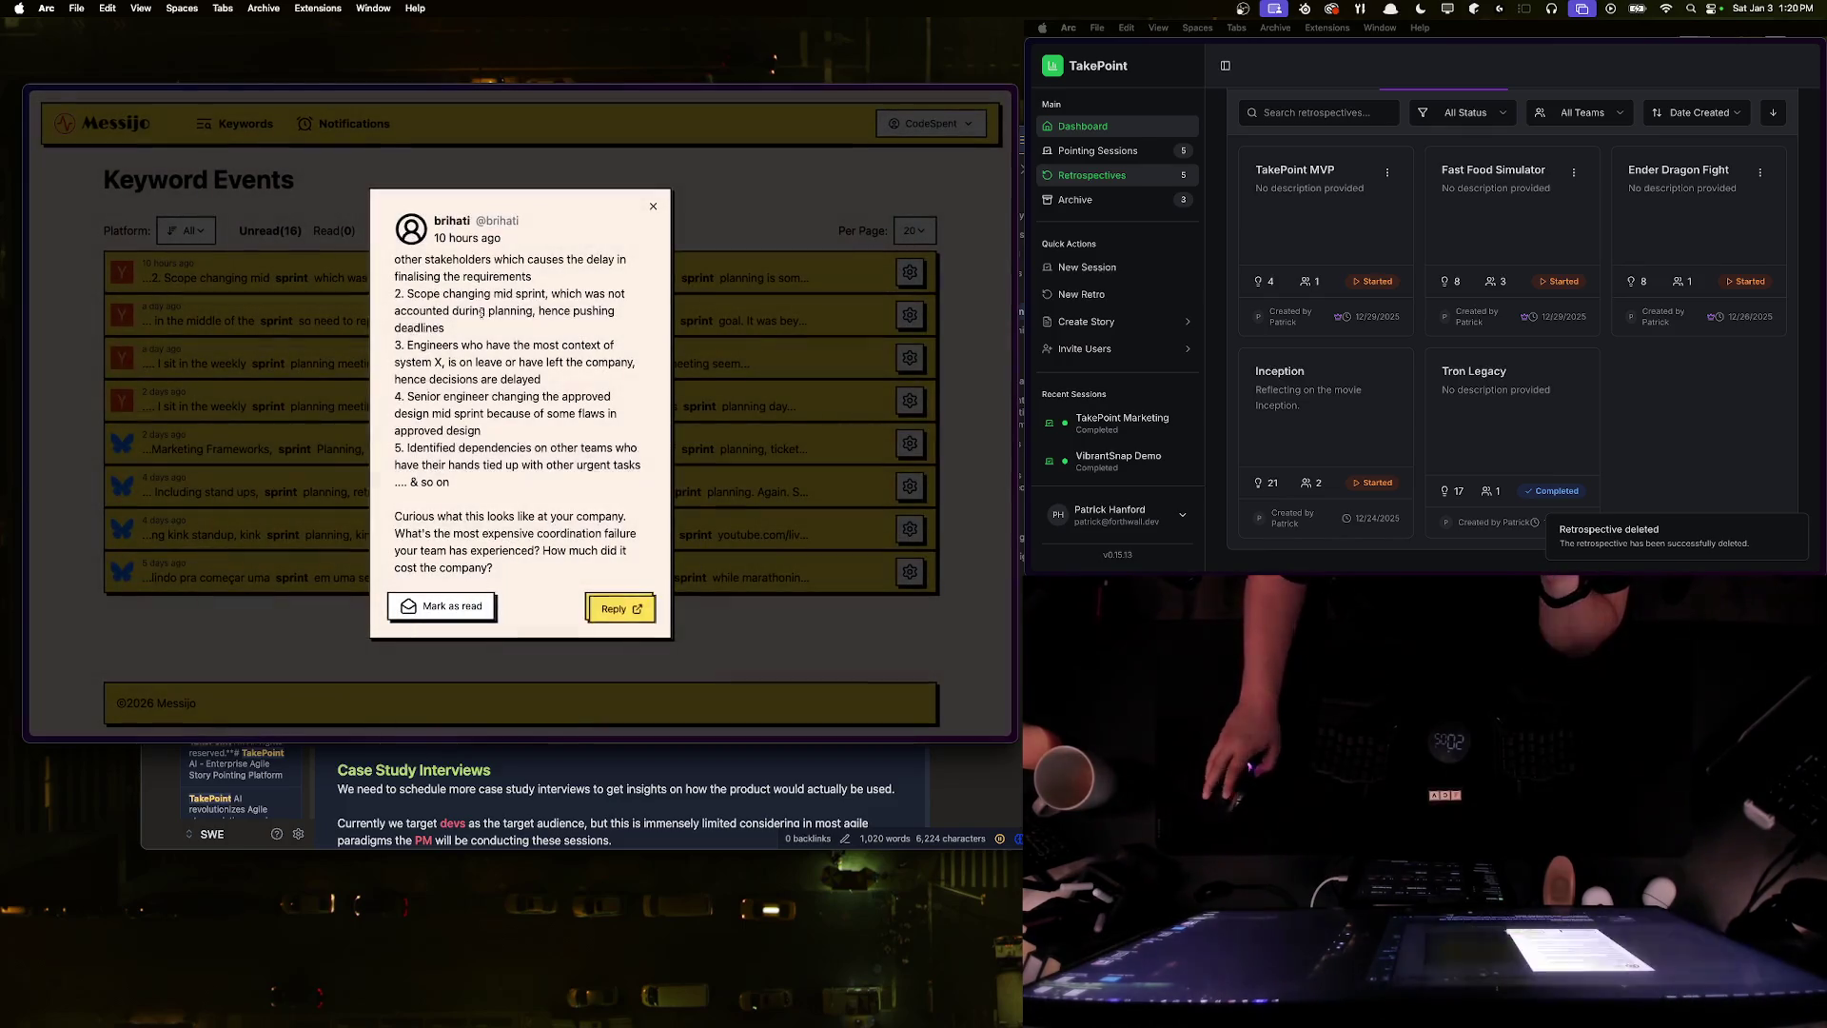
pyautogui.click(620, 210)
pyautogui.click(302, 453)
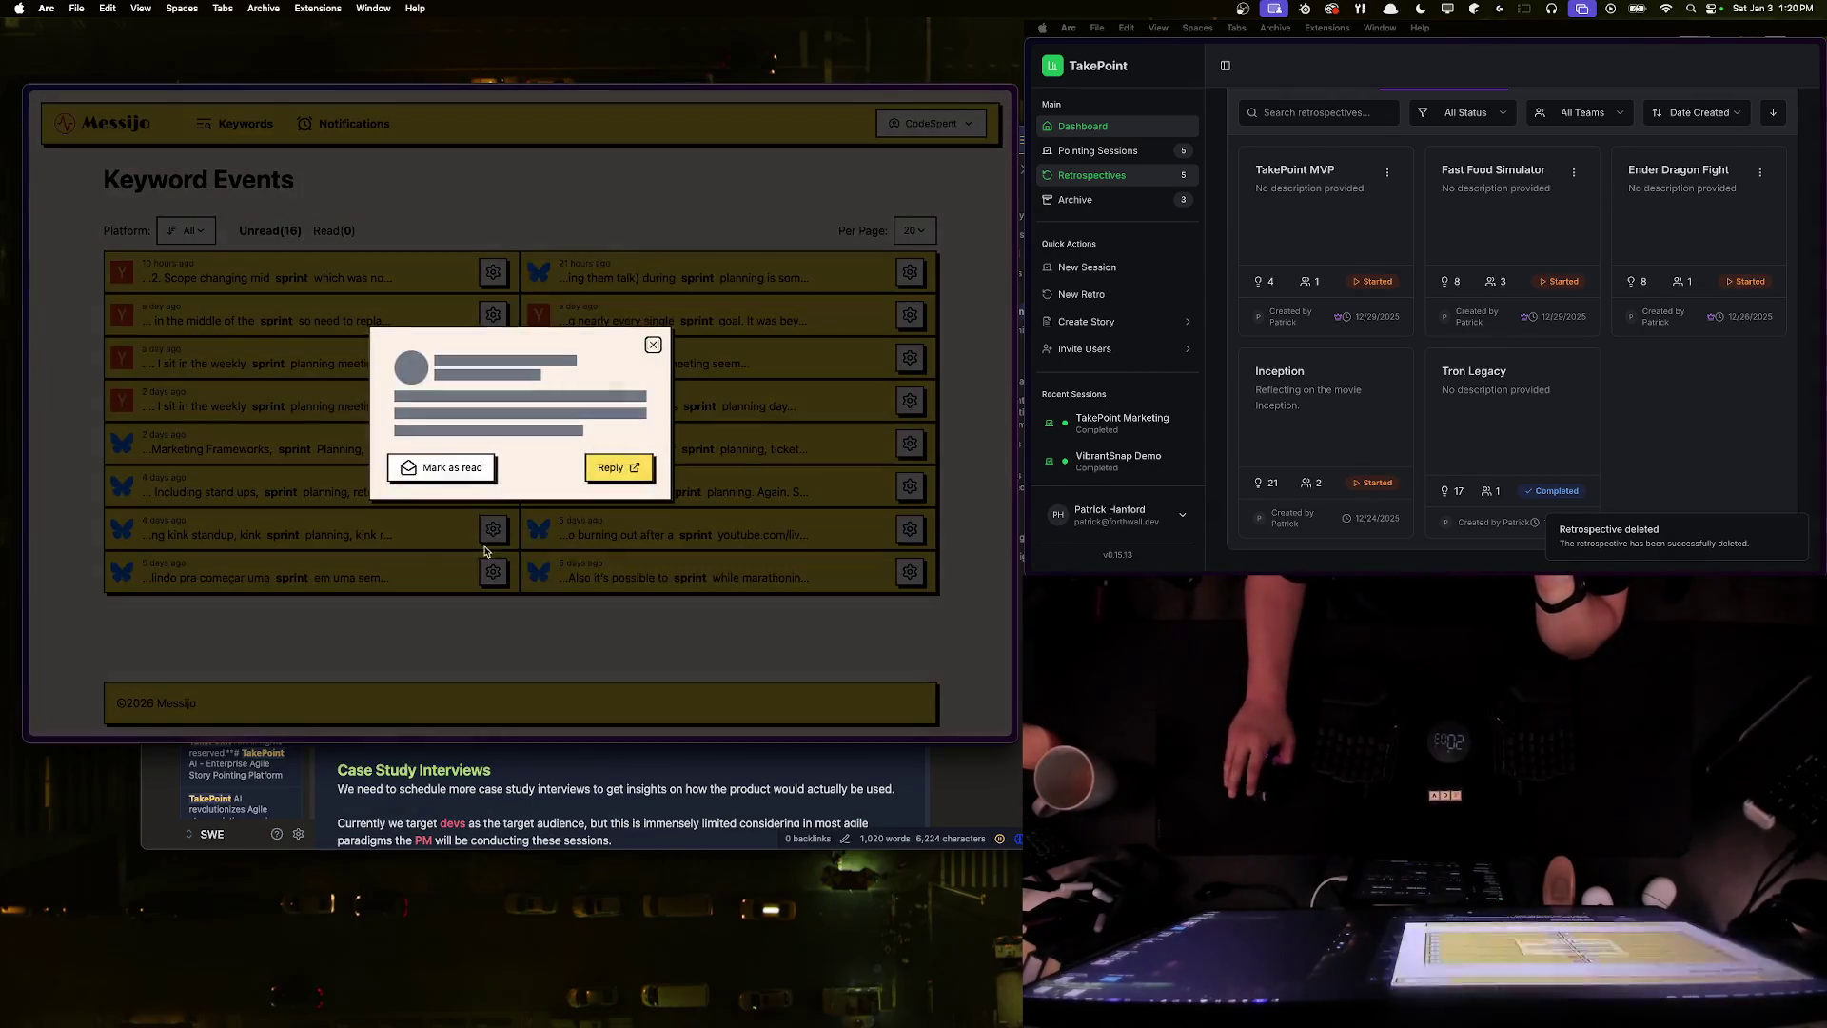
# - Check the agile marketing post's Bluesky original and mark that event as read
pyautogui.moveTo(379, 350); pyautogui.dragTo(464, 407)
pyautogui.click(464, 407)
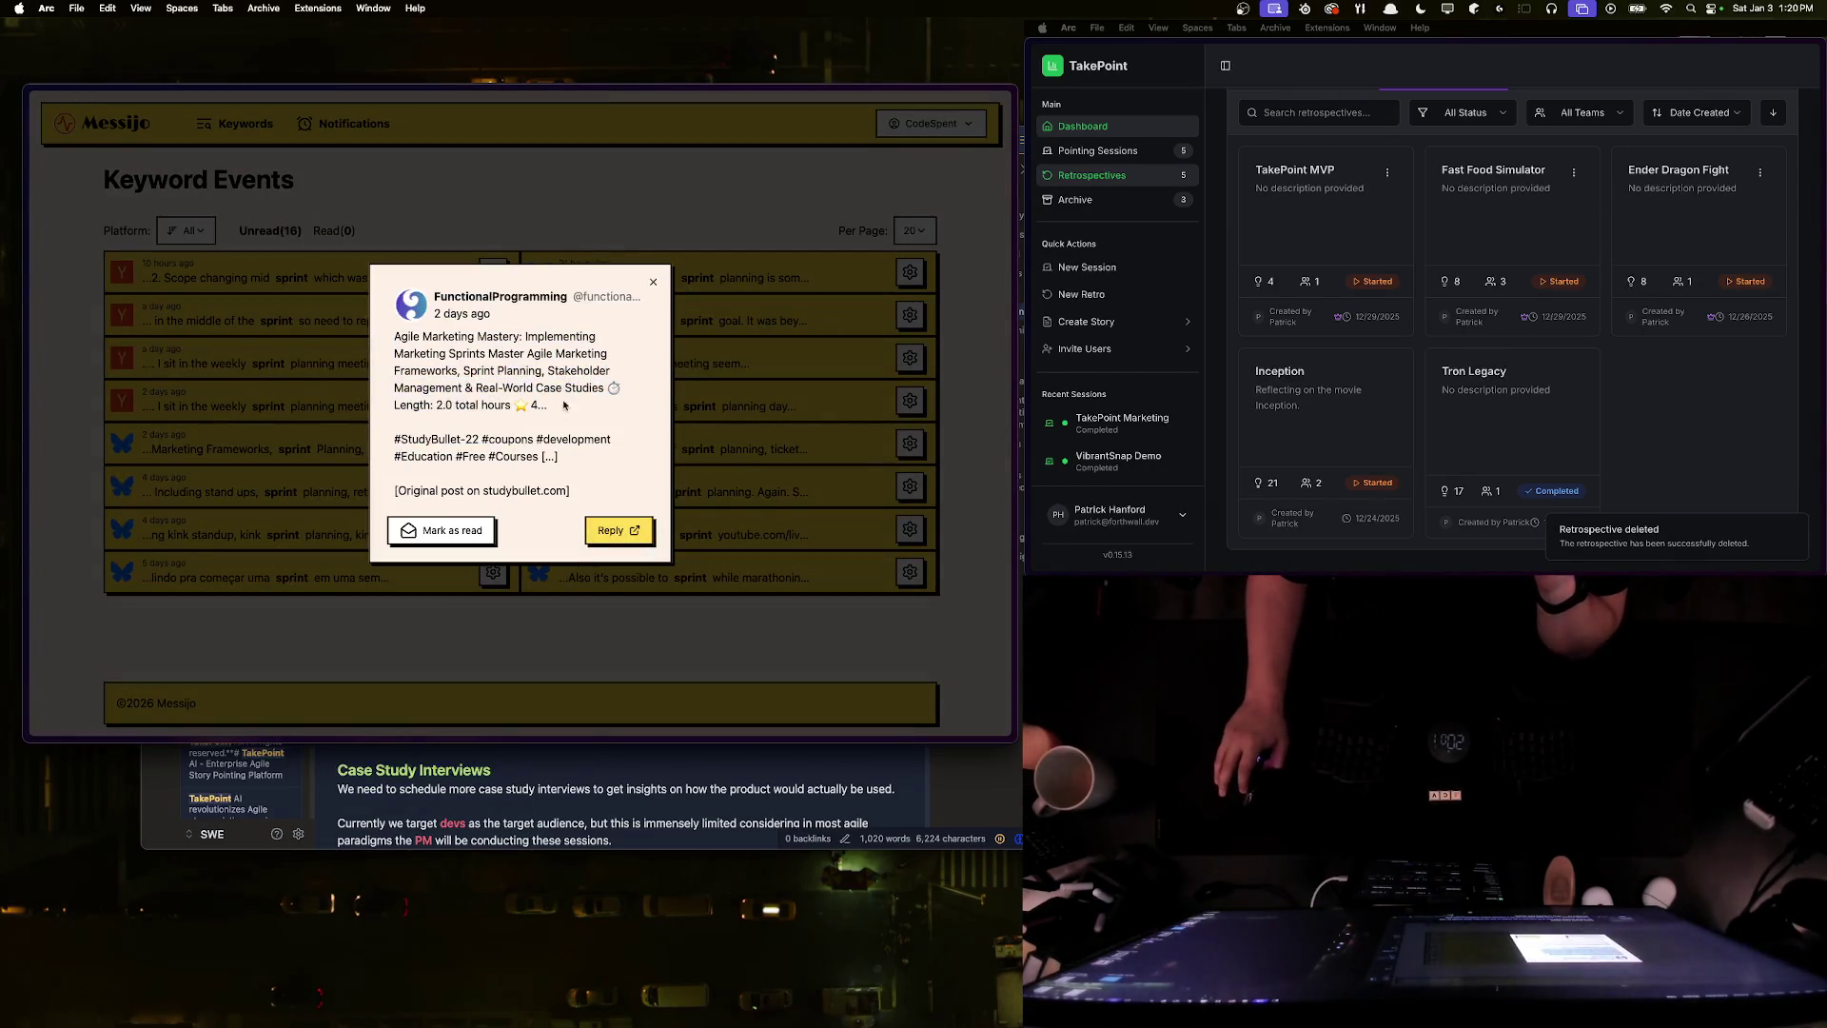
pyautogui.click(619, 530)
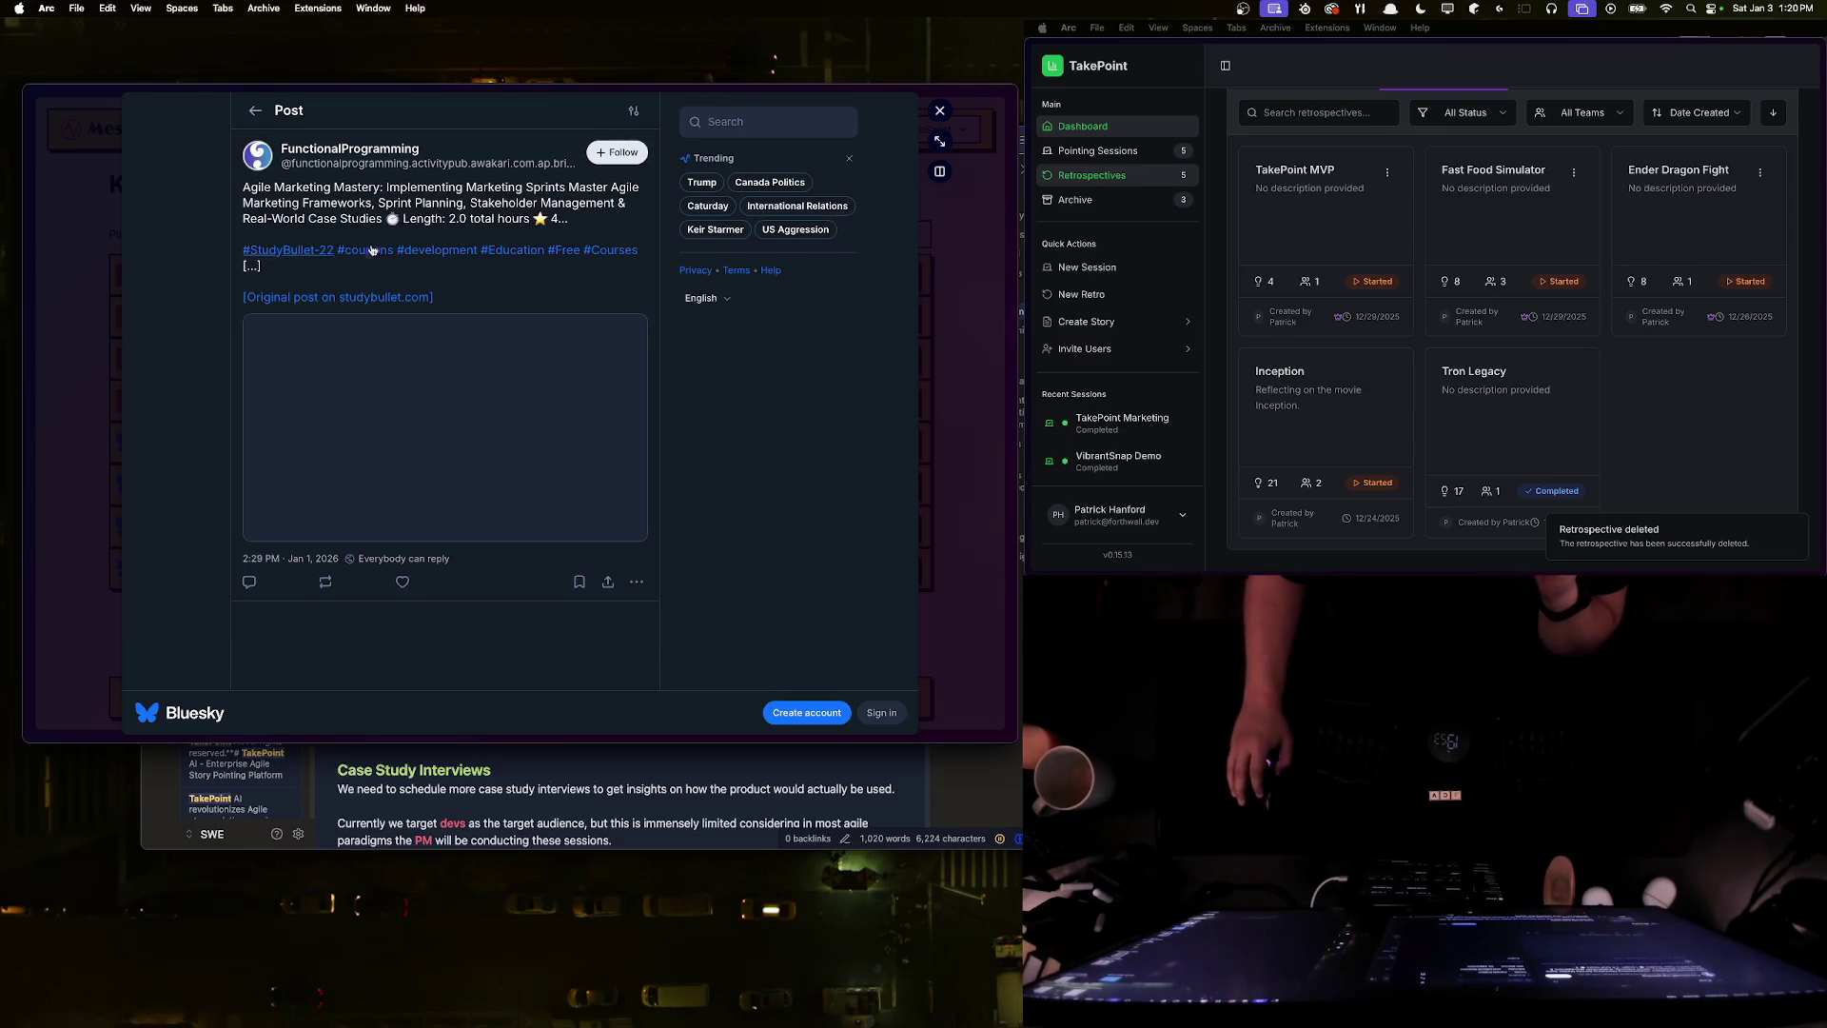
pyautogui.click(982, 116)
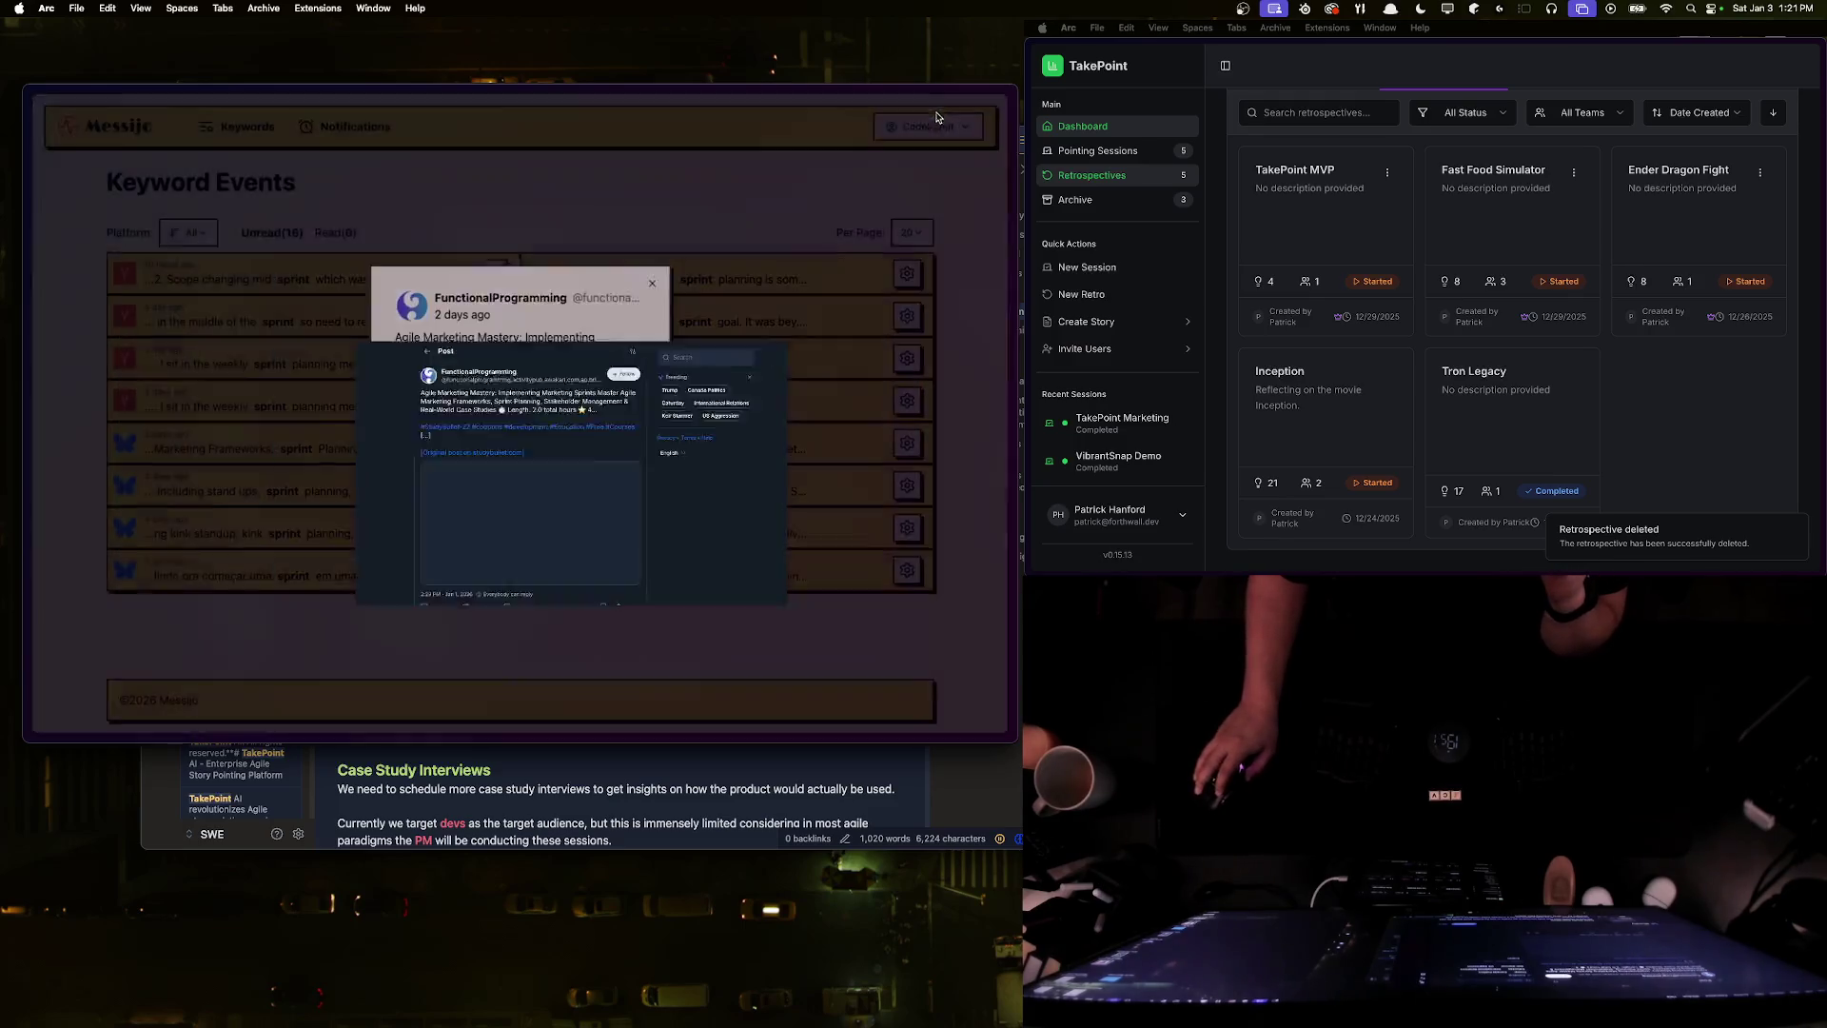
pyautogui.click(317, 479)
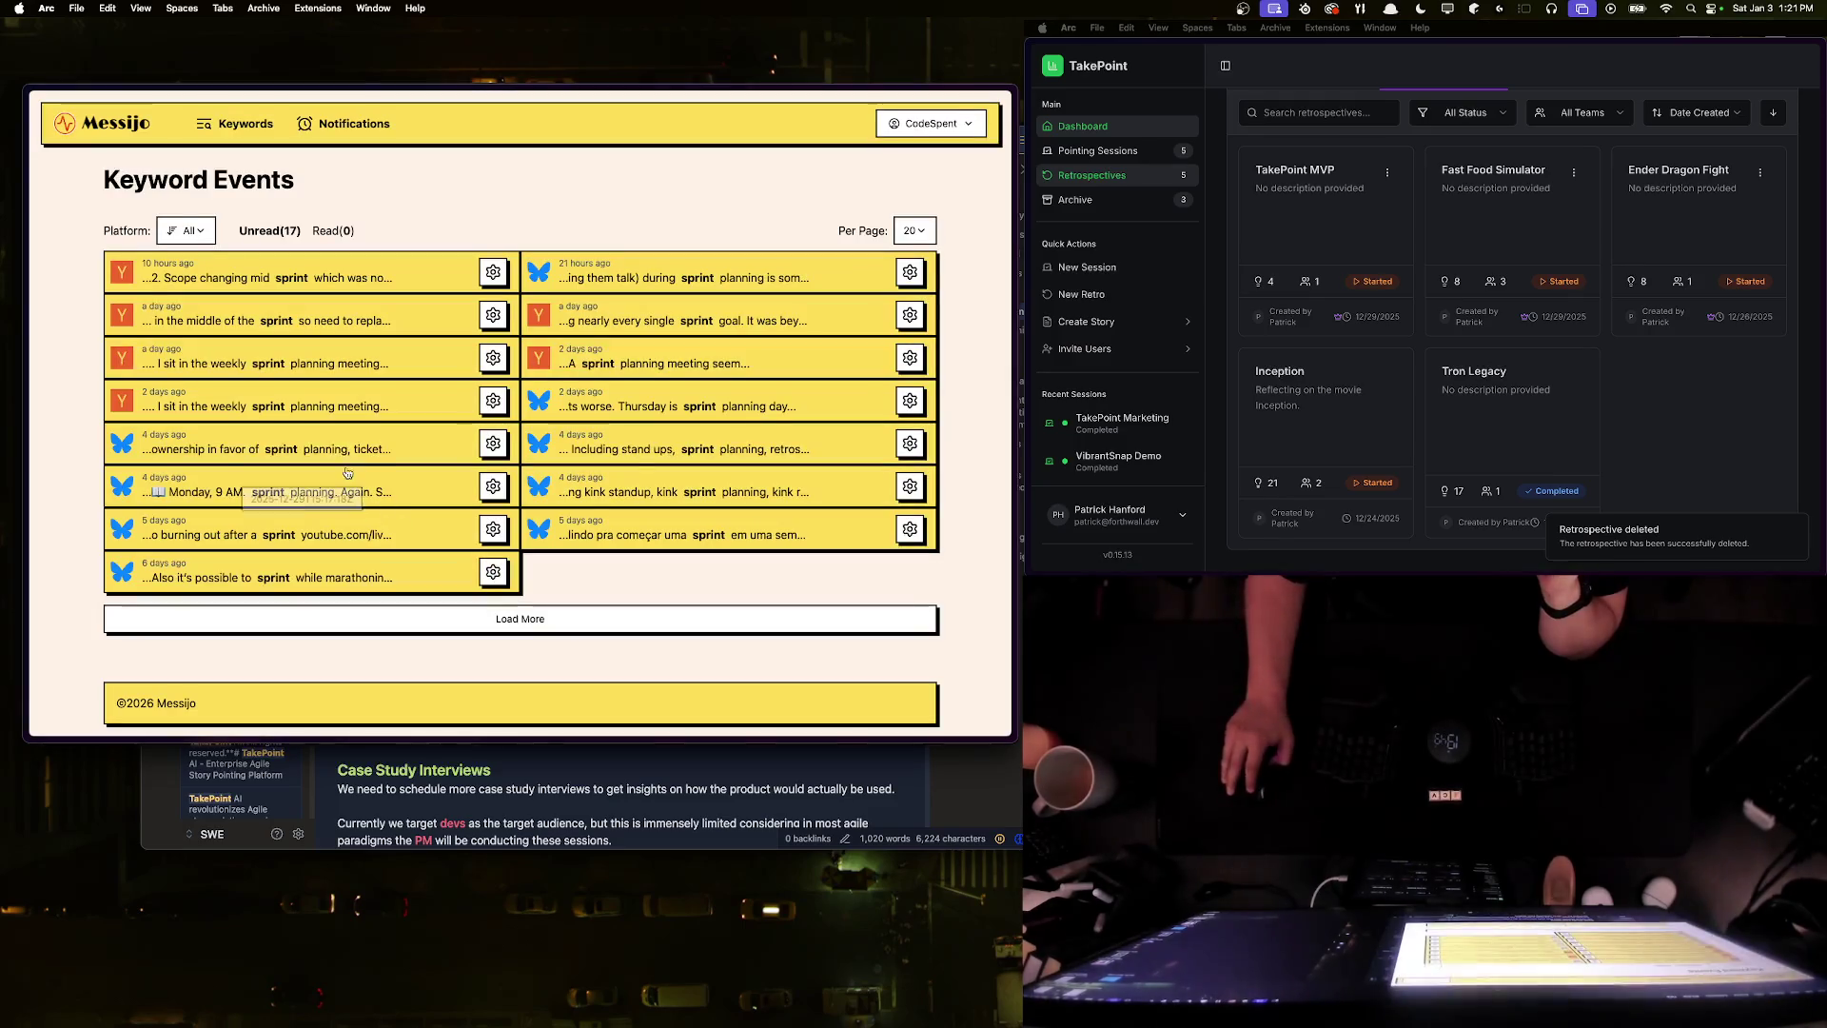
pyautogui.click(511, 634)
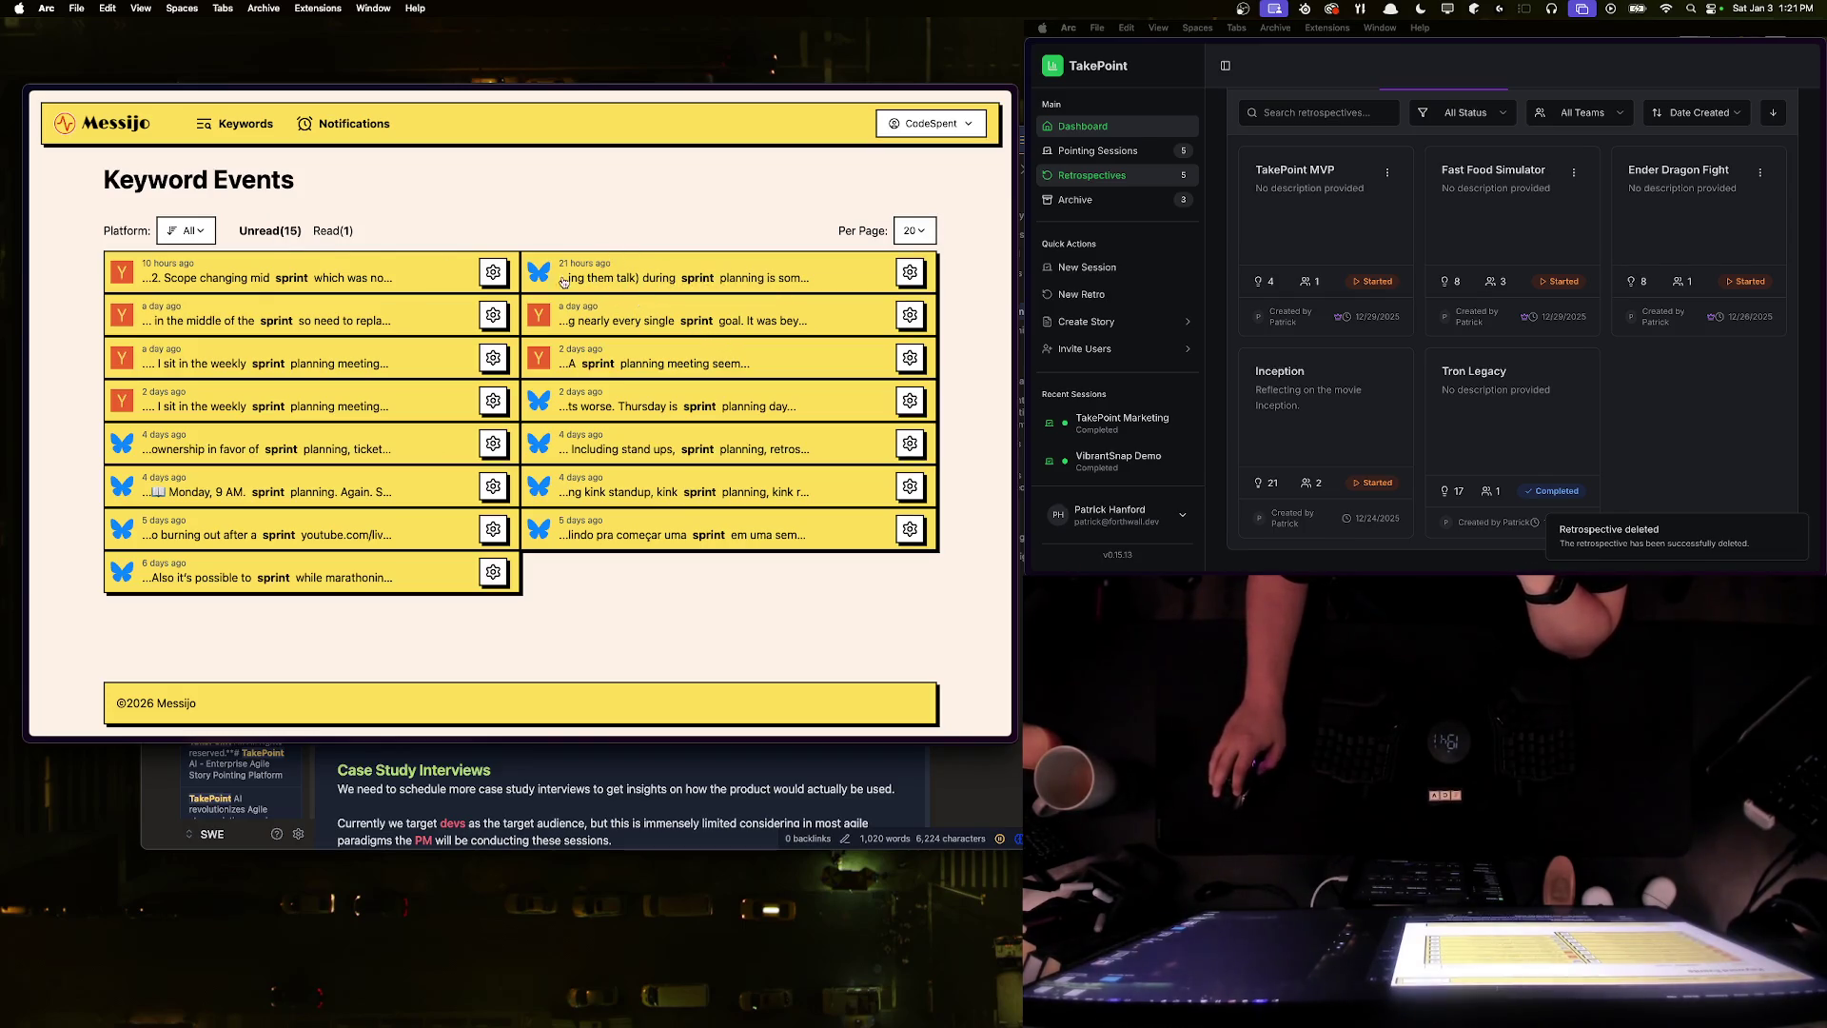
# - Mark the engineering leaders' concerns post as read and open the post about PMs in sprint planning
pyautogui.click(235, 278)
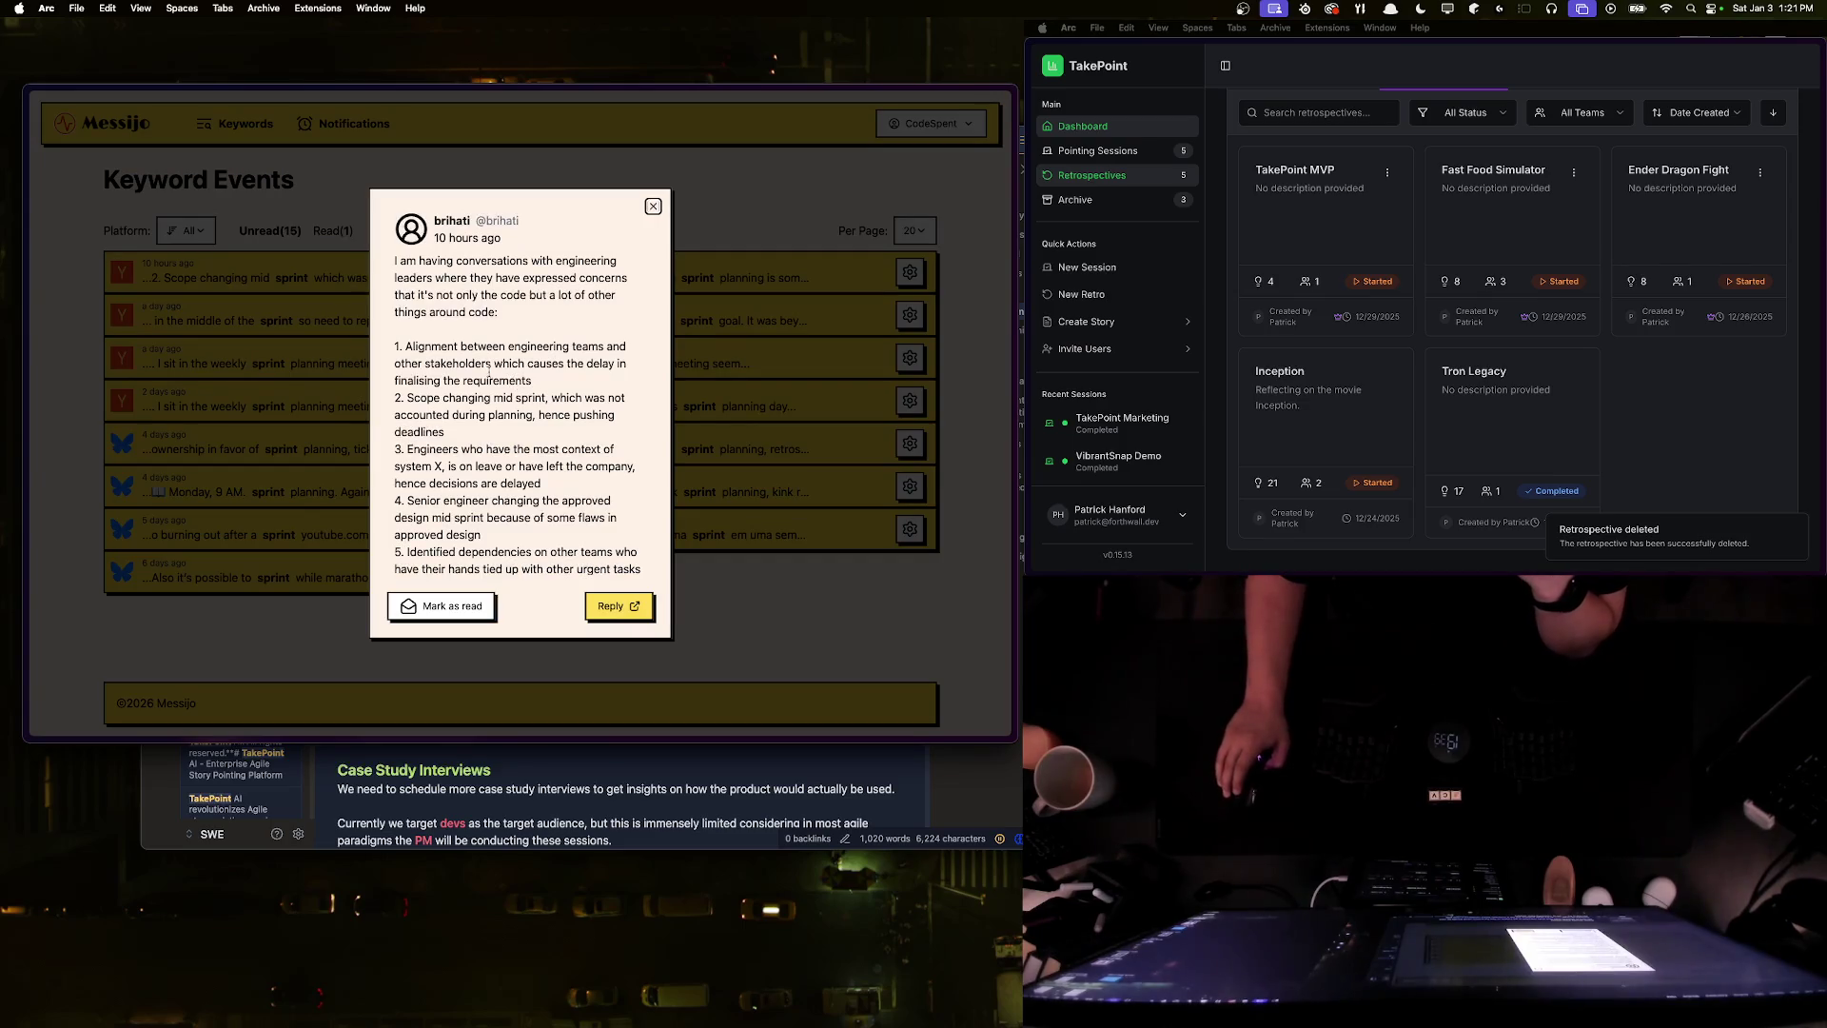
pyautogui.scroll(-3, 505, 466)
pyautogui.click(443, 606)
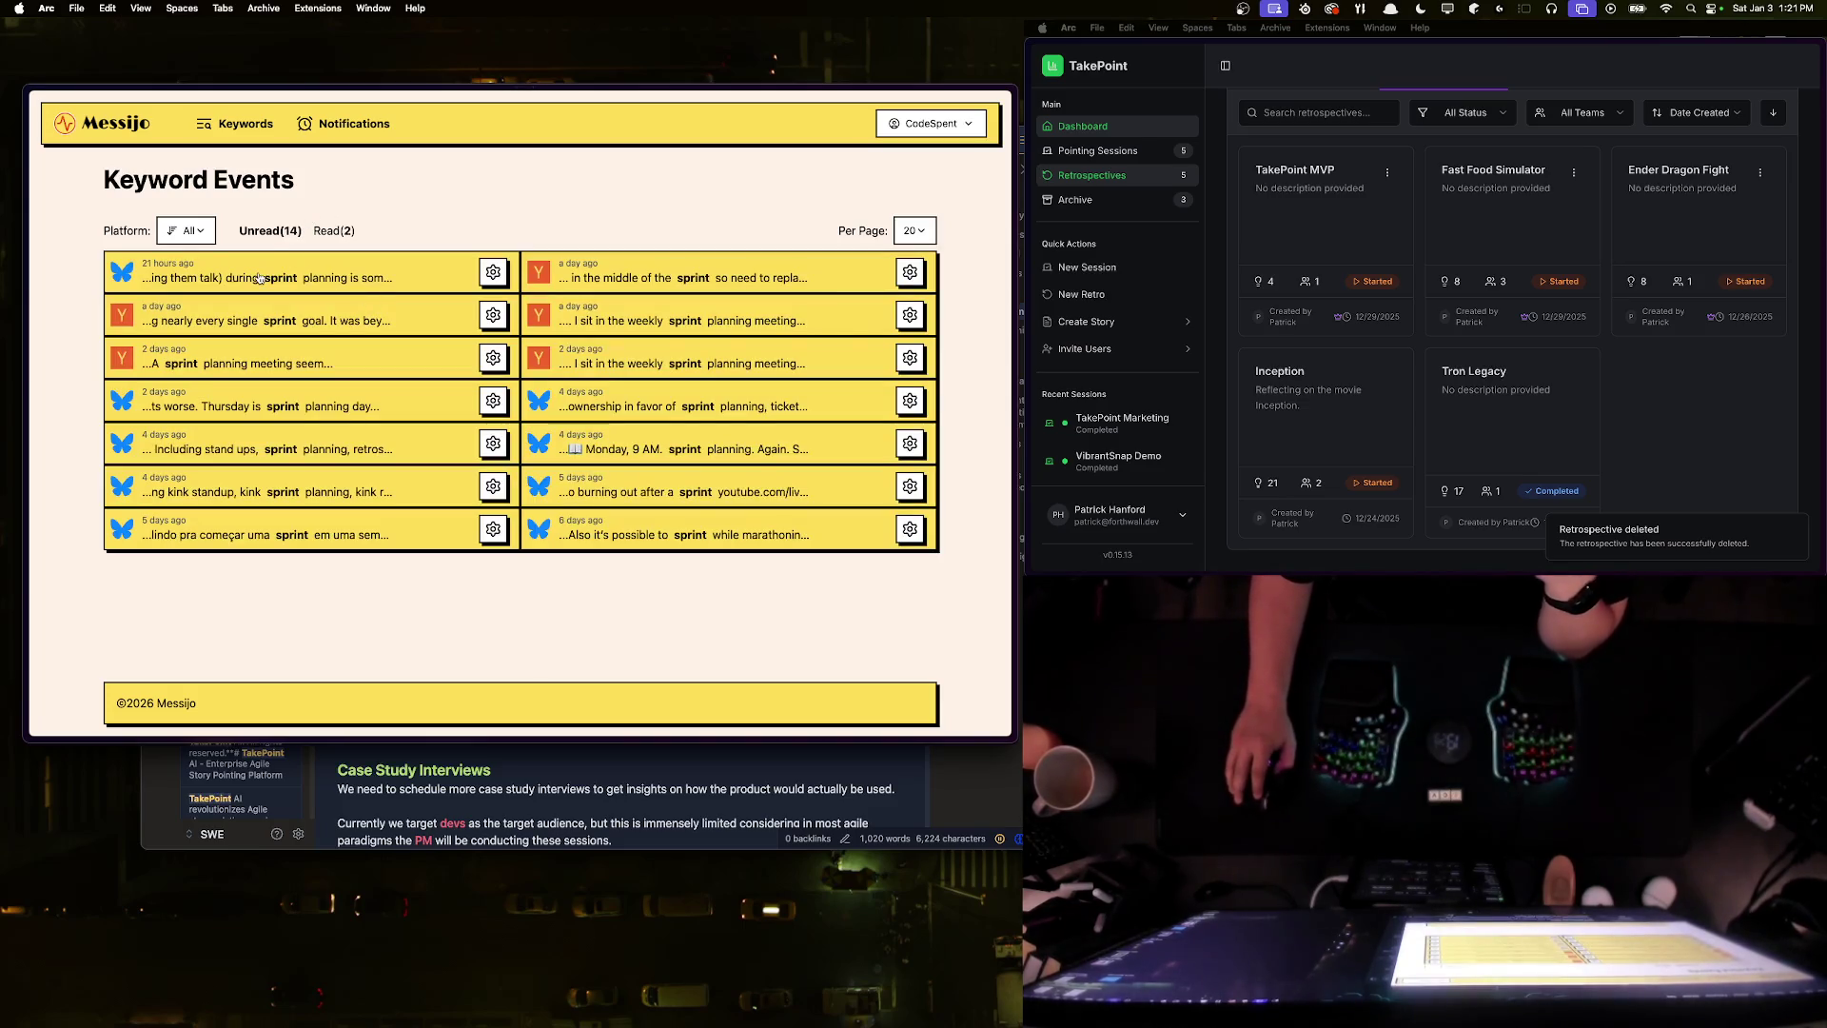
pyautogui.click(291, 281)
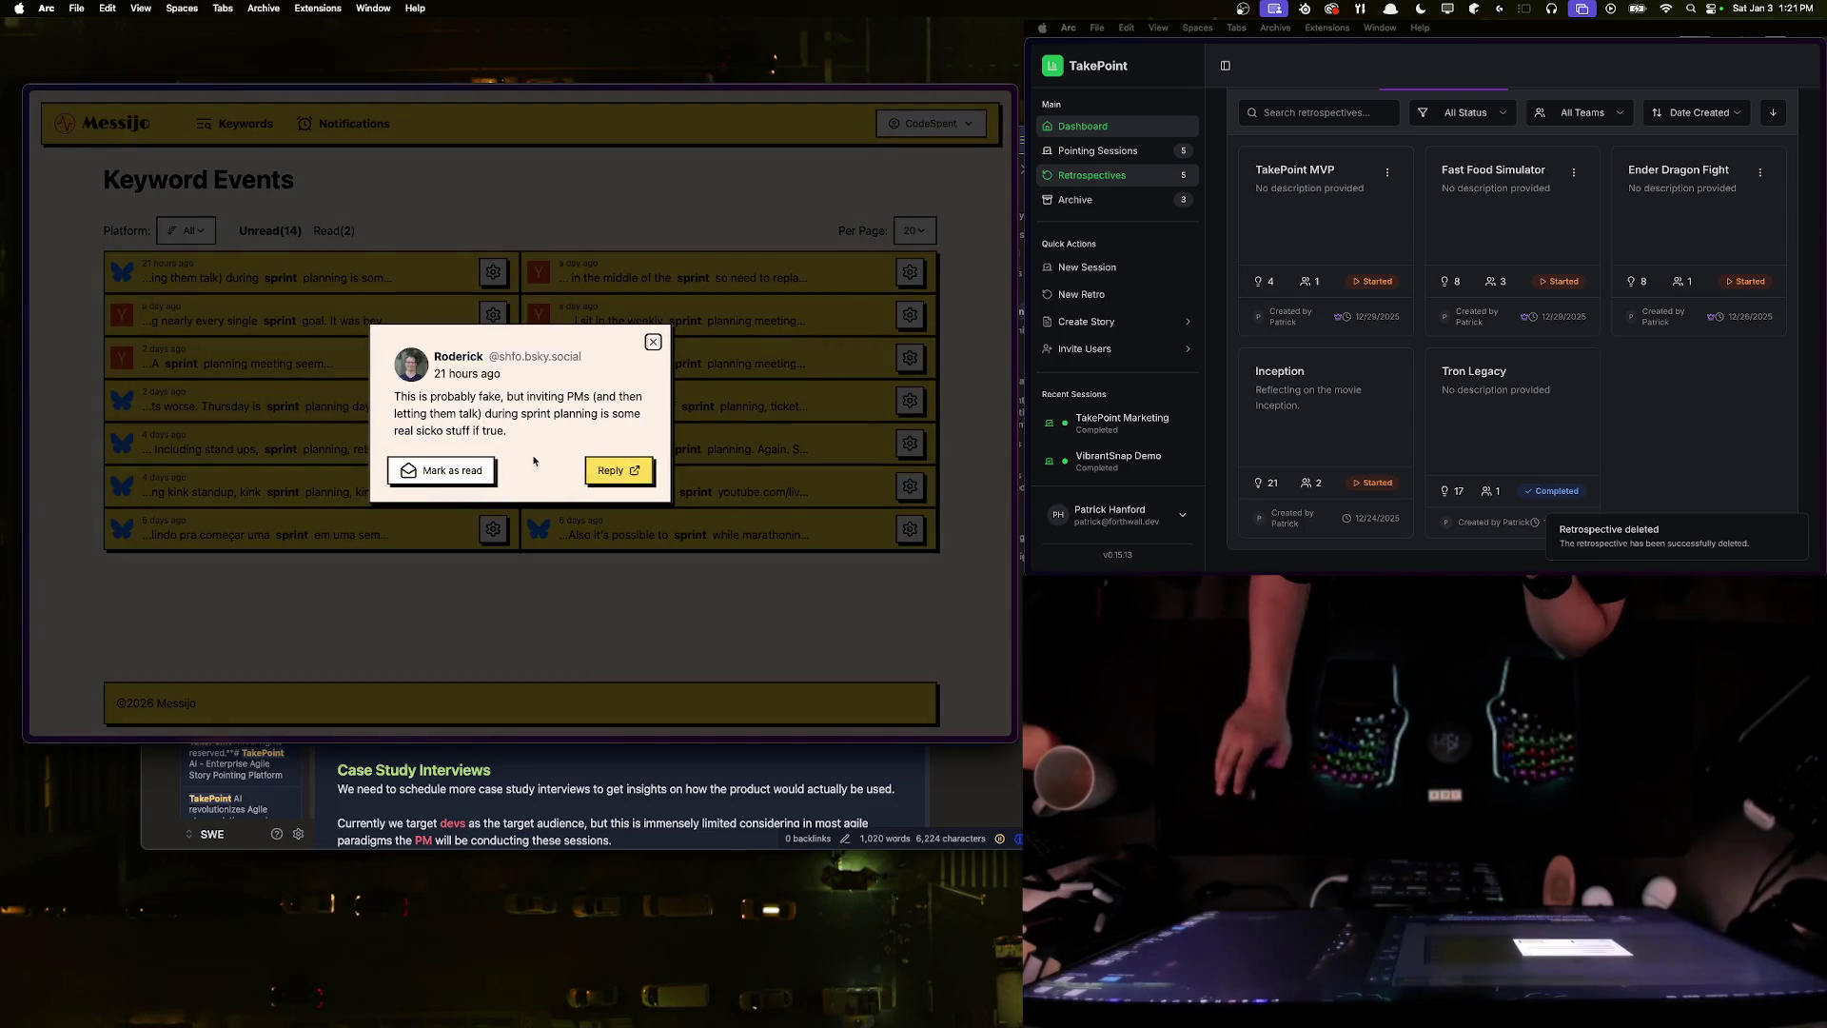
# - Open the Messijo post about PMs in sprint planning on its Bluesky page
pyautogui.moveTo(478, 398)
pyautogui.mouseDown()
pyautogui.moveTo(569, 401)
pyautogui.moveTo(533, 430)
pyautogui.mouseUp()
pyautogui.click(589, 407)
pyautogui.click(552, 431)
pyautogui.click(599, 475)
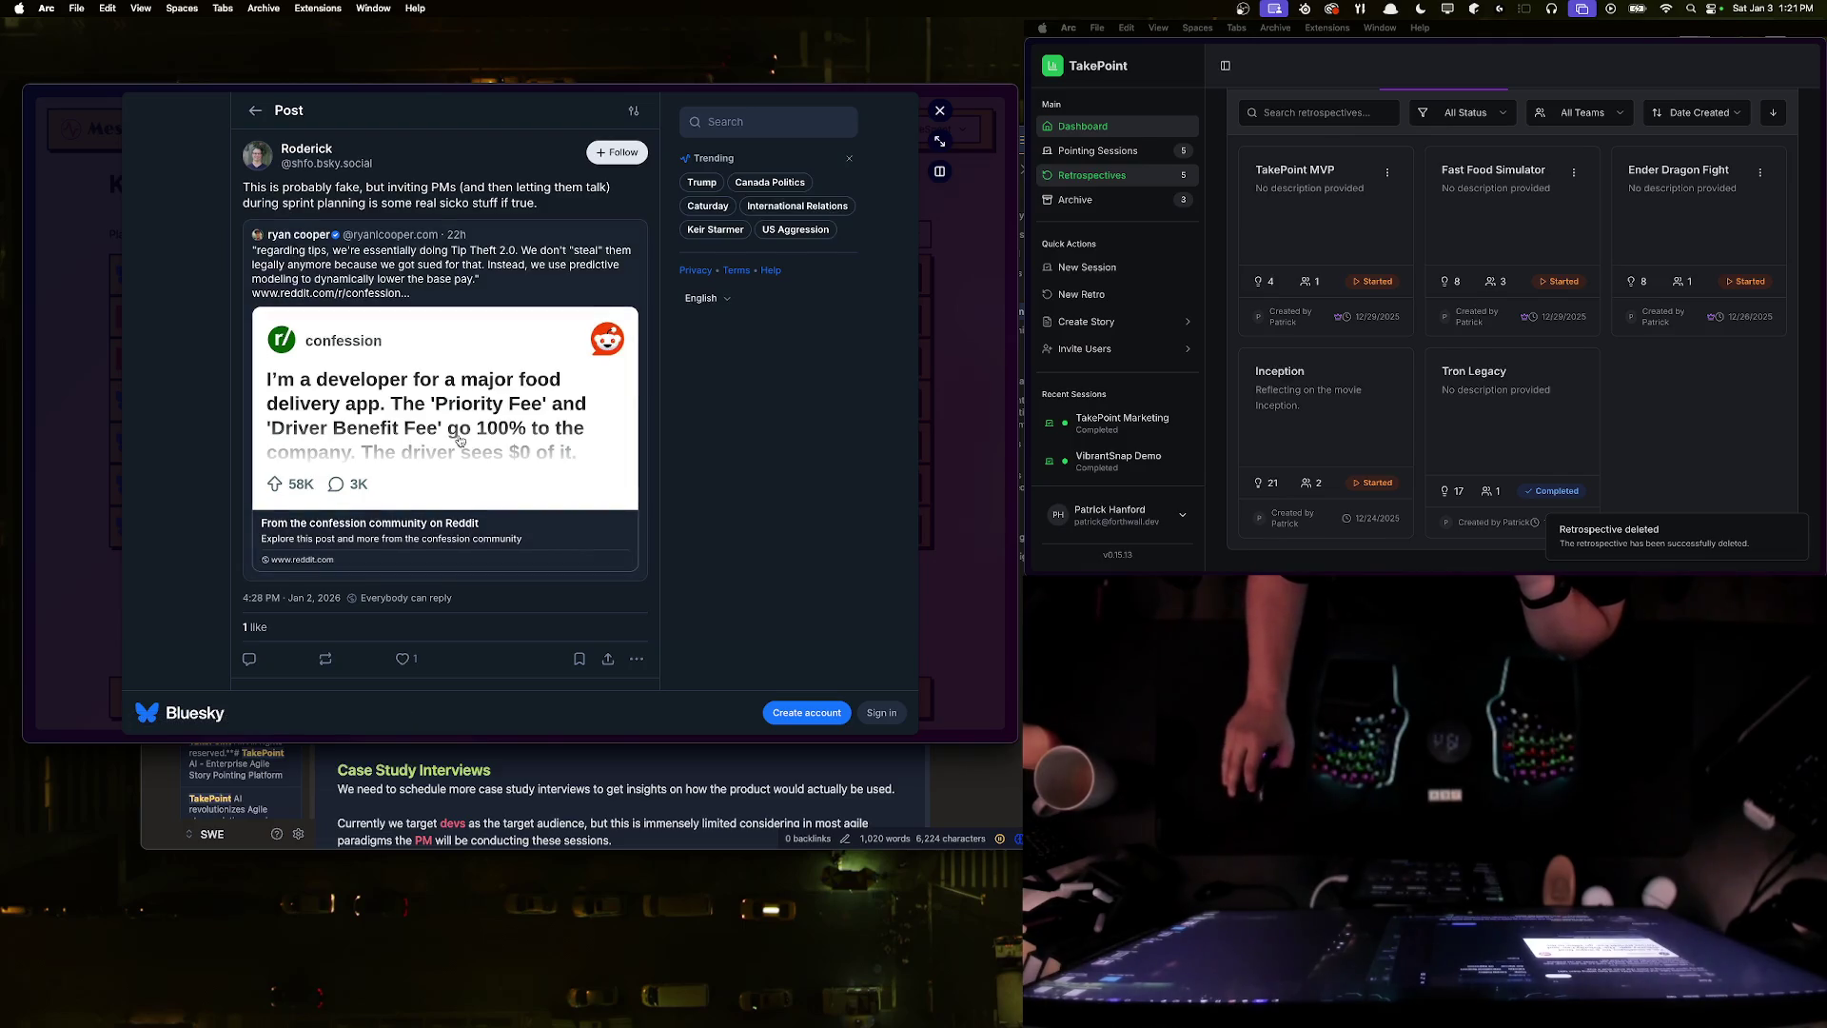
# - Open the Bluesky post's linked r/confession food-delivery developer confession on Reddit
pyautogui.moveTo(367, 188)
pyautogui.mouseDown()
pyautogui.moveTo(612, 190)
pyautogui.moveTo(245, 188)
pyautogui.moveTo(562, 203)
pyautogui.mouseUp()
pyautogui.click(582, 202)
pyautogui.click(248, 188)
pyautogui.click(561, 202)
pyautogui.scroll(-2, 433, 323)
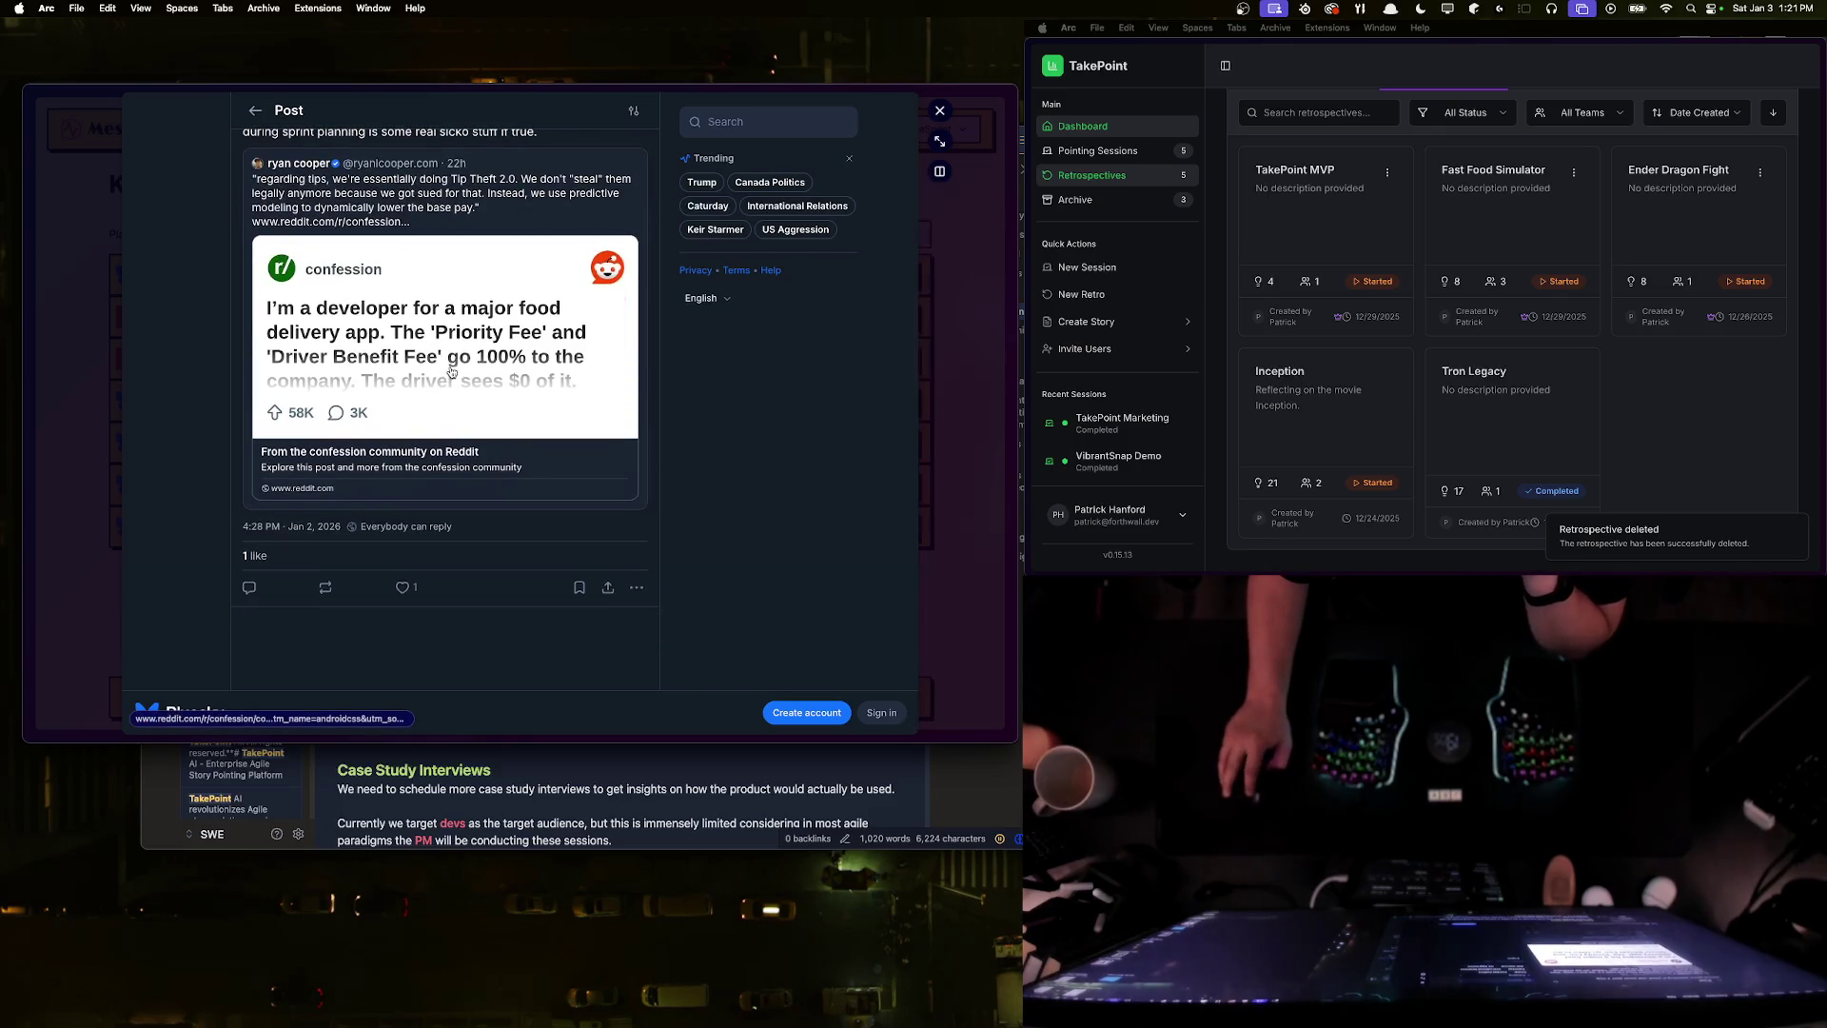
pyautogui.click(447, 371)
pyautogui.scroll(-3, 129, 416)
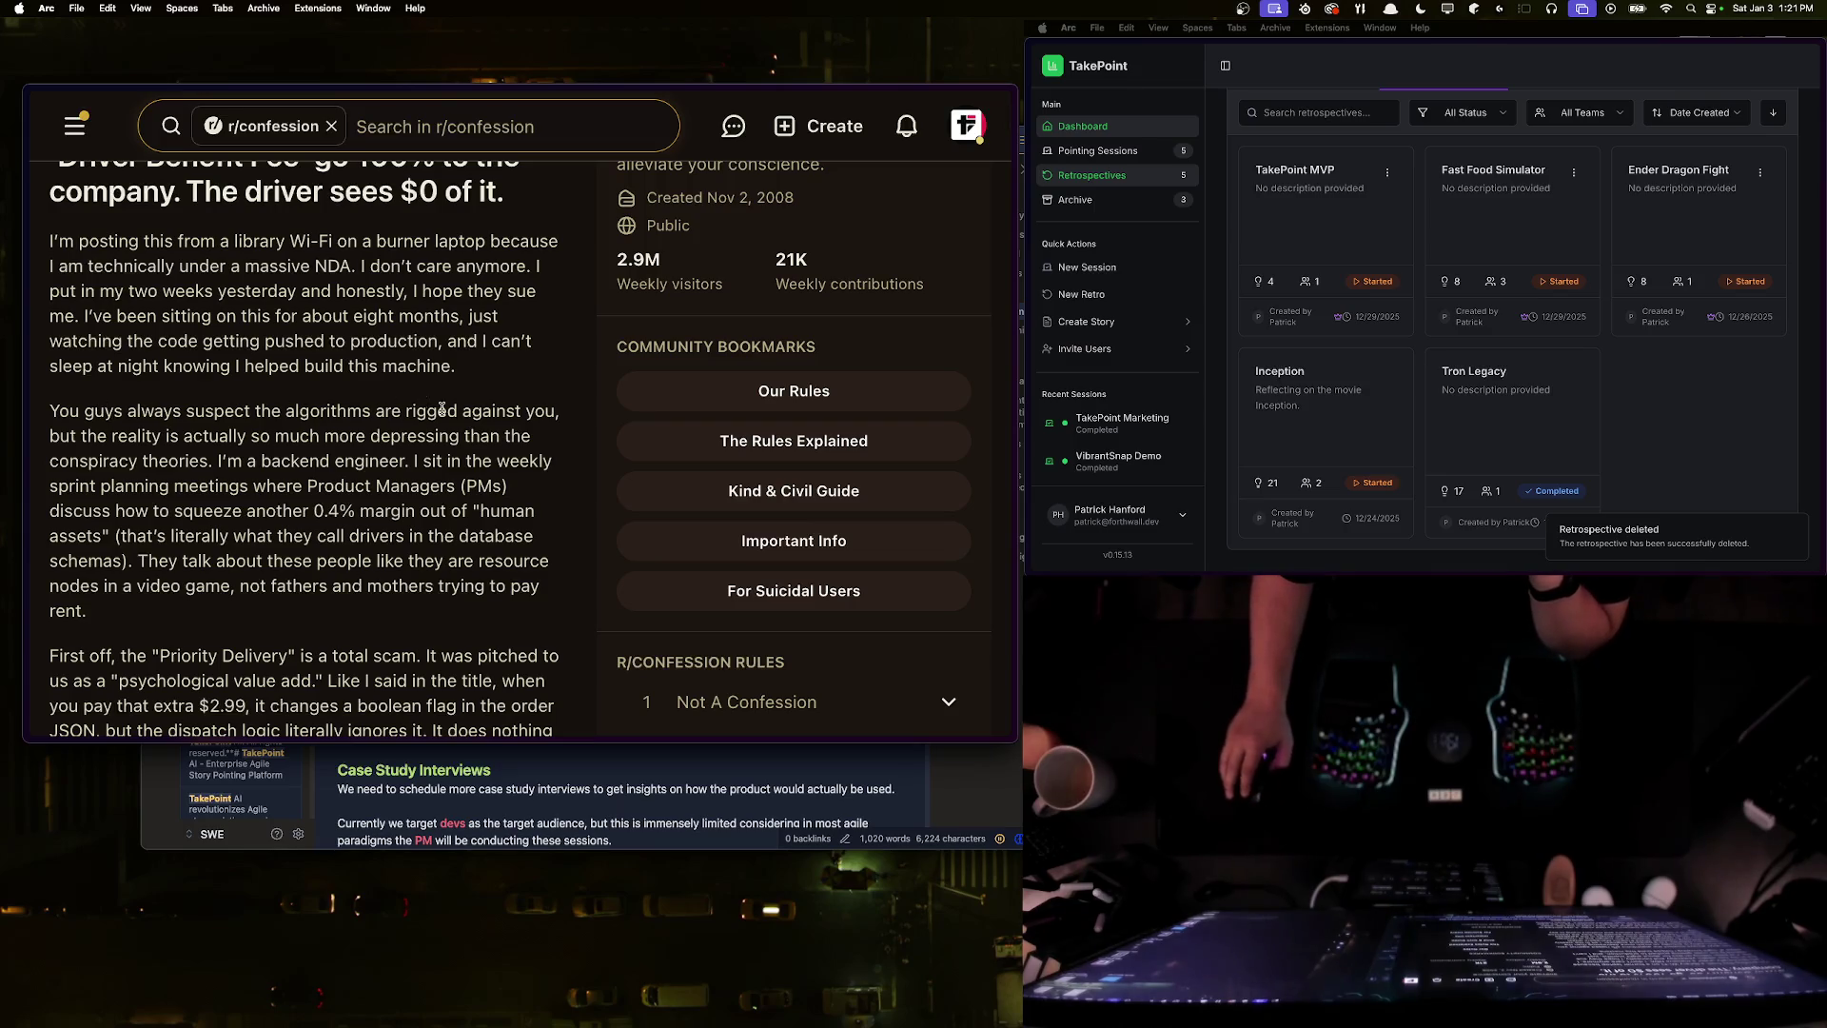
pyautogui.scroll(1, 149, 390)
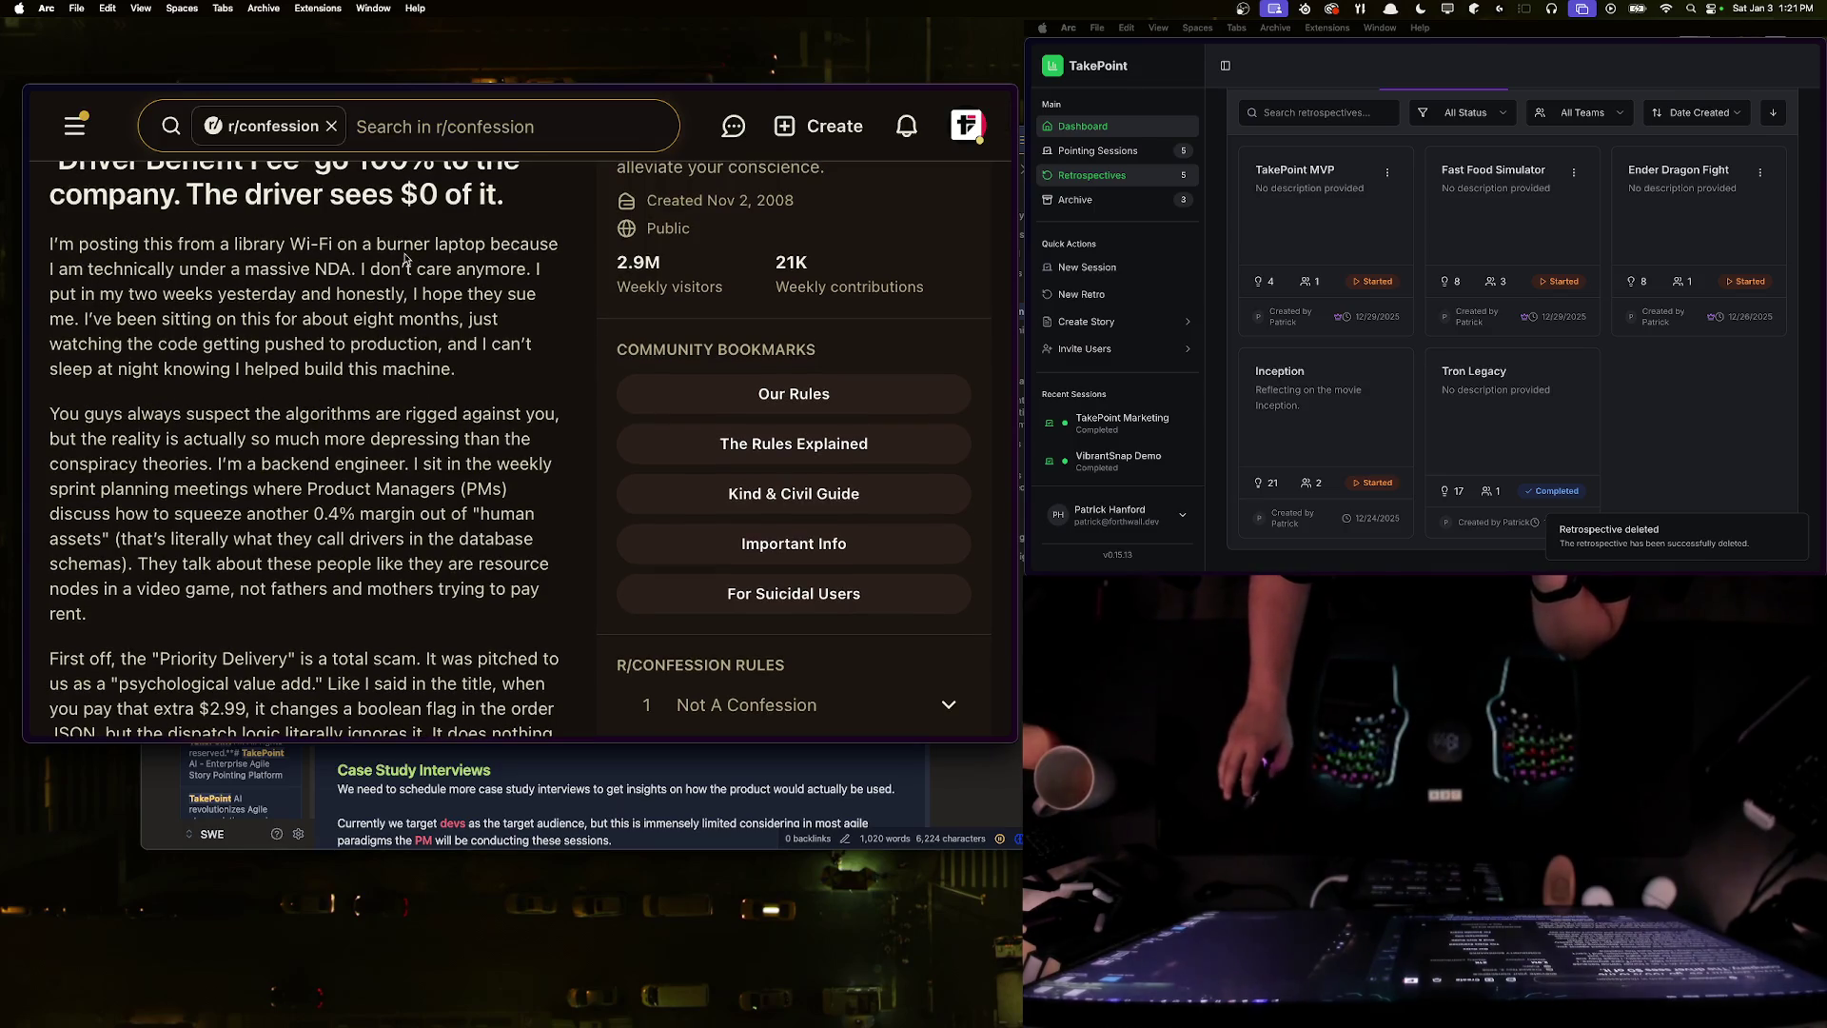
pyautogui.moveTo(121, 270)
pyautogui.mouseDown()
pyautogui.moveTo(583, 276)
pyautogui.moveTo(360, 270)
pyautogui.mouseUp()
pyautogui.click(355, 268)
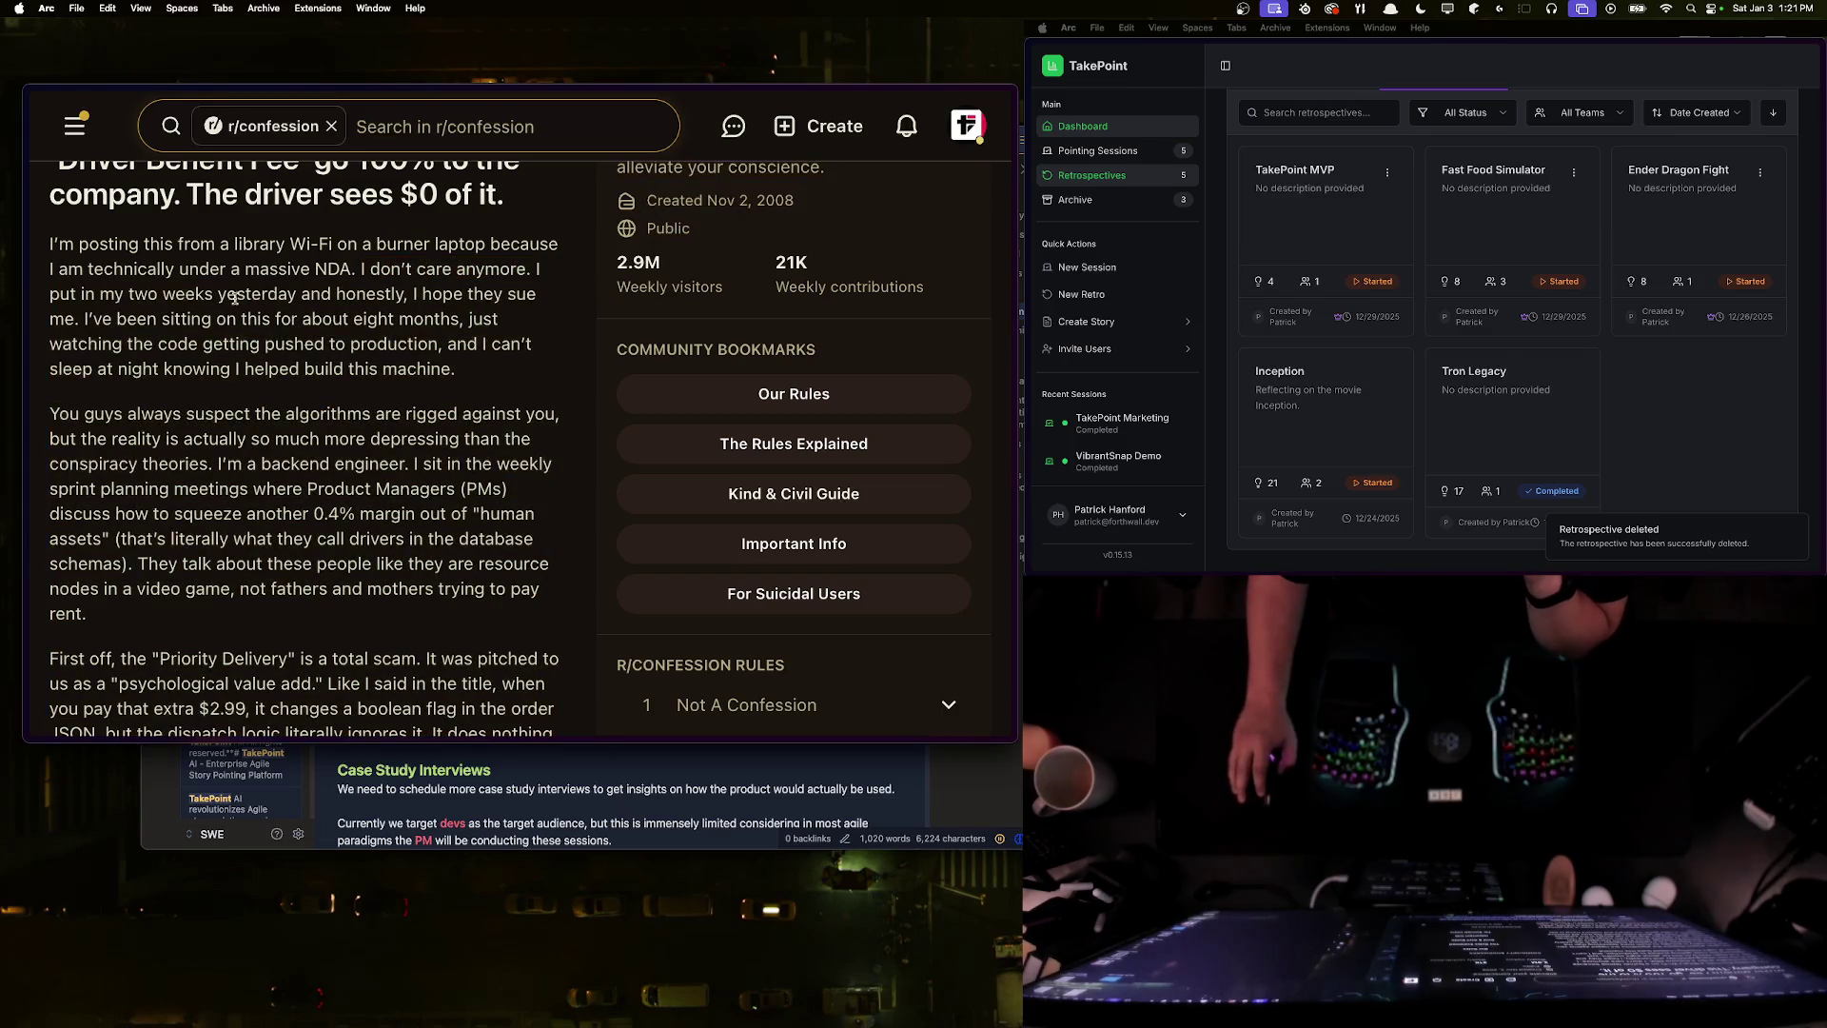
pyautogui.moveTo(542, 293)
pyautogui.mouseDown()
pyautogui.moveTo(357, 293)
pyautogui.moveTo(411, 293)
pyautogui.mouseUp()
pyautogui.click(412, 293)
pyautogui.moveTo(84, 314)
pyautogui.mouseDown()
pyautogui.moveTo(476, 320)
pyautogui.moveTo(202, 344)
pyautogui.moveTo(445, 345)
pyautogui.mouseUp()
pyautogui.click(502, 395)
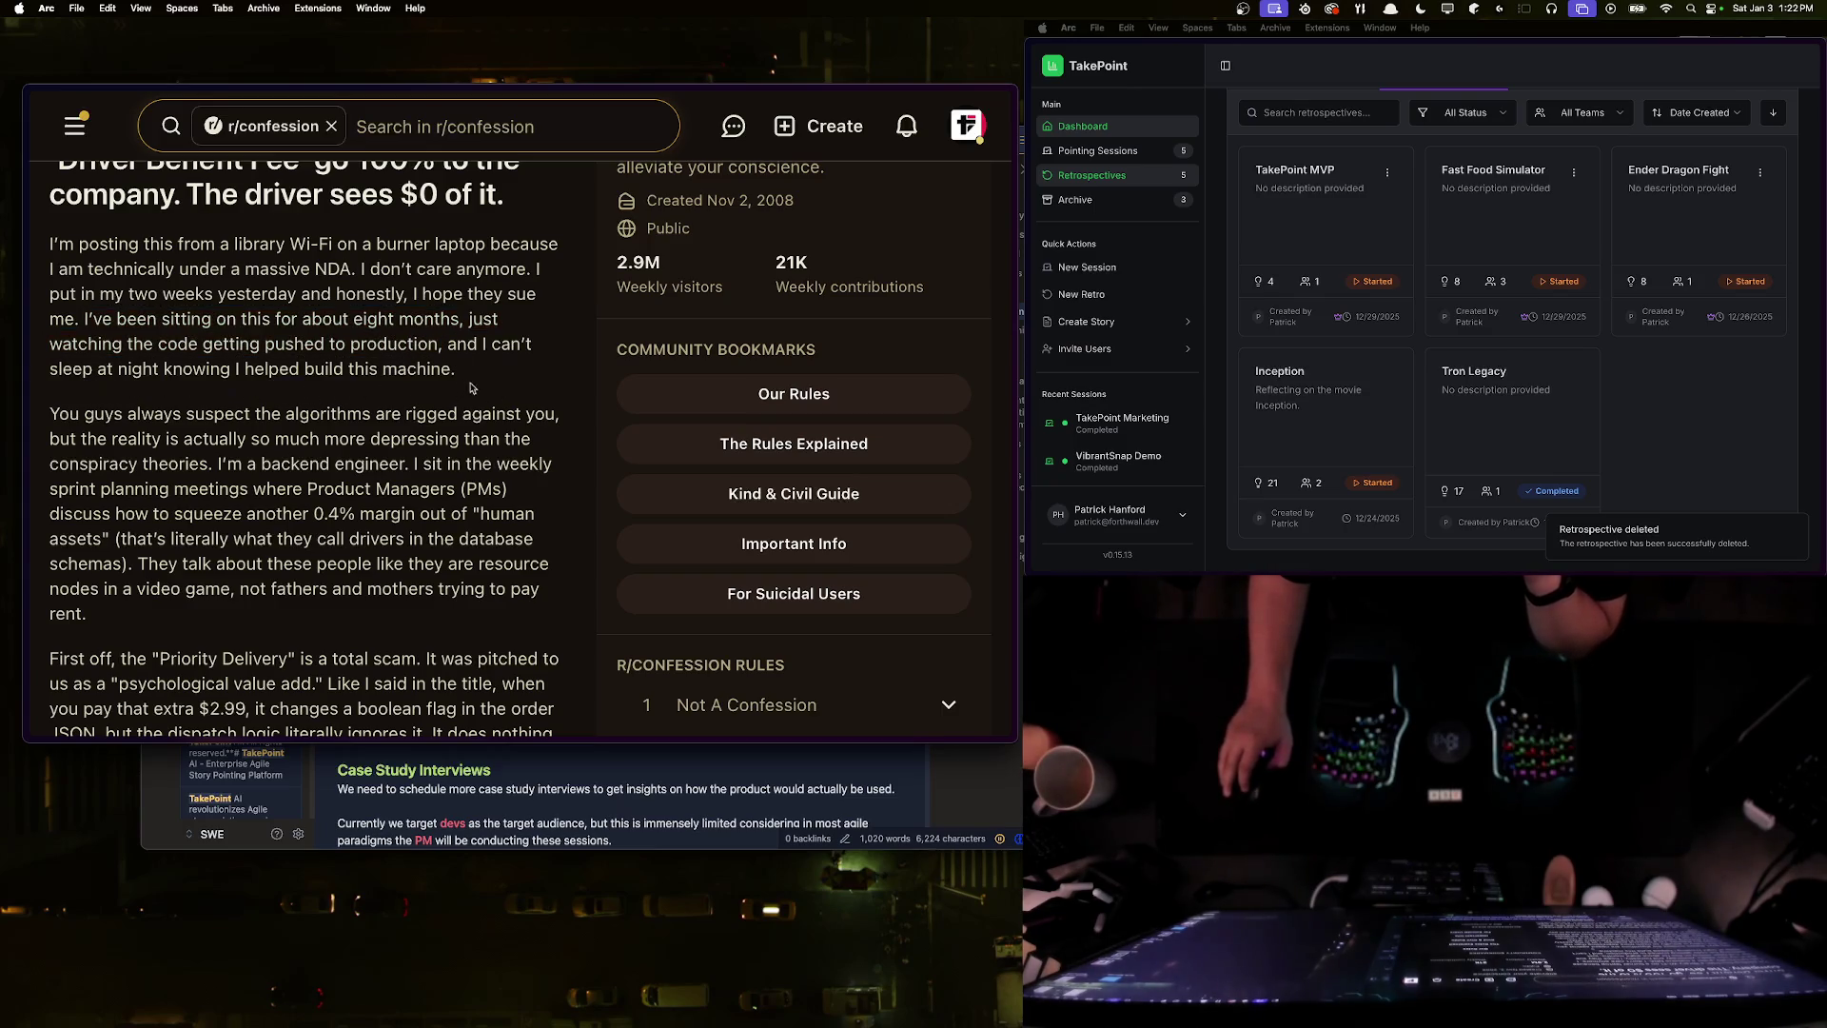
pyautogui.scroll(-2, 466, 362)
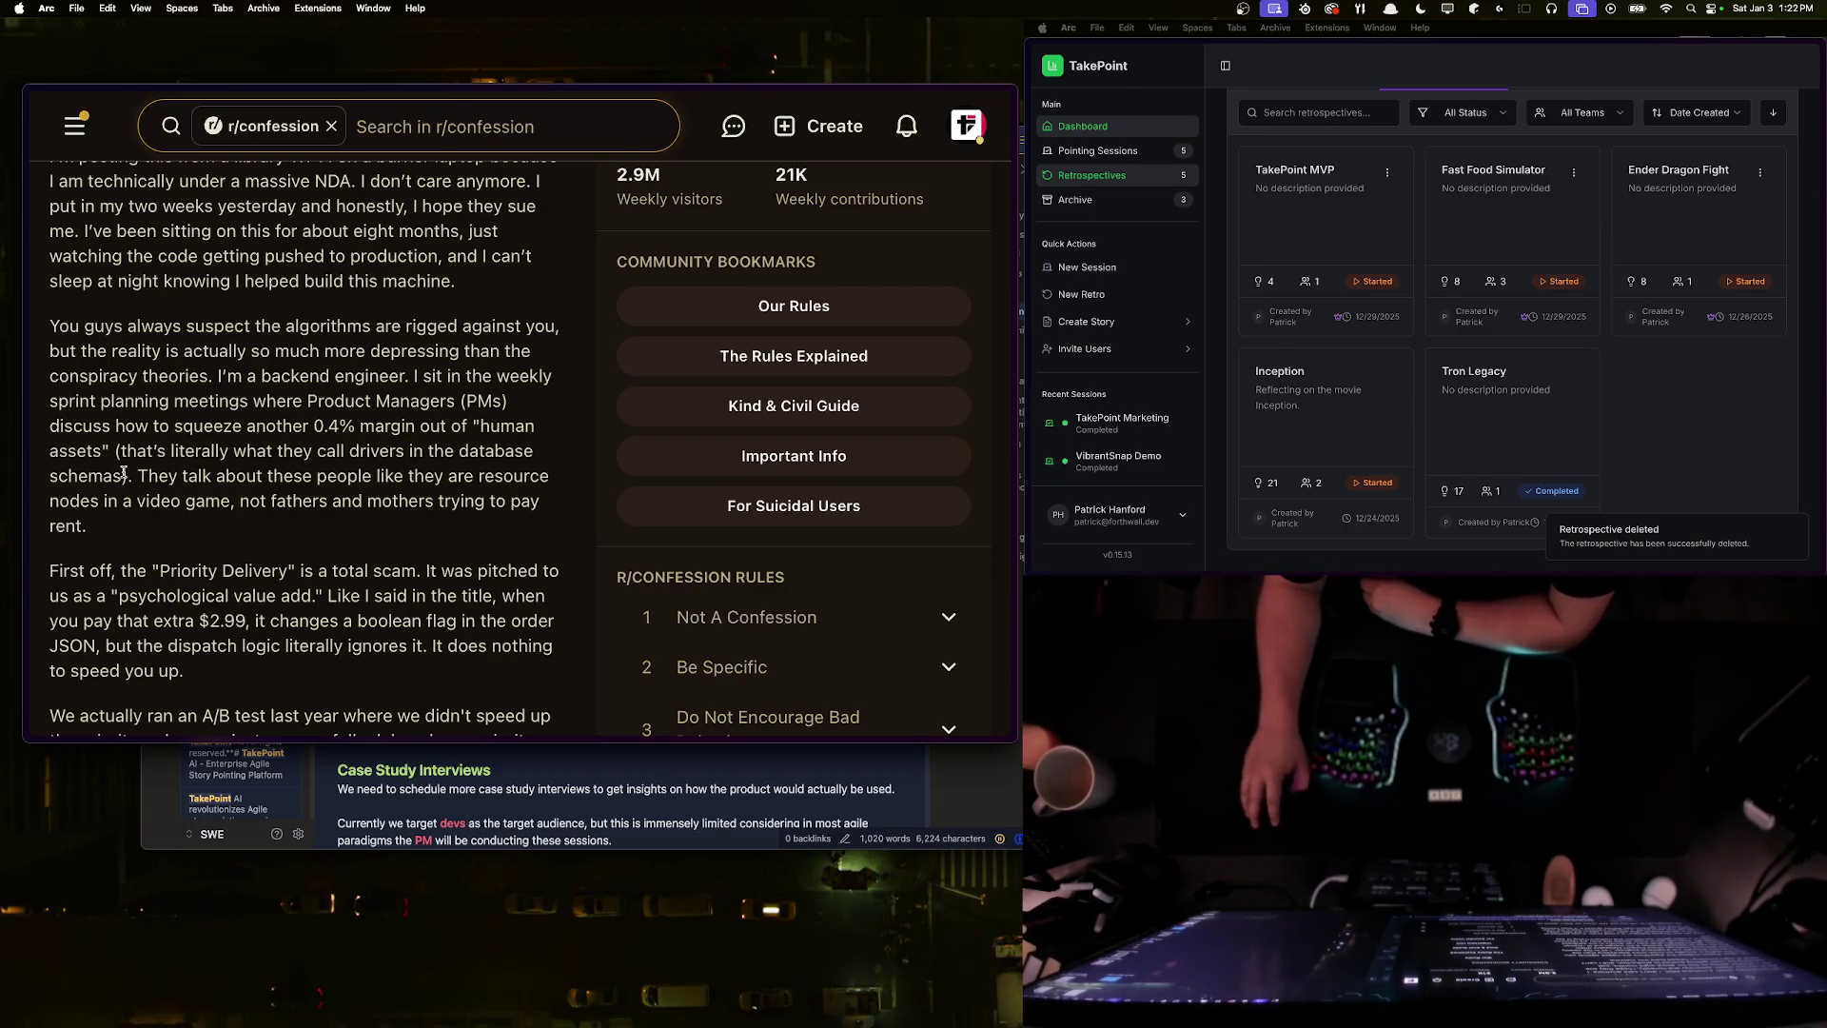
pyautogui.moveTo(124, 473); pyautogui.dragTo(115, 451)
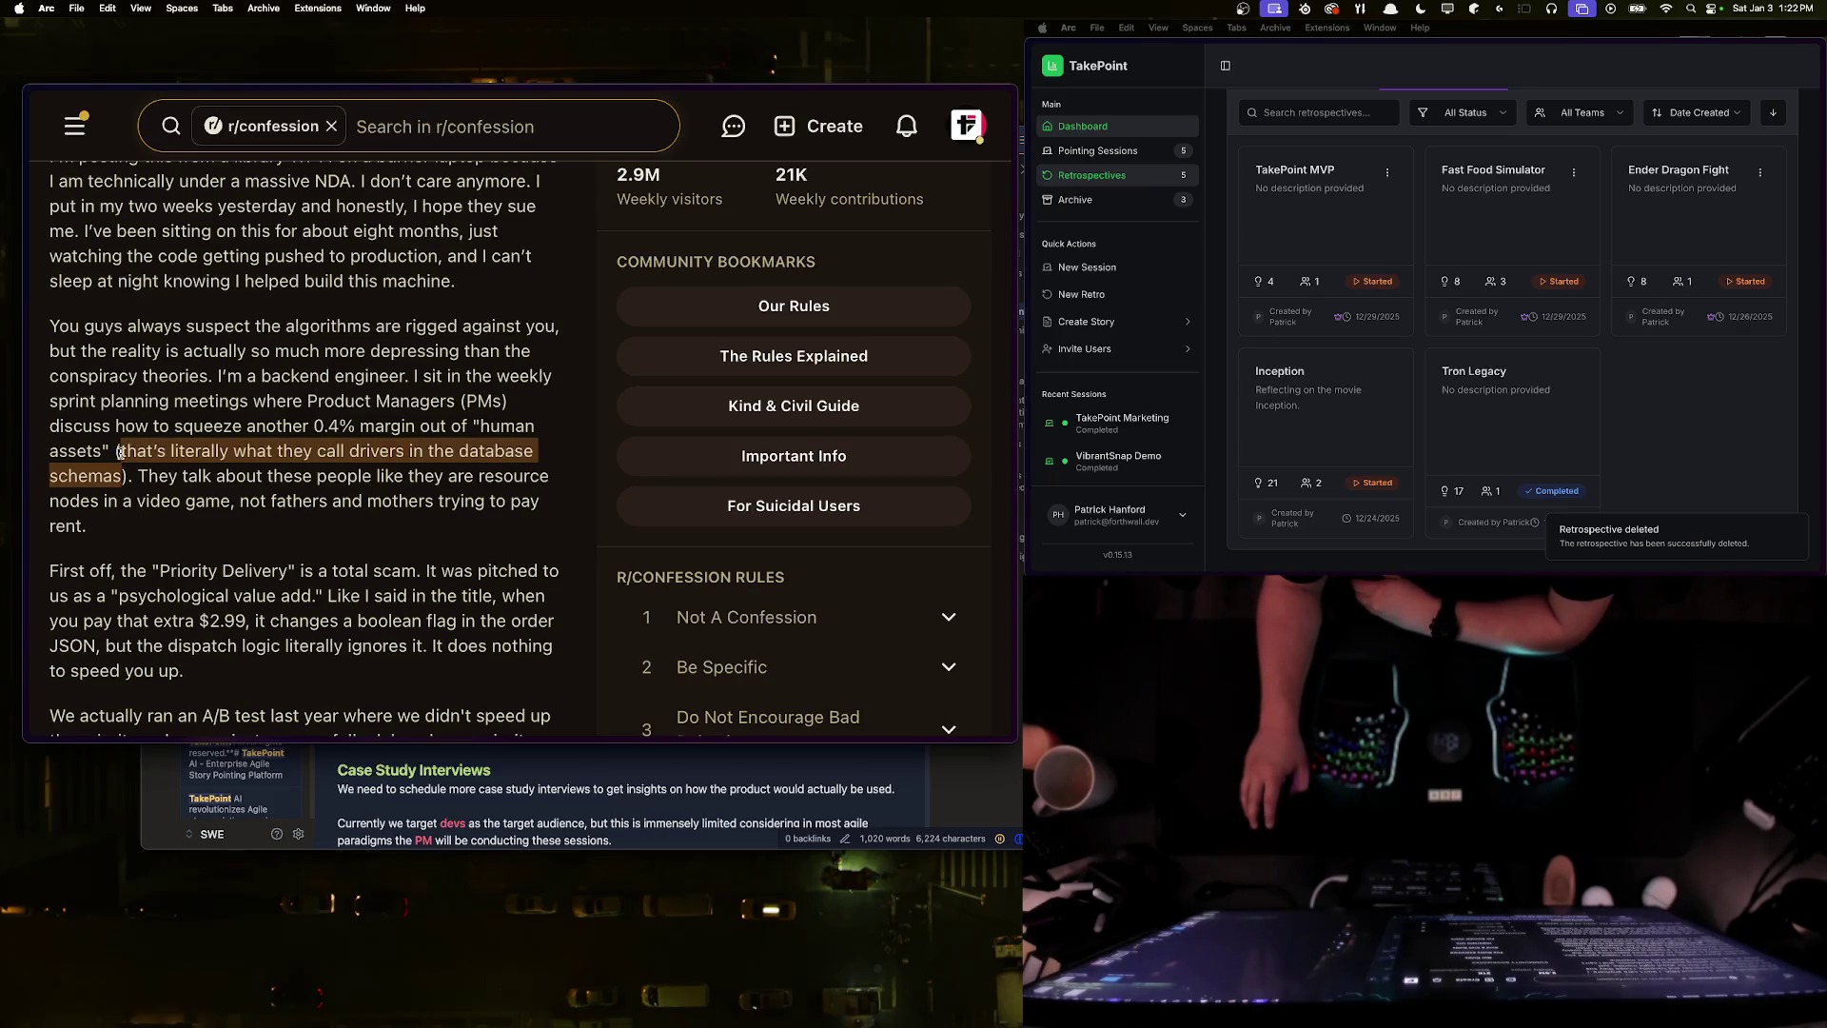
pyautogui.click(130, 467)
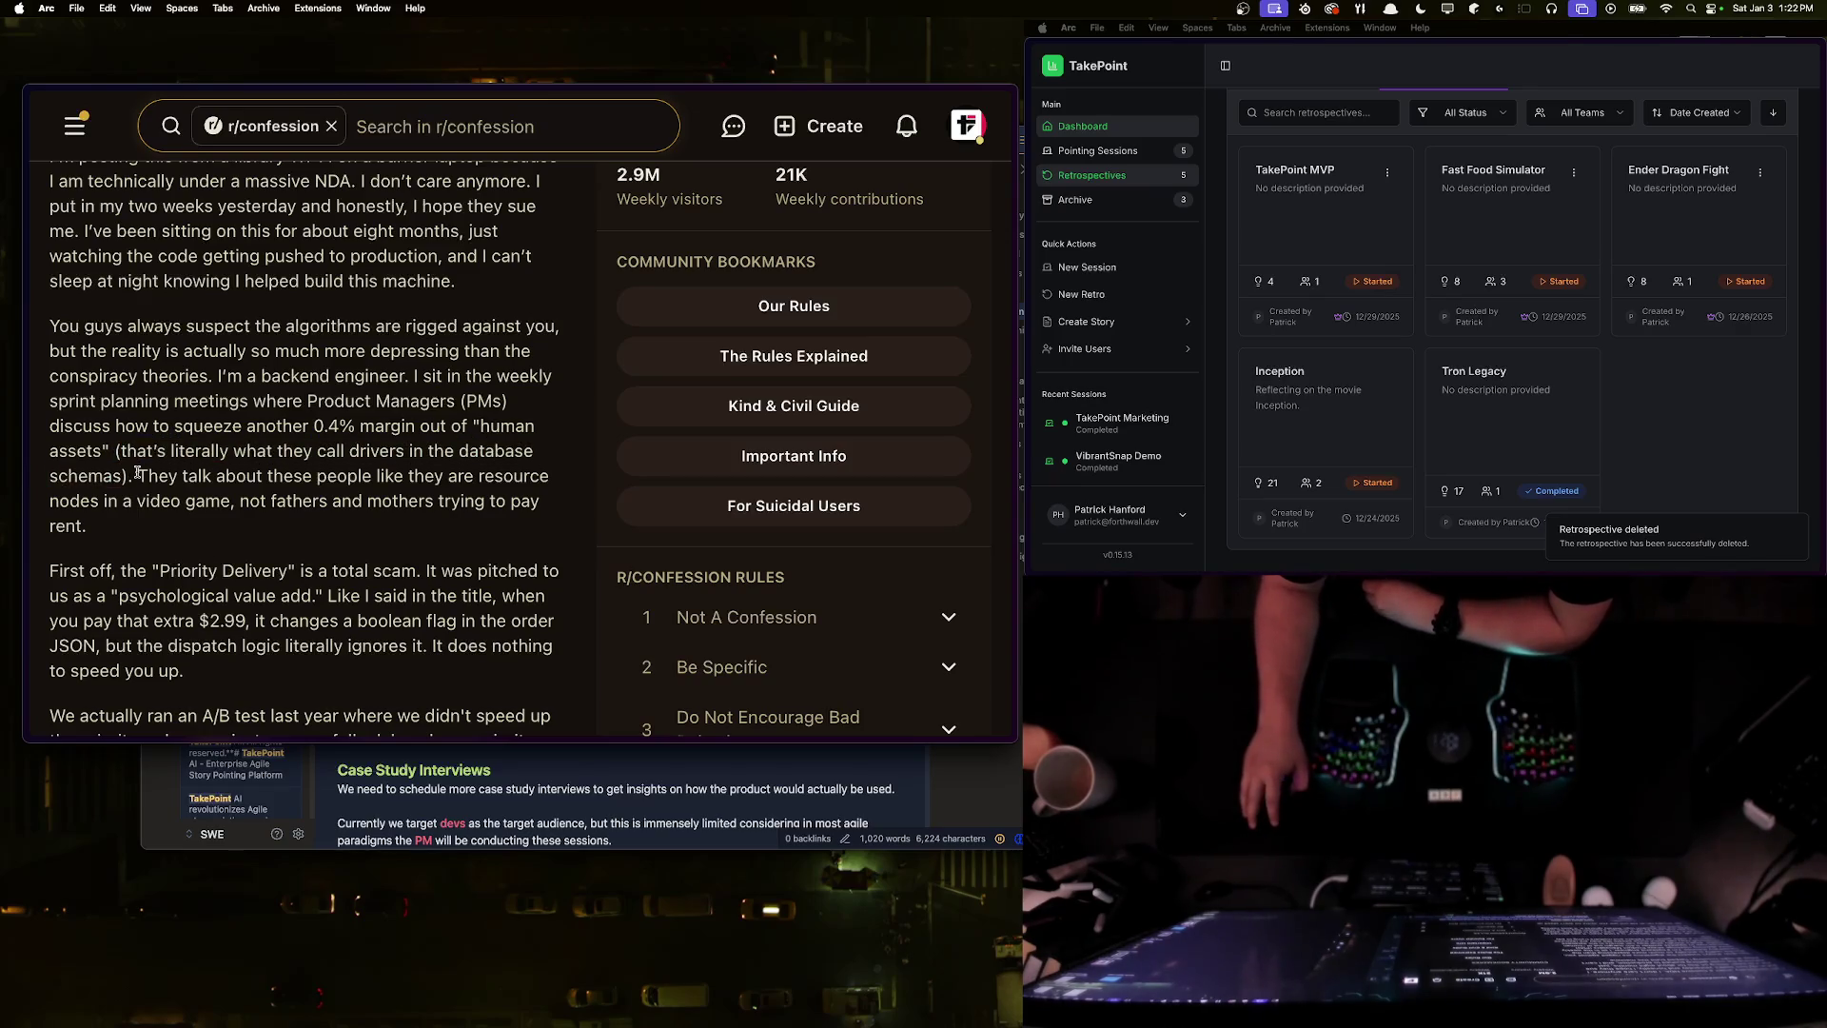
pyautogui.moveTo(136, 471)
pyautogui.mouseDown()
pyautogui.moveTo(109, 450)
pyautogui.moveTo(318, 428)
pyautogui.moveTo(112, 450)
pyautogui.moveTo(134, 471)
pyautogui.mouseUp()
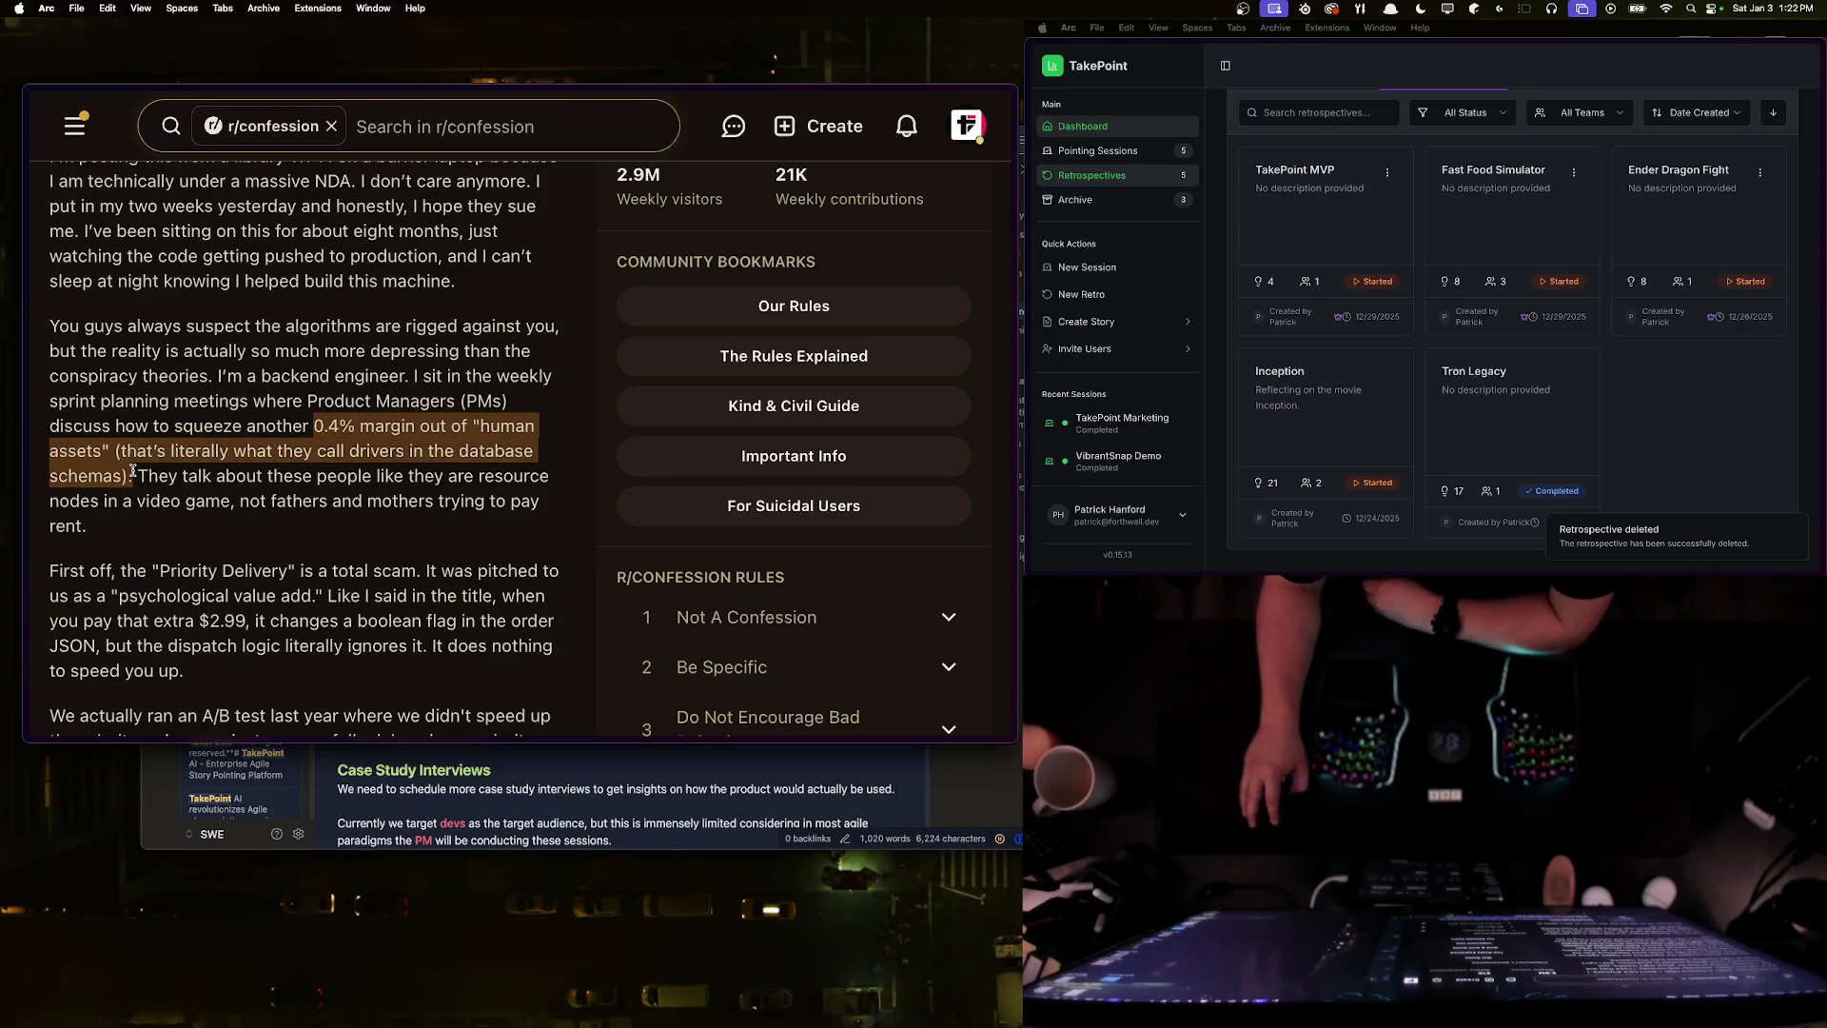
pyautogui.click(133, 471)
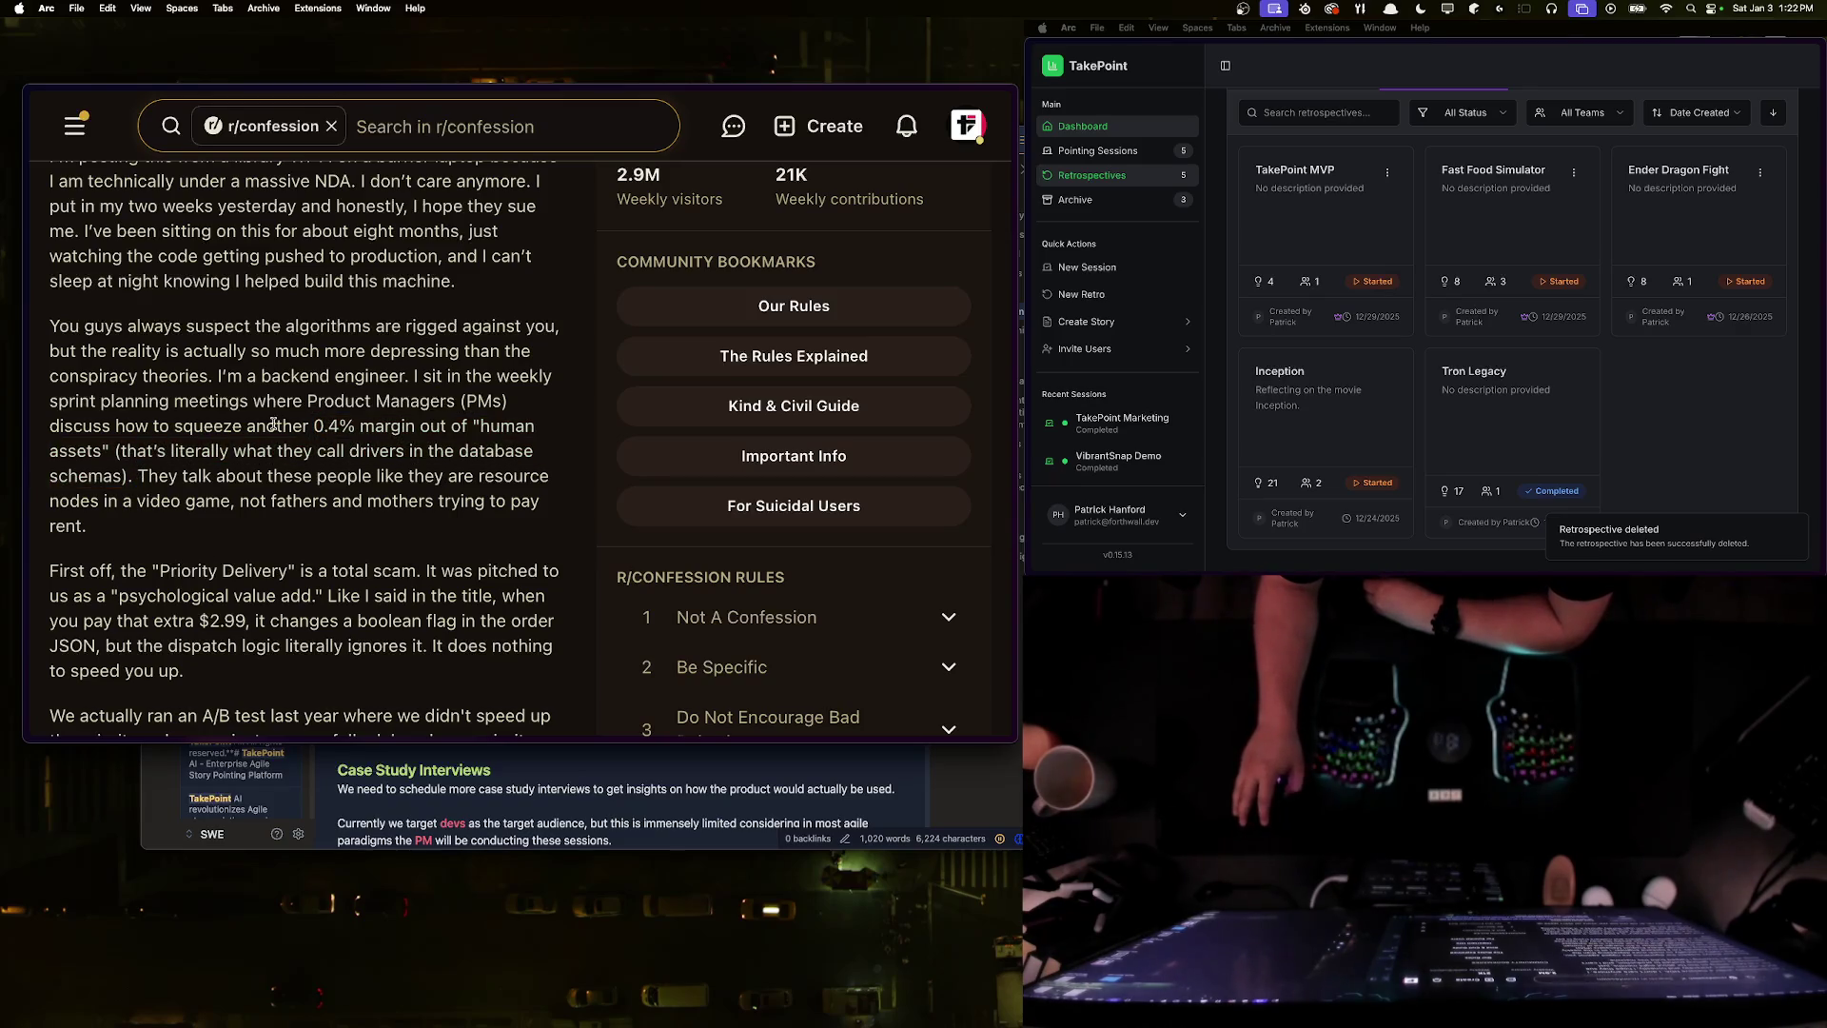
pyautogui.moveTo(481, 425)
pyautogui.mouseDown()
pyautogui.moveTo(305, 450)
pyautogui.moveTo(96, 447)
pyautogui.moveTo(480, 426)
pyautogui.moveTo(101, 445)
pyautogui.mouseUp()
pyautogui.click(100, 450)
pyautogui.click(480, 426)
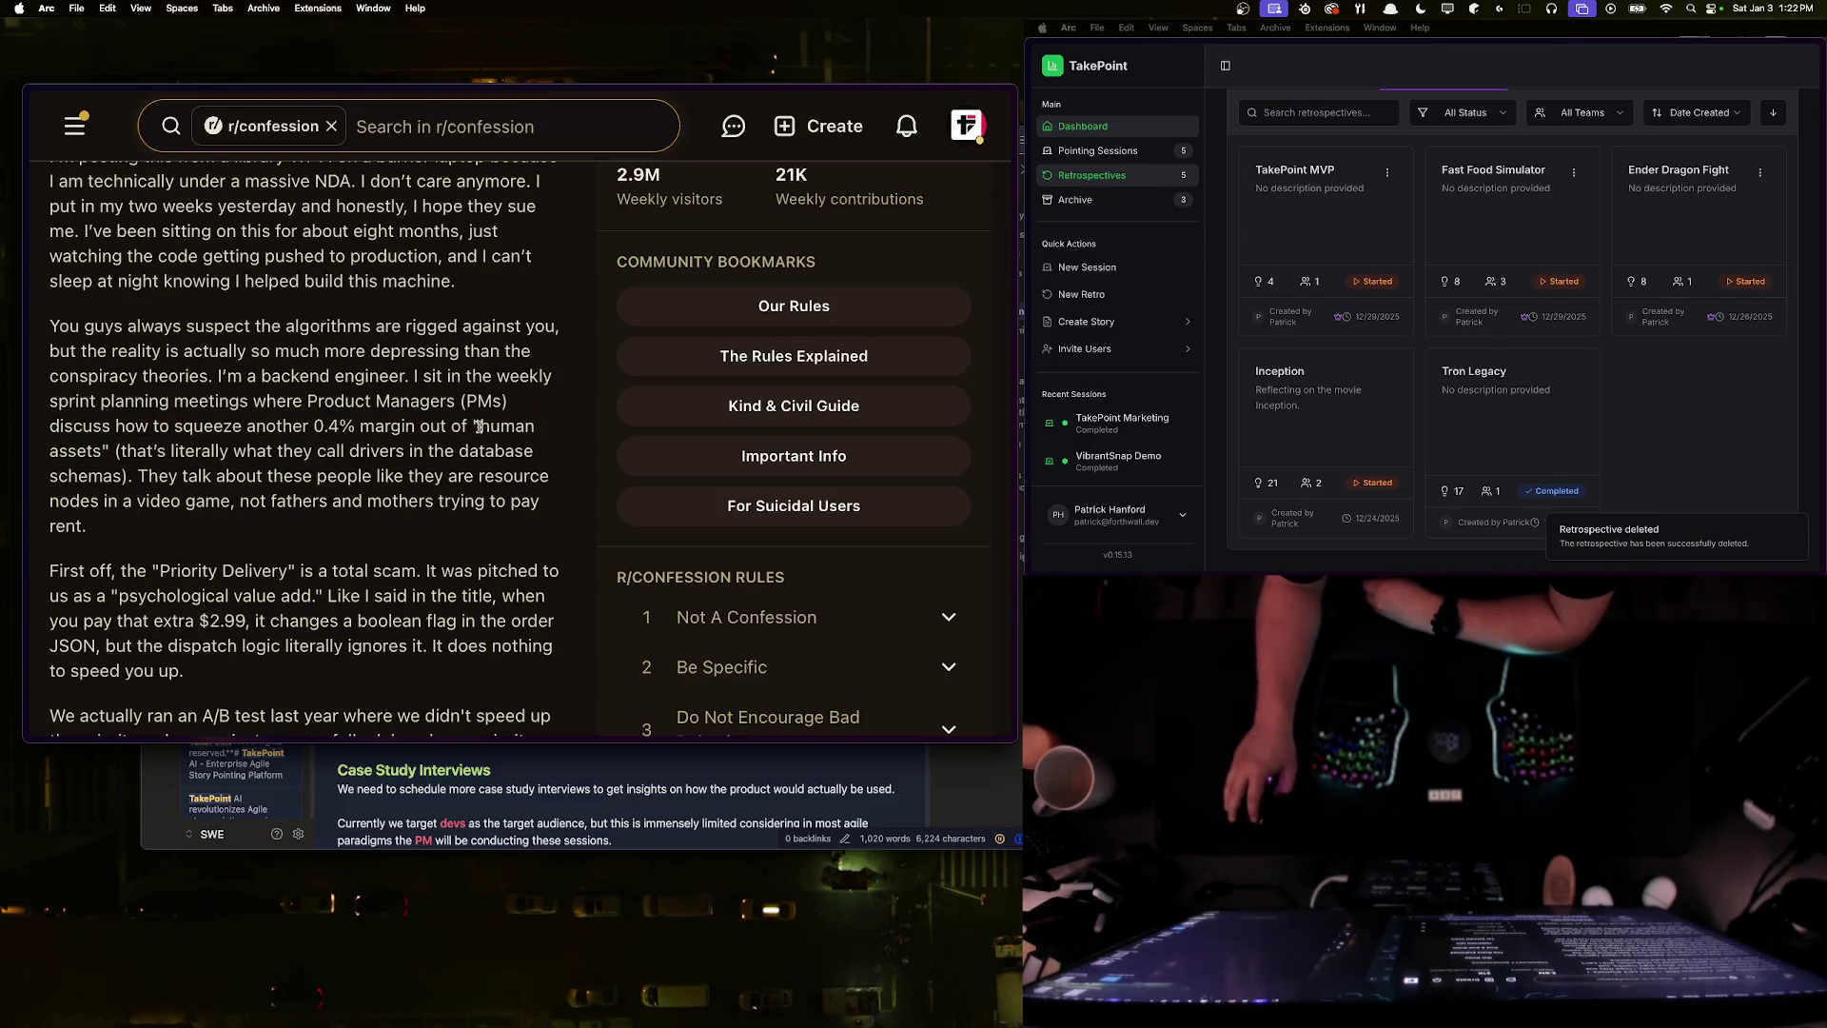
pyautogui.moveTo(476, 424)
pyautogui.mouseDown()
pyautogui.moveTo(340, 450)
pyautogui.moveTo(110, 440)
pyautogui.mouseUp()
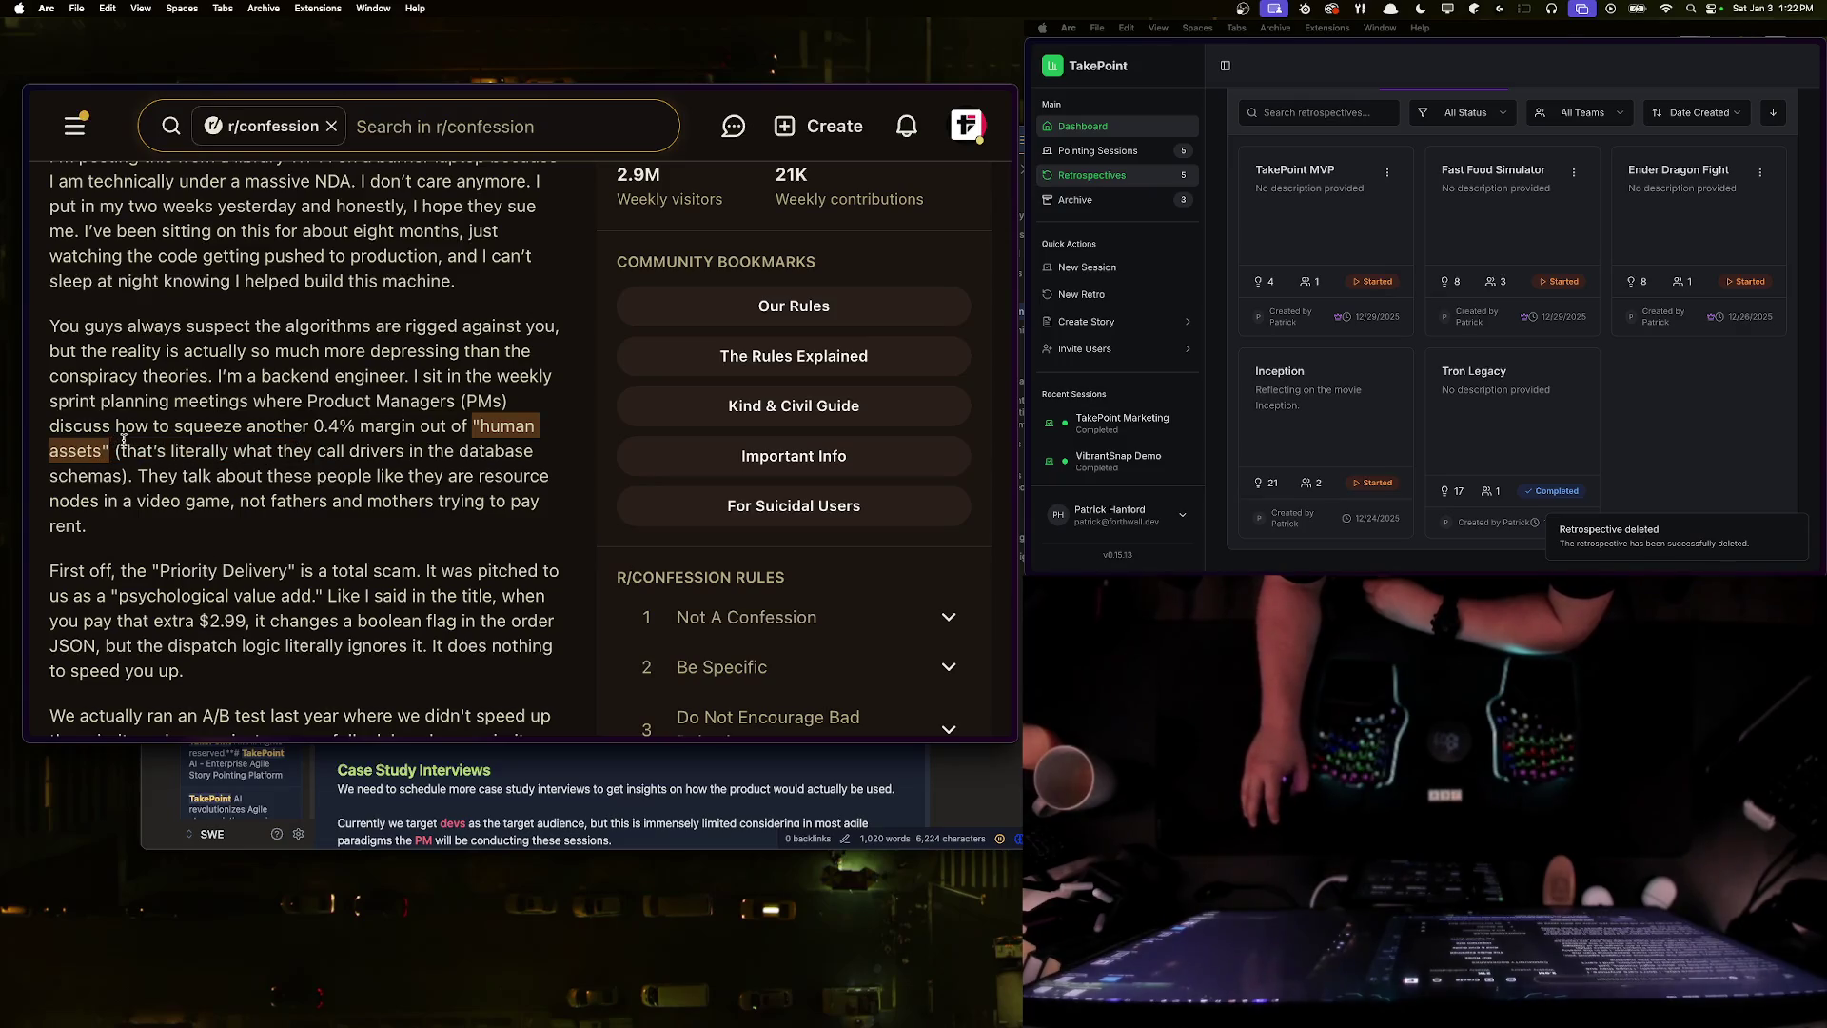
pyautogui.click(122, 441)
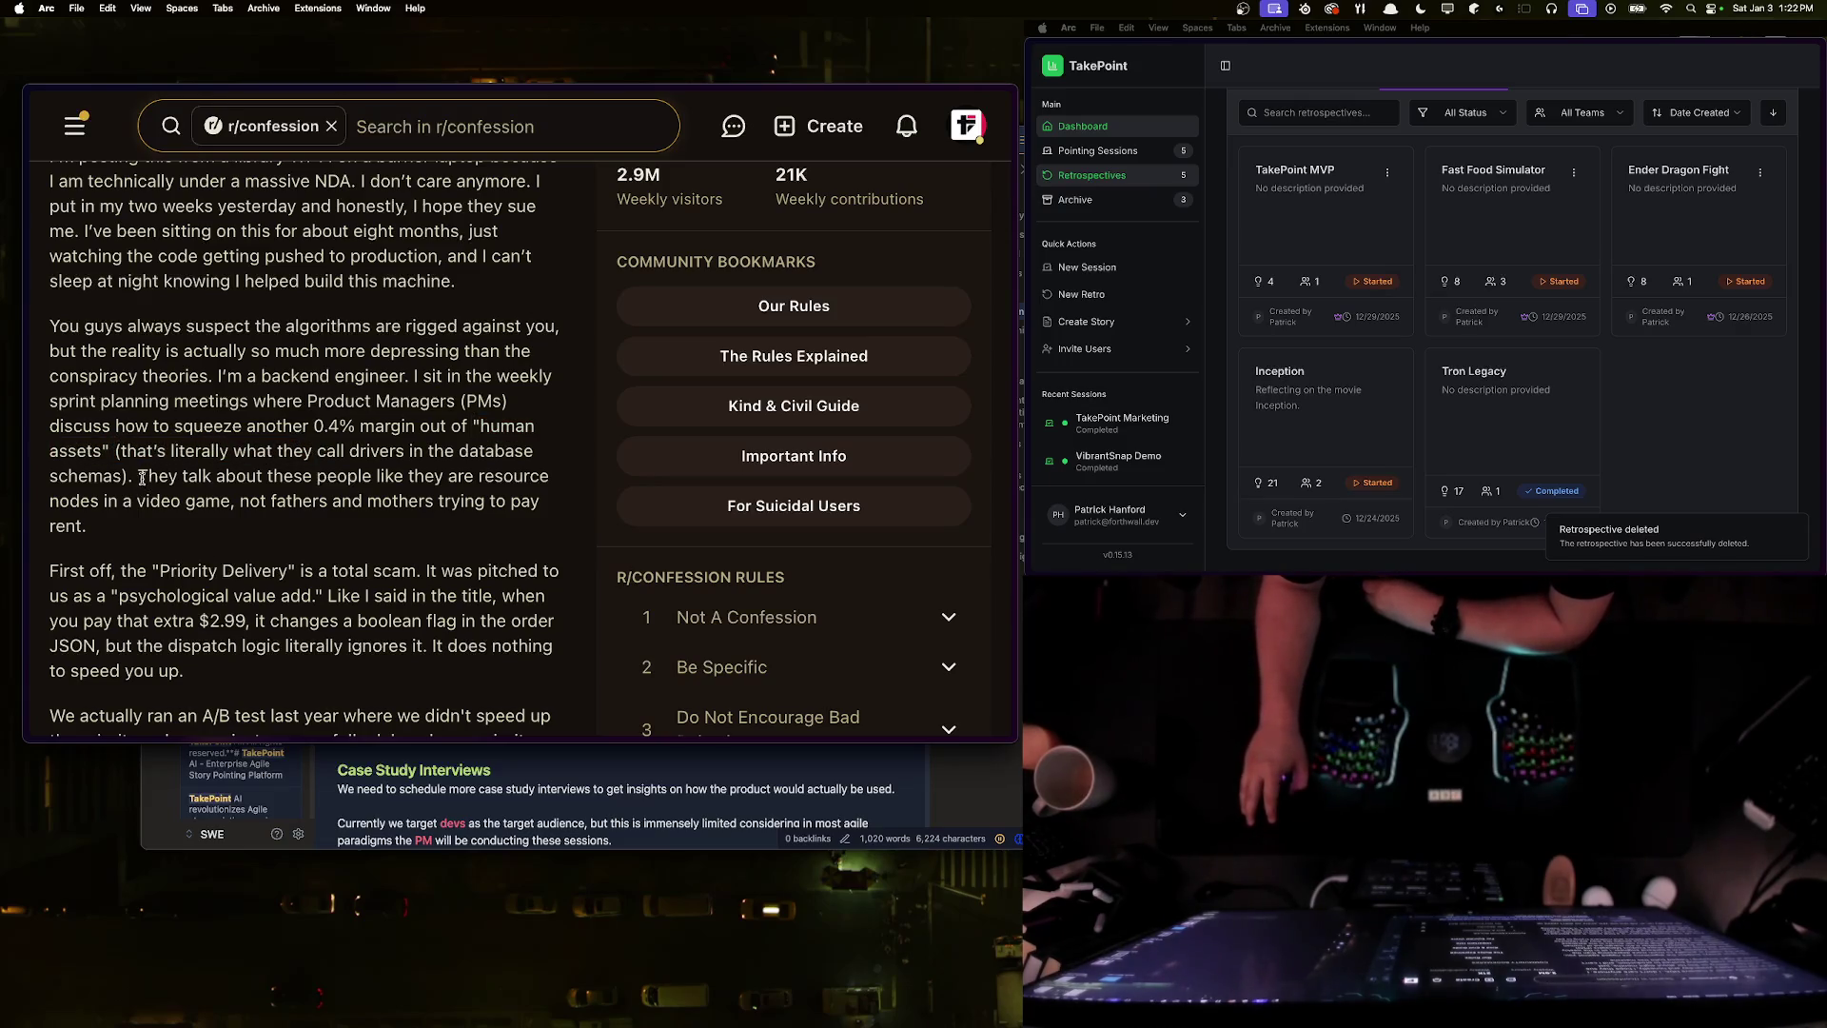
pyautogui.moveTo(141, 476); pyautogui.dragTo(258, 507)
pyautogui.click(259, 507)
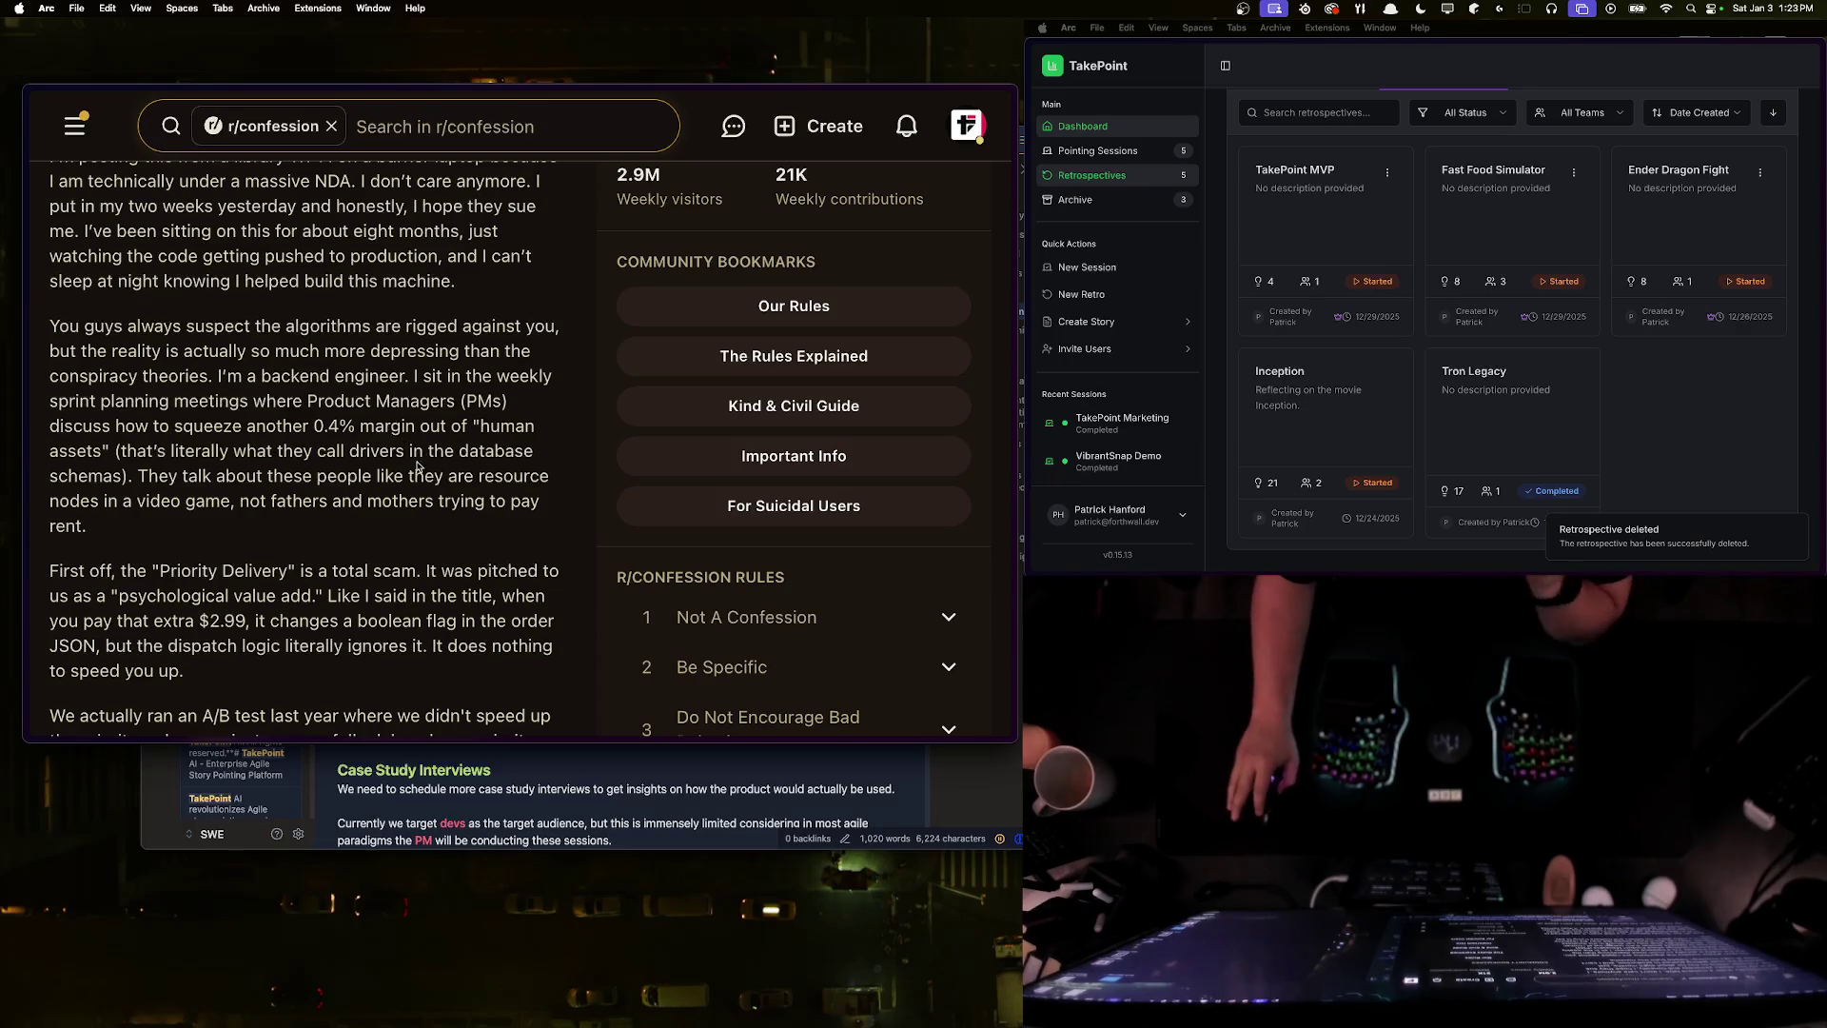
pyautogui.moveTo(352, 426)
pyautogui.mouseDown()
pyautogui.moveTo(457, 430)
pyautogui.moveTo(305, 476)
pyautogui.mouseUp()
pyautogui.click(131, 520)
pyautogui.scroll(-1, 132, 519)
# - Read through the Priority Delivery and 'First off' paragraphs, trying out selections in them
pyautogui.scroll(-3, 131, 520)
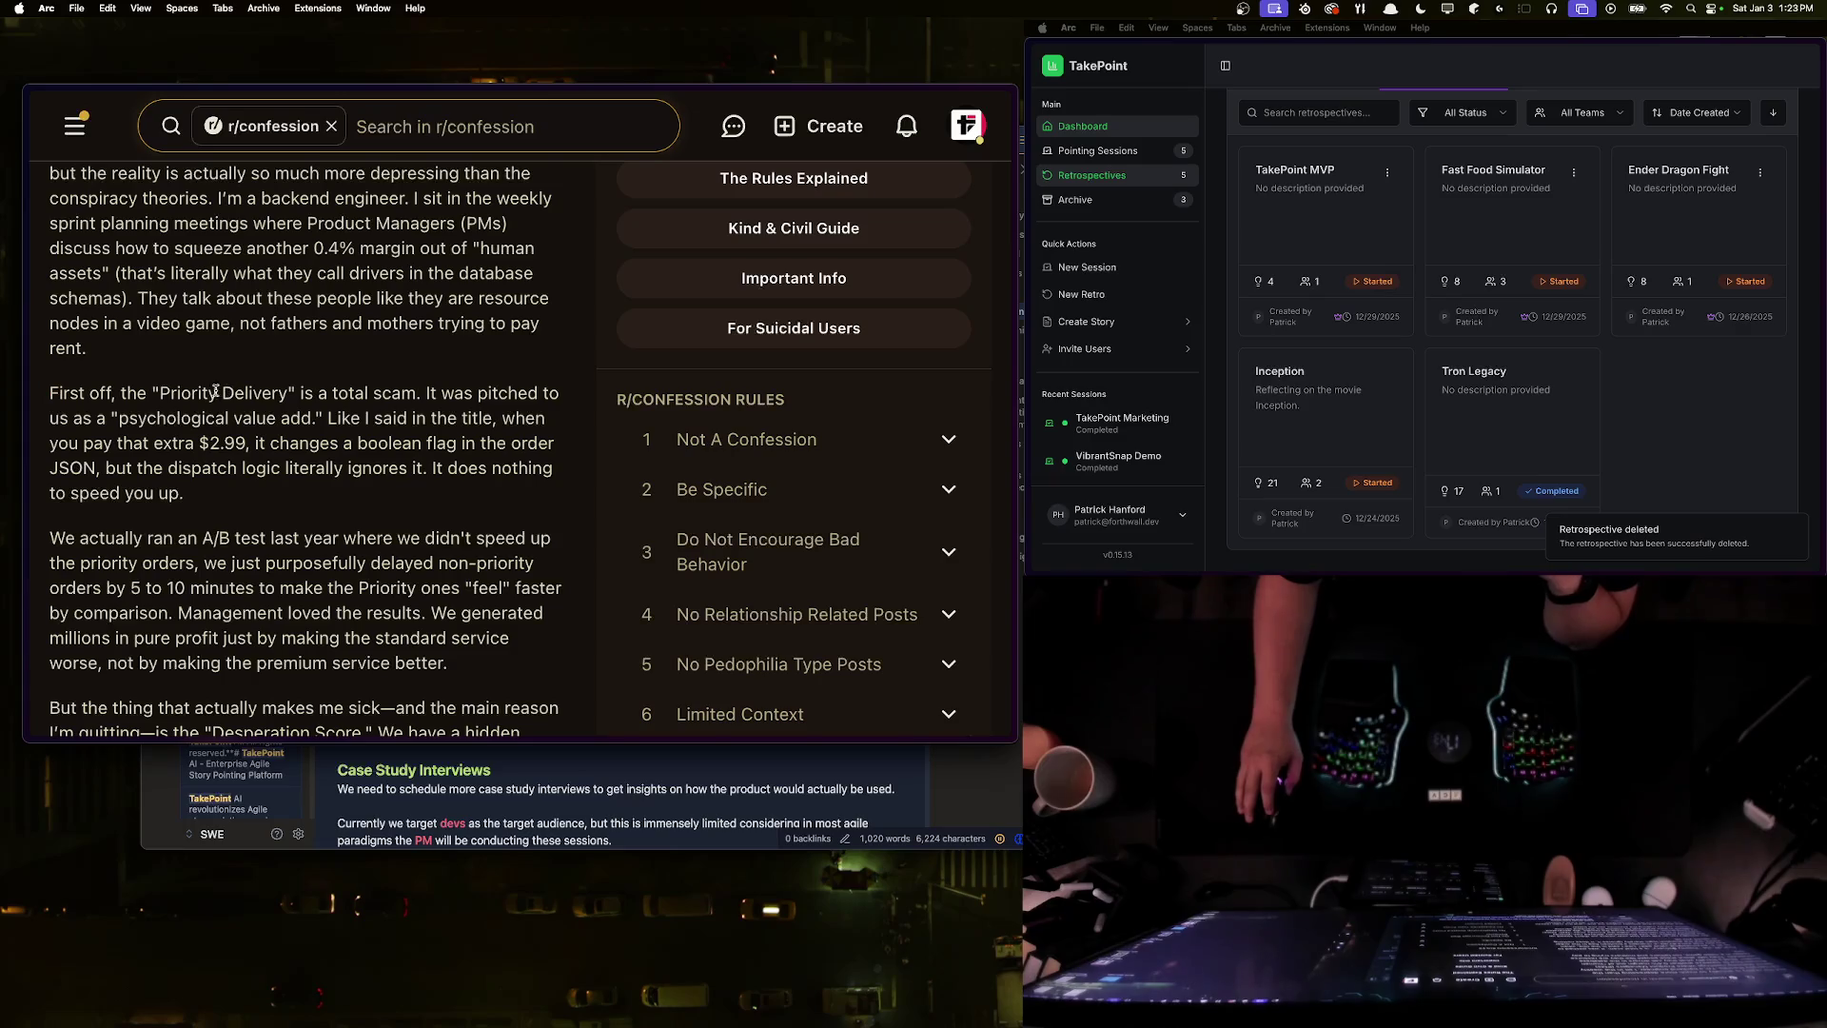
pyautogui.moveTo(454, 393)
pyautogui.mouseDown()
pyautogui.moveTo(98, 425)
pyautogui.moveTo(319, 419)
pyautogui.moveTo(118, 419)
pyautogui.mouseUp()
pyautogui.click(372, 424)
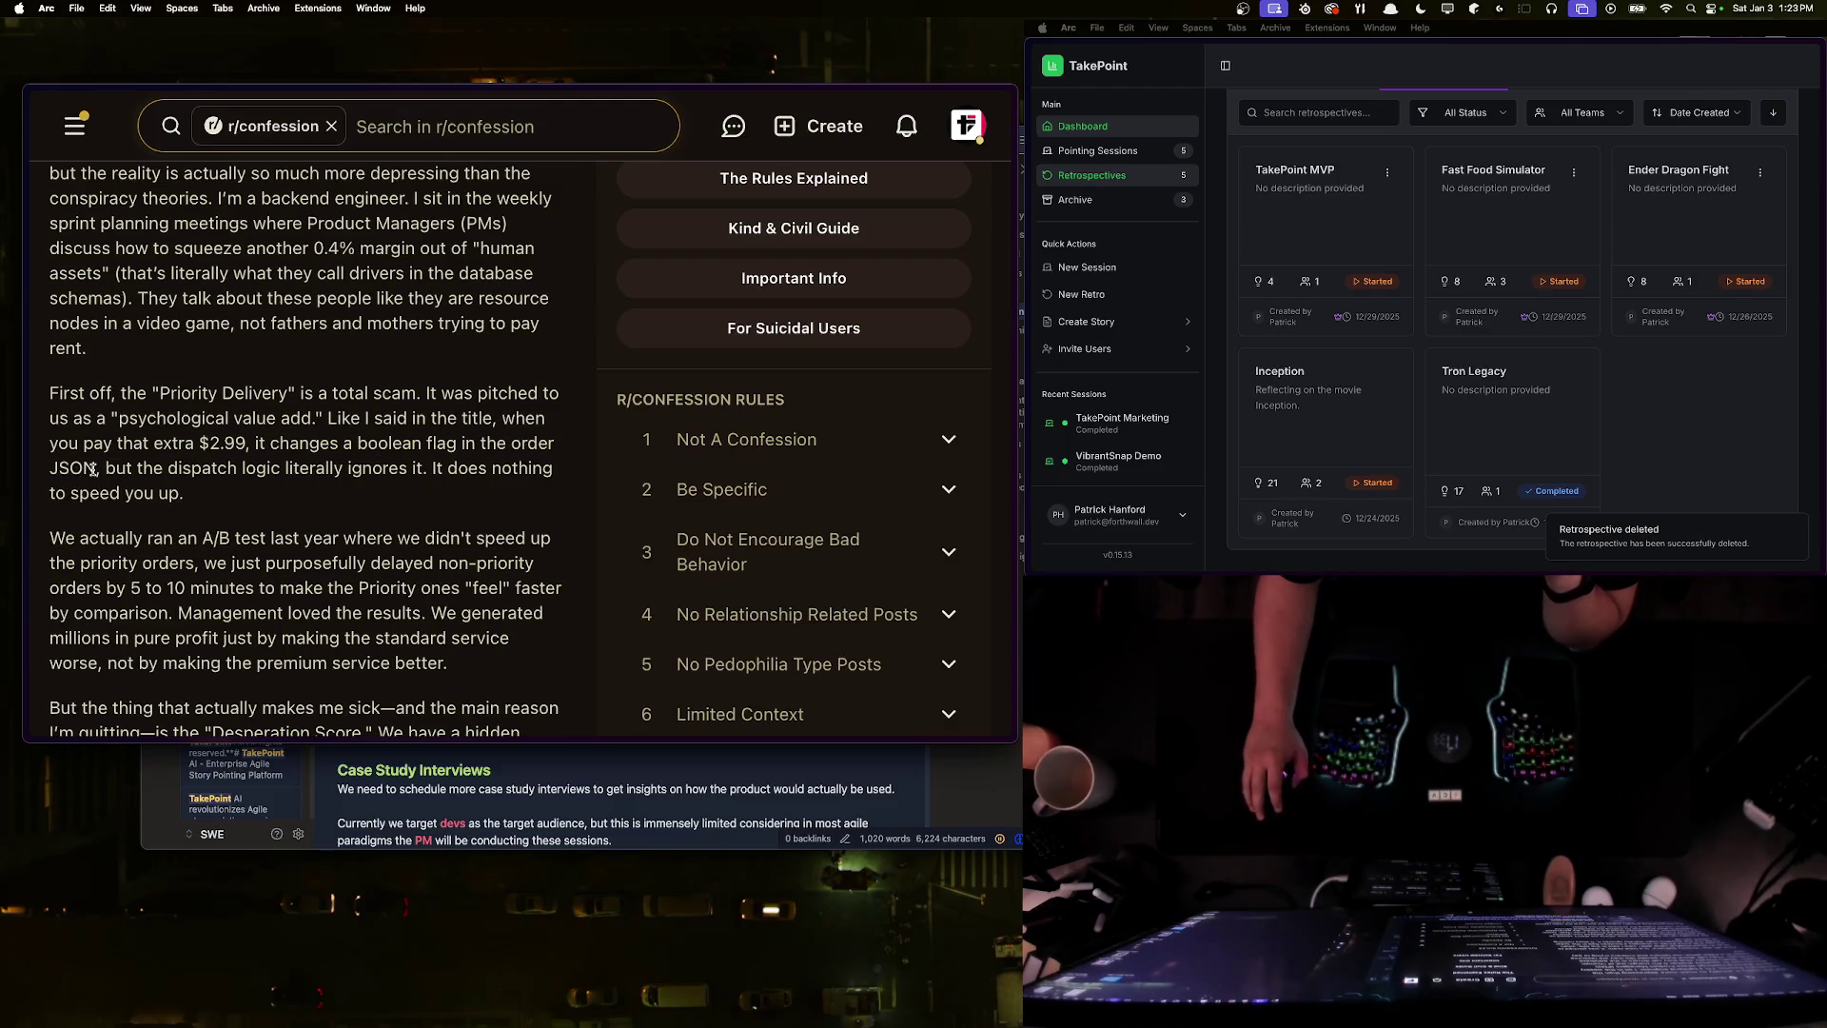
pyautogui.moveTo(111, 468)
pyautogui.mouseDown()
pyautogui.moveTo(266, 468)
pyautogui.moveTo(185, 493)
pyautogui.moveTo(52, 418)
pyautogui.moveTo(49, 392)
pyautogui.mouseUp()
pyautogui.click(283, 489)
pyautogui.click(260, 527)
pyautogui.scroll(-3, 260, 526)
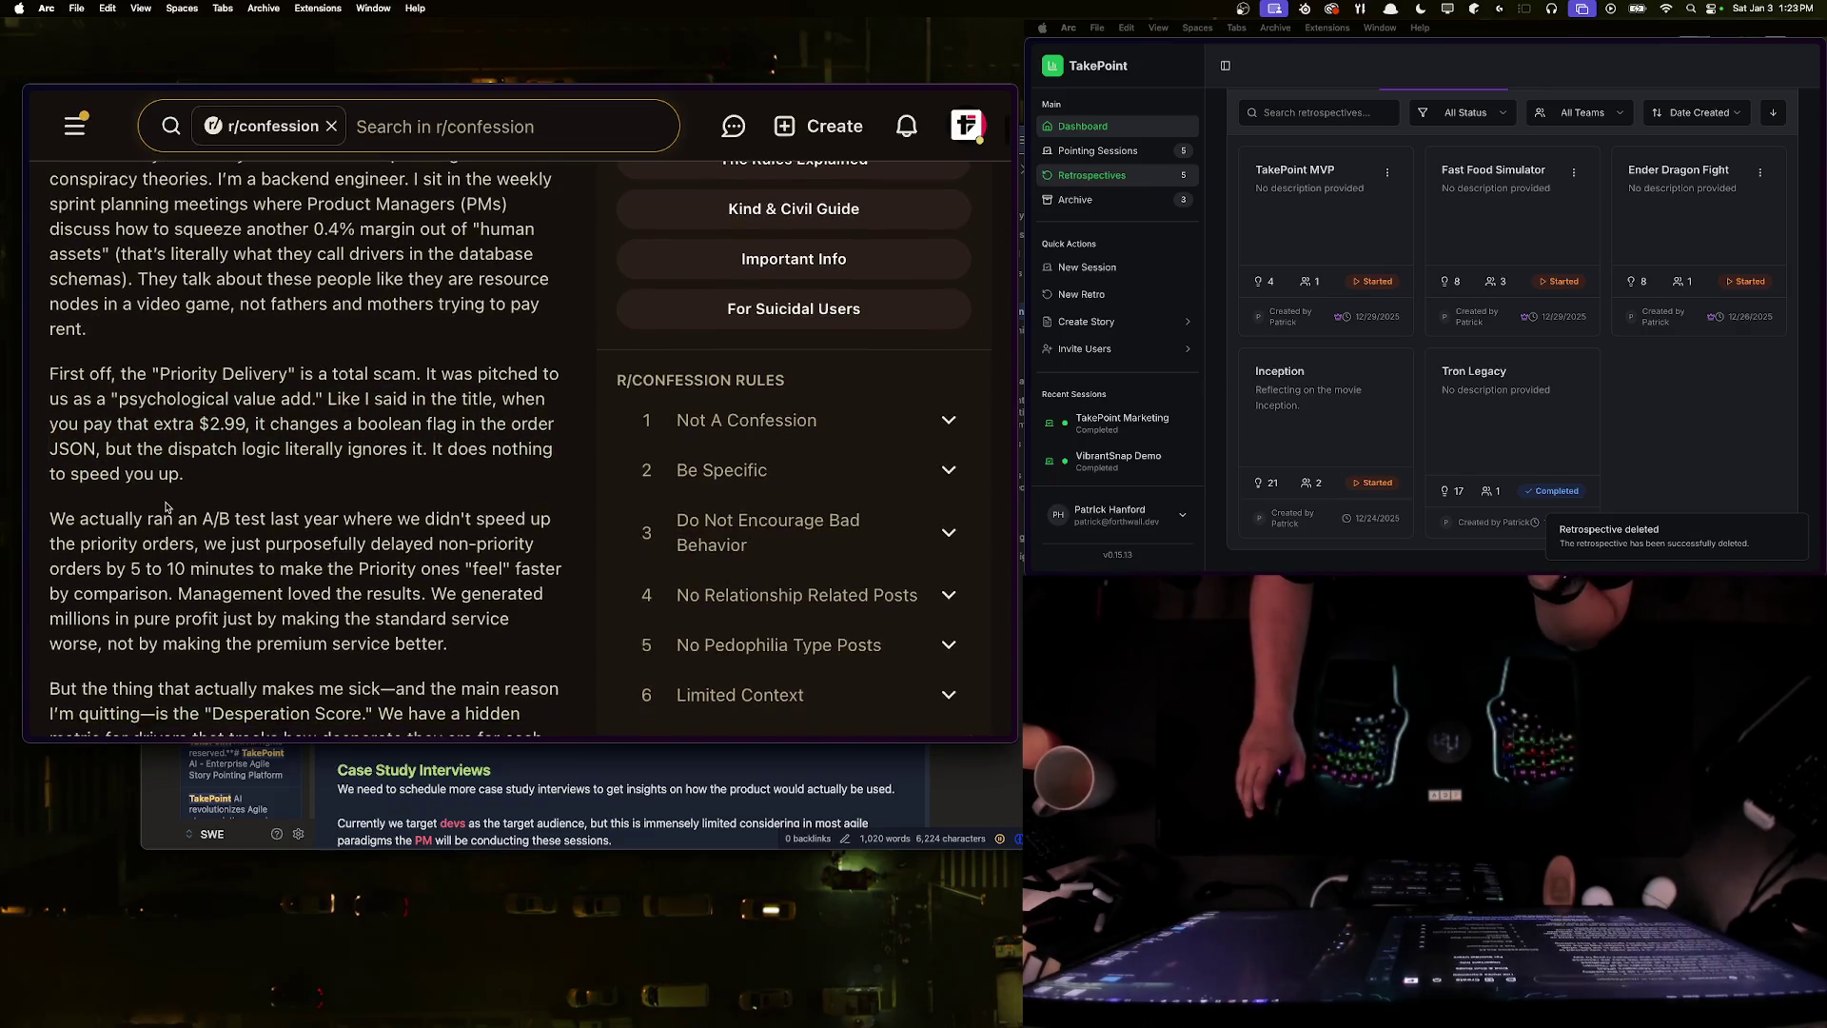
pyautogui.moveTo(212, 327)
pyautogui.mouseDown()
pyautogui.moveTo(67, 261)
pyautogui.moveTo(47, 202)
pyautogui.mouseUp()
pyautogui.rightClick(174, 240)
pyautogui.click(218, 314)
pyautogui.moveTo(219, 314)
pyautogui.mouseDown()
pyautogui.moveTo(57, 224)
pyautogui.moveTo(54, 197)
pyautogui.mouseUp()
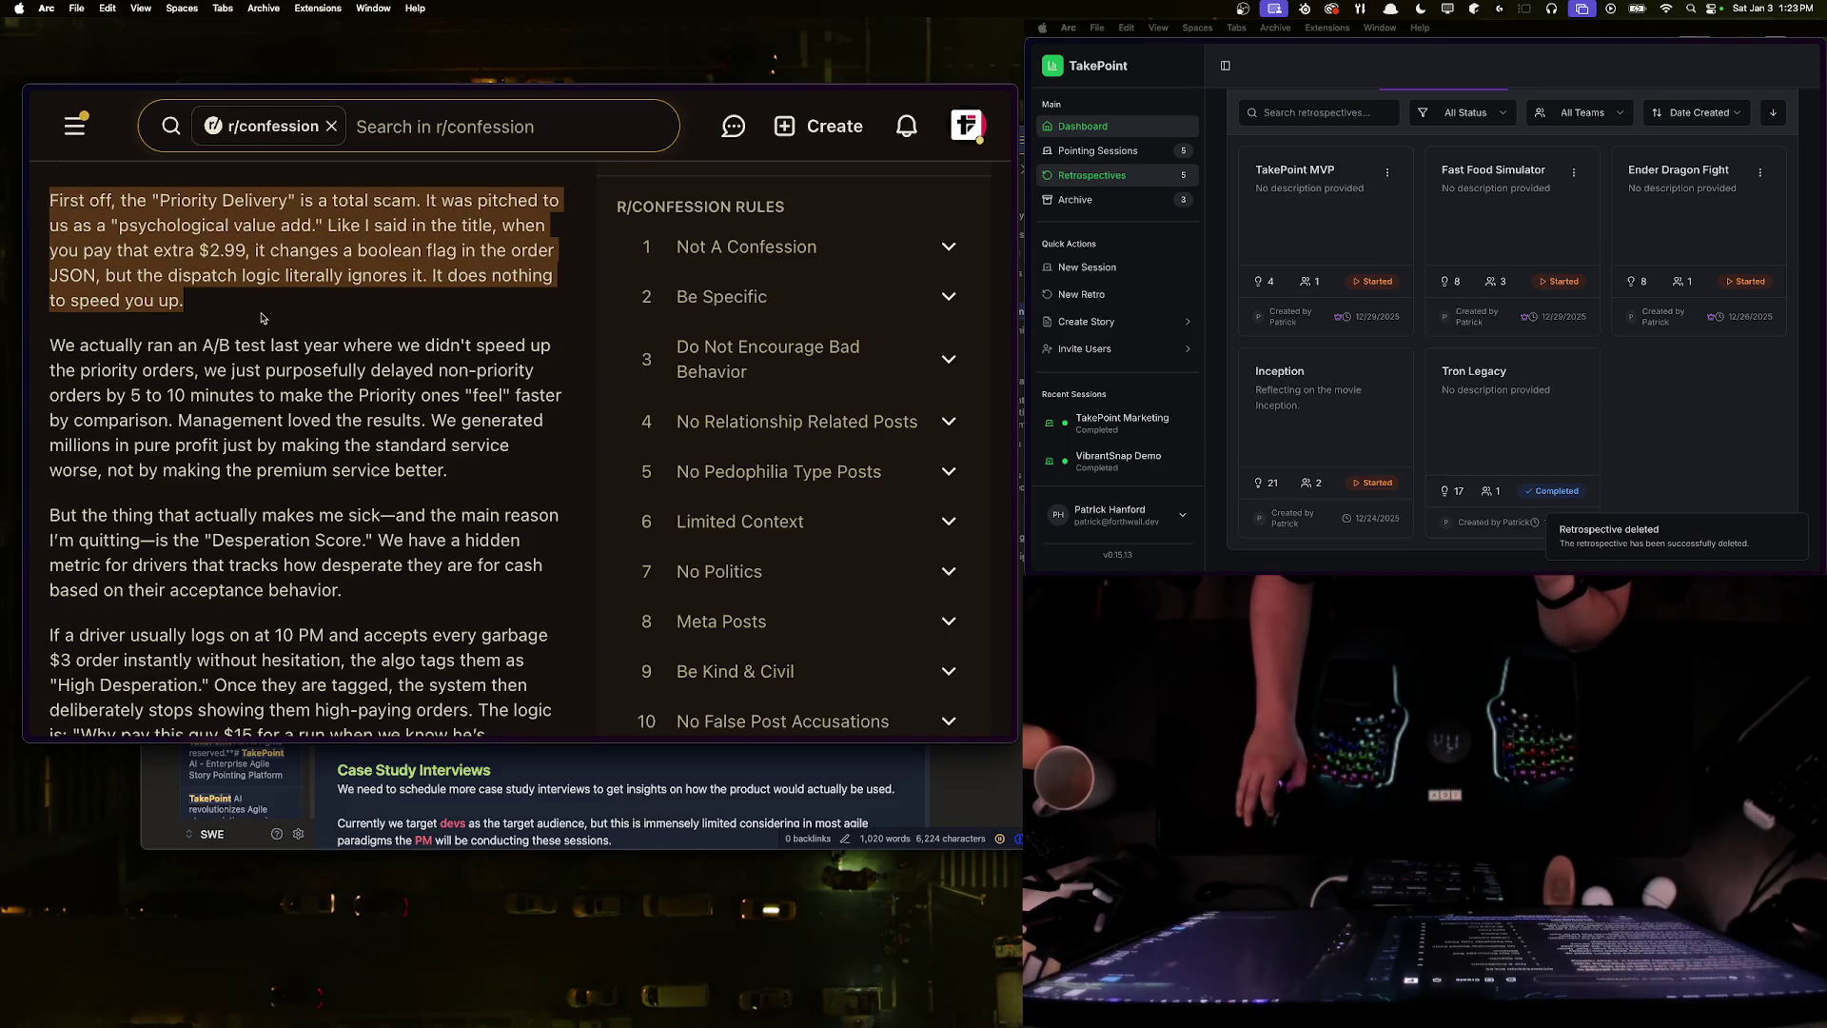
pyautogui.moveTo(262, 314); pyautogui.dragTo(60, 206)
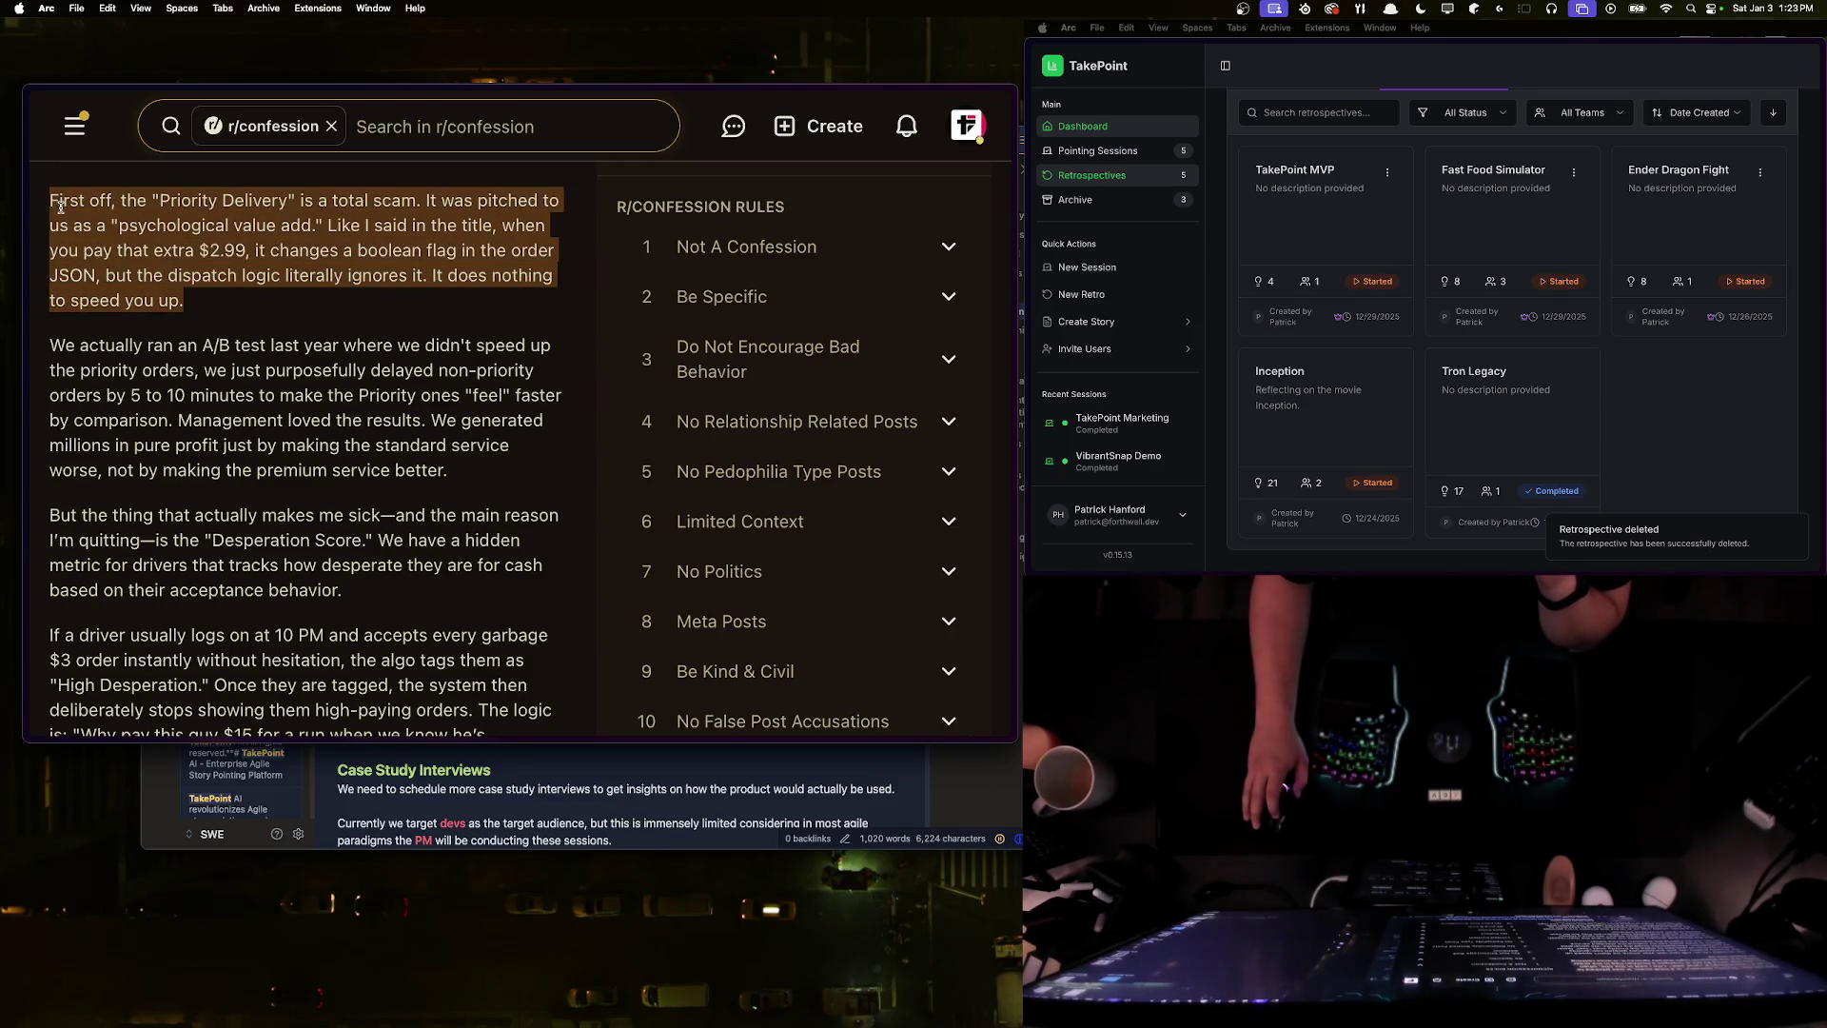
pyautogui.click(60, 207)
# - Select the whole 'We actually ran an A/B test' paragraph, including the pure-profit sentence
pyautogui.scroll(7, 339, 409)
pyautogui.scroll(-4, 339, 410)
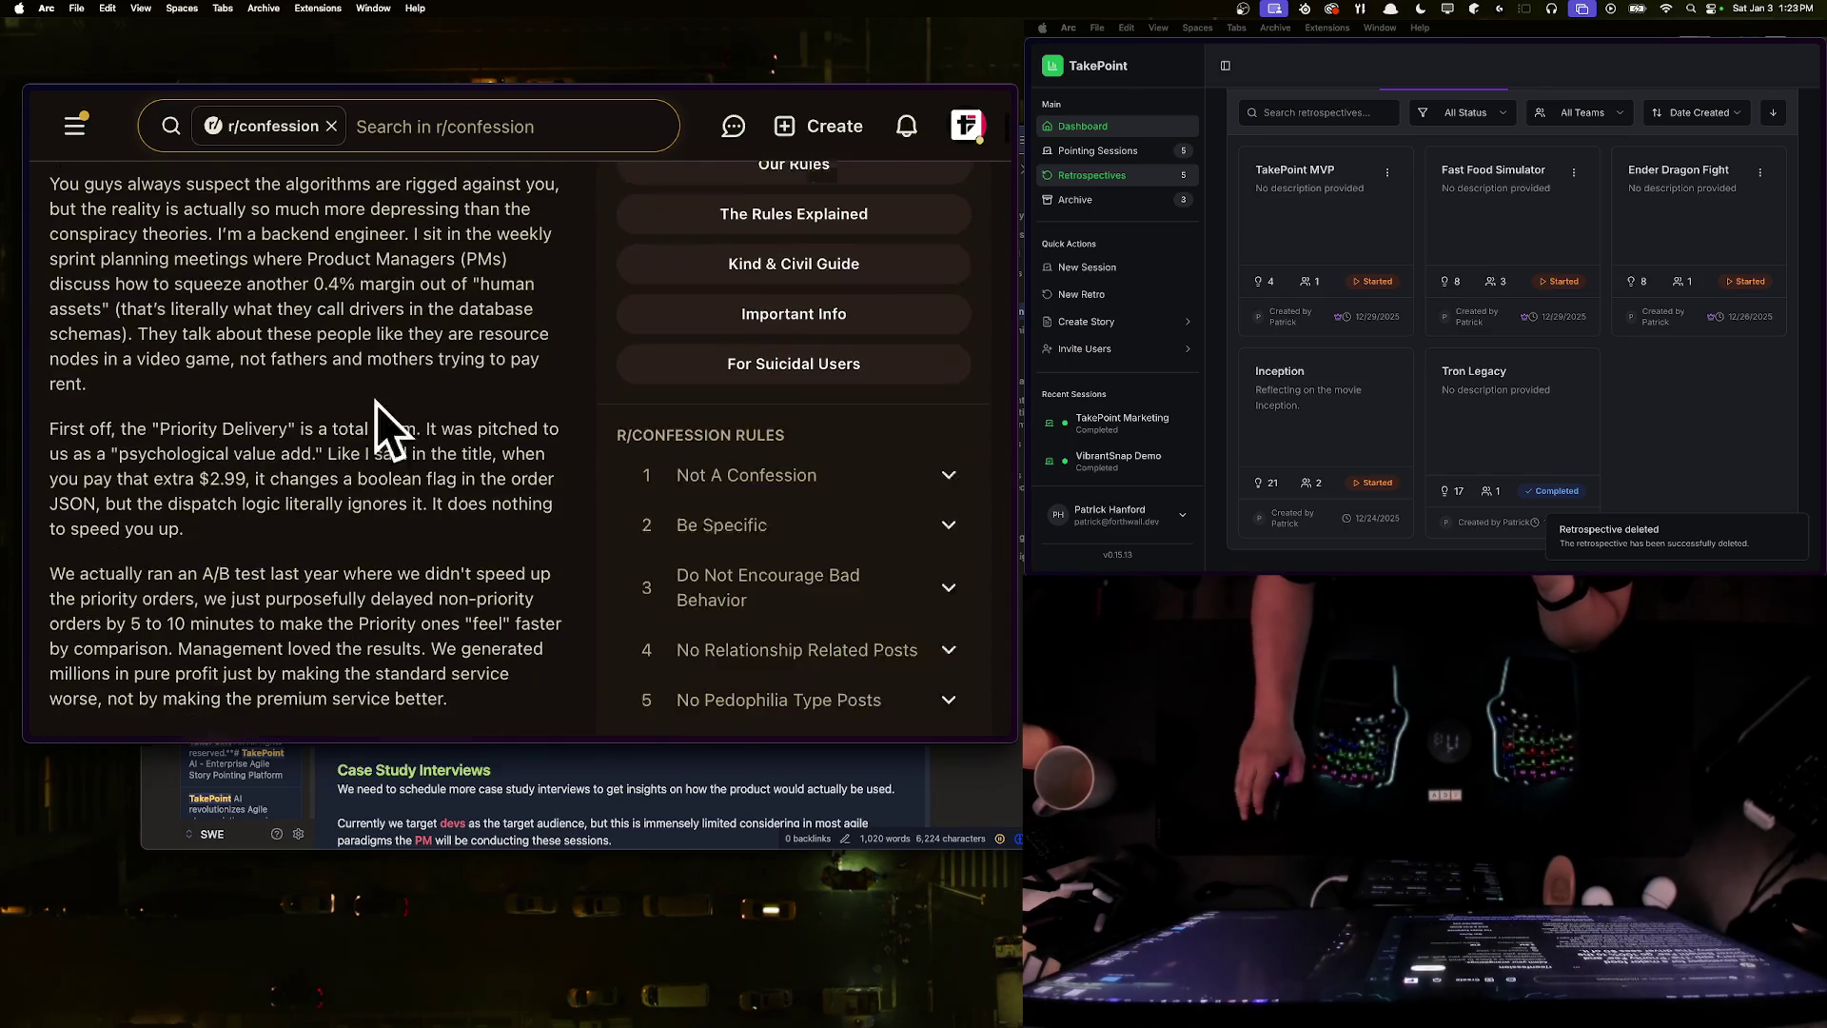
pyautogui.scroll(-5, 339, 410)
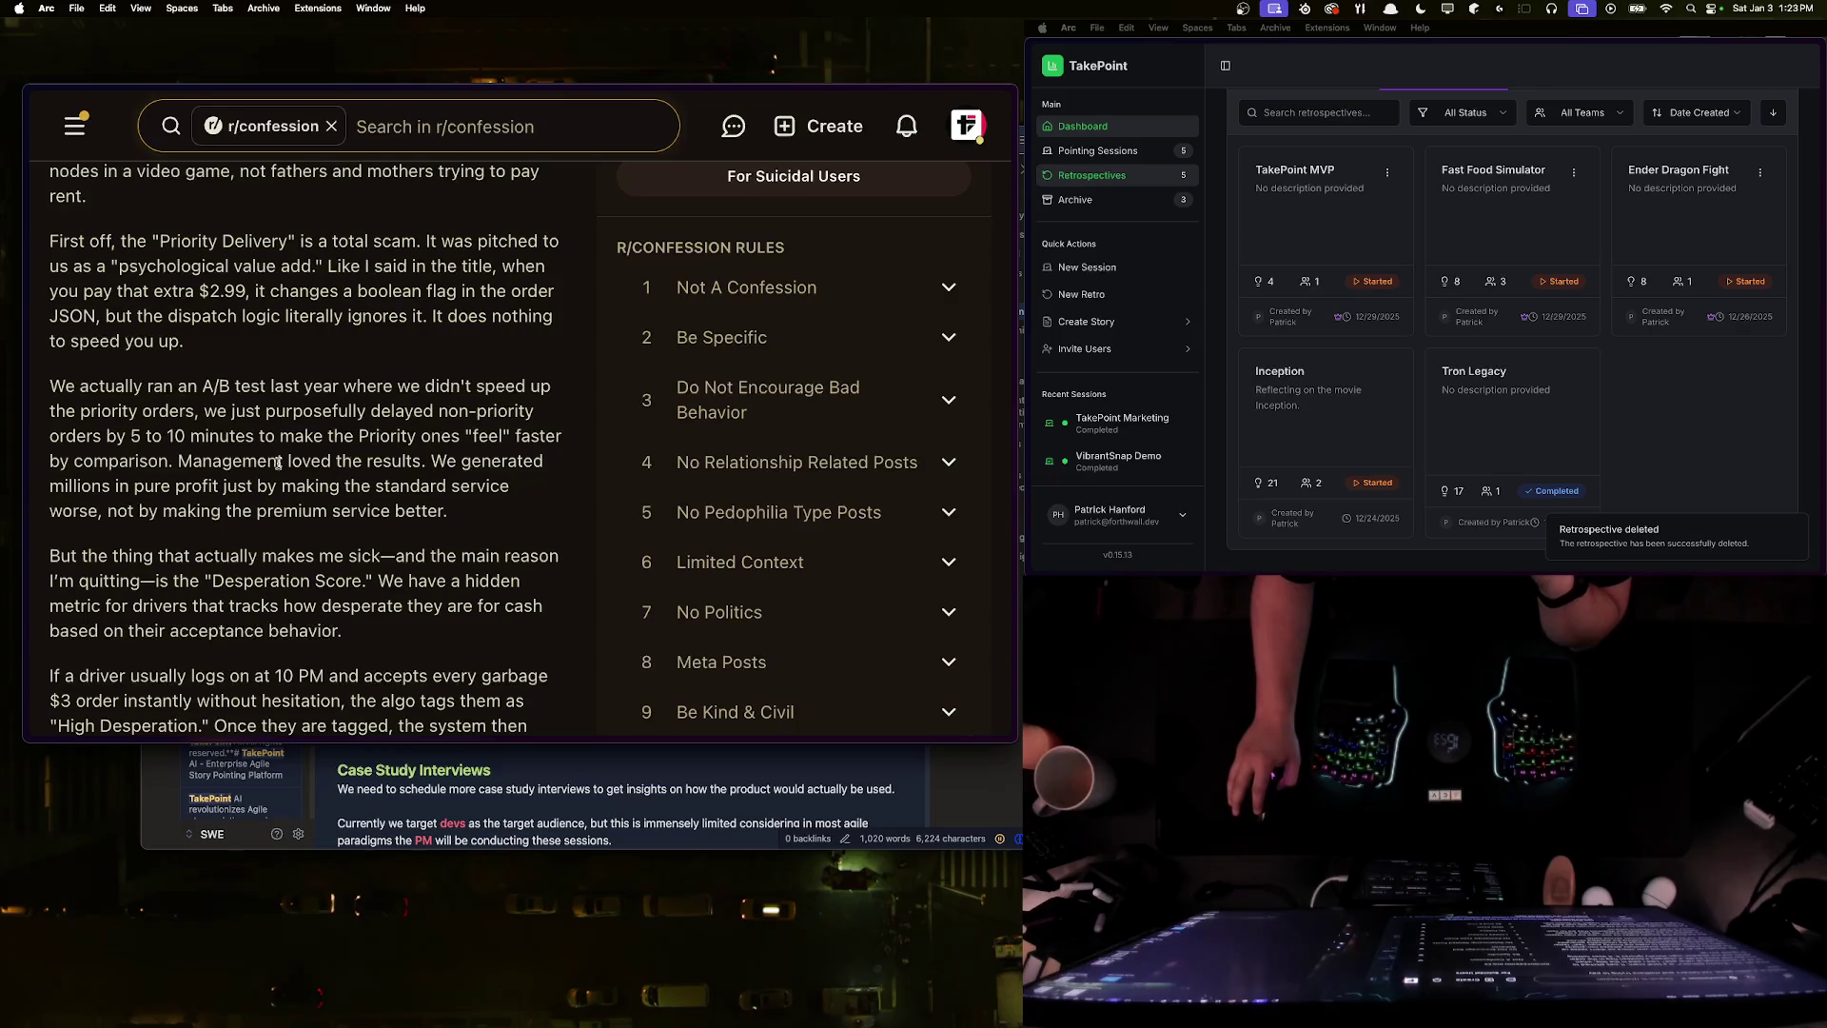
pyautogui.moveTo(53, 485)
pyautogui.mouseDown()
pyautogui.moveTo(386, 487)
pyautogui.moveTo(472, 511)
pyautogui.moveTo(52, 411)
pyautogui.moveTo(51, 385)
pyautogui.moveTo(514, 487)
pyautogui.moveTo(487, 514)
pyautogui.moveTo(243, 463)
pyautogui.moveTo(49, 381)
pyautogui.mouseUp()
pyautogui.click(474, 519)
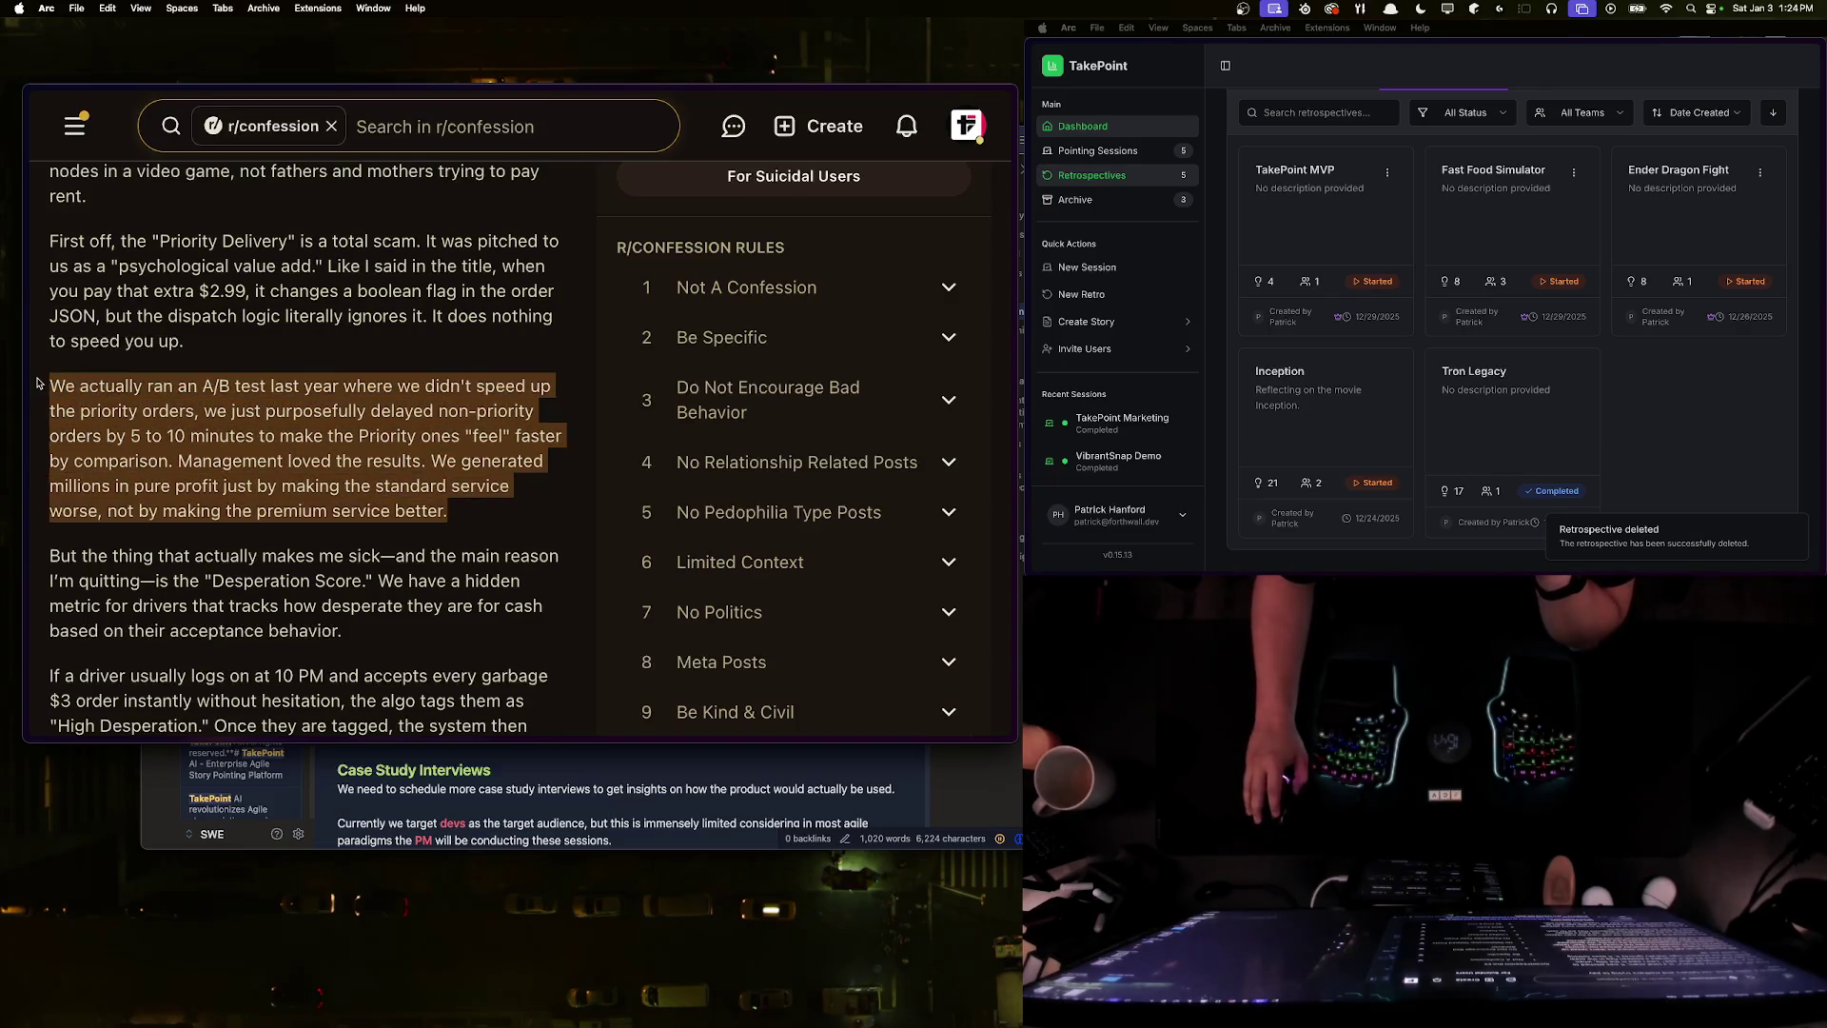
pyautogui.click(50, 379)
pyautogui.tripleClick(49, 379)
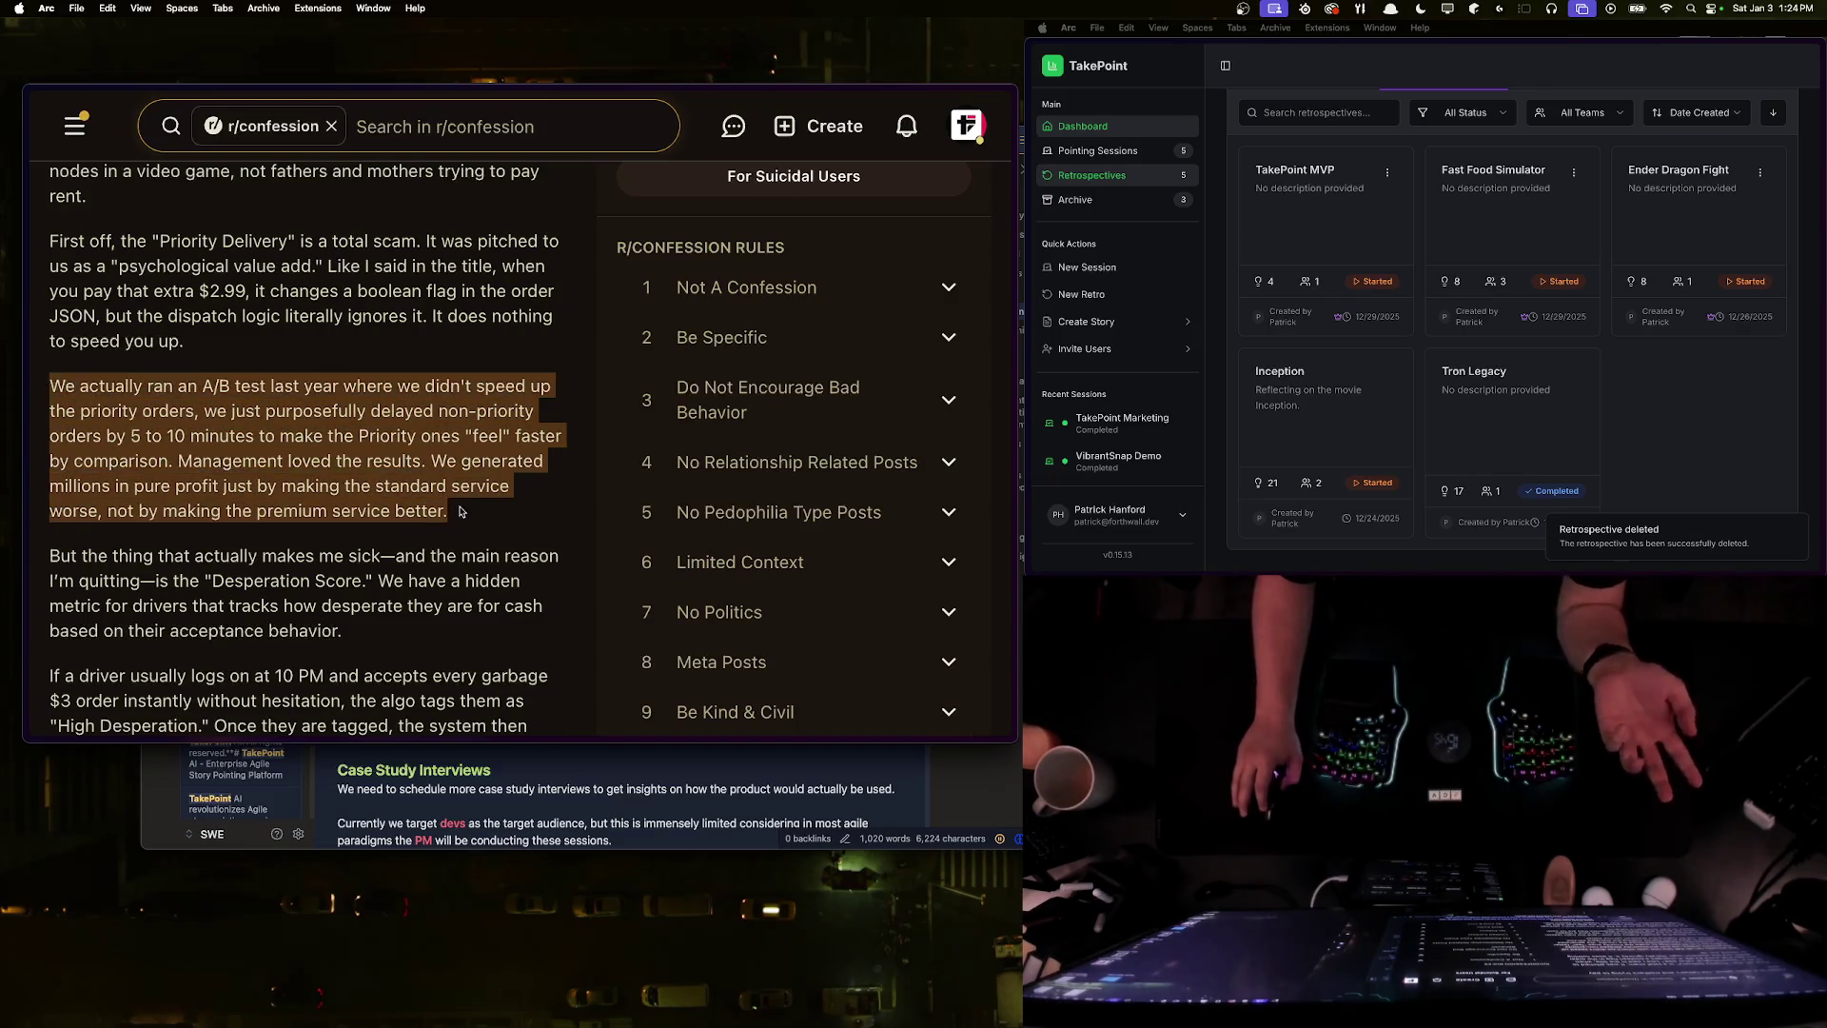
pyautogui.moveTo(447, 511); pyautogui.dragTo(52, 380)
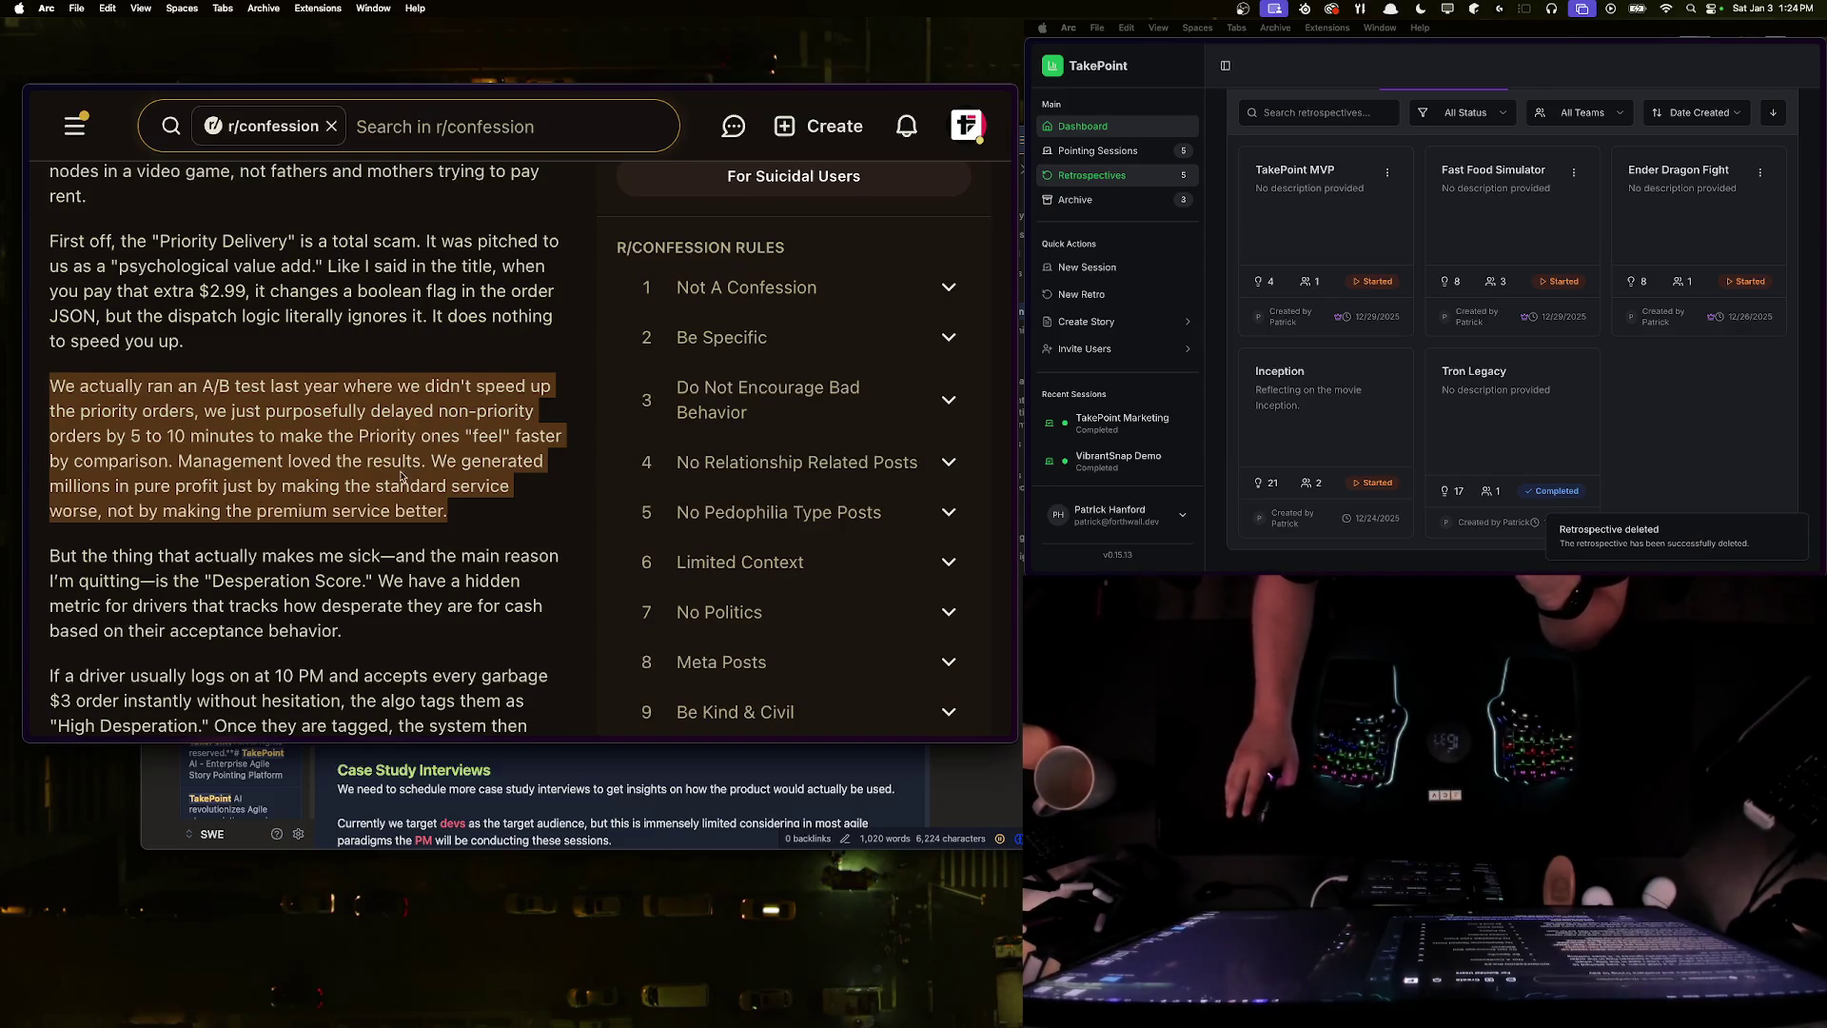
pyautogui.scroll(-3, 401, 476)
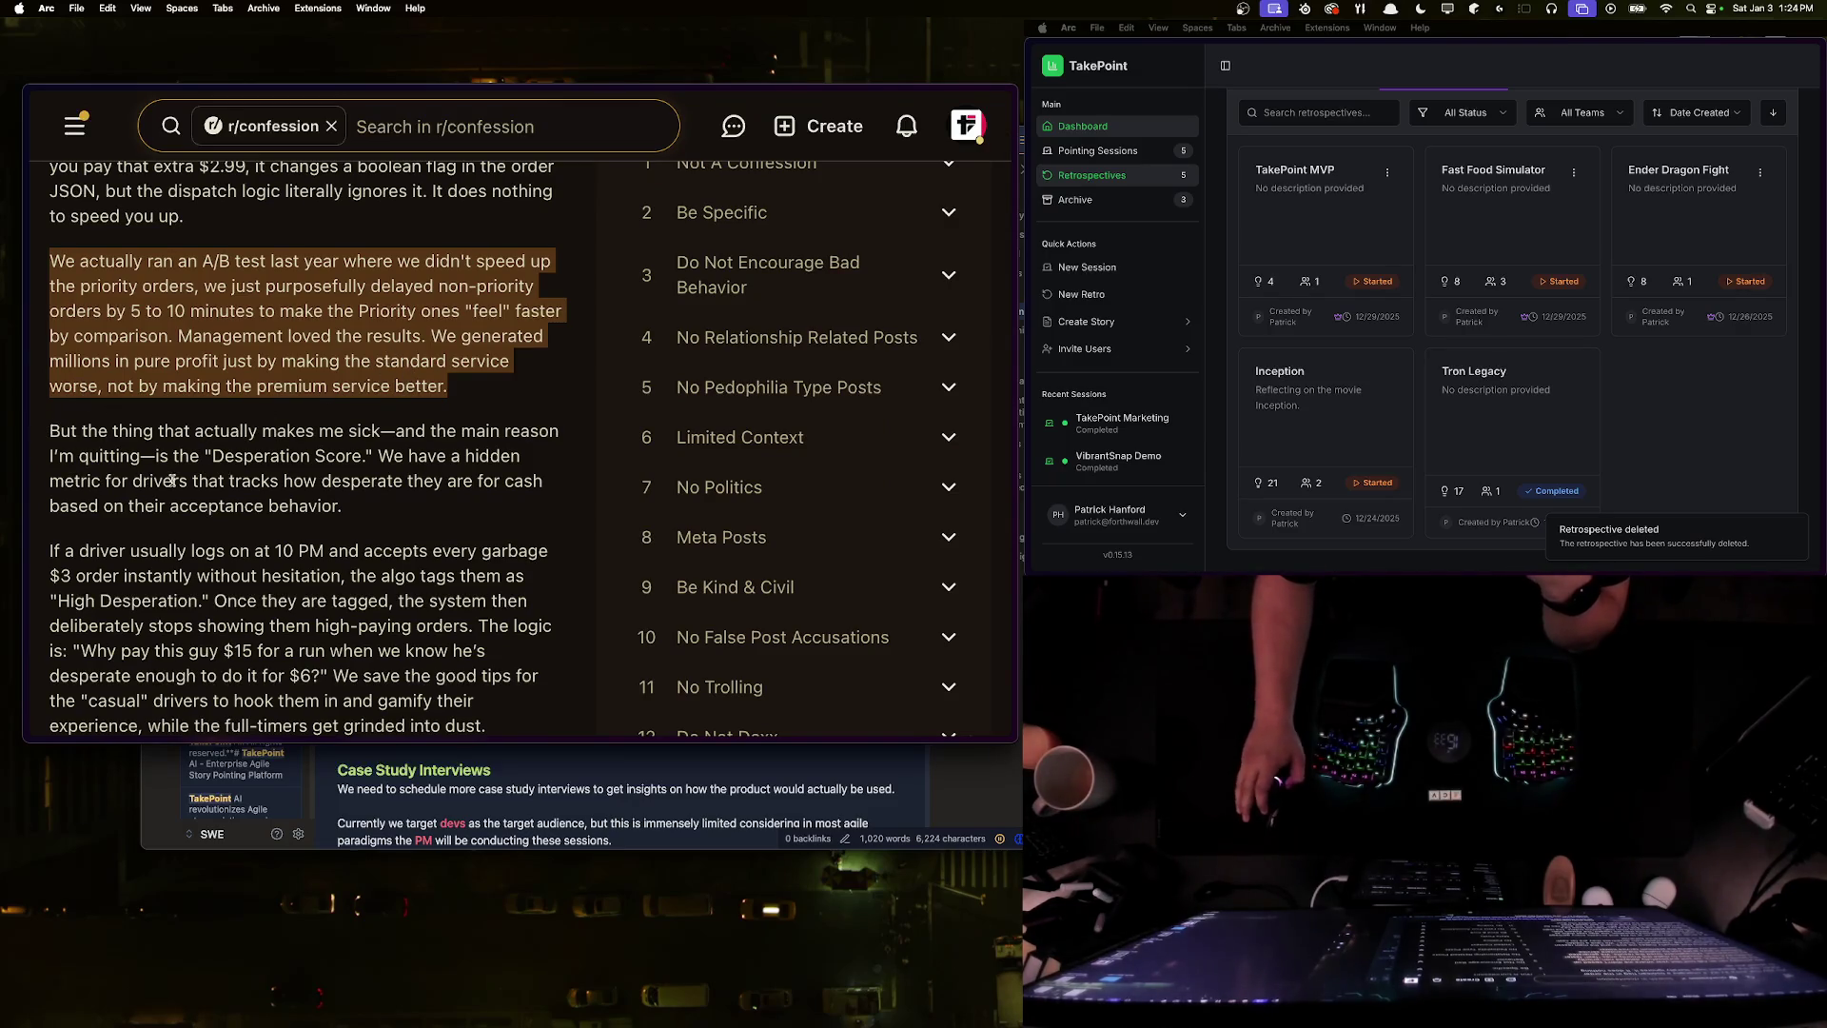
pyautogui.click(329, 397)
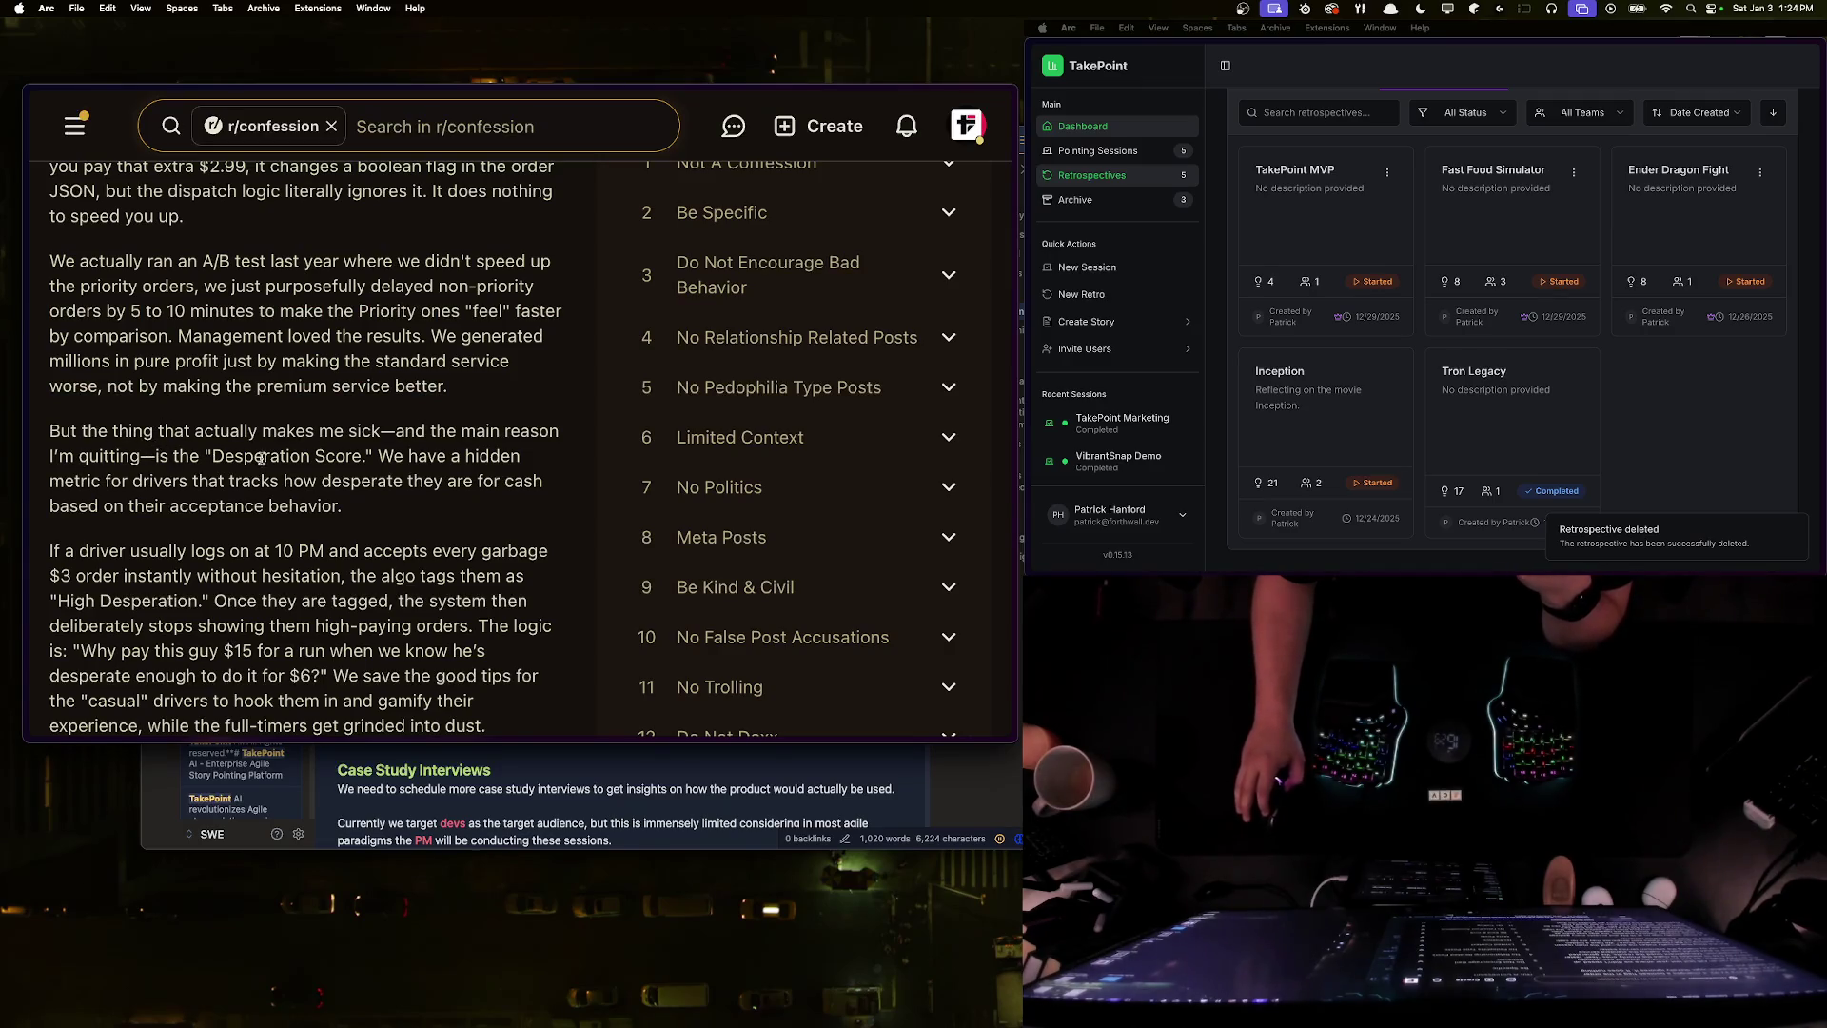
pyautogui.moveTo(371, 456); pyautogui.dragTo(207, 456)
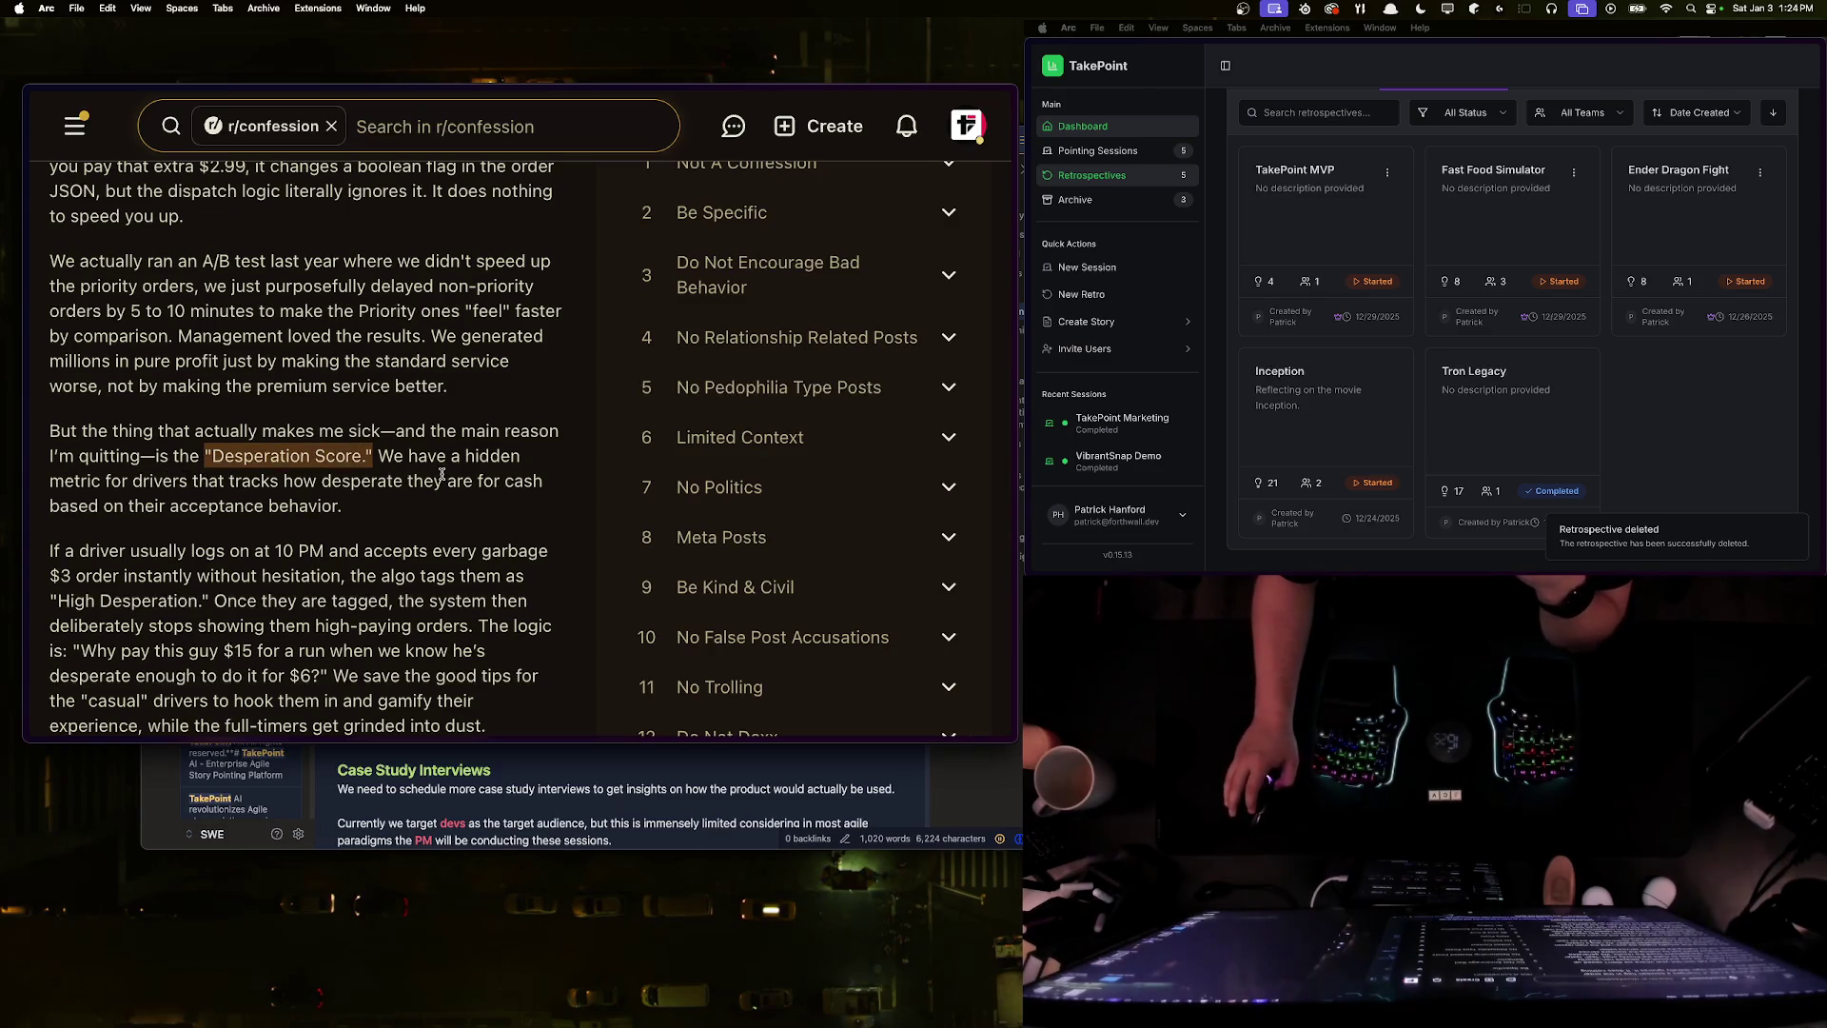
pyautogui.moveTo(345, 507); pyautogui.dragTo(159, 461)
pyautogui.click(244, 475)
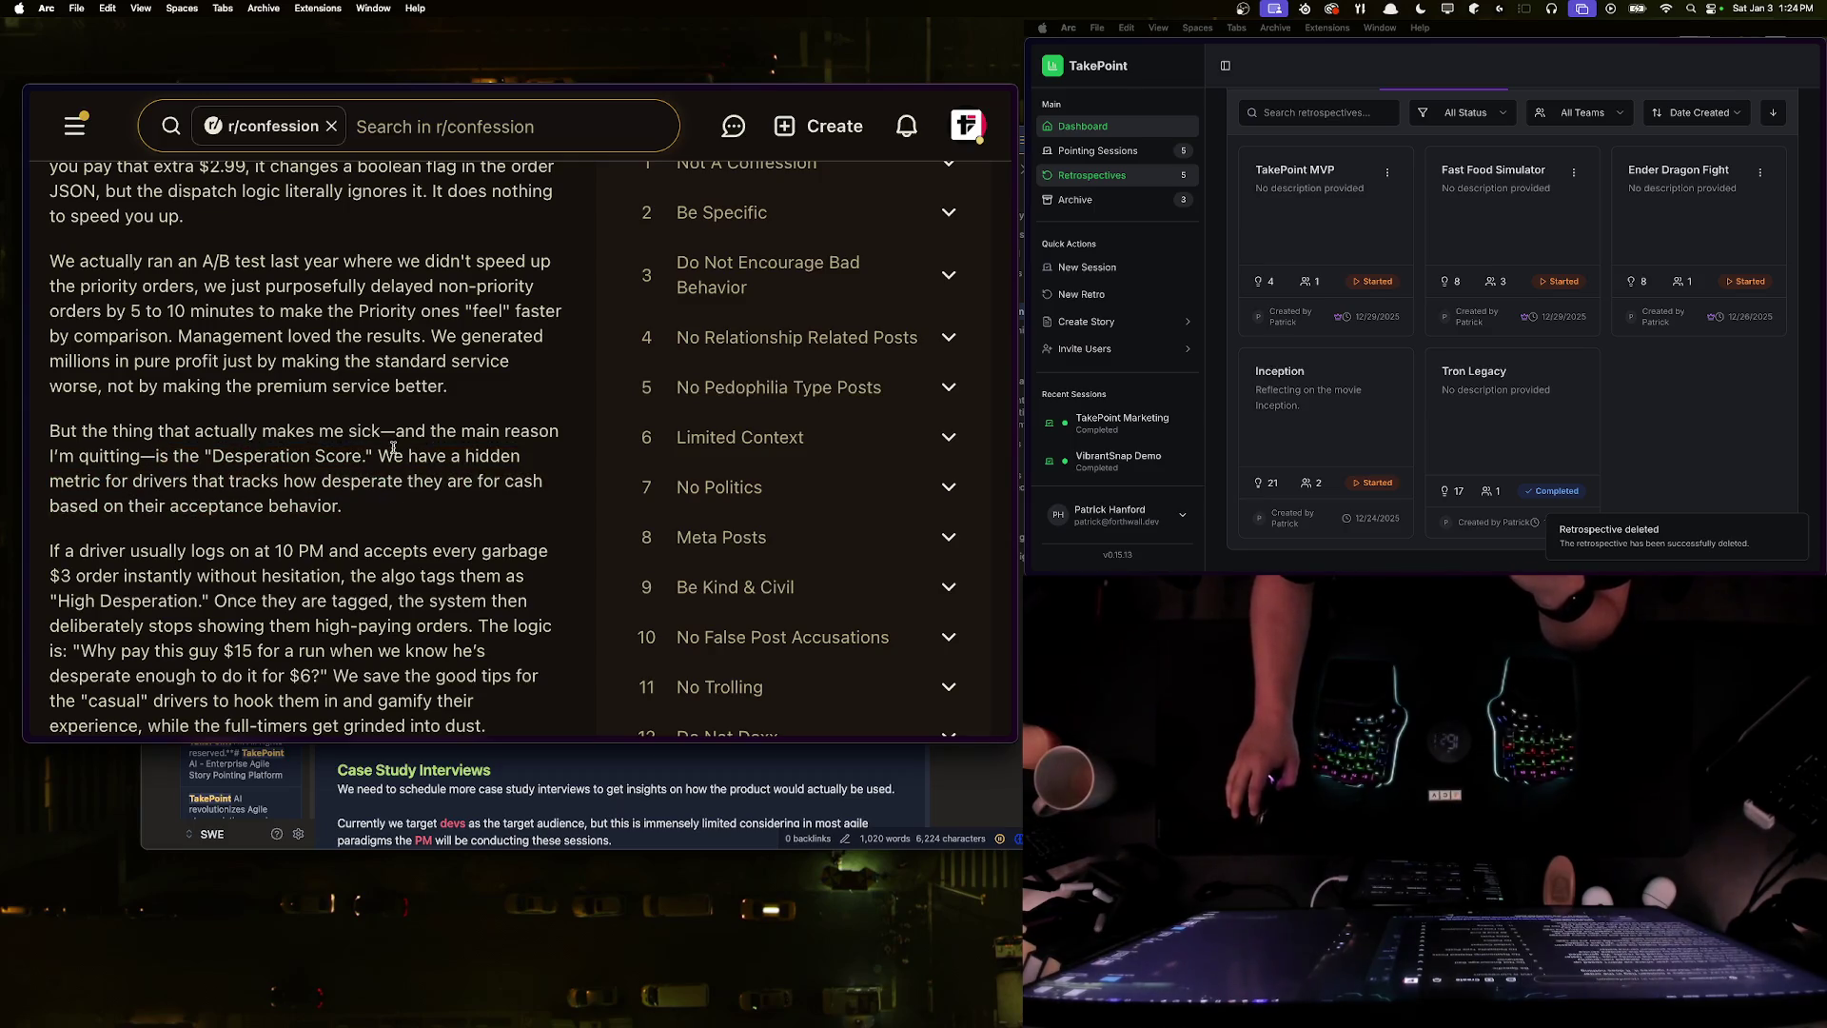
pyautogui.moveTo(357, 505); pyautogui.dragTo(36, 435)
pyautogui.moveTo(365, 519)
pyautogui.mouseDown()
pyautogui.moveTo(224, 436)
pyautogui.moveTo(57, 457)
pyautogui.moveTo(381, 457)
pyautogui.mouseUp()
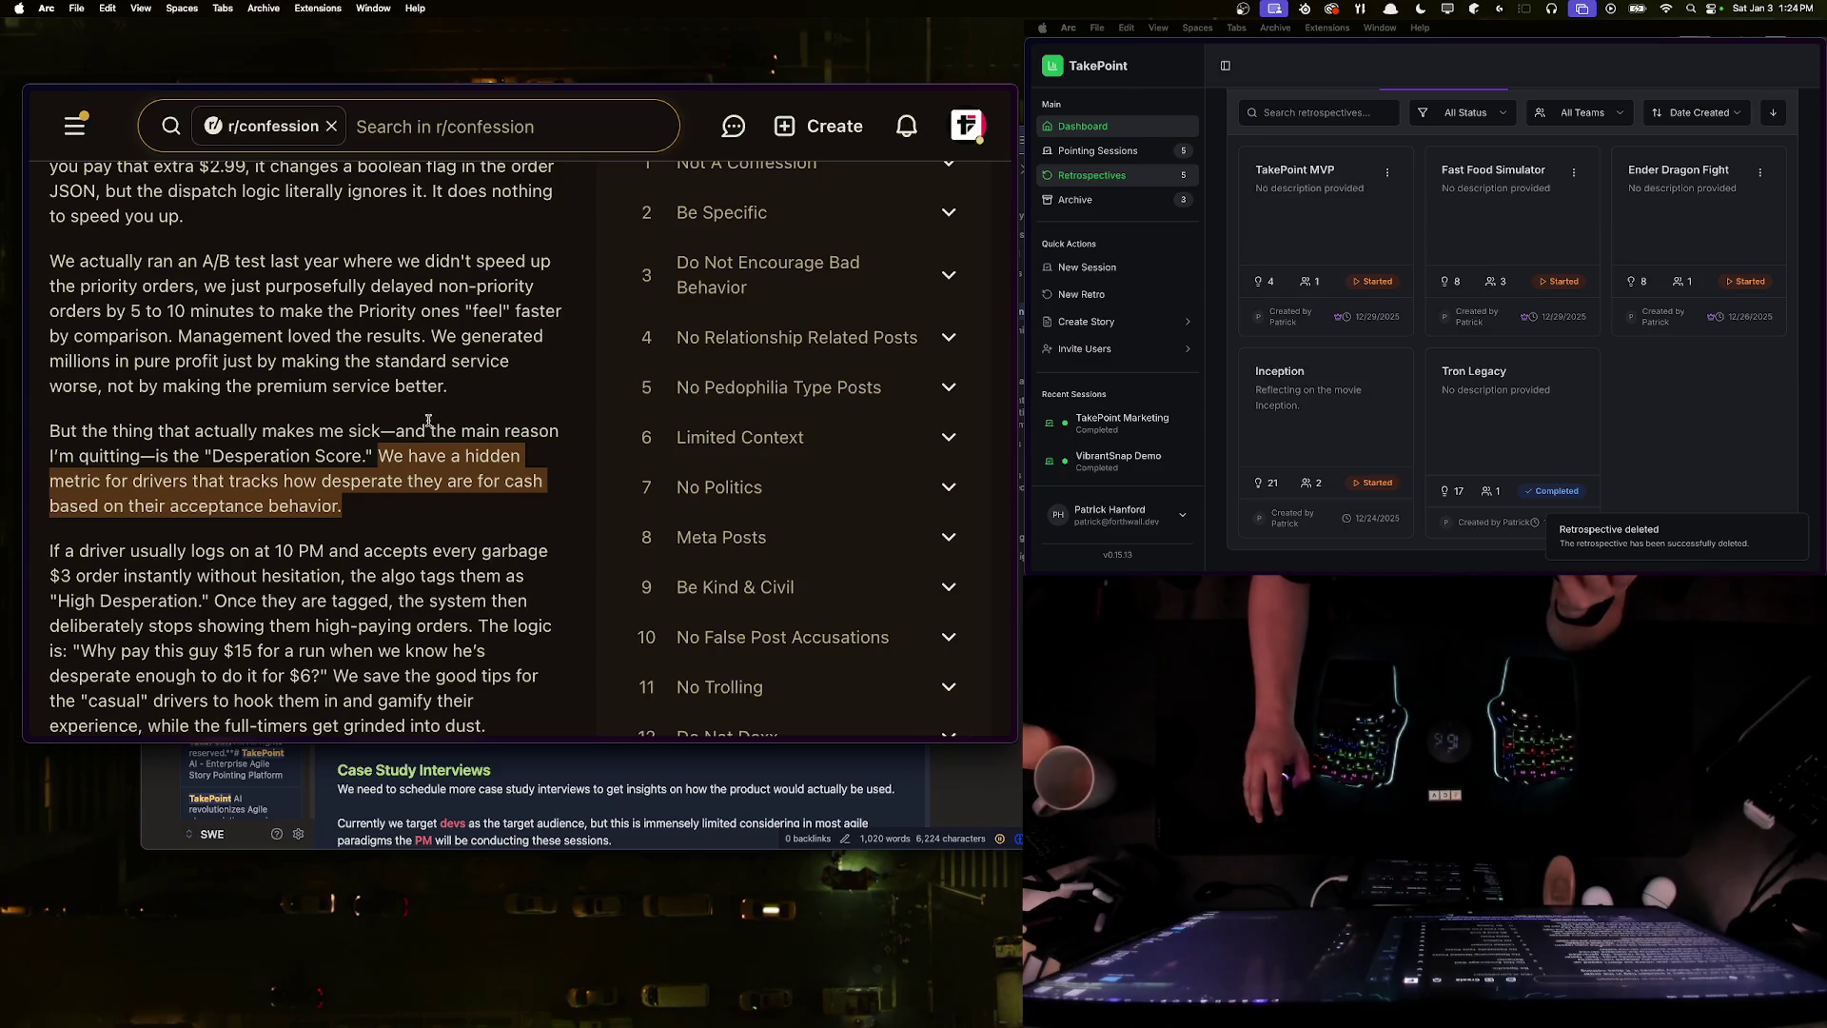
pyautogui.moveTo(378, 457); pyautogui.dragTo(430, 487)
pyautogui.click(428, 501)
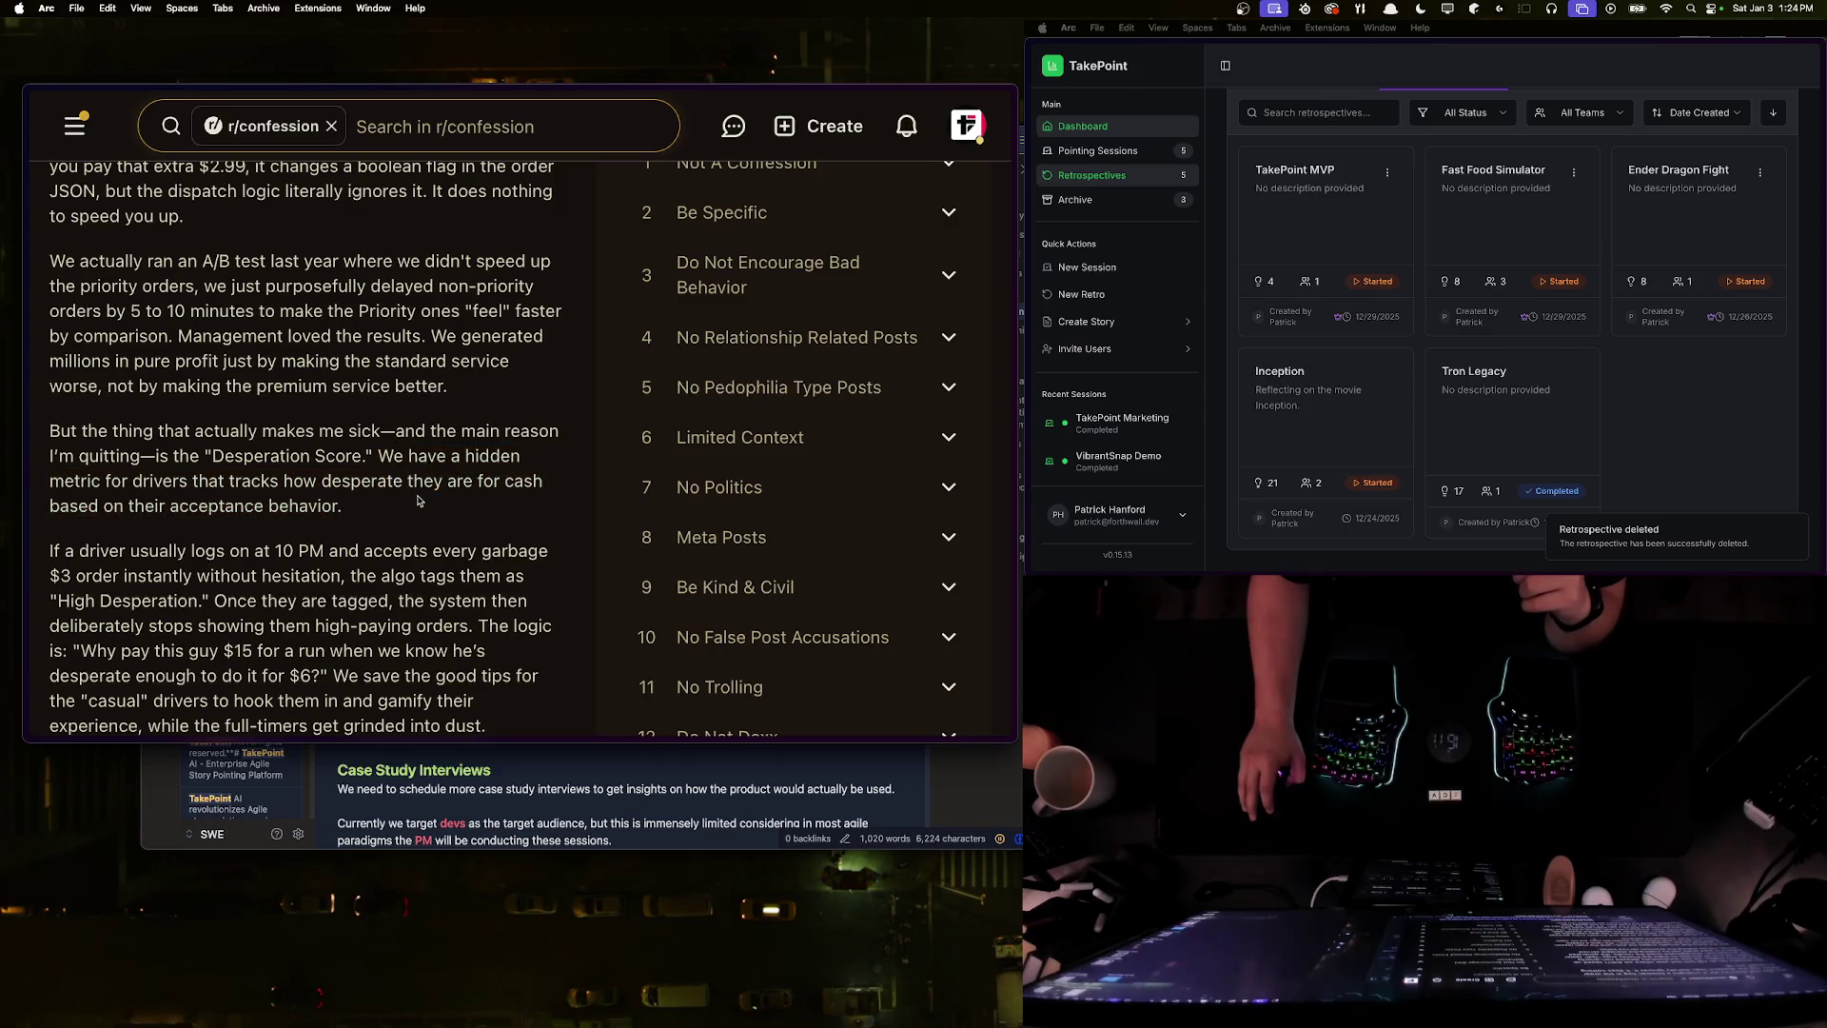
pyautogui.moveTo(387, 454)
pyautogui.mouseDown()
pyautogui.moveTo(419, 480)
pyautogui.moveTo(380, 455)
pyautogui.mouseUp()
pyautogui.click(378, 507)
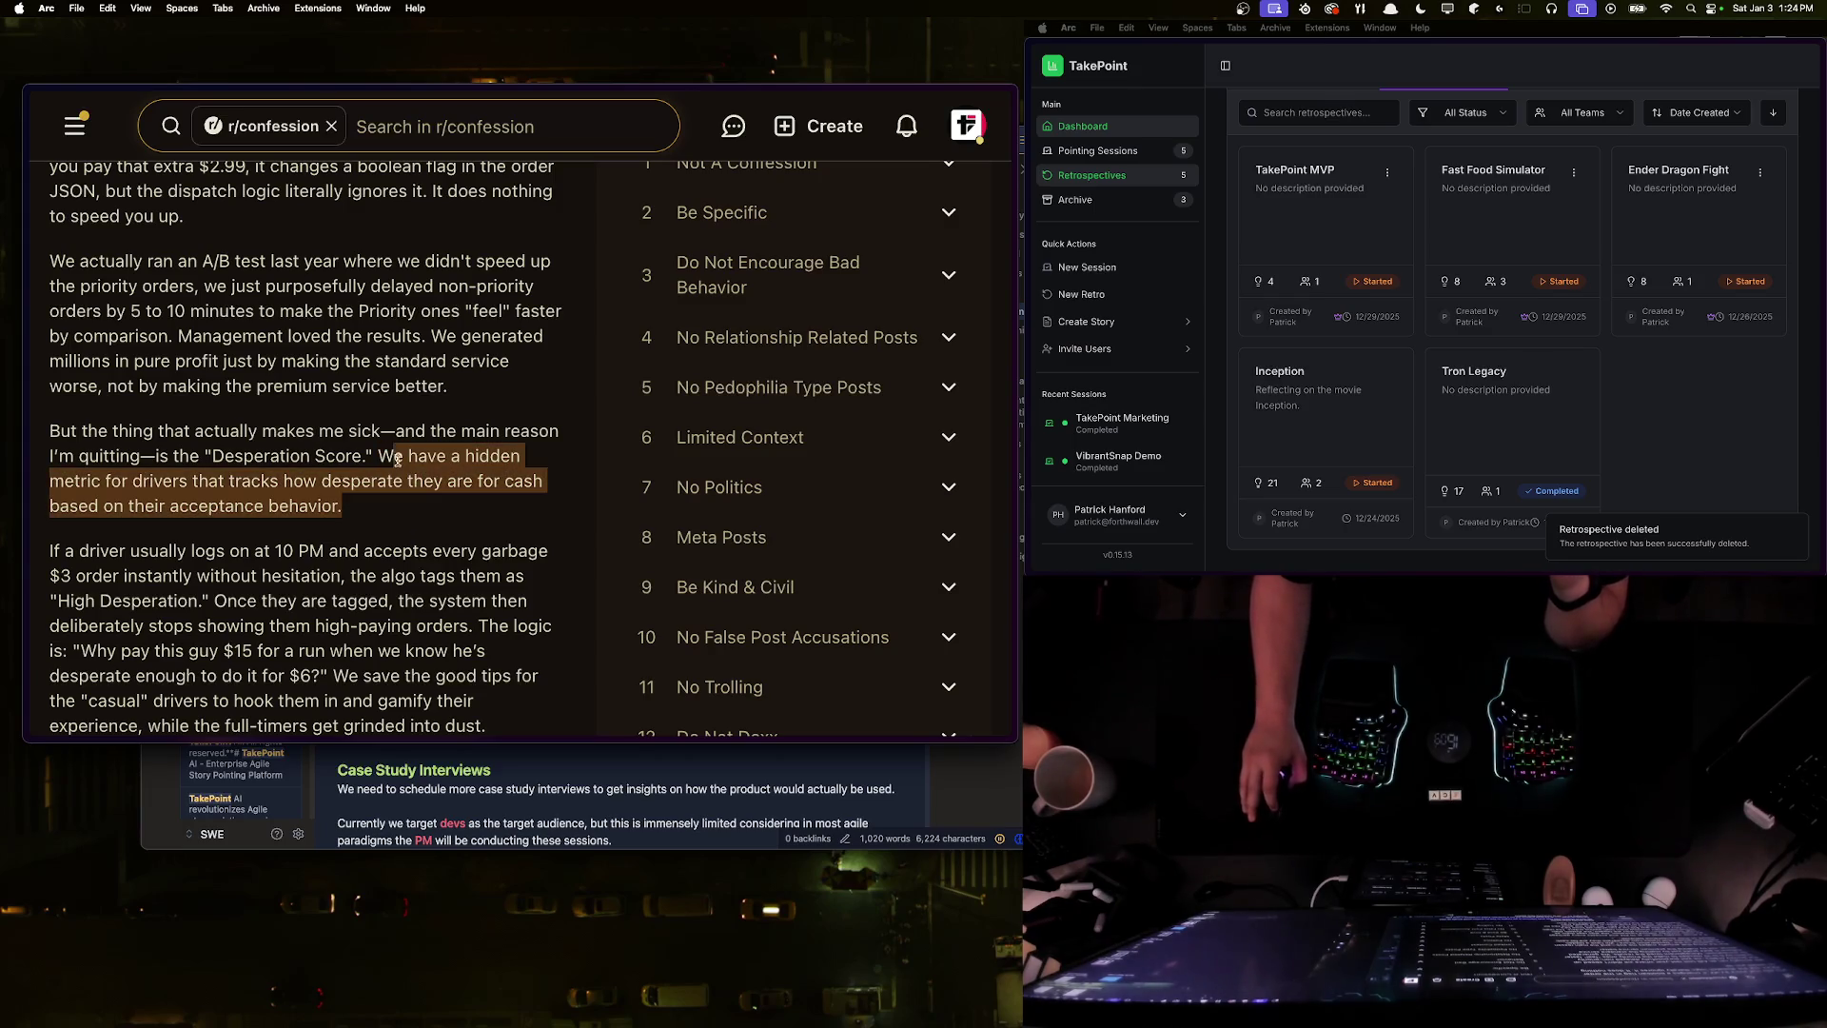
pyautogui.click(380, 458)
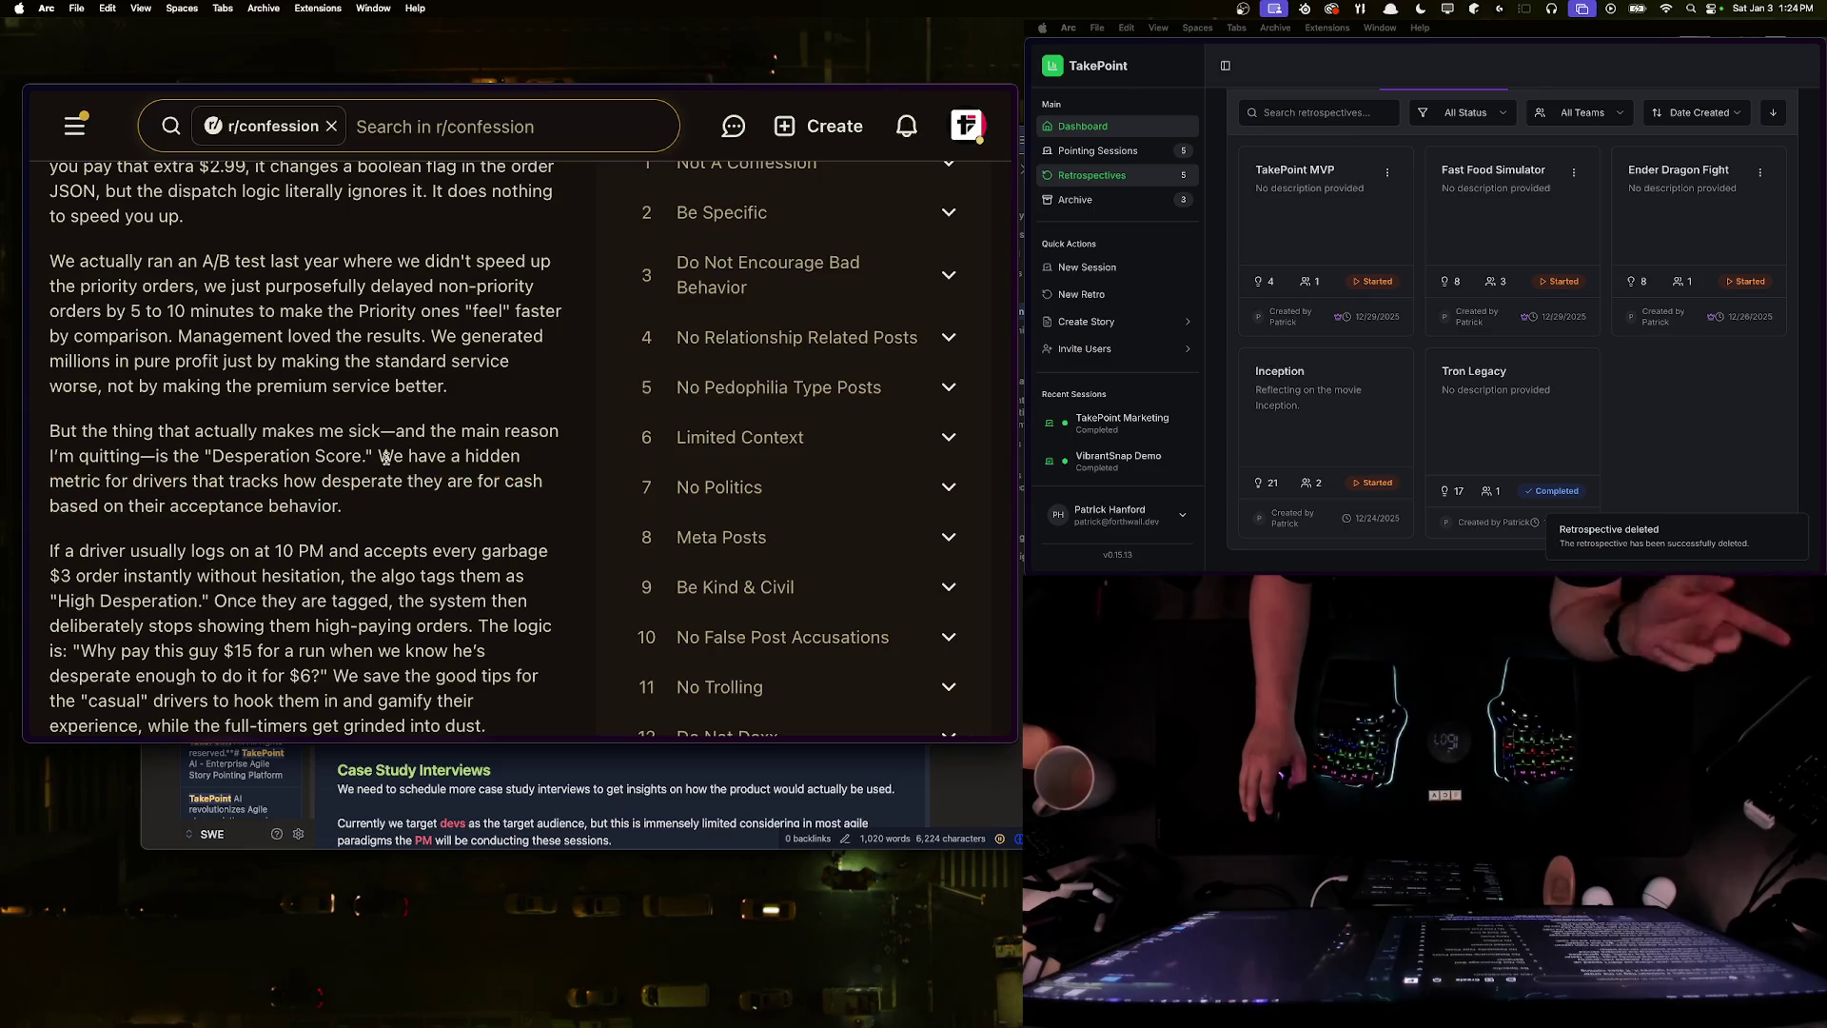
pyautogui.moveTo(357, 513); pyautogui.dragTo(44, 429)
pyautogui.click(201, 447)
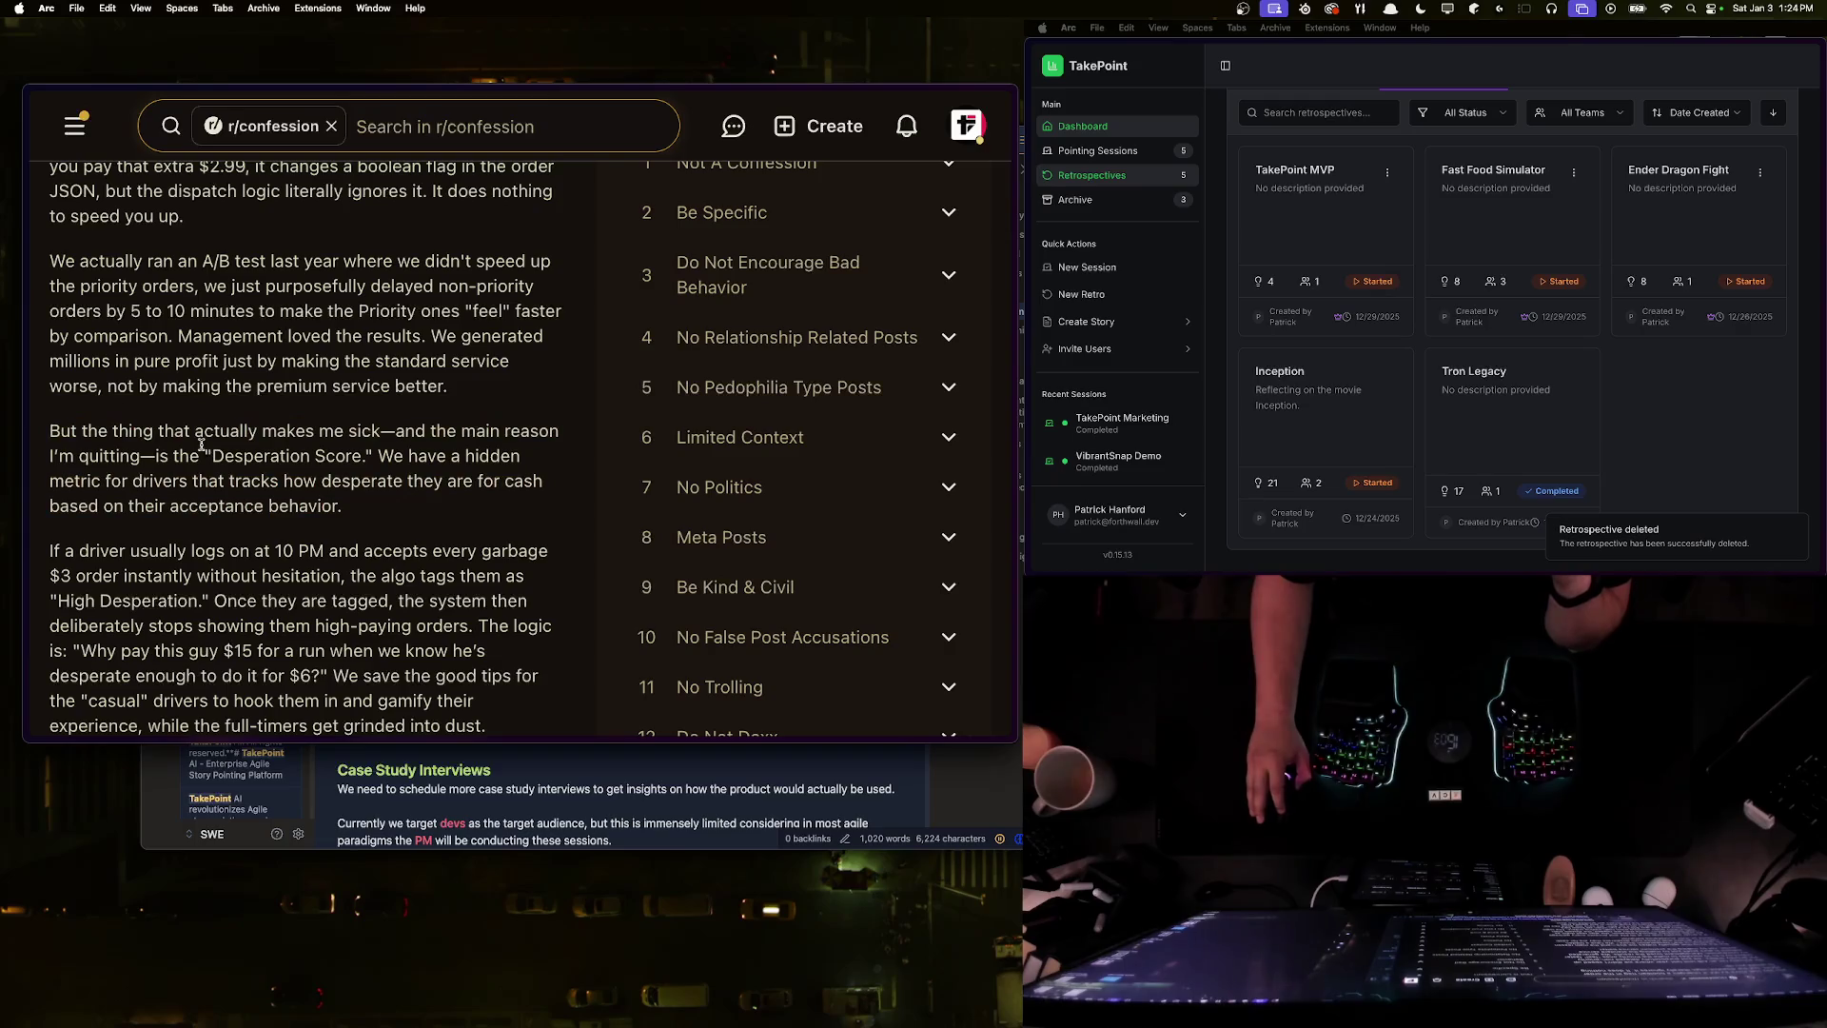
pyautogui.moveTo(367, 456); pyautogui.dragTo(200, 455)
pyautogui.click(161, 548)
# - Scroll to the High Desperation paragraph and trial-select it and its 'Why pay' lines
pyautogui.scroll(-3, 93, 397)
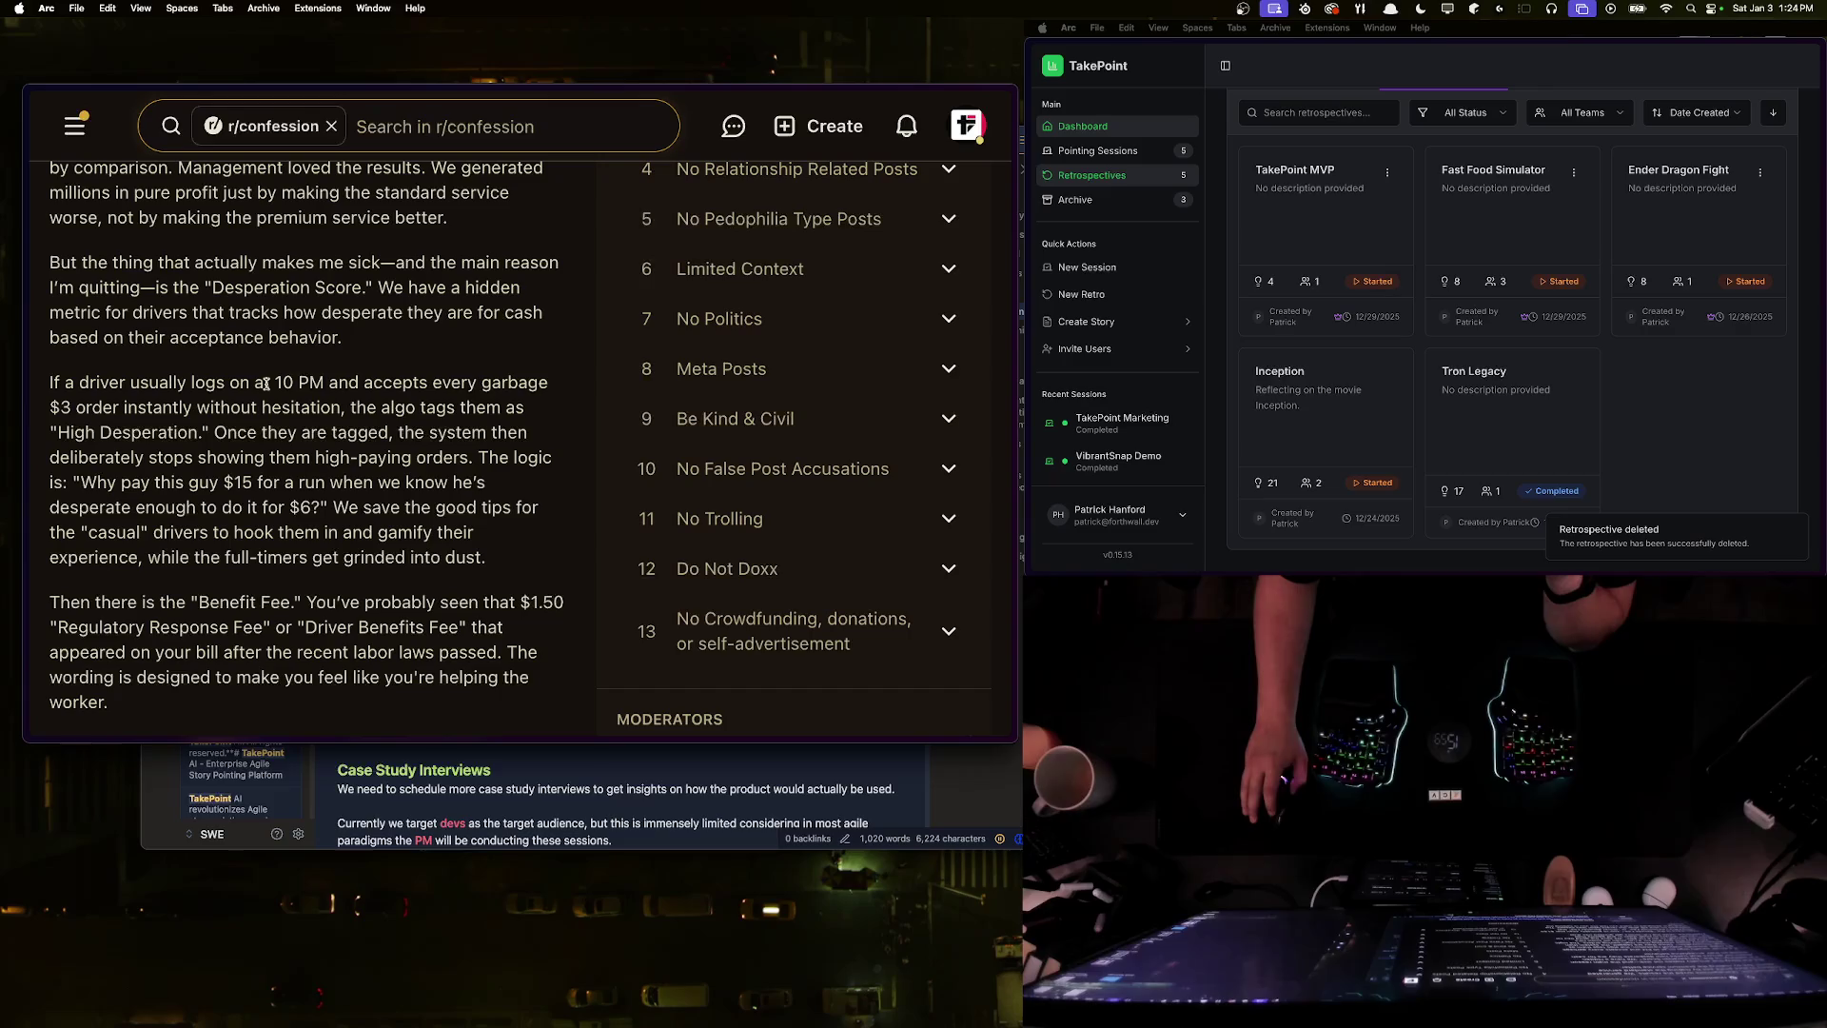
pyautogui.moveTo(62, 407)
pyautogui.mouseDown()
pyautogui.moveTo(490, 409)
pyautogui.moveTo(201, 435)
pyautogui.moveTo(407, 433)
pyautogui.moveTo(181, 457)
pyautogui.moveTo(469, 449)
pyautogui.mouseUp()
pyautogui.click(199, 435)
pyautogui.click(464, 454)
pyautogui.moveTo(54, 482)
pyautogui.mouseDown()
pyautogui.moveTo(483, 488)
pyautogui.moveTo(243, 507)
pyautogui.moveTo(409, 507)
pyautogui.moveTo(474, 532)
pyautogui.moveTo(145, 523)
pyautogui.moveTo(484, 542)
pyautogui.moveTo(157, 559)
pyautogui.moveTo(489, 558)
pyautogui.mouseUp()
pyautogui.click(328, 506)
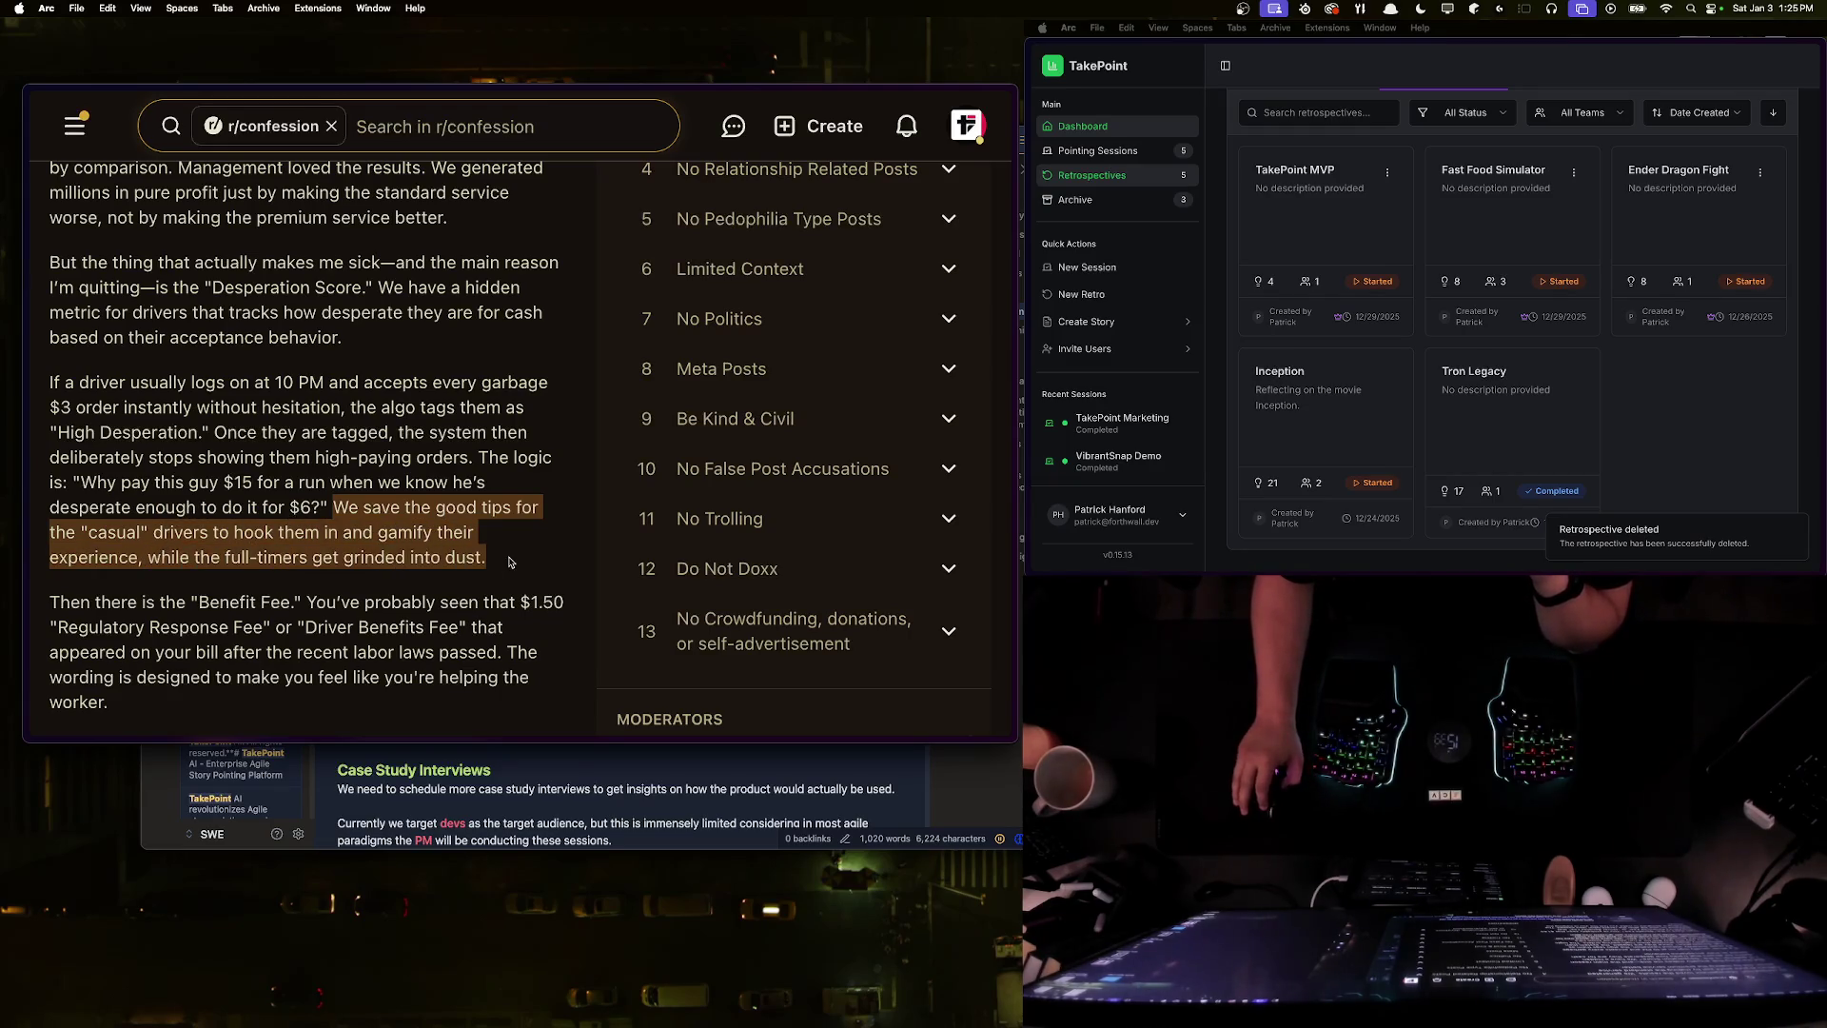
pyautogui.click(459, 553)
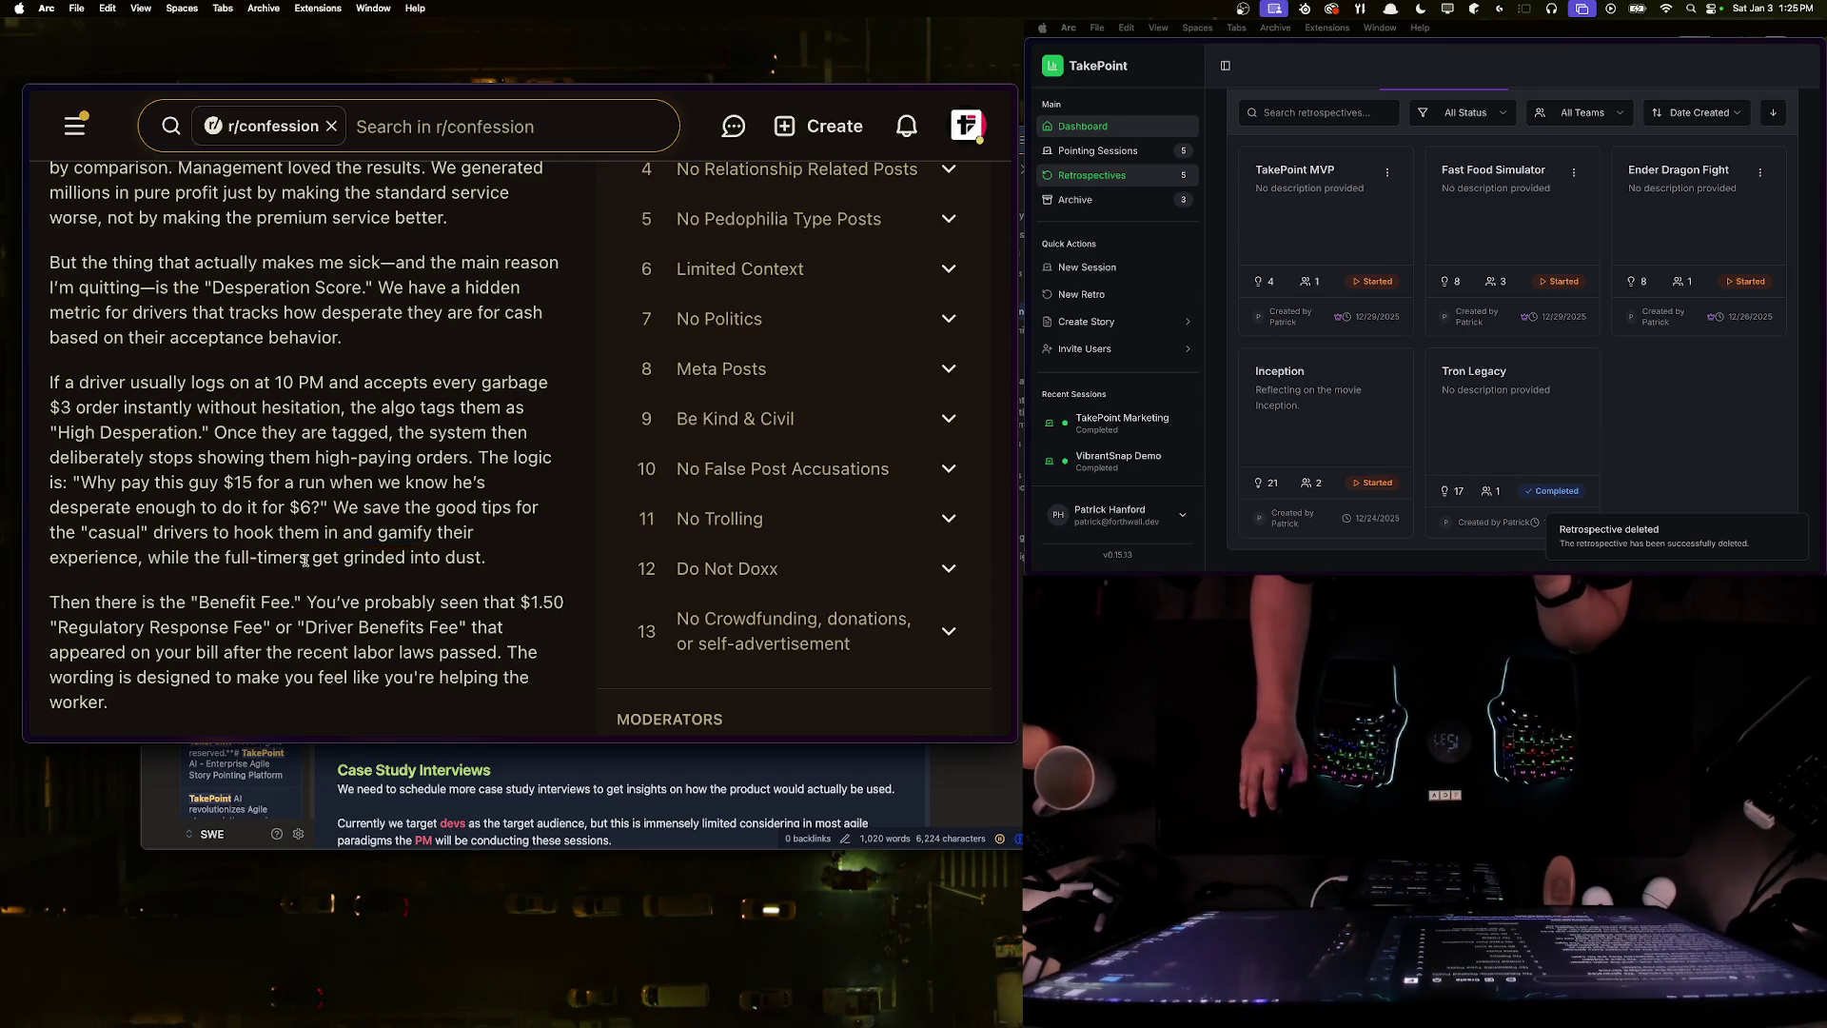
pyautogui.moveTo(504, 567); pyautogui.dragTo(52, 387)
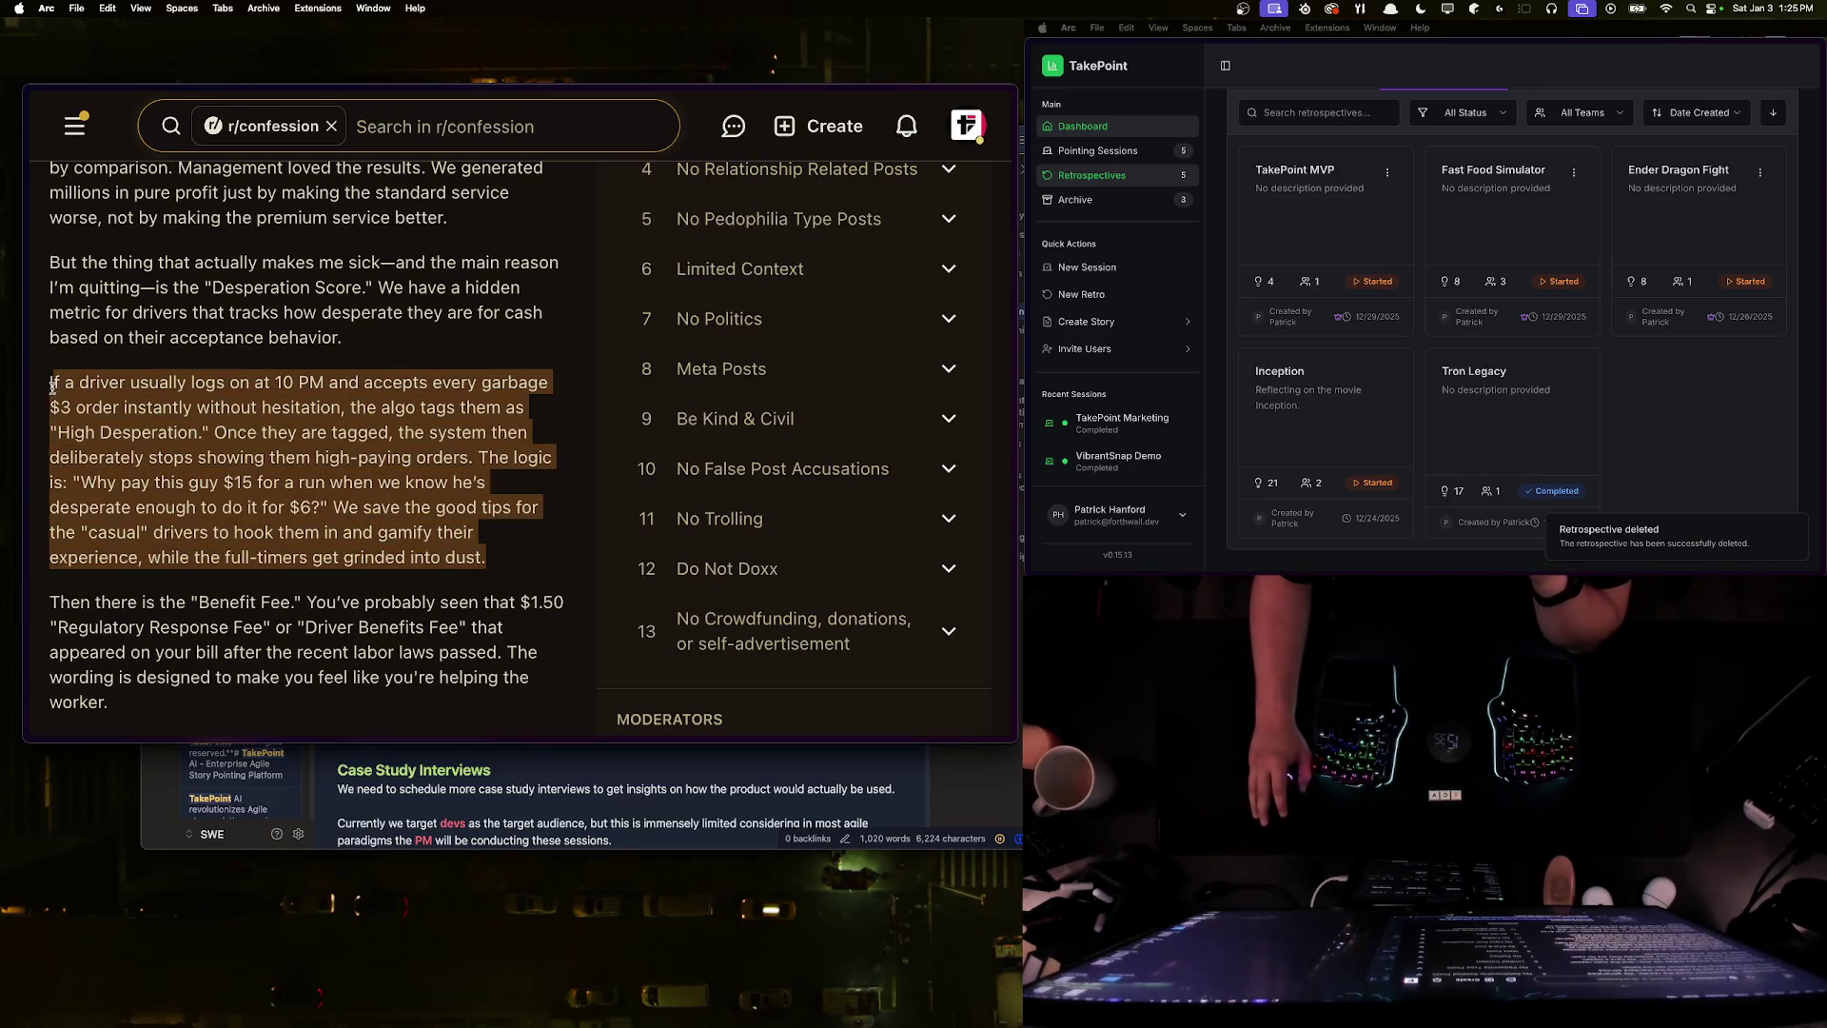
pyautogui.click(111, 421)
pyautogui.moveTo(488, 559)
pyautogui.mouseDown()
pyautogui.moveTo(49, 448)
pyautogui.moveTo(65, 360)
pyautogui.moveTo(381, 459)
pyautogui.moveTo(488, 561)
pyautogui.mouseUp()
pyautogui.click(53, 384)
pyautogui.click(512, 562)
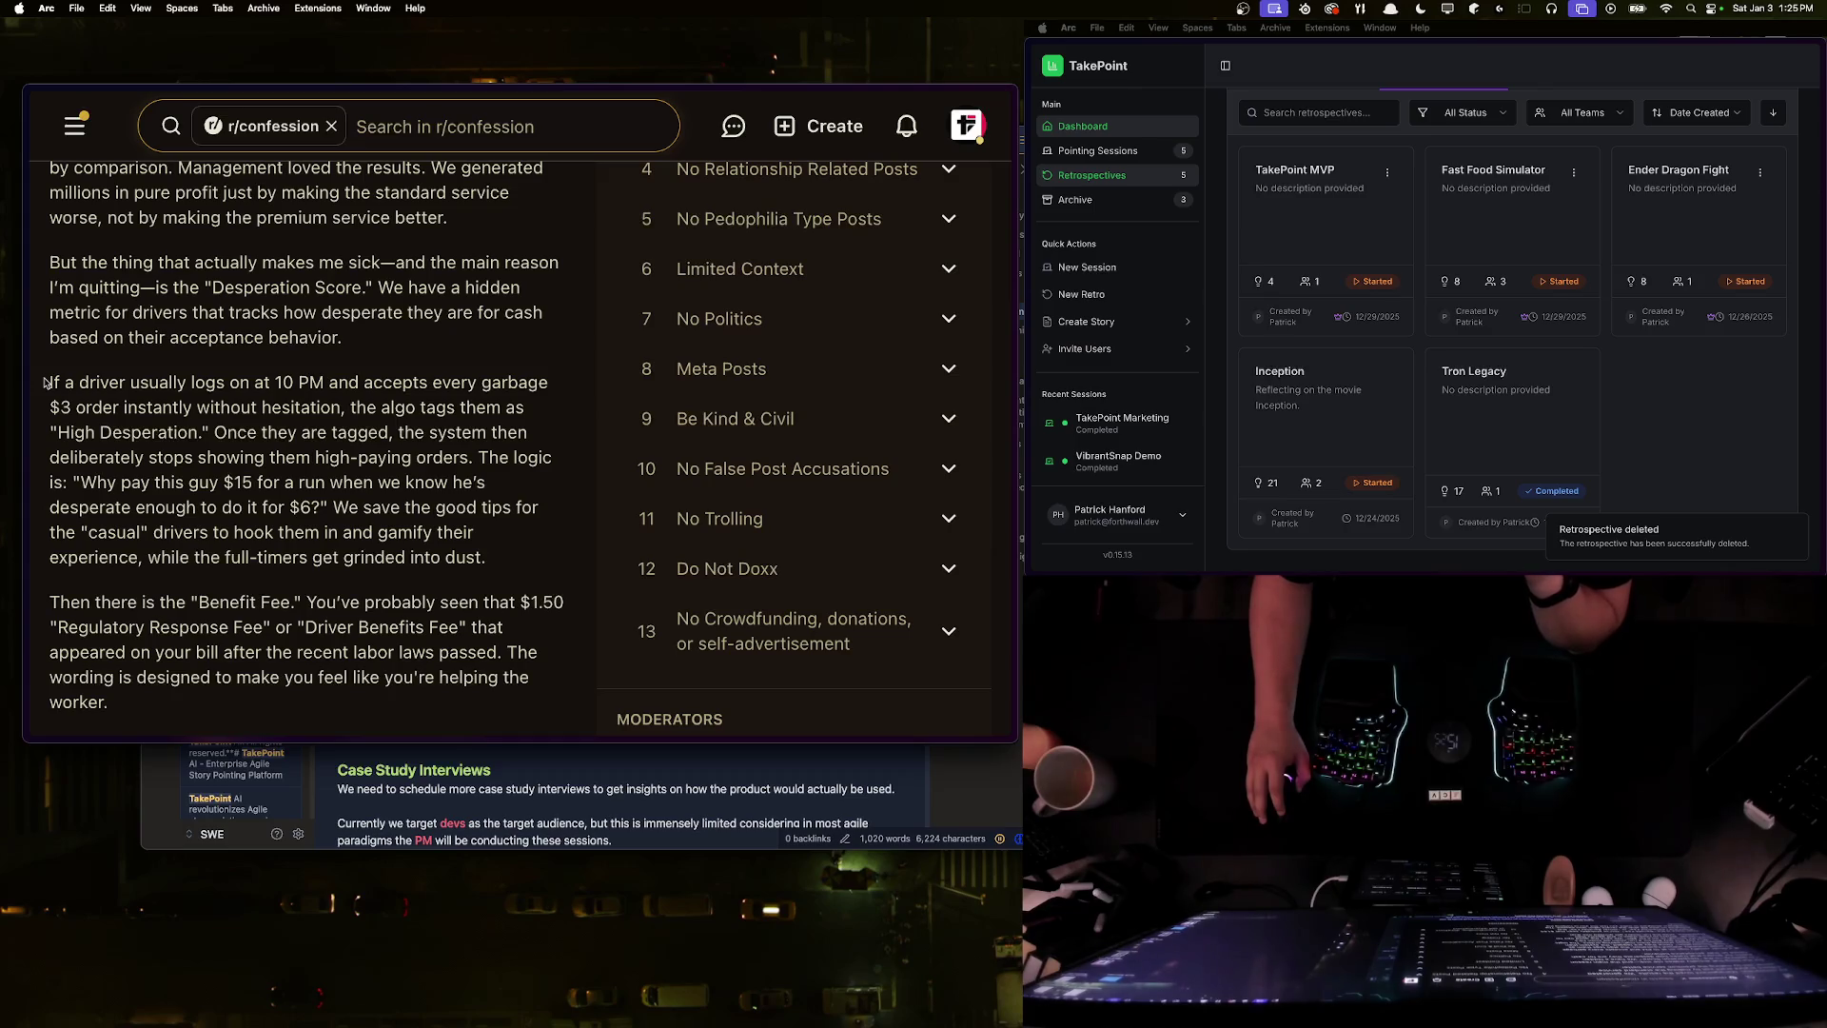
pyautogui.moveTo(46, 384)
pyautogui.mouseDown()
pyautogui.moveTo(516, 551)
pyautogui.moveTo(50, 407)
pyautogui.moveTo(44, 384)
pyautogui.mouseUp()
pyautogui.click(386, 523)
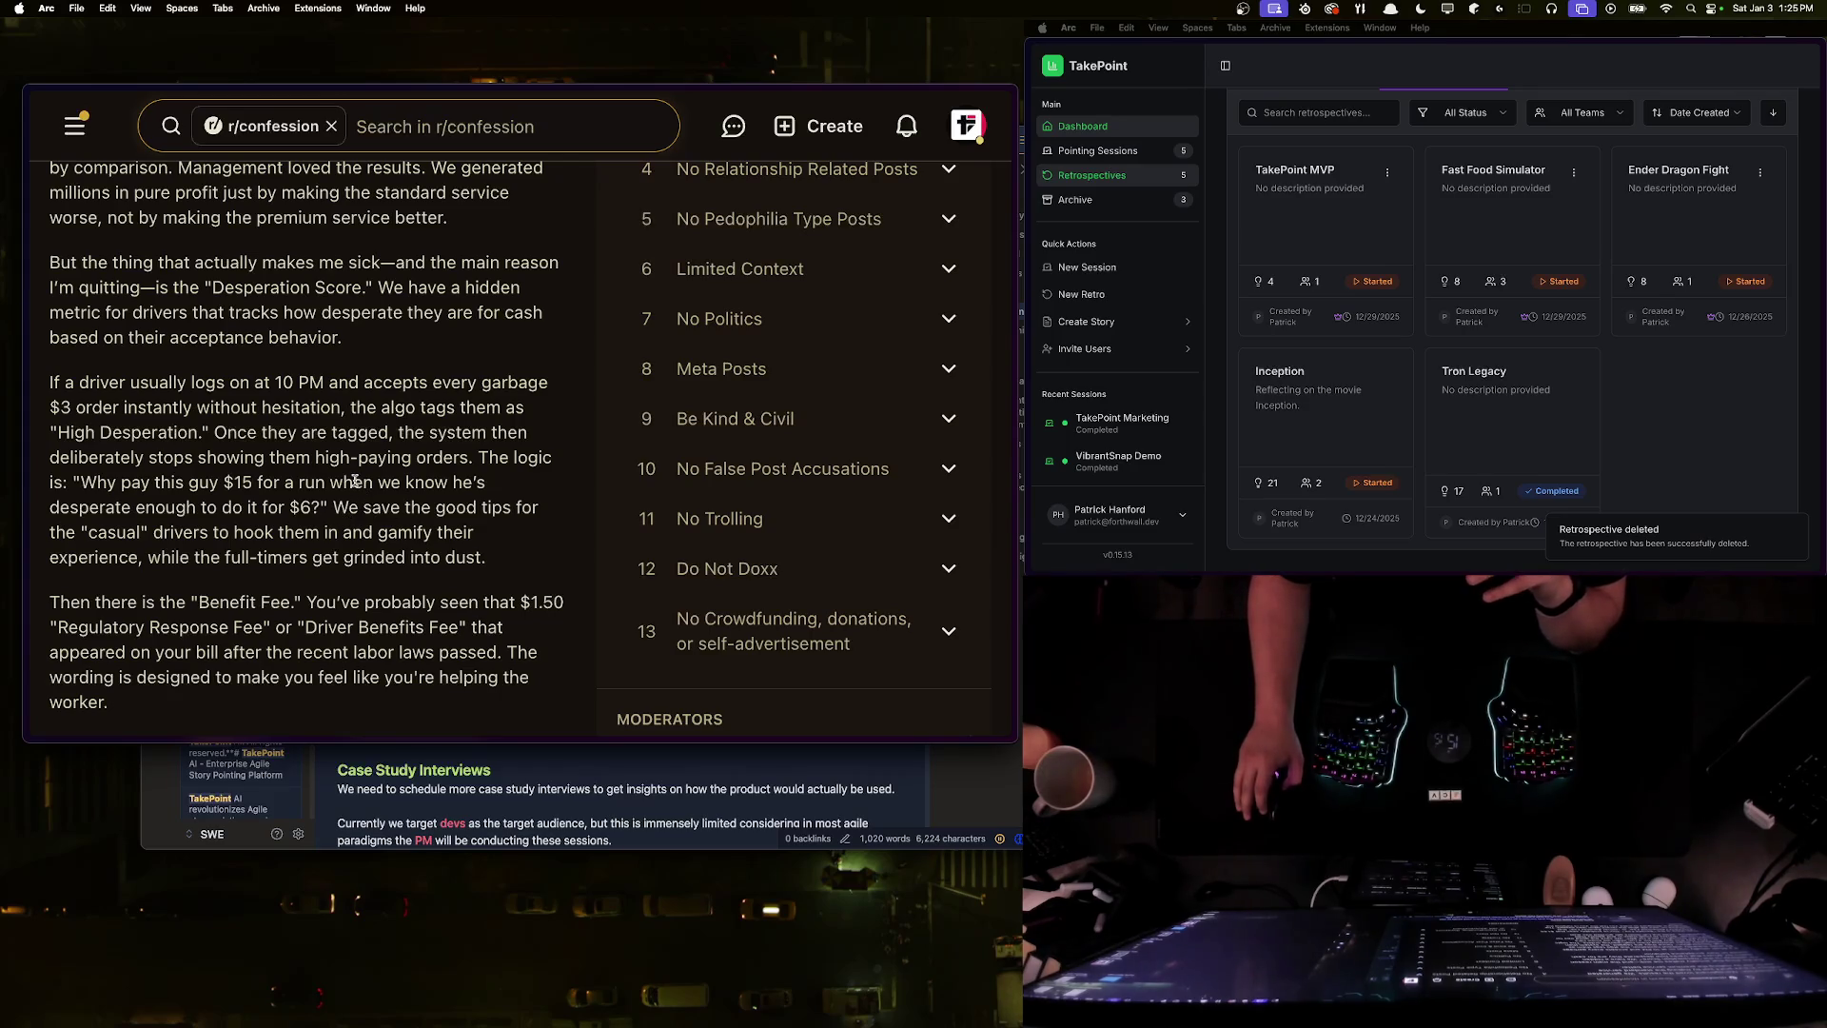
# - Select the passage from 'The logic' through 'grinded into dust.'
pyautogui.moveTo(49, 481)
pyautogui.mouseDown()
pyautogui.moveTo(513, 548)
pyautogui.moveTo(238, 483)
pyautogui.moveTo(476, 463)
pyautogui.moveTo(474, 533)
pyautogui.moveTo(520, 555)
pyautogui.mouseUp()
pyautogui.click(476, 463)
pyautogui.click(520, 554)
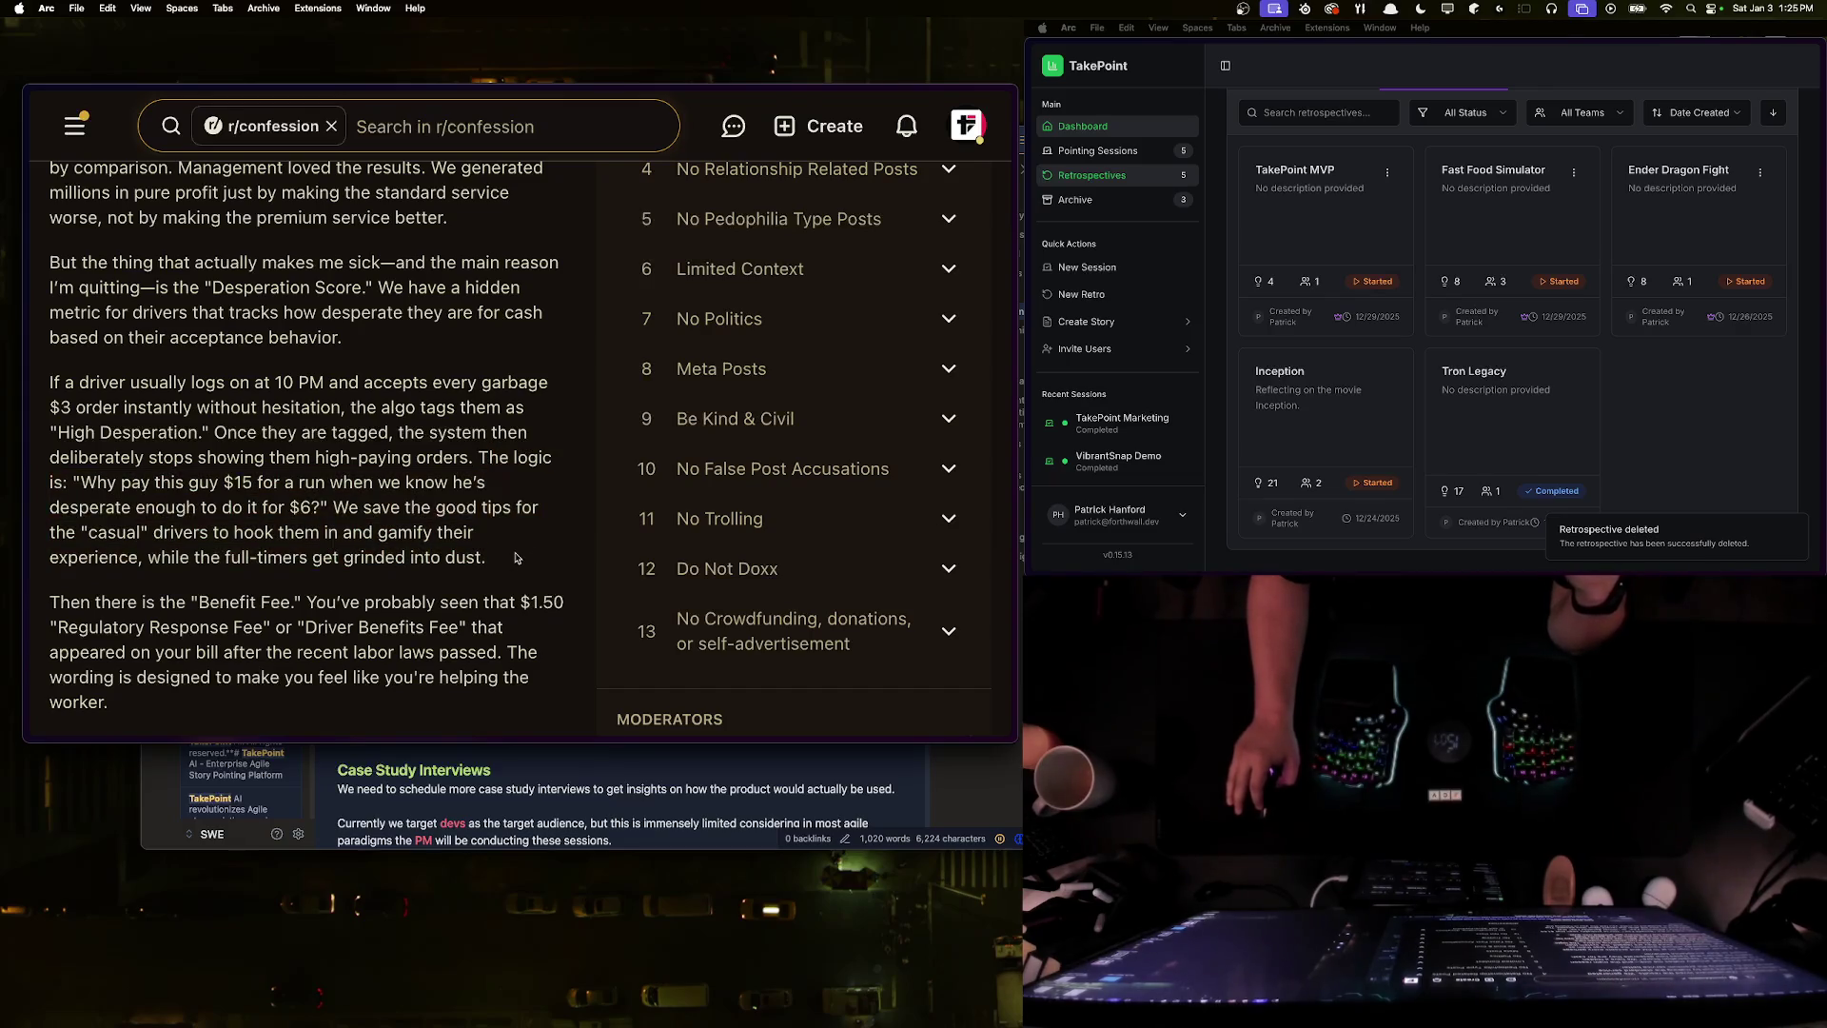
pyautogui.moveTo(479, 457)
pyautogui.mouseDown()
pyautogui.moveTo(490, 558)
pyautogui.moveTo(477, 458)
pyautogui.moveTo(508, 562)
pyautogui.mouseUp()
pyautogui.click(495, 559)
pyautogui.click(479, 459)
pyautogui.click(511, 557)
pyautogui.click(478, 458)
pyautogui.click(479, 461)
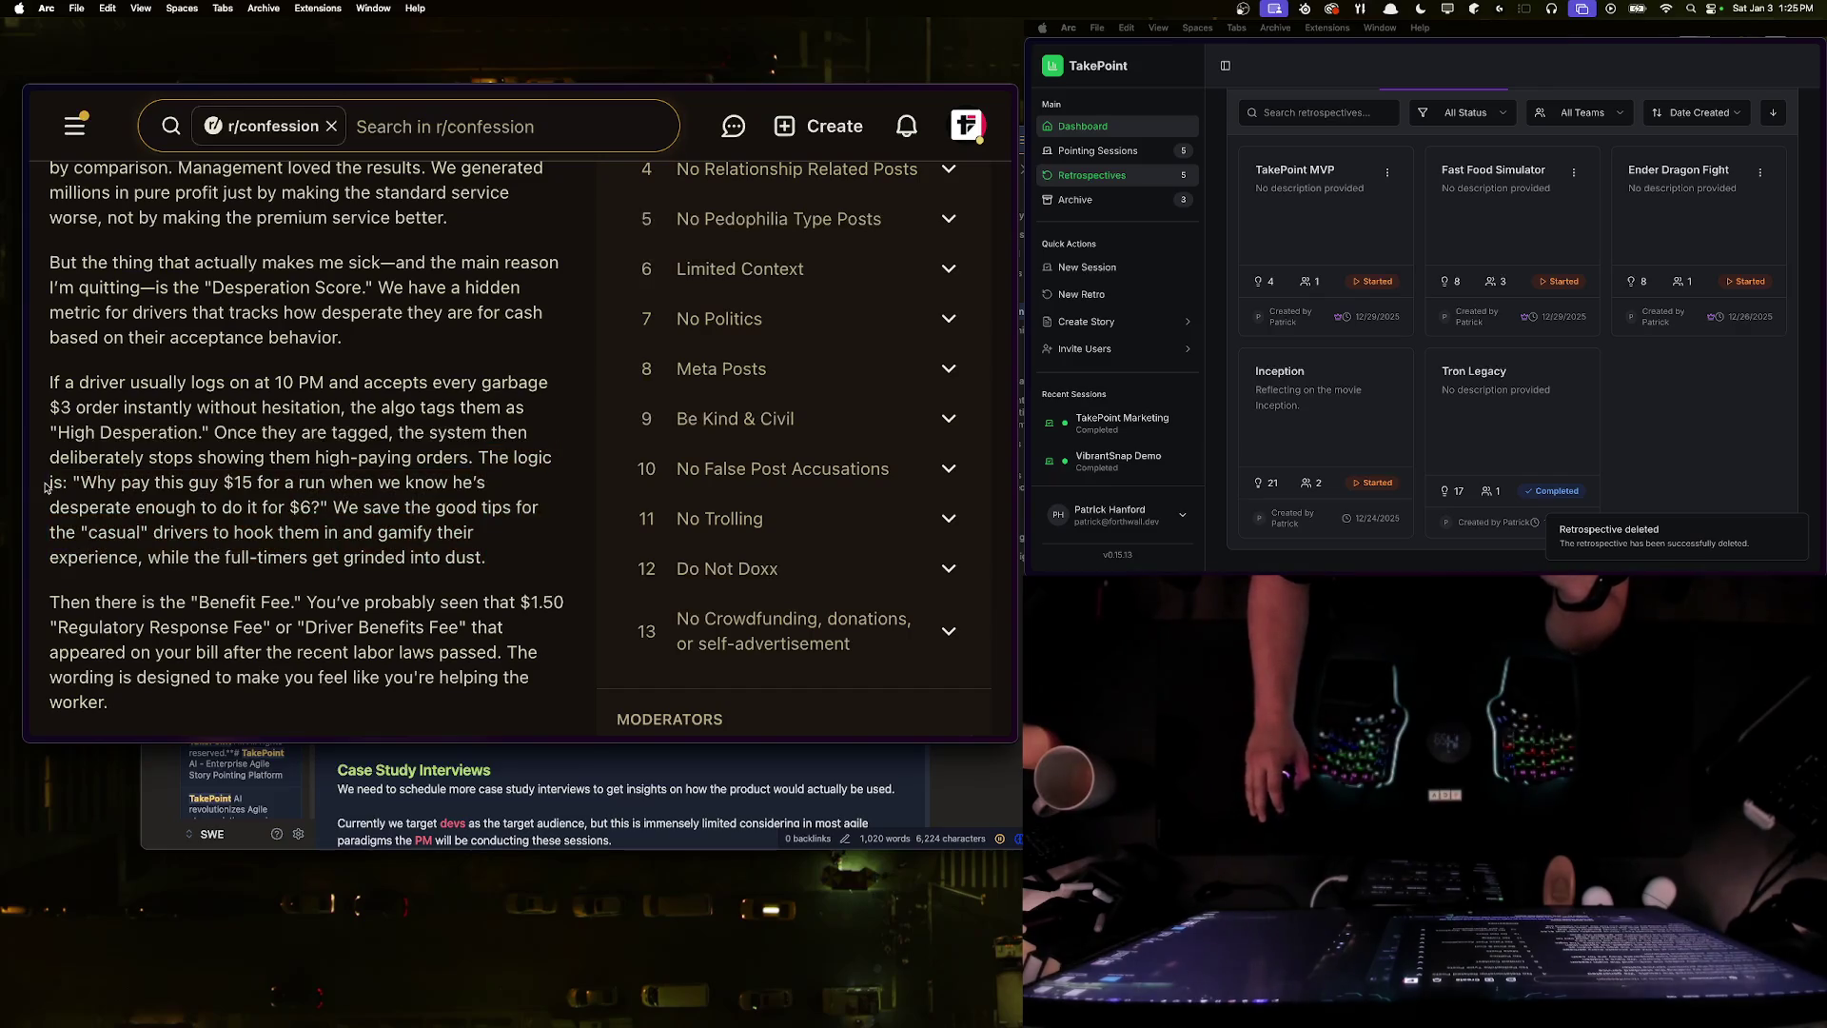
pyautogui.moveTo(46, 486)
pyautogui.mouseDown()
pyautogui.moveTo(390, 482)
pyautogui.moveTo(466, 508)
pyautogui.moveTo(315, 509)
pyautogui.mouseUp()
pyautogui.doubleClick(302, 506)
pyautogui.click(291, 507)
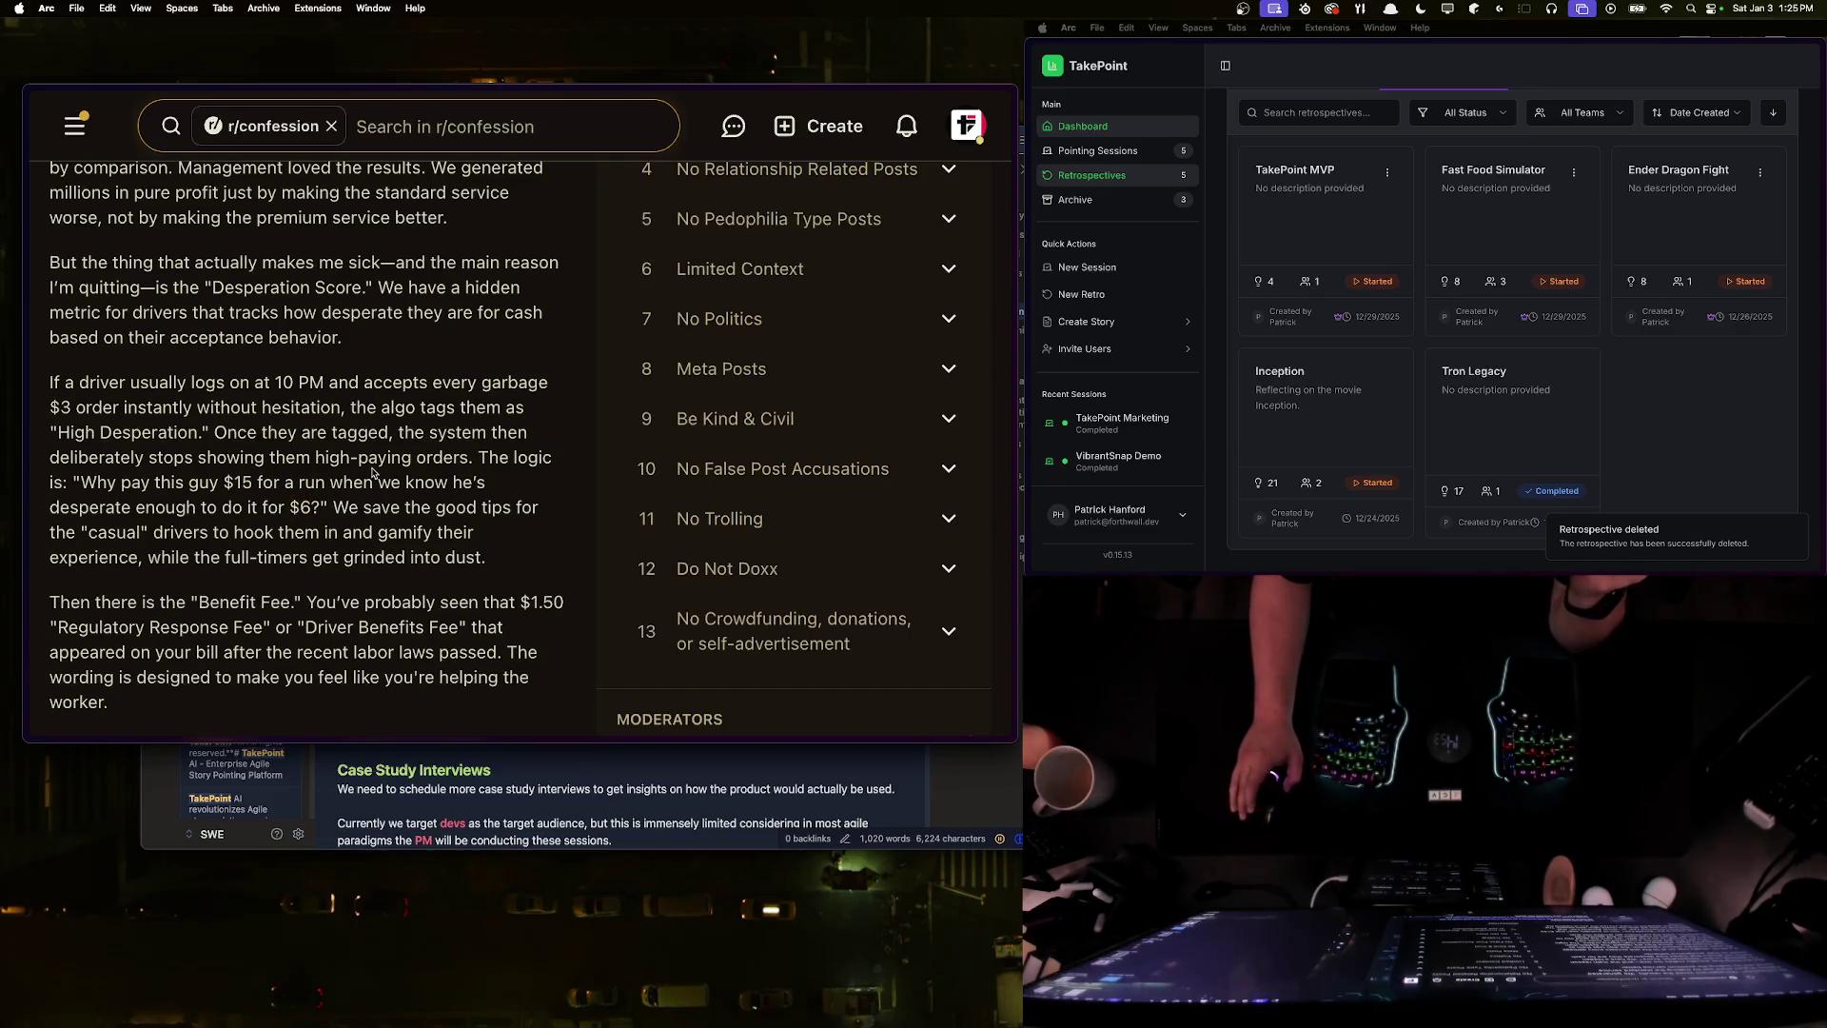
pyautogui.moveTo(486, 558)
pyautogui.mouseDown()
pyautogui.moveTo(533, 509)
pyautogui.moveTo(433, 452)
pyautogui.moveTo(480, 448)
pyautogui.mouseUp()
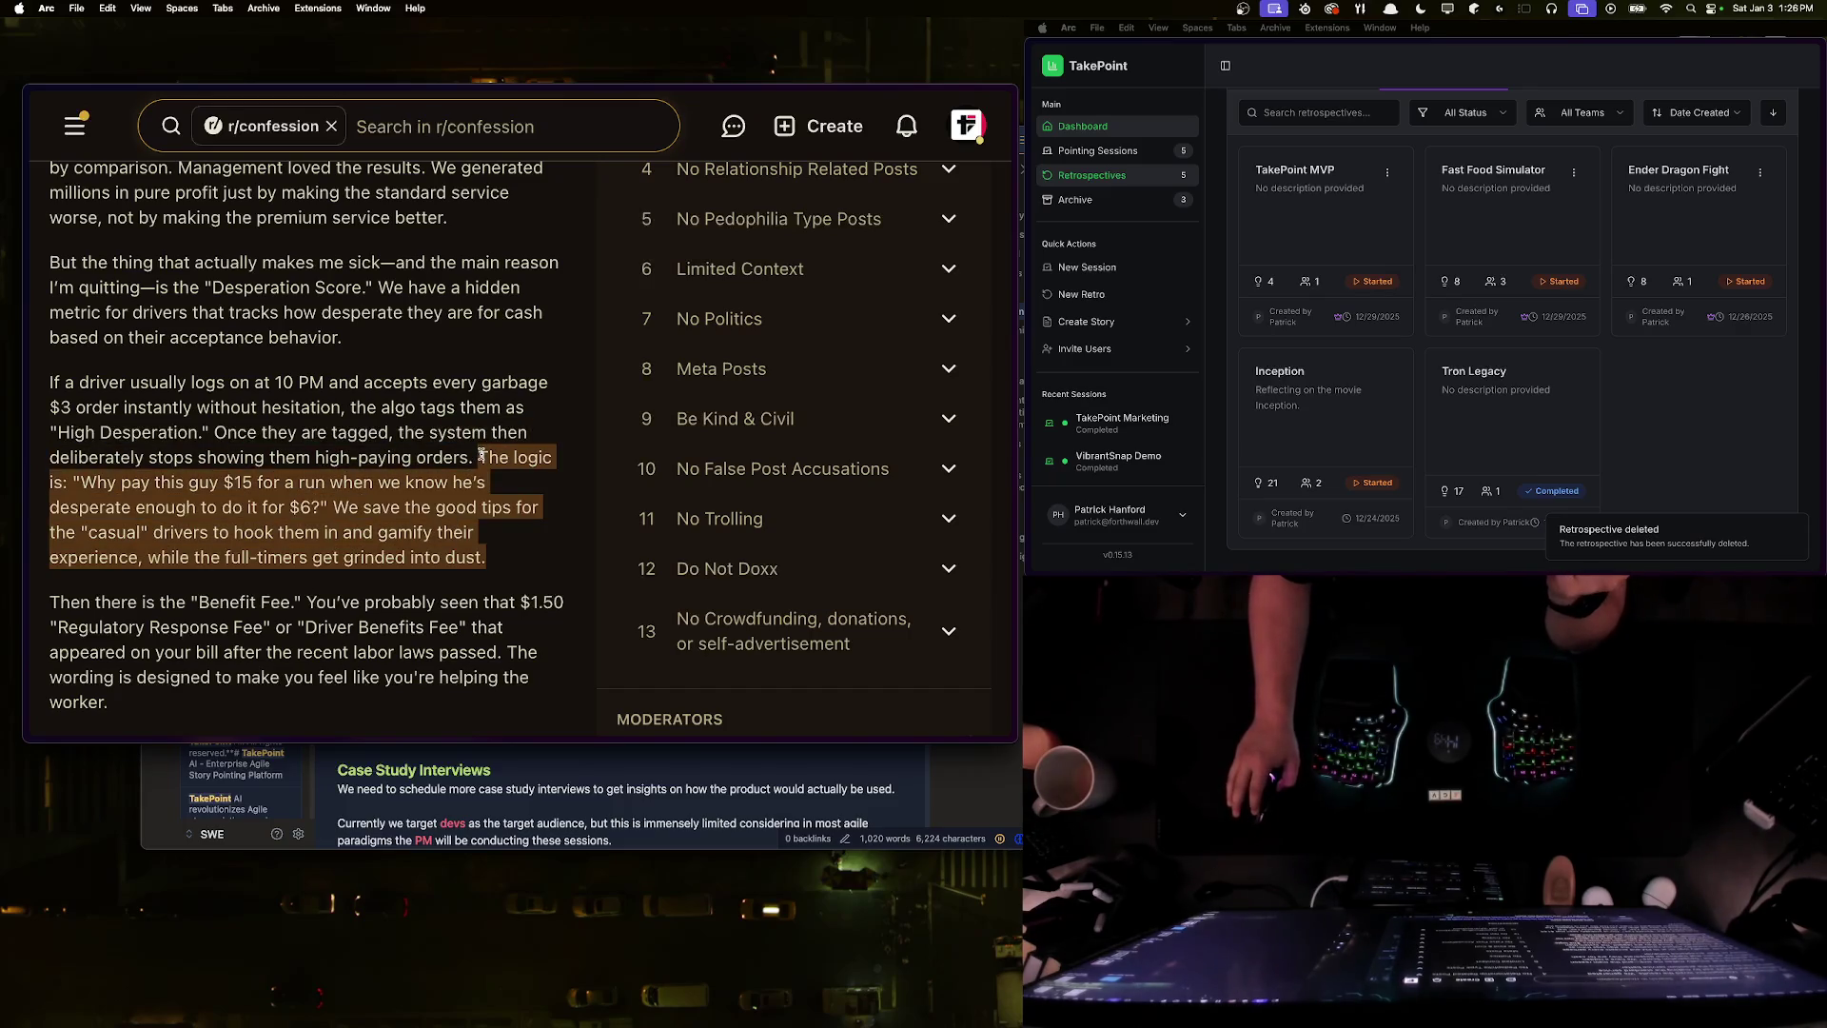
pyautogui.click(482, 456)
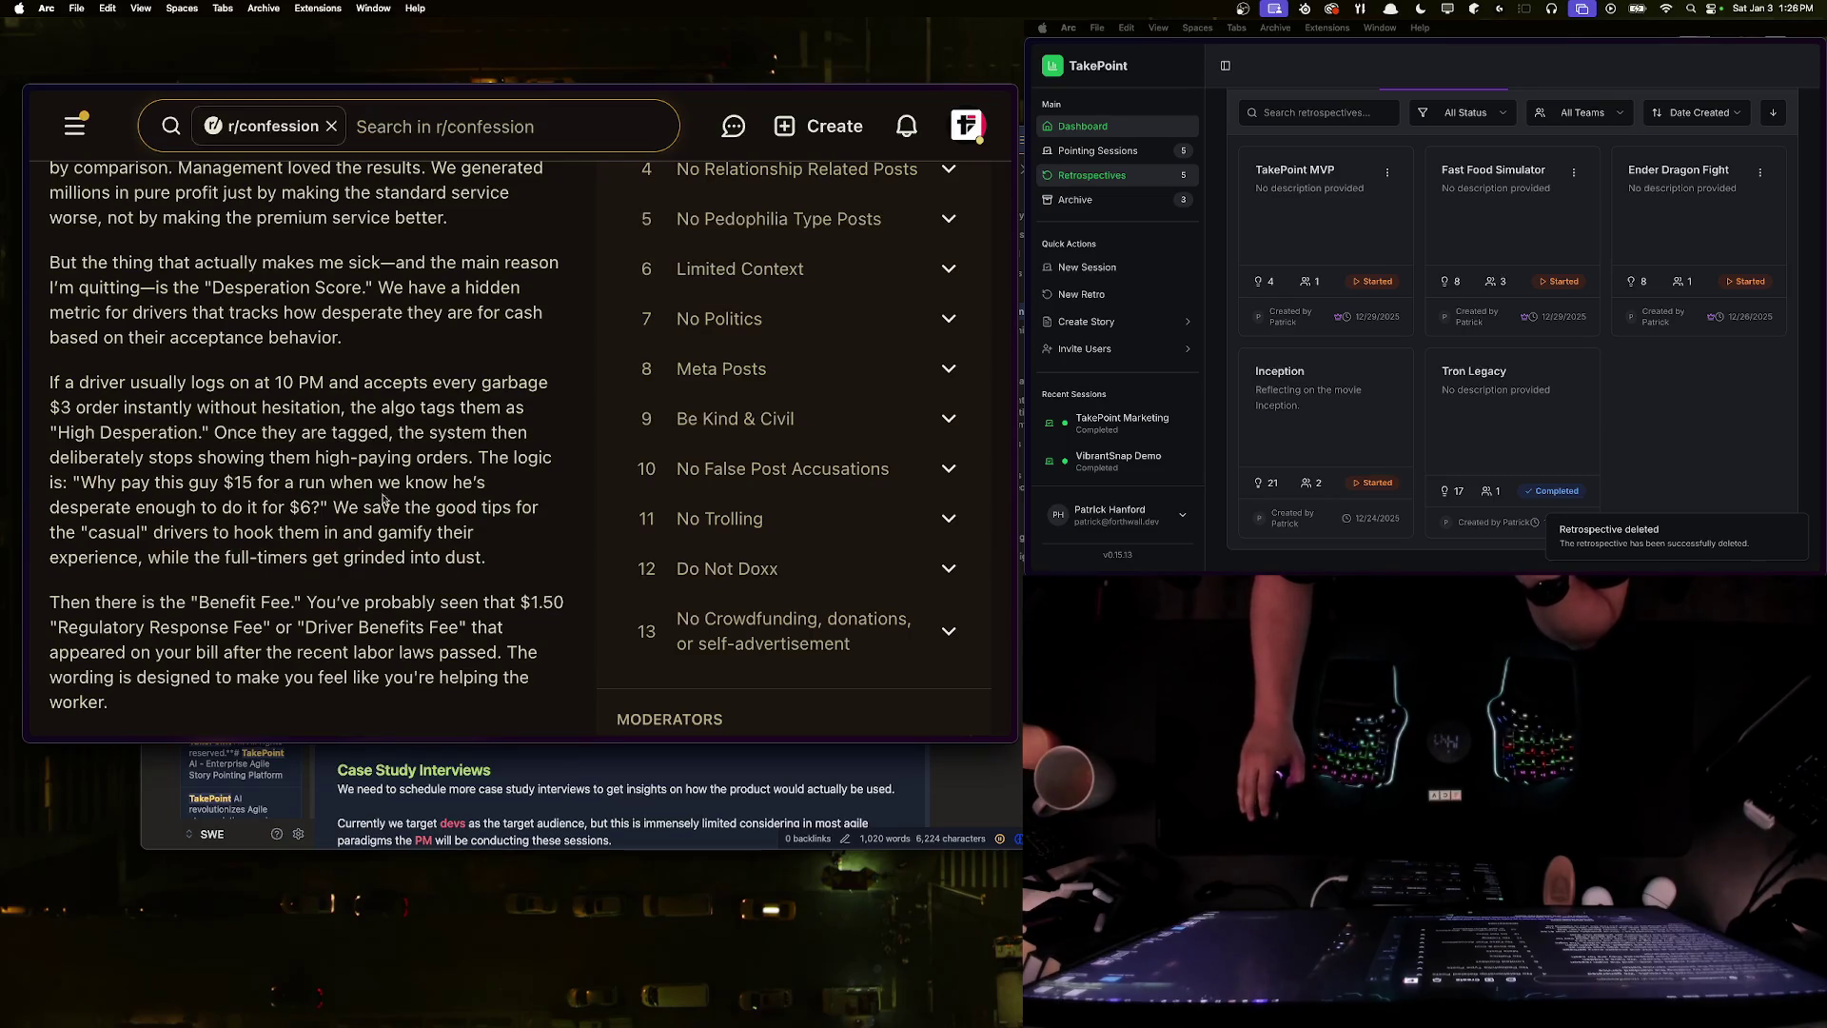
pyautogui.moveTo(486, 559); pyautogui.dragTo(487, 460)
pyautogui.click(482, 458)
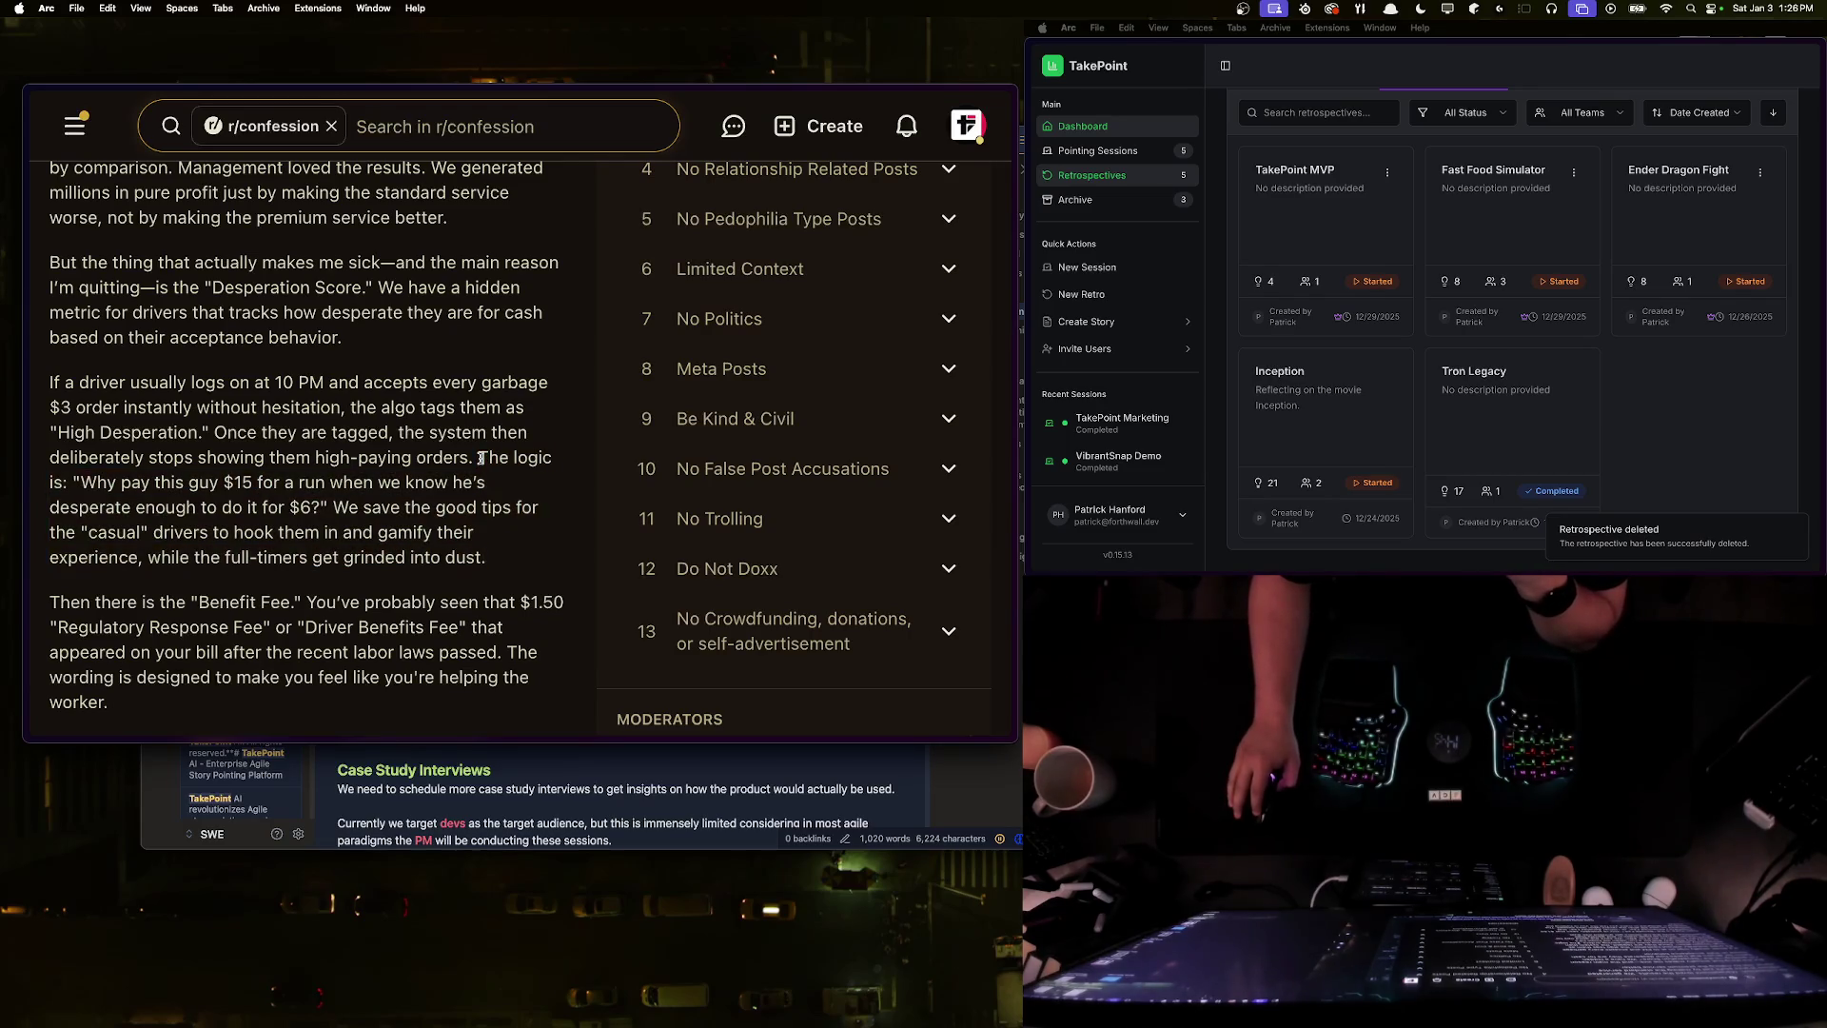
pyautogui.moveTo(481, 458)
pyautogui.mouseDown()
pyautogui.moveTo(533, 485)
pyautogui.moveTo(500, 567)
pyautogui.moveTo(462, 461)
pyautogui.moveTo(479, 458)
pyautogui.moveTo(505, 563)
pyautogui.mouseUp()
pyautogui.click(500, 567)
pyautogui.click(505, 564)
pyautogui.scroll(-5, 60, 393)
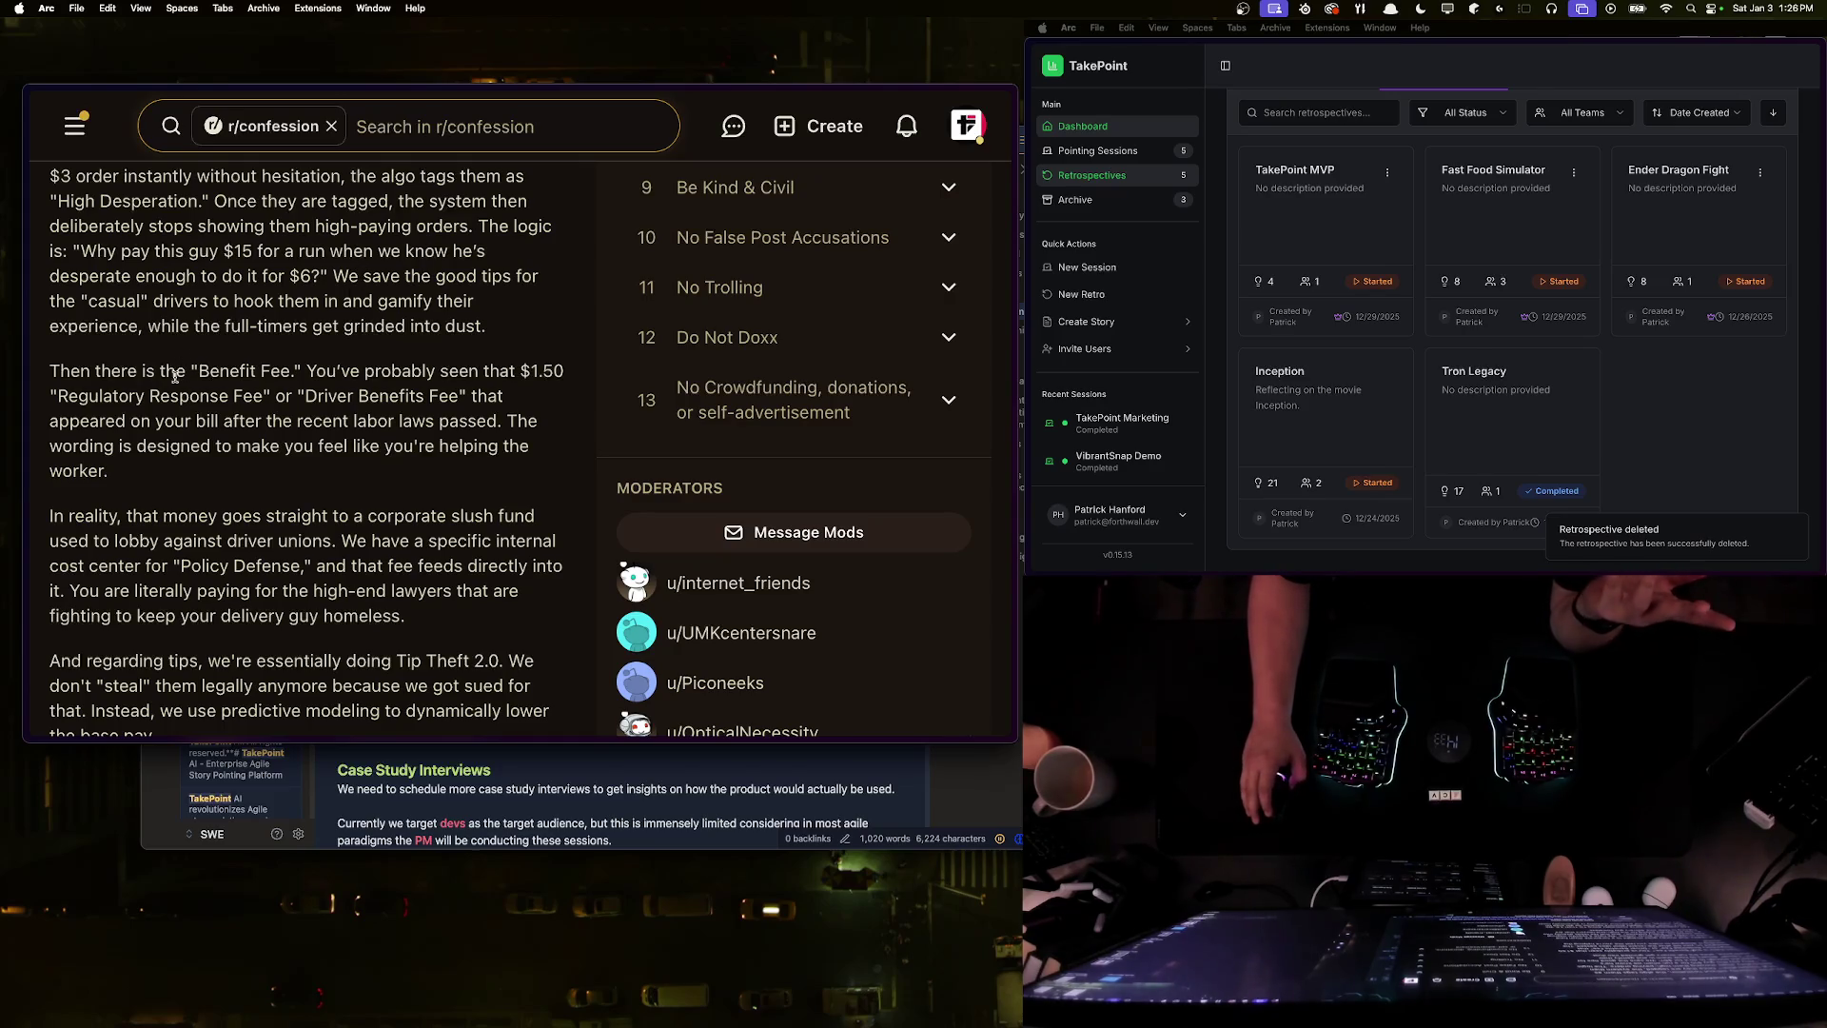
pyautogui.tripleClick(187, 466)
pyautogui.click(185, 472)
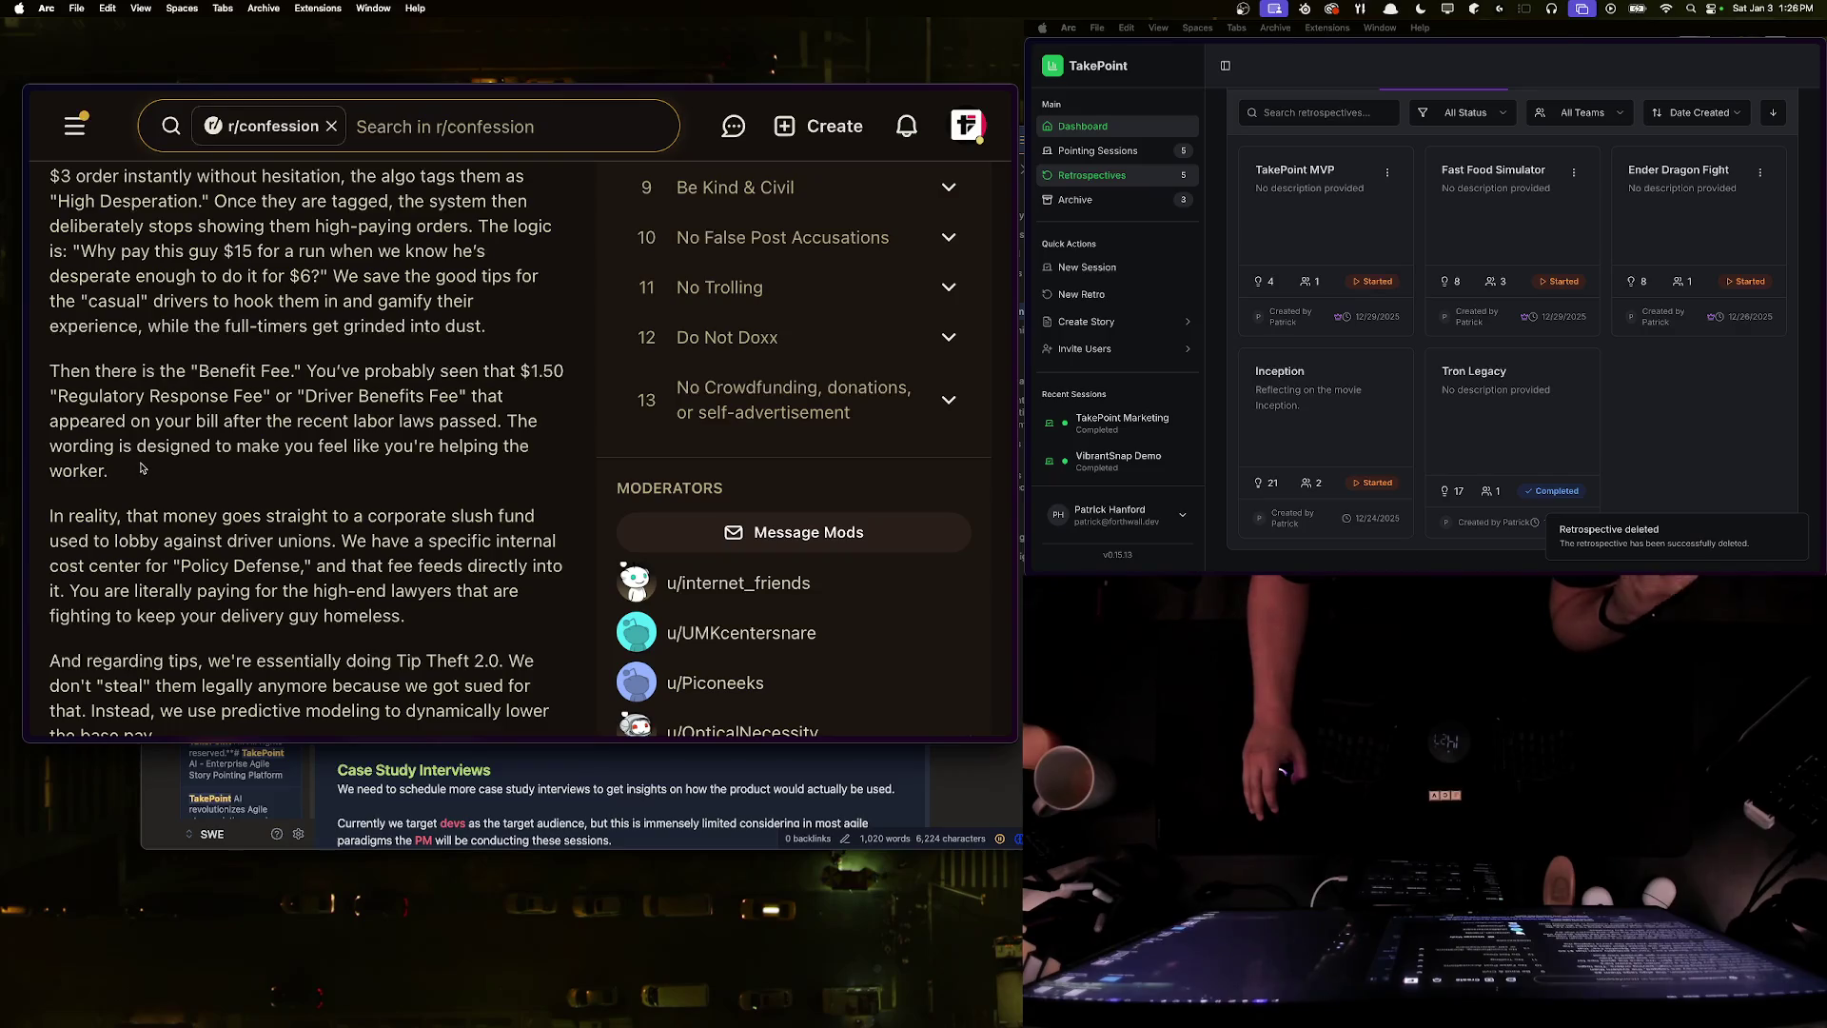
pyautogui.moveTo(504, 329)
pyautogui.mouseDown()
pyautogui.moveTo(52, 302)
pyautogui.moveTo(338, 276)
pyautogui.mouseUp()
pyautogui.click(63, 389)
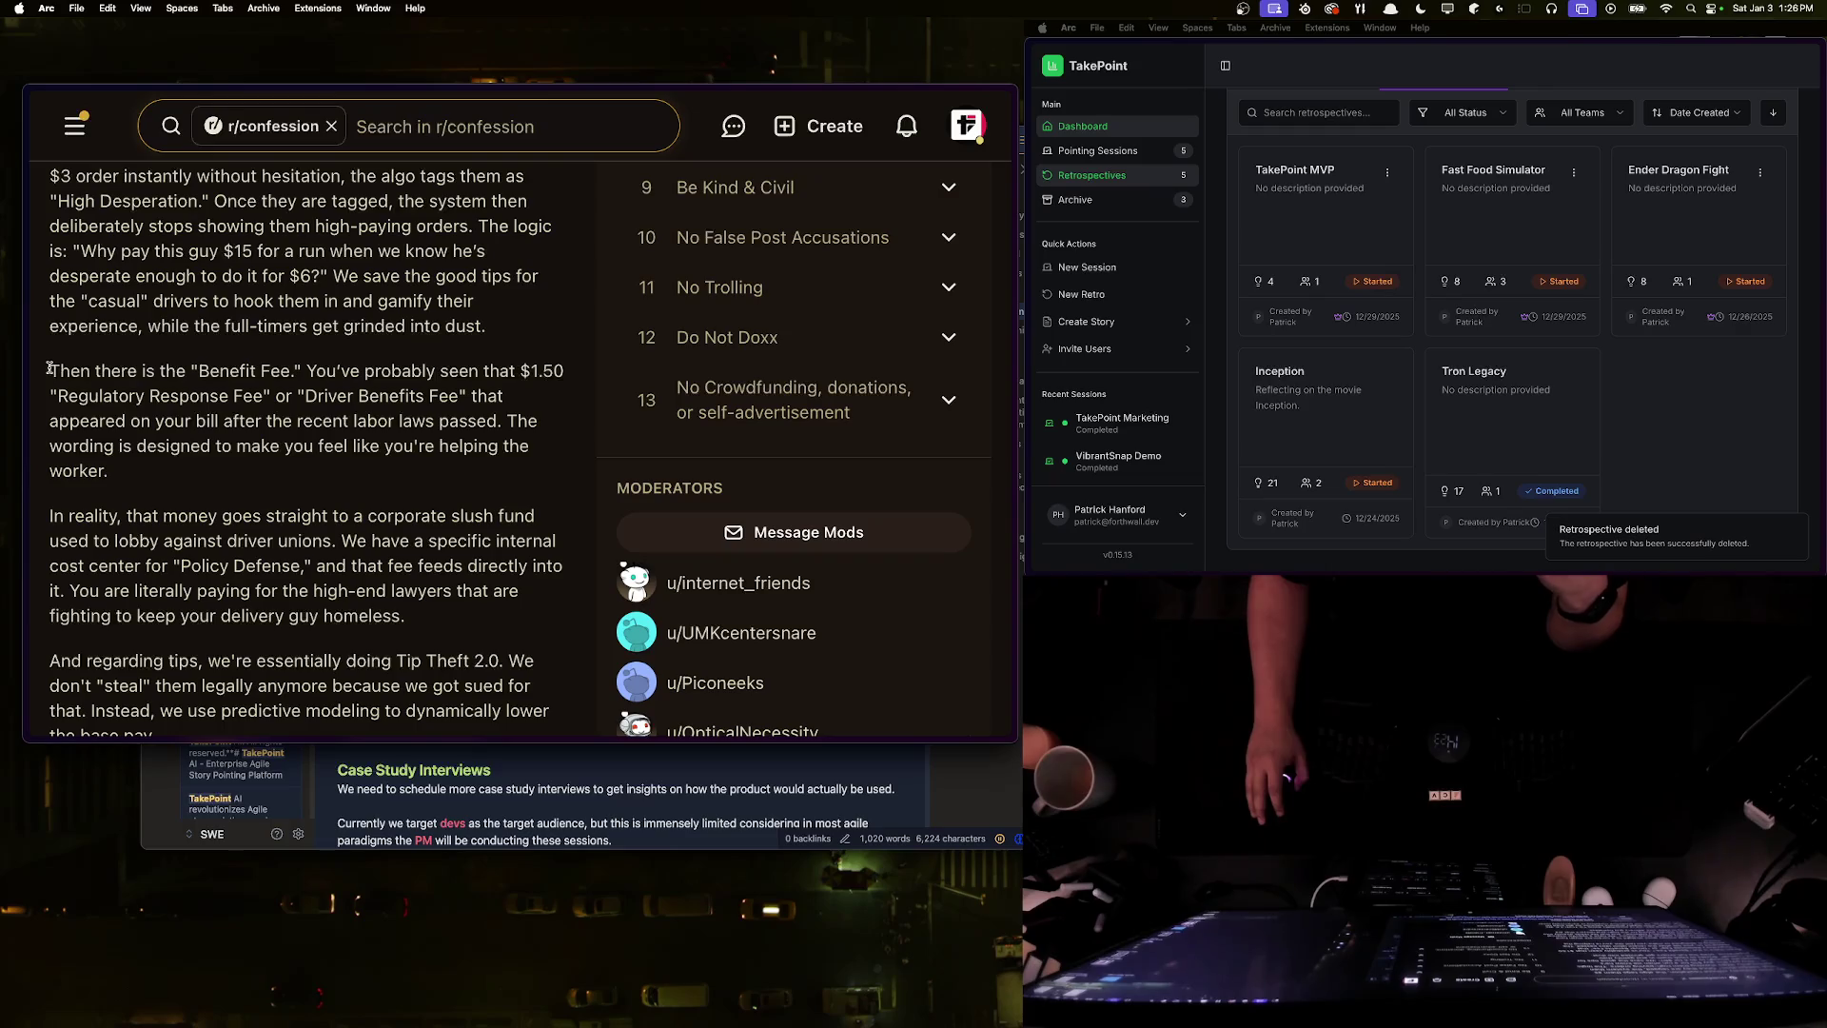
pyautogui.moveTo(50, 367); pyautogui.dragTo(170, 473)
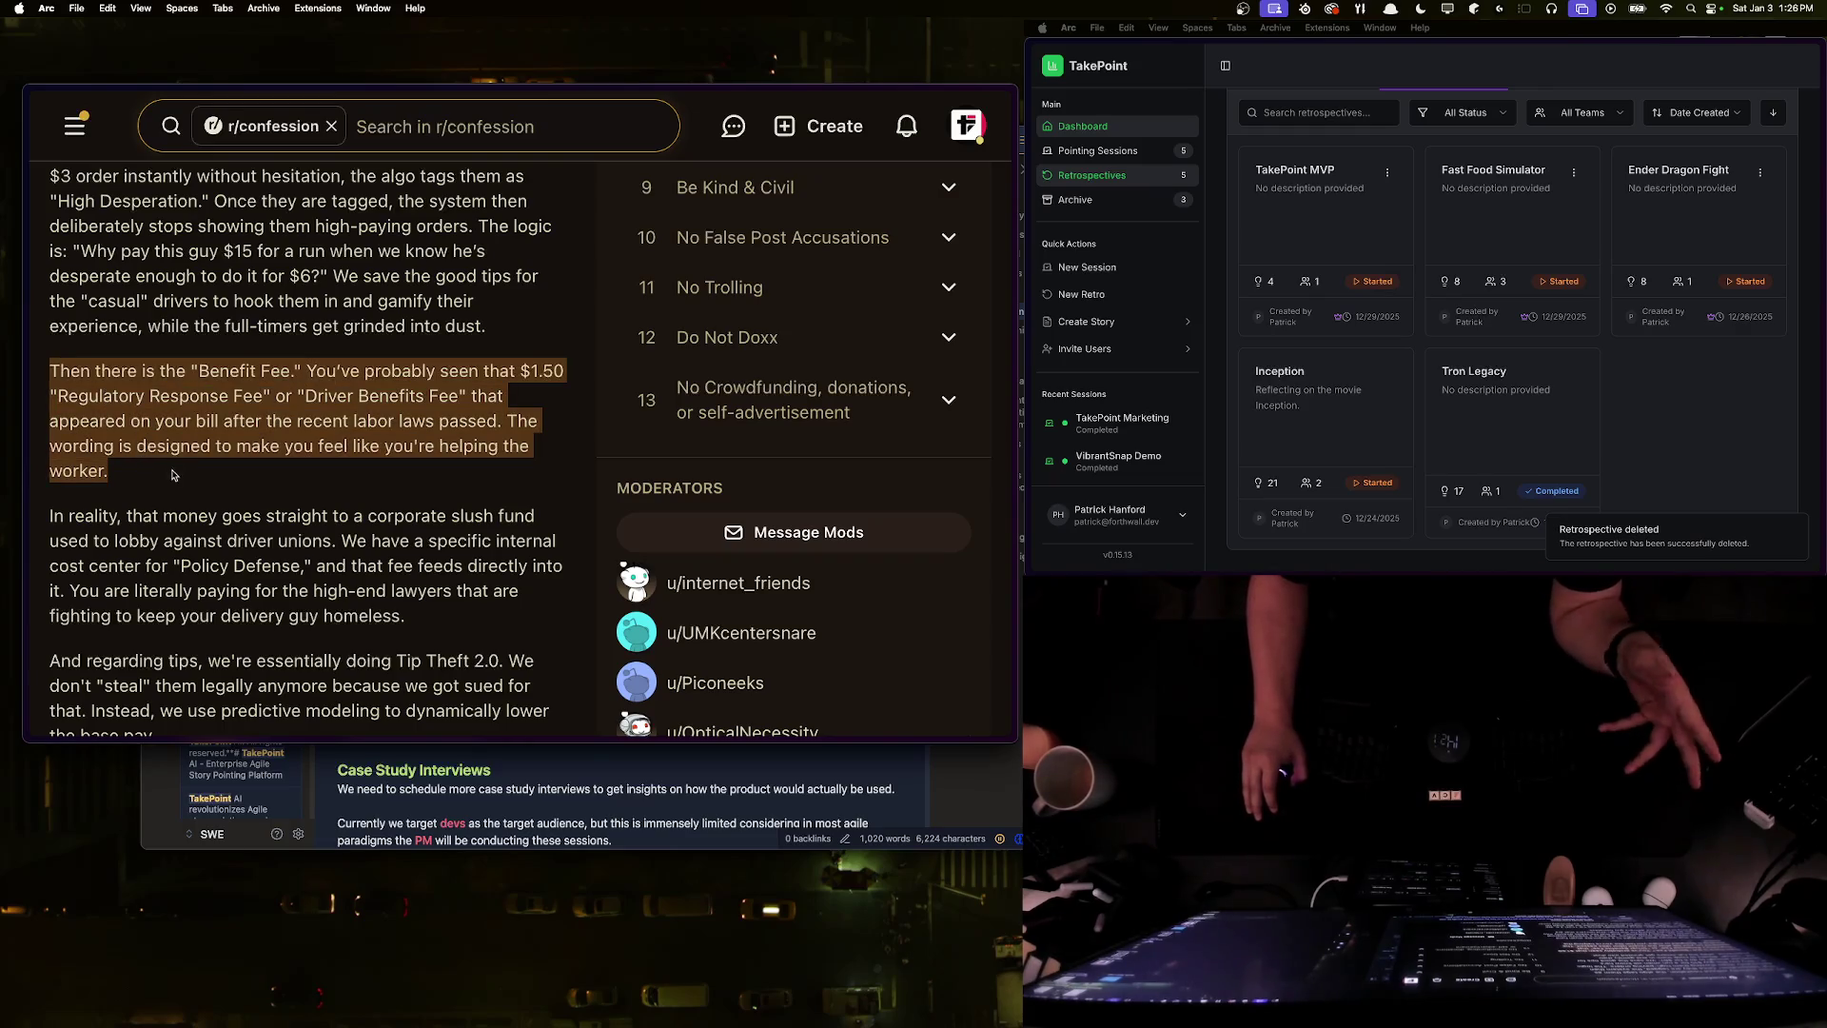
pyautogui.click(170, 473)
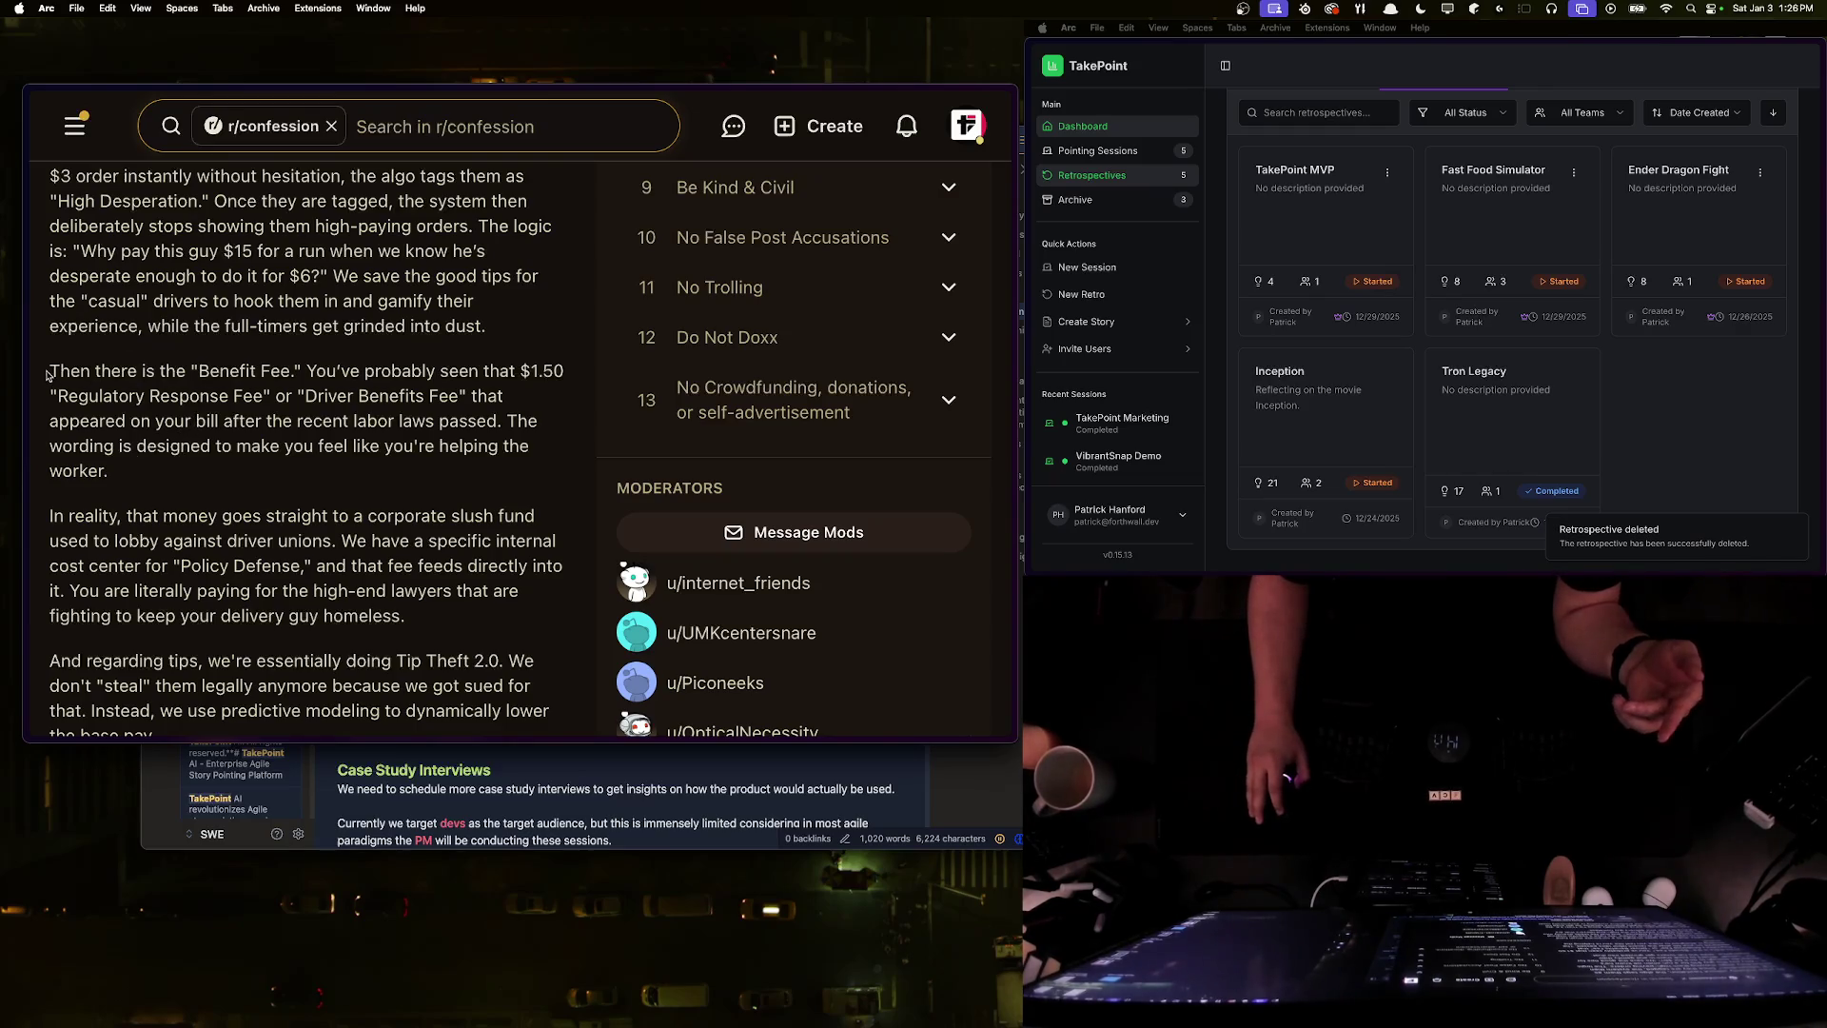
pyautogui.moveTo(46, 374); pyautogui.dragTo(115, 473)
pyautogui.click(143, 468)
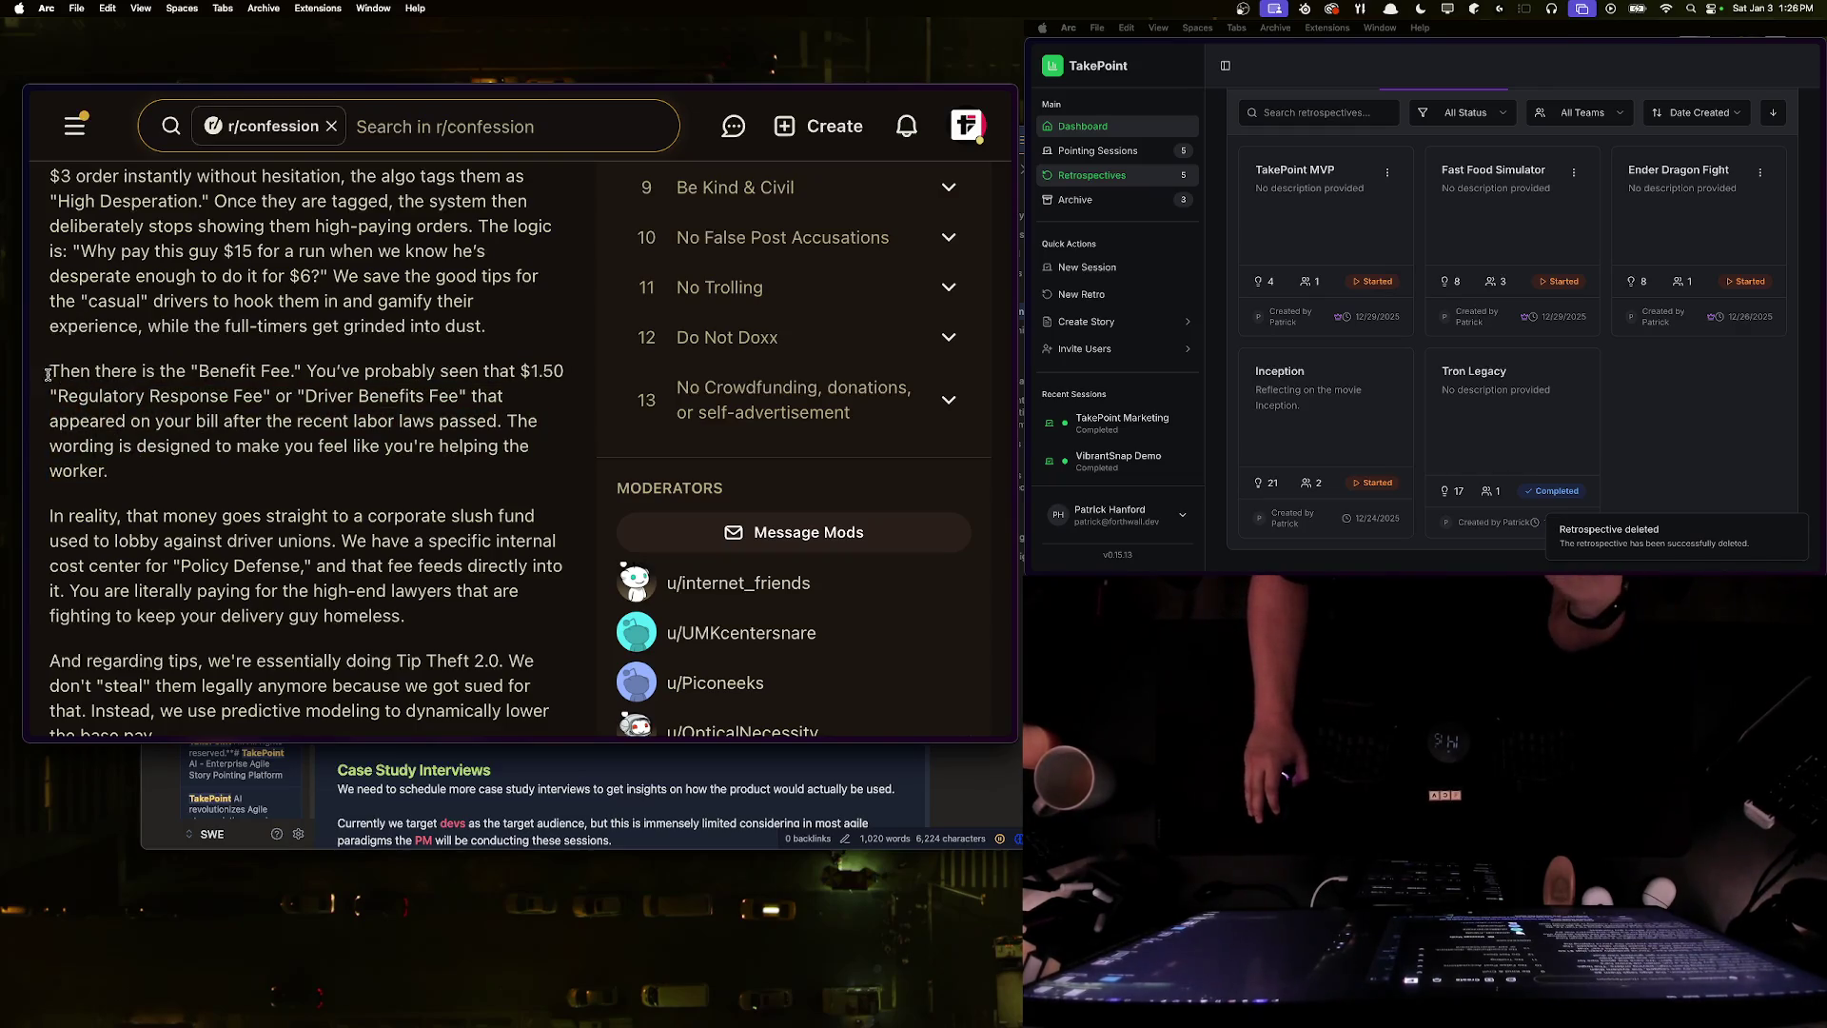
pyautogui.moveTo(51, 376); pyautogui.dragTo(286, 473)
pyautogui.click(351, 366)
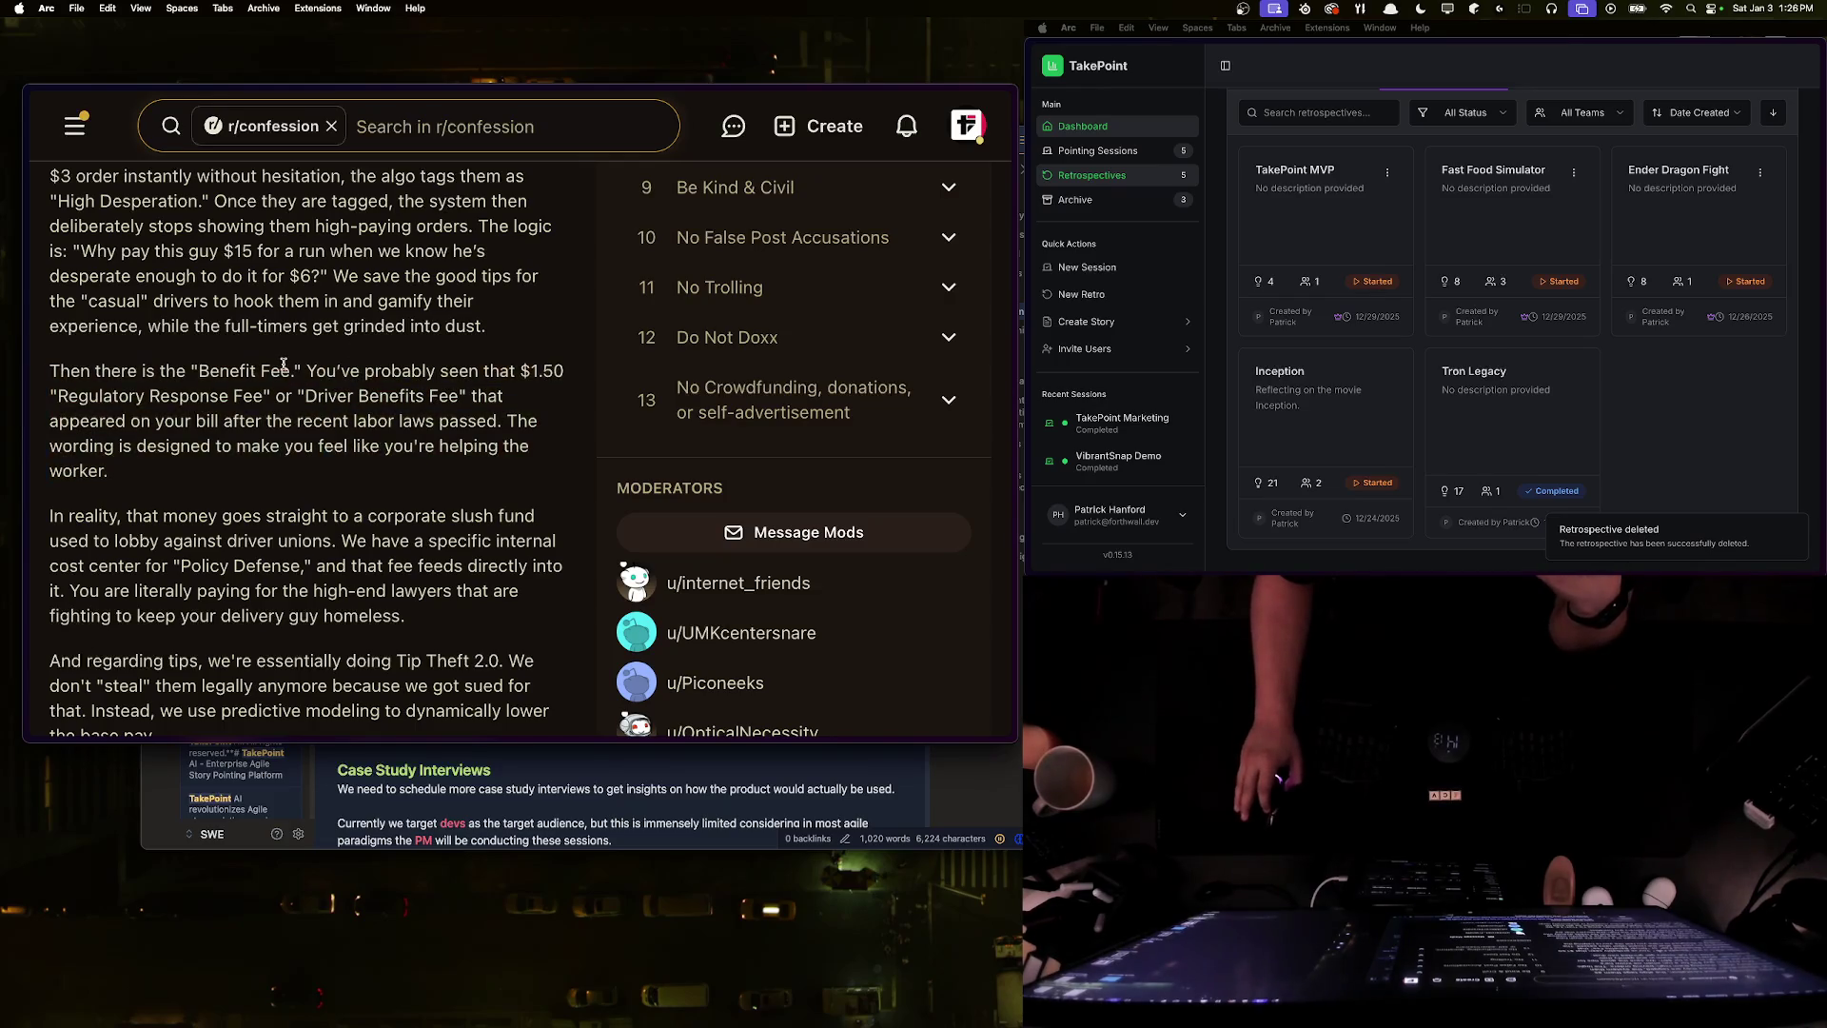
pyautogui.moveTo(483, 332); pyautogui.dragTo(67, 177)
pyautogui.click(150, 215)
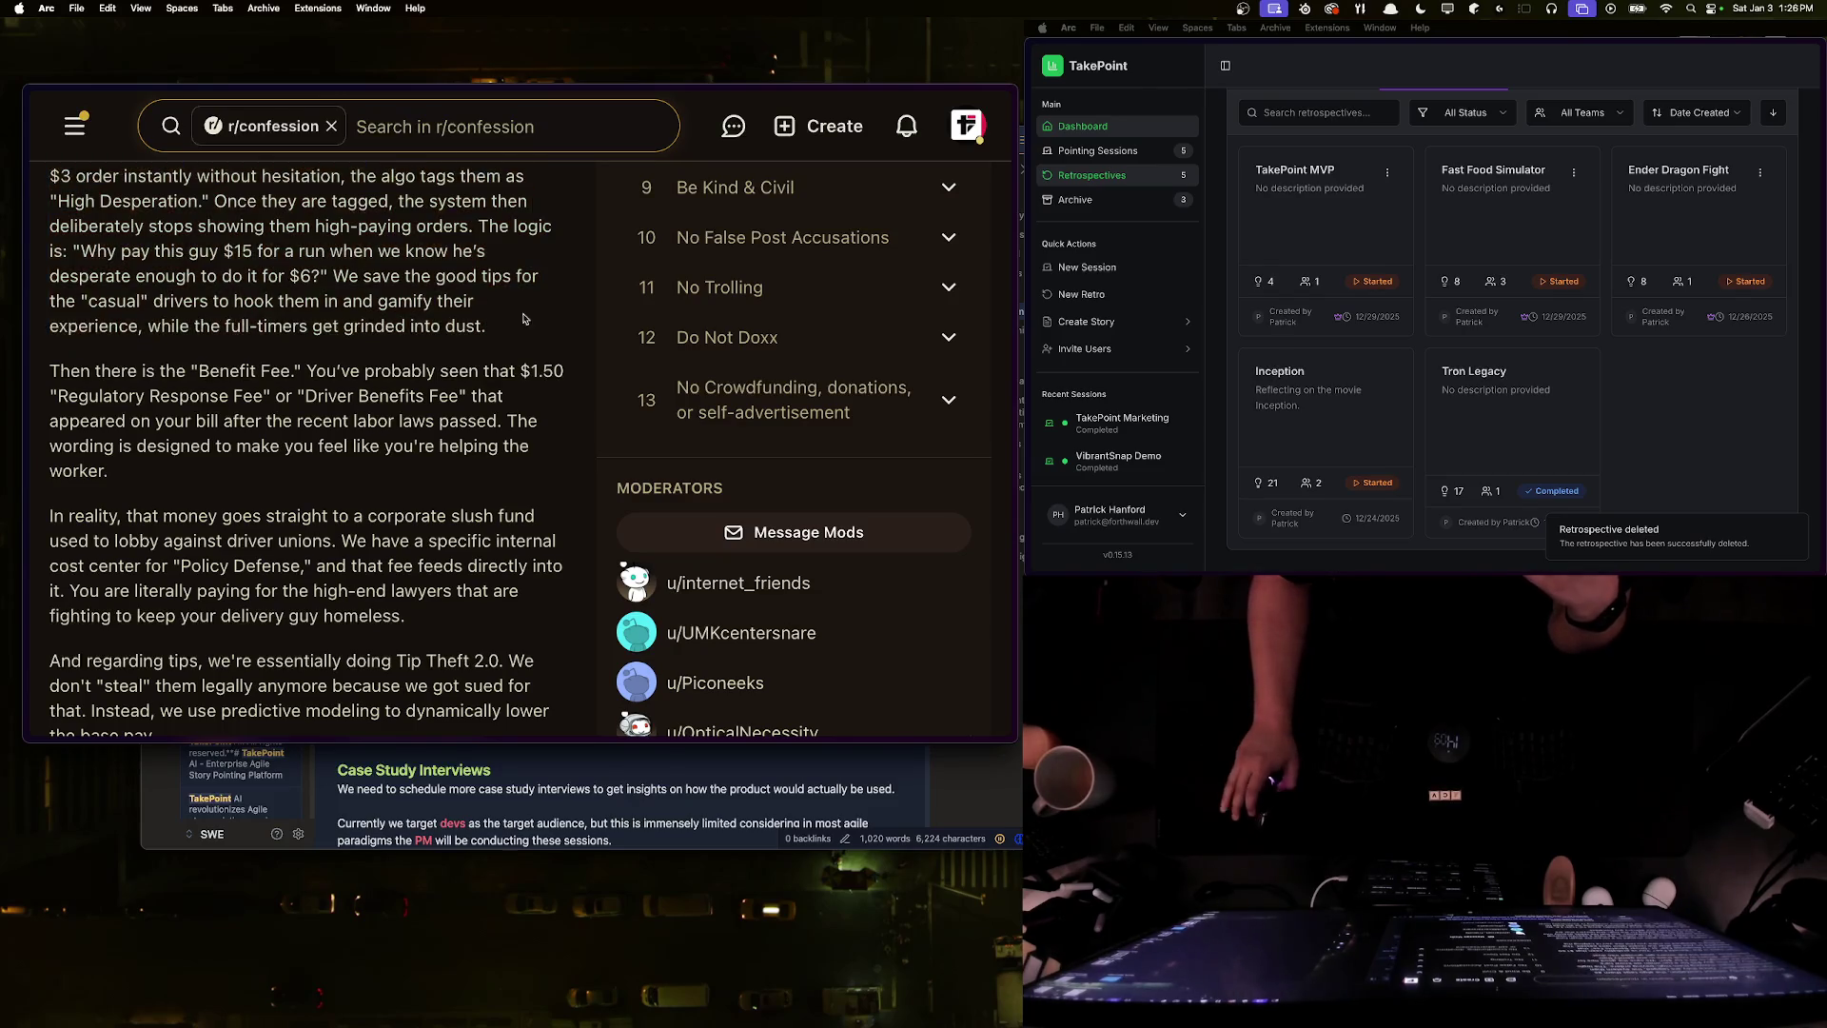
pyautogui.moveTo(49, 370); pyautogui.dragTo(199, 482)
pyautogui.click(348, 354)
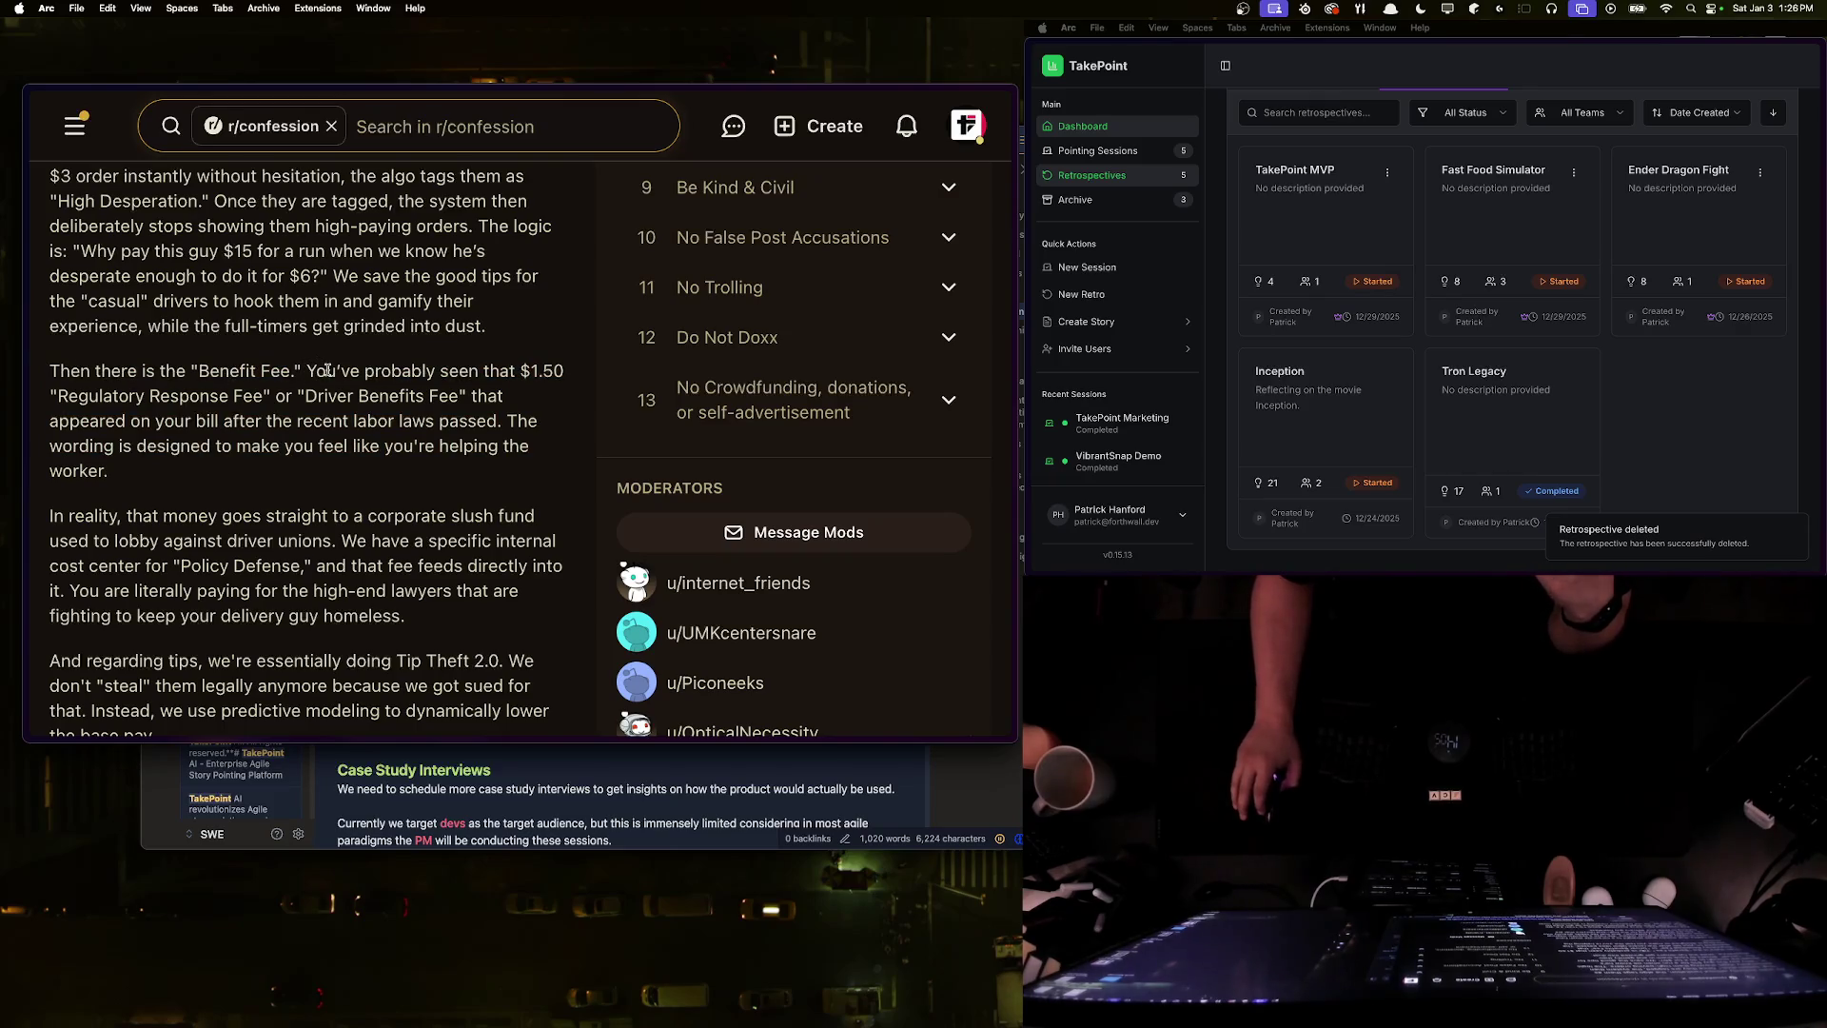
pyautogui.moveTo(58, 397); pyautogui.dragTo(444, 402)
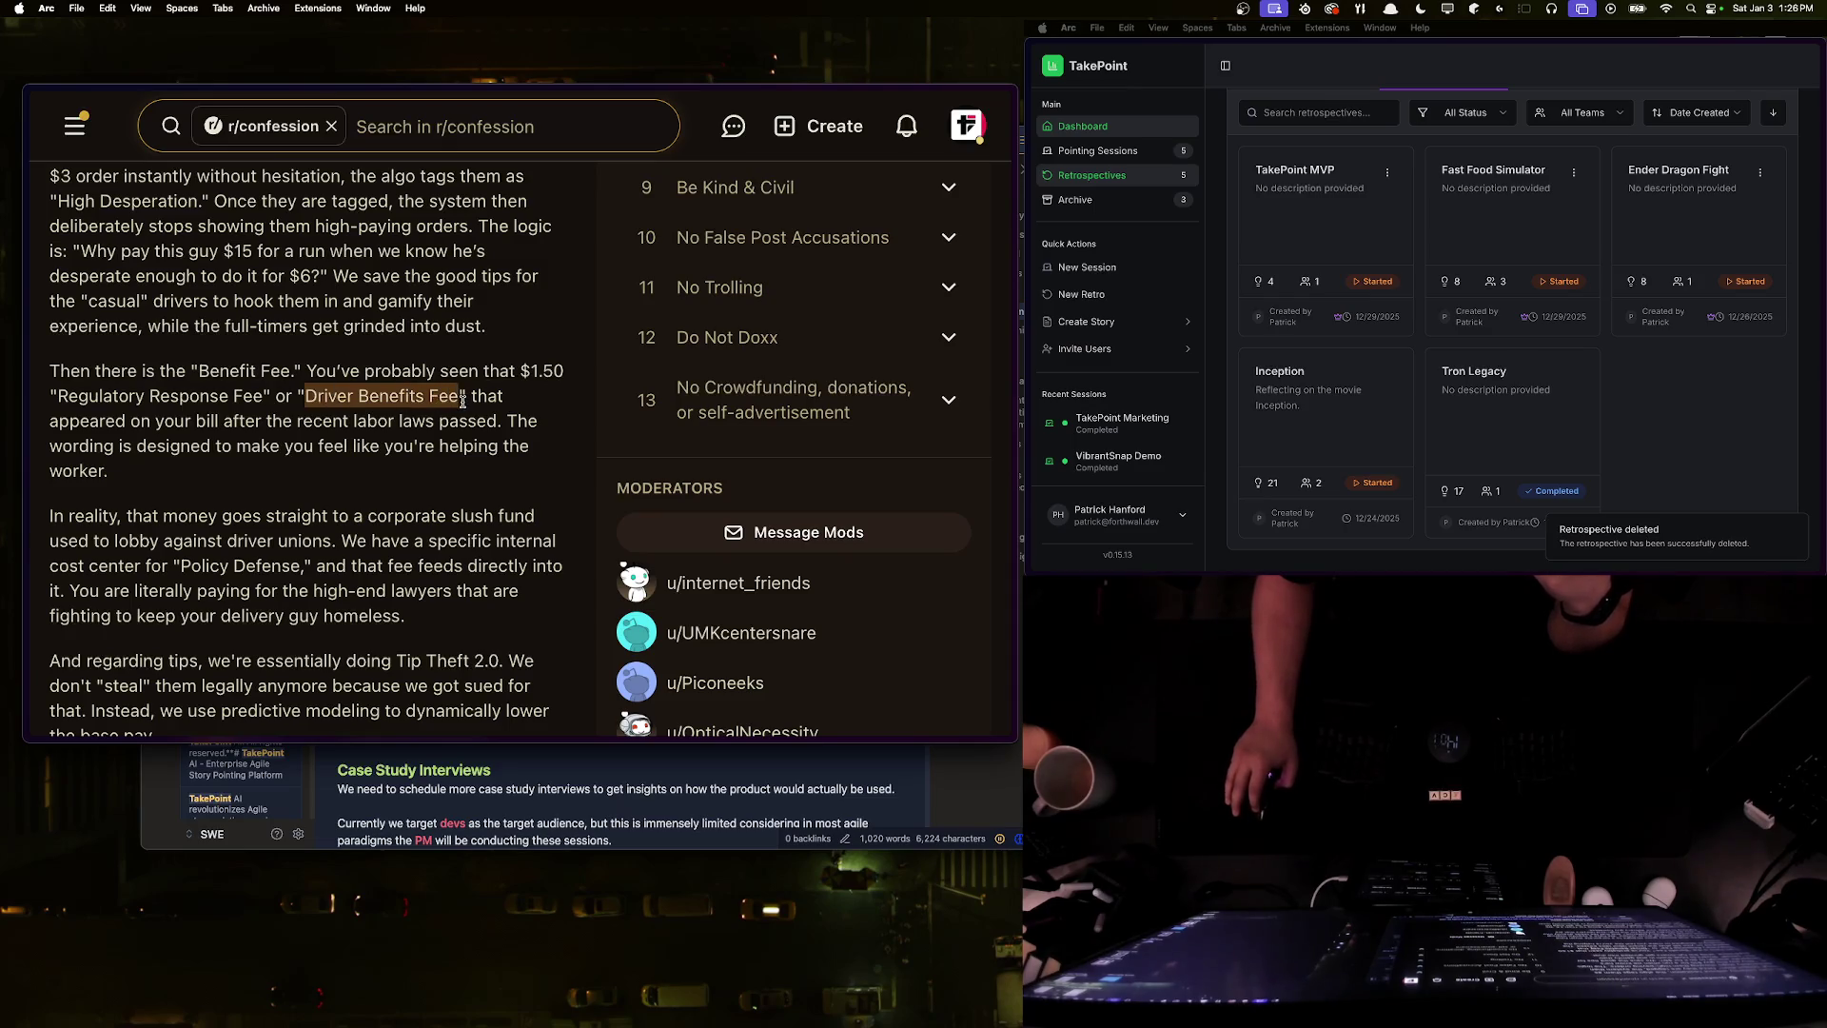
pyautogui.click(463, 401)
pyautogui.tripleClick(255, 428)
pyautogui.click(255, 428)
pyautogui.moveTo(134, 445)
pyautogui.mouseDown()
pyautogui.moveTo(468, 447)
pyautogui.moveTo(119, 471)
pyautogui.mouseUp()
pyautogui.click(138, 471)
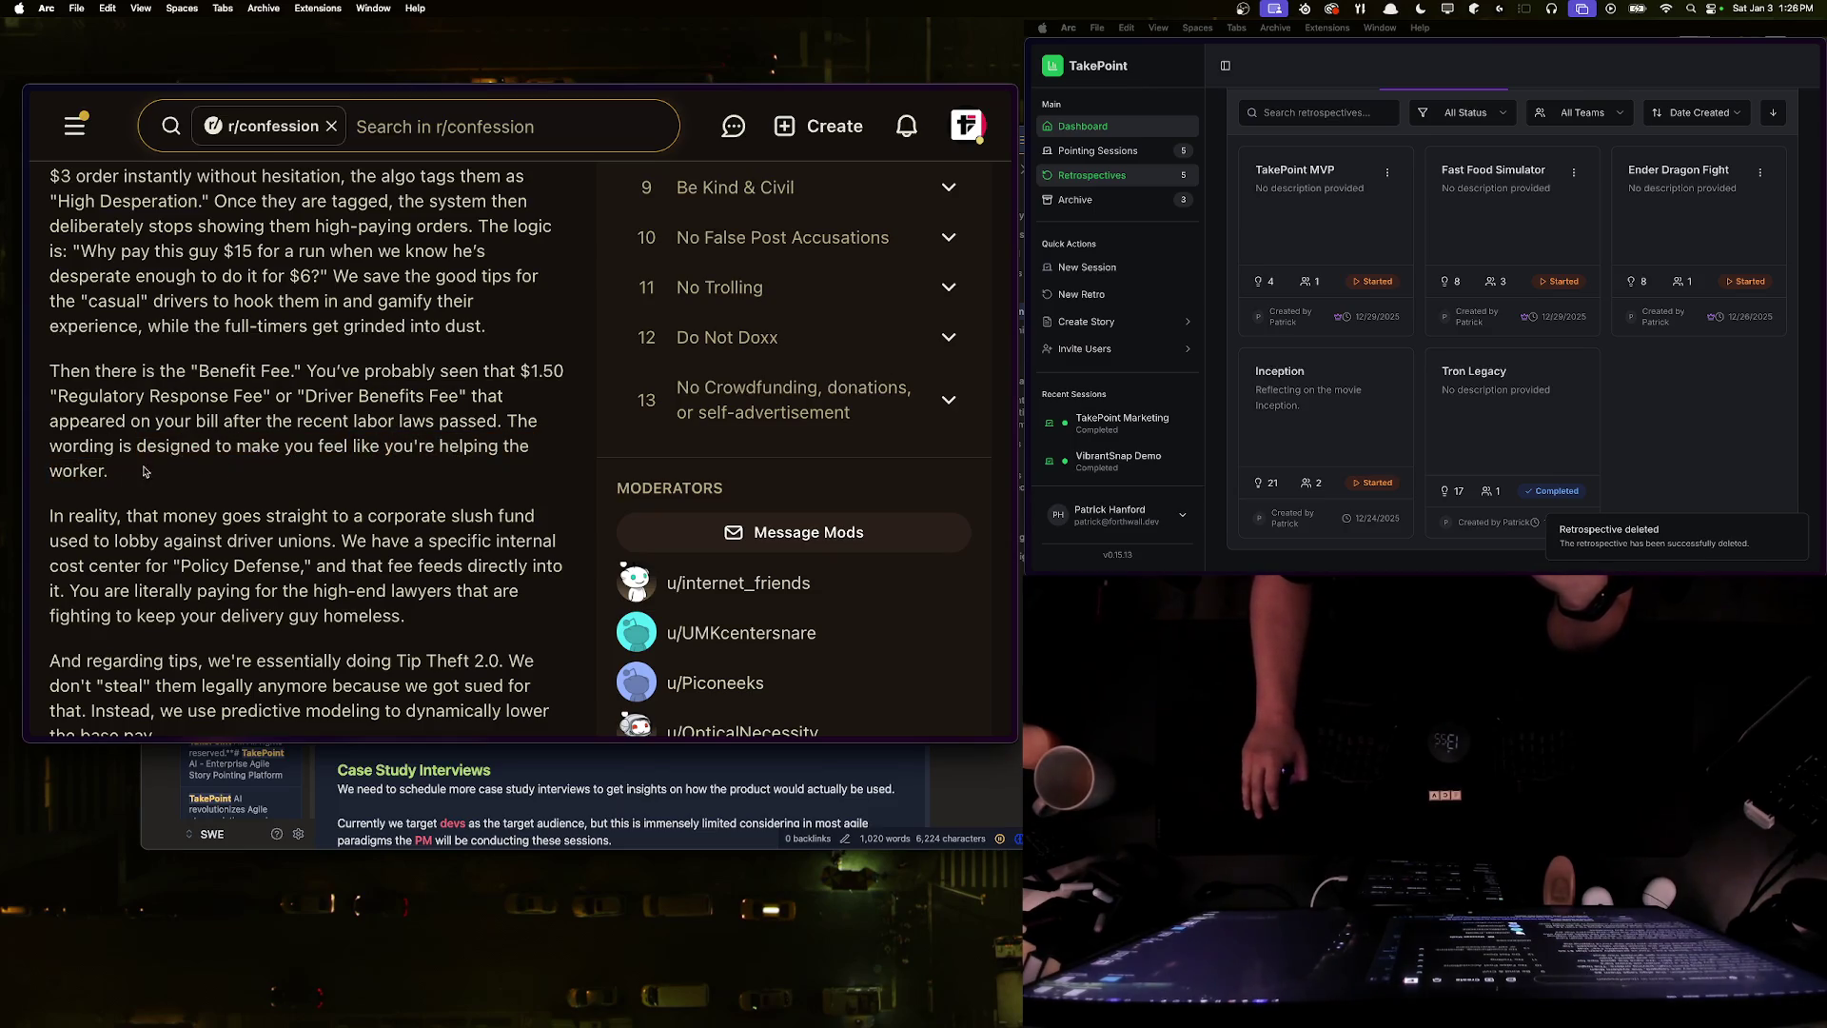
pyautogui.scroll(-1, 138, 471)
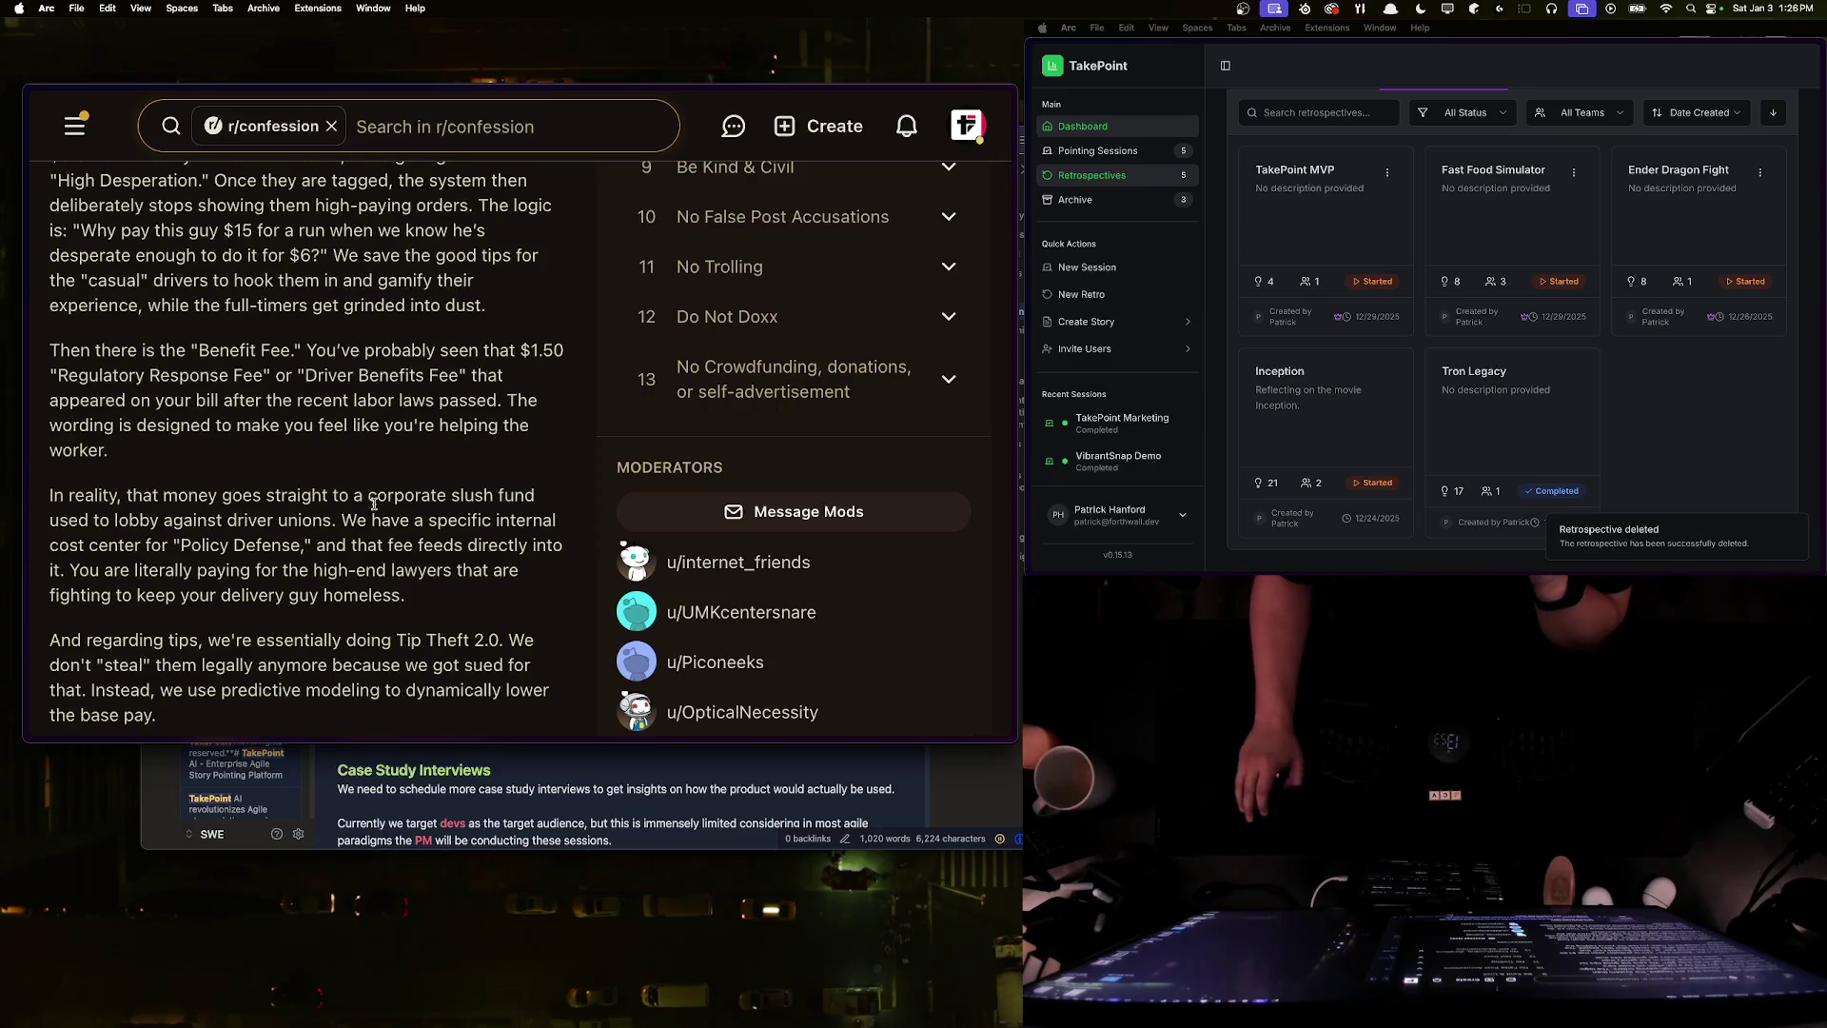
pyautogui.moveTo(63, 522)
pyautogui.mouseDown()
pyautogui.moveTo(272, 545)
pyautogui.moveTo(344, 523)
pyautogui.mouseUp()
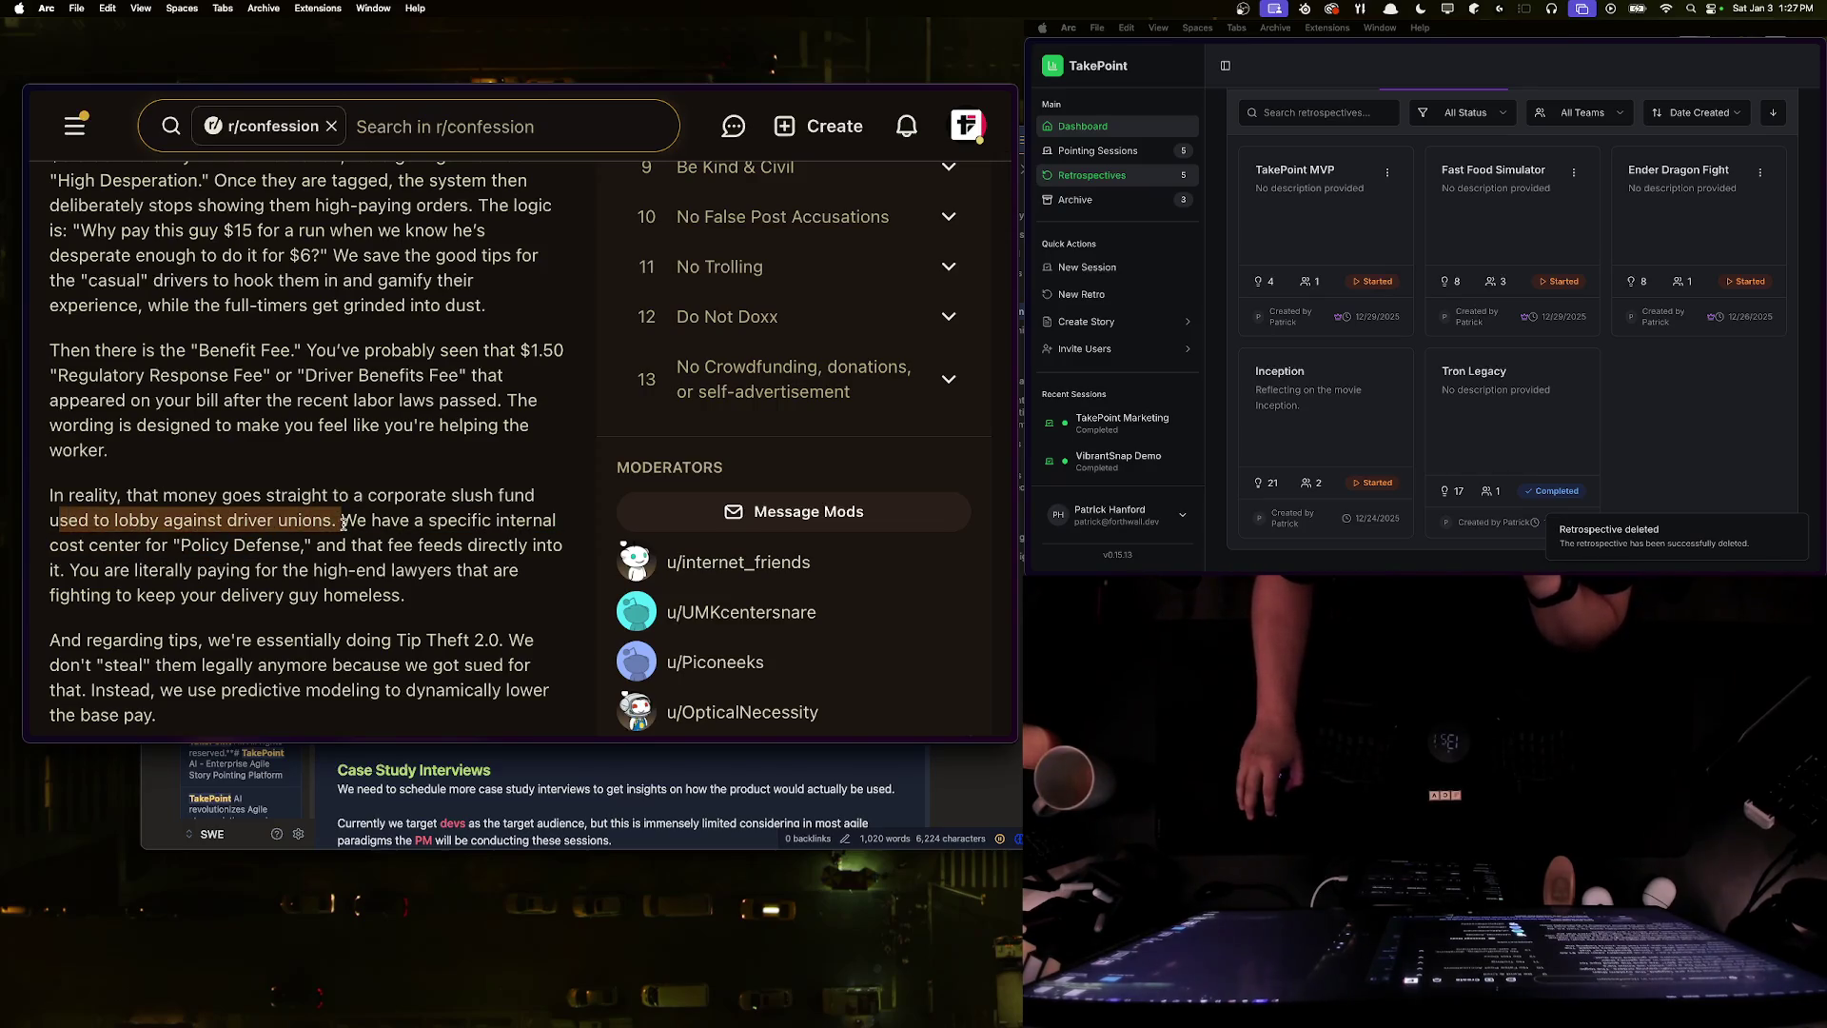
pyautogui.click(340, 525)
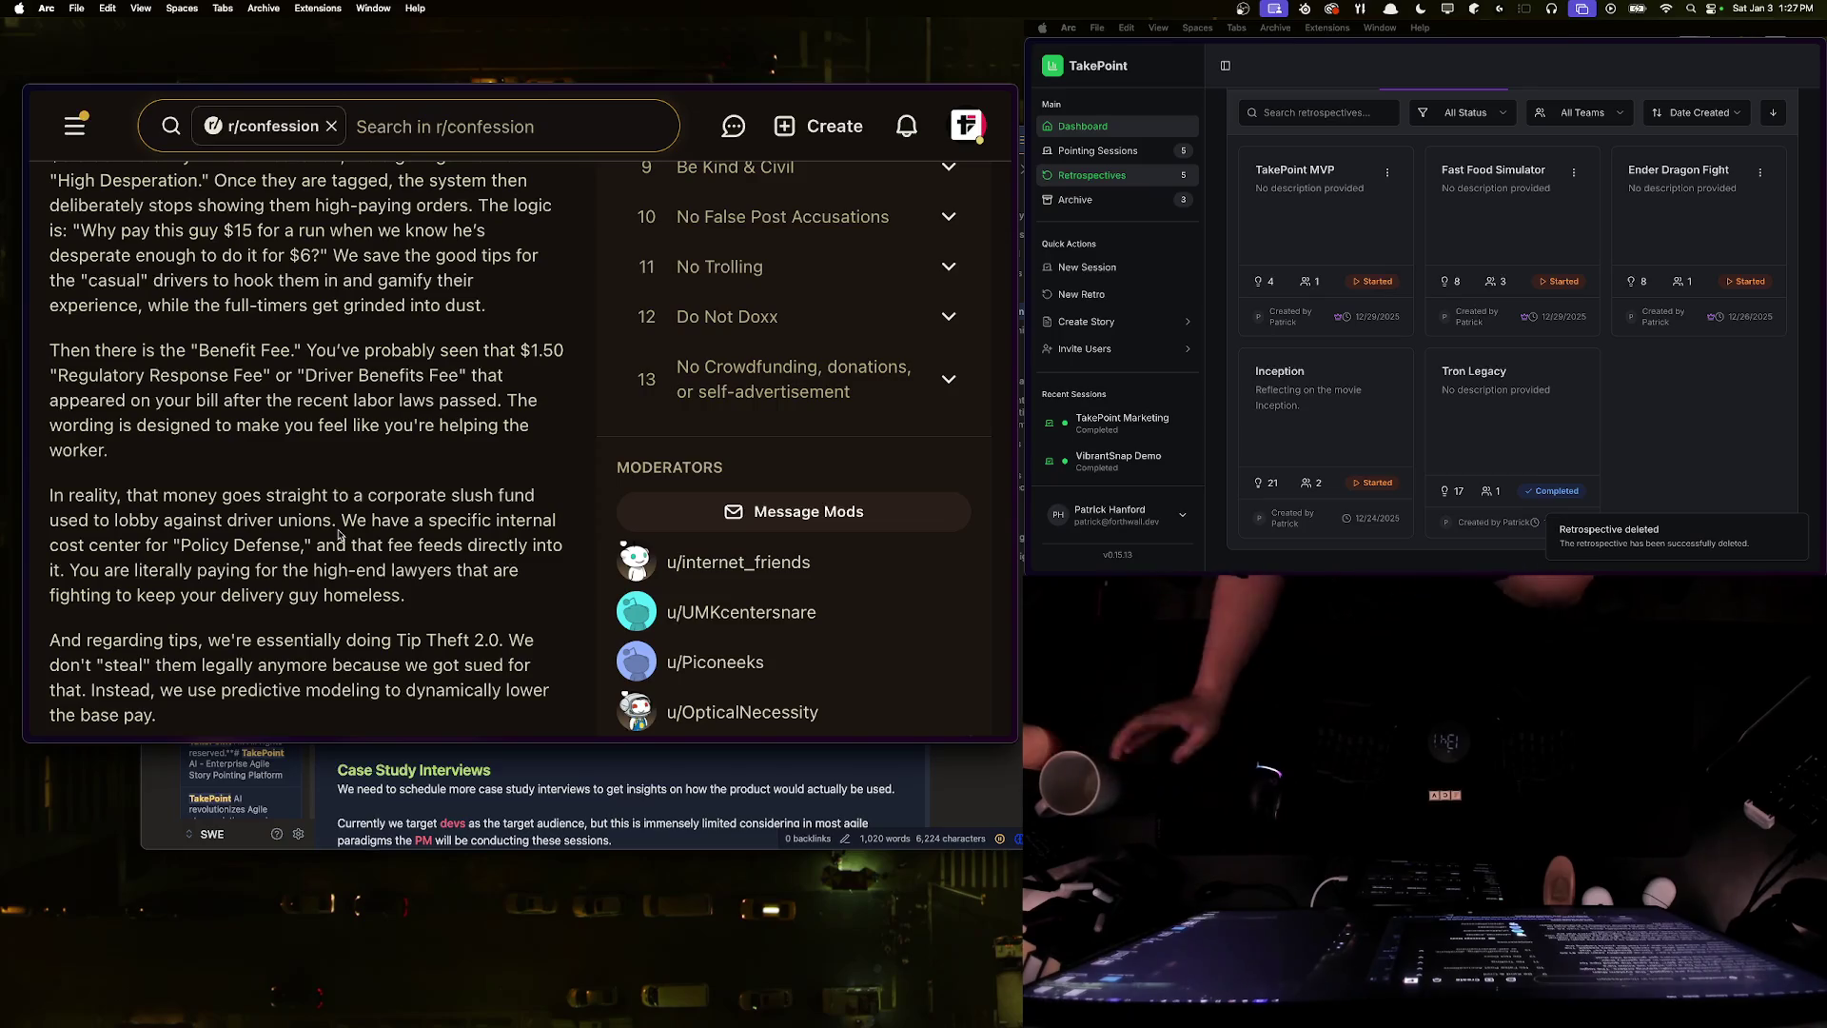
pyautogui.moveTo(341, 522); pyautogui.dragTo(101, 548)
pyautogui.click(100, 547)
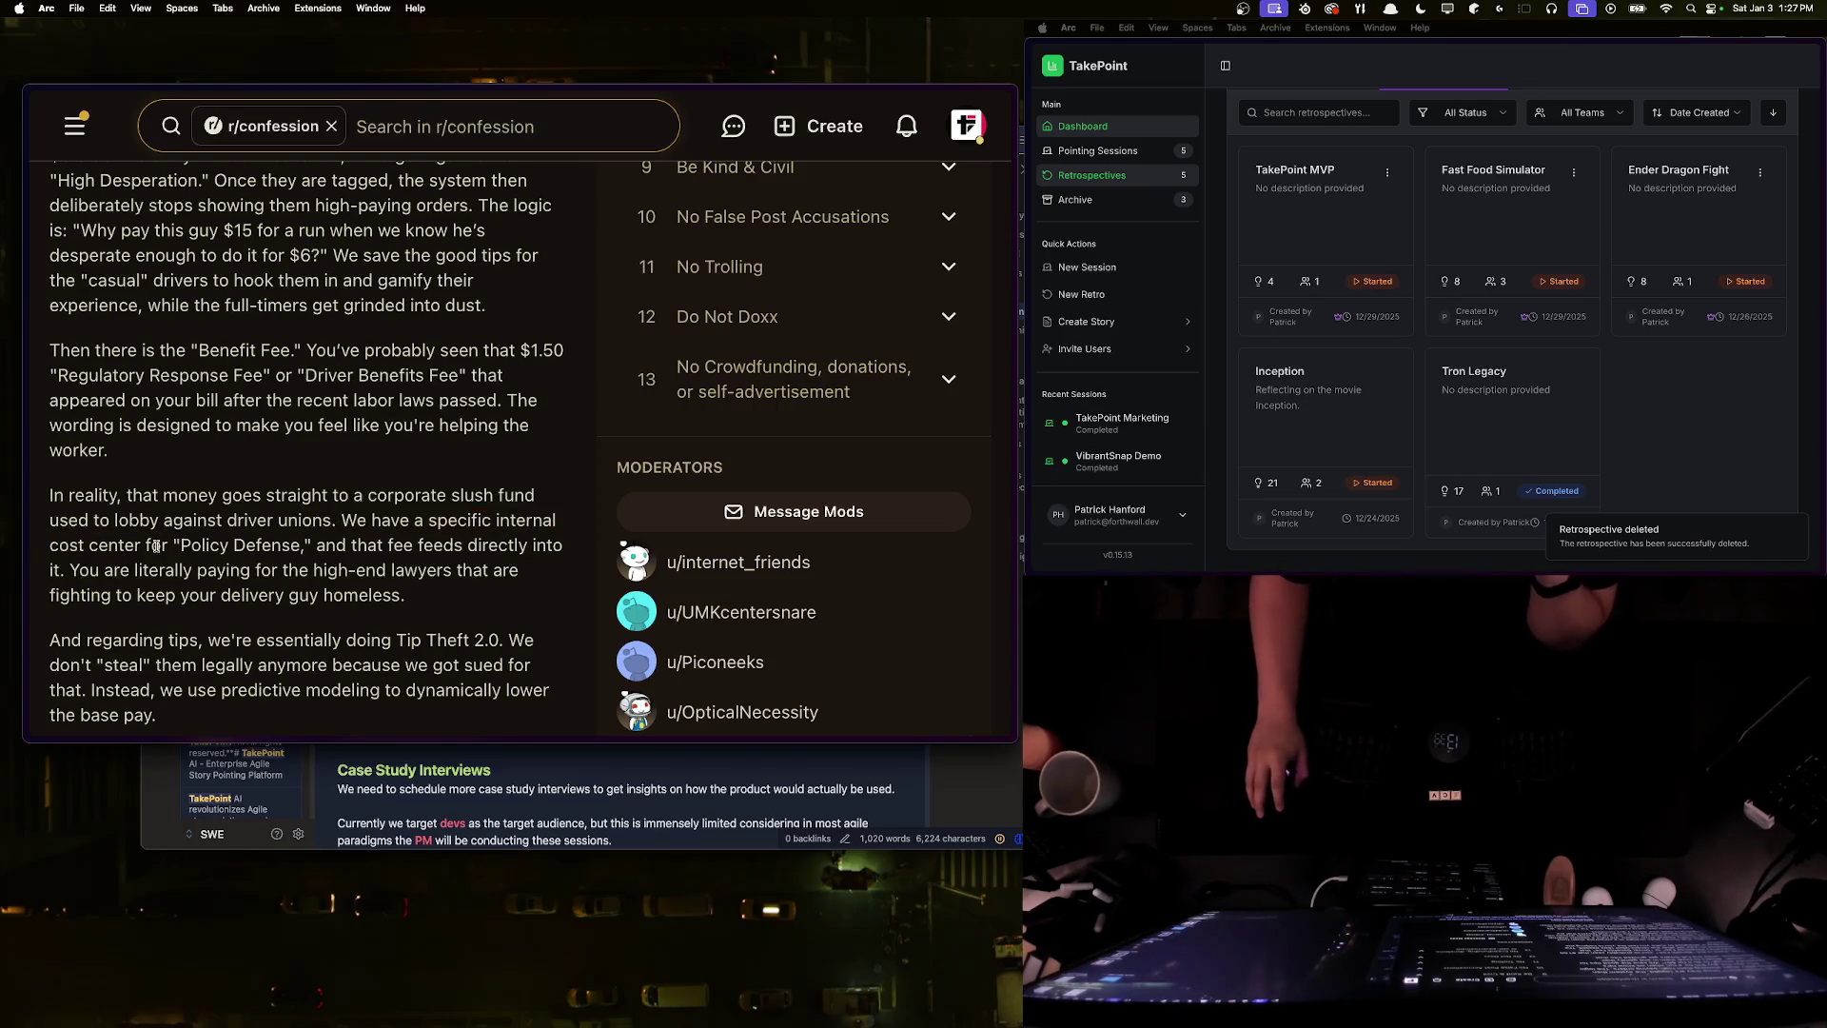
pyautogui.scroll(5, 286, 582)
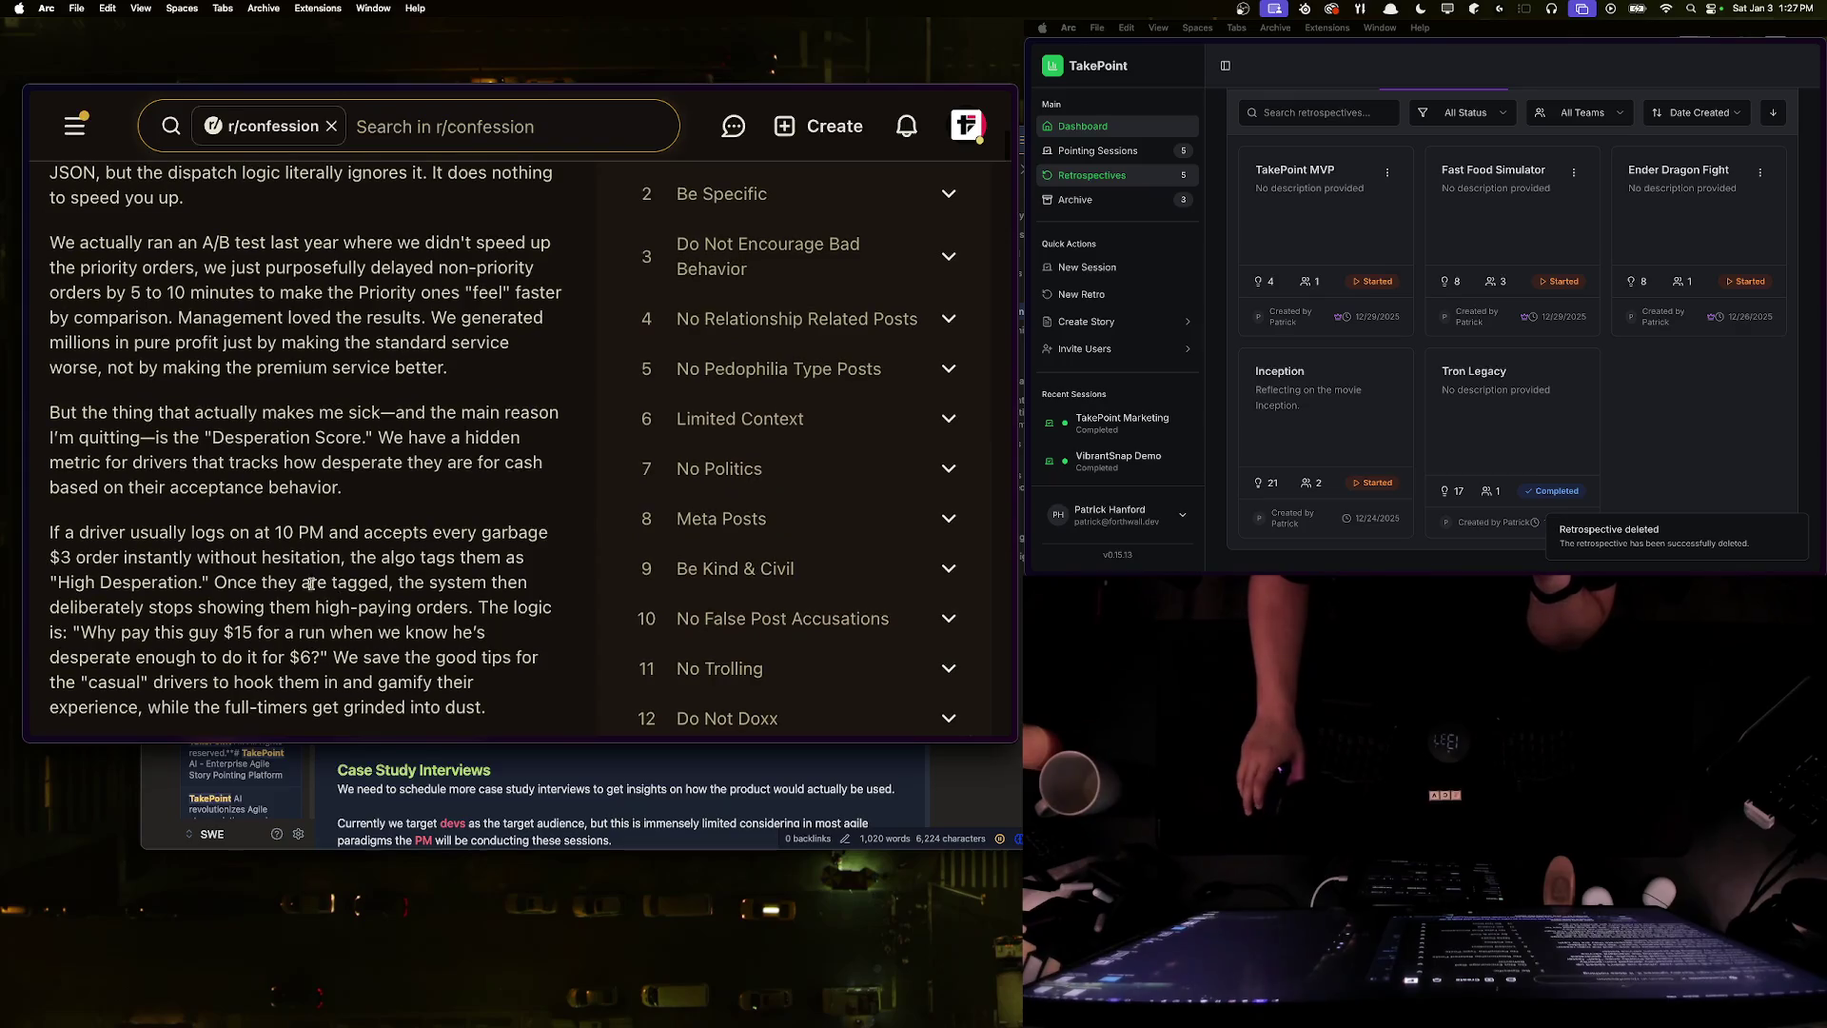
pyautogui.scroll(-7, 288, 587)
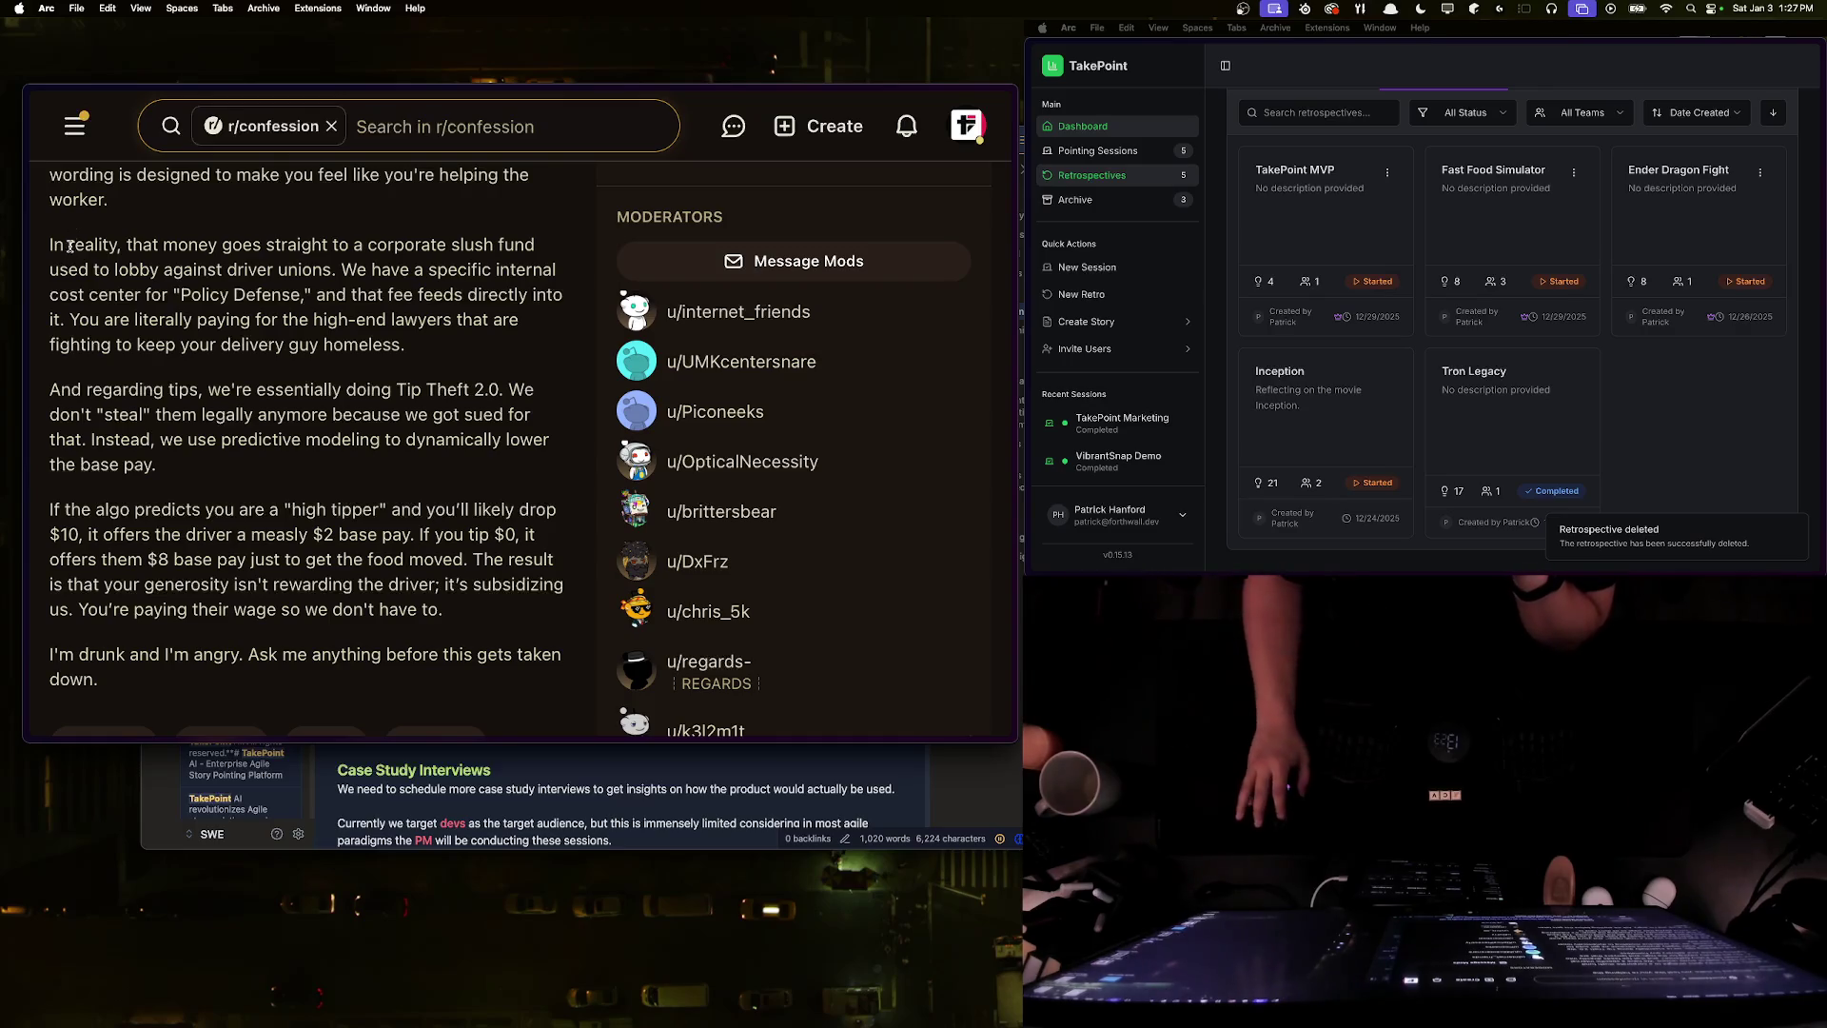
pyautogui.moveTo(192, 469)
pyautogui.mouseDown()
pyautogui.moveTo(53, 436)
pyautogui.moveTo(52, 390)
pyautogui.mouseUp()
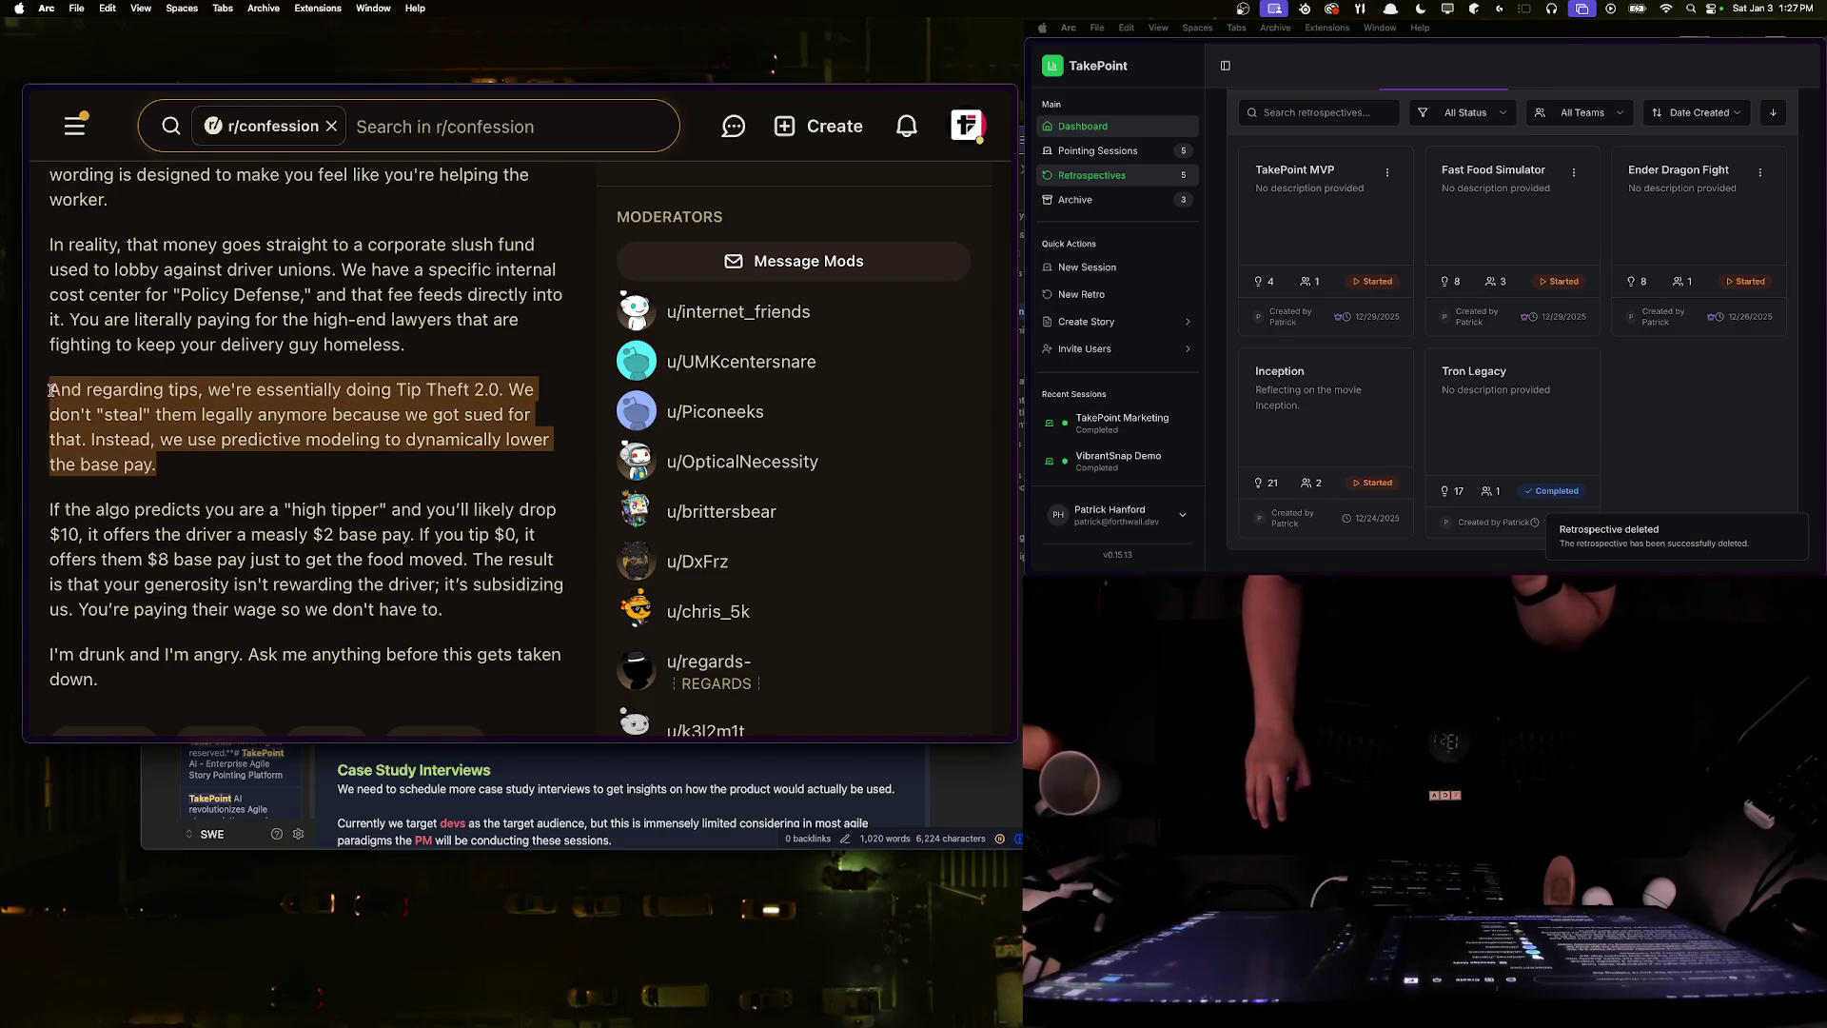
pyautogui.click(48, 393)
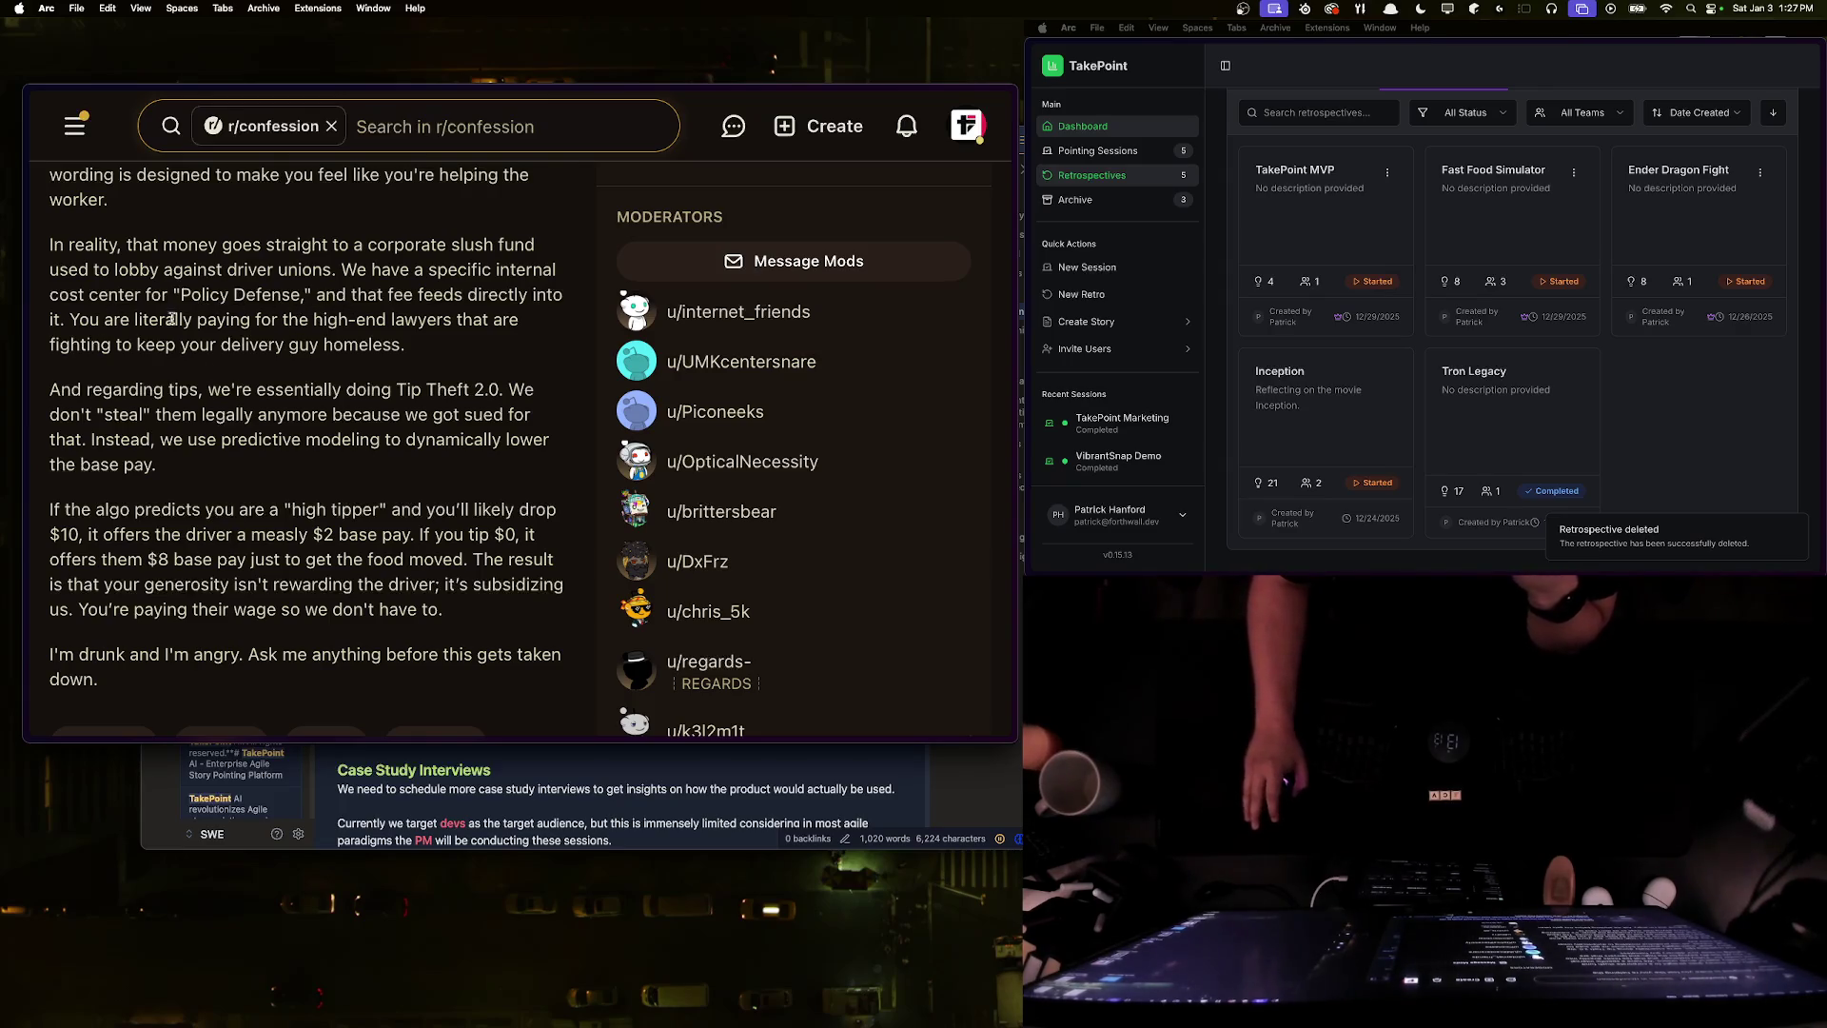
pyautogui.moveTo(230, 319); pyautogui.dragTo(455, 340)
pyautogui.click(456, 341)
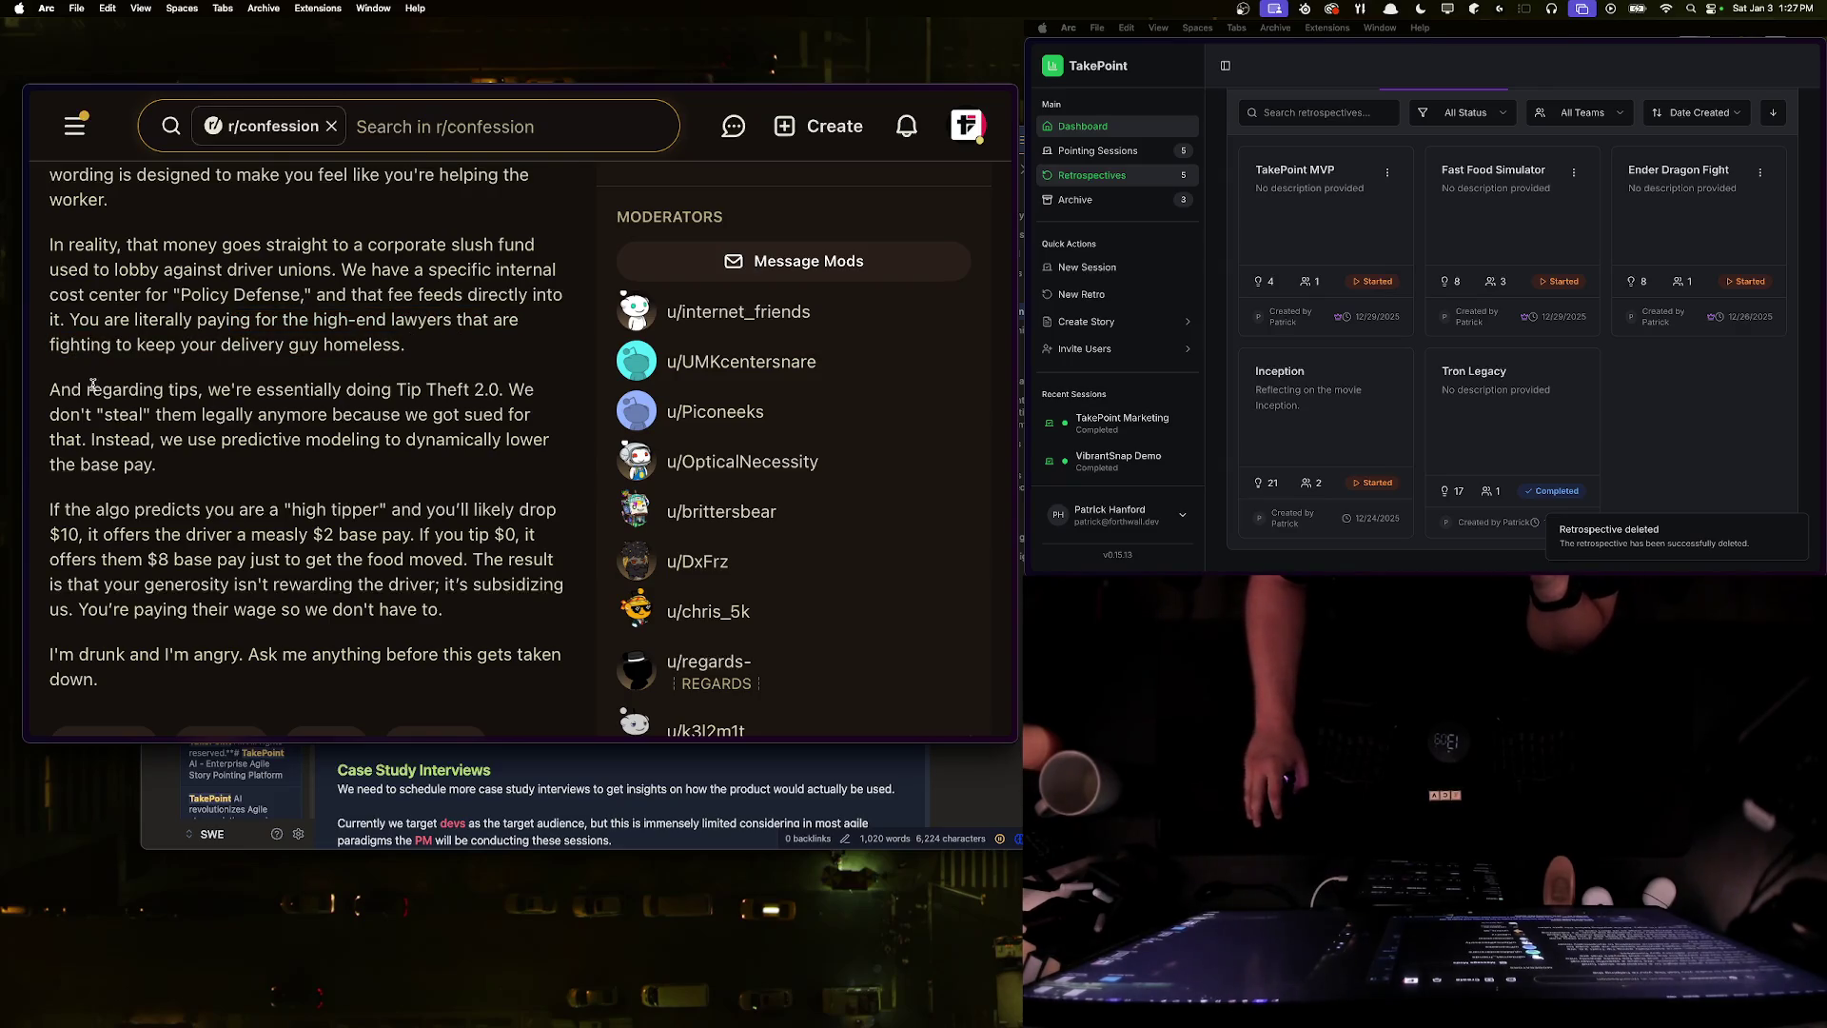
pyautogui.moveTo(311, 415); pyautogui.dragTo(296, 416)
pyautogui.moveTo(49, 389)
pyautogui.mouseDown()
pyautogui.moveTo(359, 416)
pyautogui.moveTo(384, 392)
pyautogui.moveTo(486, 385)
pyautogui.mouseUp()
pyautogui.moveTo(105, 416)
pyautogui.mouseDown()
pyautogui.moveTo(422, 418)
pyautogui.moveTo(152, 419)
pyautogui.moveTo(120, 442)
pyautogui.moveTo(271, 463)
pyautogui.mouseUp()
pyautogui.click(272, 464)
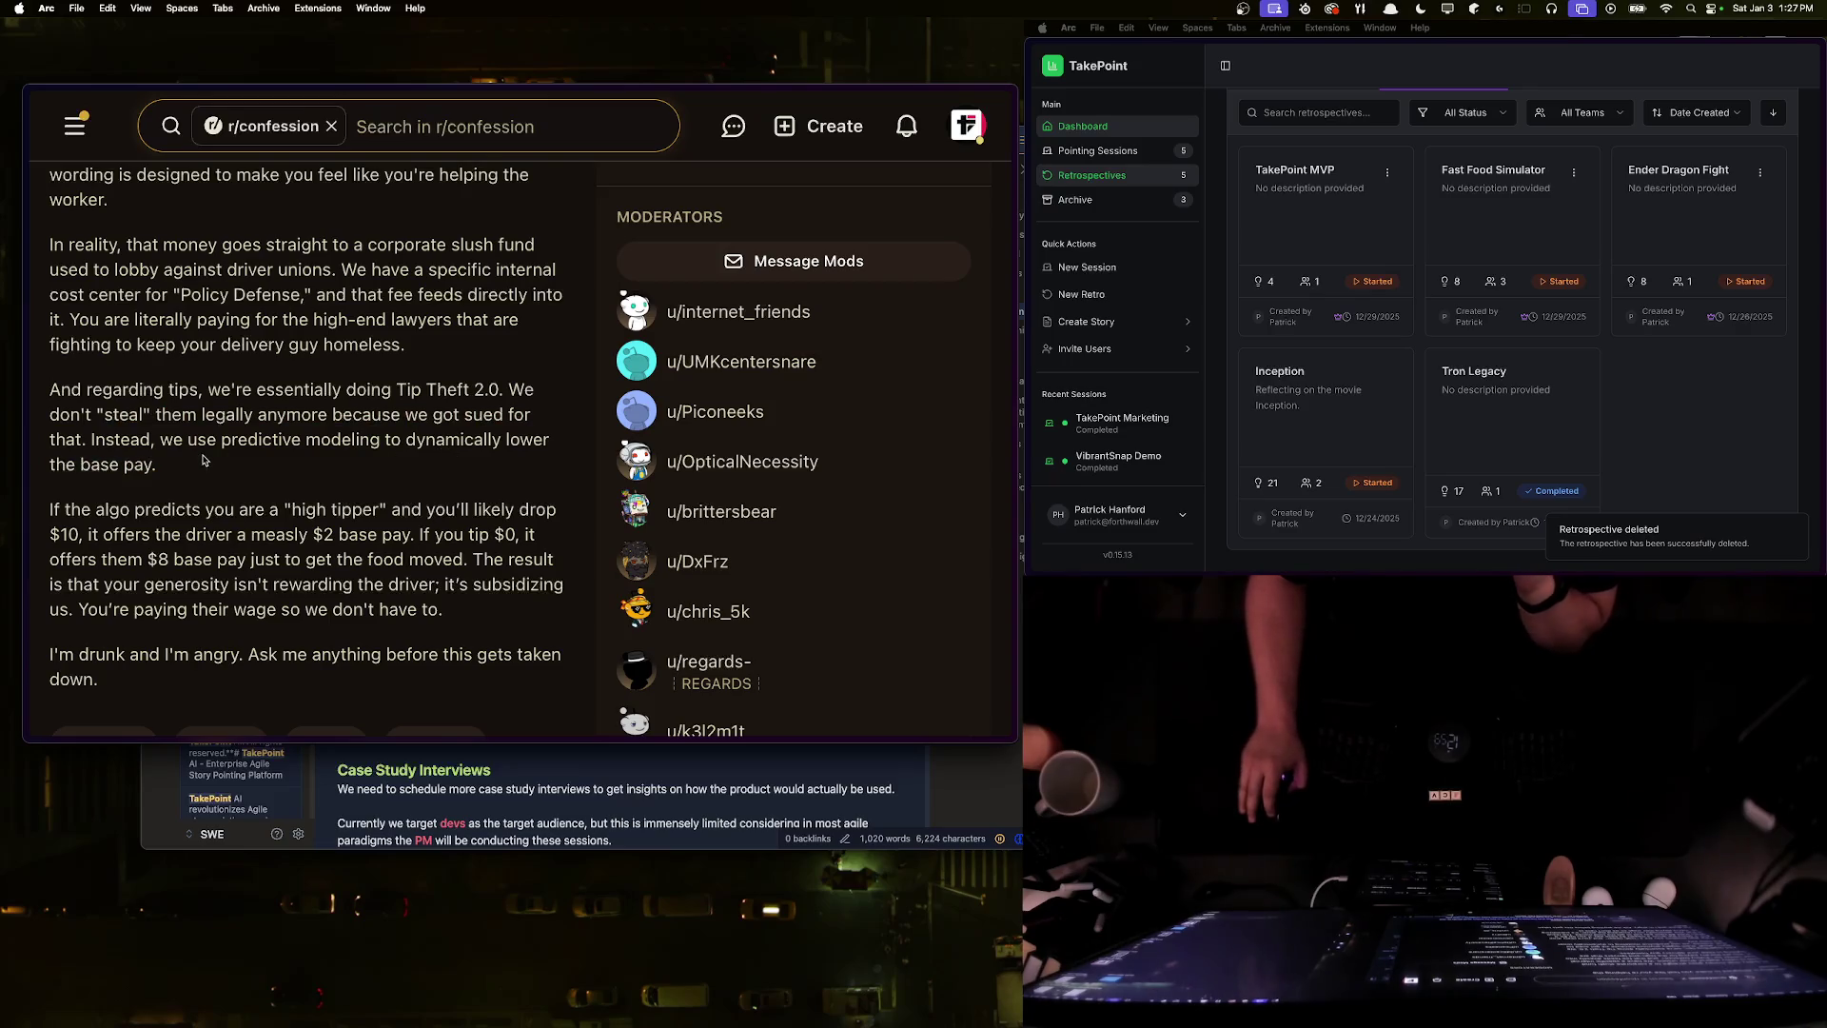
pyautogui.tripleClick(162, 470)
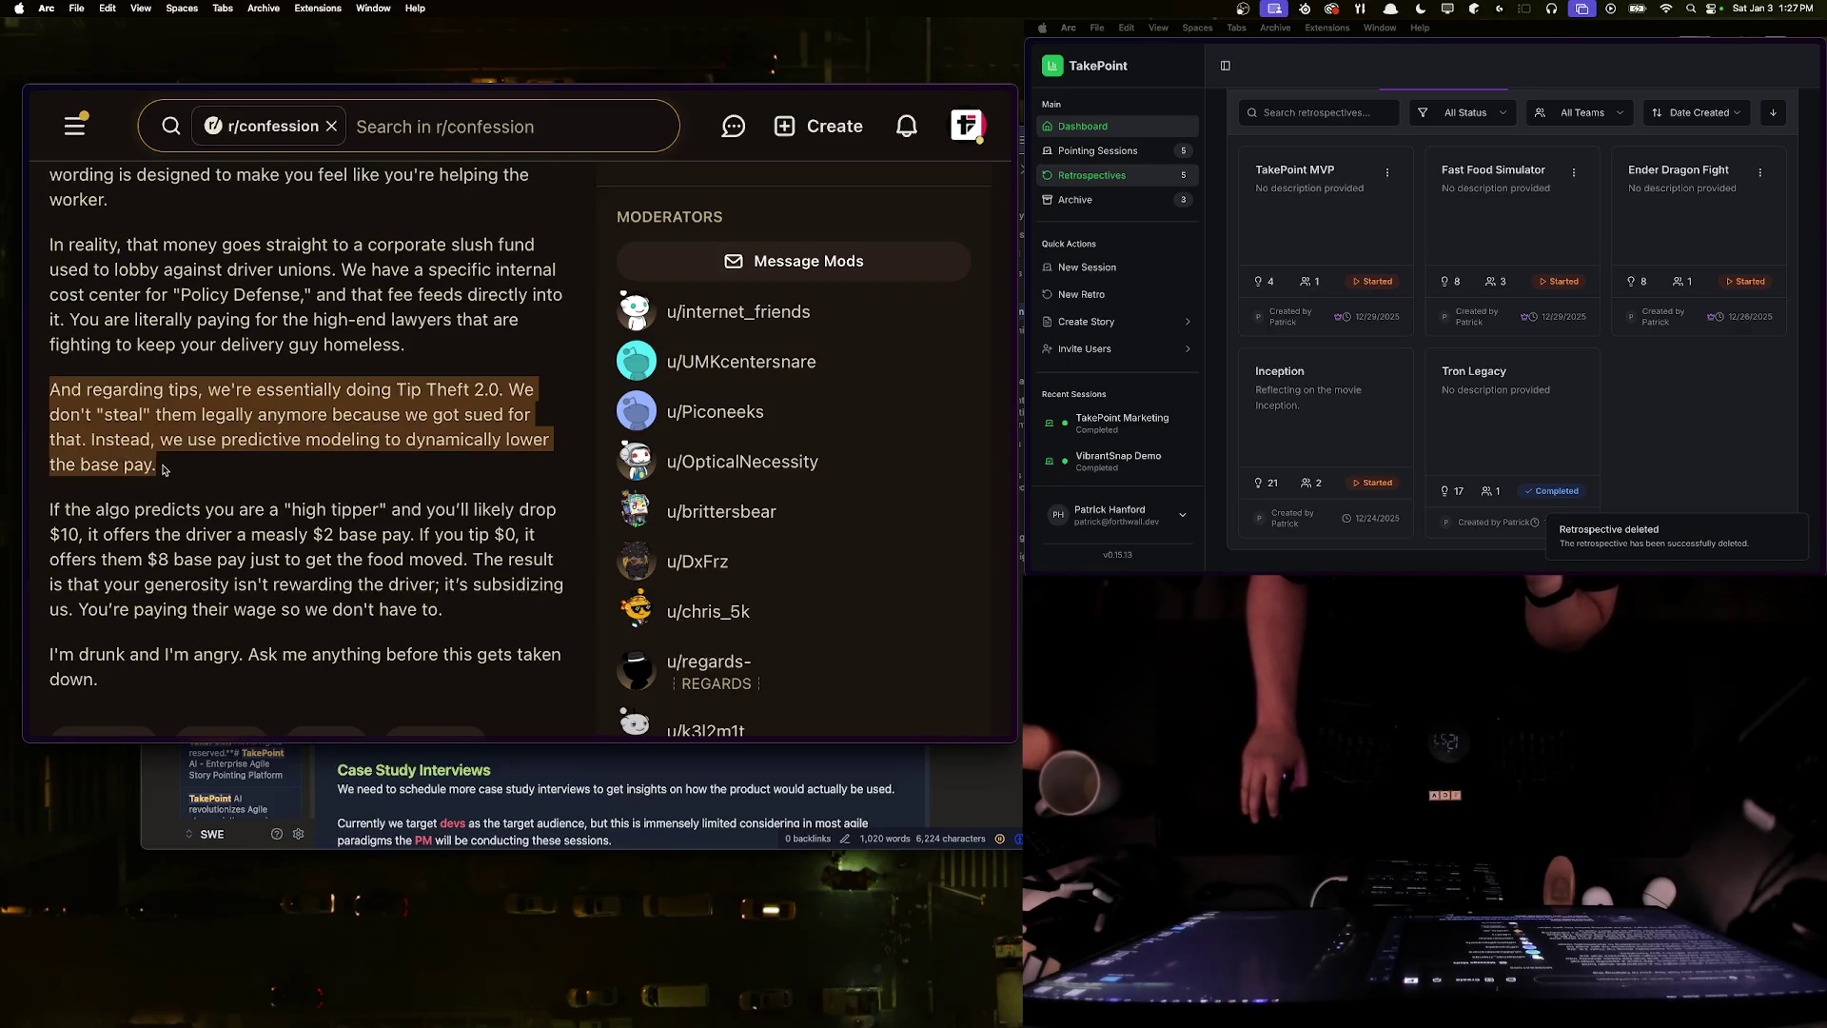
pyautogui.click(251, 468)
pyautogui.scroll(-1, 143, 419)
pyautogui.scroll(-5, 142, 413)
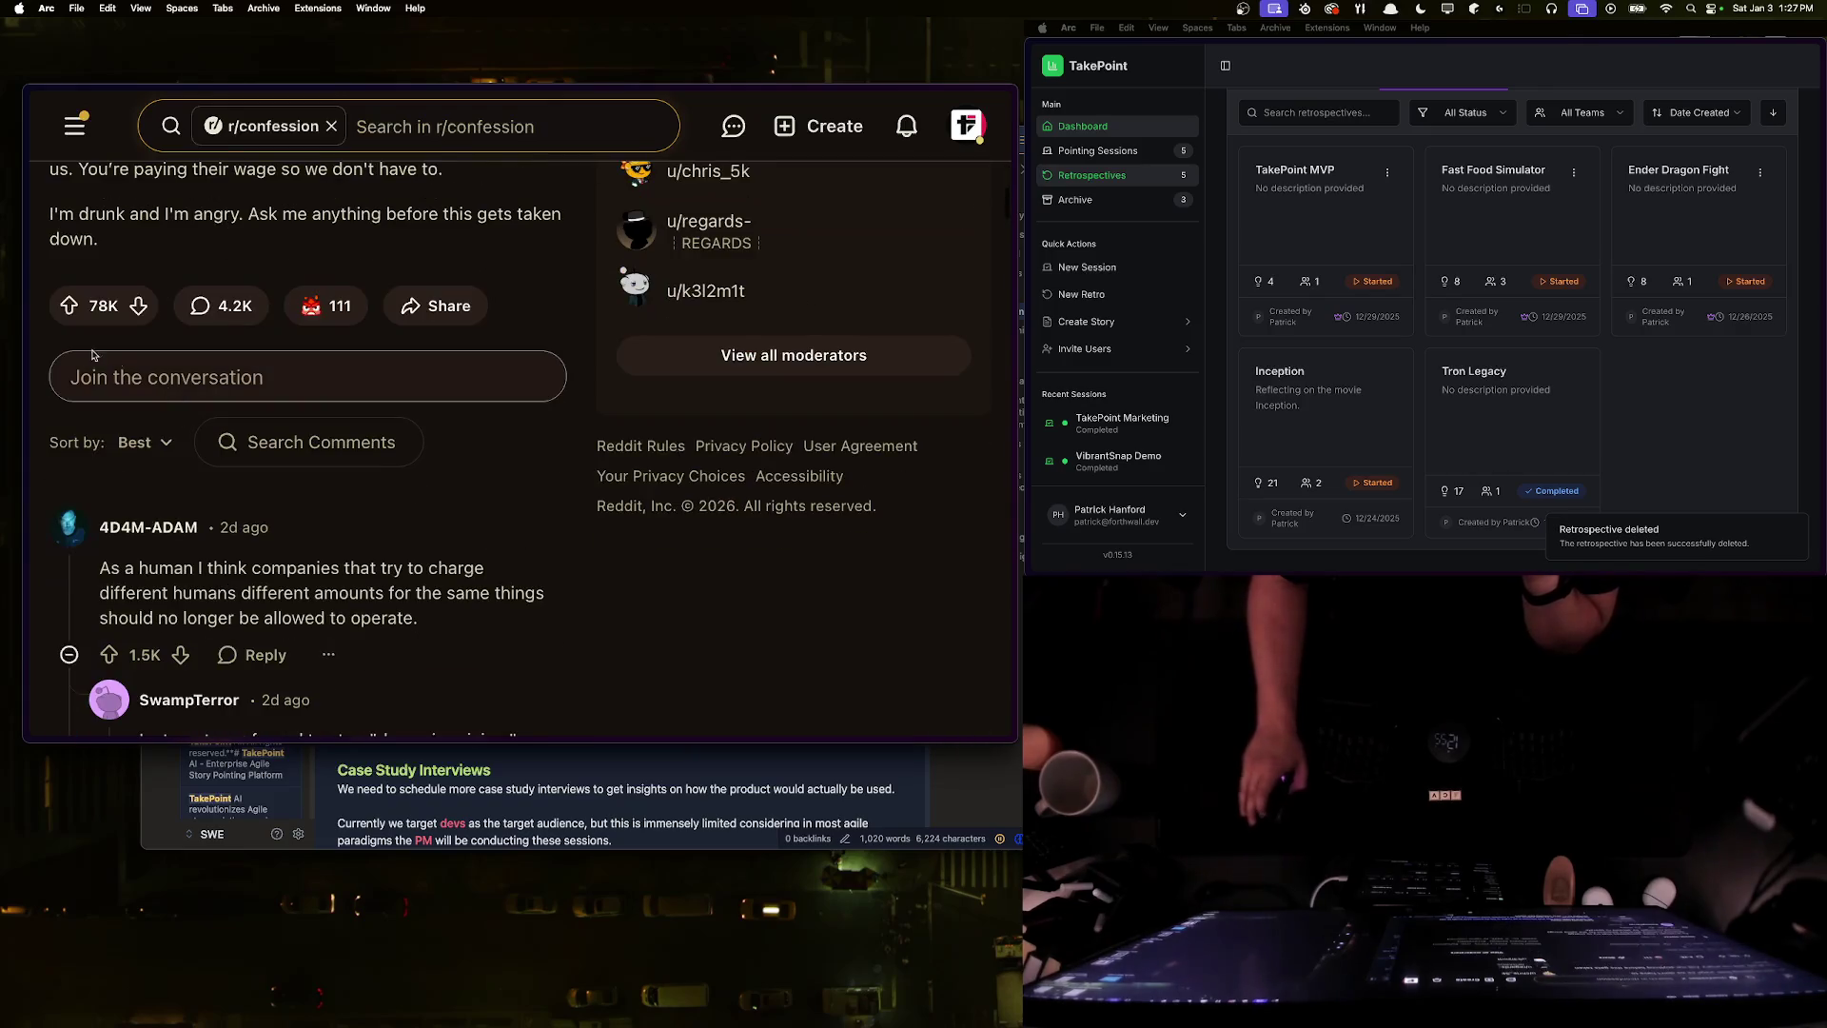
pyautogui.scroll(5, 79, 414)
pyautogui.moveTo(51, 451); pyautogui.dragTo(394, 461)
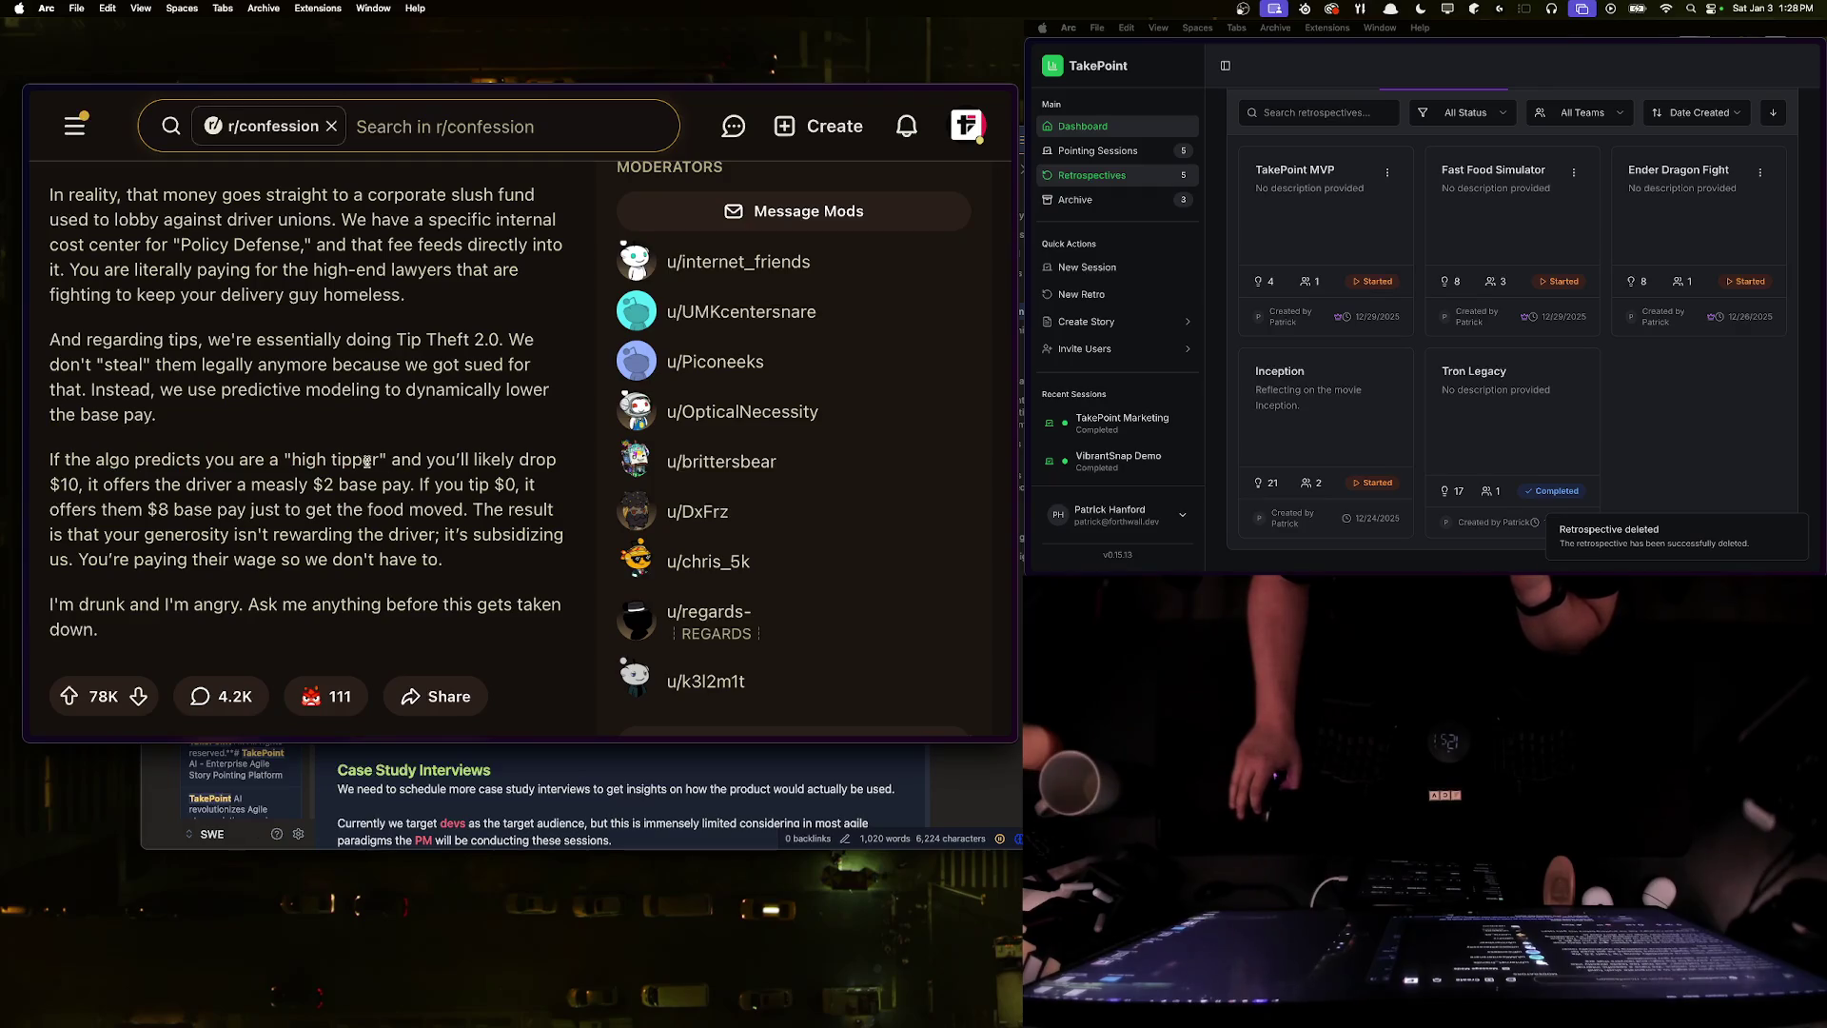
pyautogui.moveTo(78, 485)
pyautogui.mouseDown()
pyautogui.moveTo(537, 485)
pyautogui.moveTo(195, 509)
pyautogui.moveTo(455, 512)
pyautogui.mouseUp()
pyautogui.click(166, 479)
pyautogui.click(172, 507)
pyautogui.click(468, 512)
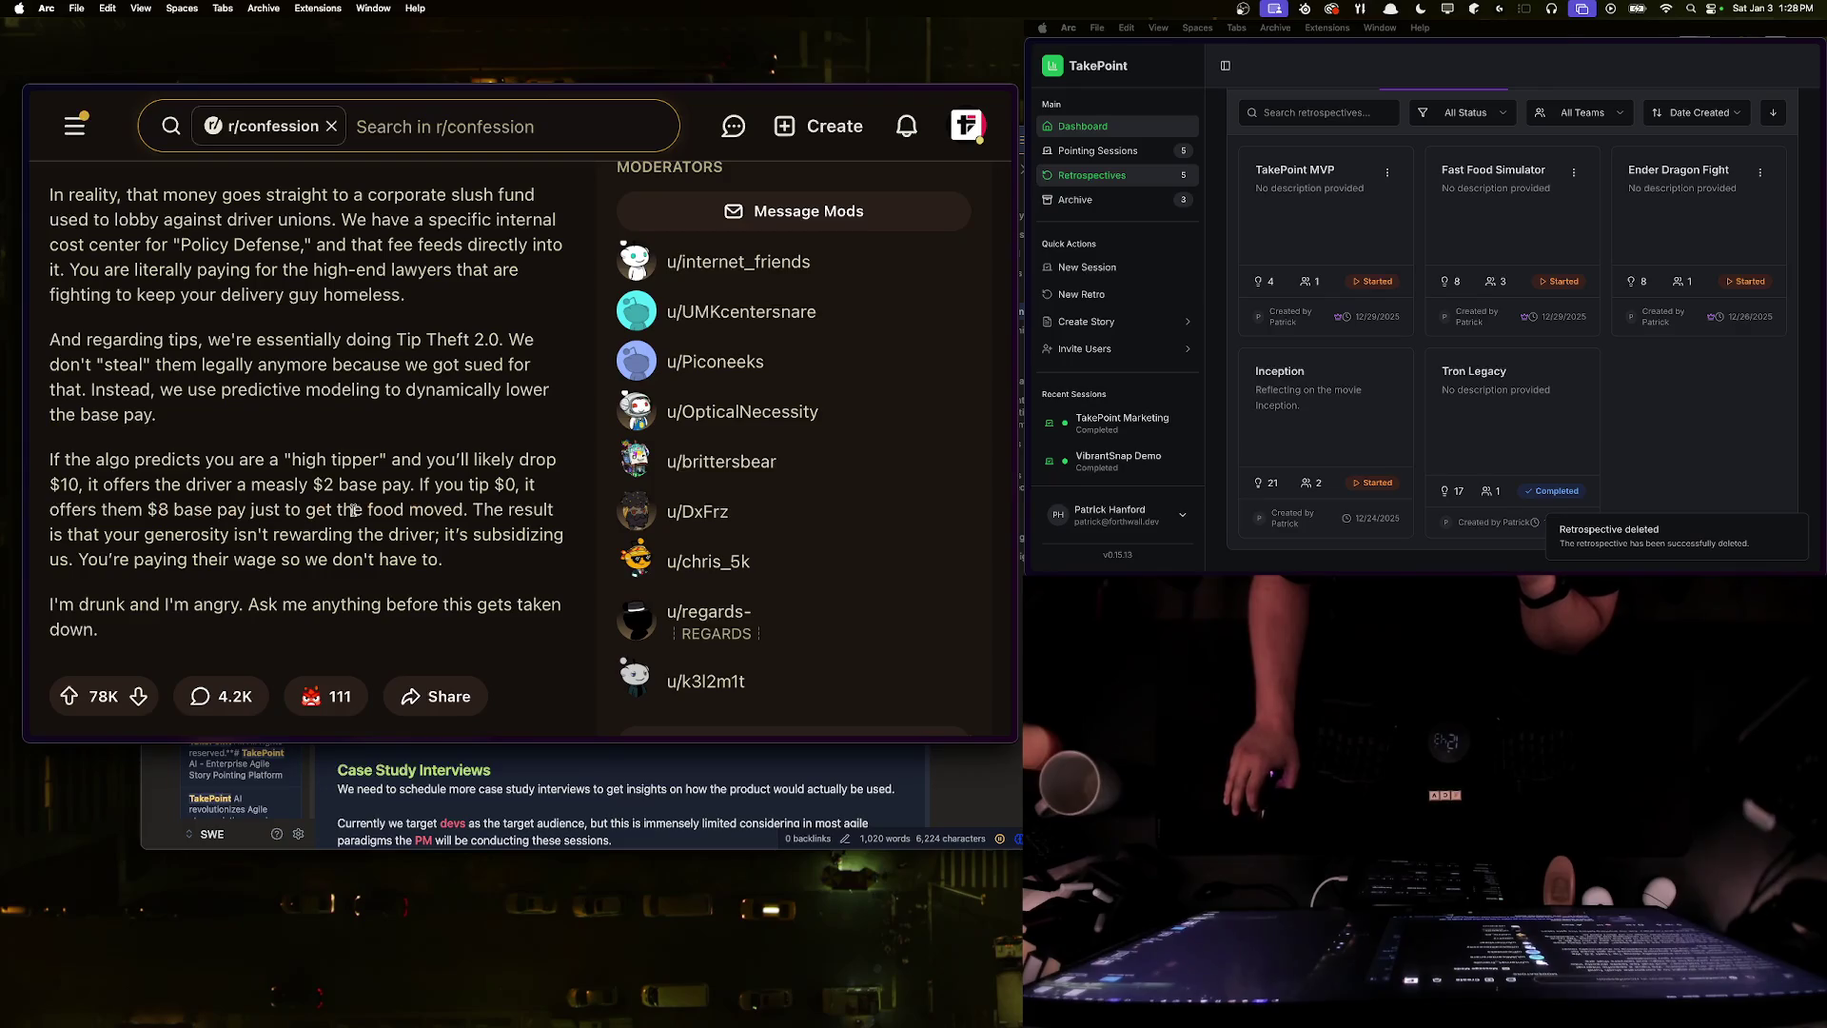
pyautogui.moveTo(50, 535); pyautogui.dragTo(428, 549)
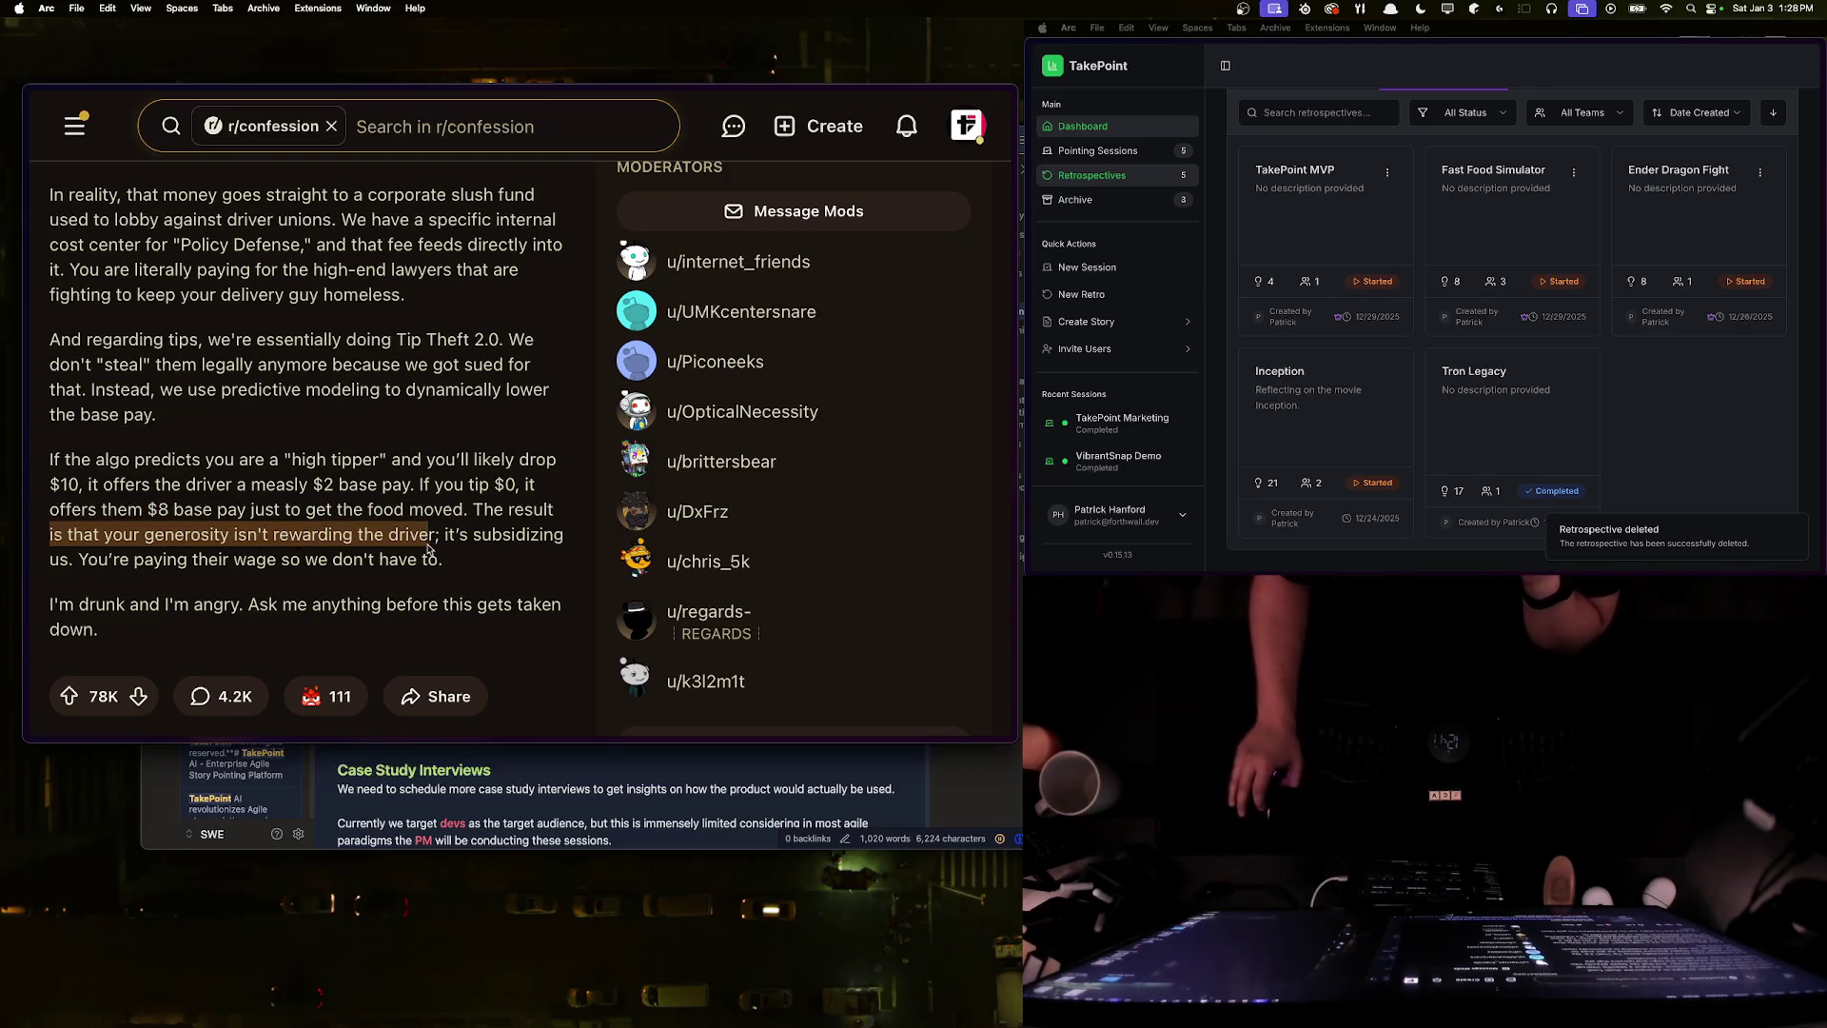
pyautogui.click(447, 540)
pyautogui.moveTo(78, 559); pyautogui.dragTo(445, 562)
pyautogui.click(468, 567)
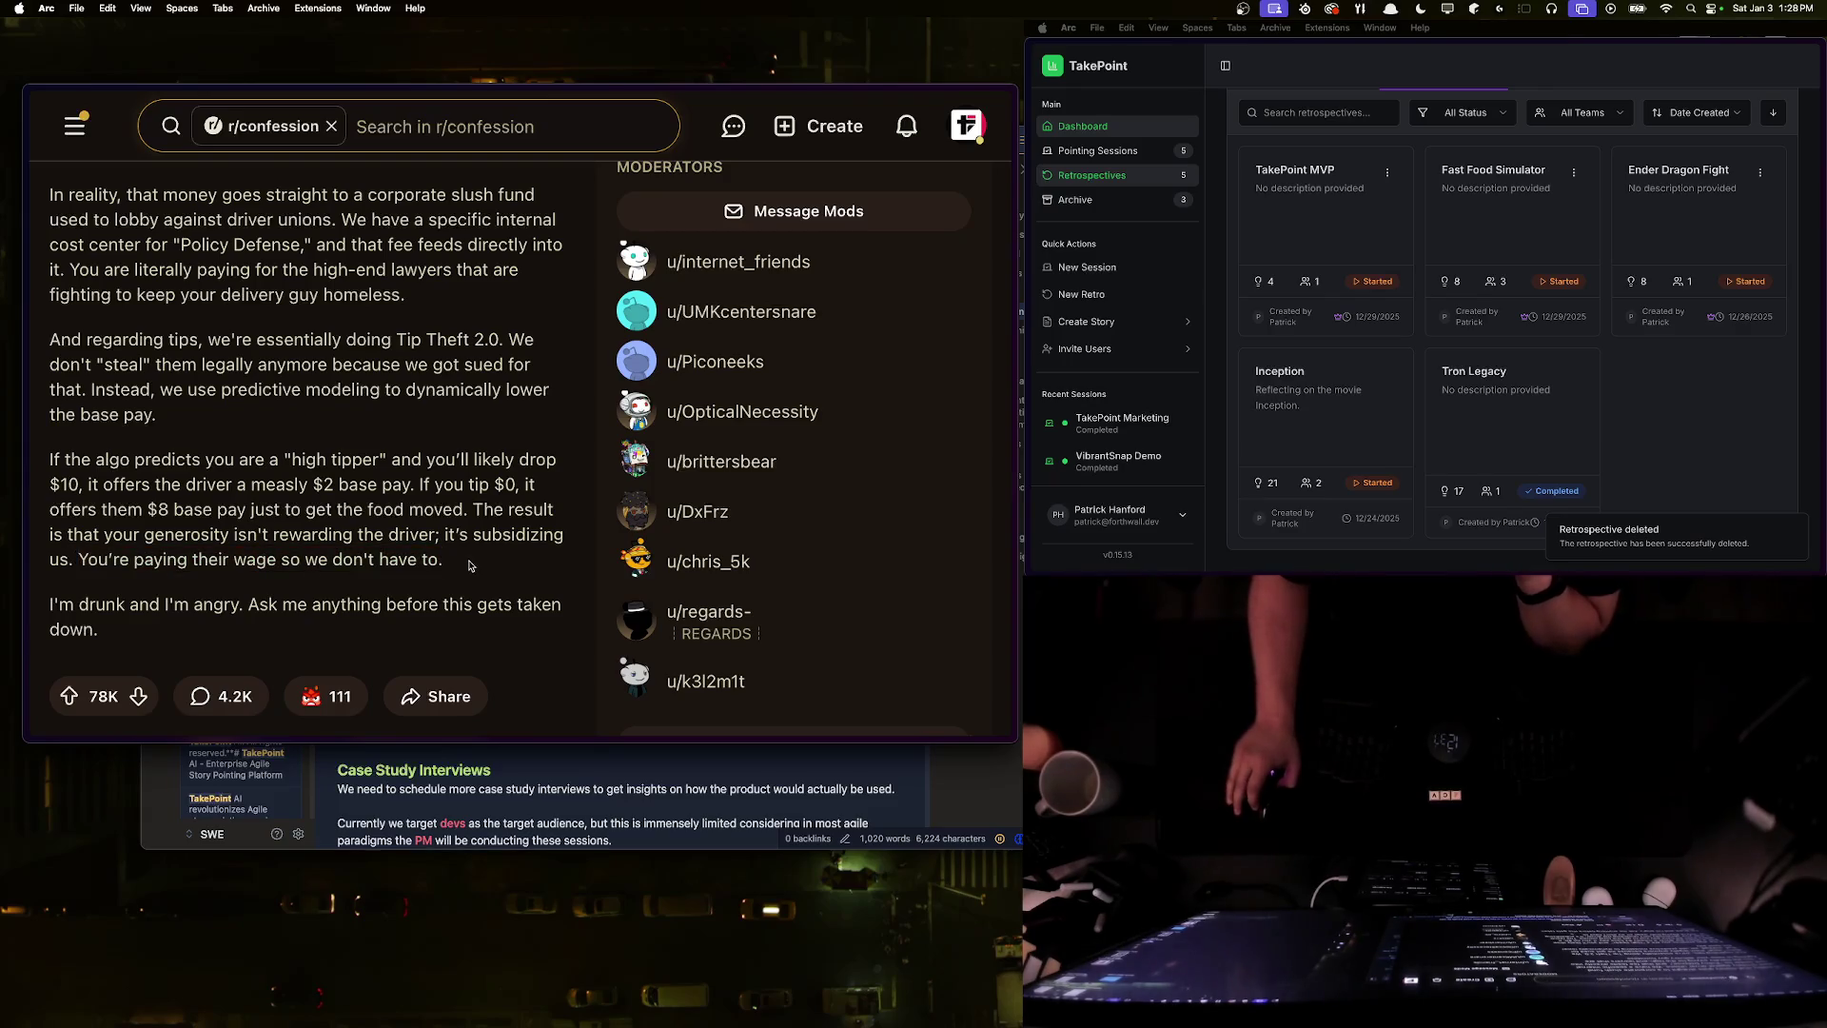
pyautogui.tripleClick(100, 604)
pyautogui.click(299, 607)
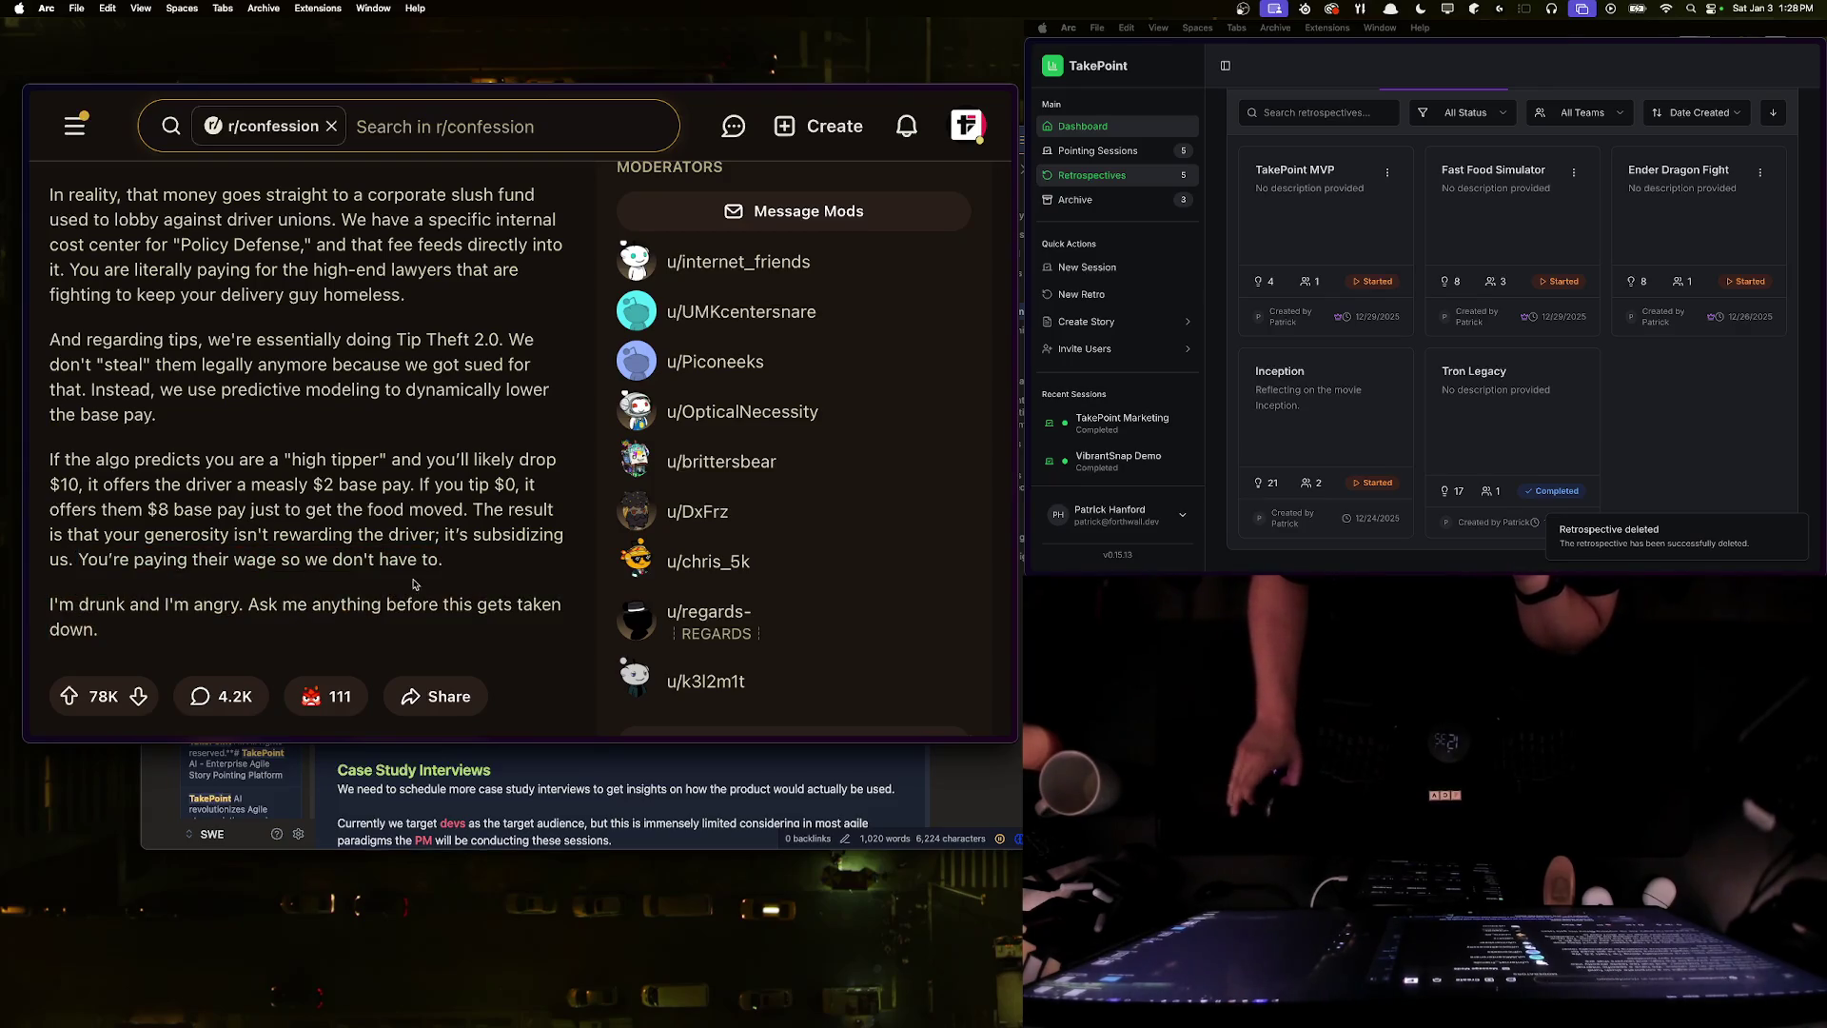
pyautogui.scroll(-10, 413, 587)
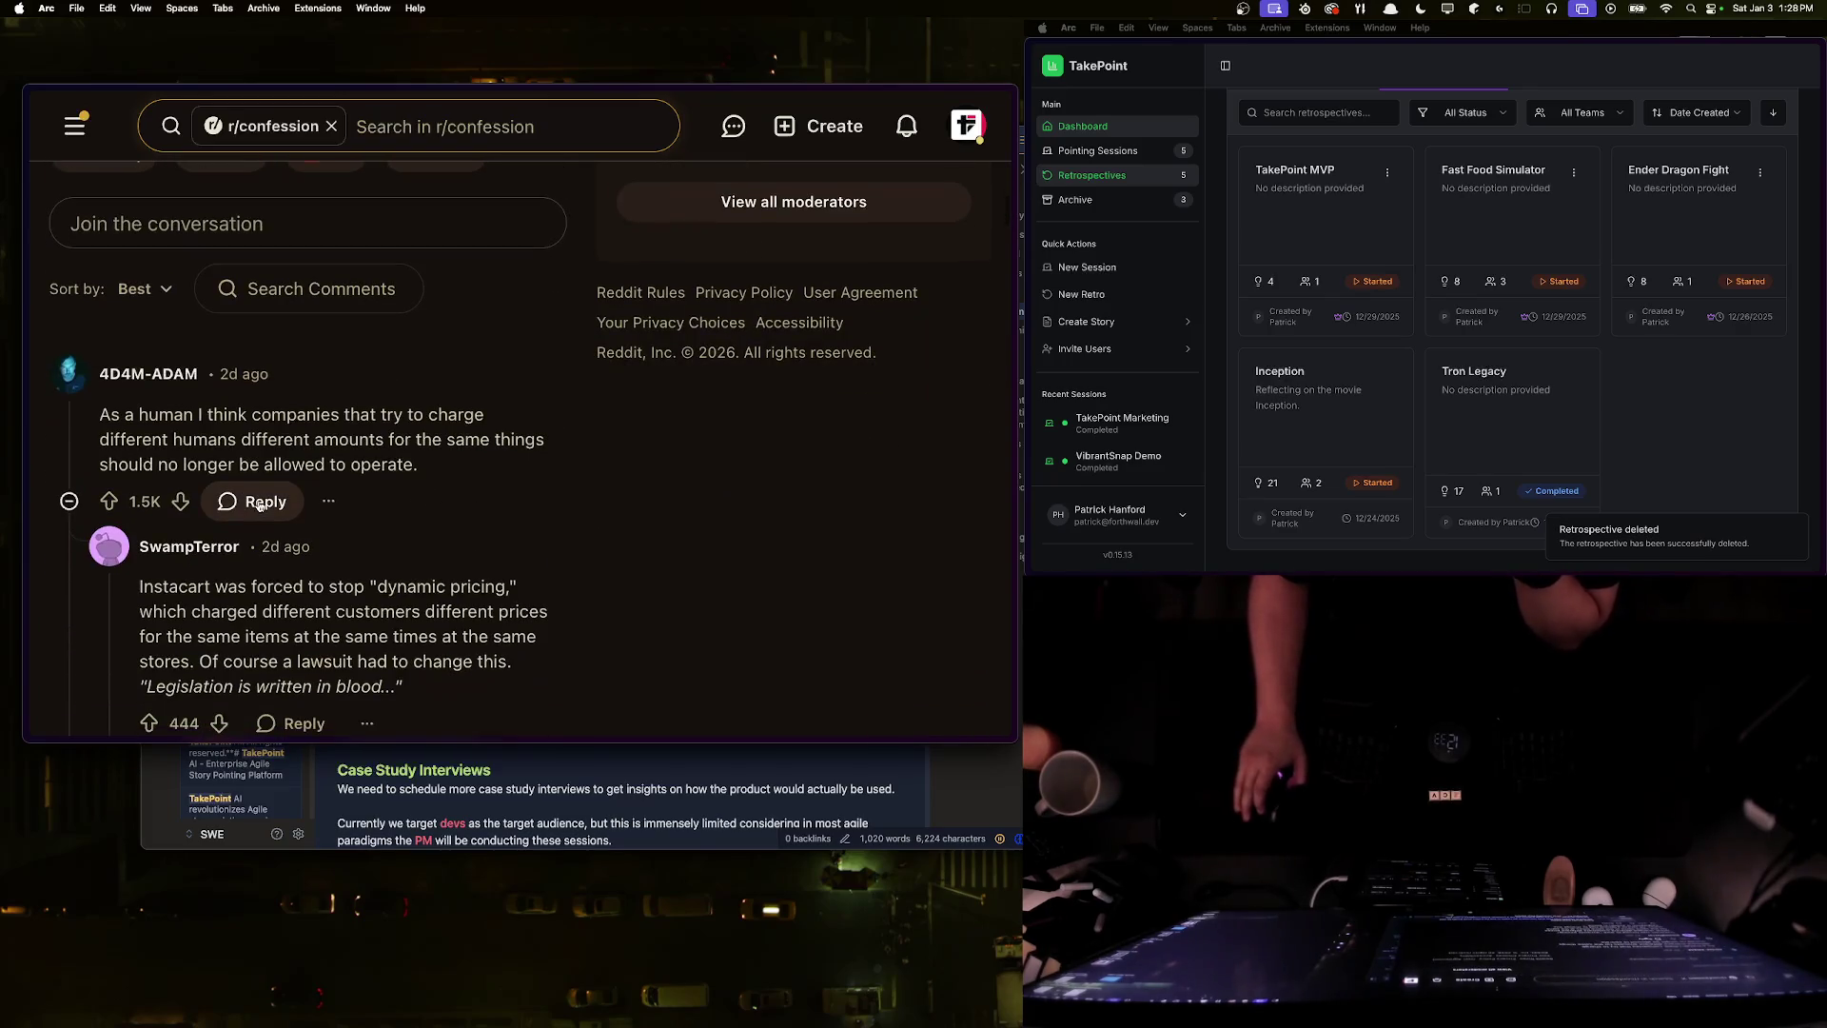
pyautogui.scroll(-7, 256, 508)
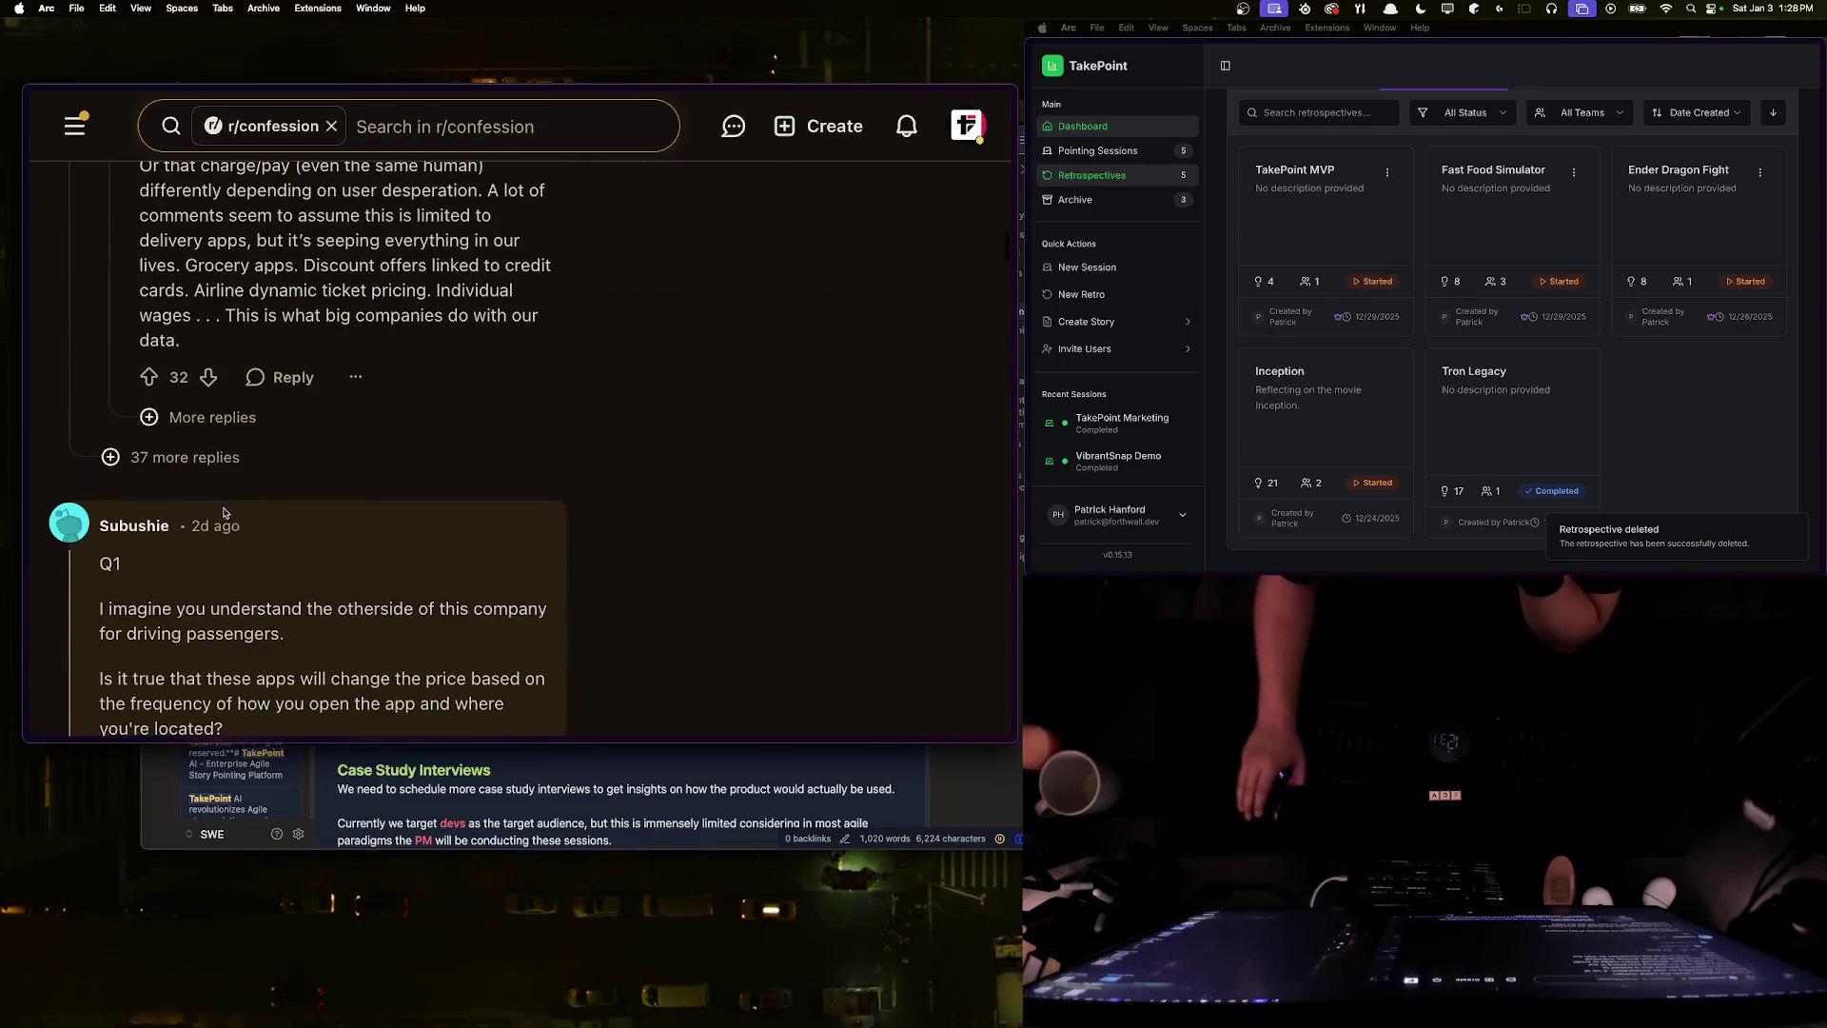
pyautogui.scroll(-2, 224, 512)
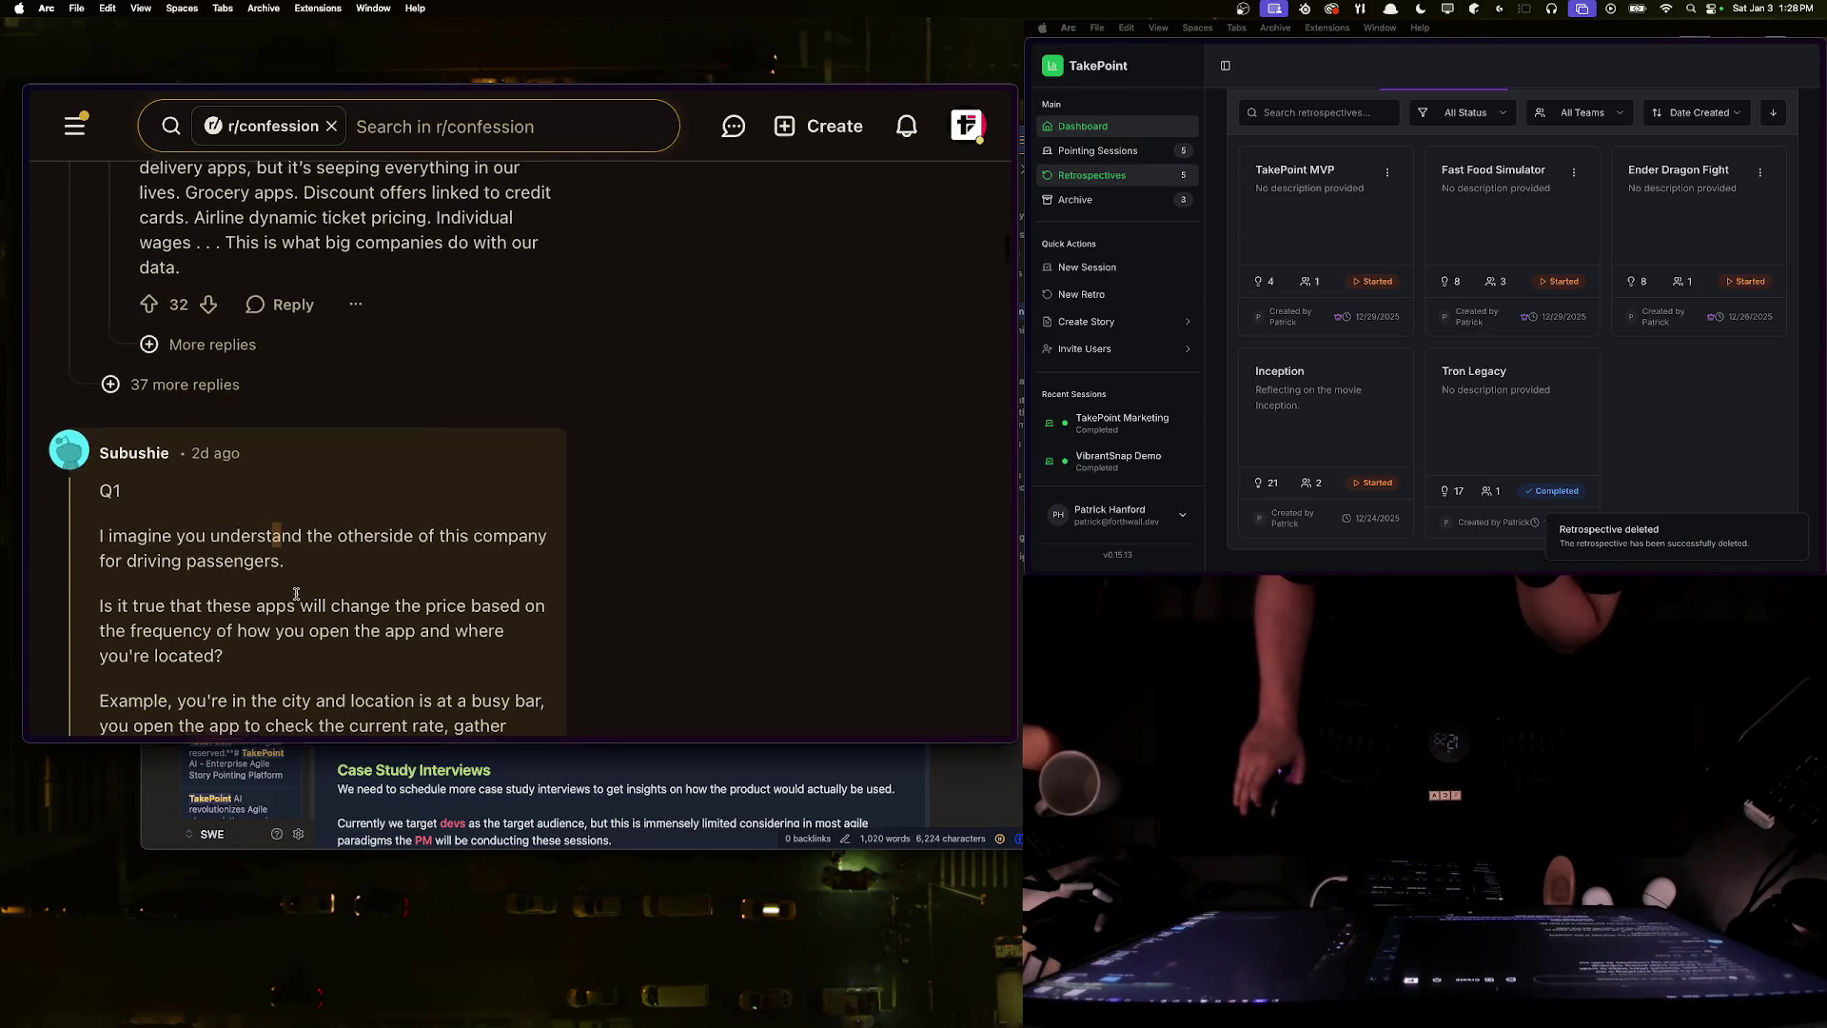
pyautogui.scroll(-7, 297, 599)
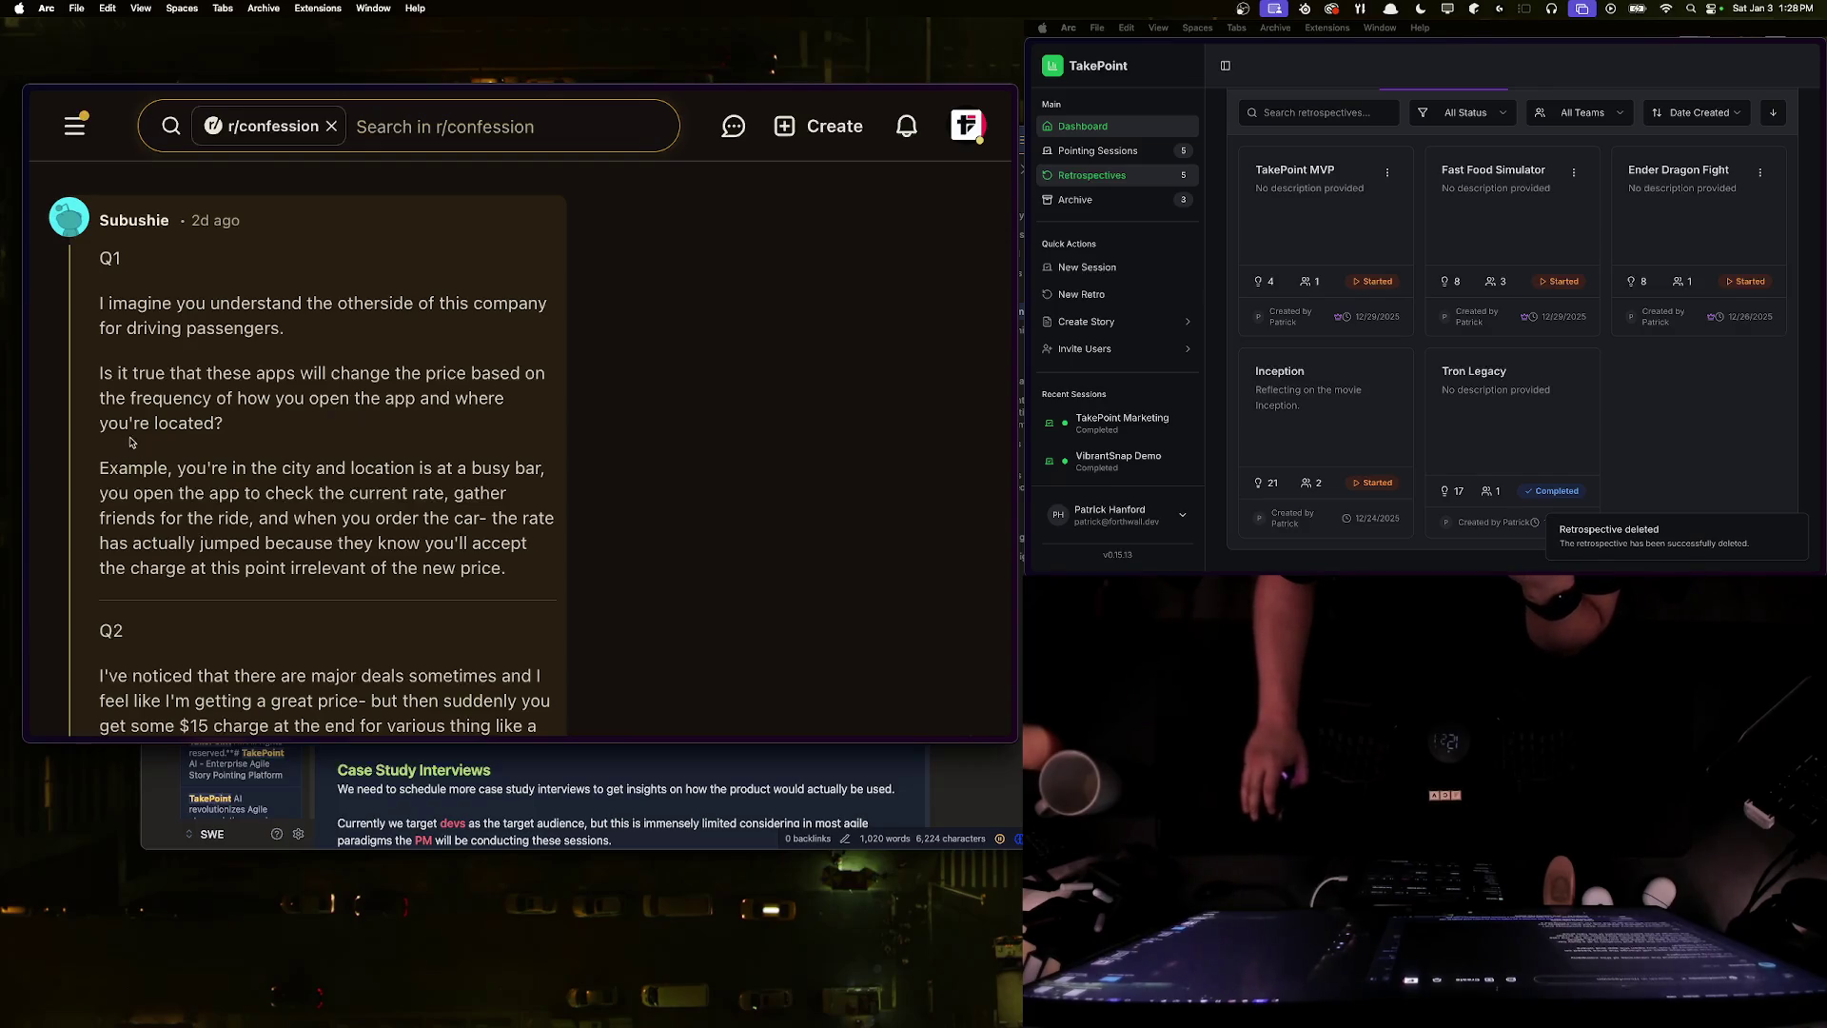
pyautogui.scroll(-2, 236, 458)
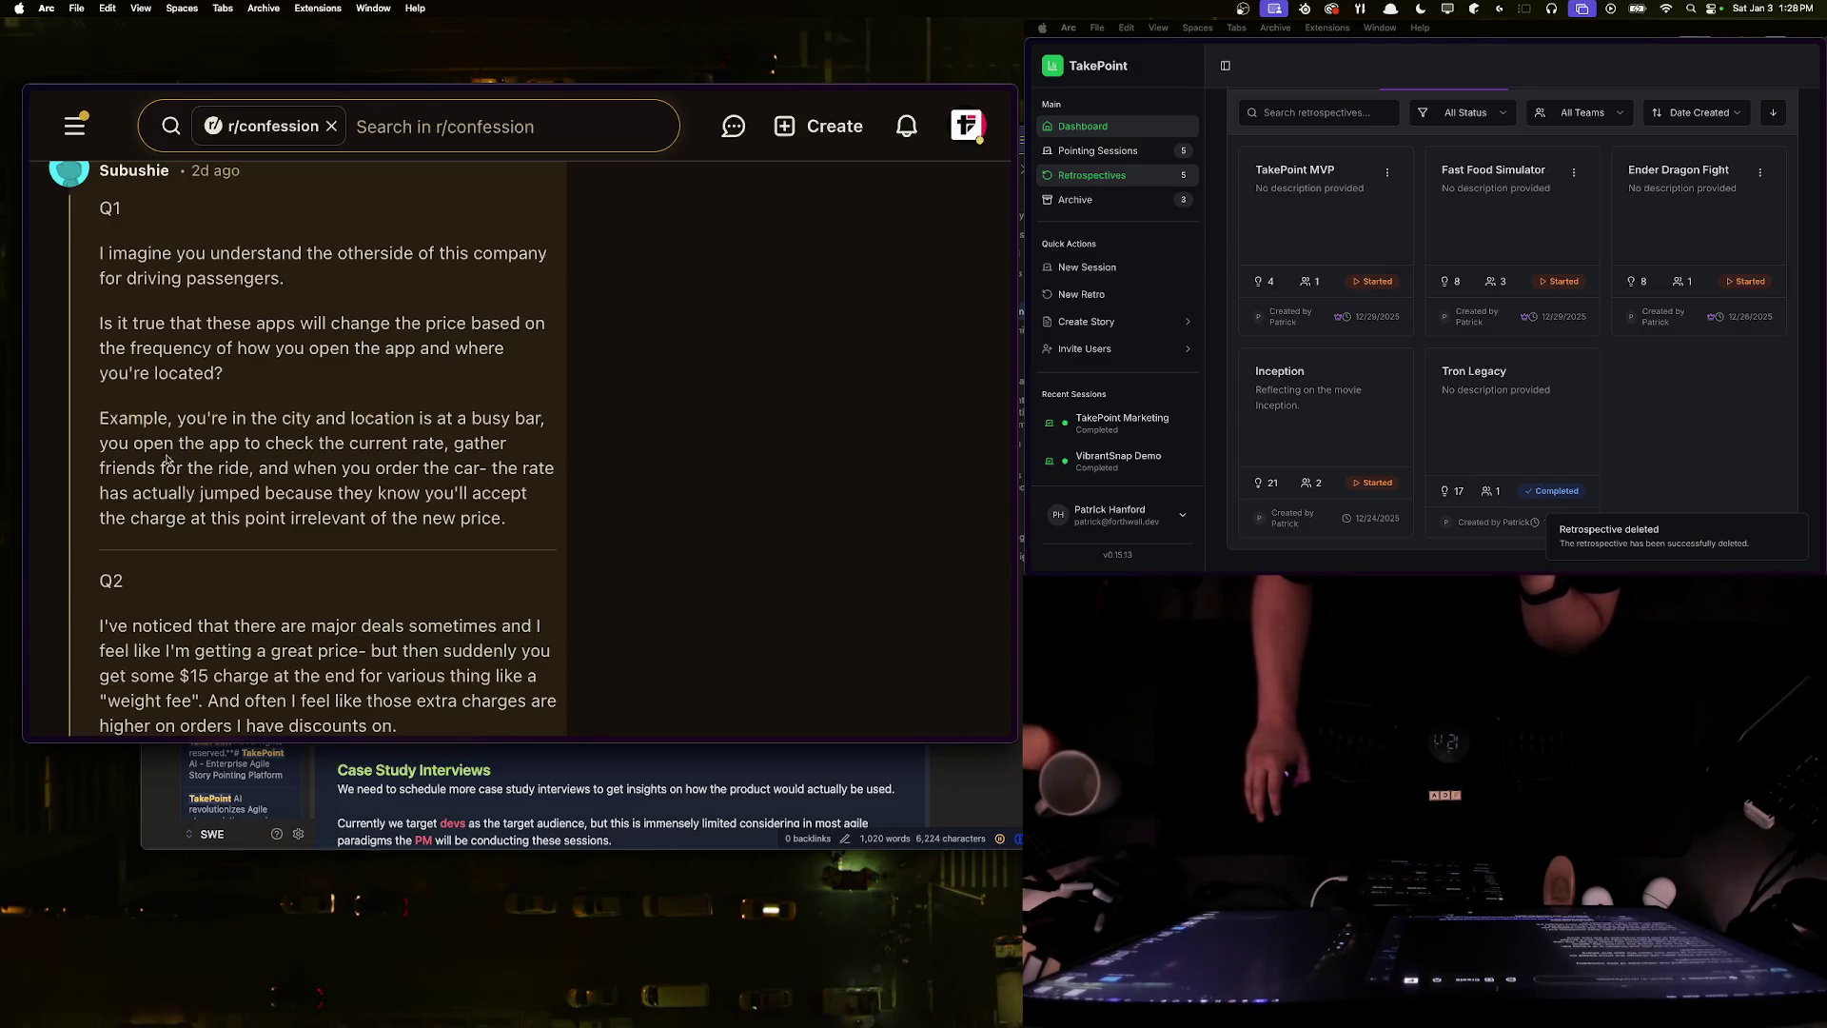
pyautogui.moveTo(262, 472); pyautogui.dragTo(480, 470)
pyautogui.moveTo(265, 495); pyautogui.dragTo(519, 529)
pyautogui.click(518, 531)
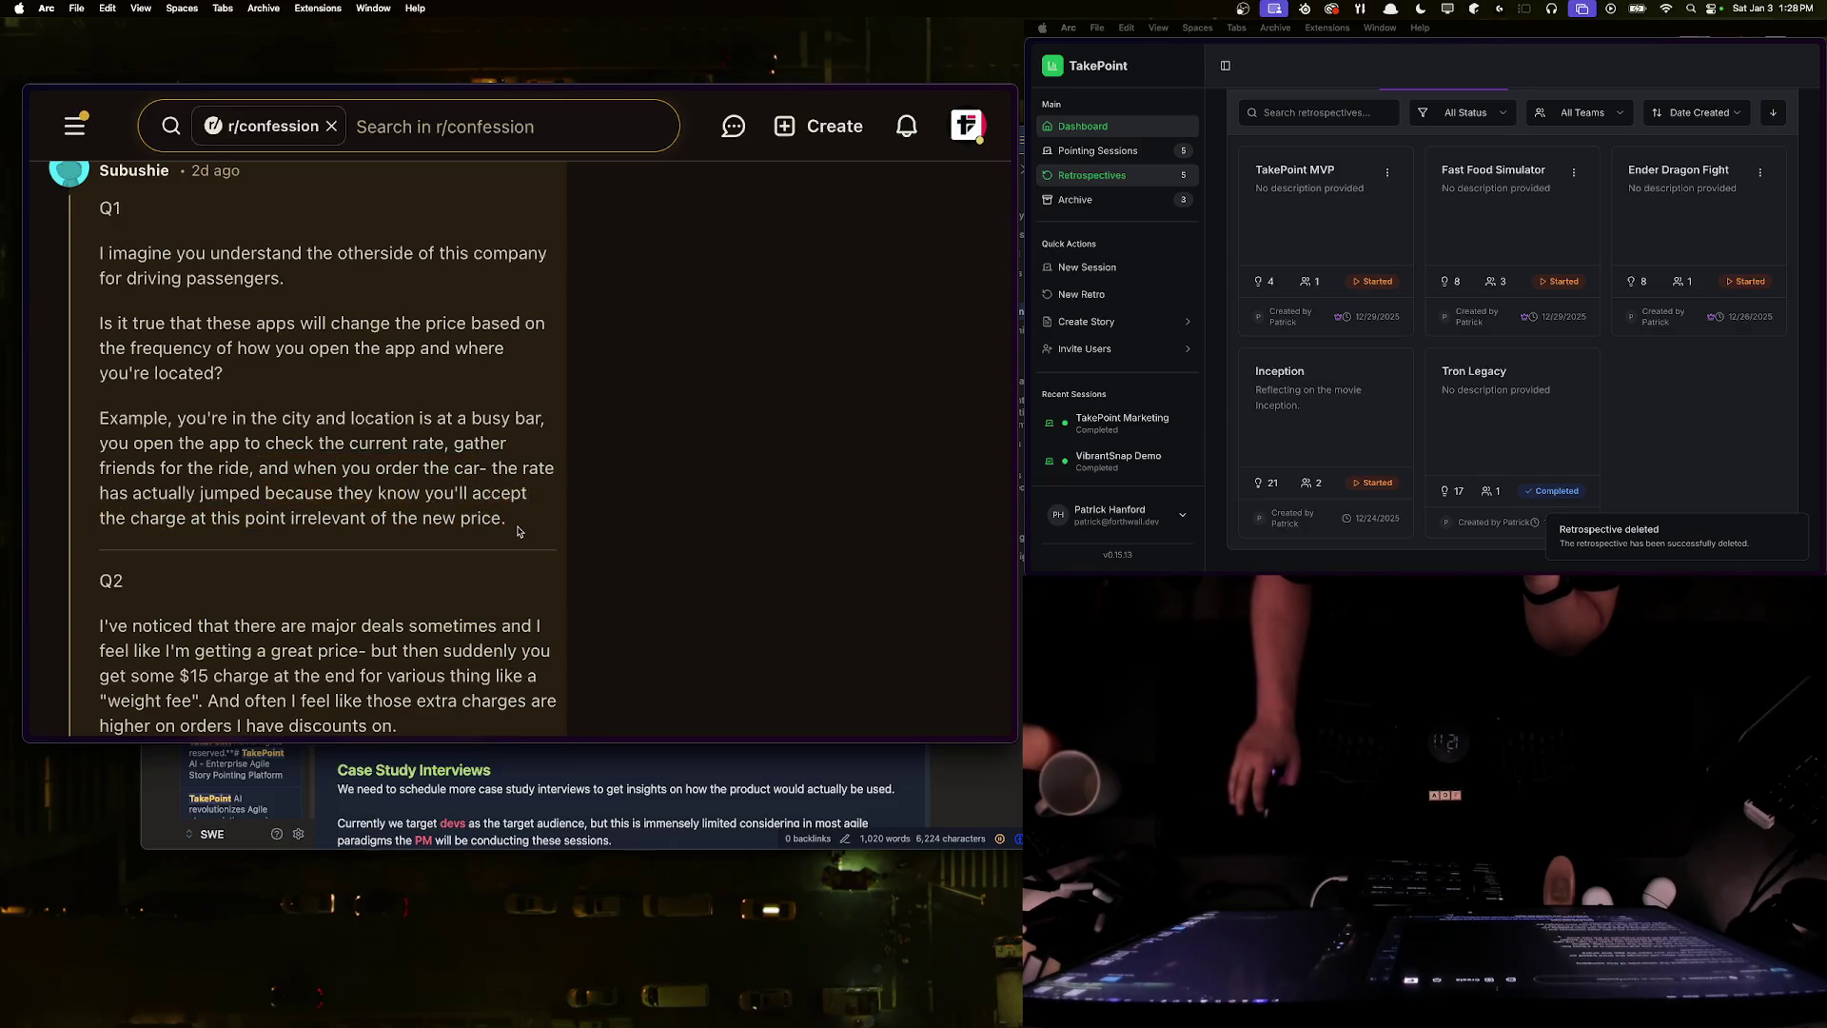
pyautogui.moveTo(209, 323); pyautogui.dragTo(316, 338)
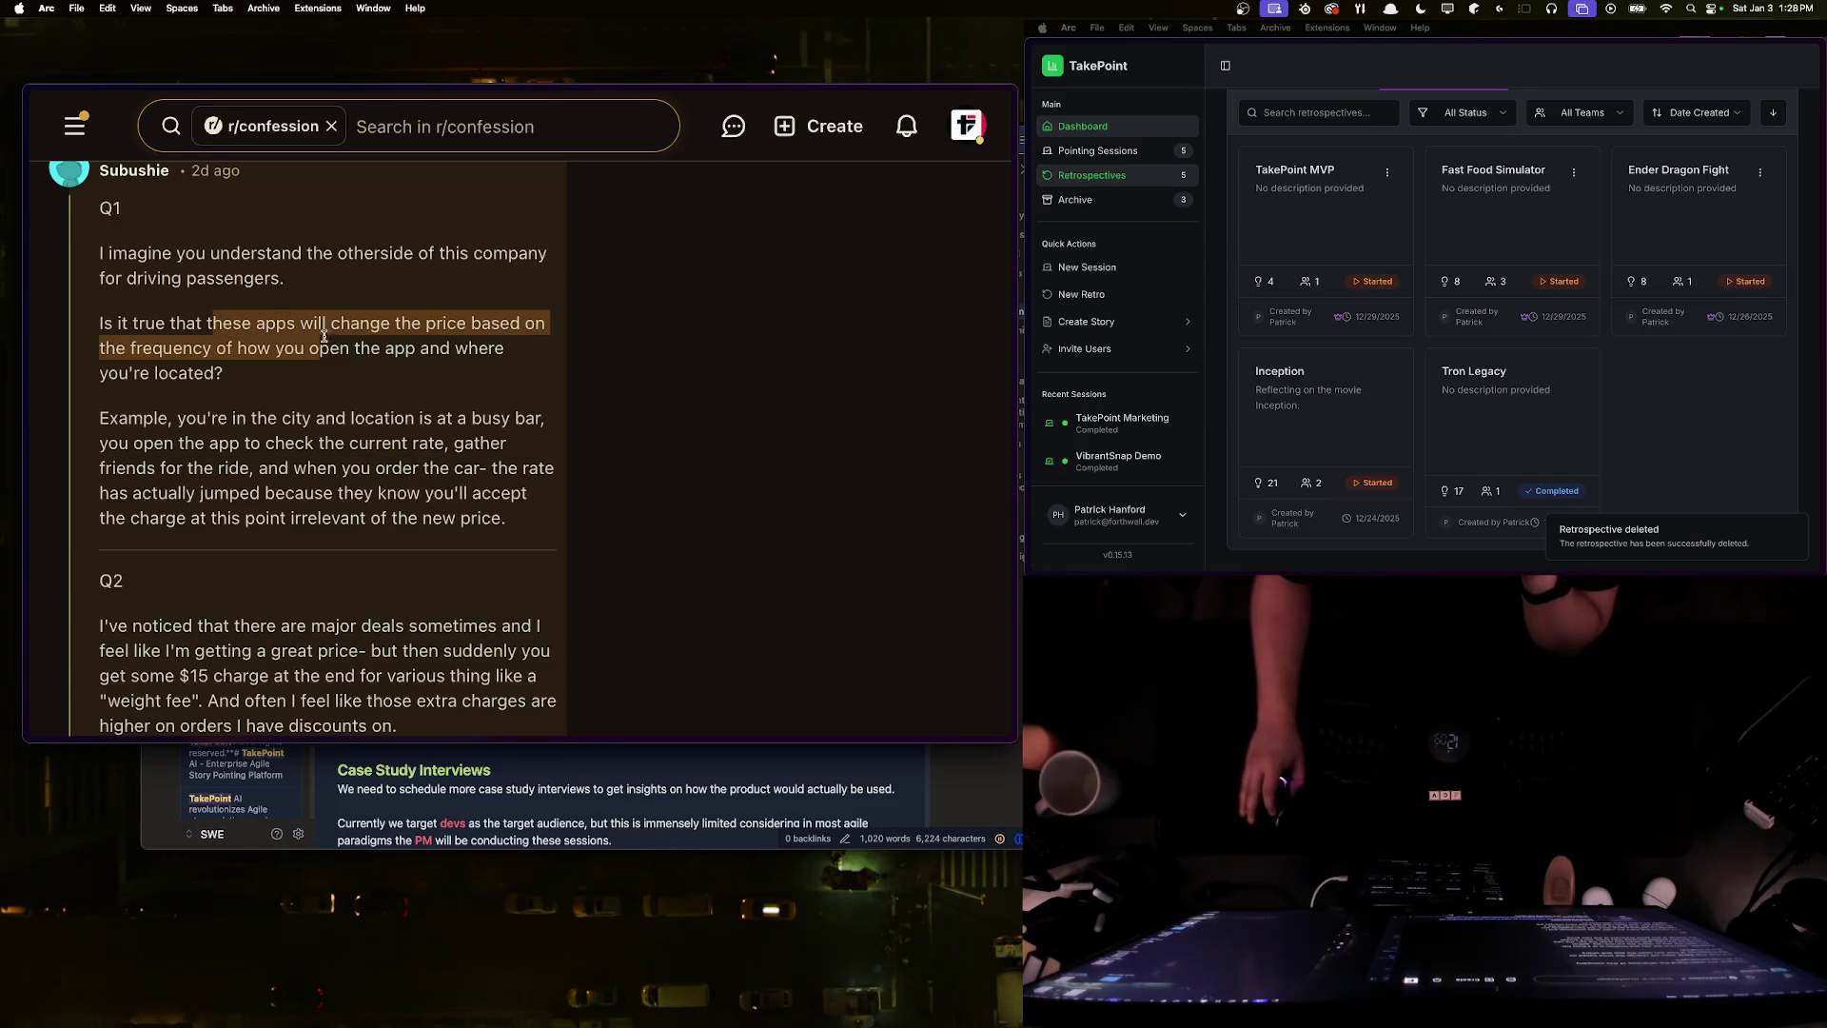
pyautogui.moveTo(224, 373); pyautogui.dragTo(100, 324)
pyautogui.scroll(-5, 209, 429)
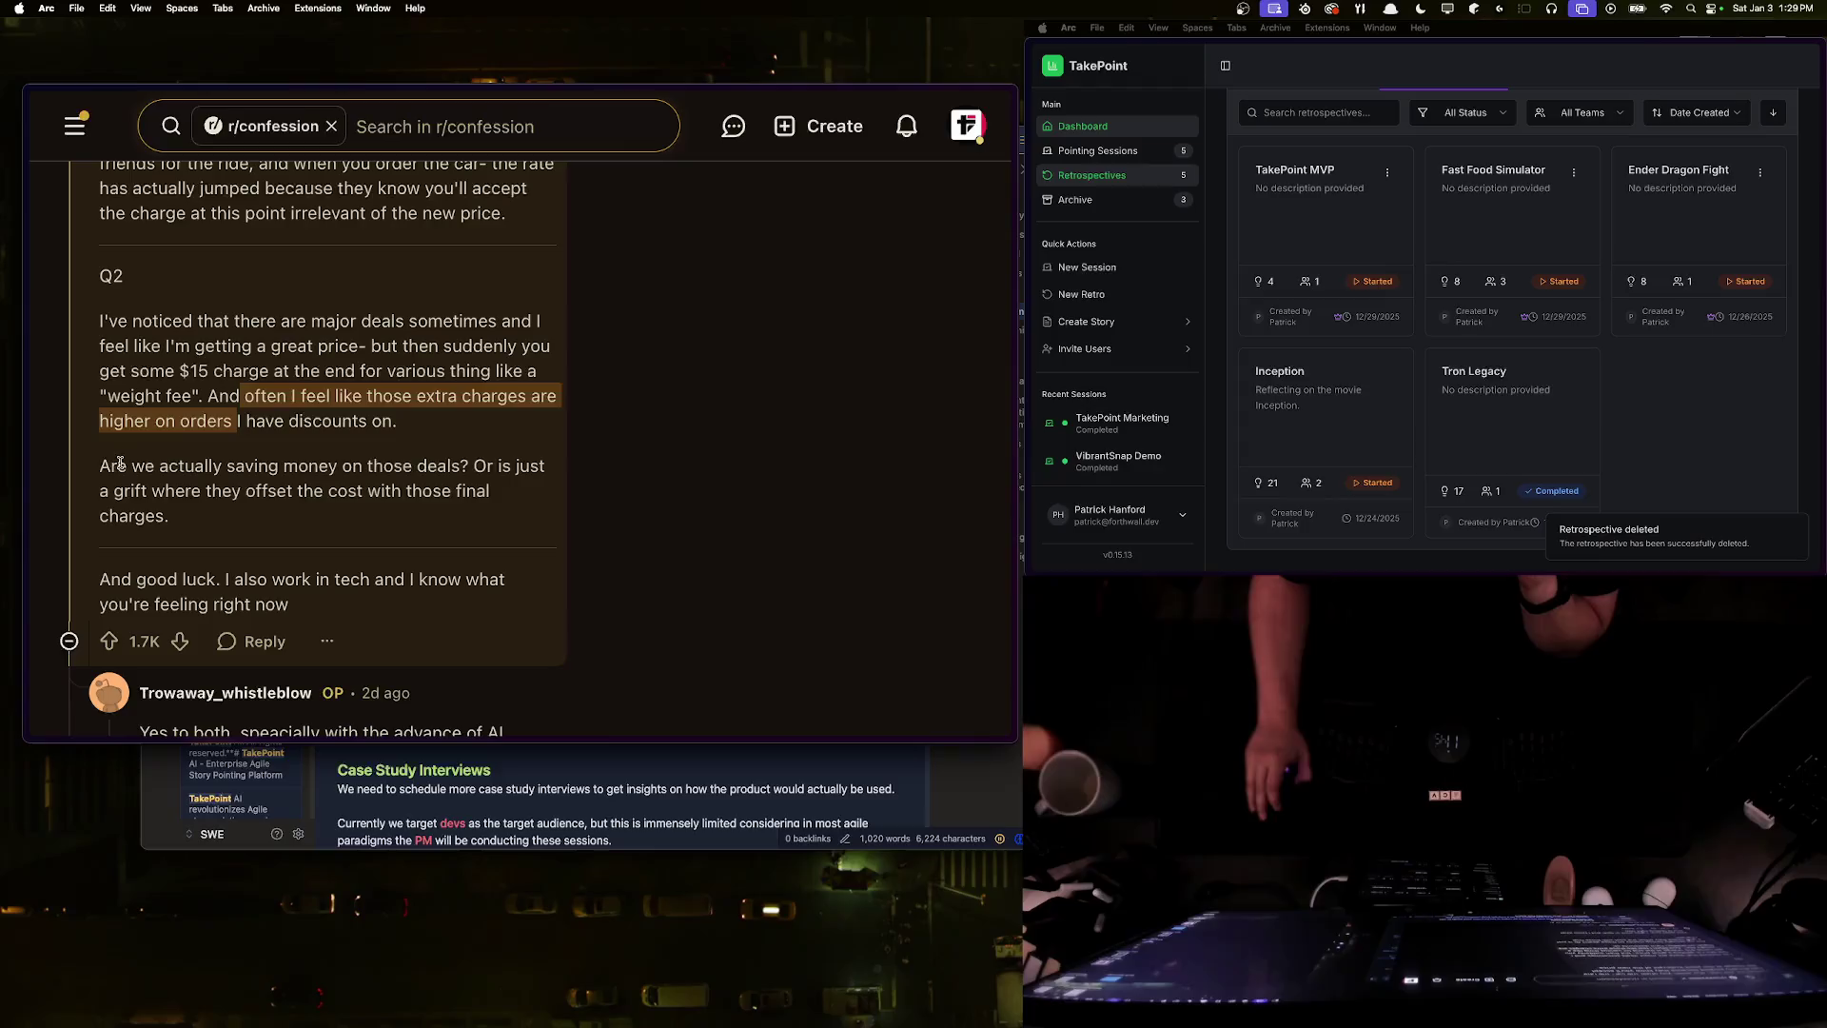
pyautogui.moveTo(100, 466); pyautogui.dragTo(225, 509)
pyautogui.click(232, 521)
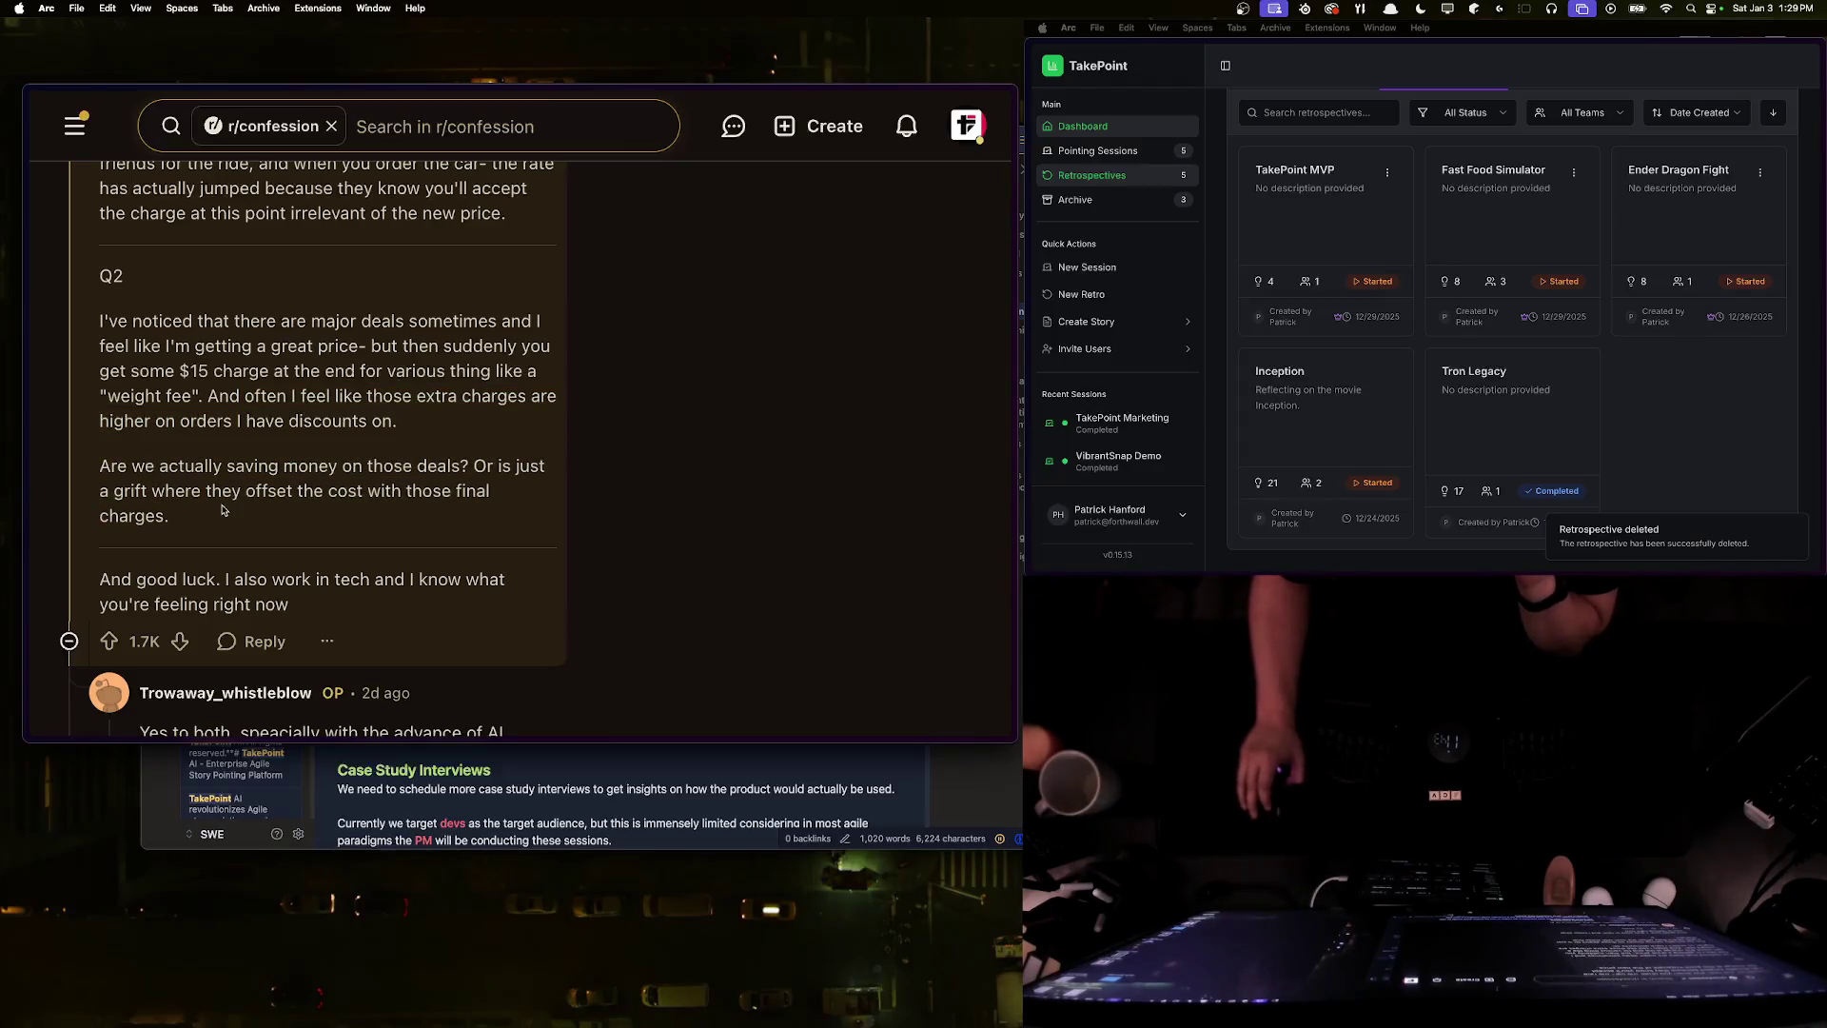
pyautogui.moveTo(106, 461)
pyautogui.mouseDown()
pyautogui.moveTo(286, 490)
pyautogui.moveTo(171, 519)
pyautogui.moveTo(377, 490)
pyautogui.mouseUp()
pyautogui.click(229, 527)
pyautogui.click(162, 512)
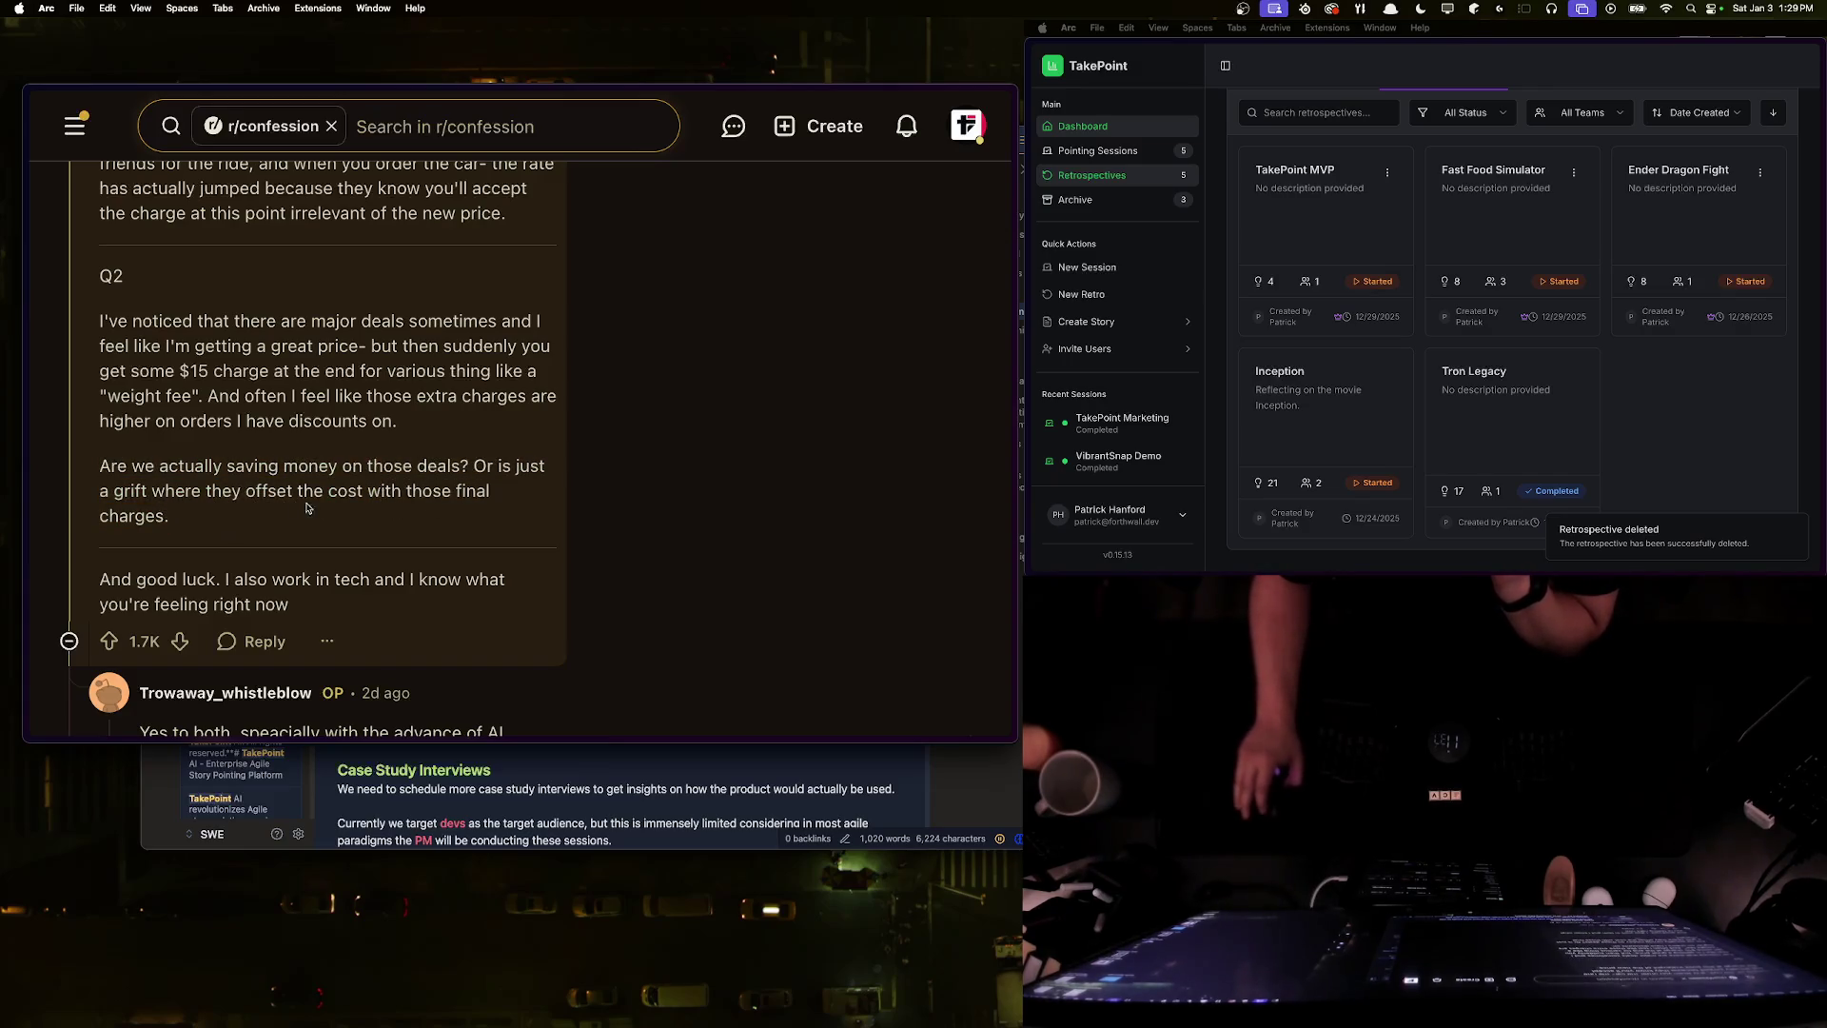
pyautogui.scroll(-3, 197, 509)
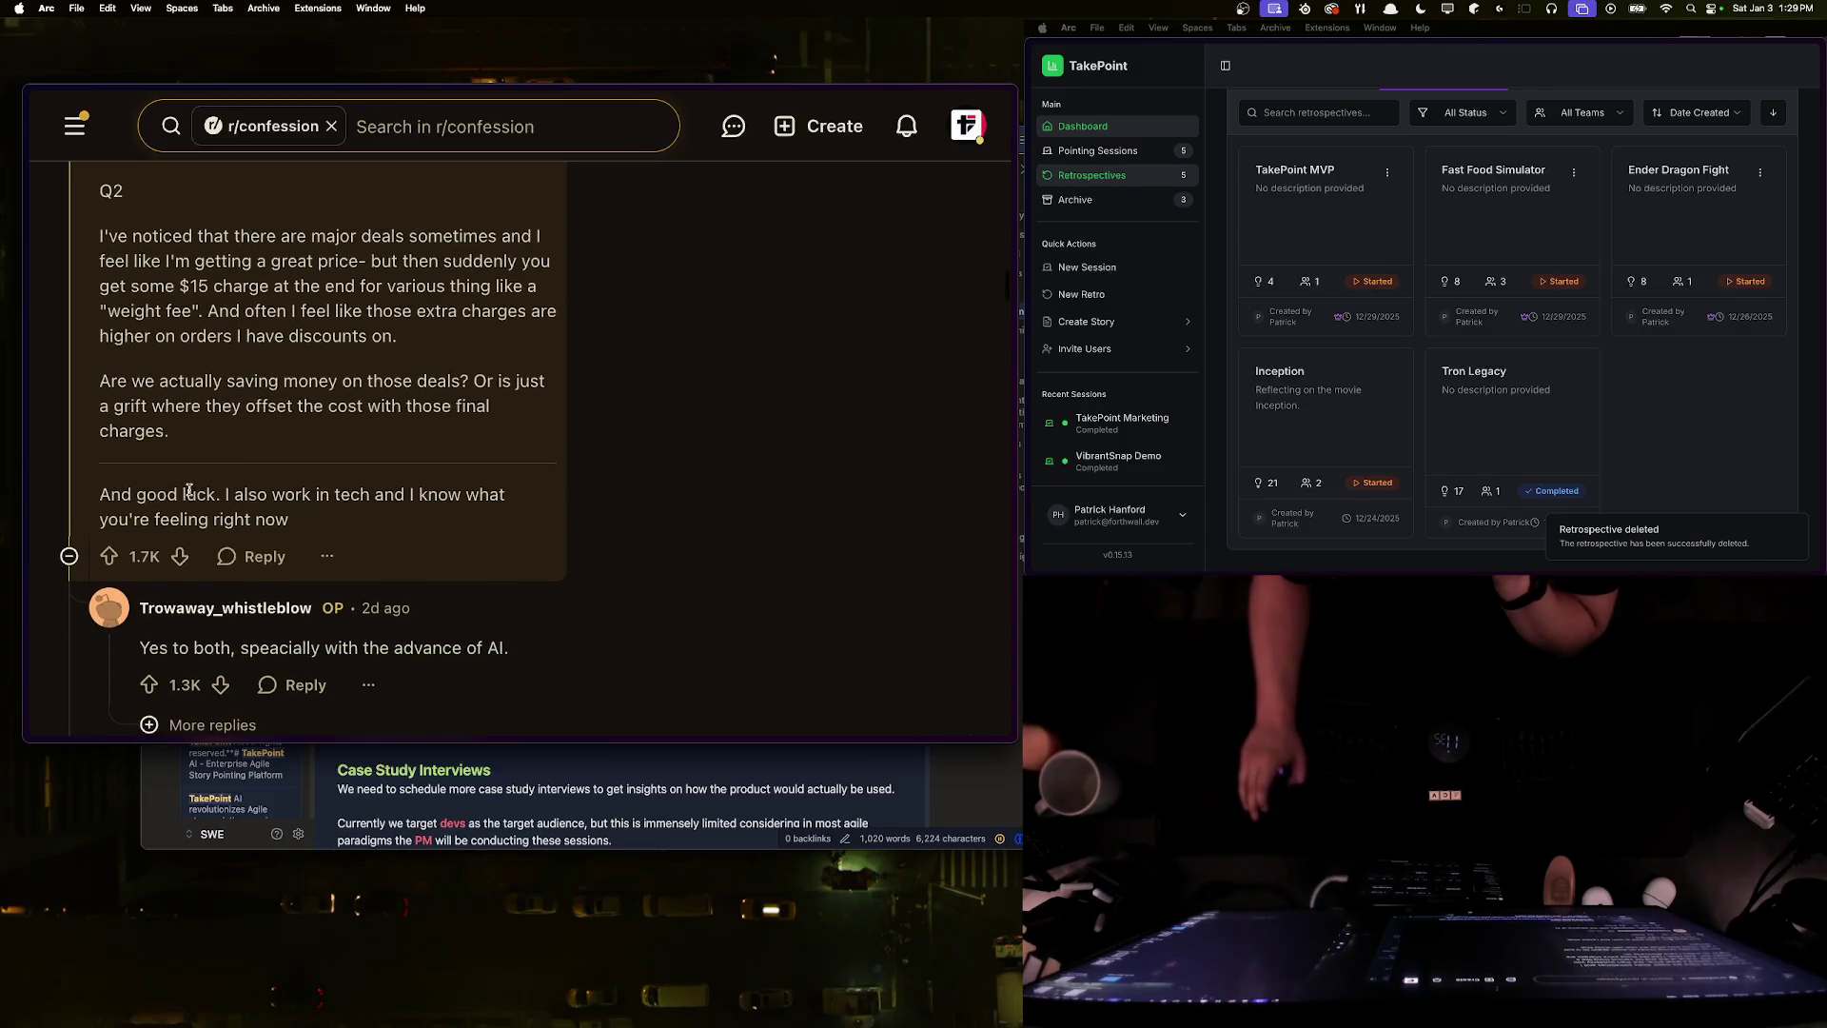
pyautogui.doubleClick(328, 619)
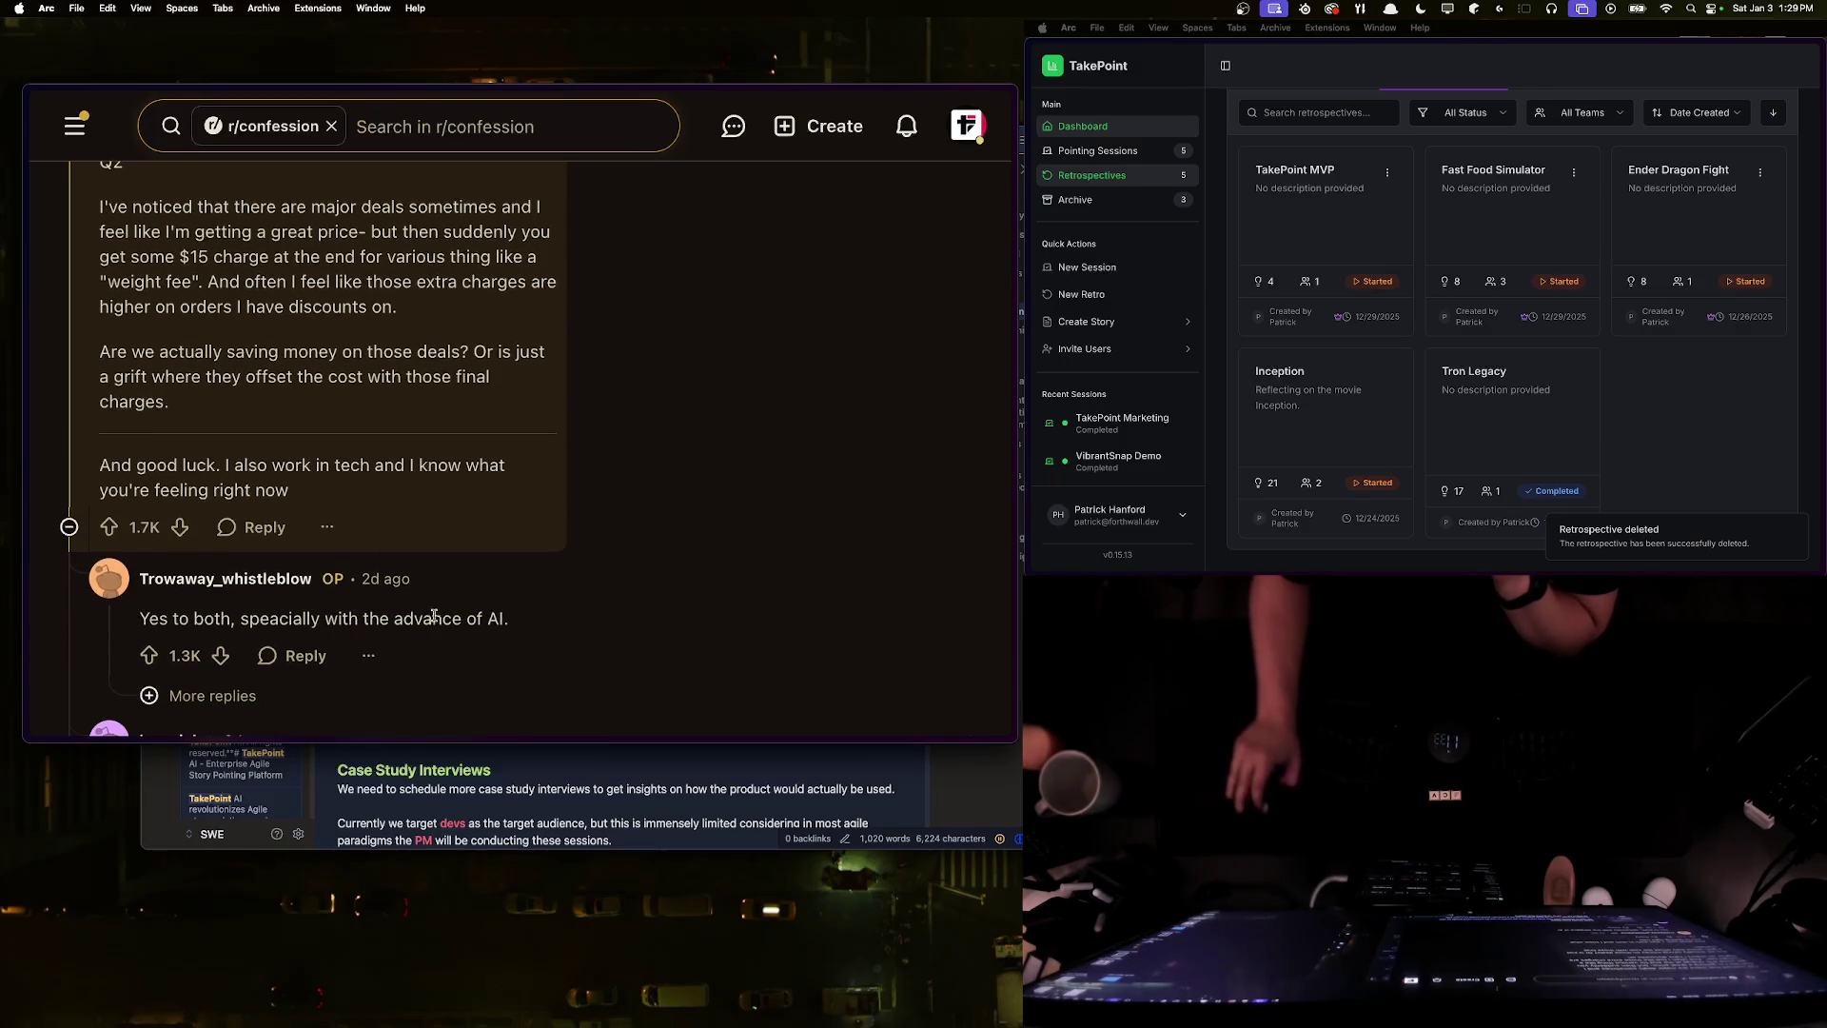
pyautogui.scroll(-5, 286, 490)
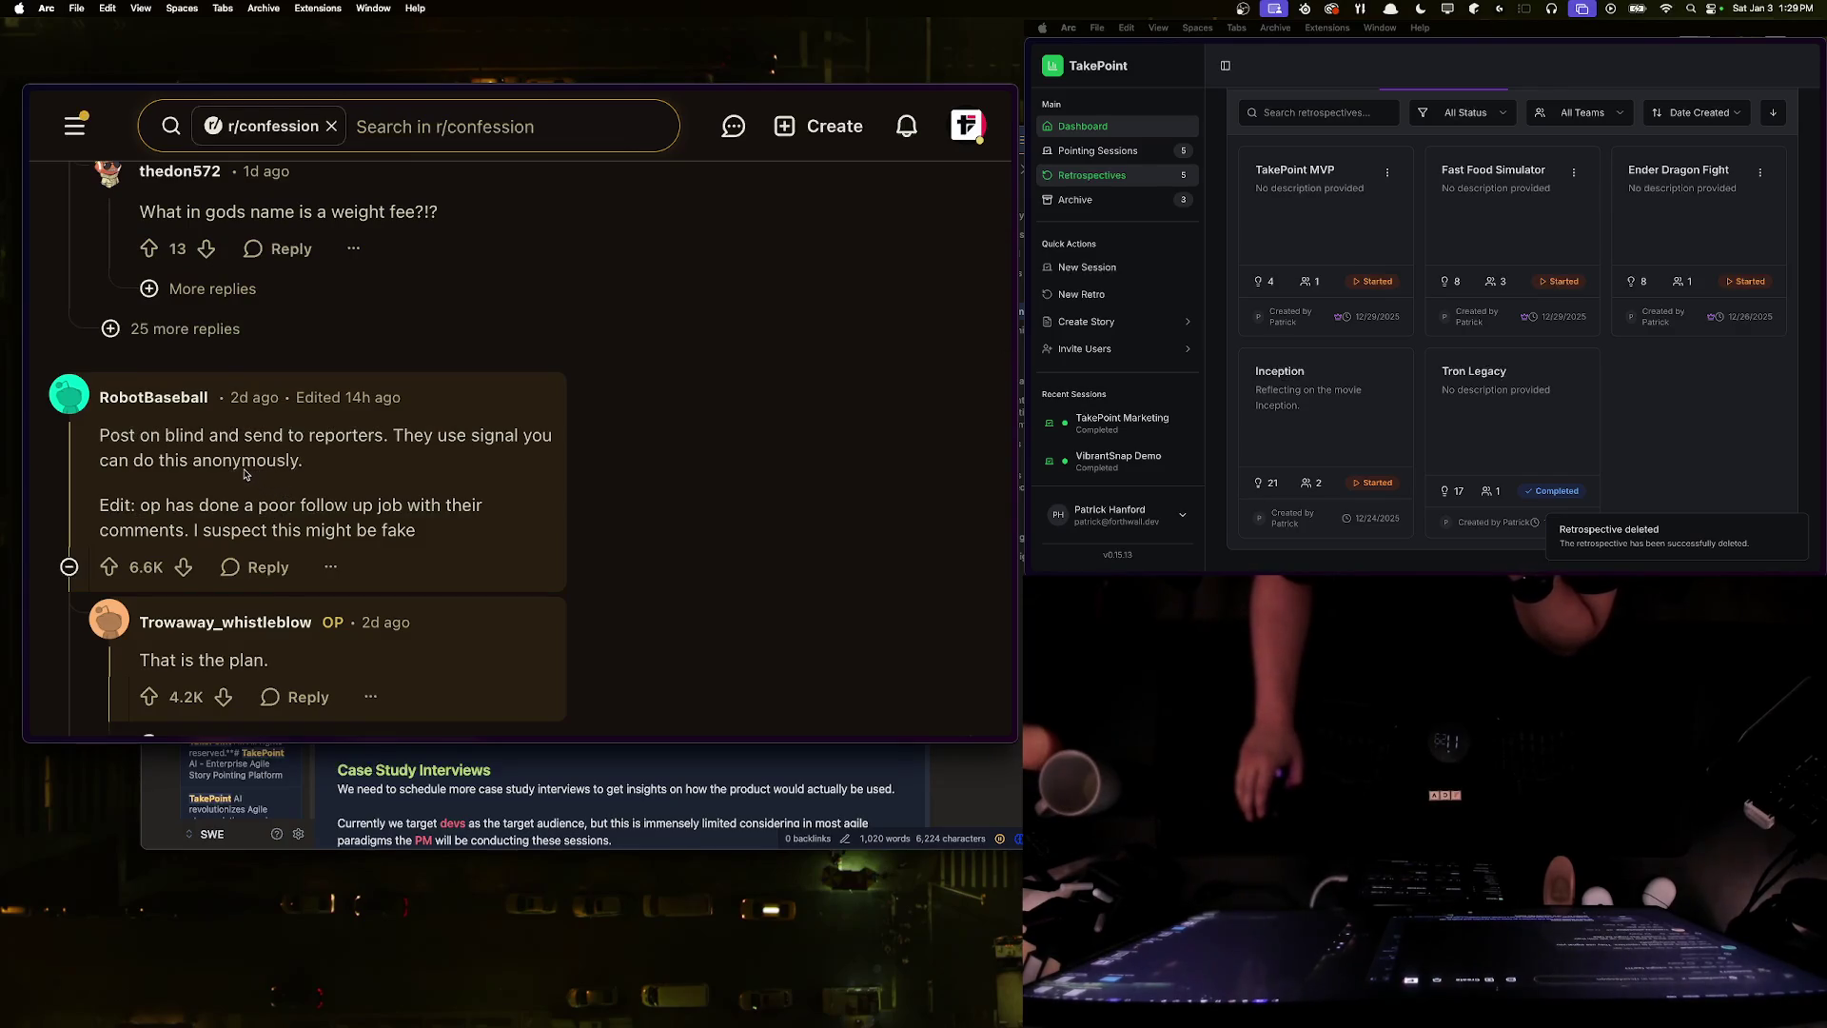
# - Highlight the post-anonymously advice and fake-story edit, then scroll to OP's 'That is the plan.' reply
pyautogui.moveTo(136, 435)
pyautogui.mouseDown()
pyautogui.moveTo(367, 437)
pyautogui.moveTo(303, 463)
pyautogui.moveTo(97, 435)
pyautogui.moveTo(443, 515)
pyautogui.moveTo(299, 489)
pyautogui.moveTo(92, 493)
pyautogui.mouseUp()
pyautogui.click(133, 452)
pyautogui.scroll(-1, 152, 476)
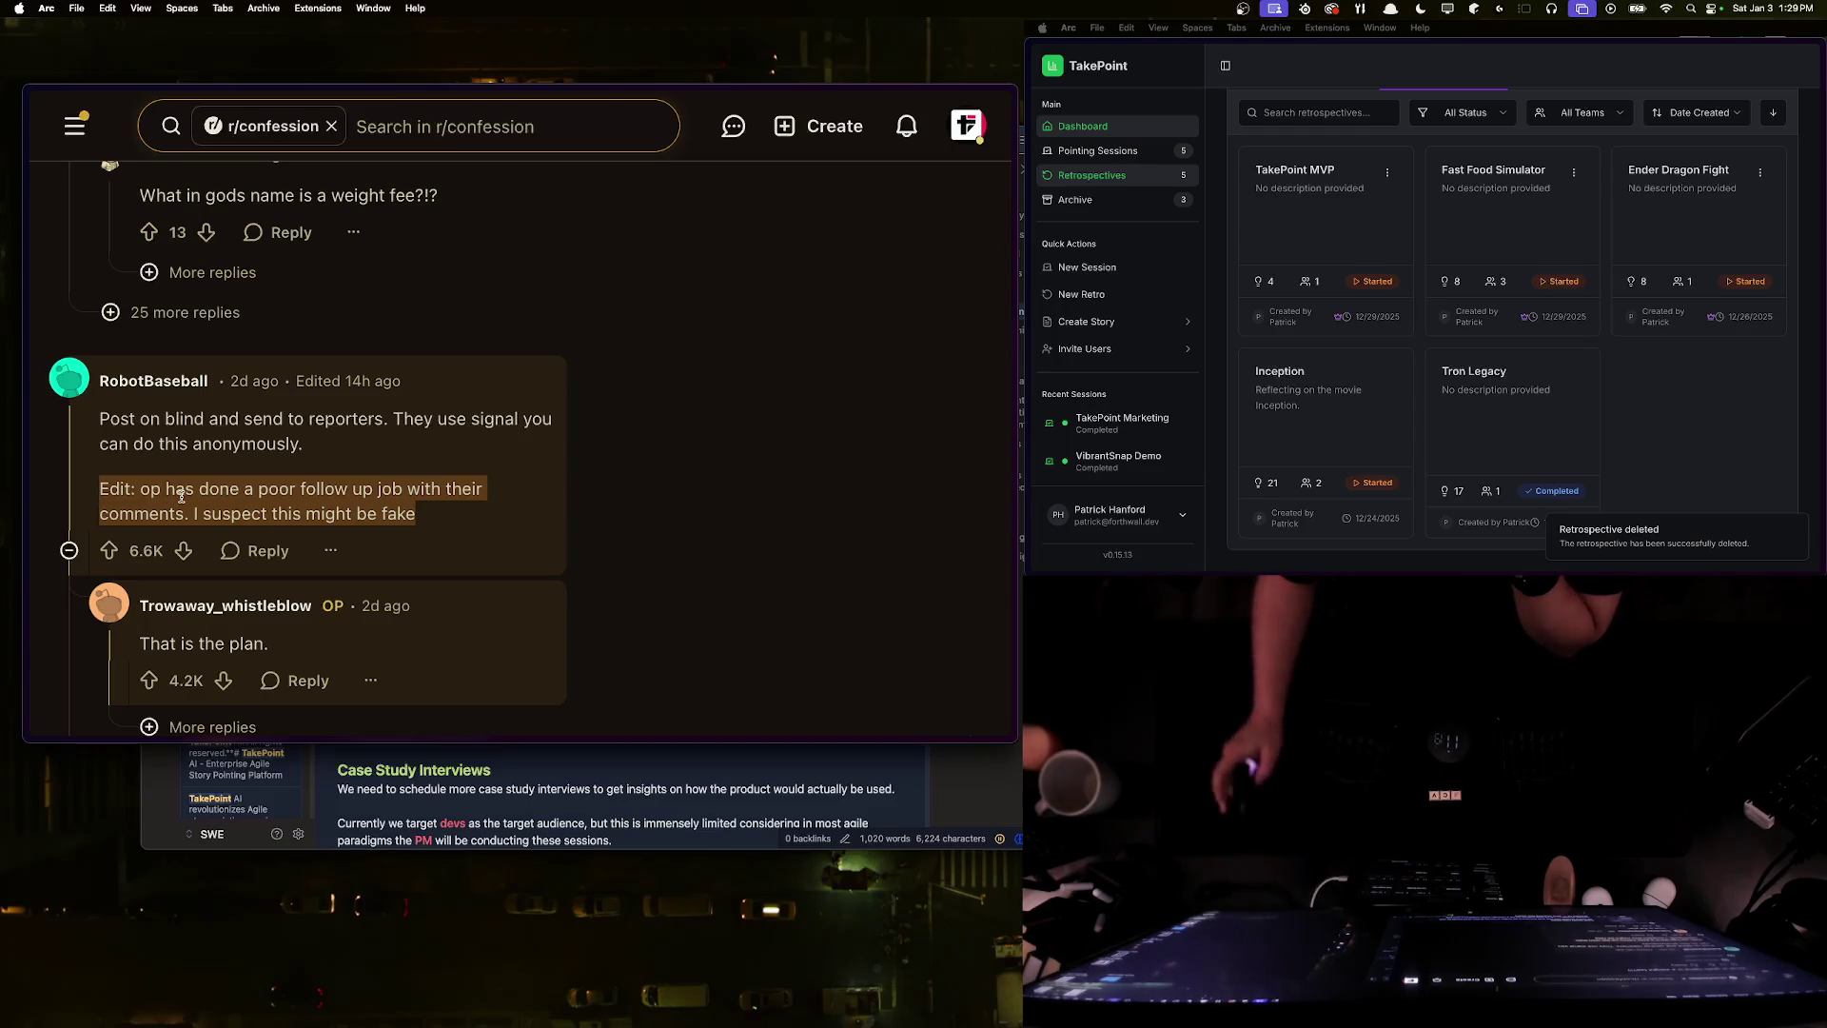
pyautogui.scroll(-5, 186, 494)
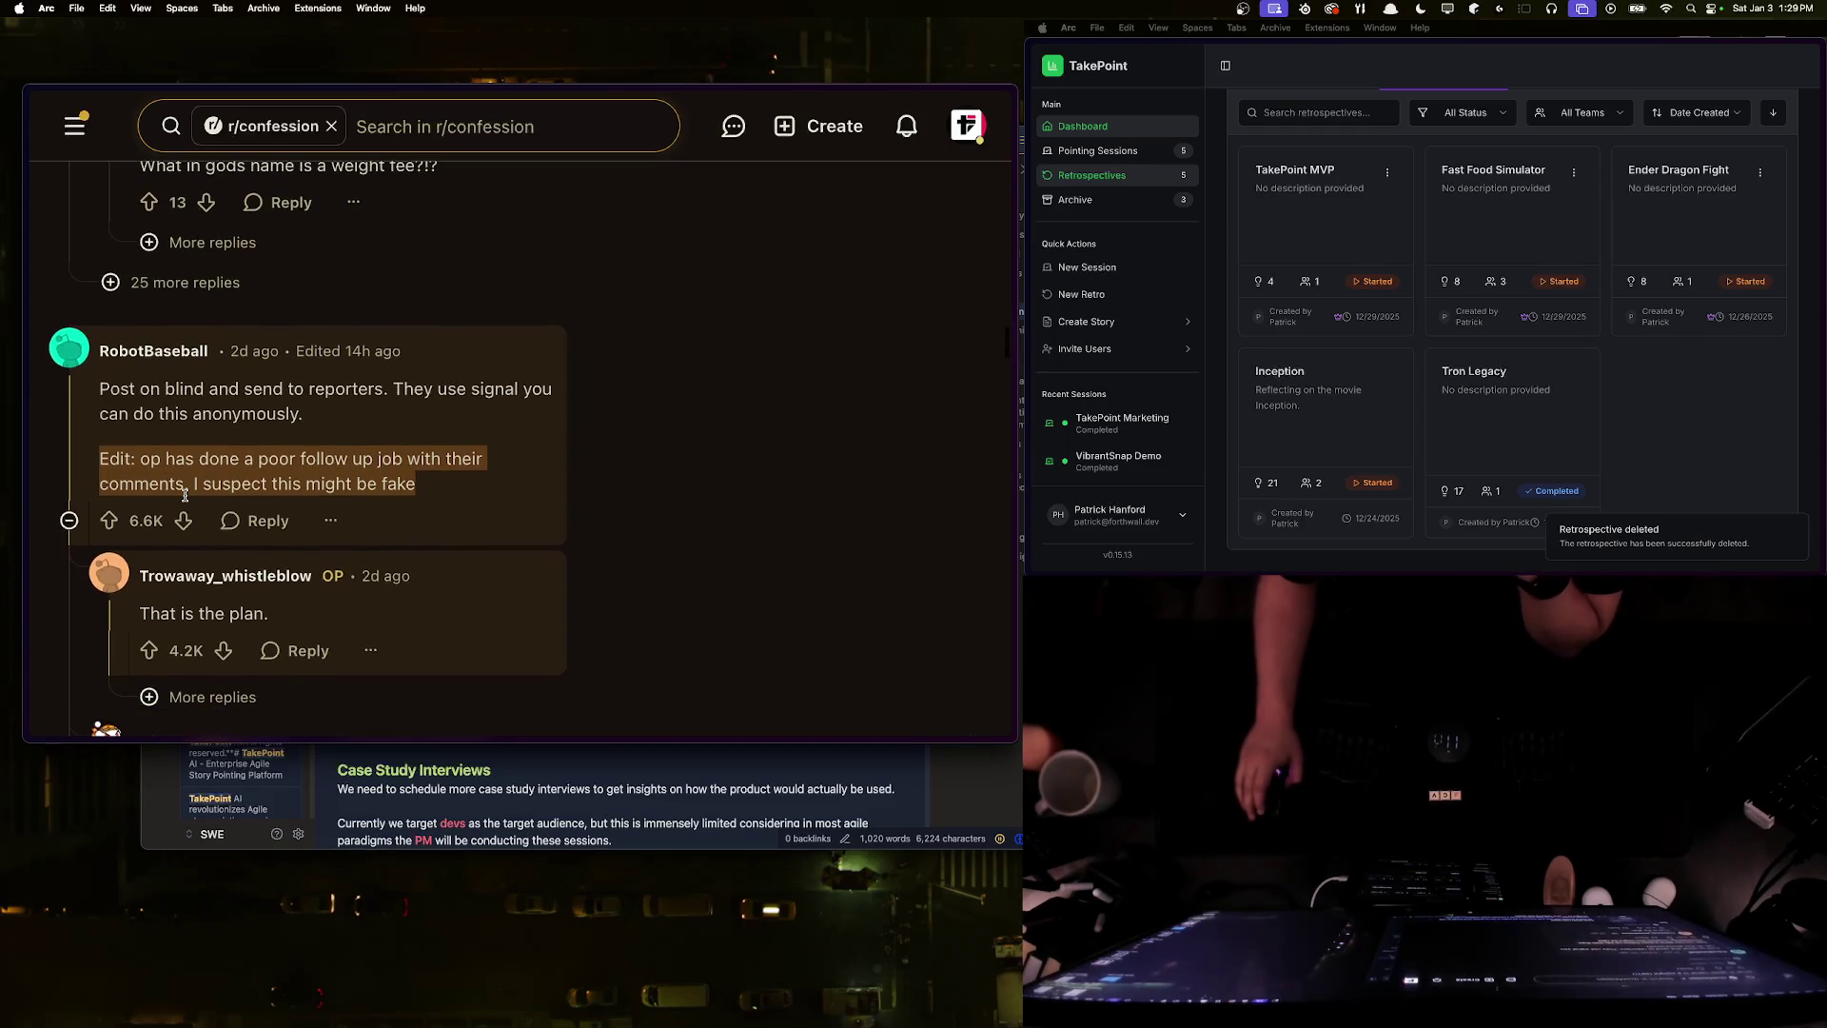
pyautogui.scroll(-6, 188, 491)
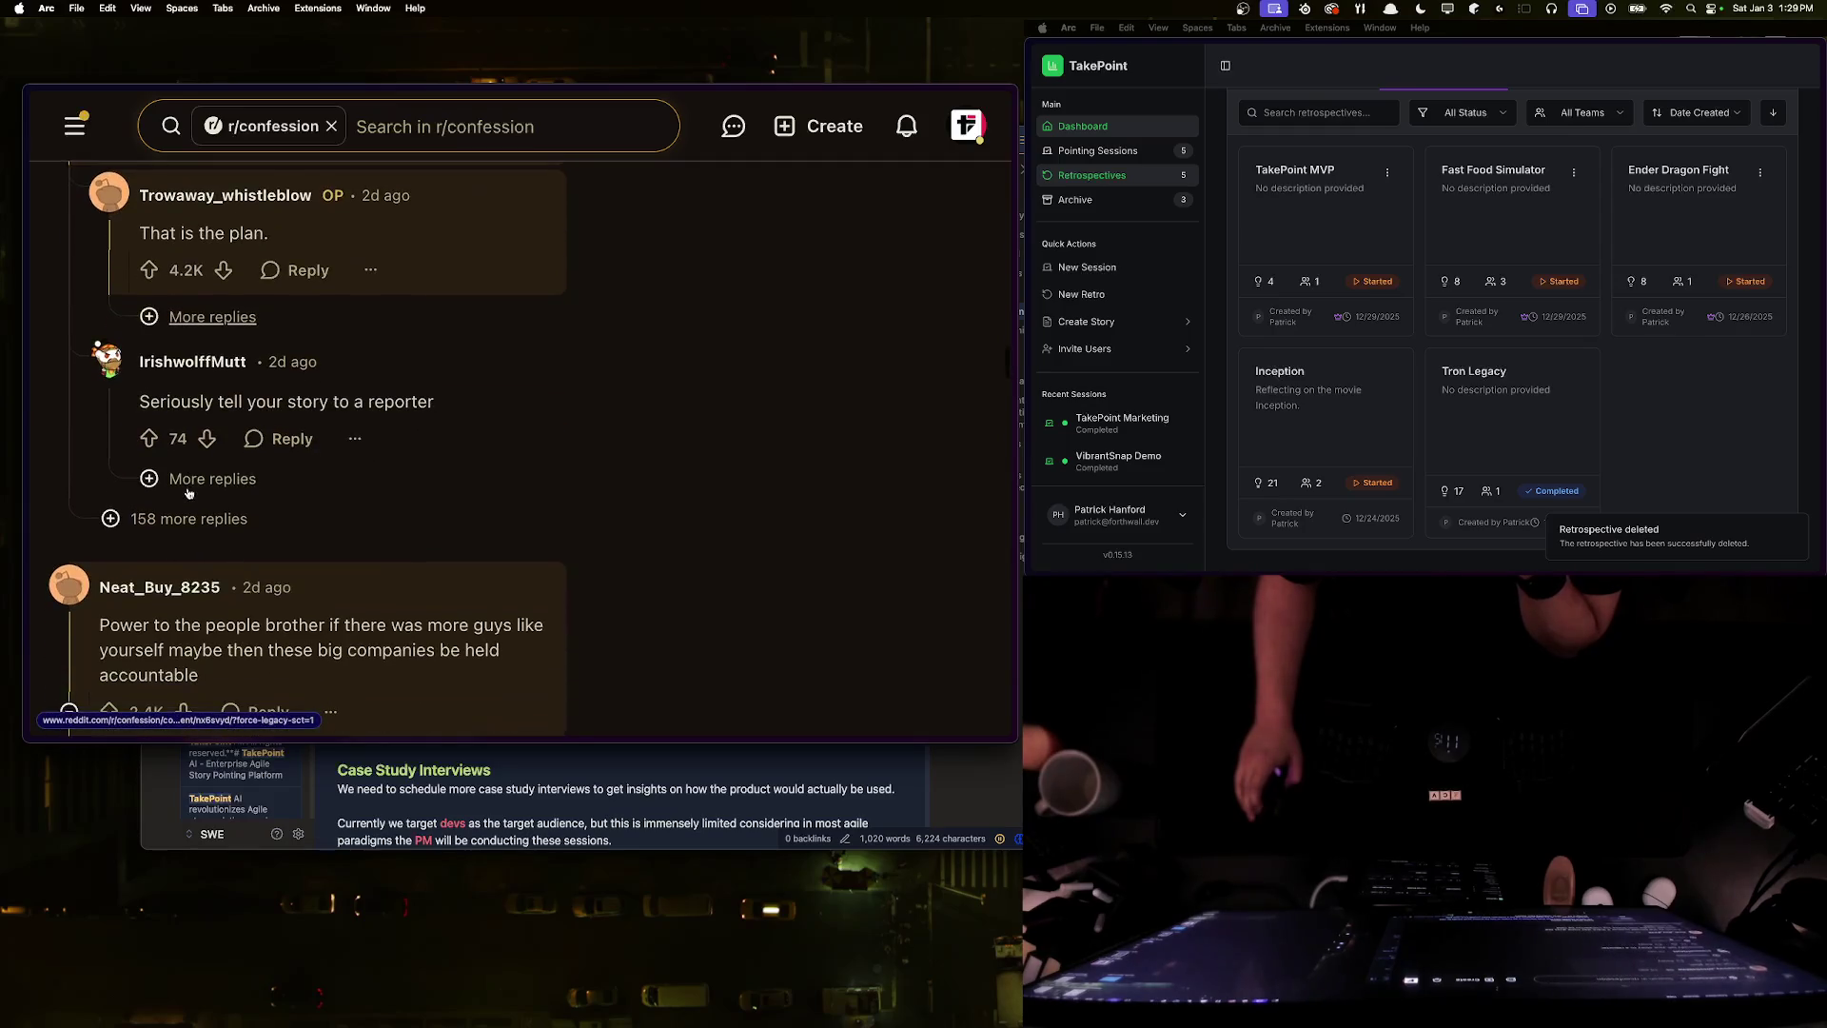
pyautogui.scroll(-18, 286, 482)
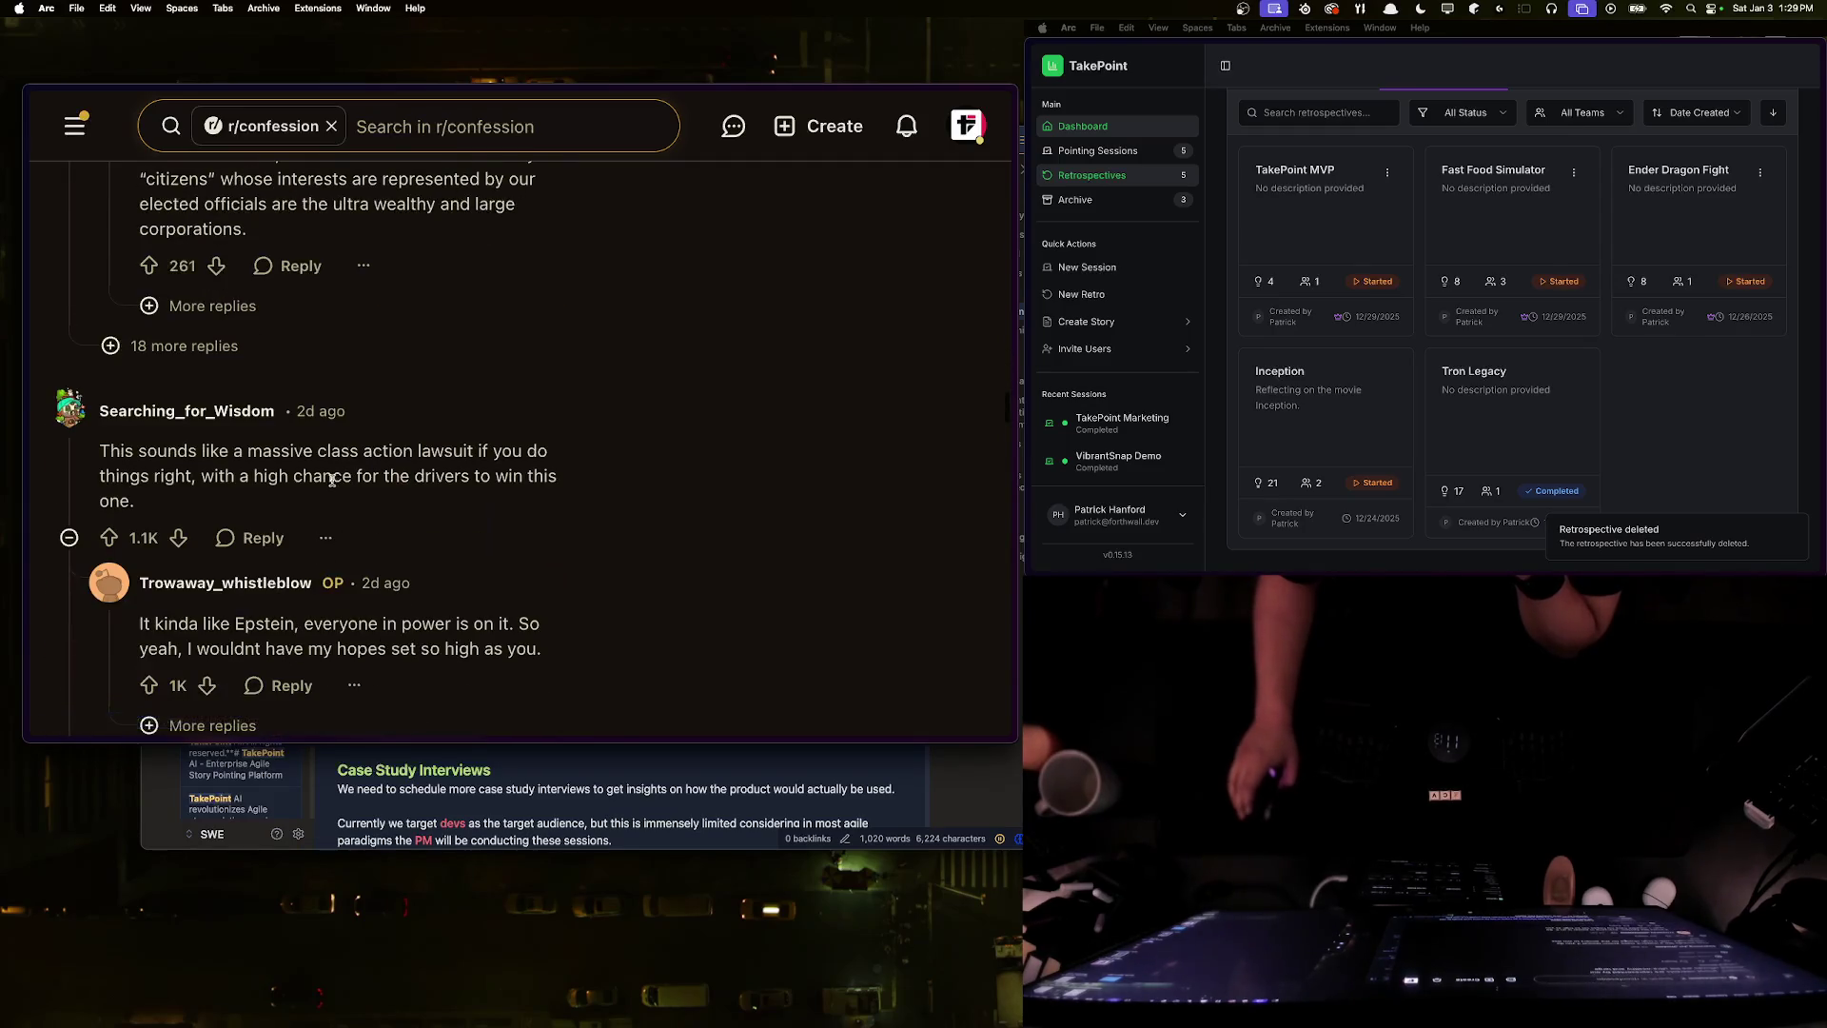
pyautogui.scroll(20, 190, 457)
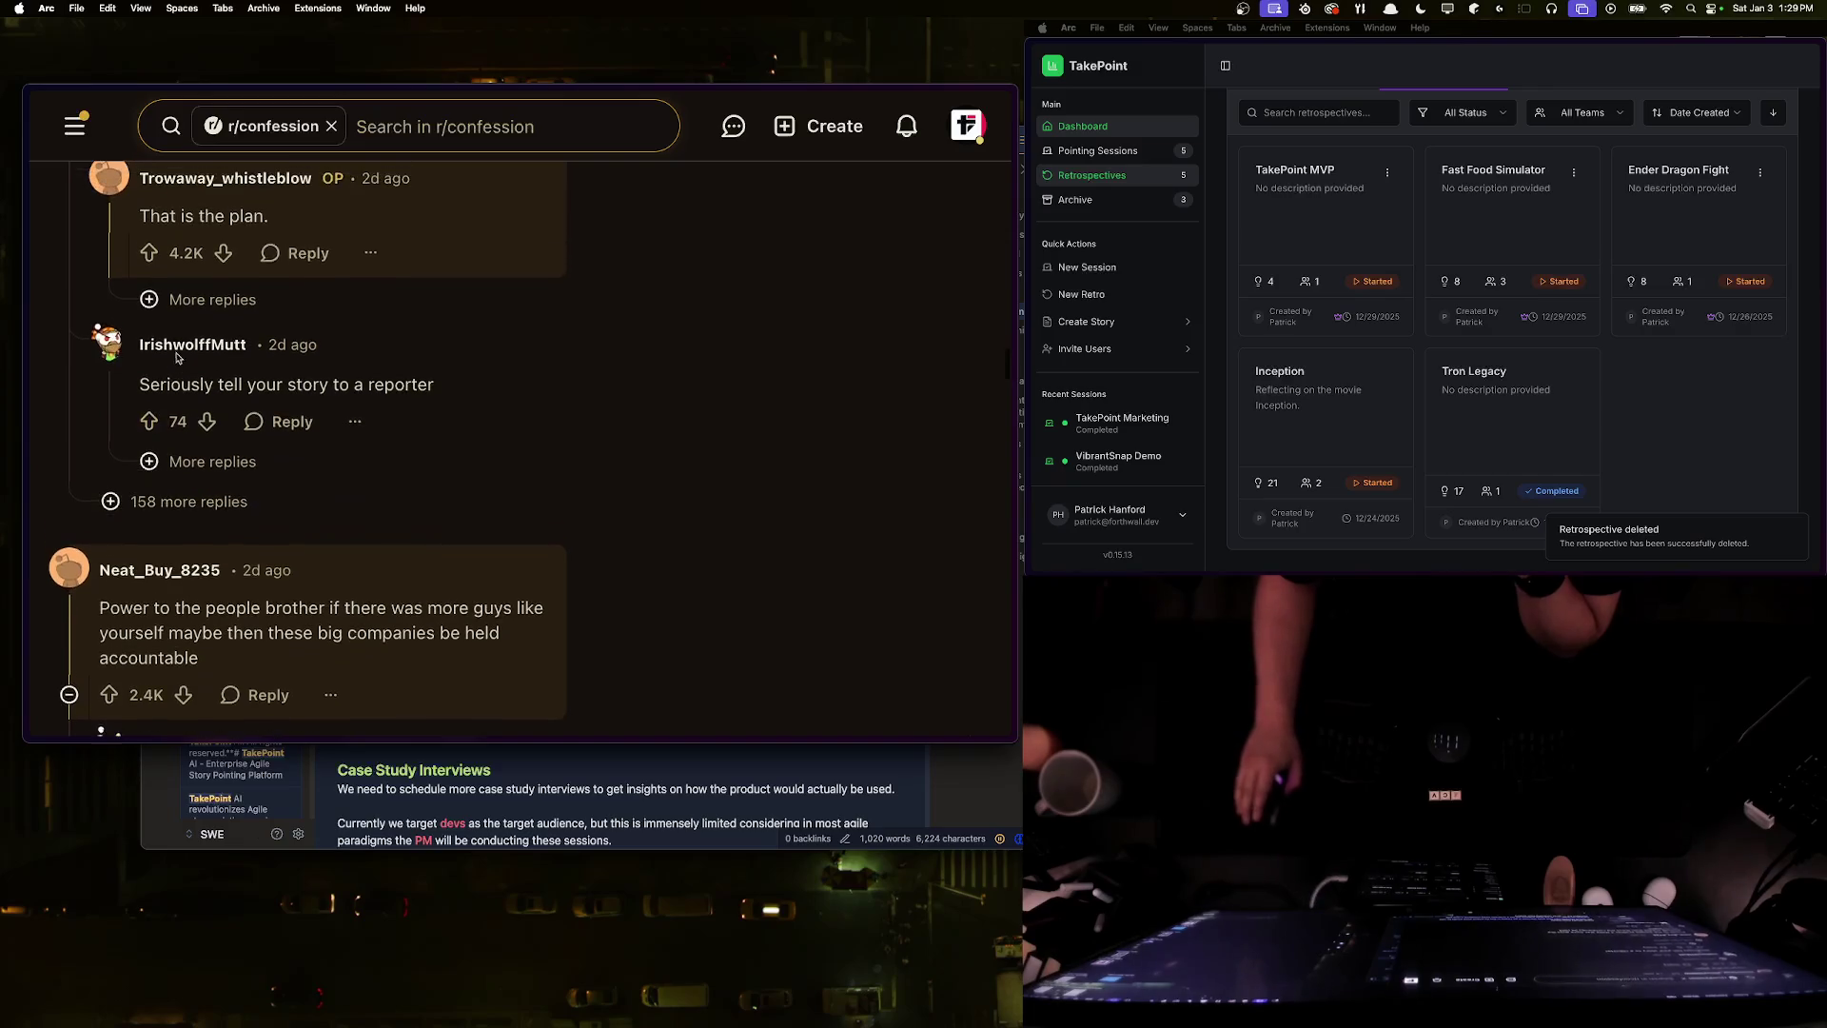
pyautogui.scroll(2, 148, 439)
# - Open the original poster's profile from the hover card and scroll through their activity
pyautogui.moveTo(285, 354)
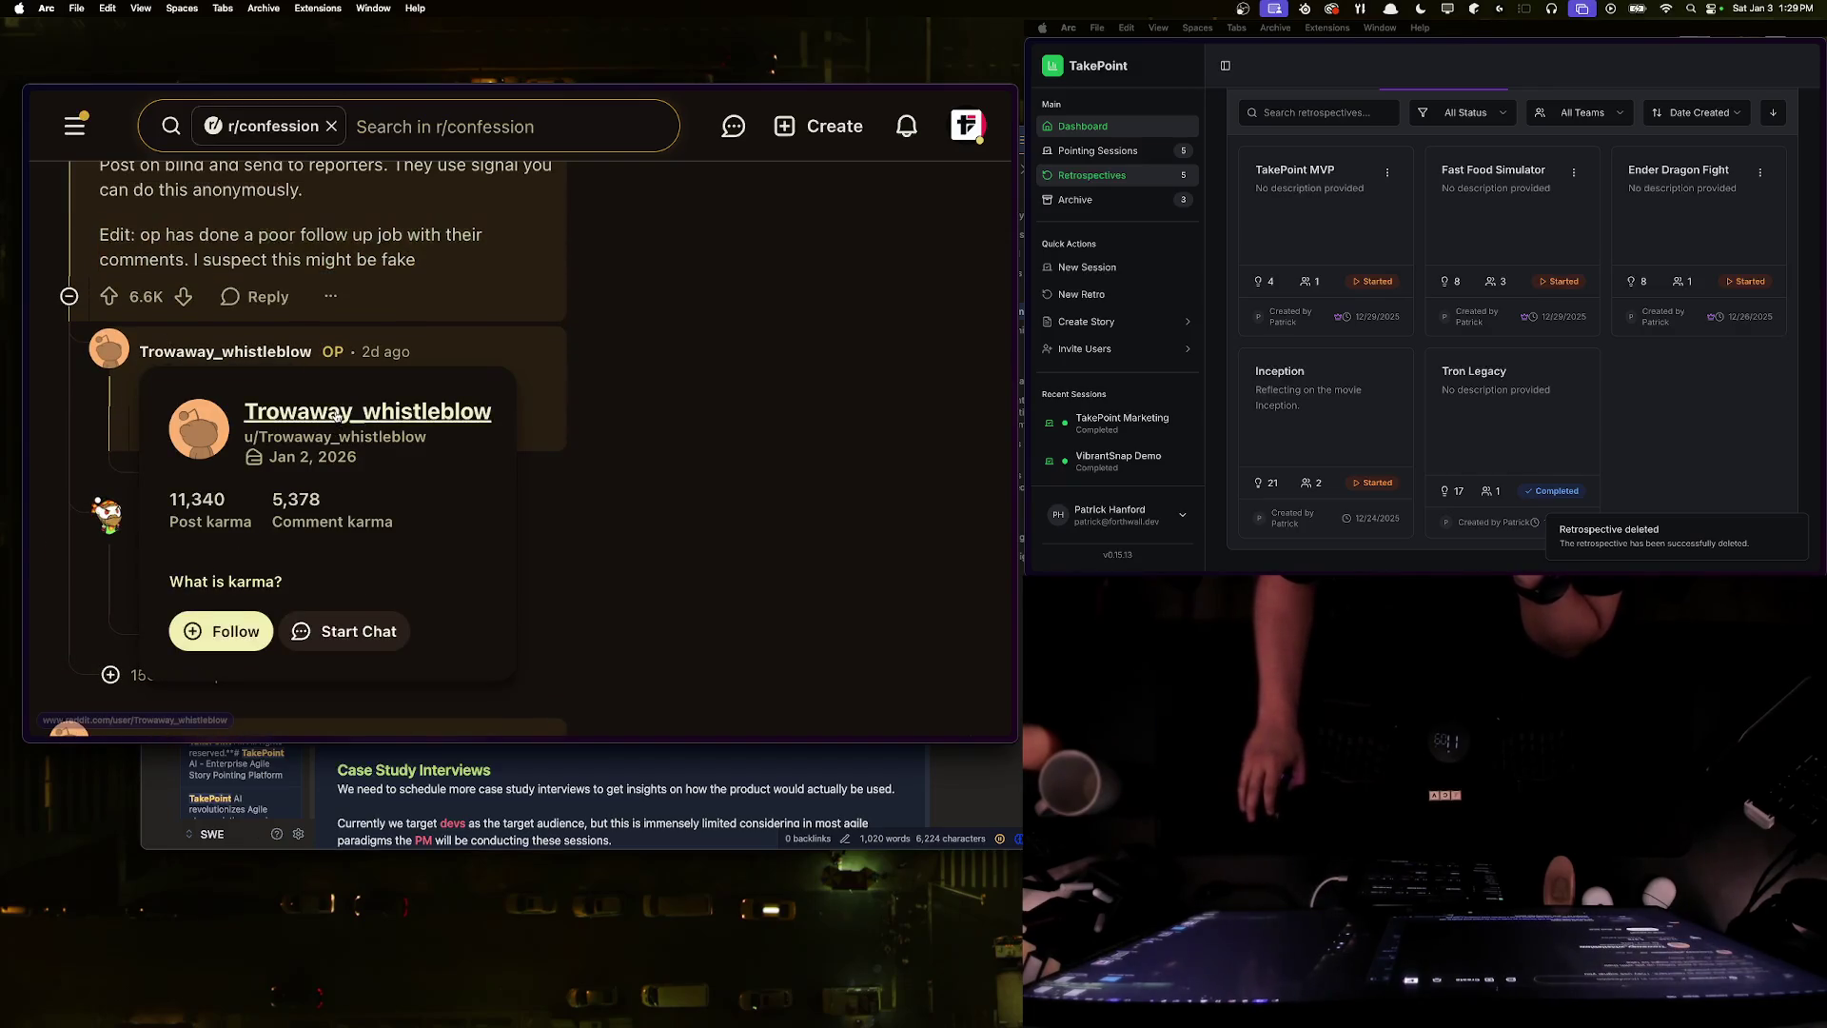
pyautogui.click(293, 427)
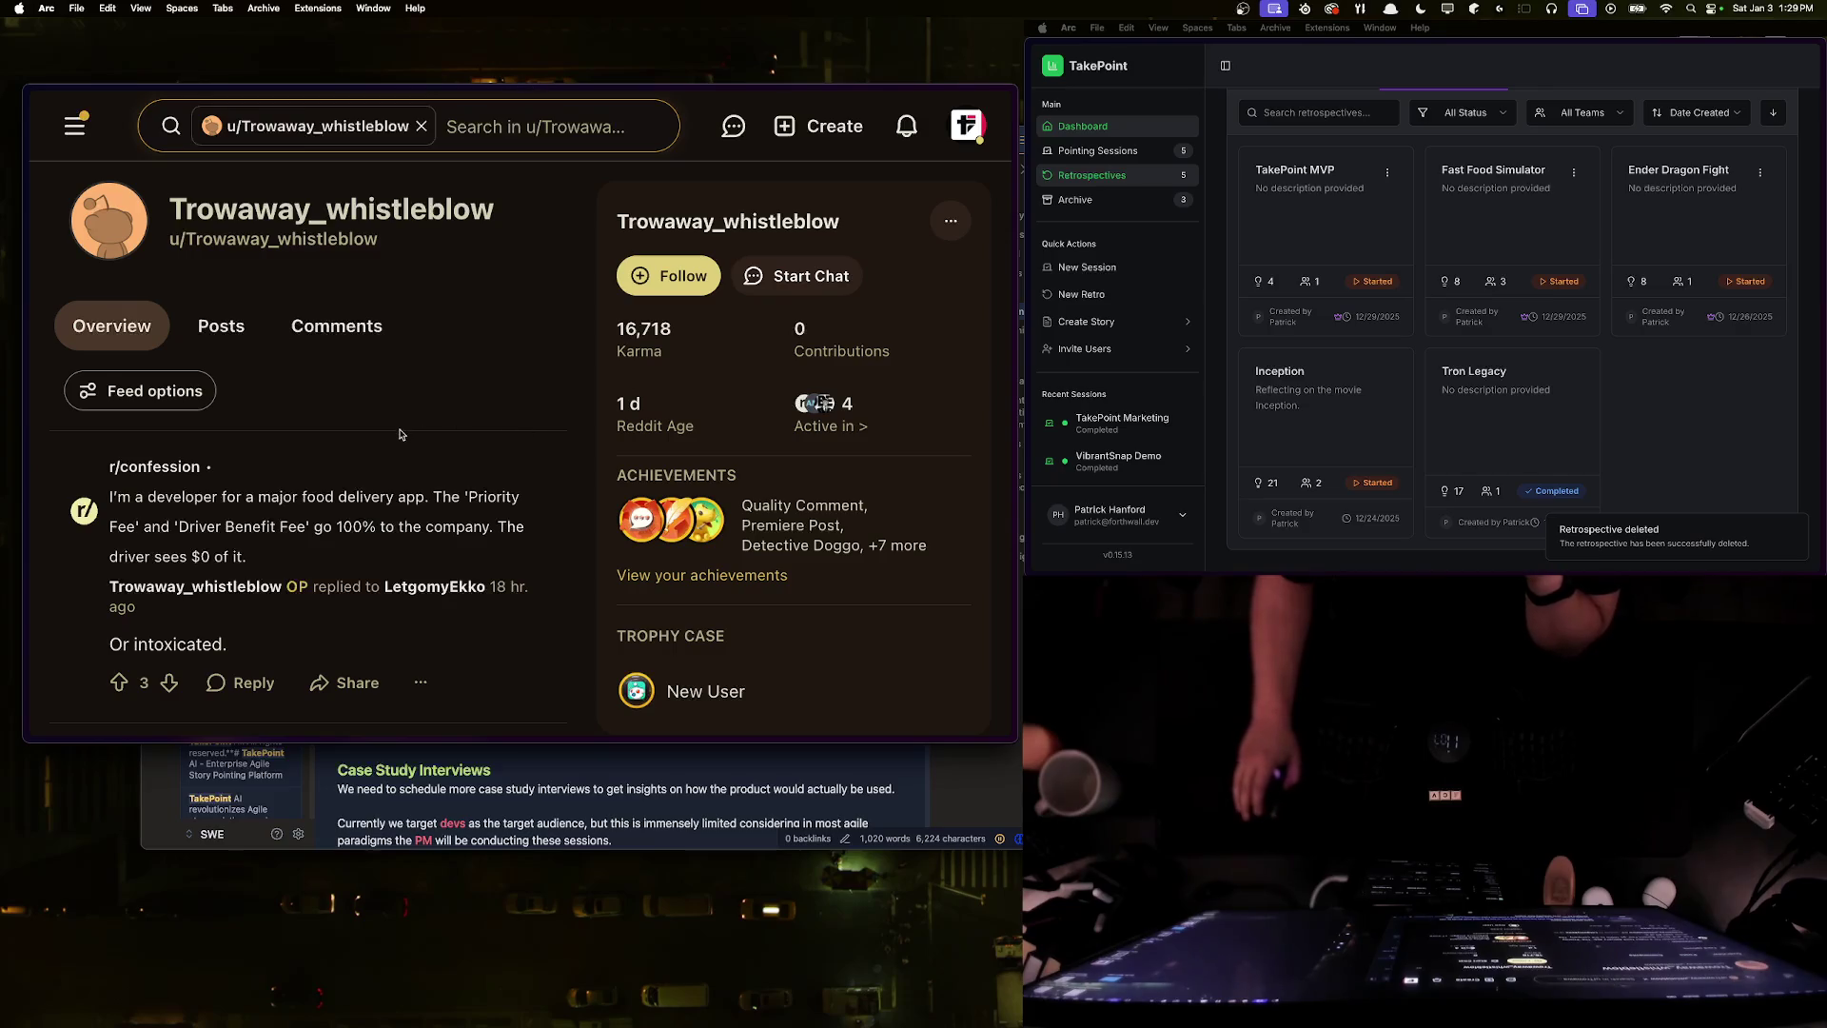
pyautogui.scroll(-3, 522, 427)
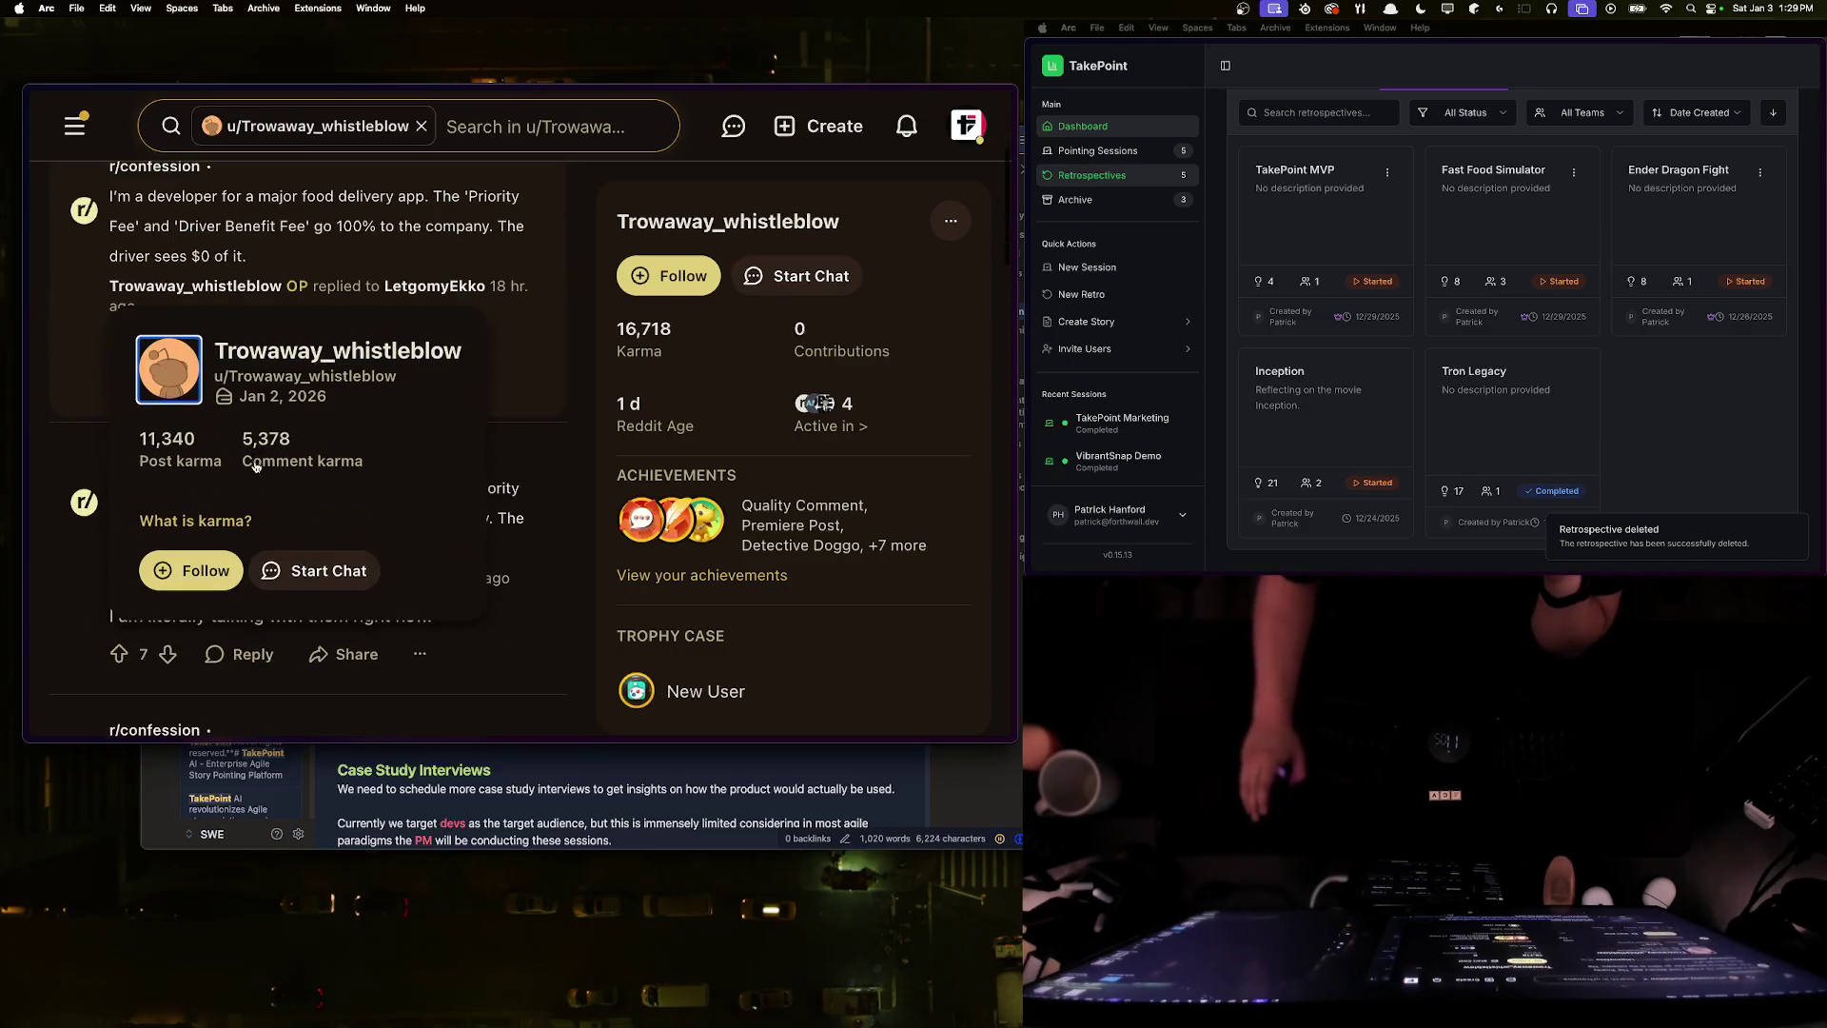
pyautogui.scroll(-5, 782, 617)
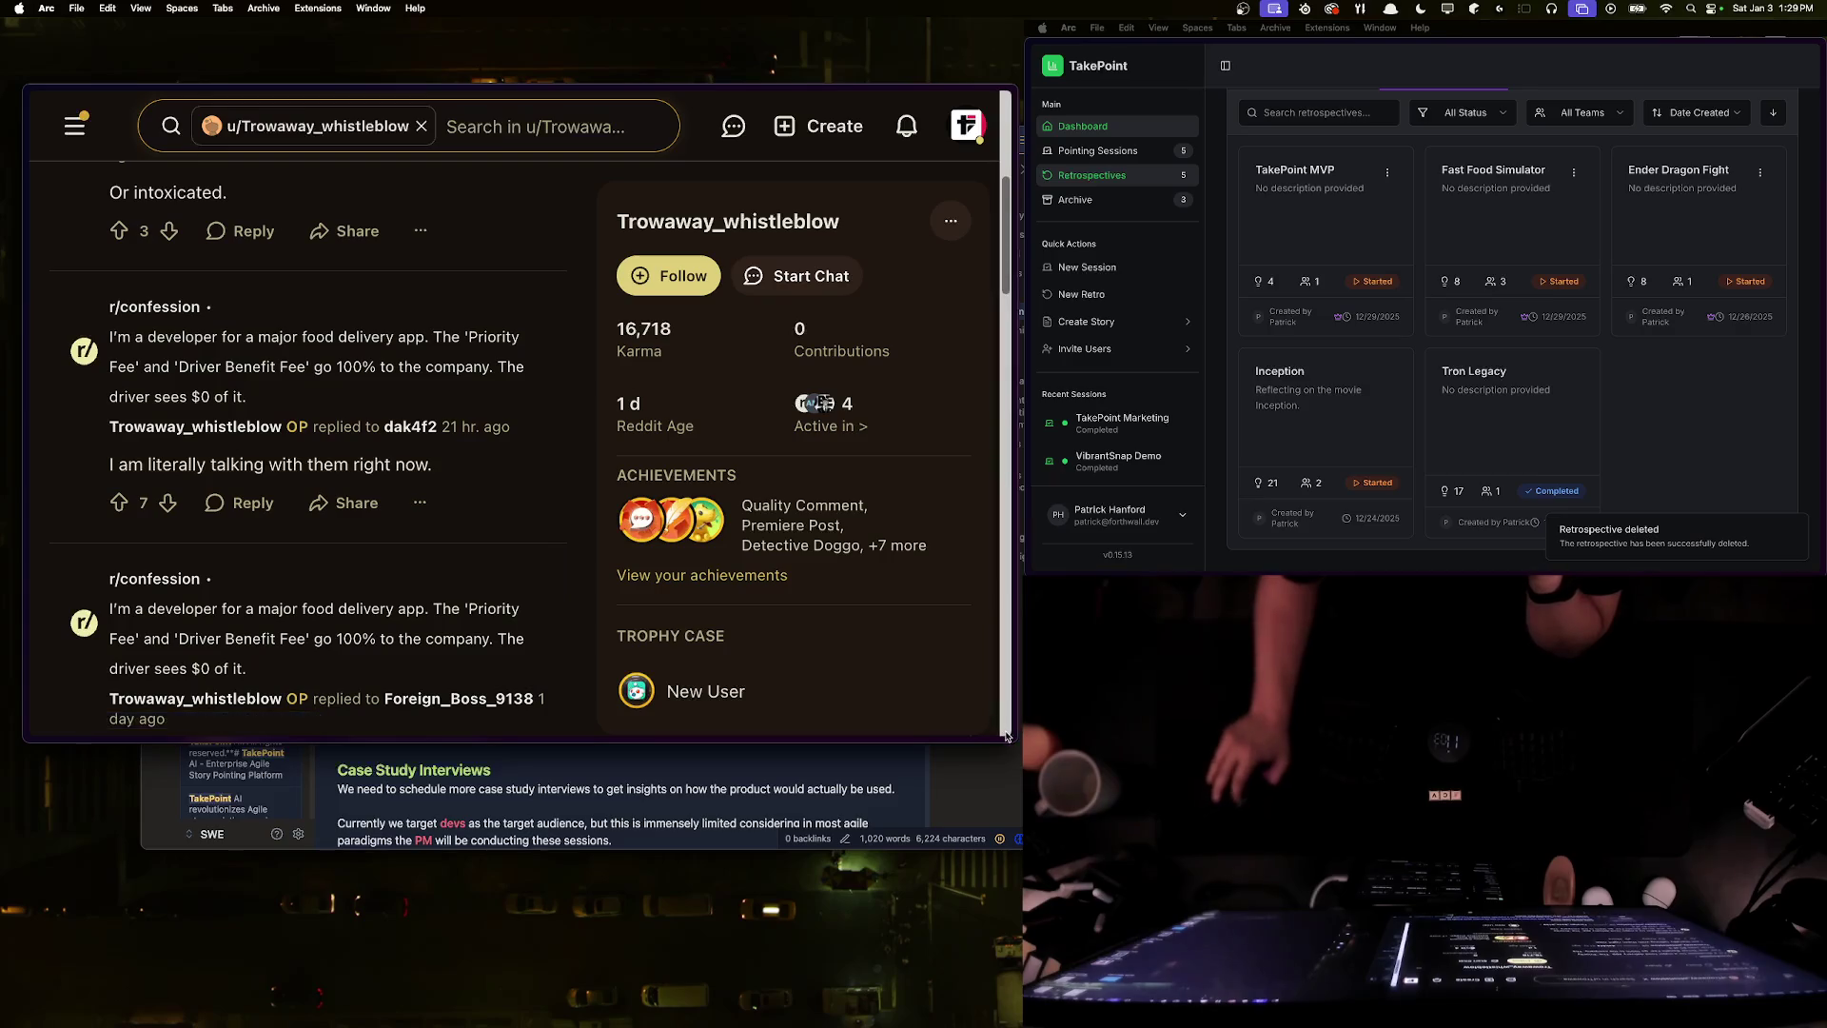
pyautogui.scroll(-7, 306, 512)
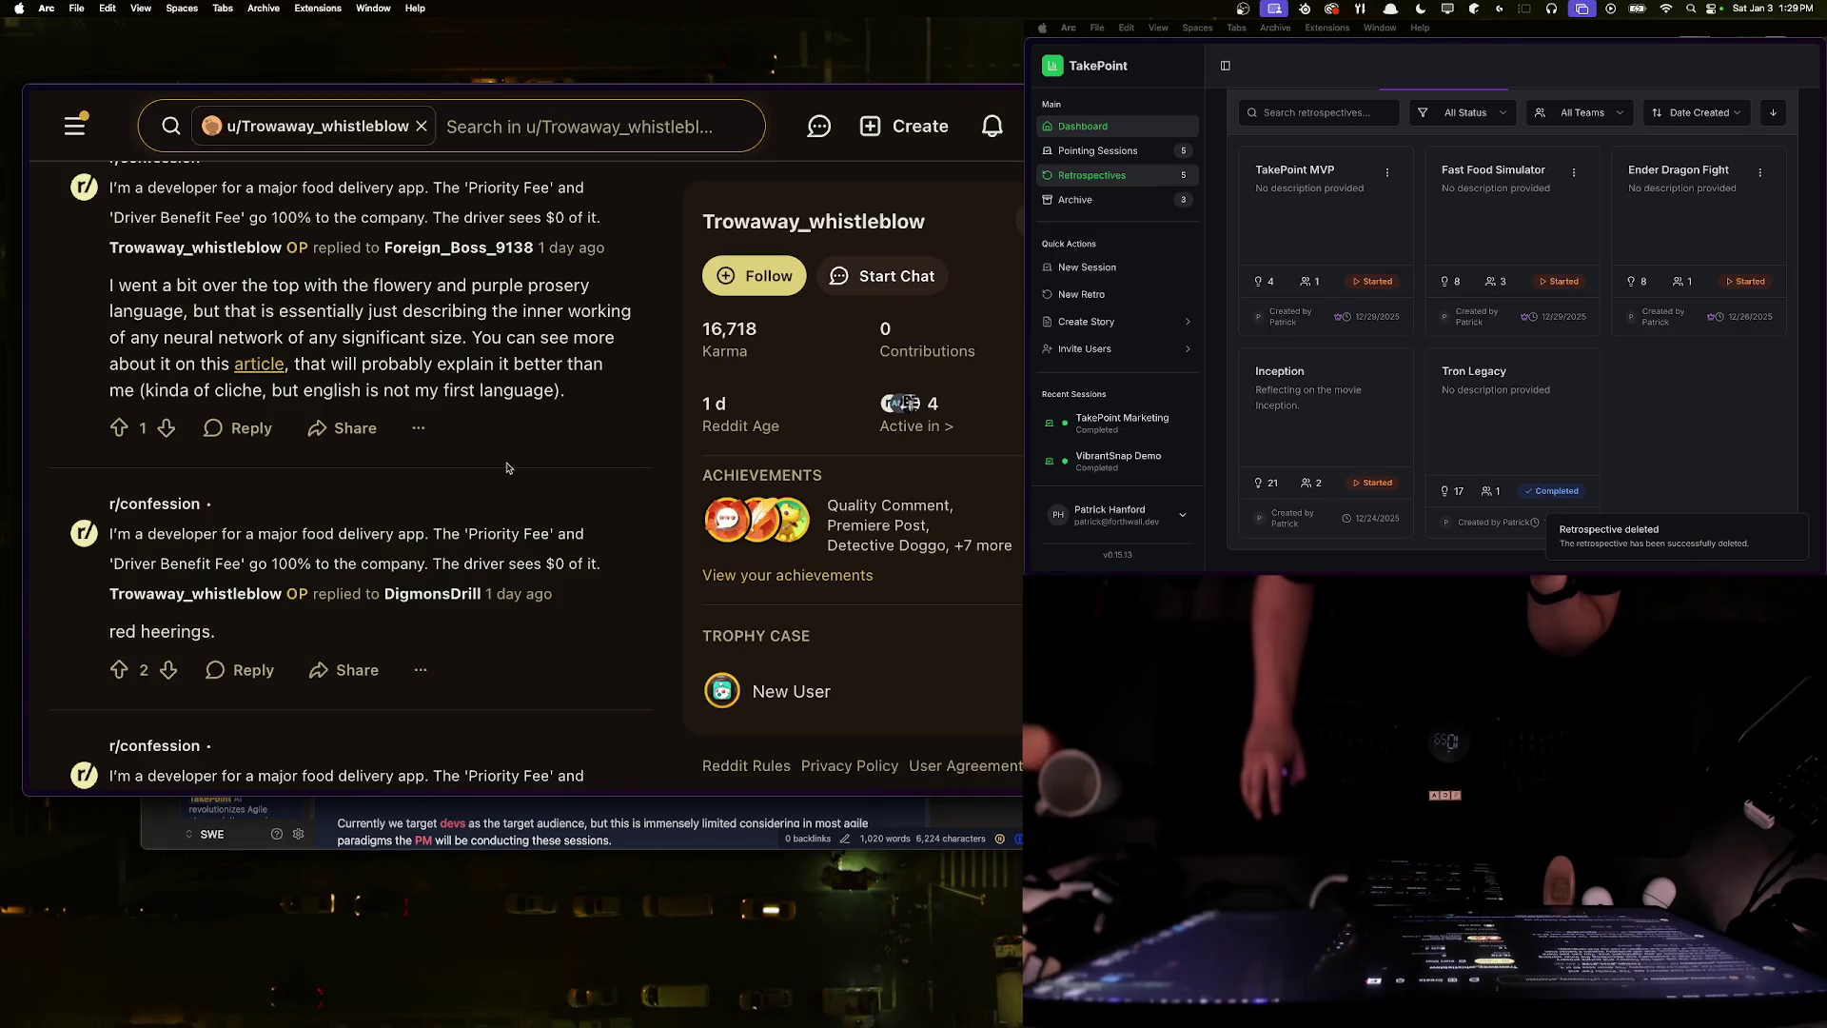
pyautogui.press('super+s')
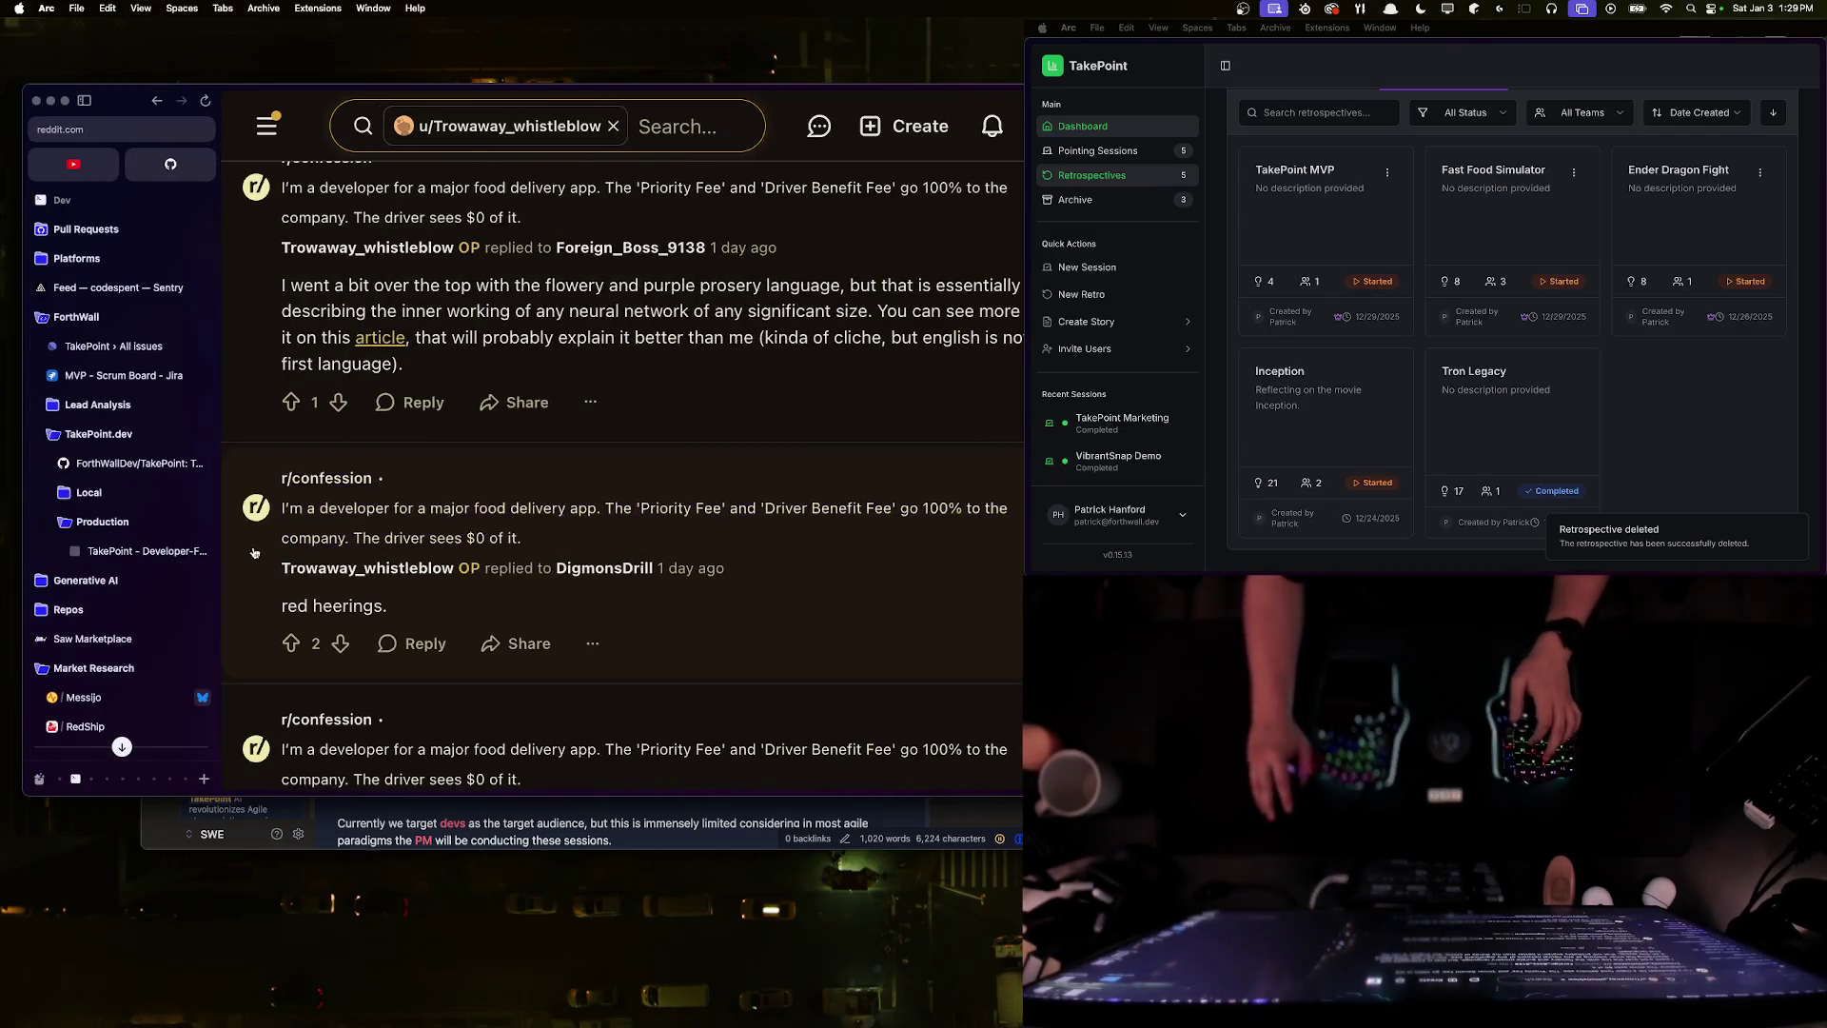
pyautogui.press('super+s')
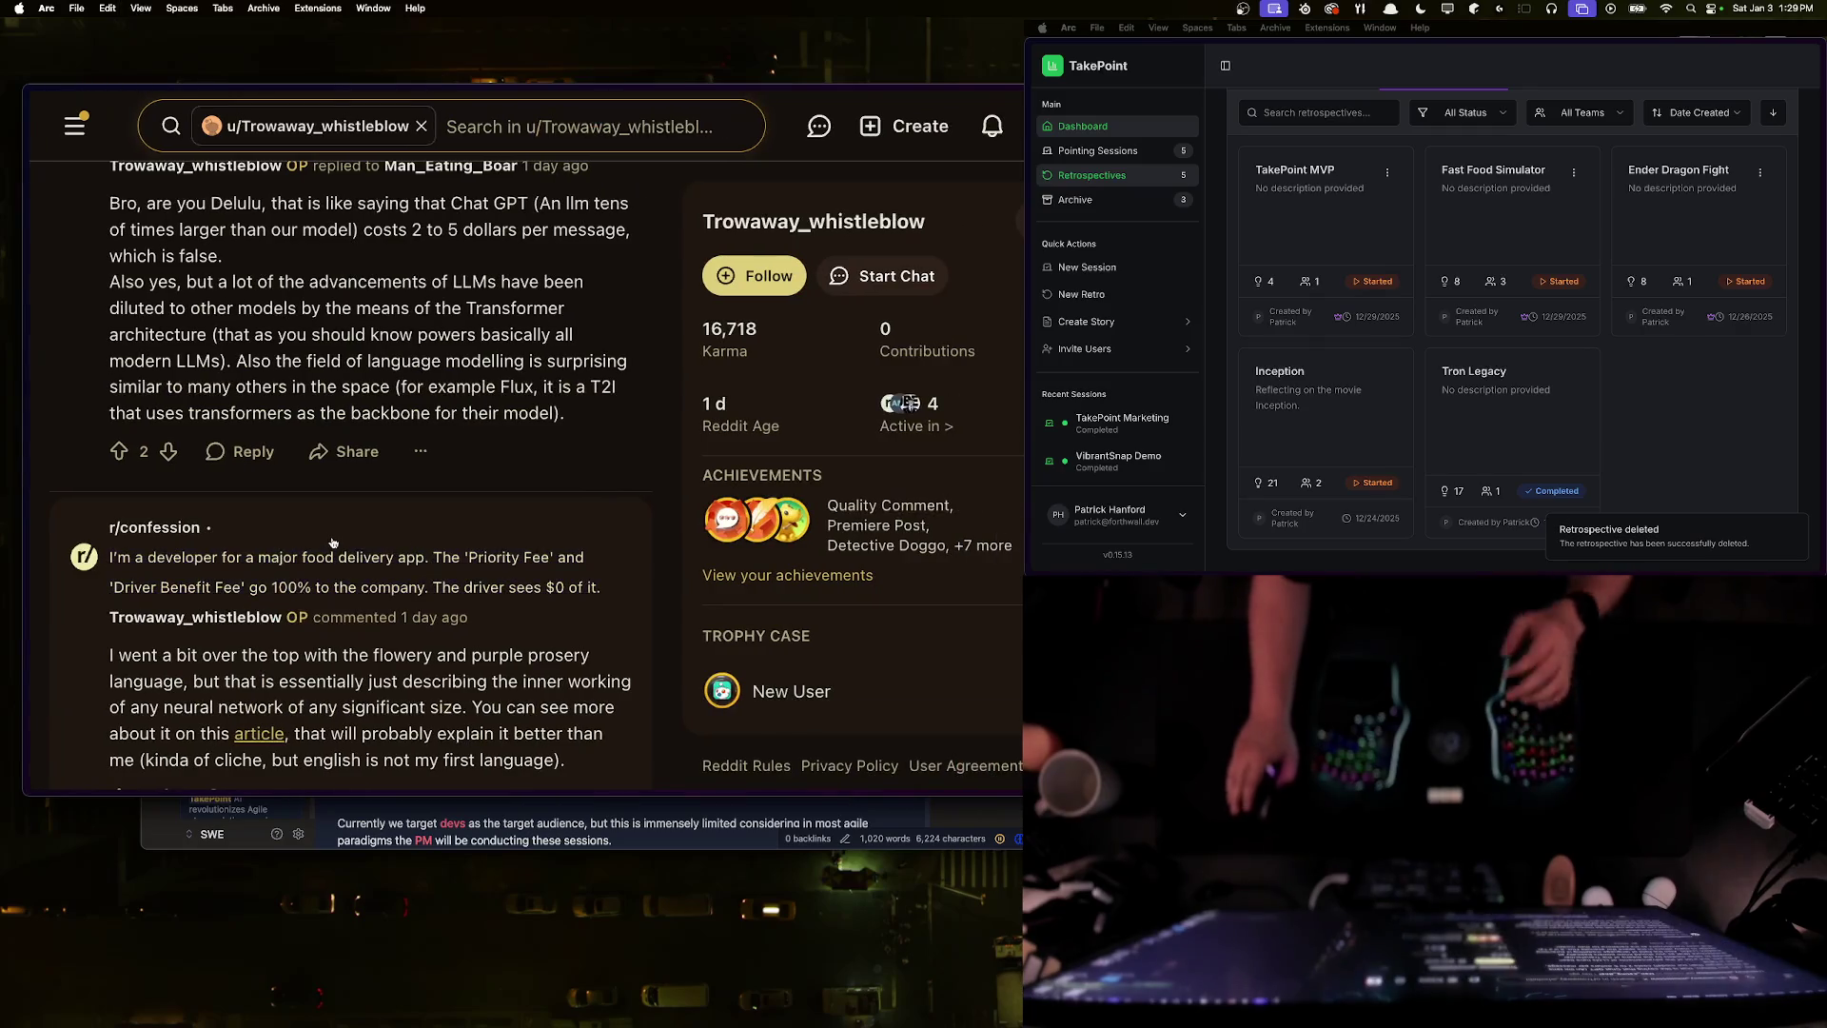
pyautogui.scroll(10, 353, 539)
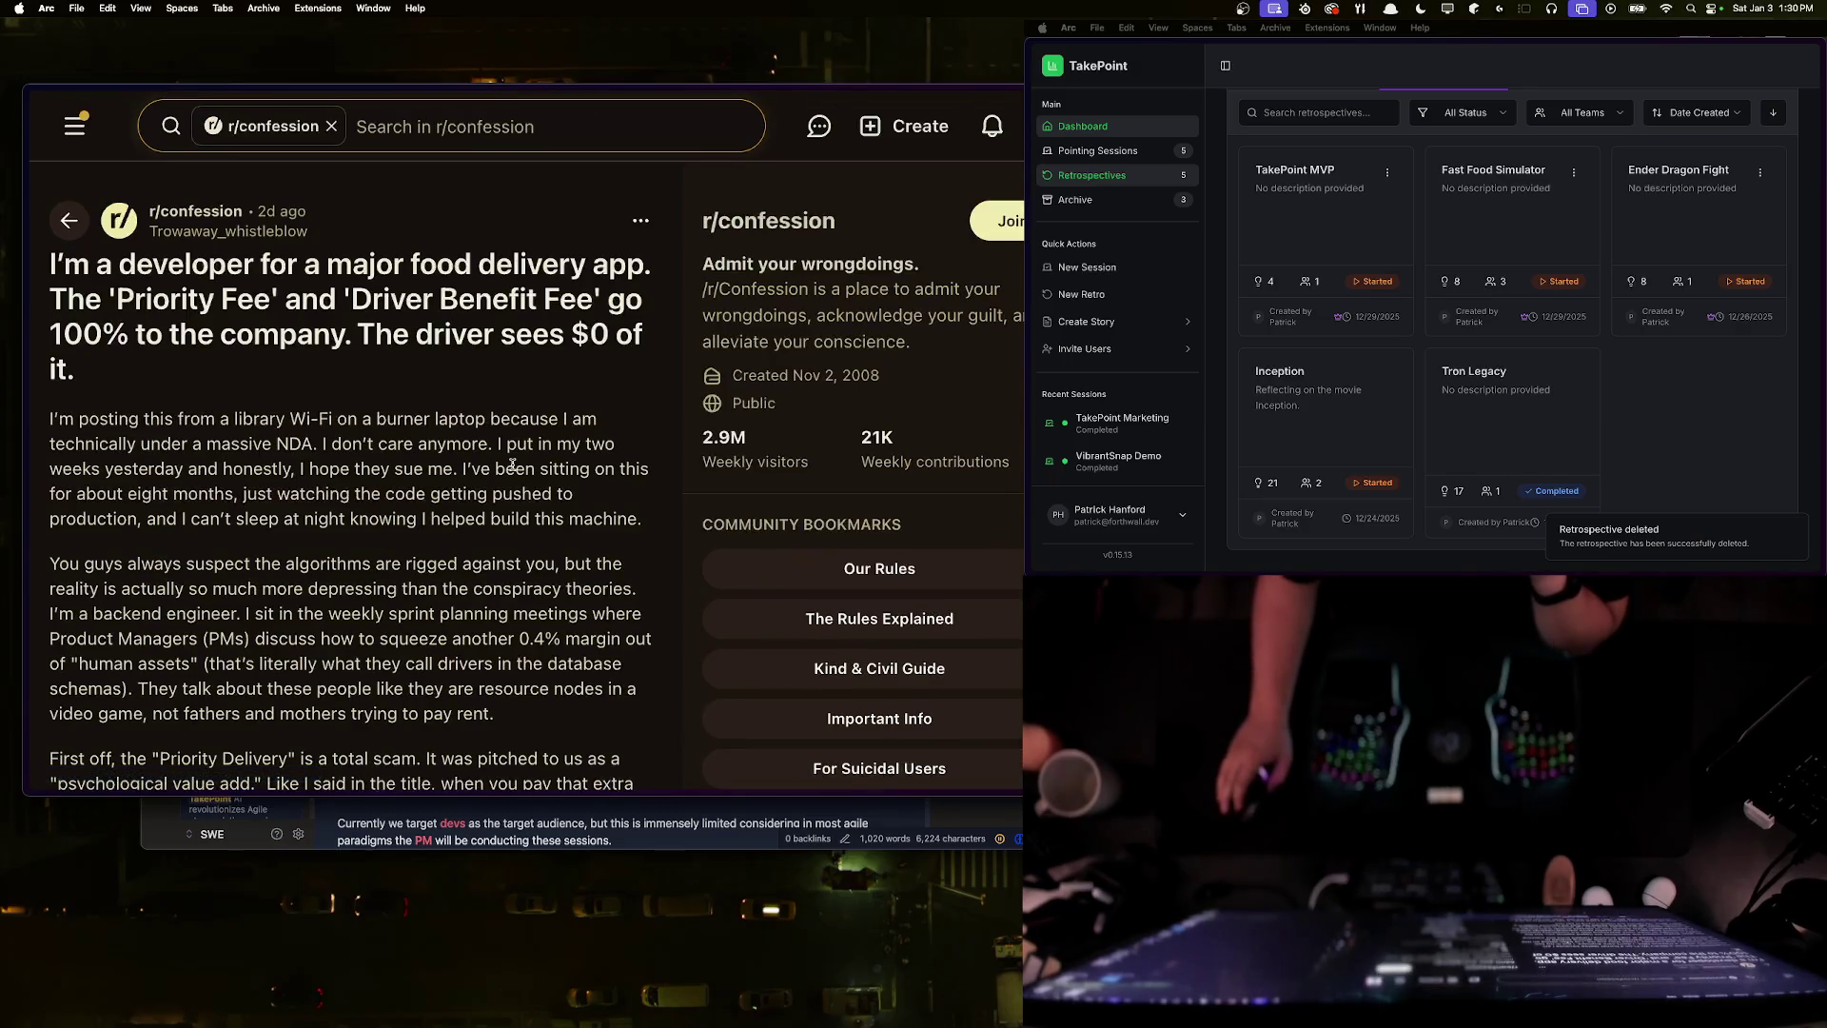
# - Highlight replies on rejecting offers, personal data, and OP's lowest-offer algorithm explanation
pyautogui.scroll(-15, 512, 465)
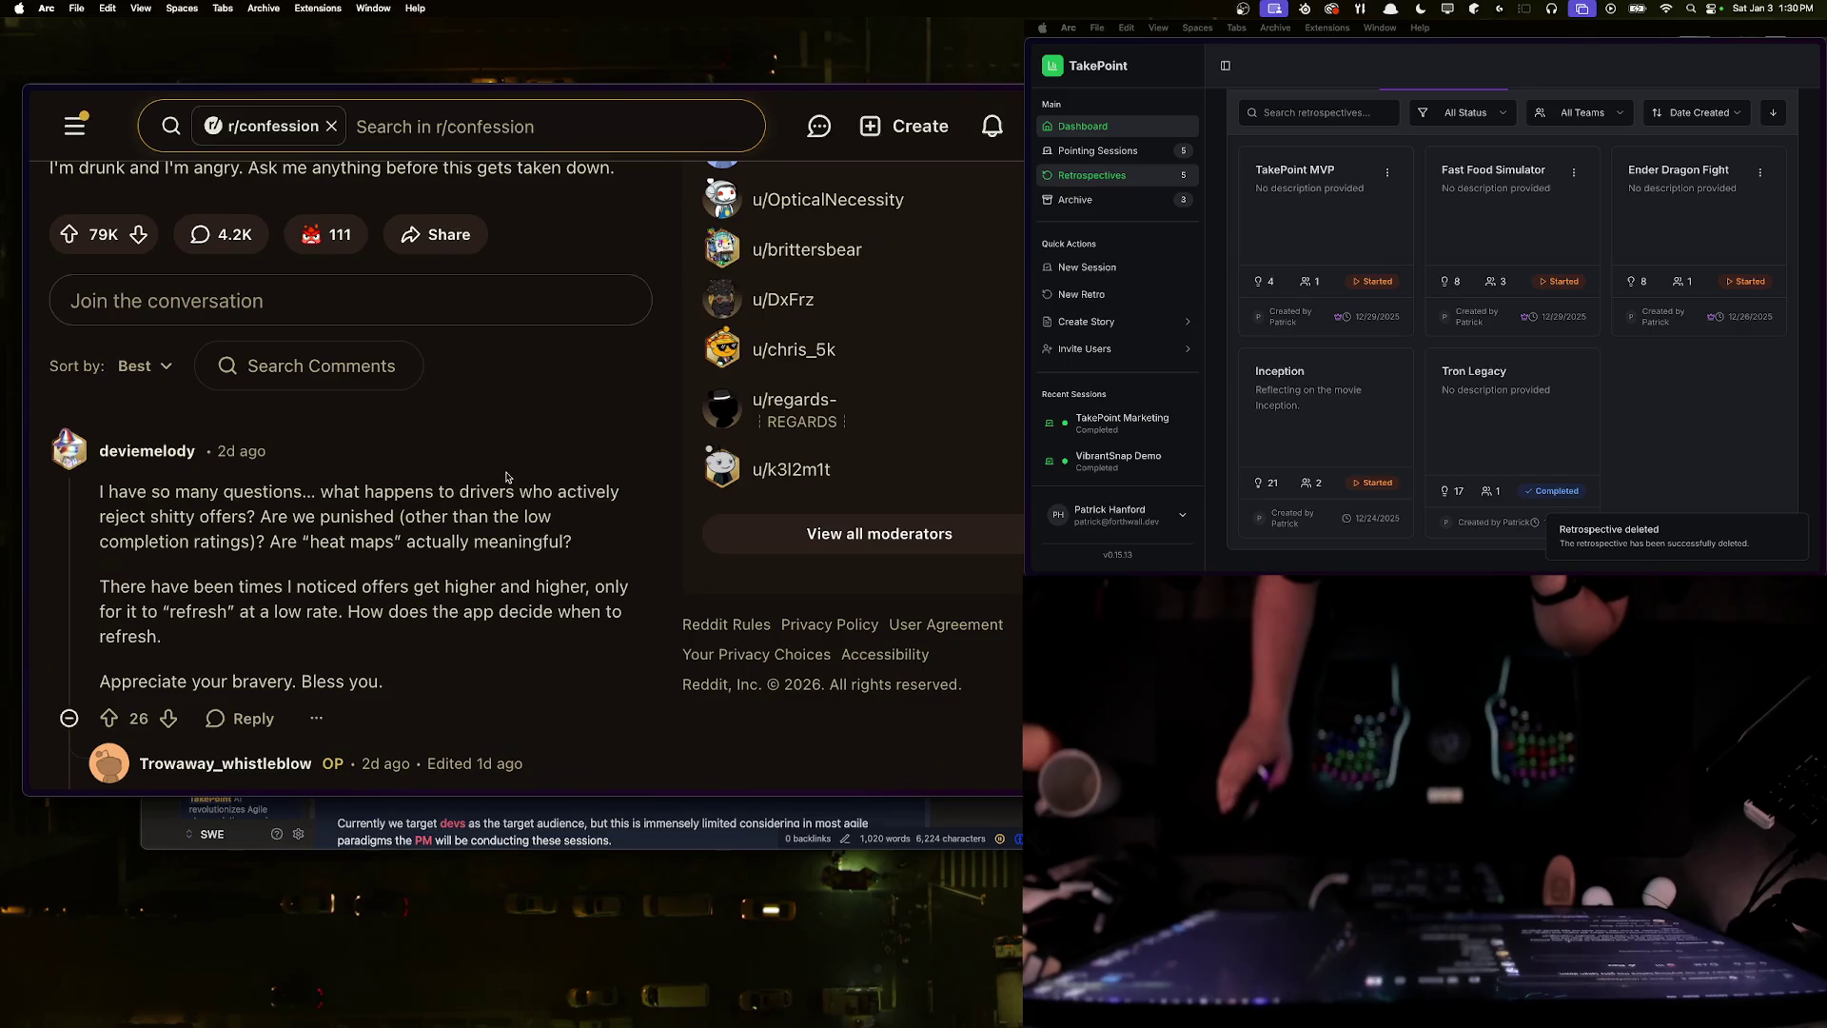
pyautogui.moveTo(151, 514); pyautogui.dragTo(571, 540)
pyautogui.click(392, 514)
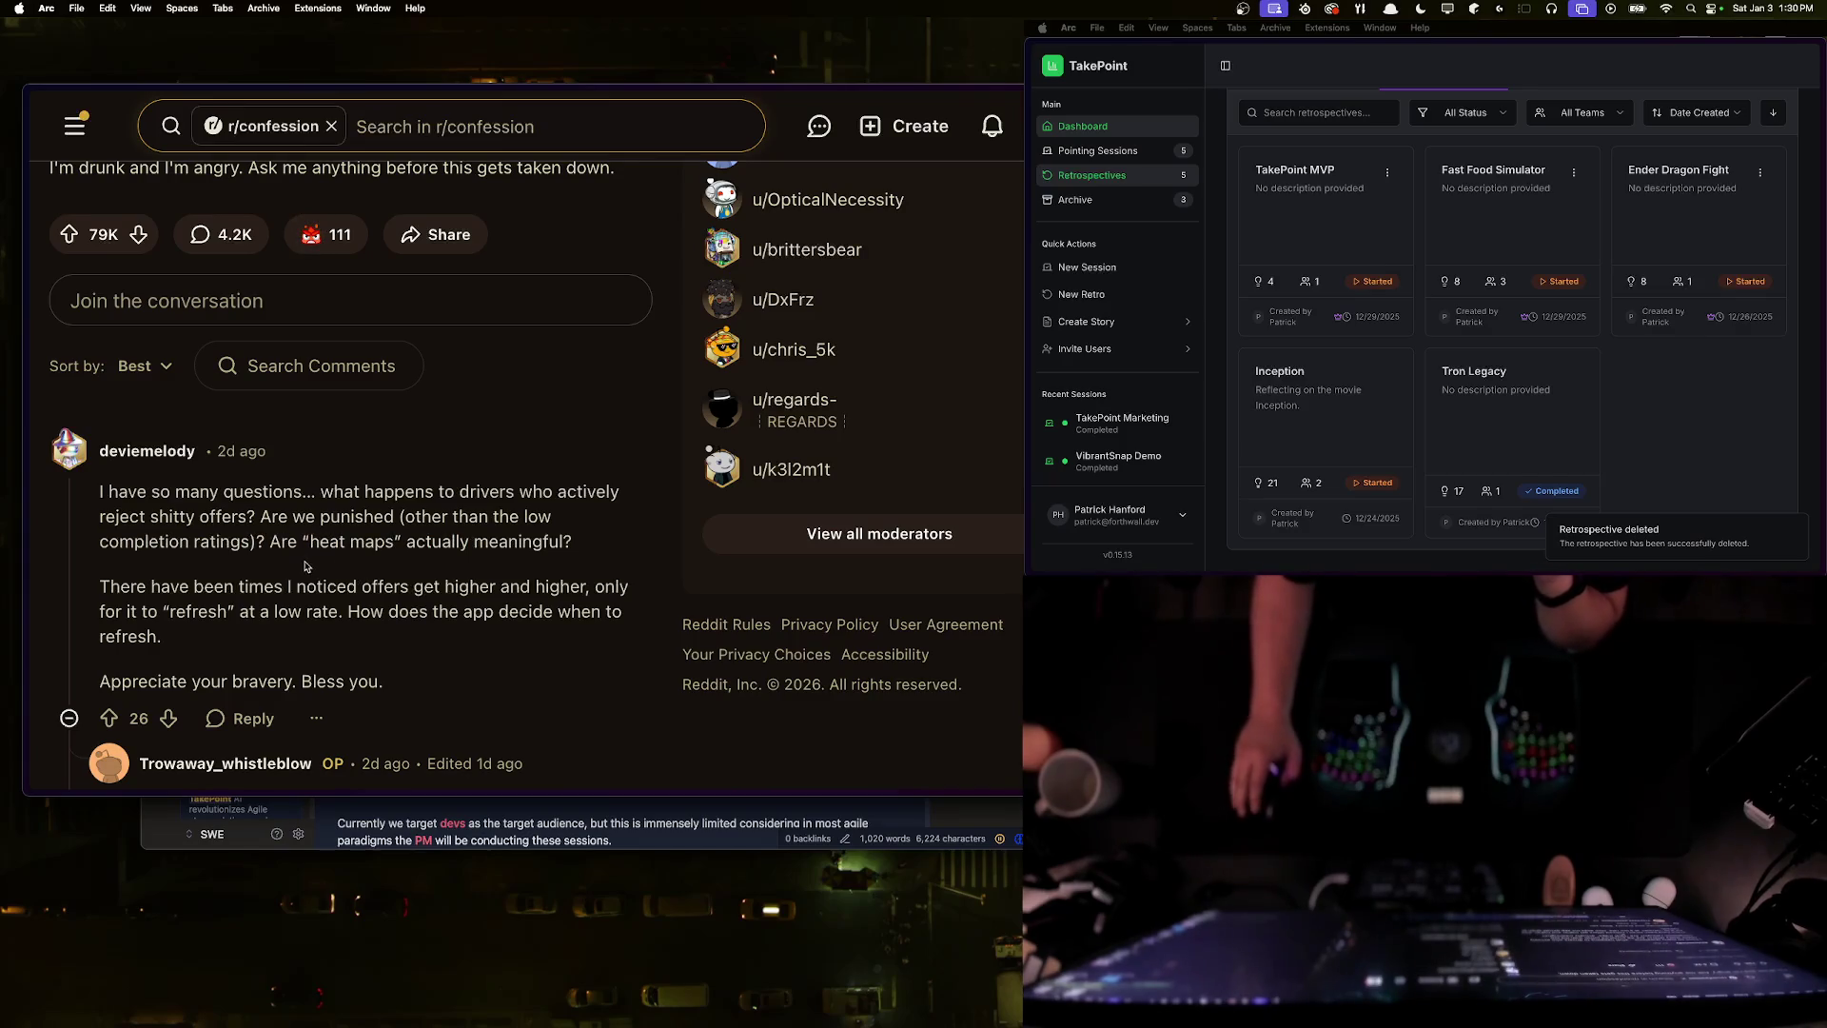
pyautogui.scroll(-3, 343, 562)
pyautogui.scroll(-5, 324, 546)
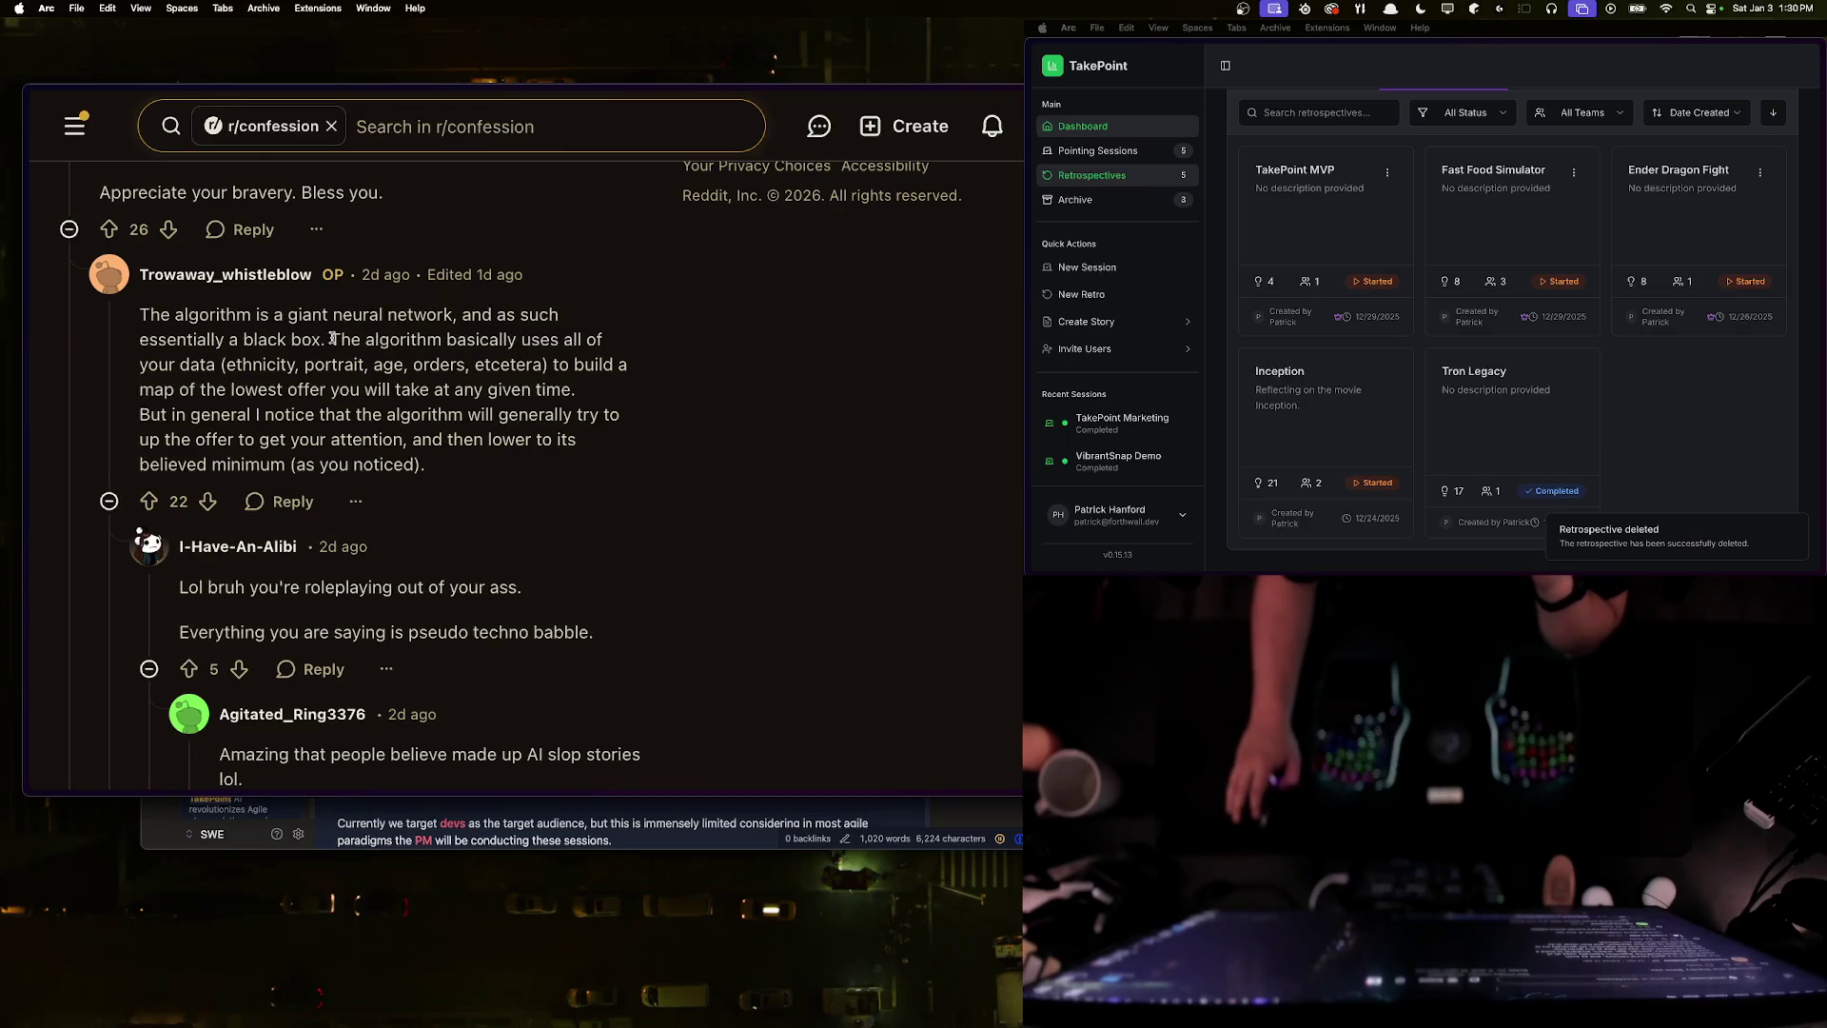
pyautogui.moveTo(337, 339)
pyautogui.mouseDown()
pyautogui.moveTo(626, 348)
pyautogui.moveTo(336, 361)
pyautogui.mouseUp()
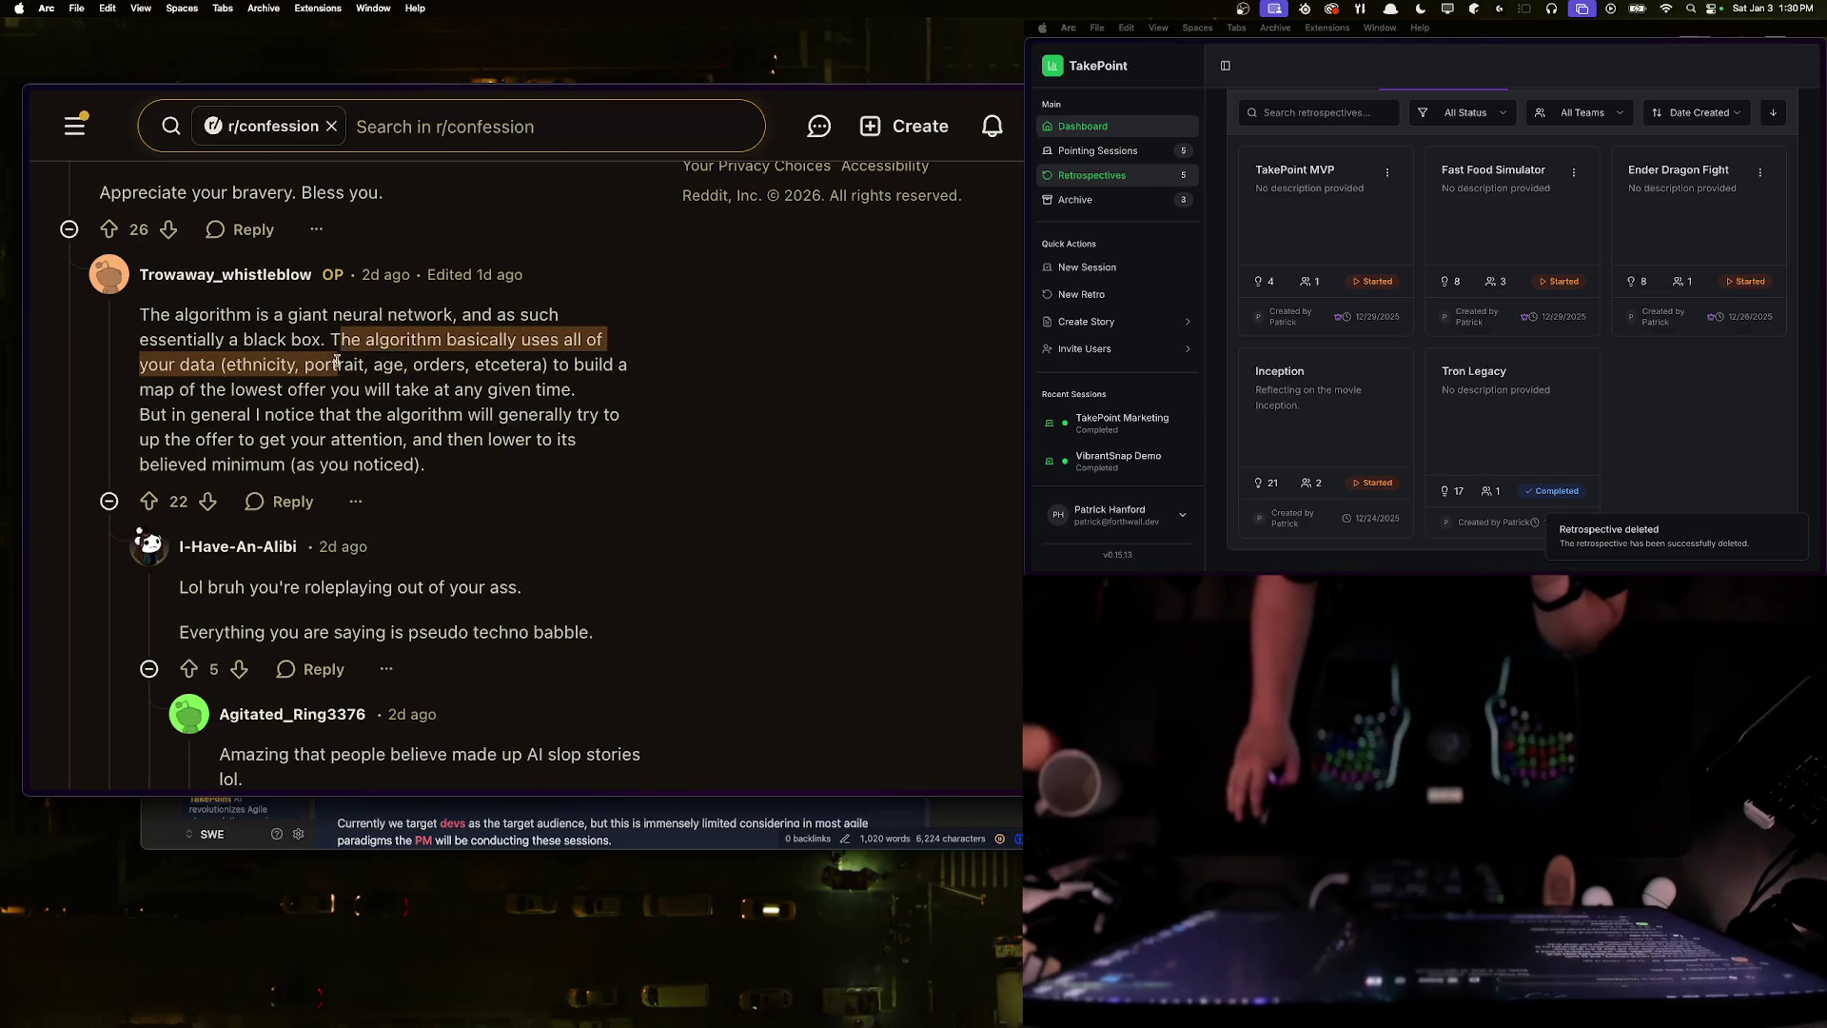
pyautogui.click(386, 365)
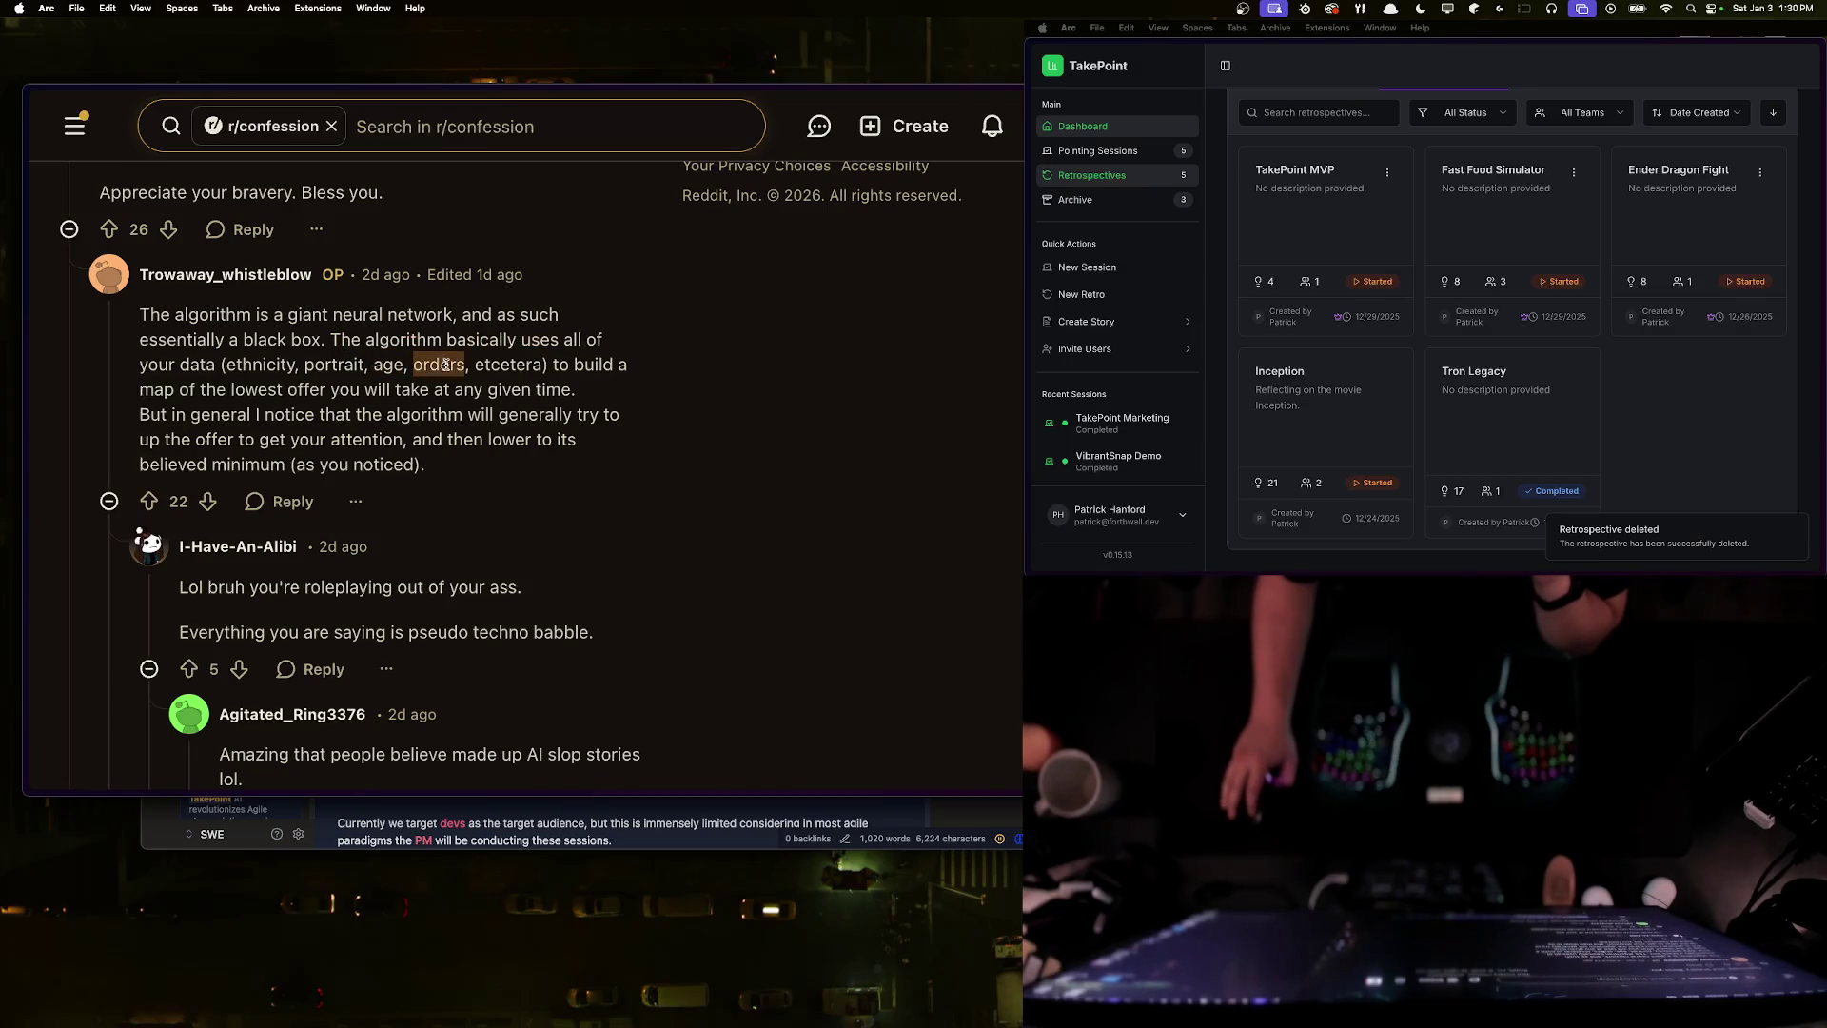
pyautogui.moveTo(555, 364)
pyautogui.mouseDown()
pyautogui.moveTo(273, 391)
pyautogui.moveTo(577, 391)
pyautogui.mouseUp()
pyautogui.moveTo(385, 415)
pyautogui.mouseDown()
pyautogui.moveTo(243, 436)
pyautogui.moveTo(400, 441)
pyautogui.moveTo(434, 465)
pyautogui.mouseUp()
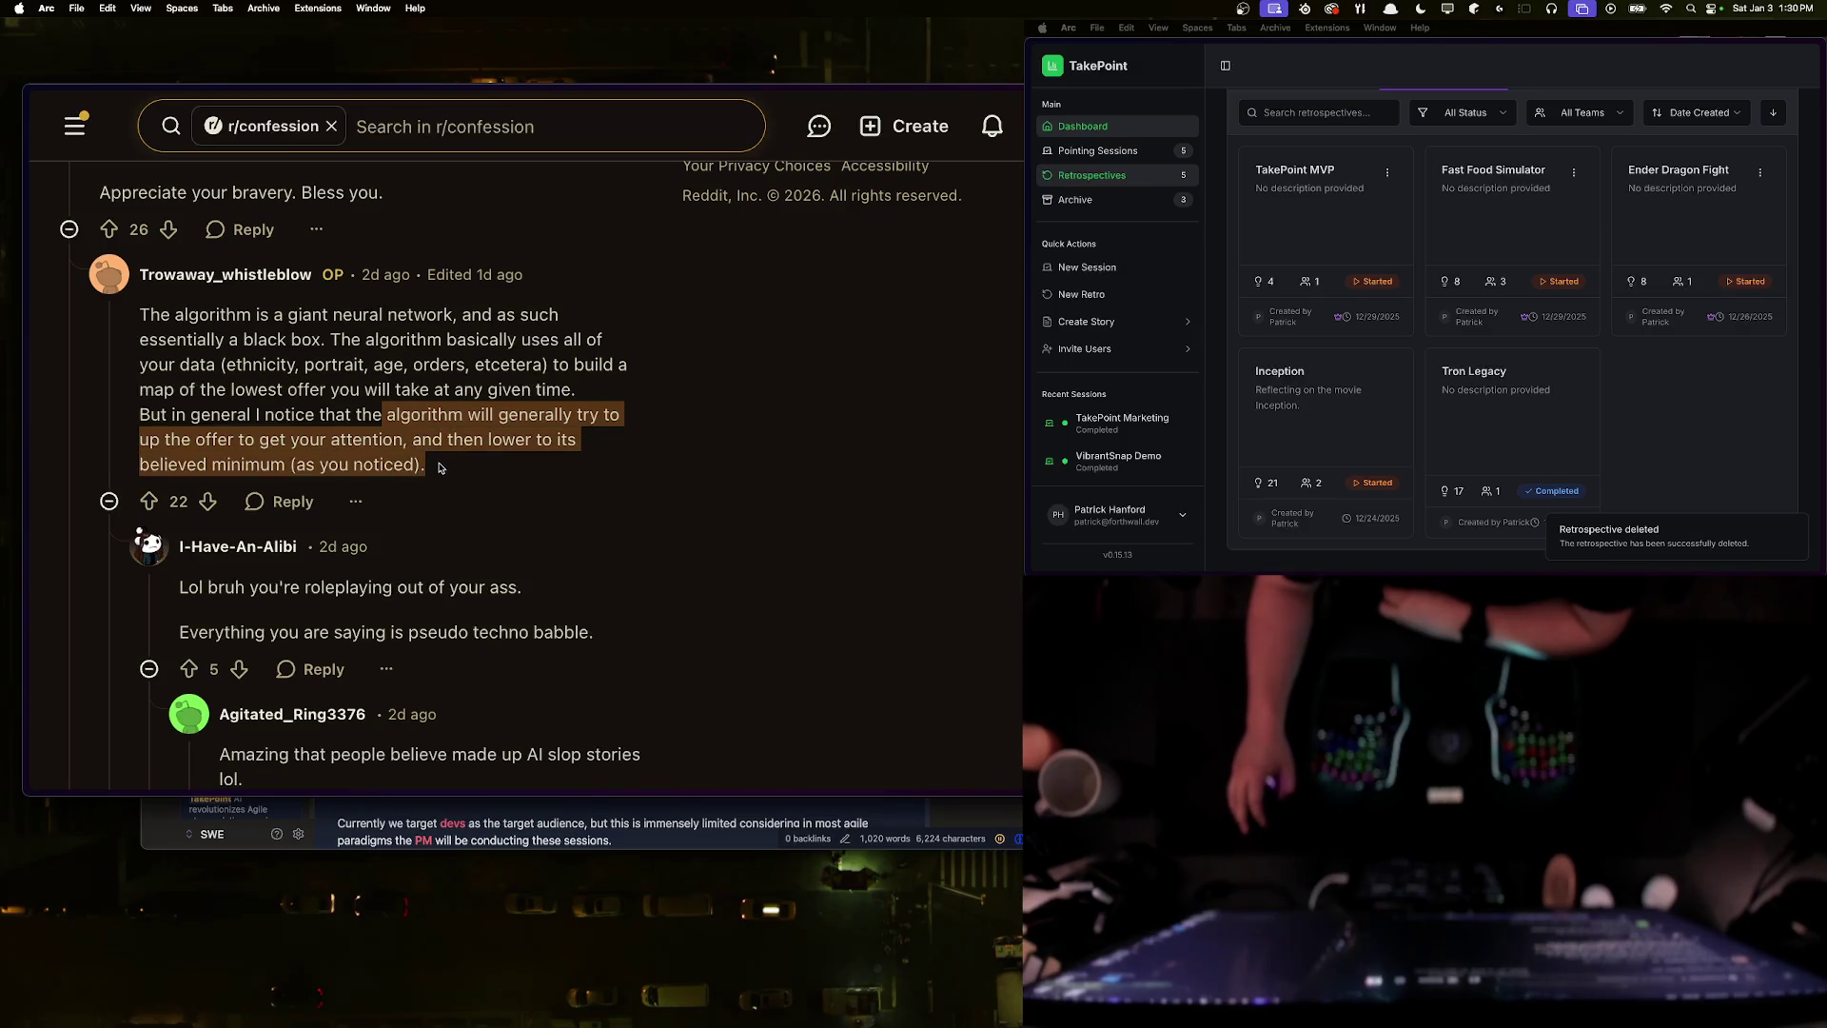
pyautogui.click(440, 467)
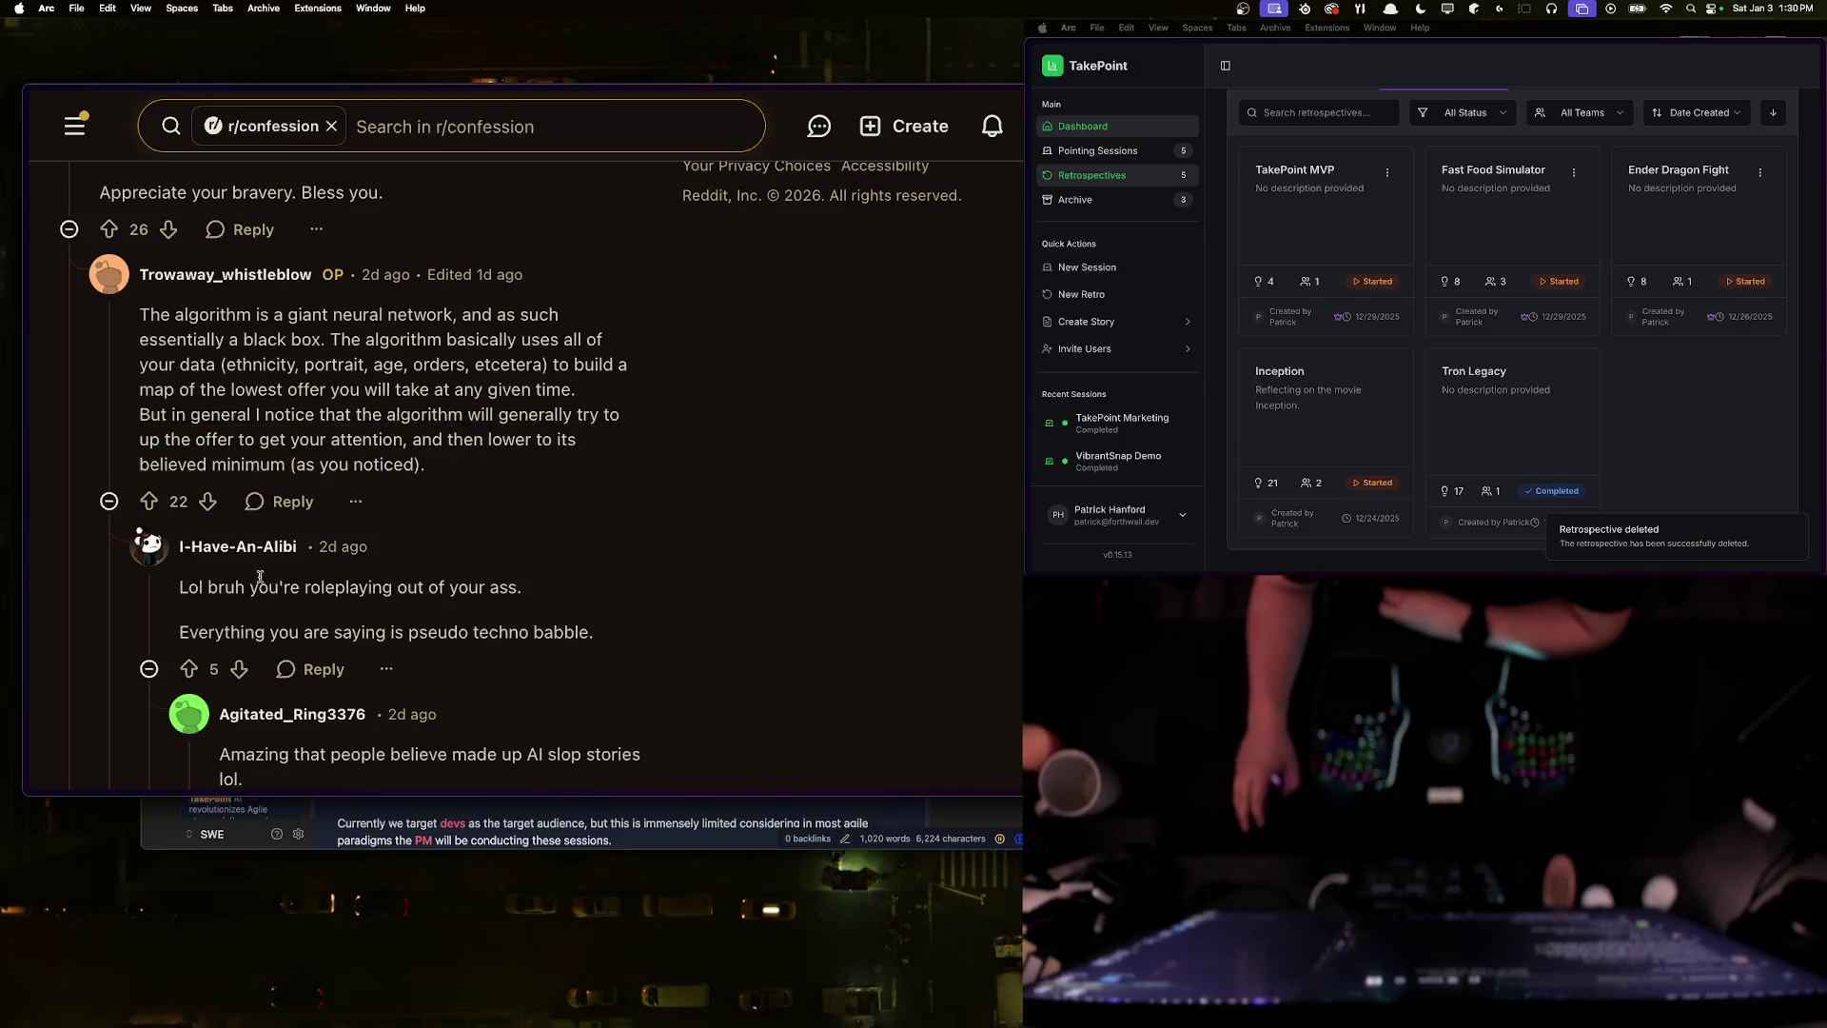
pyautogui.tripleClick(278, 629)
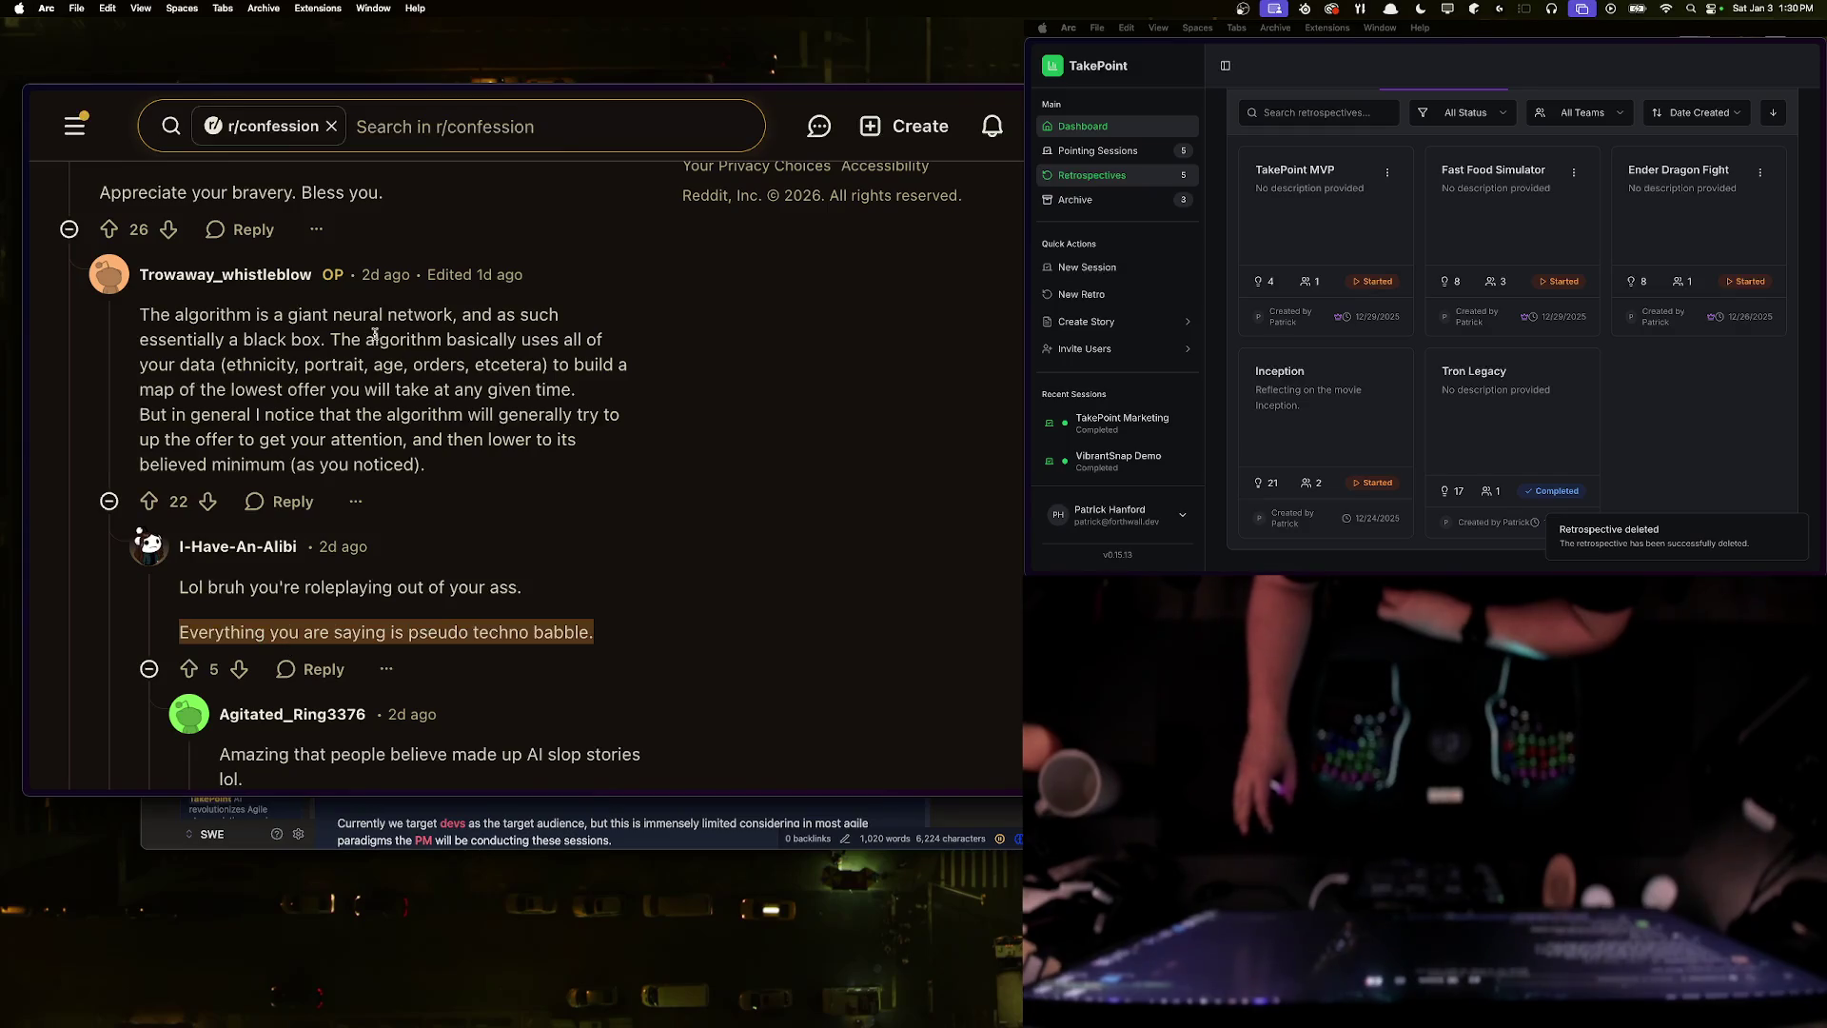
pyautogui.click(146, 317)
pyautogui.moveTo(145, 316); pyautogui.dragTo(462, 457)
pyautogui.click(461, 454)
# - Highlight the reply's 'gigantic neural network', 'black box' and 'incomprehensible to the human mind' lines
pyautogui.scroll(-1, 462, 455)
pyautogui.scroll(-3, 462, 455)
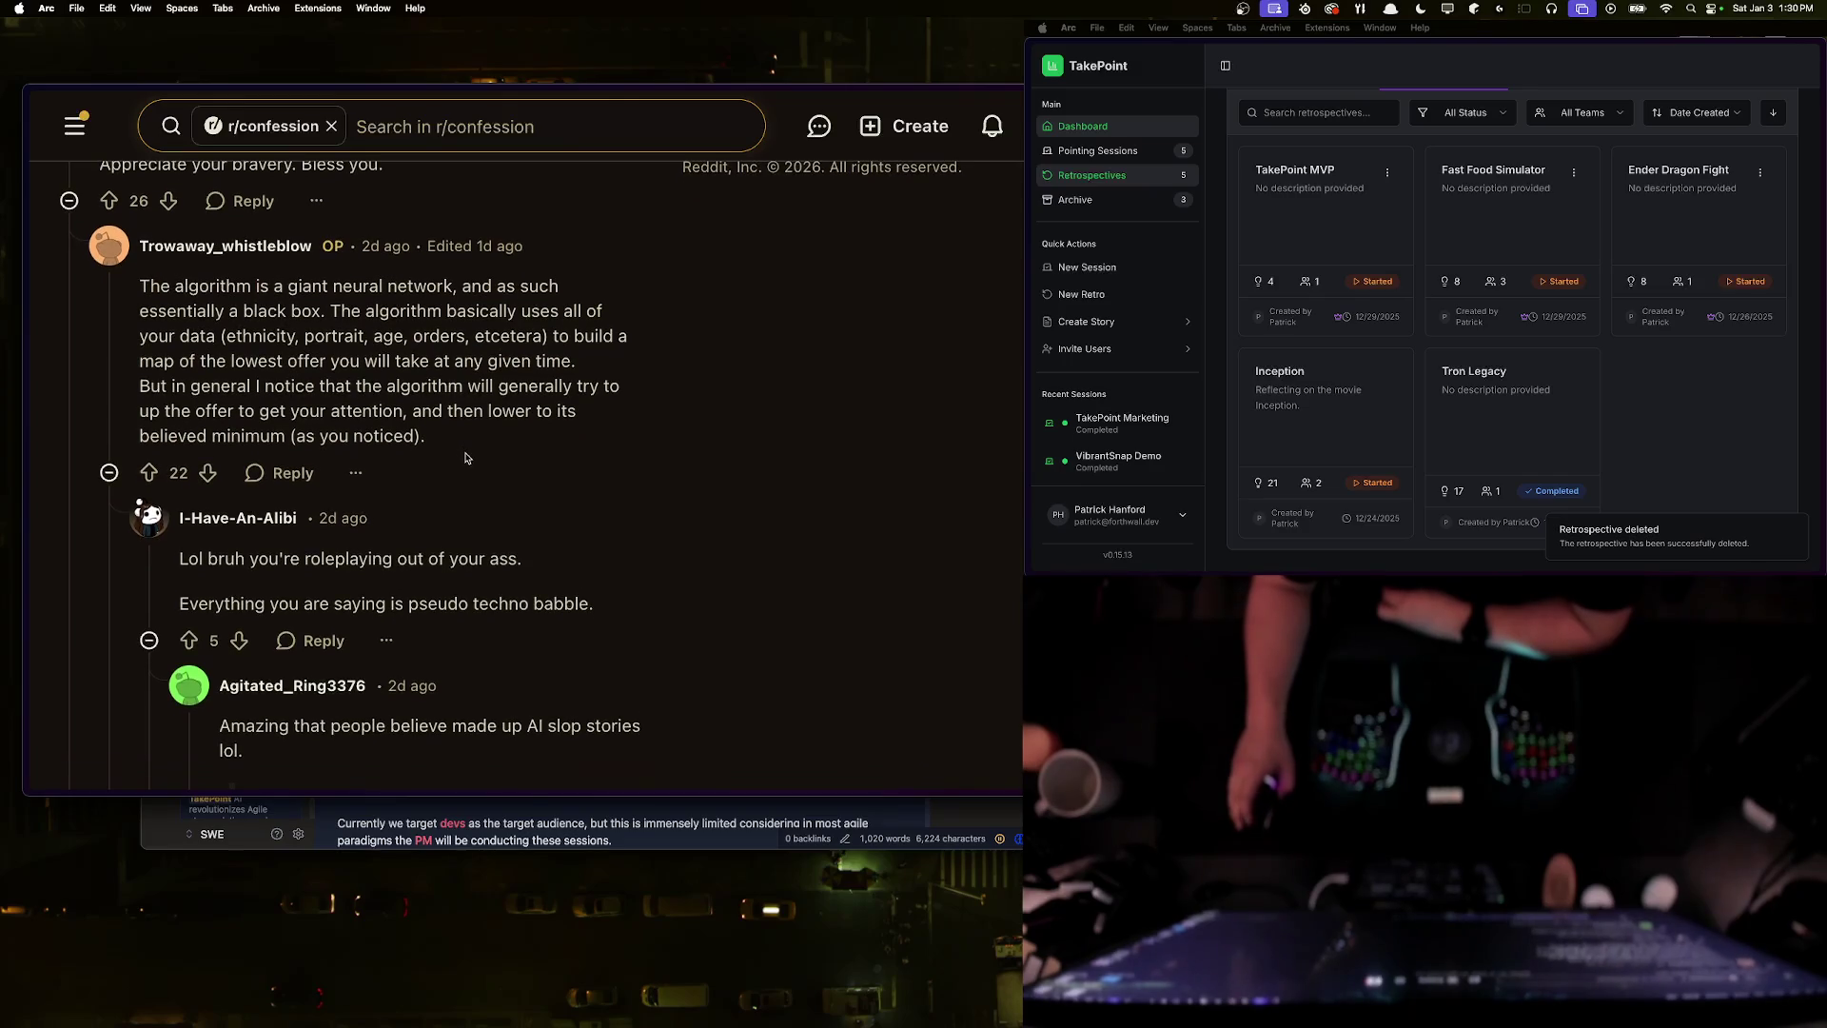
pyautogui.scroll(-3, 376, 500)
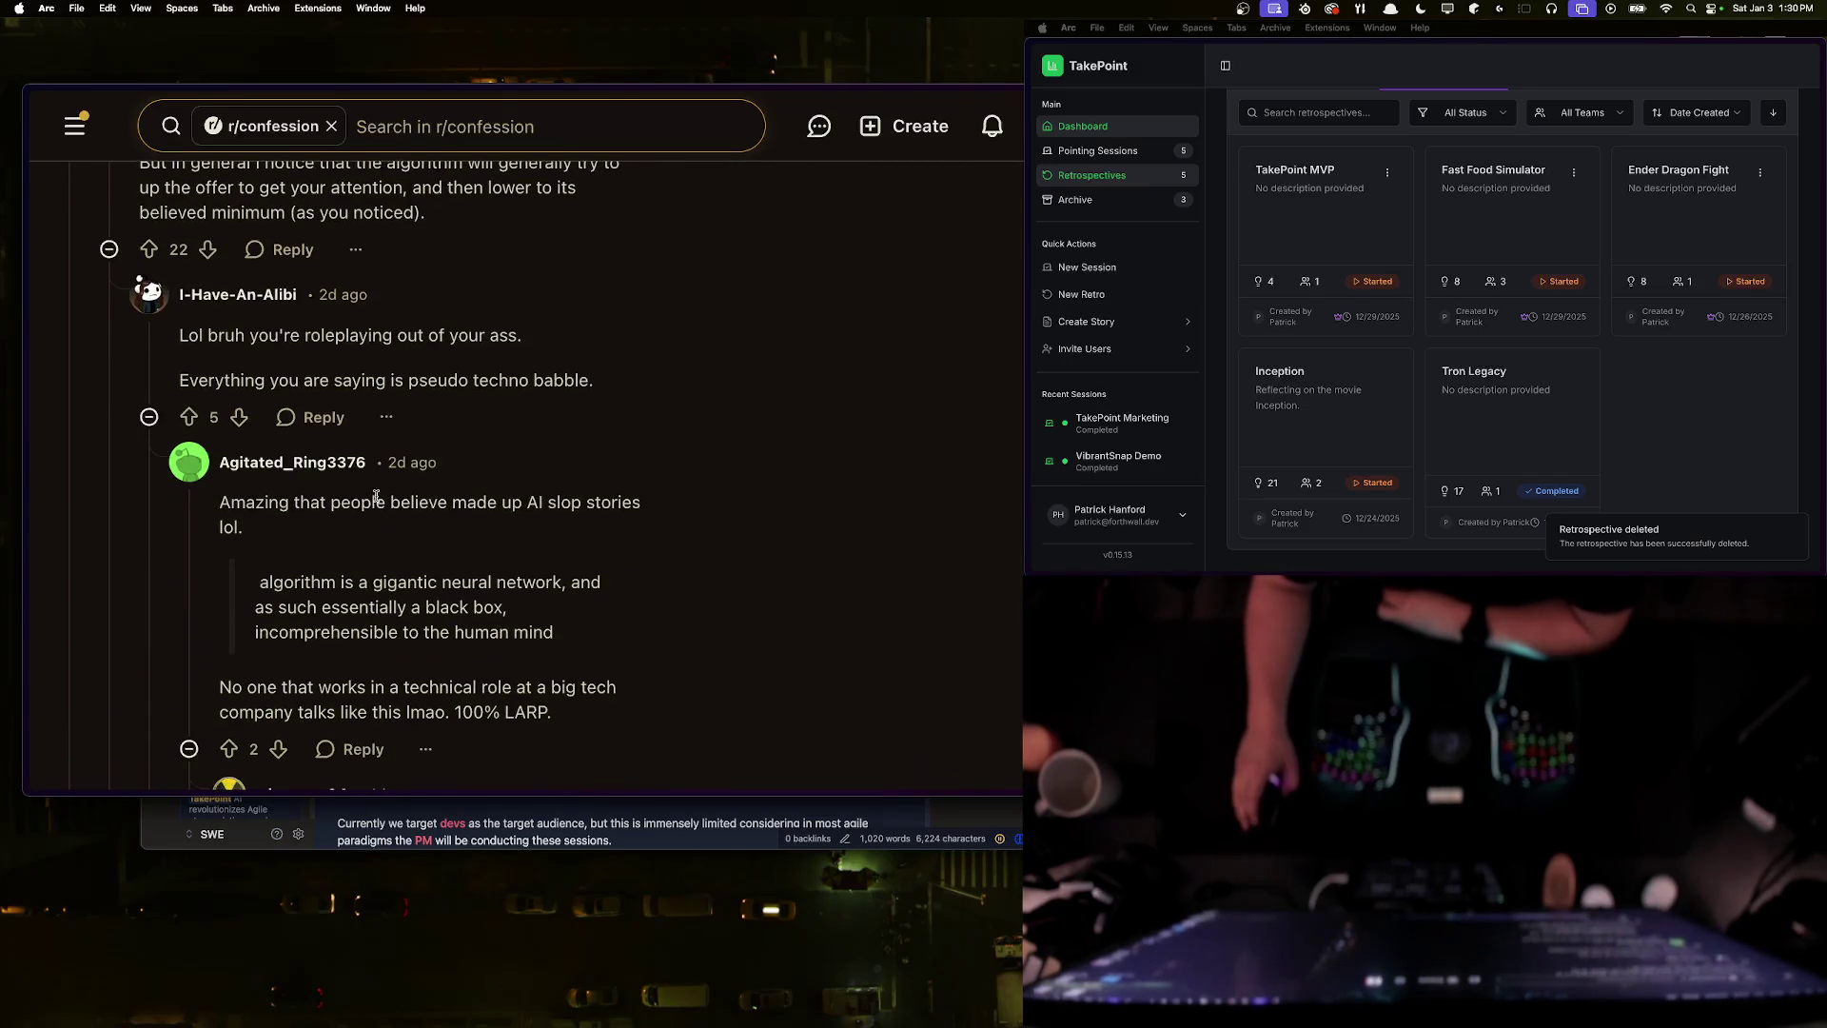
pyautogui.moveTo(219, 502)
pyautogui.mouseDown()
pyautogui.moveTo(645, 529)
pyautogui.moveTo(642, 504)
pyautogui.mouseUp()
pyautogui.click(347, 523)
pyautogui.scroll(-2, 343, 523)
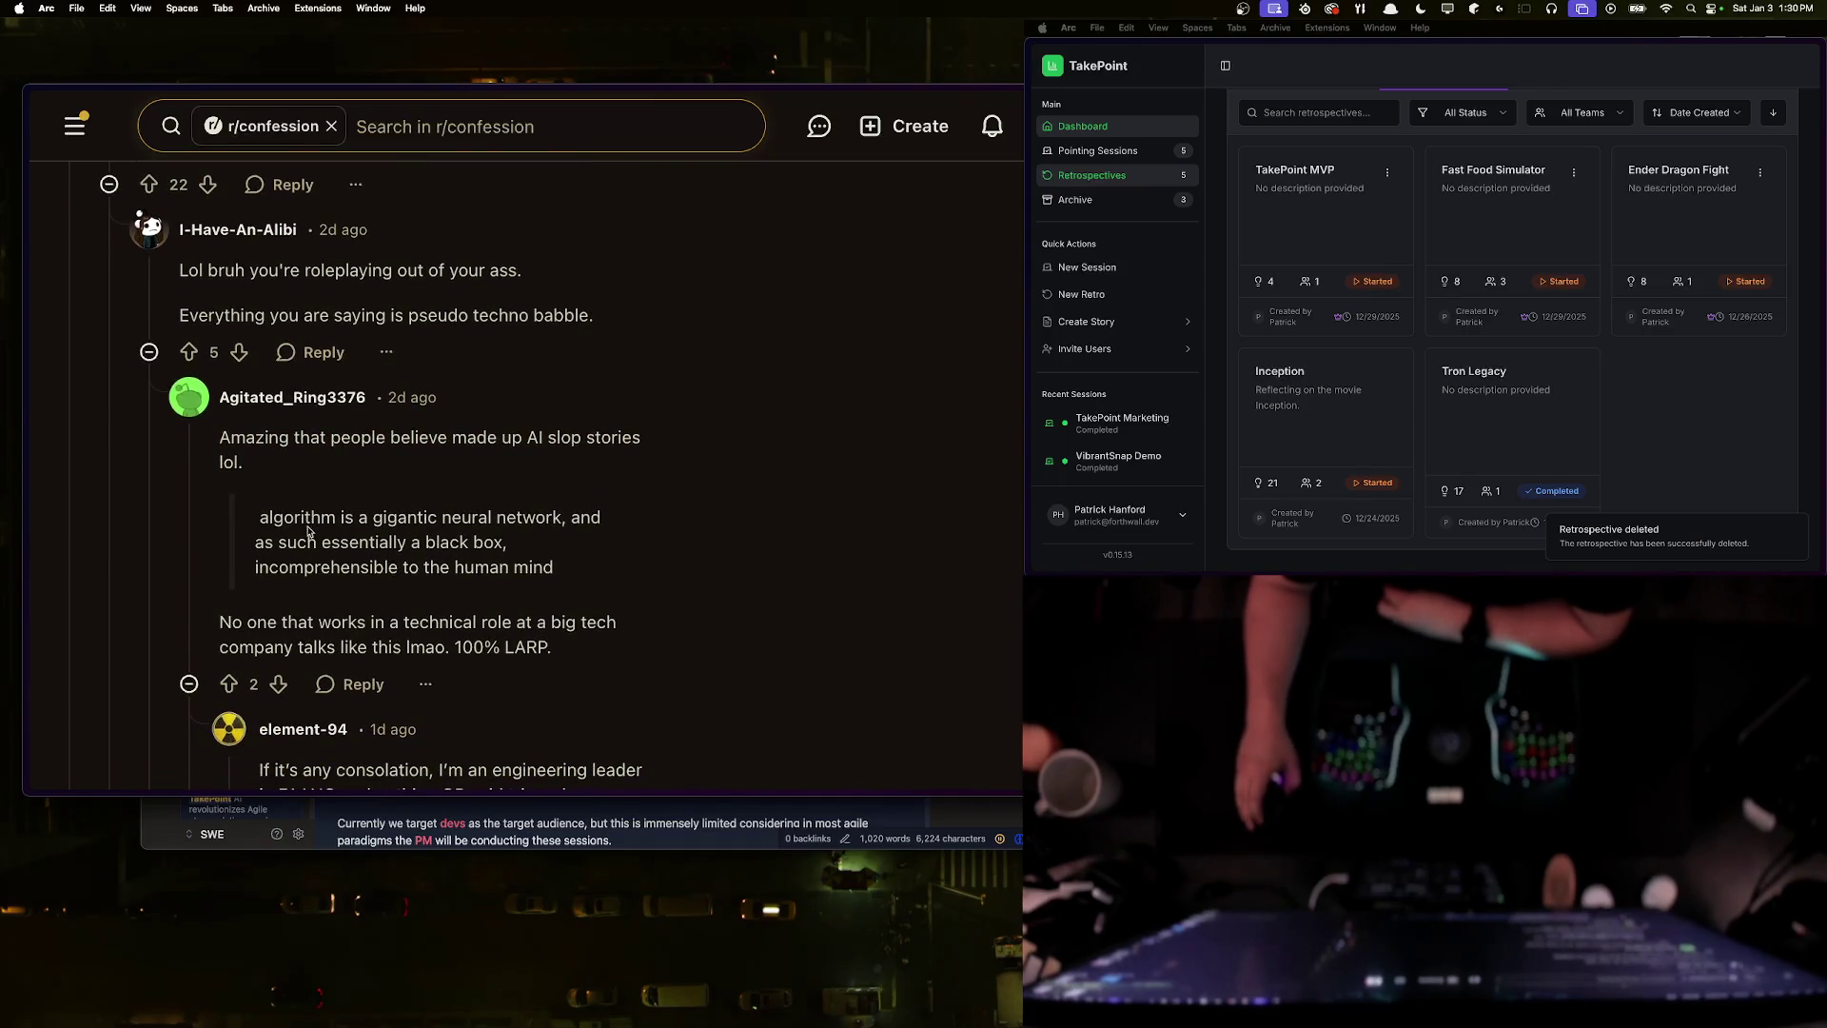
pyautogui.moveTo(283, 519); pyautogui.dragTo(563, 519)
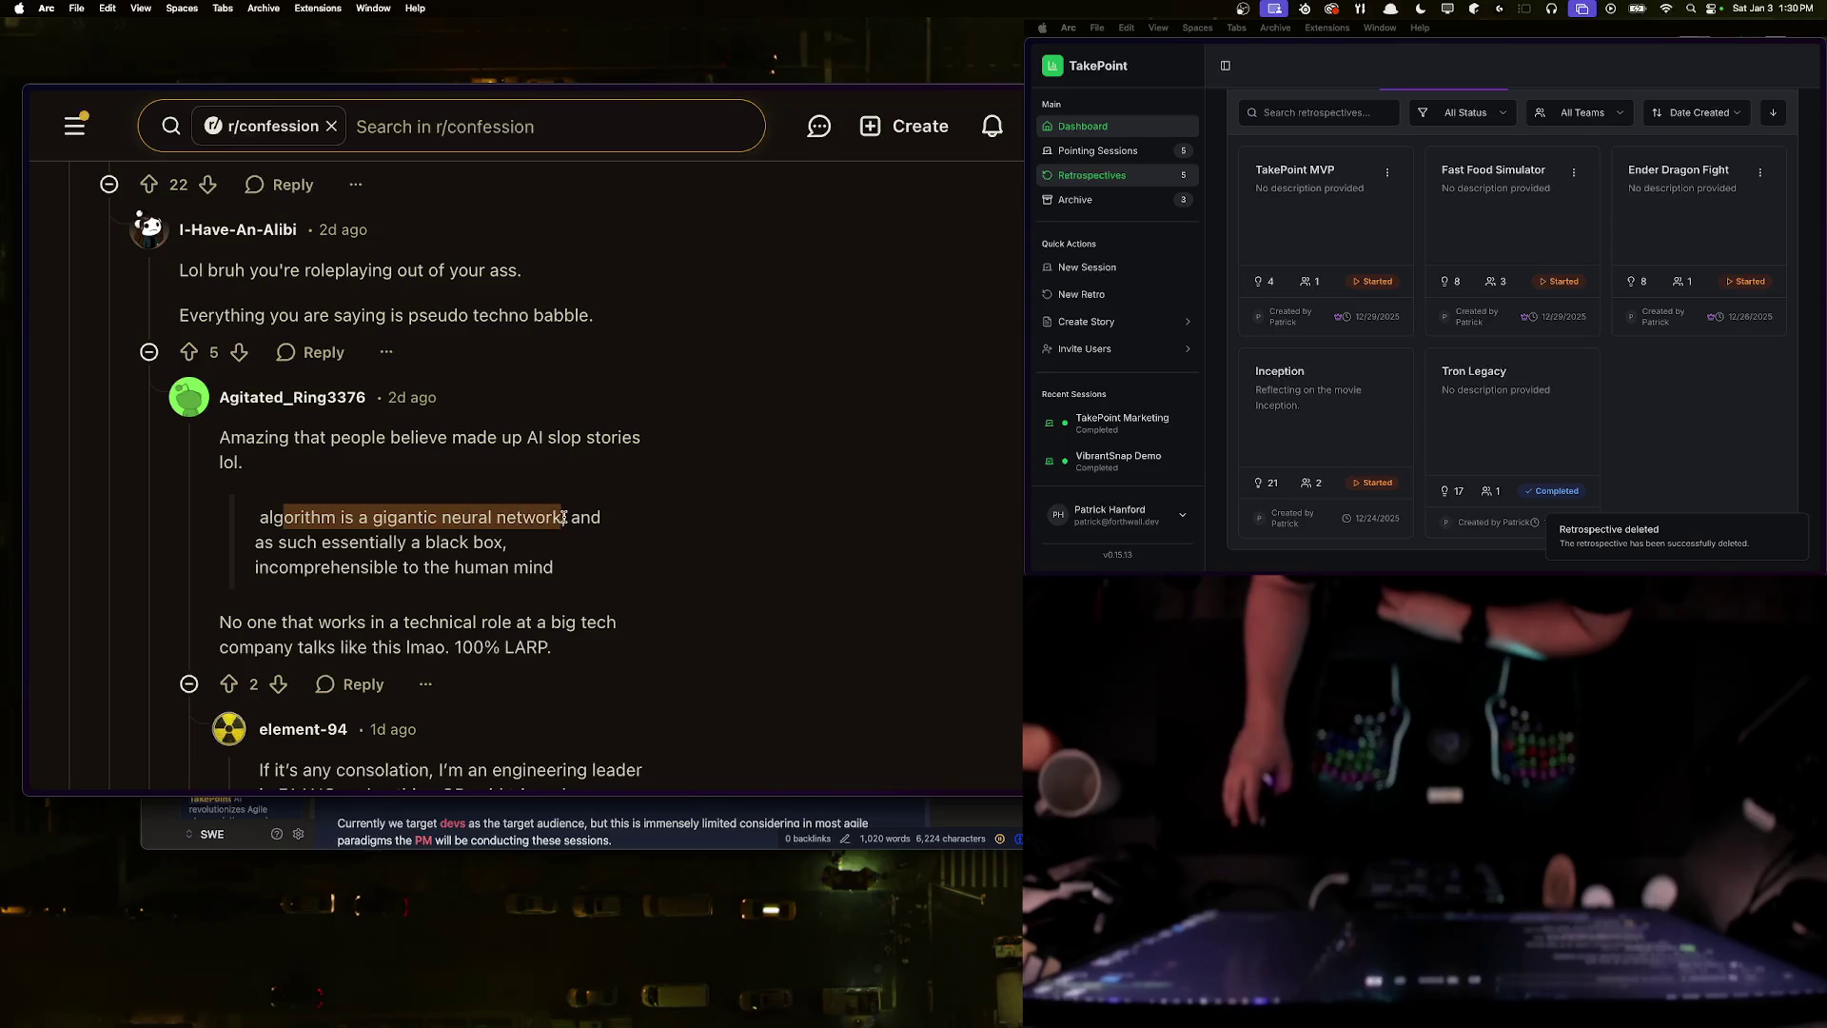
pyautogui.click(567, 516)
pyautogui.moveTo(314, 542); pyautogui.dragTo(508, 542)
pyautogui.click(538, 545)
pyautogui.moveTo(309, 566); pyautogui.dragTo(554, 567)
pyautogui.click(563, 562)
# - Highlight the '100% LARP' reply, then go back to the poster's profile
pyautogui.scroll(5, 555, 559)
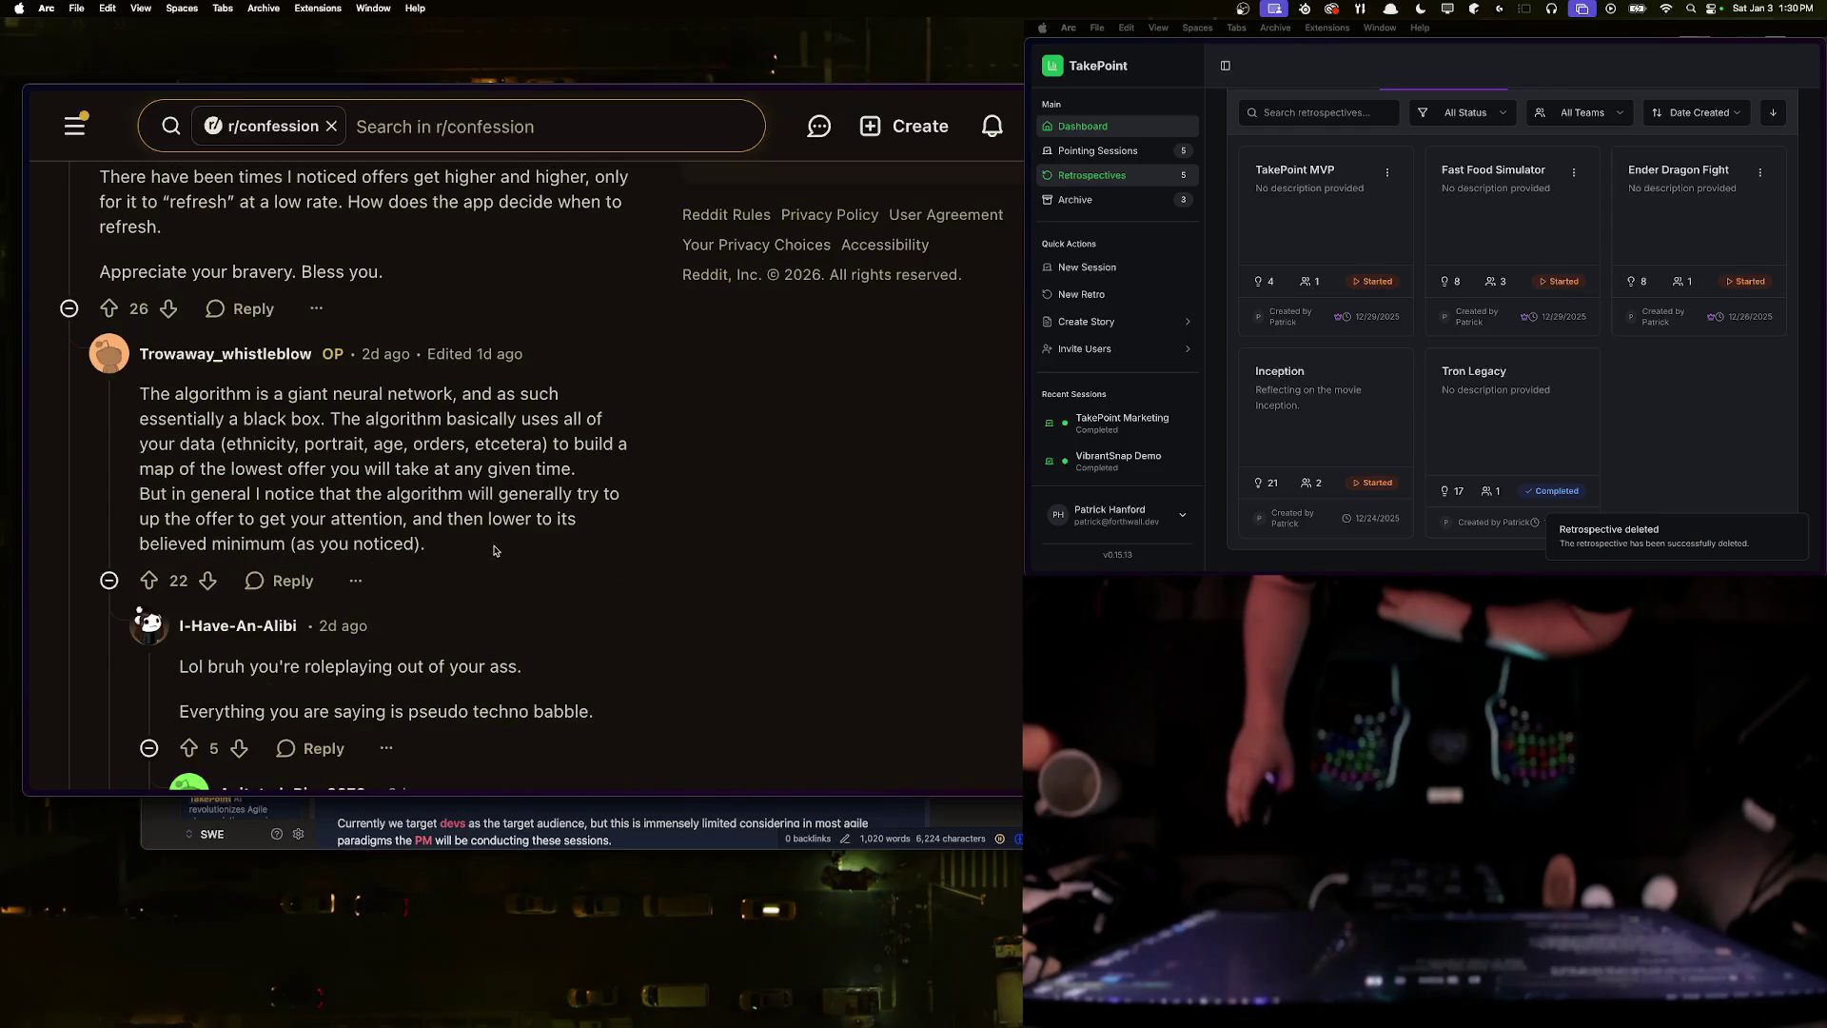
pyautogui.moveTo(323, 415)
pyautogui.mouseDown()
pyautogui.moveTo(166, 419)
pyautogui.moveTo(142, 394)
pyautogui.mouseUp()
pyautogui.click(203, 417)
pyautogui.scroll(-5, 362, 503)
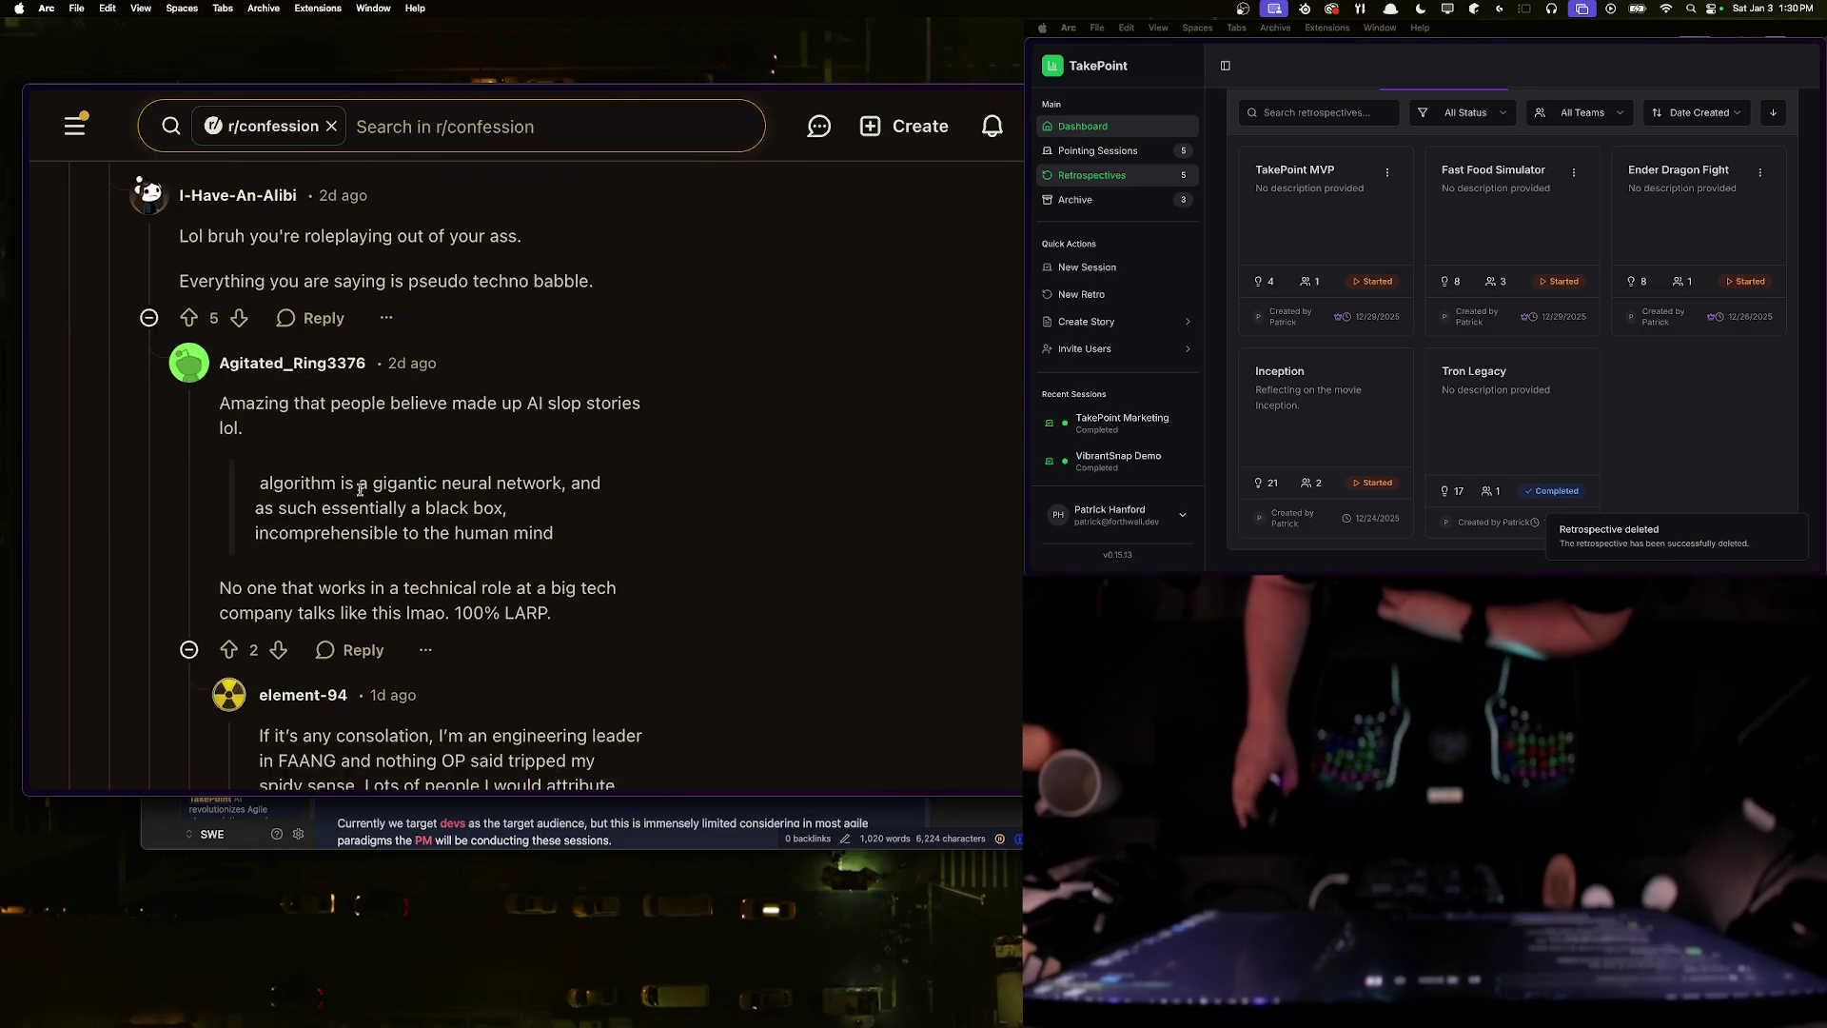
pyautogui.moveTo(564, 535); pyautogui.dragTo(263, 533)
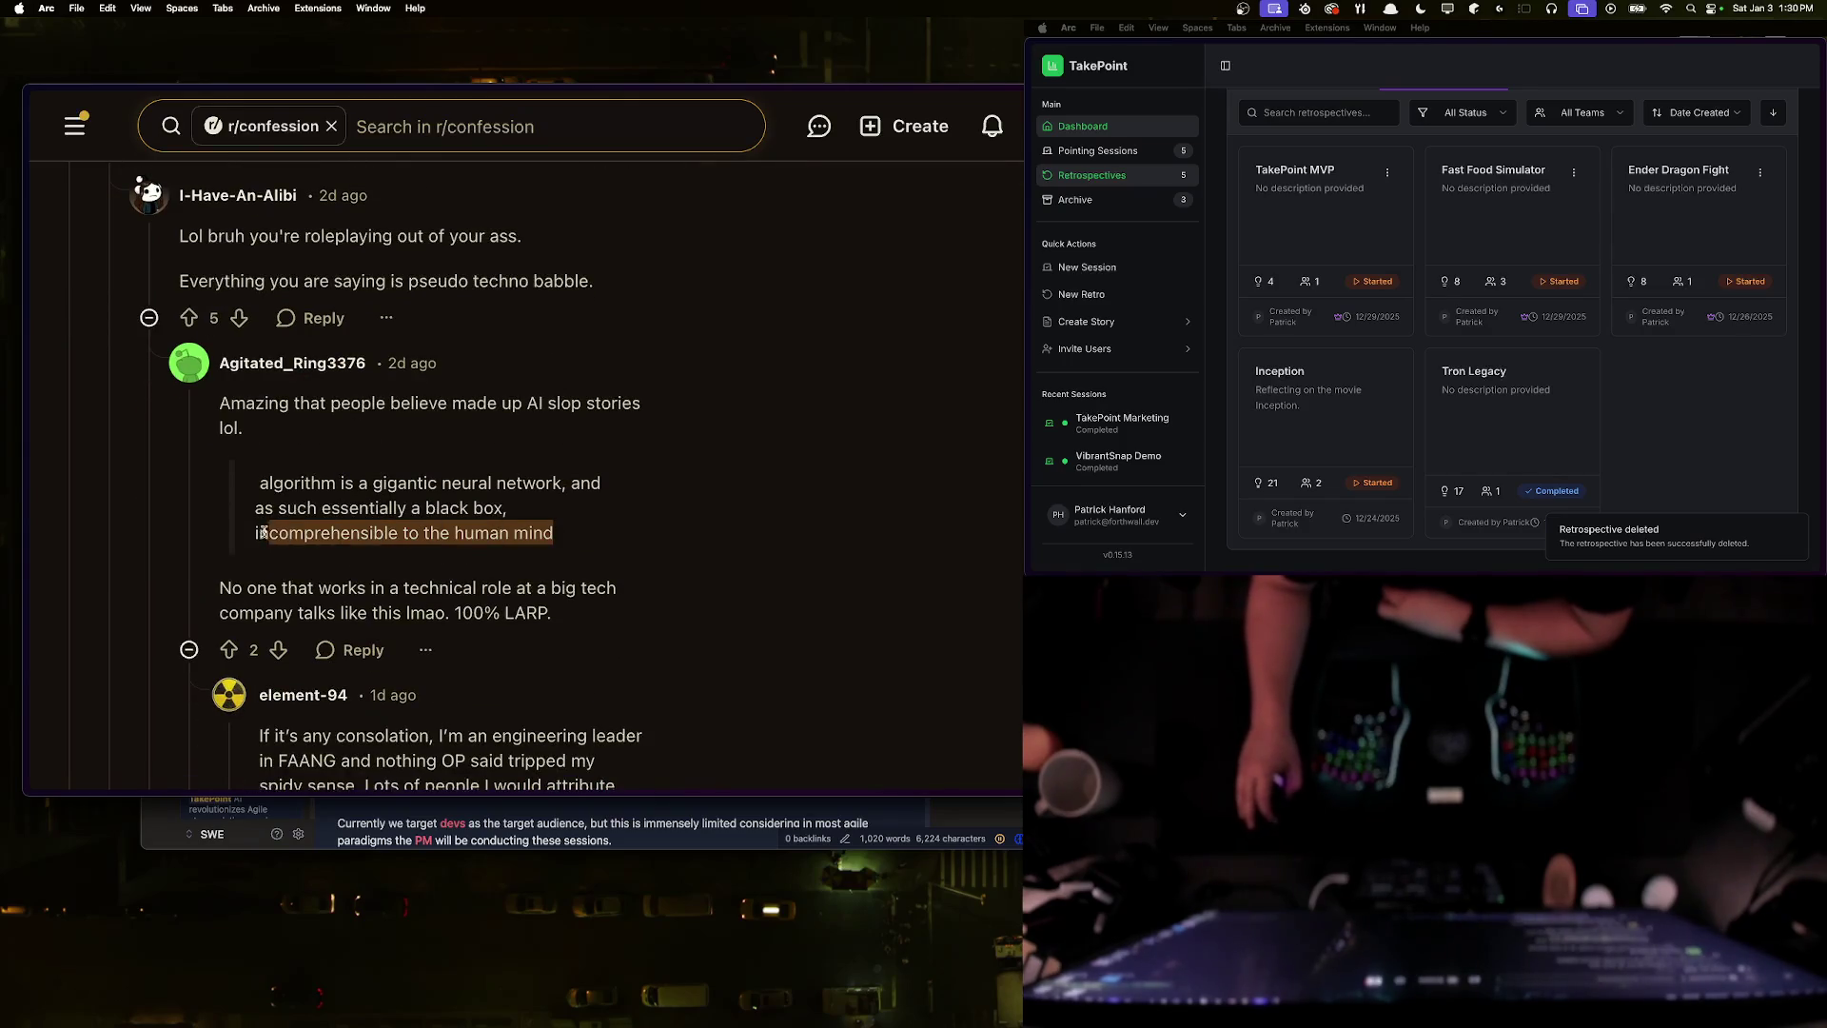
pyautogui.click(329, 531)
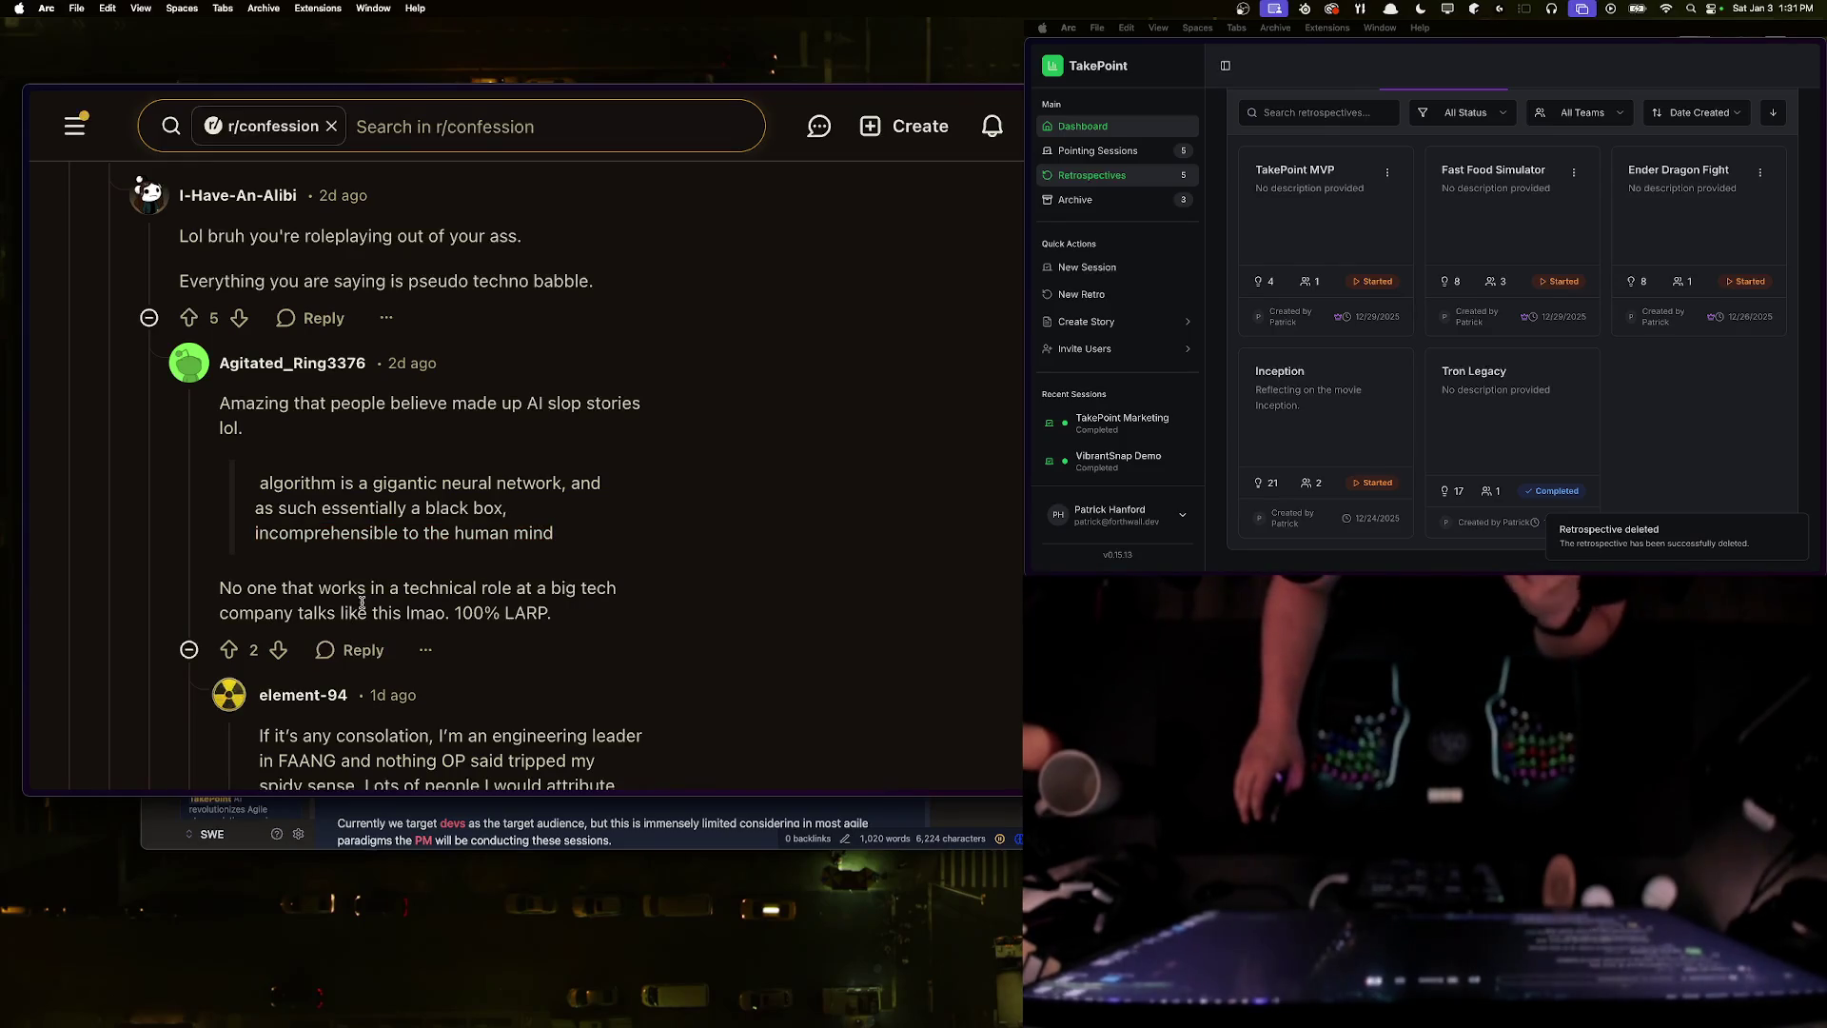
pyautogui.tripleClick(437, 593)
pyautogui.click(300, 614)
pyautogui.moveTo(575, 620)
pyautogui.mouseDown()
pyautogui.moveTo(230, 584)
pyautogui.moveTo(554, 620)
pyautogui.mouseUp()
pyautogui.click(446, 587)
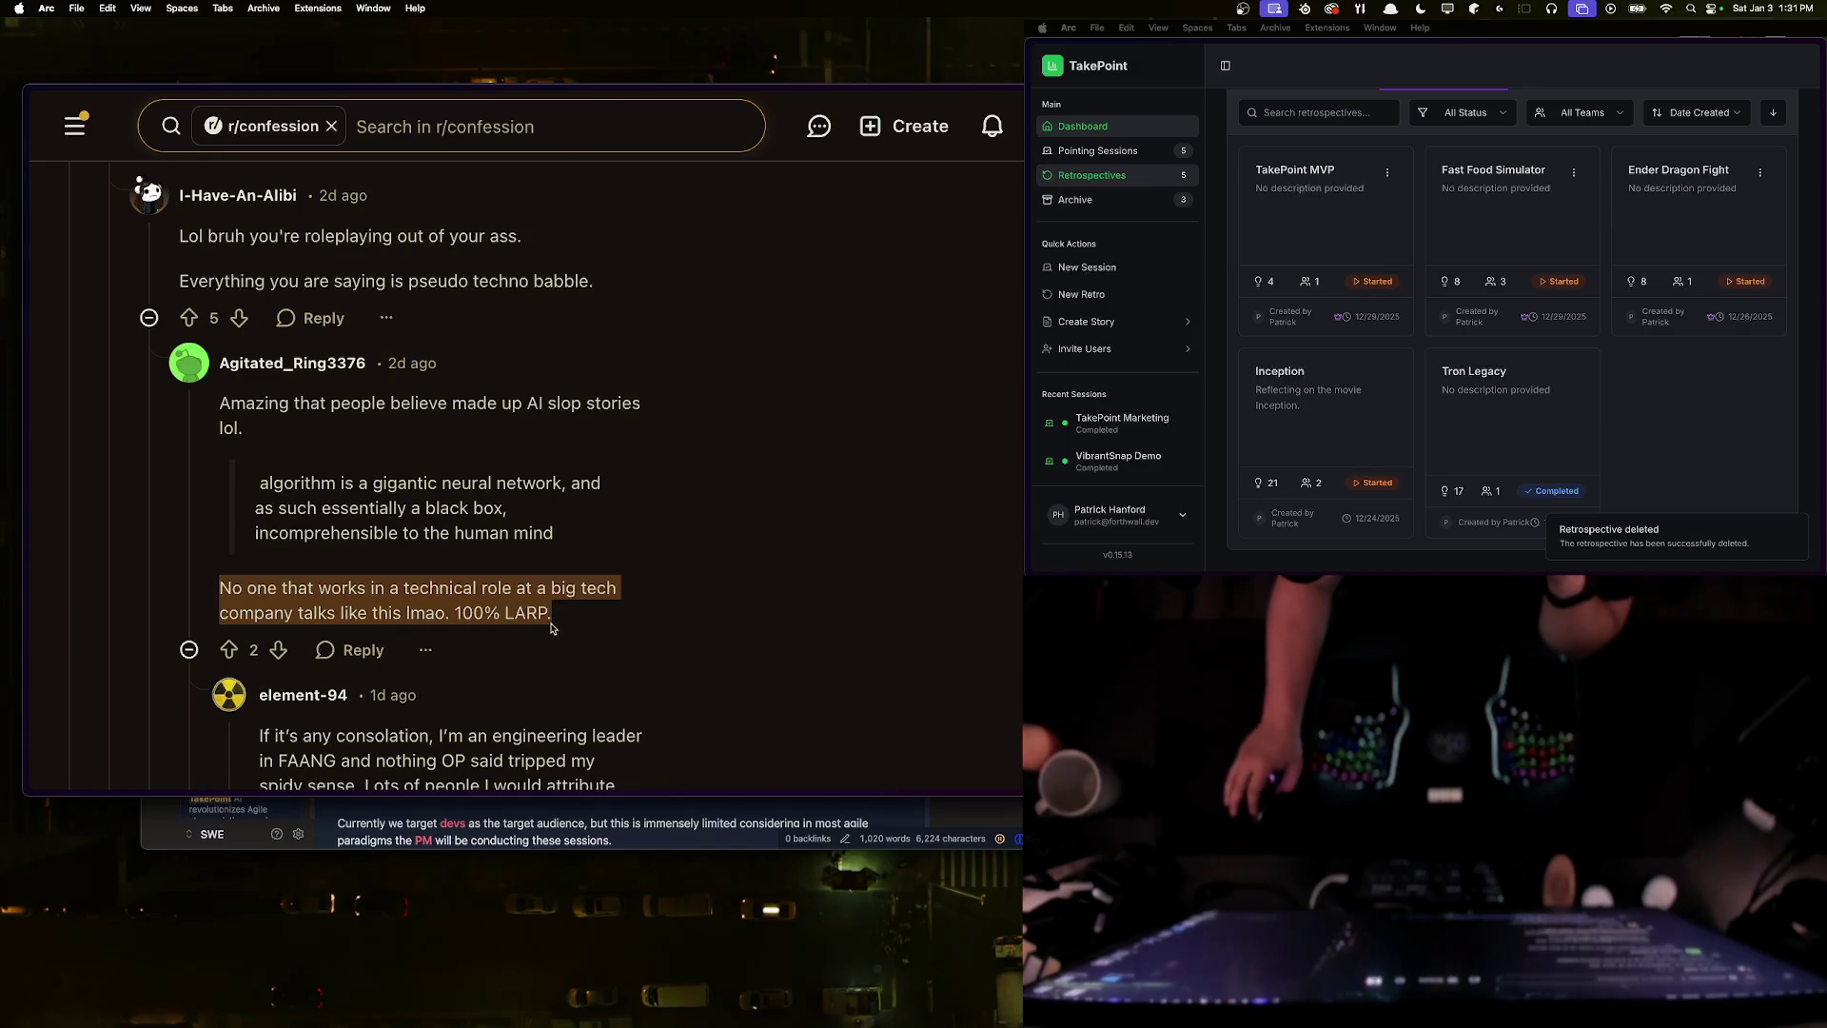
pyautogui.click(555, 619)
pyautogui.press('super+bracketleft')
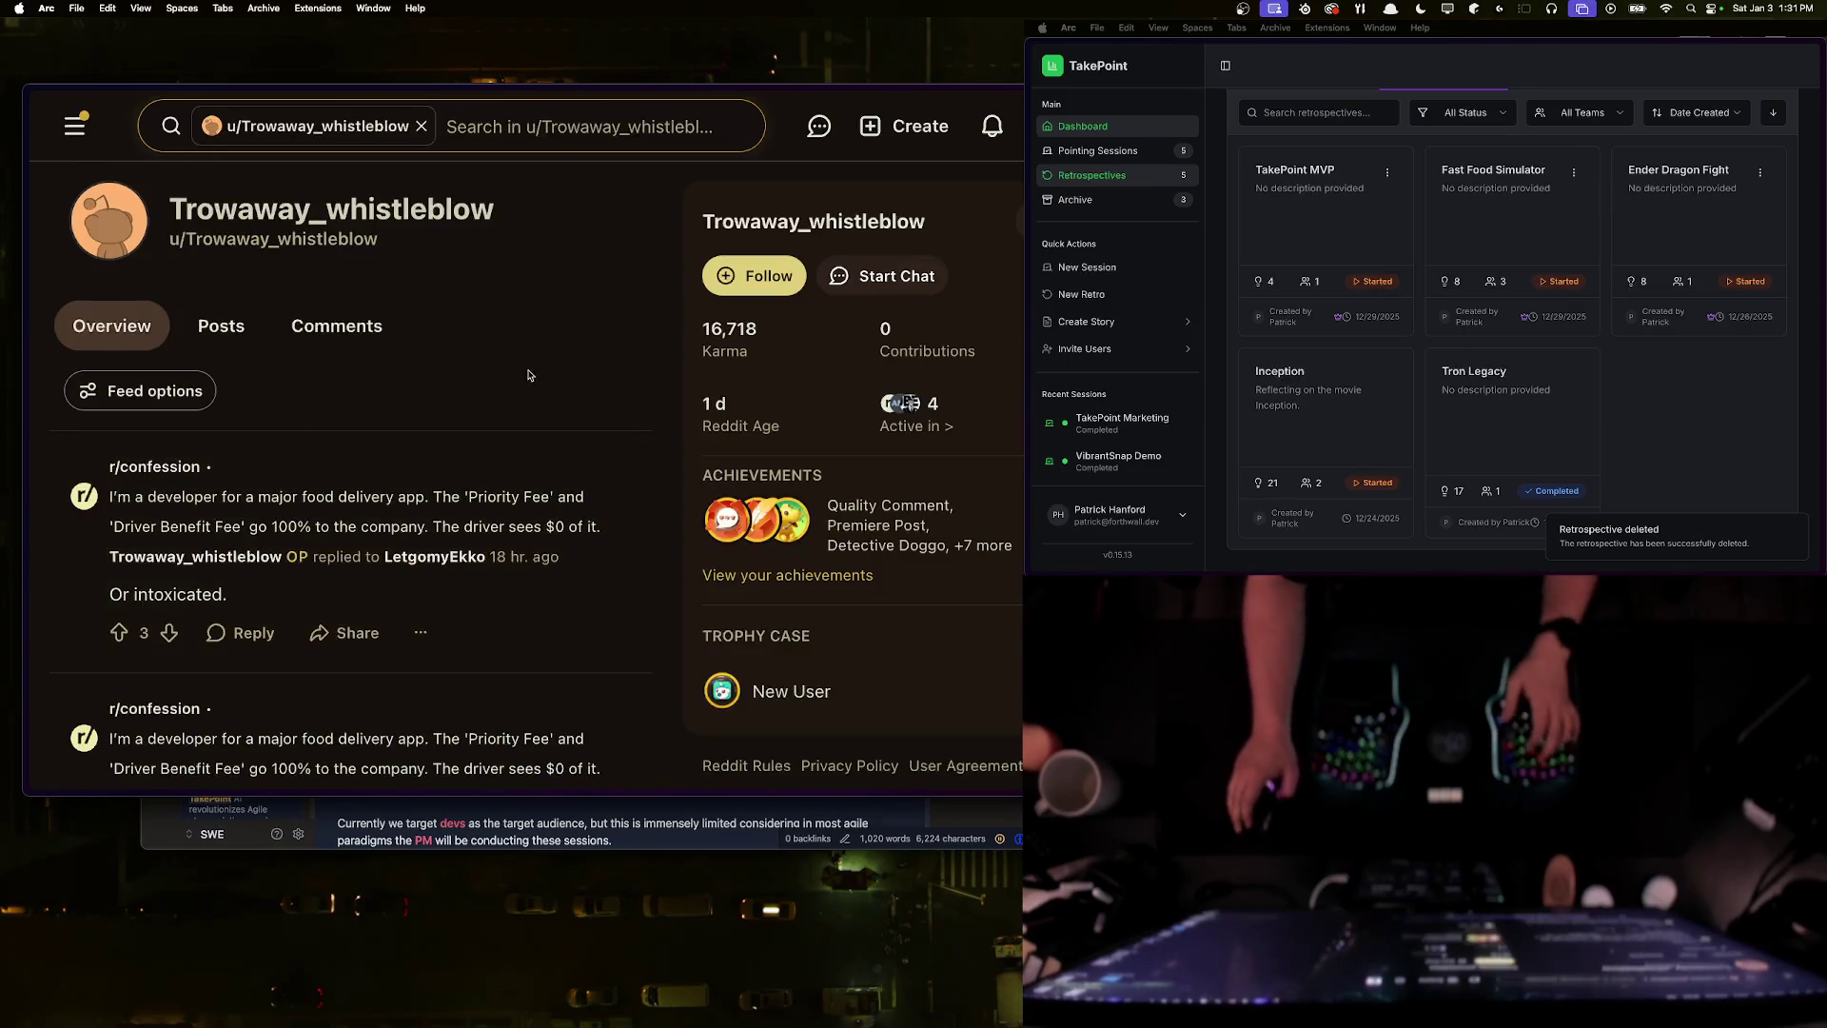
# - Close the poster's profile tab and switch via TakePoint and Reddit back to Messijo
pyautogui.press('super+s')
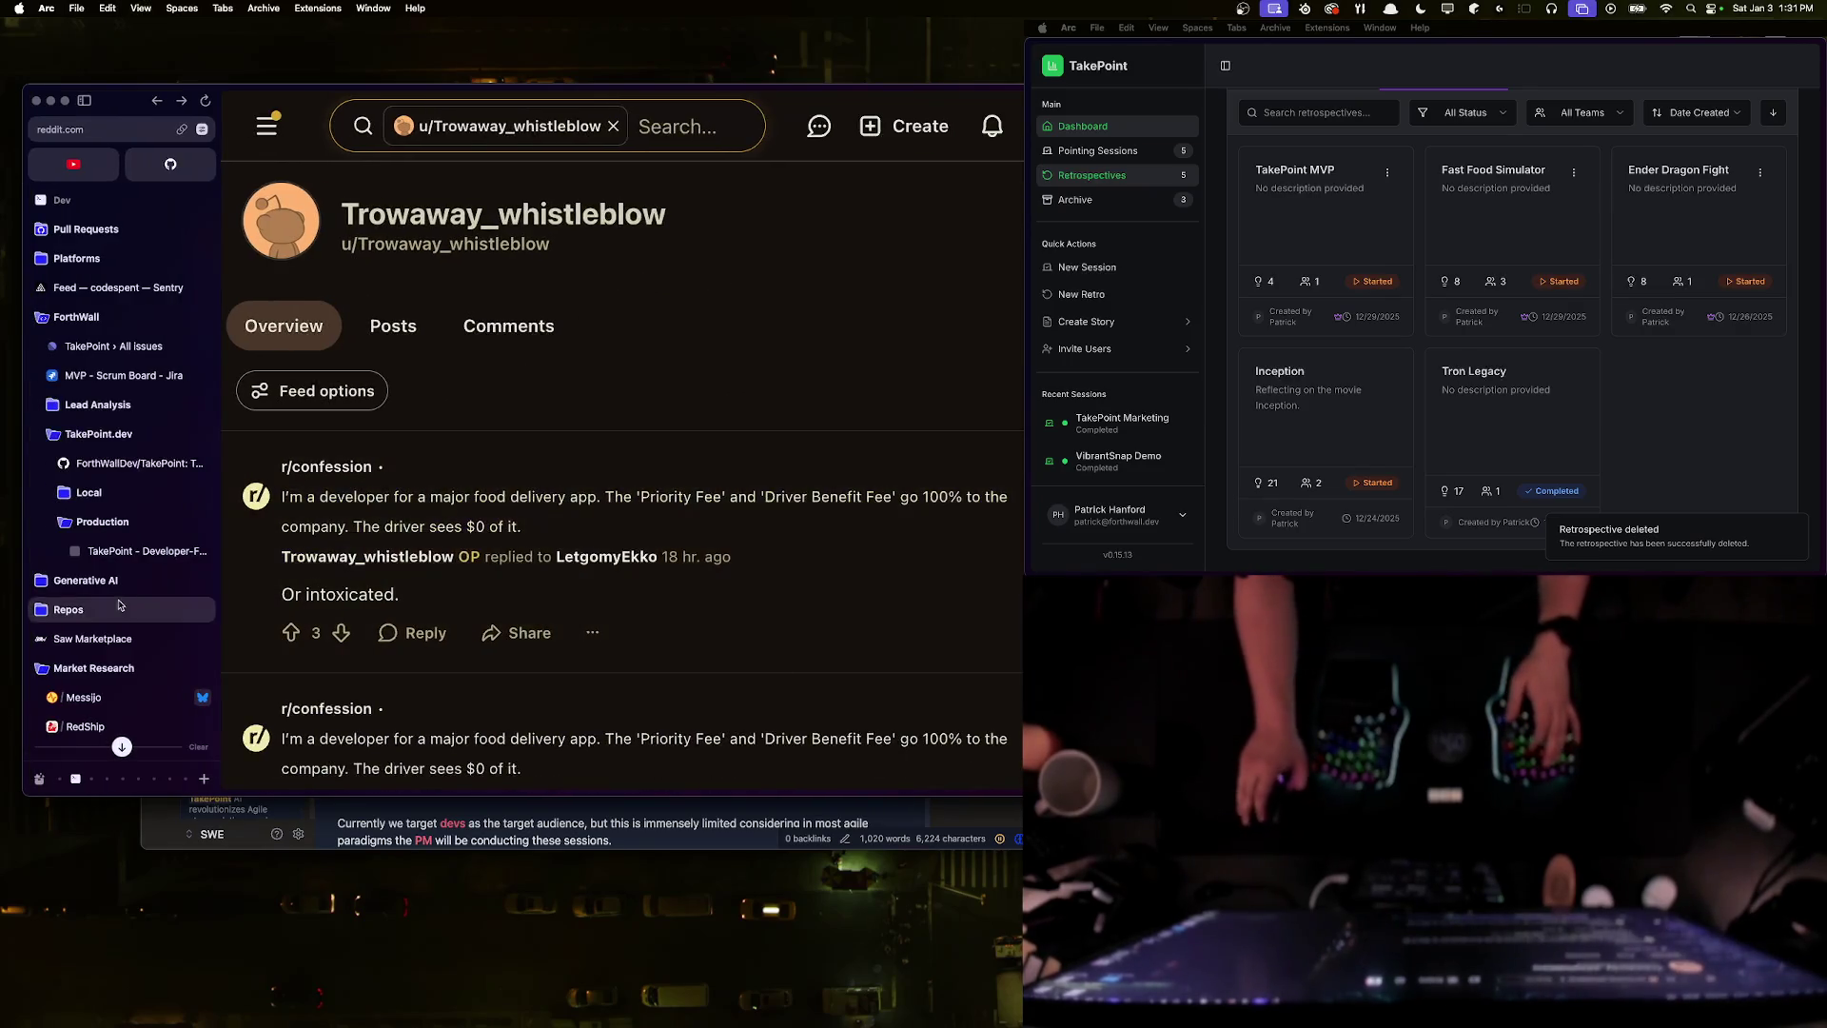
pyautogui.press('super+w')
pyautogui.click(141, 729)
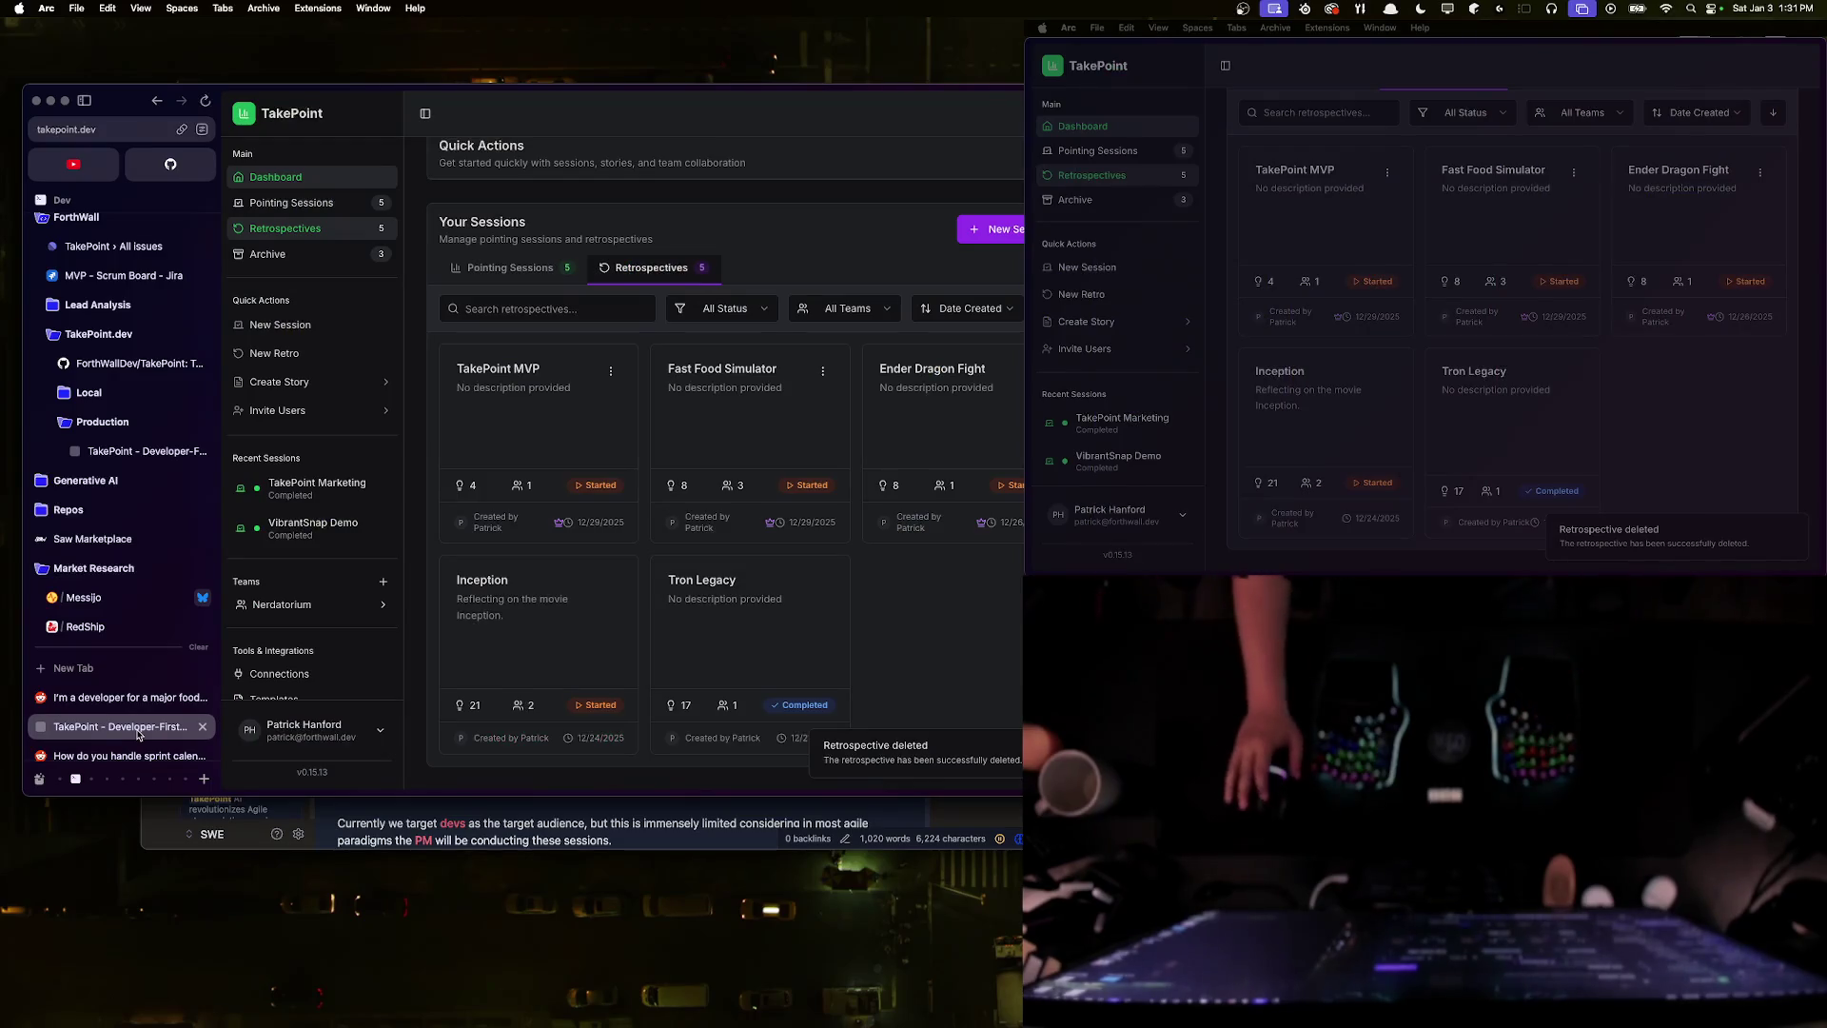
pyautogui.click(124, 698)
pyautogui.click(90, 597)
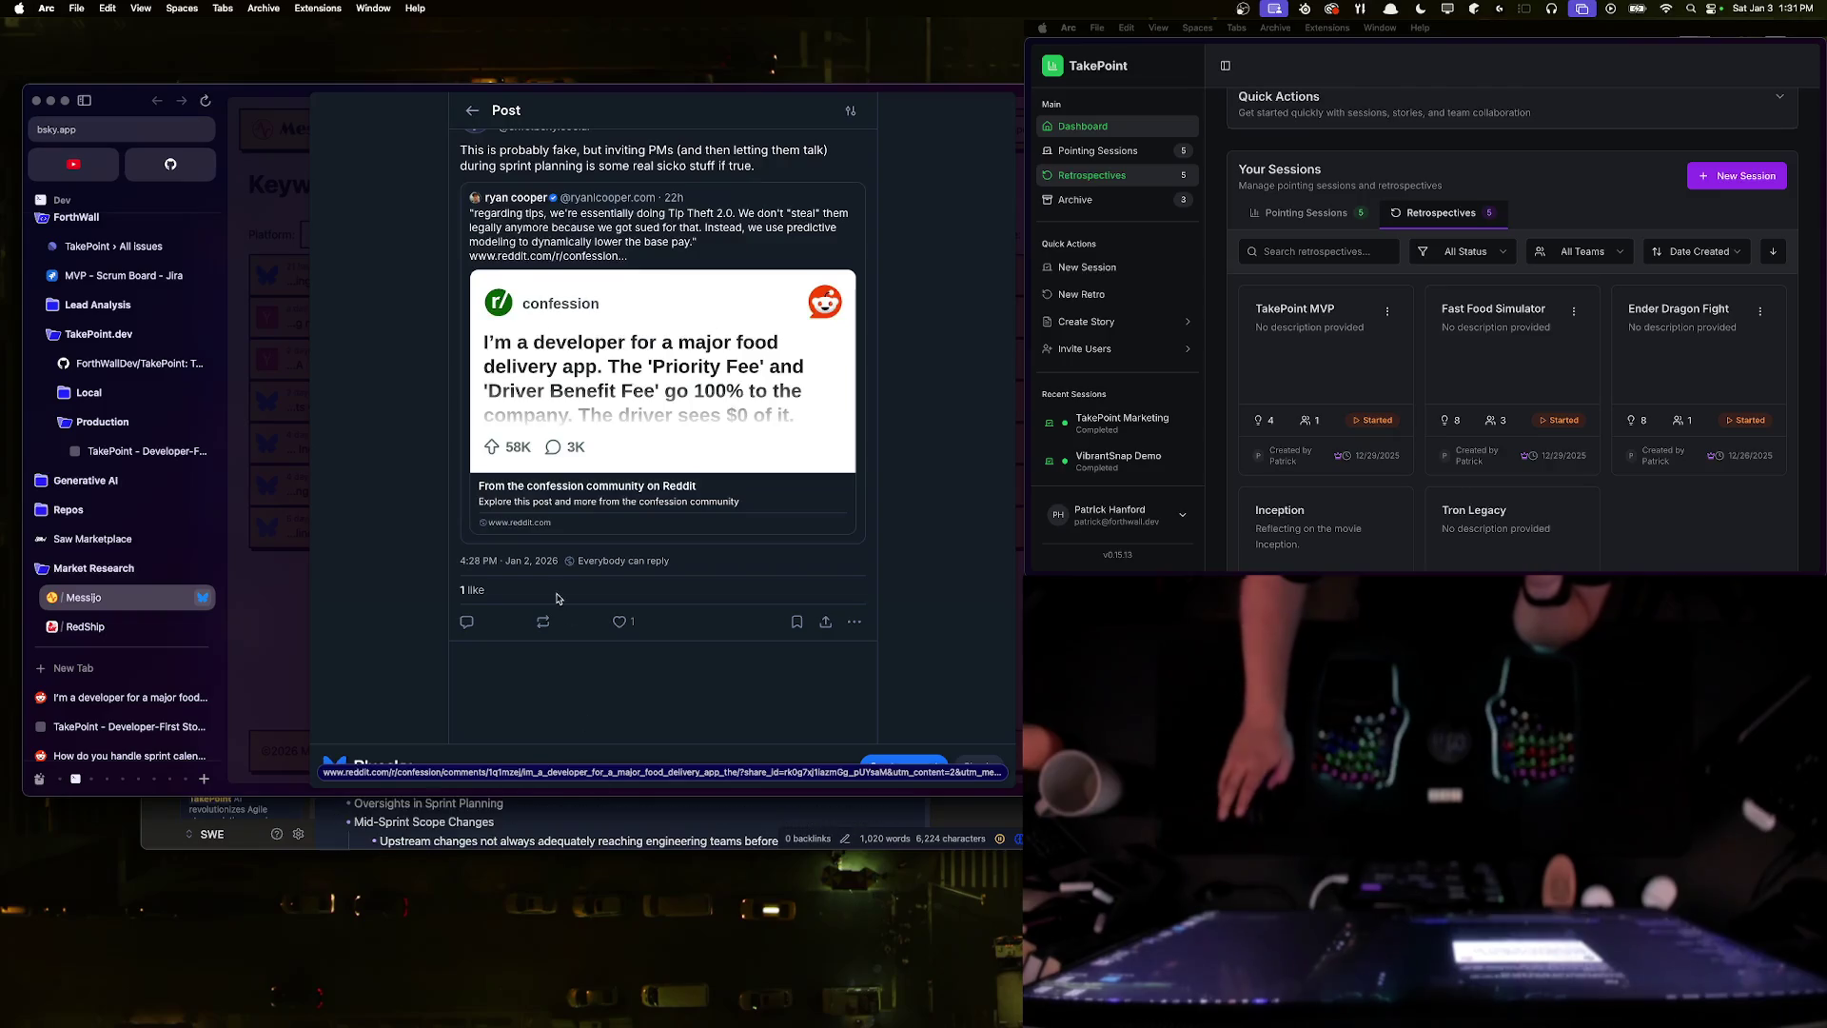
# - Highlight the Bluesky post's sprint-planning text, then close the Bluesky preview with Escape
pyautogui.scroll(1, 561, 605)
pyautogui.moveTo(480, 203)
pyautogui.mouseDown()
pyautogui.moveTo(576, 204)
pyautogui.moveTo(656, 236)
pyautogui.moveTo(775, 208)
pyautogui.mouseUp()
pyautogui.click(774, 211)
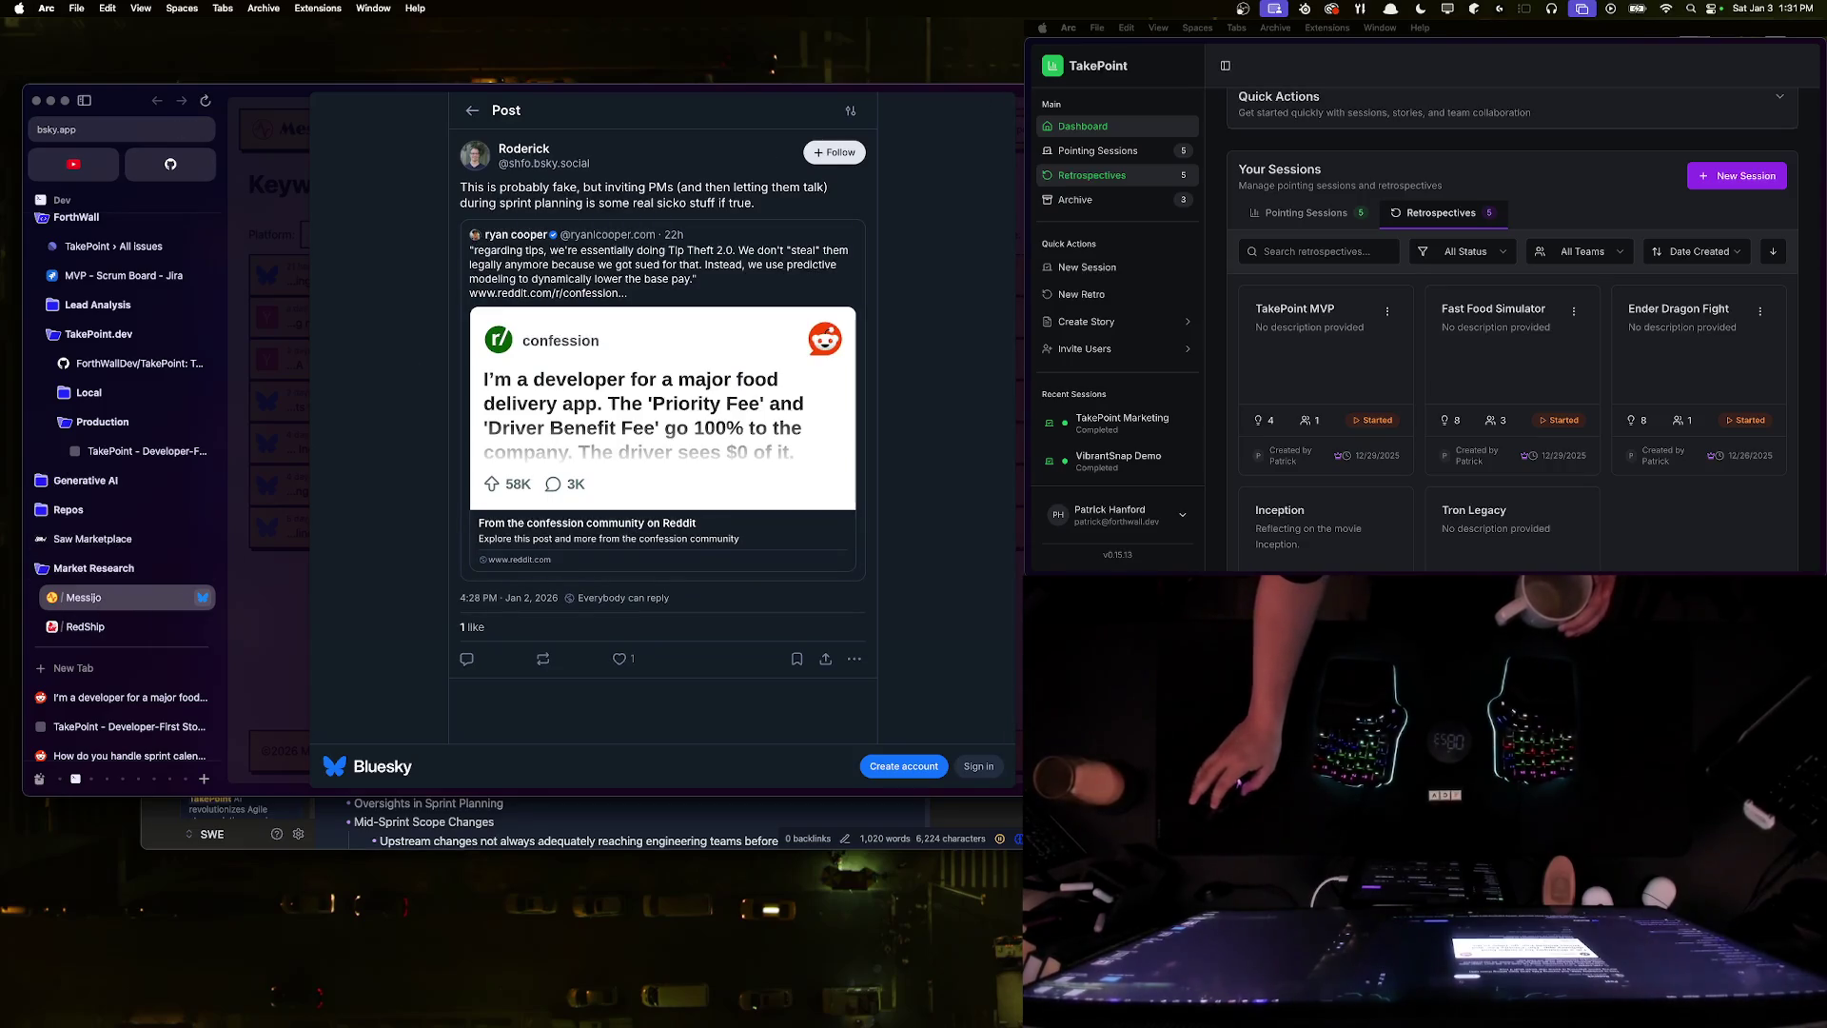
pyautogui.press('Escape')
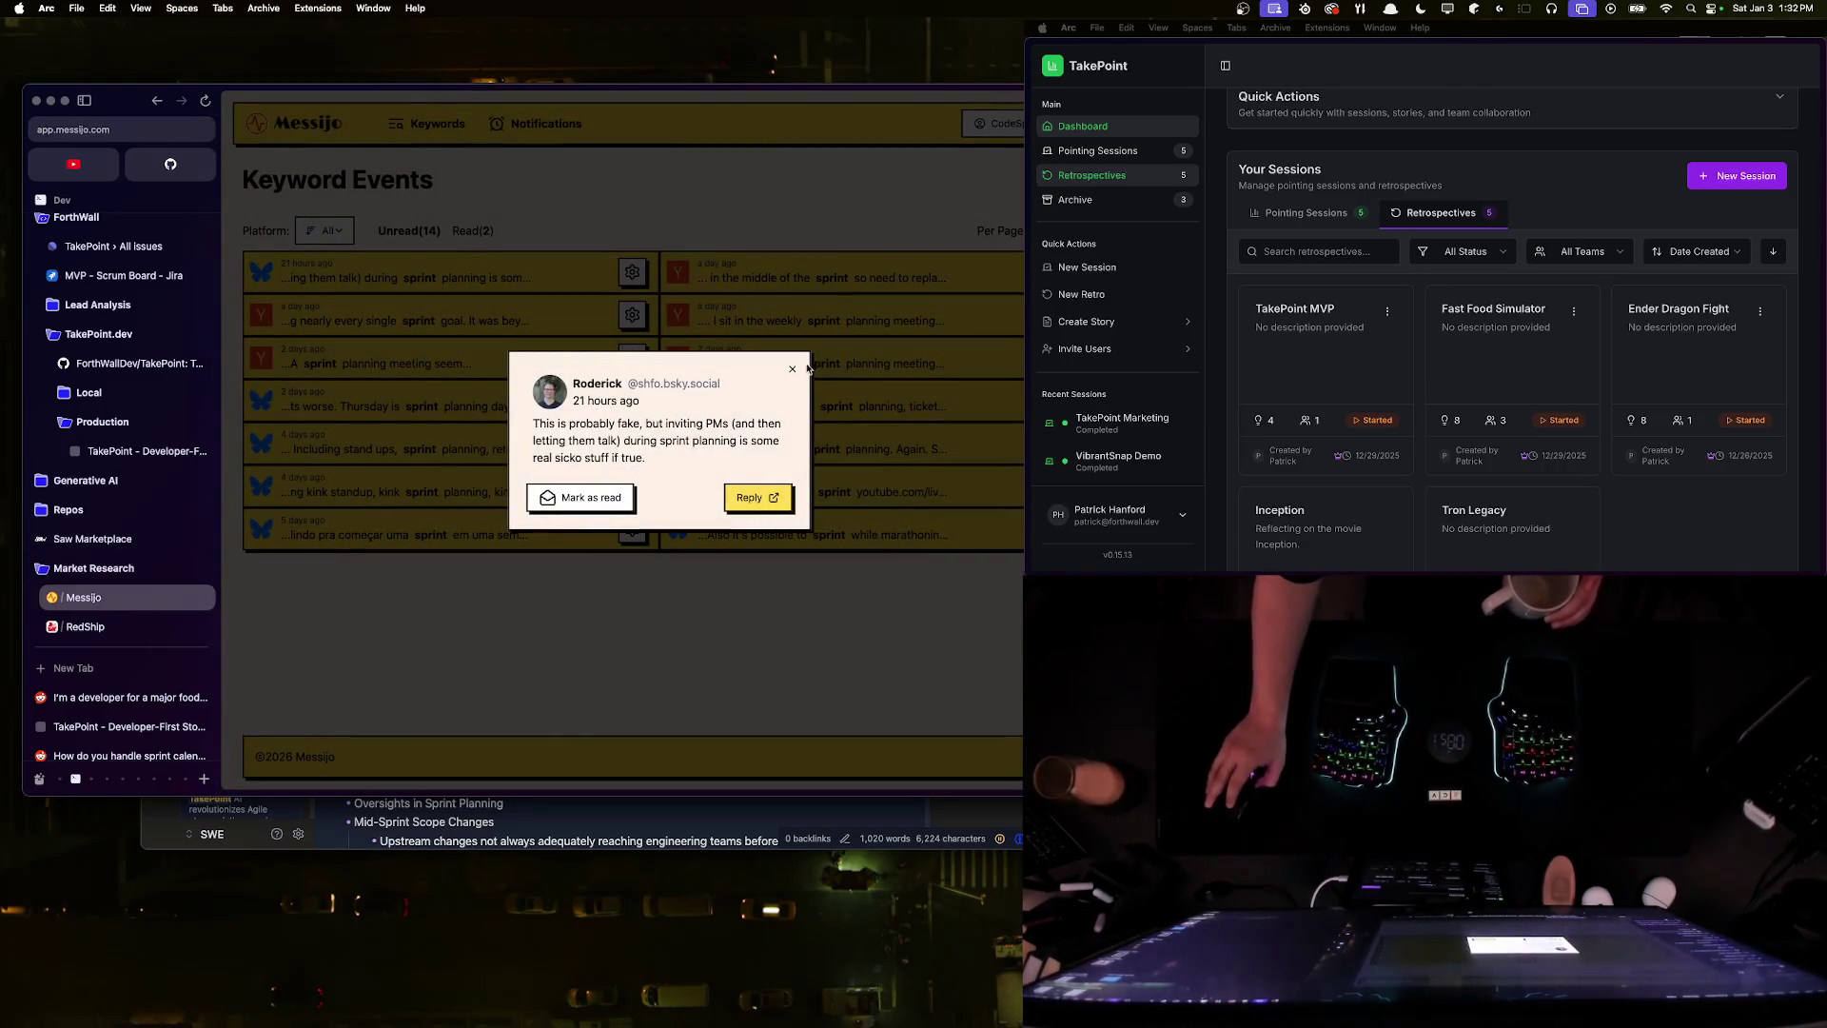
# - Close the PM post popup and open the second event, about failing nearly every sprint goal
pyautogui.click(791, 368)
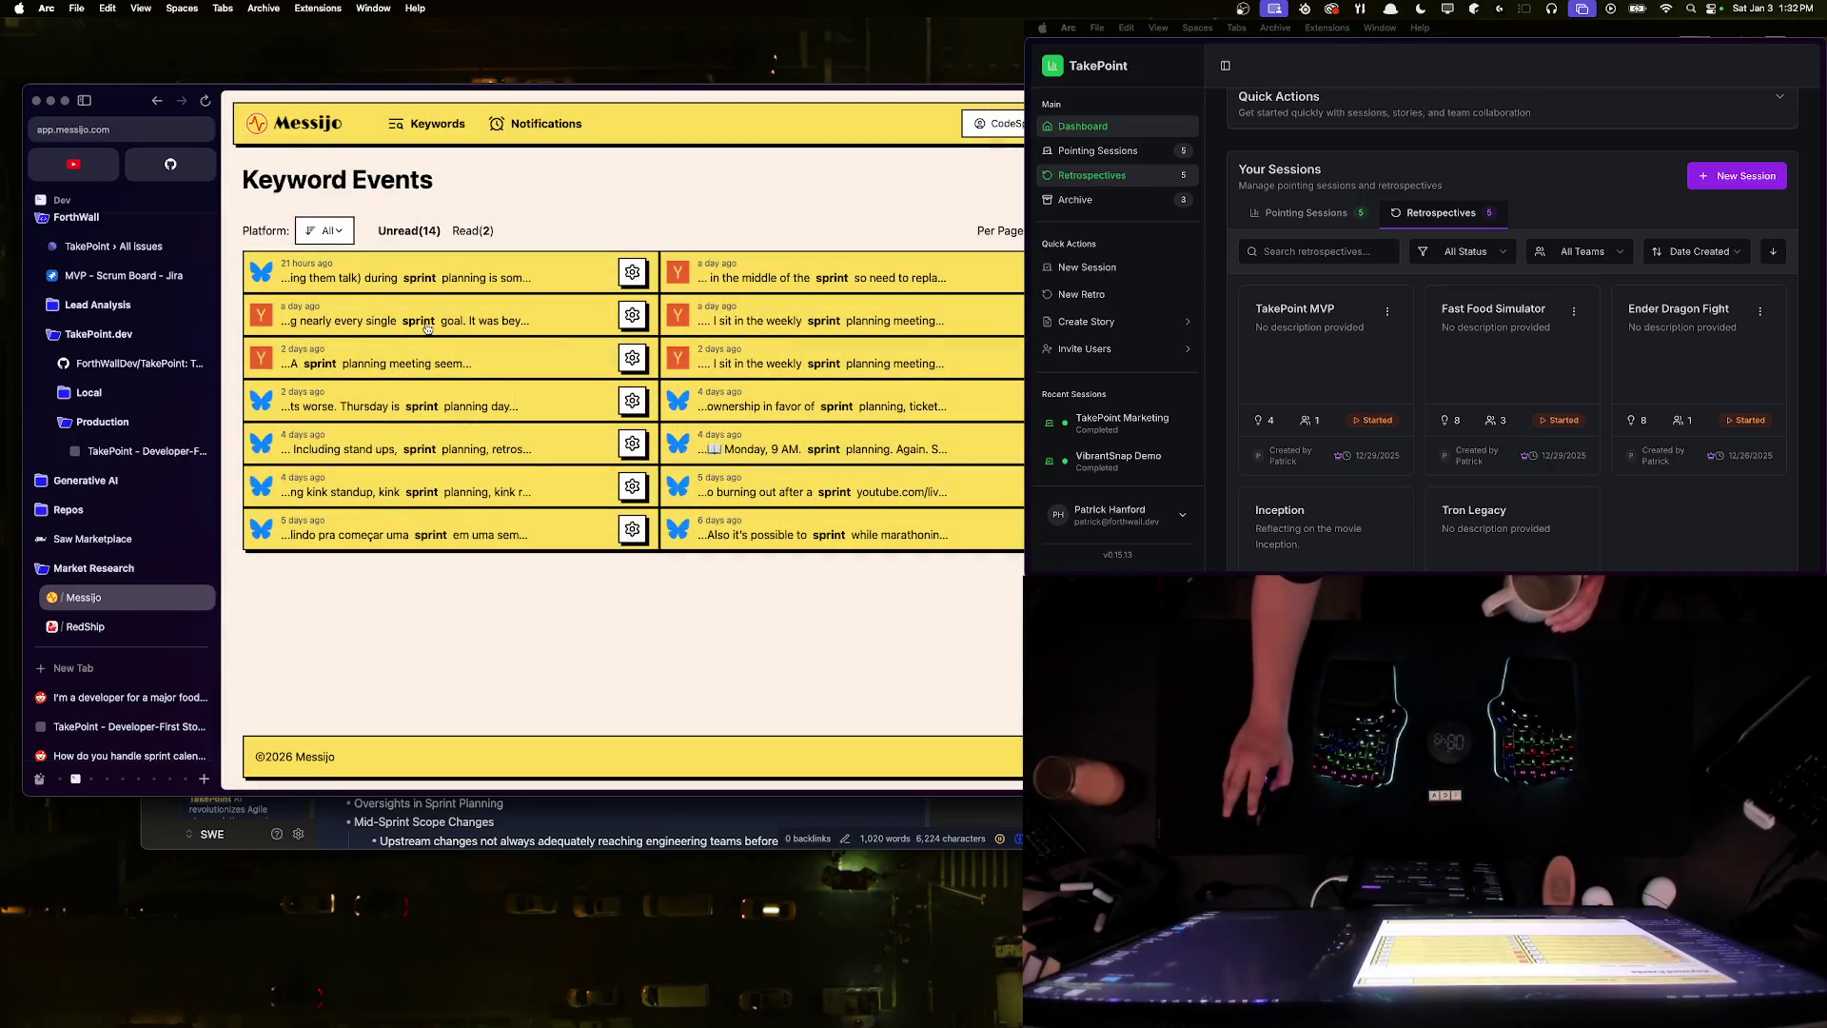
pyautogui.click(410, 308)
pyautogui.scroll(-1, 702, 462)
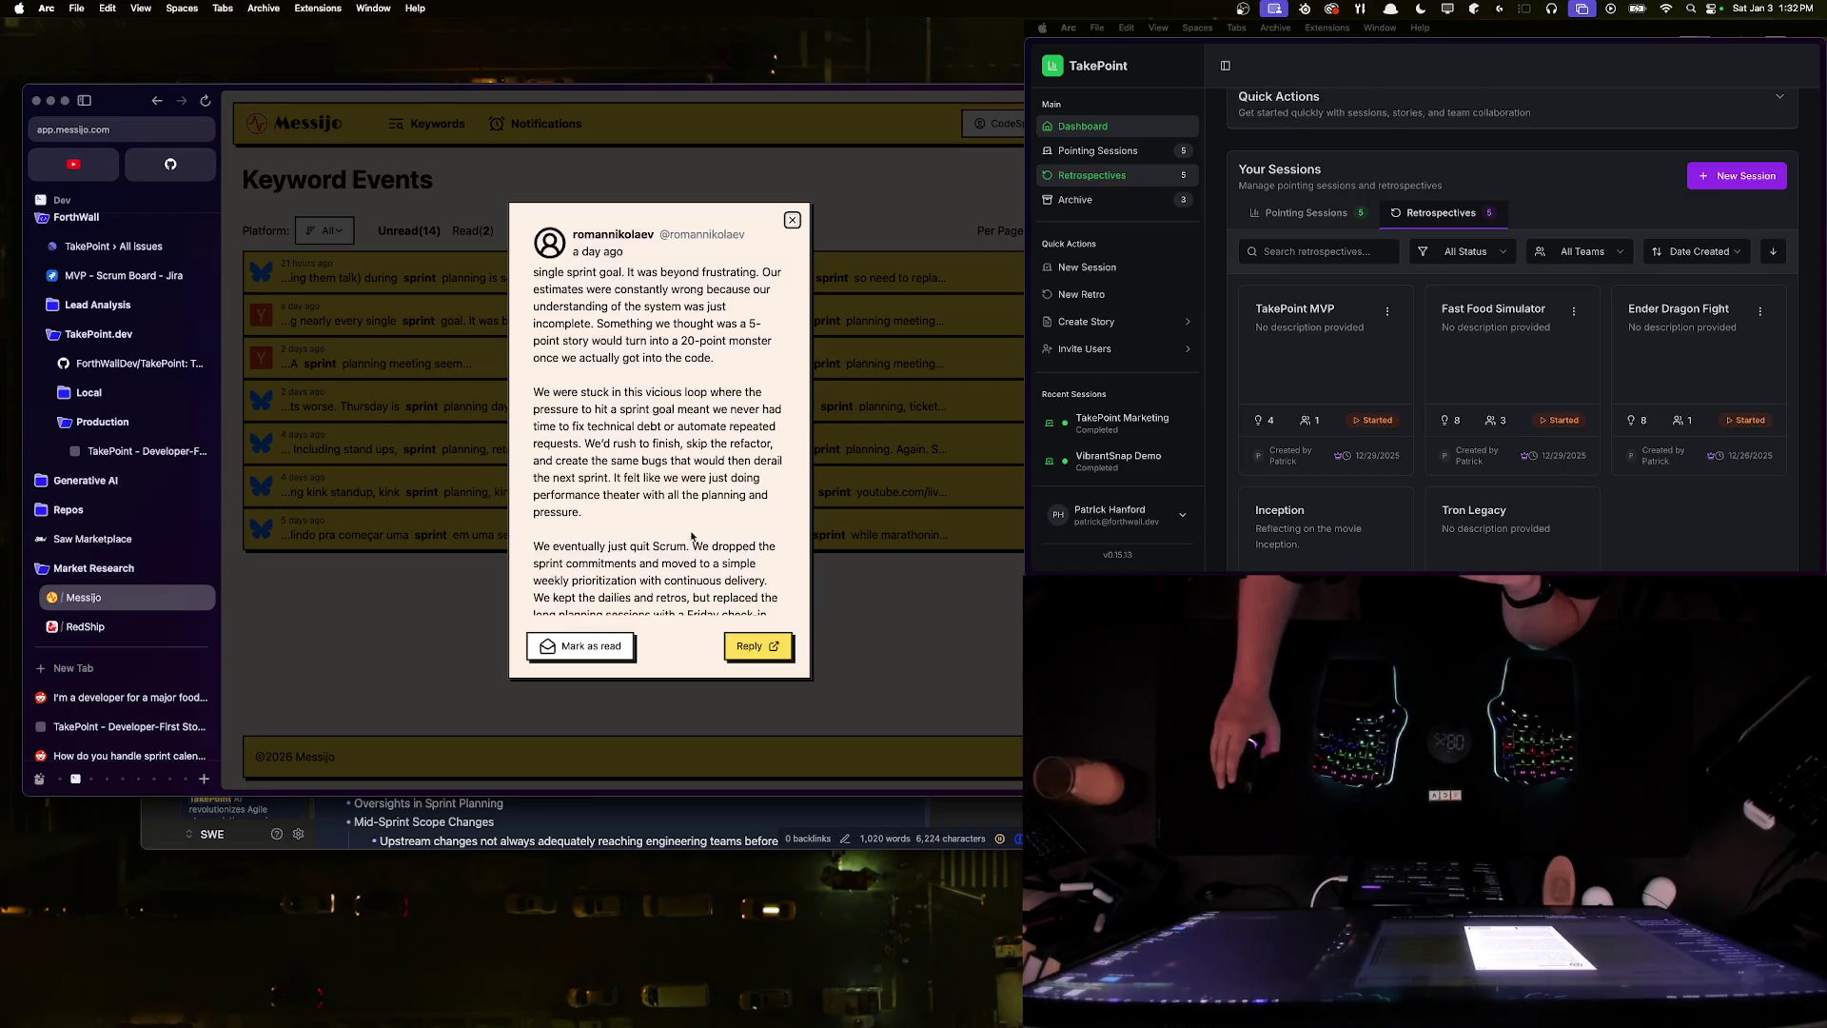
pyautogui.scroll(-3, 693, 538)
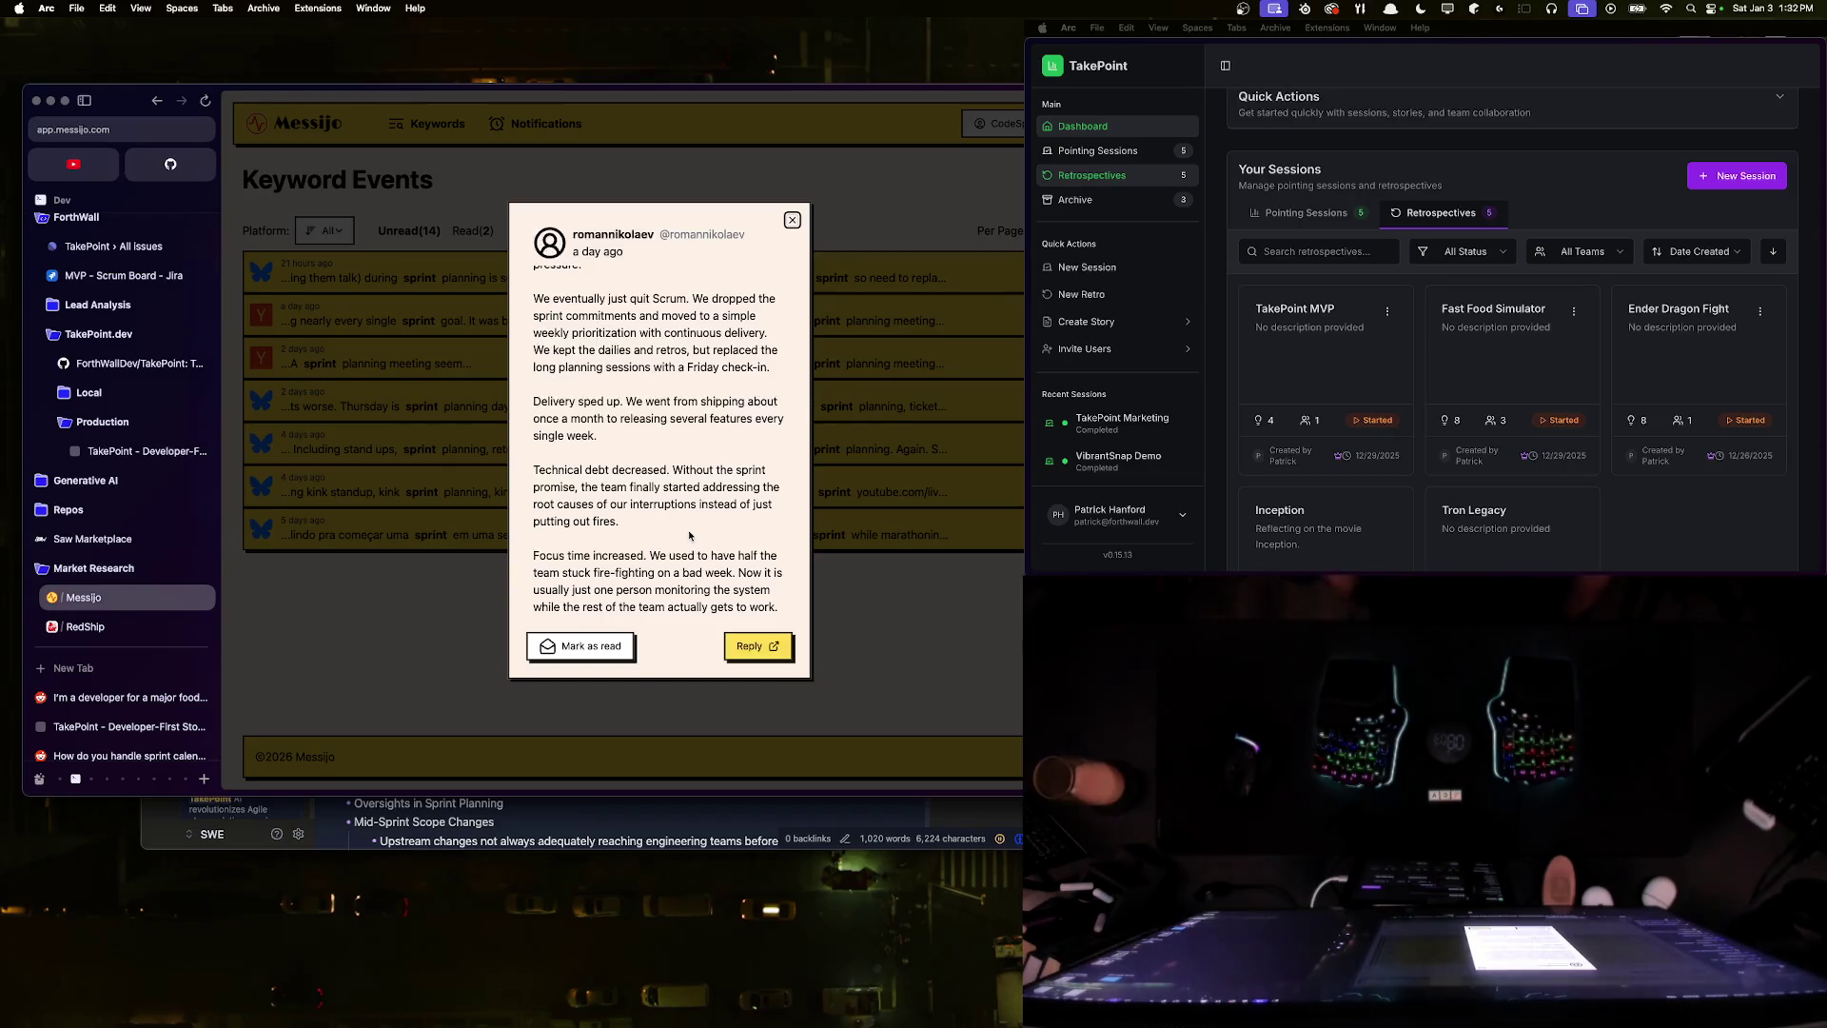
pyautogui.scroll(5, 690, 536)
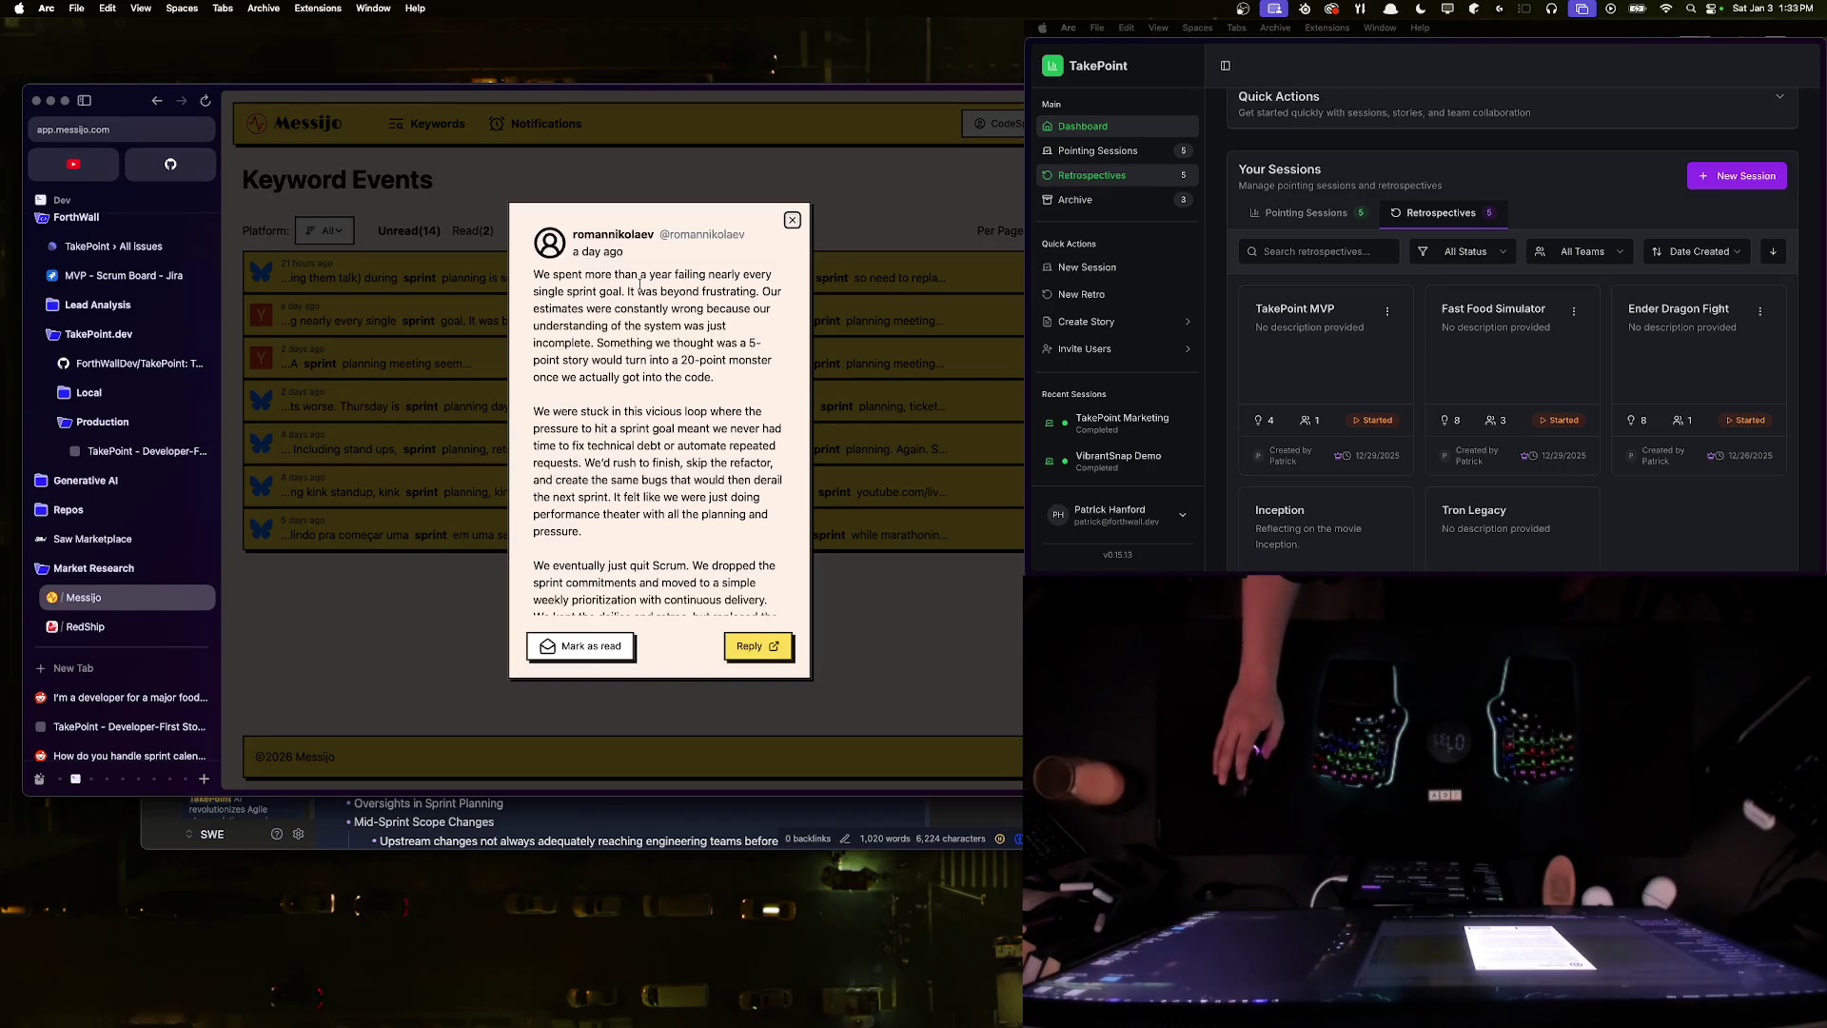
pyautogui.moveTo(629, 288); pyautogui.dragTo(727, 328)
# - Read through the post, highlighting the 5-point story and technical debt passages
pyautogui.click(683, 341)
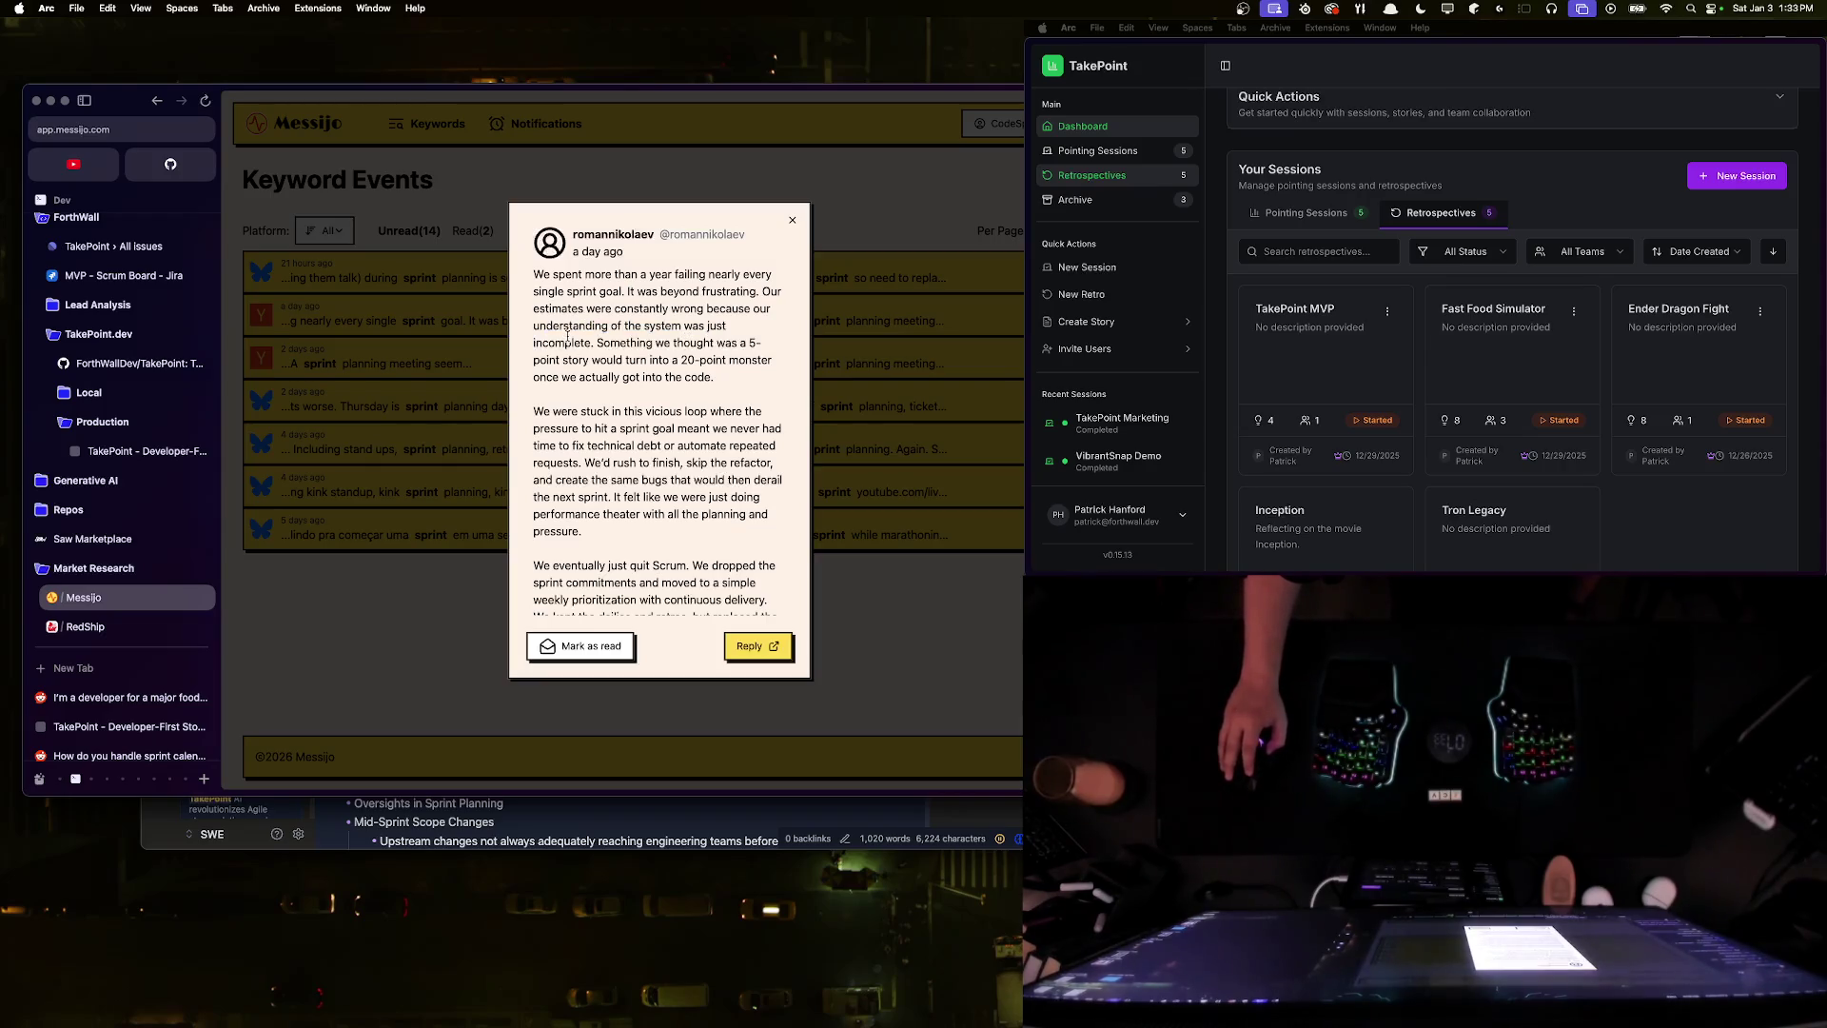
pyautogui.moveTo(601, 338)
pyautogui.mouseDown()
pyautogui.moveTo(711, 360)
pyautogui.moveTo(591, 360)
pyautogui.moveTo(739, 378)
pyautogui.moveTo(528, 321)
pyautogui.moveTo(618, 378)
pyautogui.mouseUp()
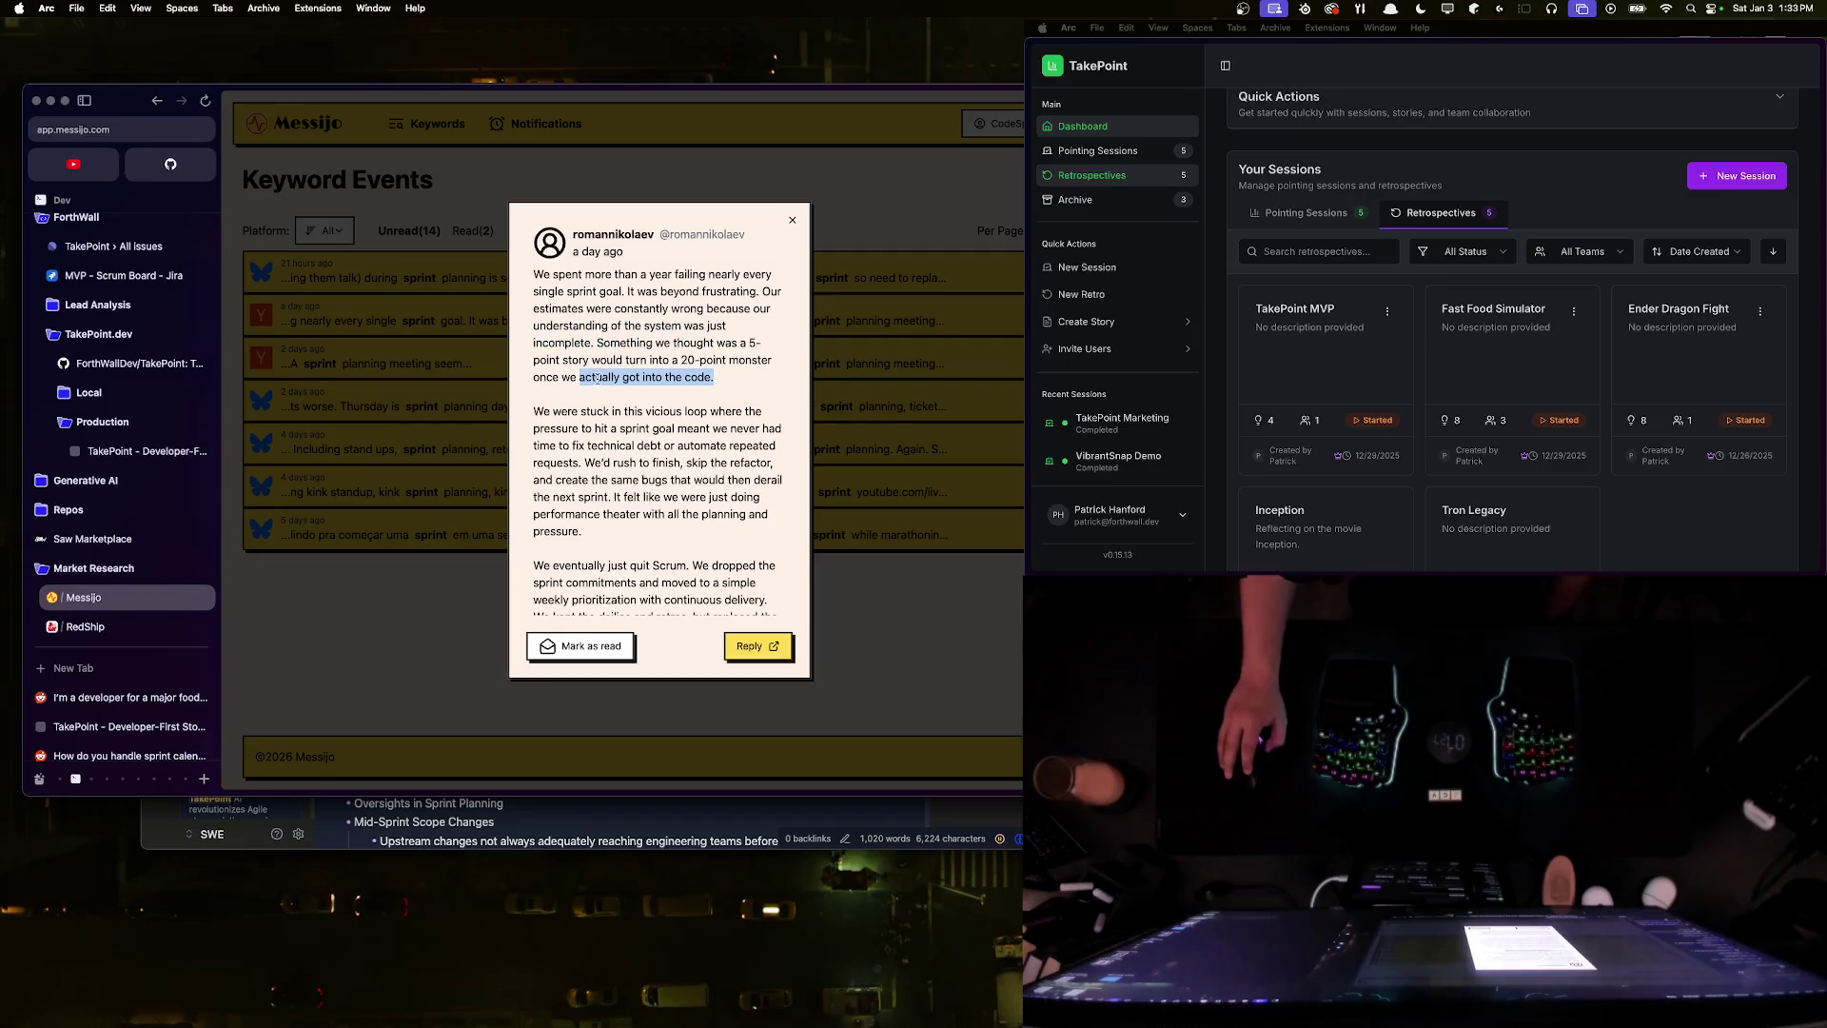
pyautogui.click(623, 379)
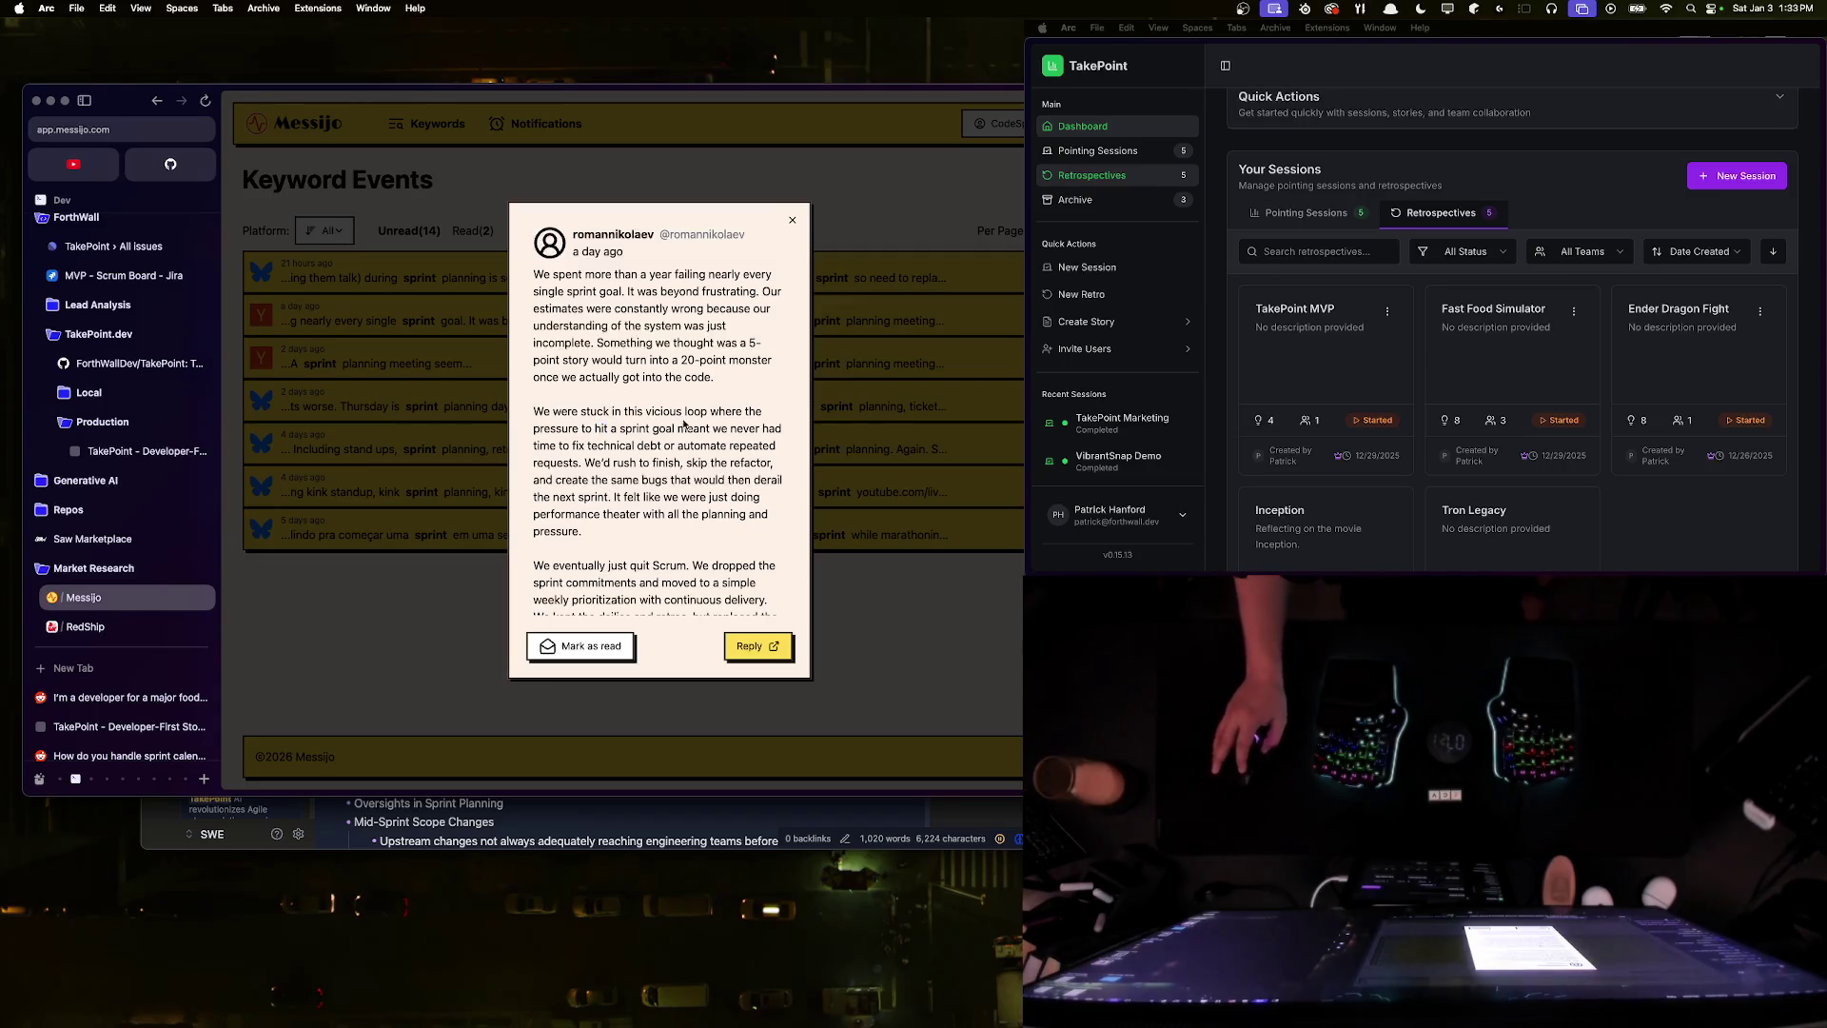
pyautogui.moveTo(588, 445)
pyautogui.mouseDown()
pyautogui.moveTo(765, 445)
pyautogui.moveTo(585, 461)
pyautogui.moveTo(759, 463)
pyautogui.moveTo(686, 475)
pyautogui.moveTo(782, 481)
pyautogui.moveTo(618, 498)
pyautogui.moveTo(681, 535)
pyautogui.mouseUp()
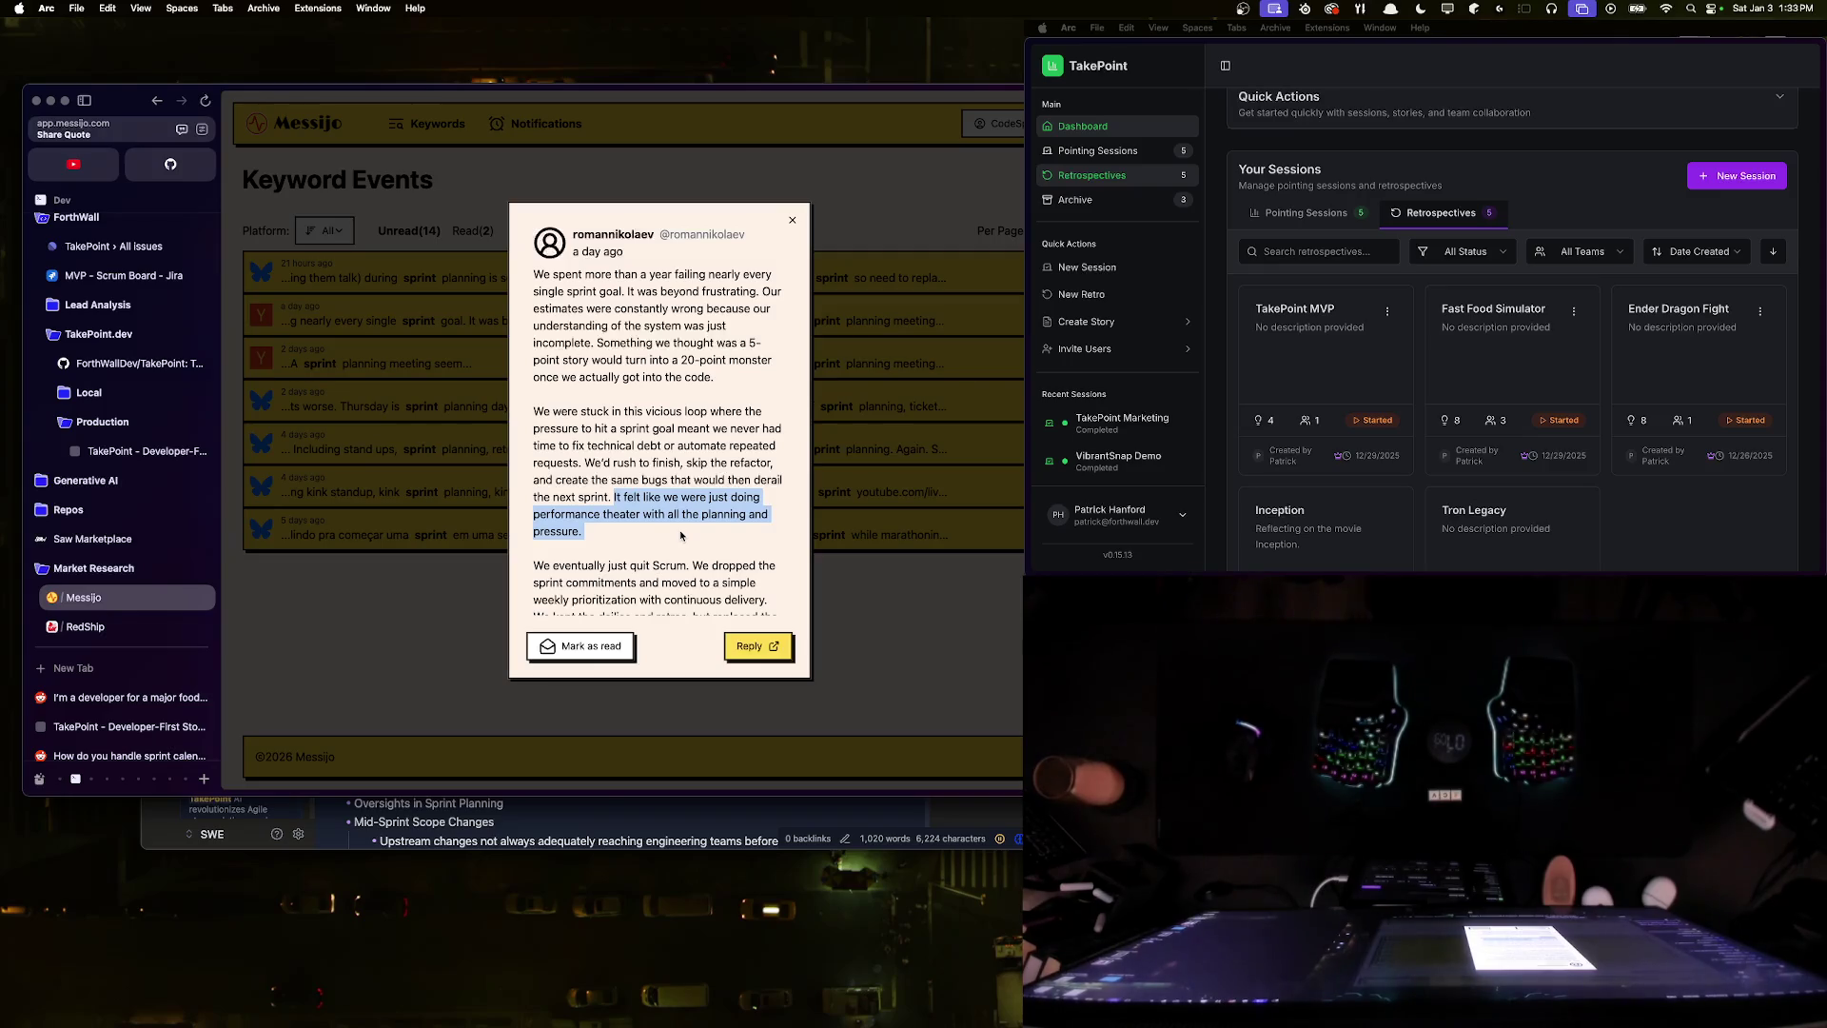
pyautogui.click(676, 497)
pyautogui.scroll(-5, 656, 466)
pyautogui.scroll(2, 638, 443)
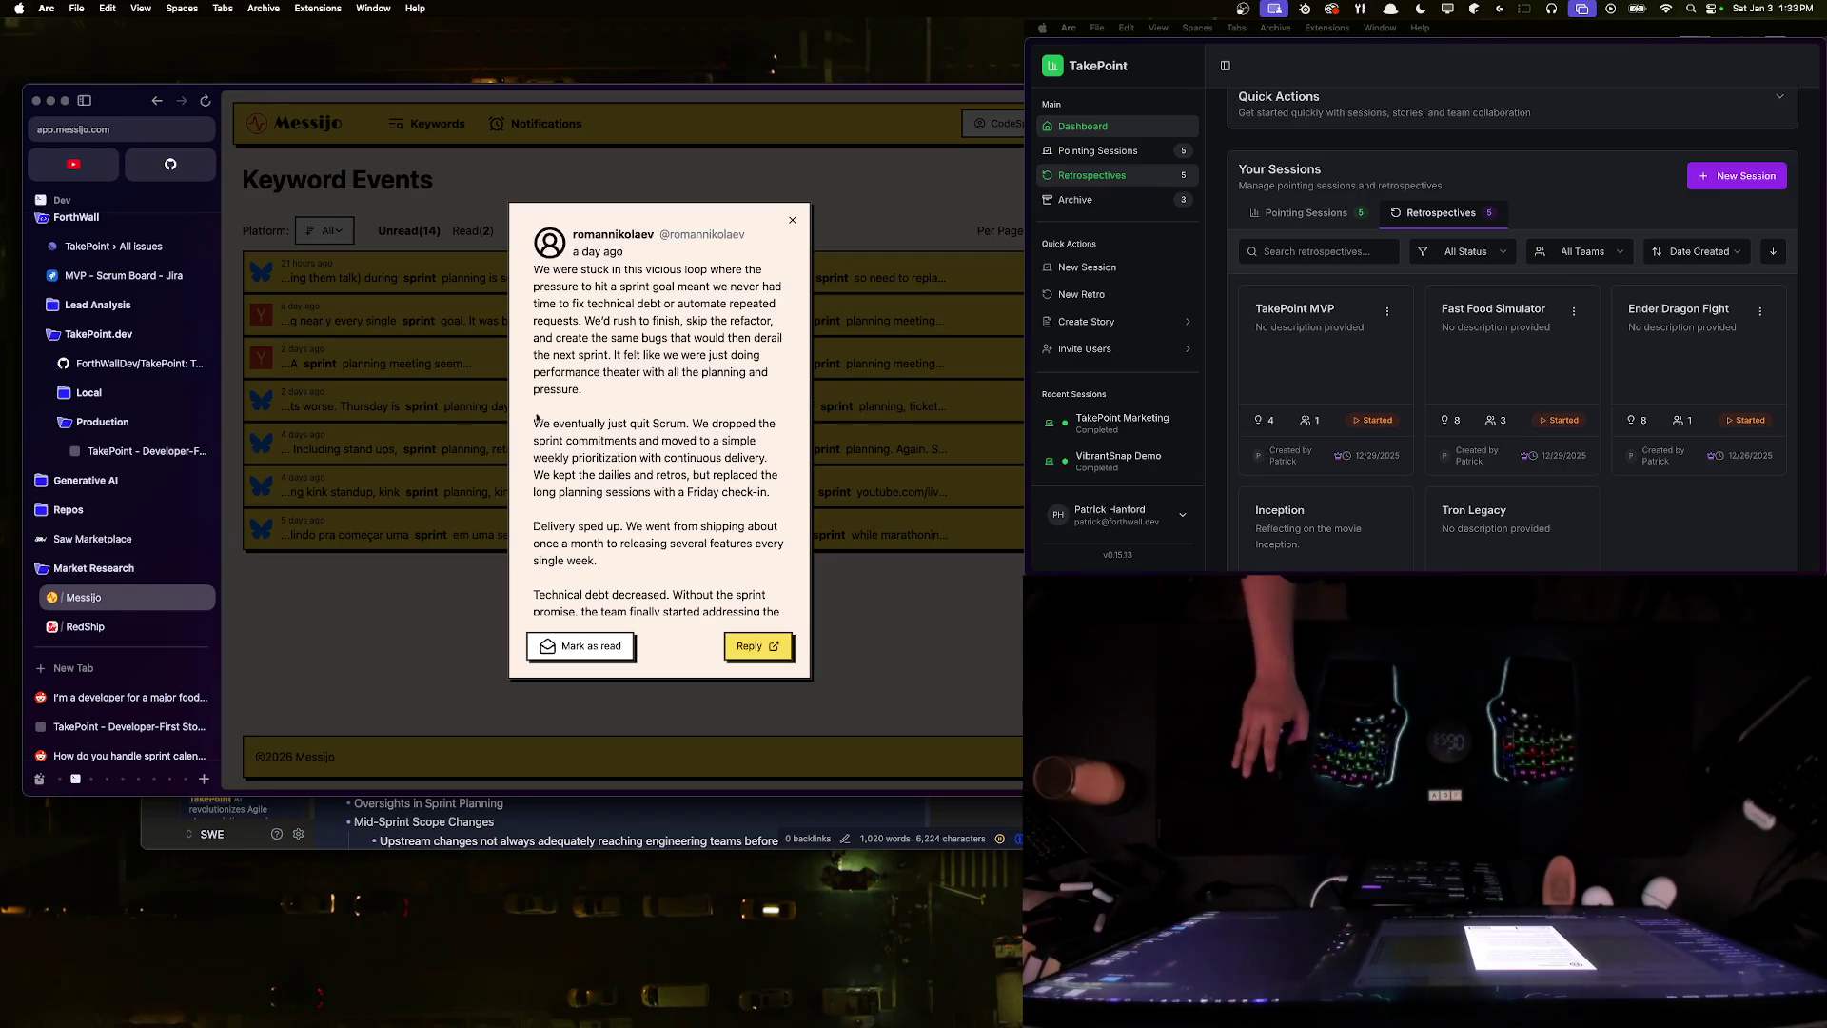
# - Copy the sentence on dropping sprint commitments for weekly prioritization with continuous delivery
pyautogui.moveTo(697, 425)
pyautogui.mouseDown()
pyautogui.moveTo(574, 441)
pyautogui.moveTo(770, 460)
pyautogui.moveTo(692, 425)
pyautogui.mouseUp()
pyautogui.click(772, 462)
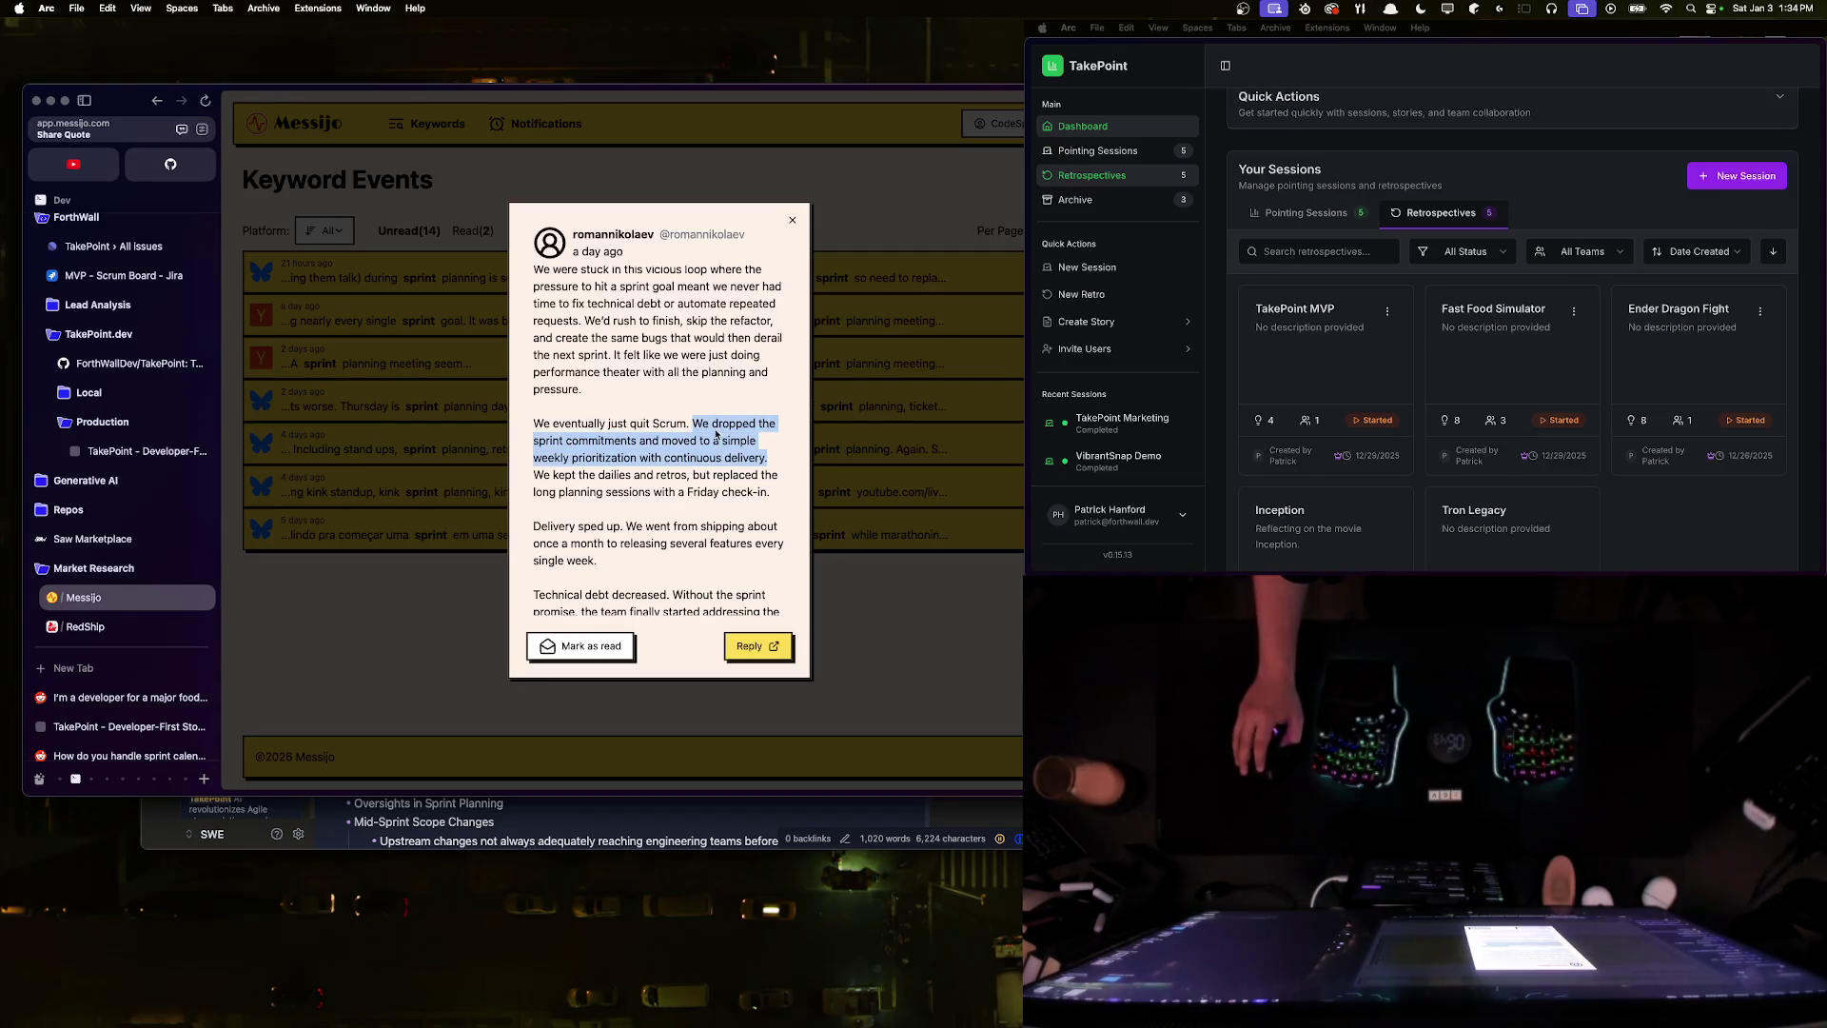
pyautogui.rightClick(710, 424)
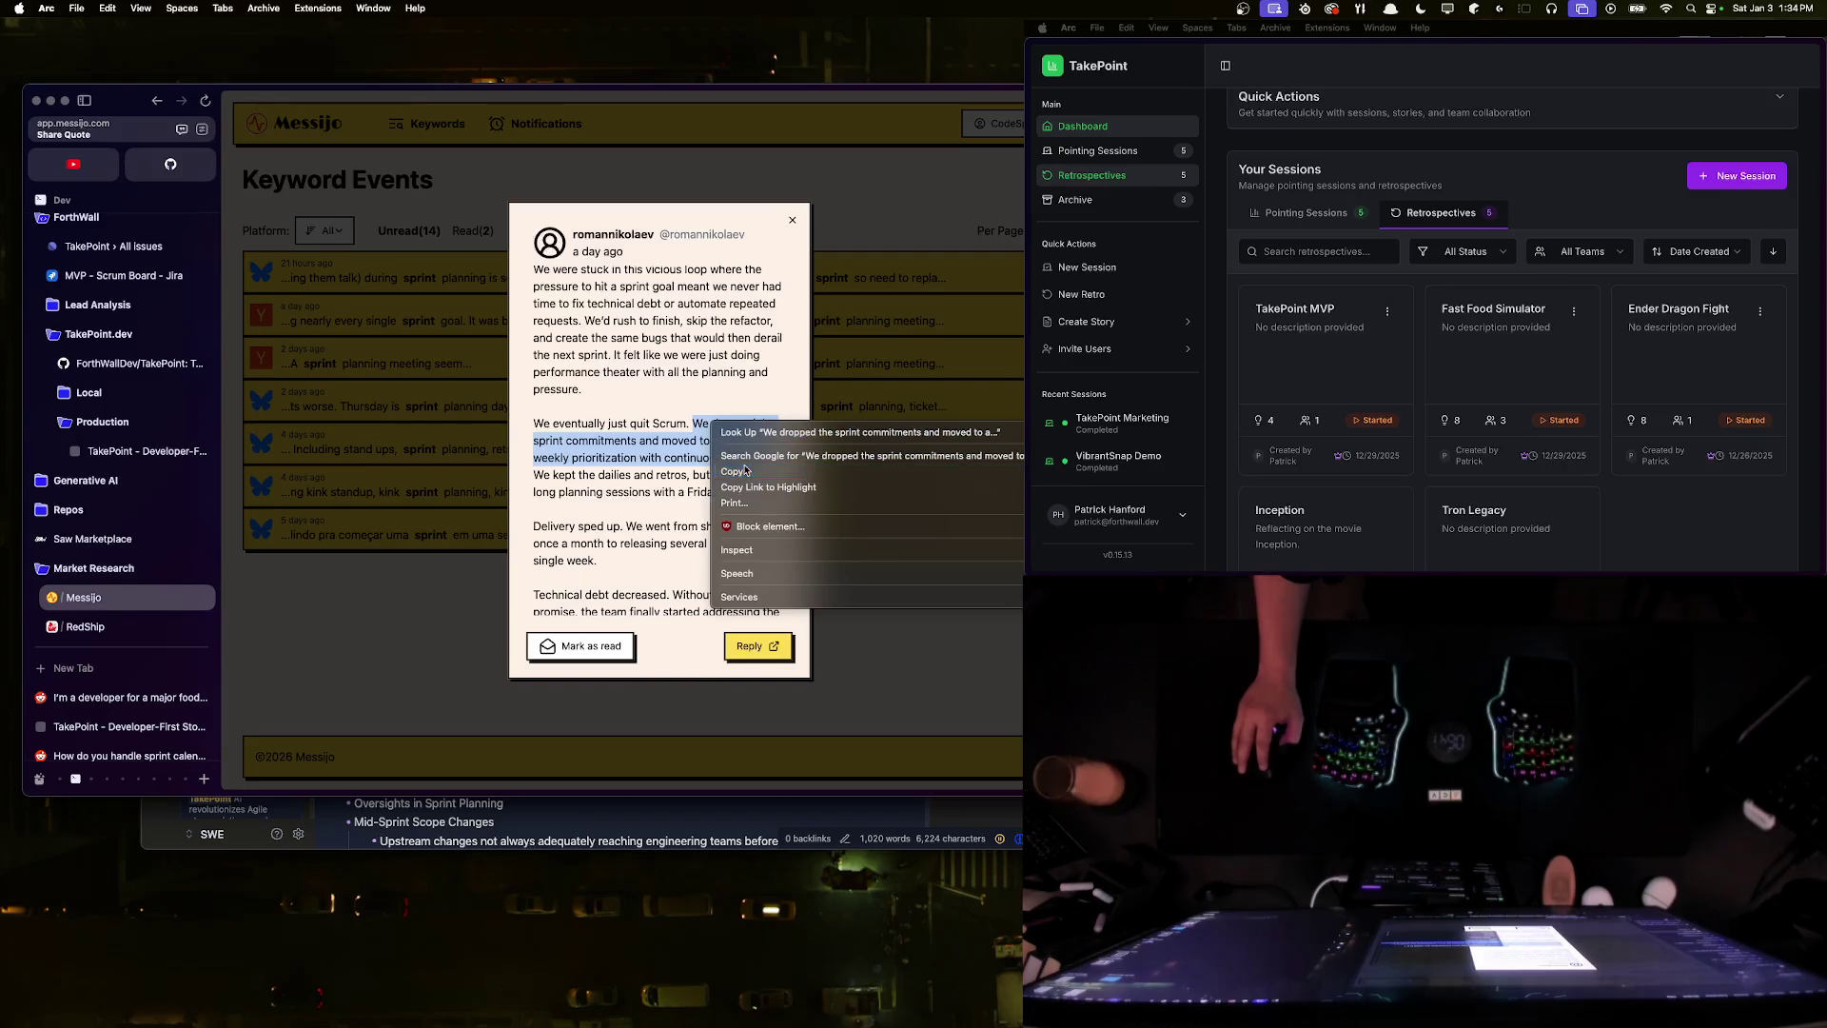
pyautogui.click(749, 470)
# - Highlight the lines about keeping dailies, retros and planning sessions, then scroll further down
pyautogui.click(565, 474)
pyautogui.moveTo(534, 475)
pyautogui.mouseDown()
pyautogui.moveTo(709, 492)
pyautogui.moveTo(726, 475)
pyautogui.moveTo(533, 476)
pyautogui.moveTo(738, 441)
pyautogui.moveTo(697, 425)
pyautogui.mouseUp()
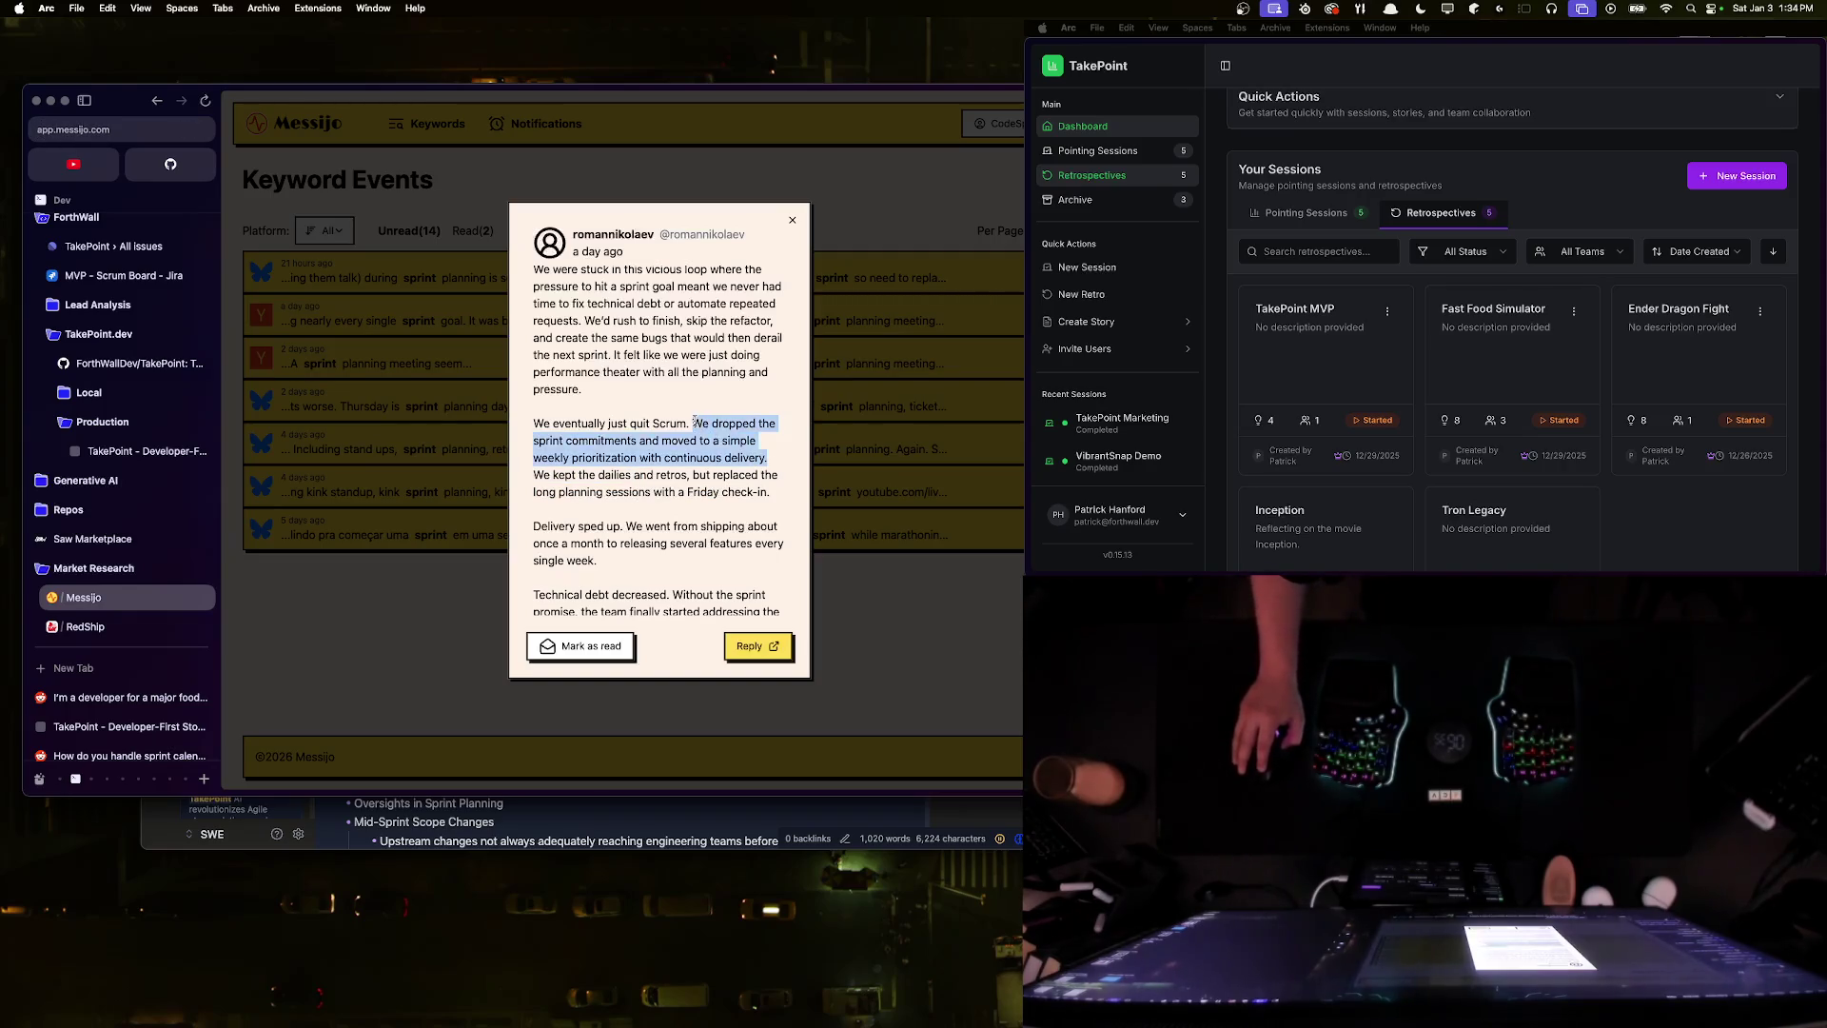
pyautogui.click(614, 475)
pyautogui.doubleClick(614, 475)
pyautogui.doubleClick(668, 475)
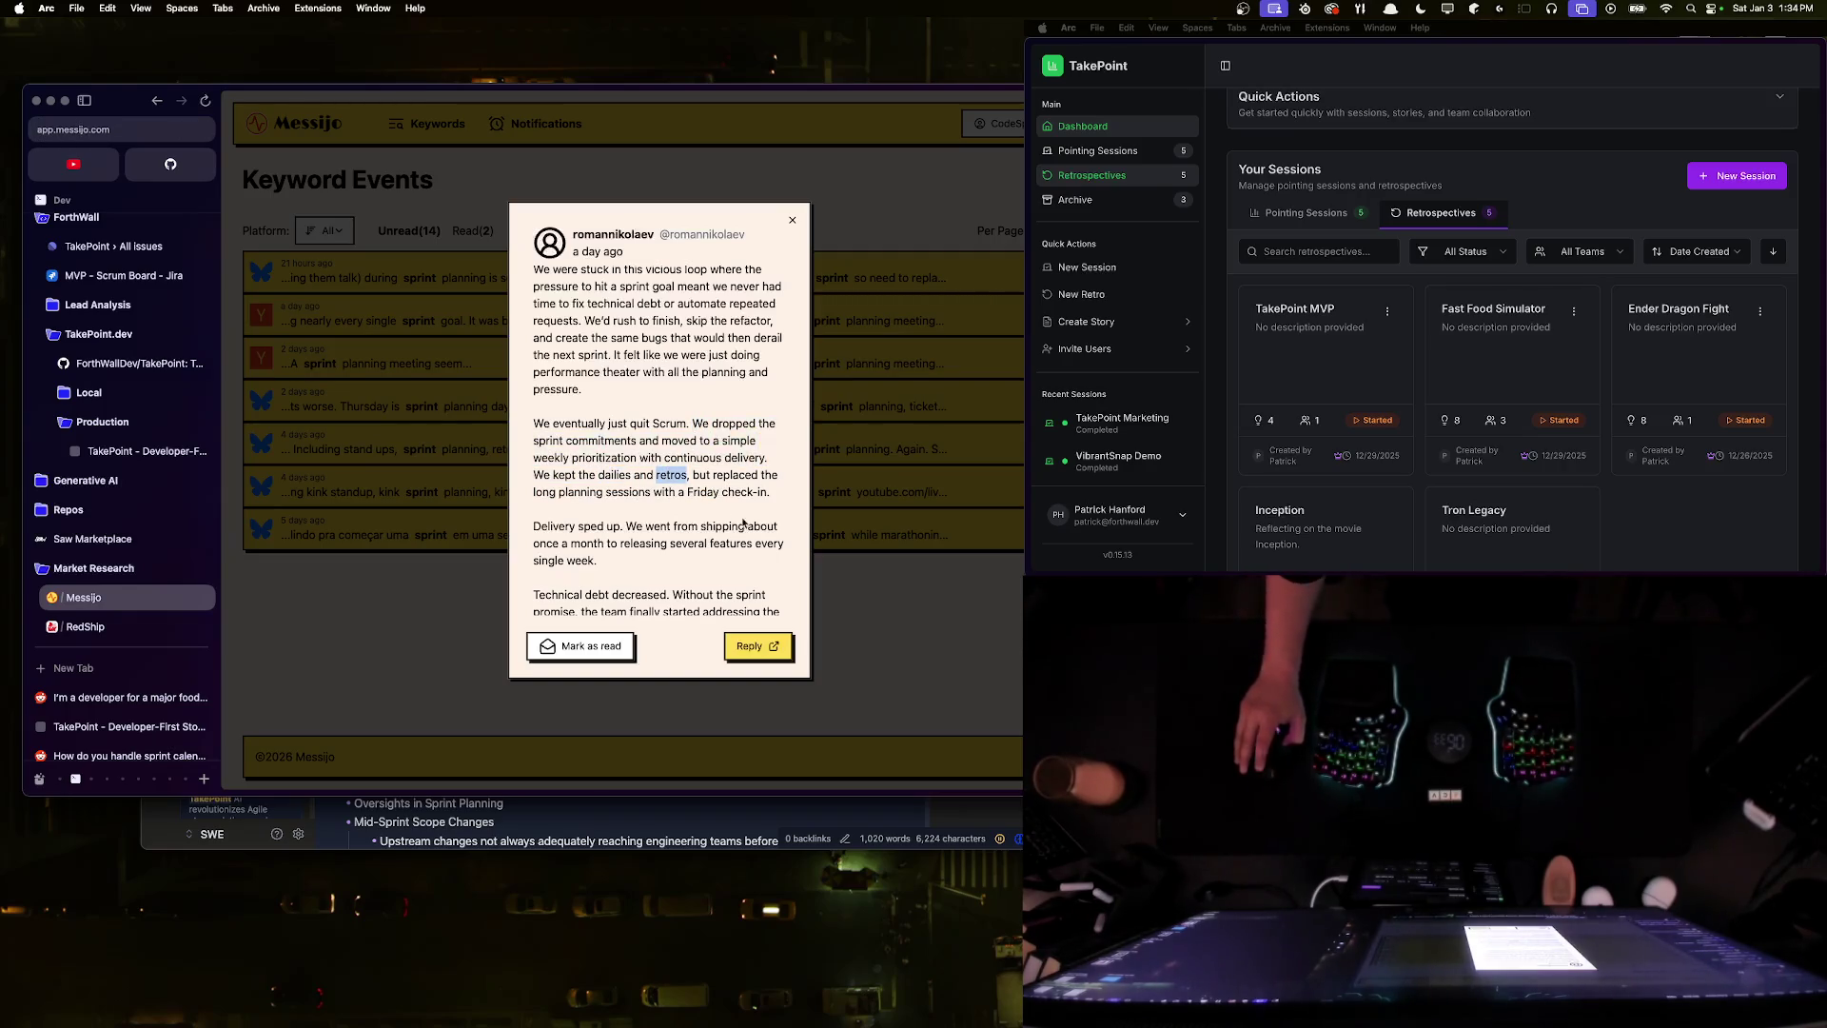
pyautogui.moveTo(554, 490); pyautogui.dragTo(773, 492)
pyautogui.click(773, 492)
pyautogui.scroll(-1, 656, 438)
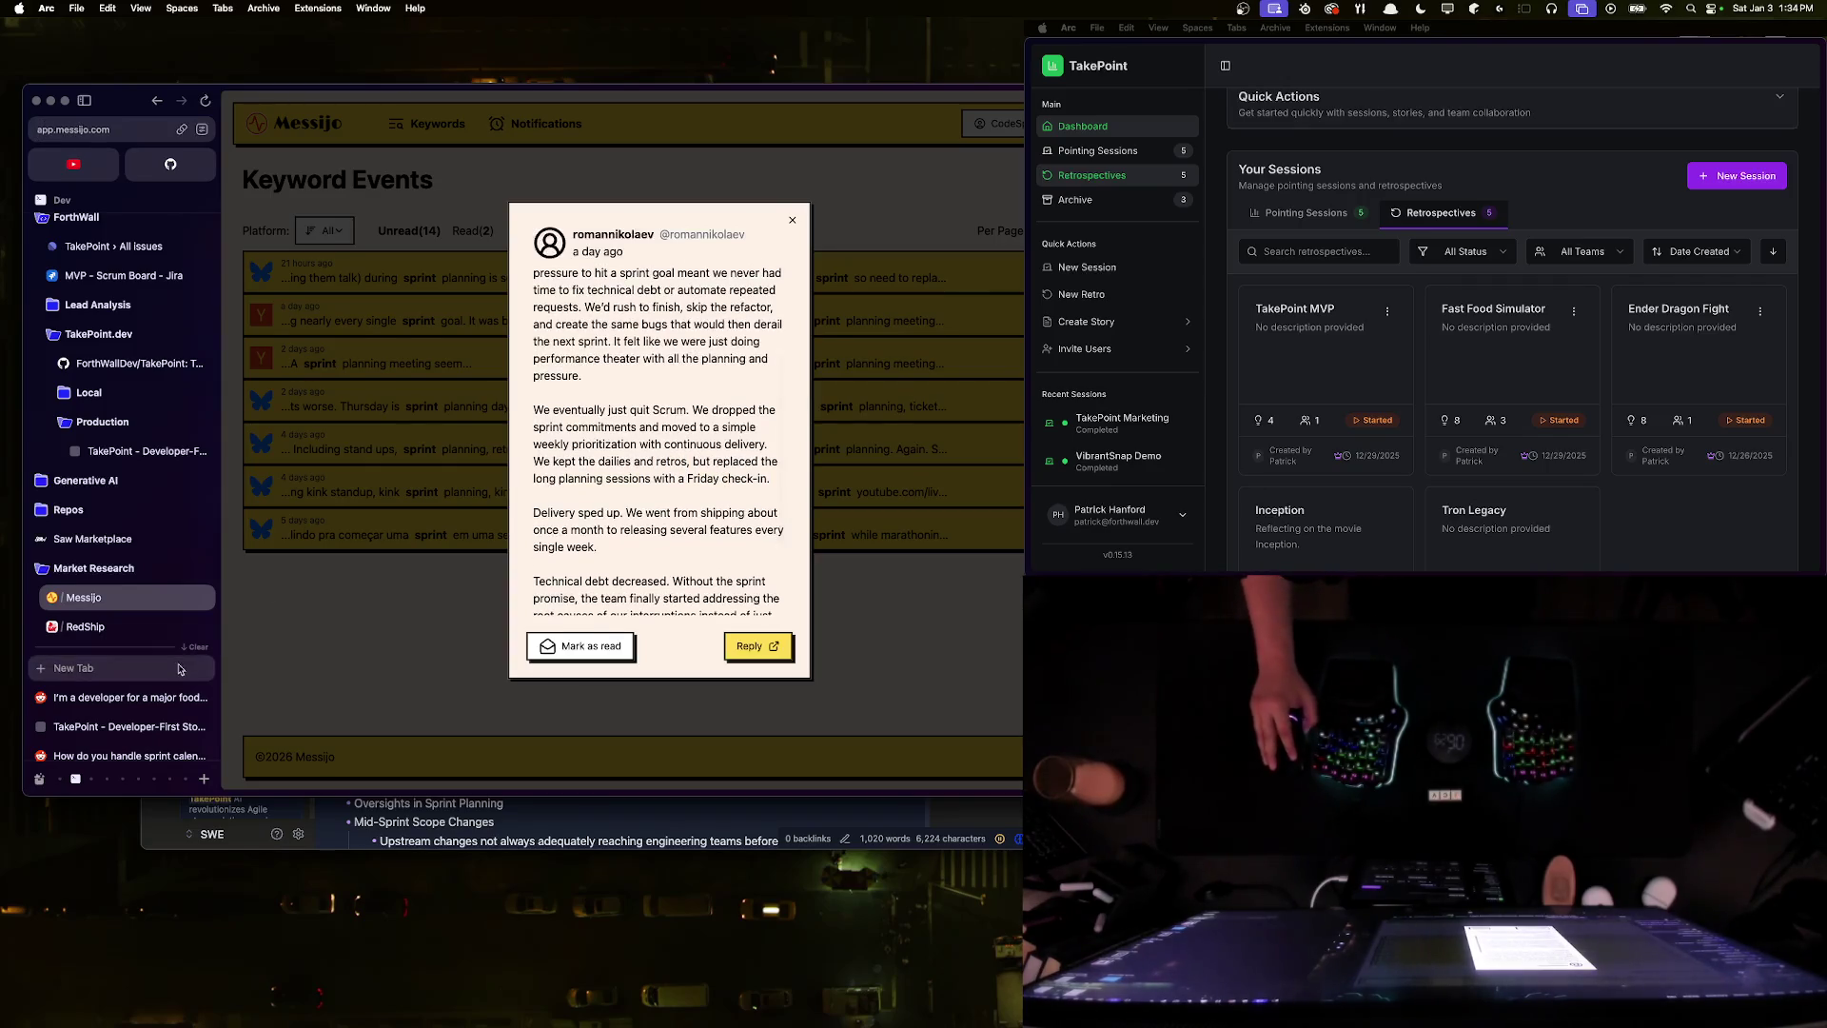
pyautogui.click(124, 667)
pyautogui.write('scrum')
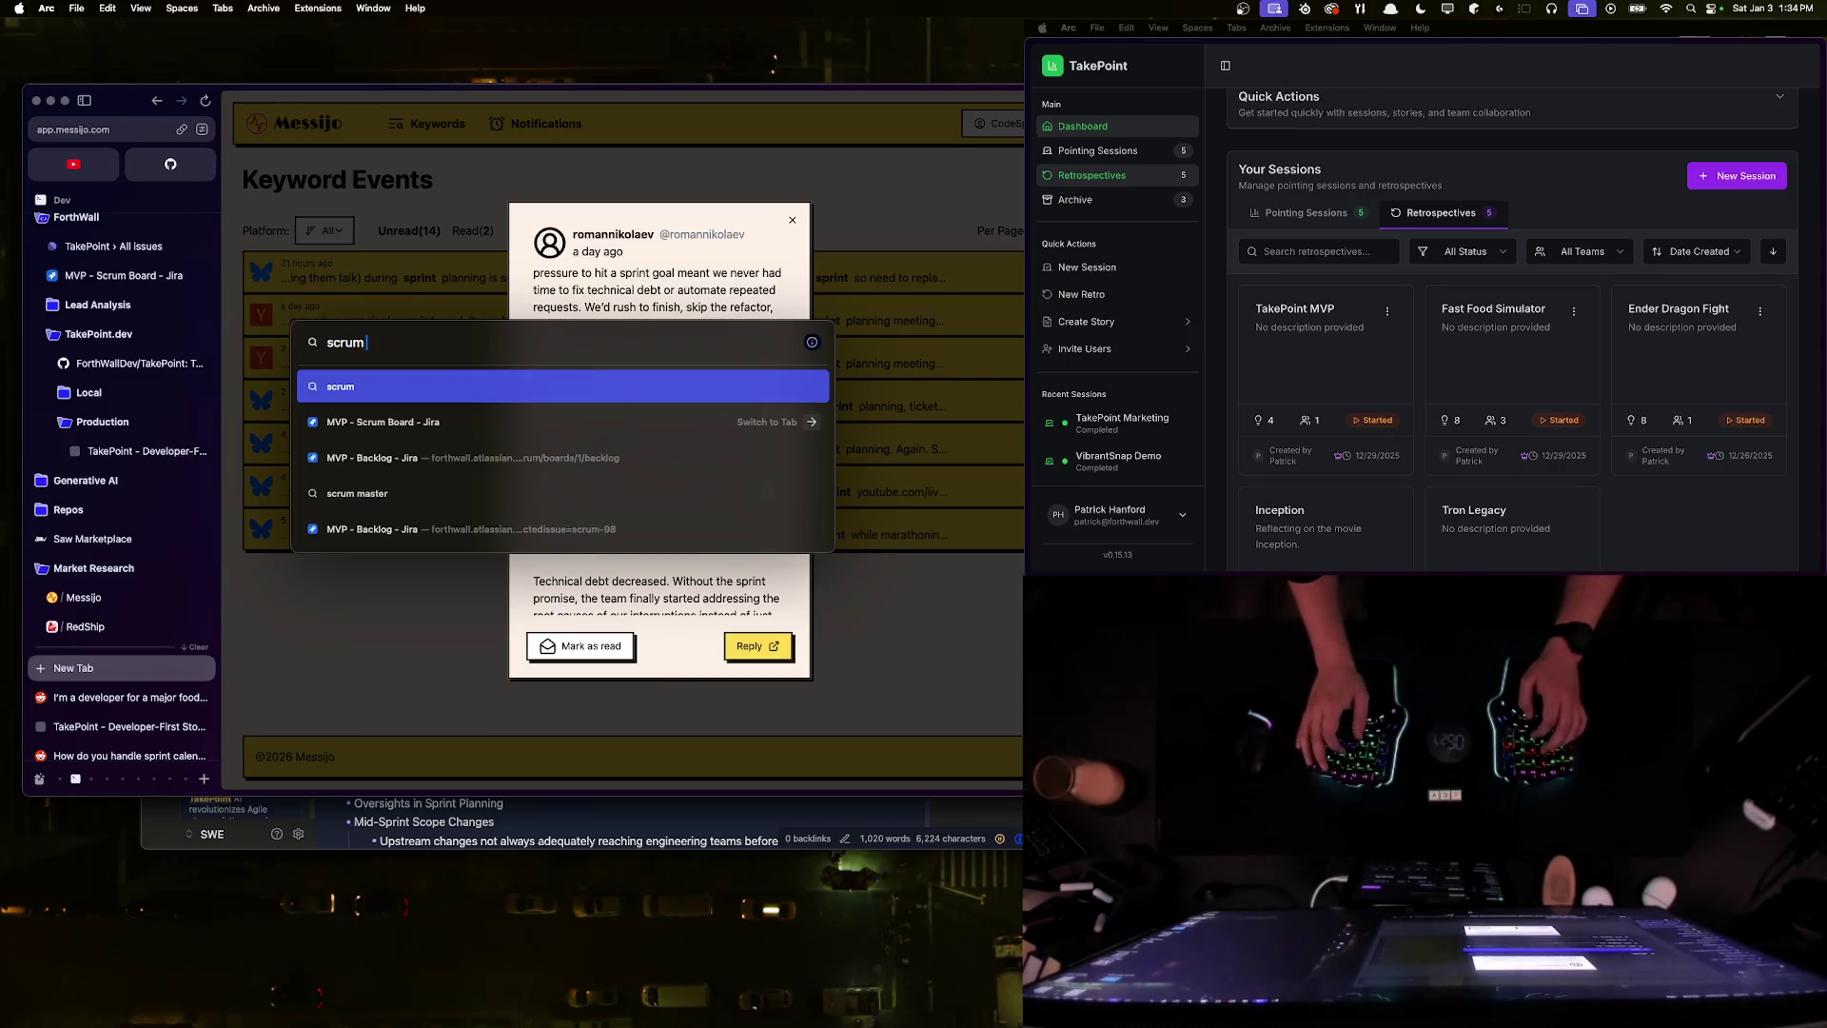
pyautogui.press('Return')
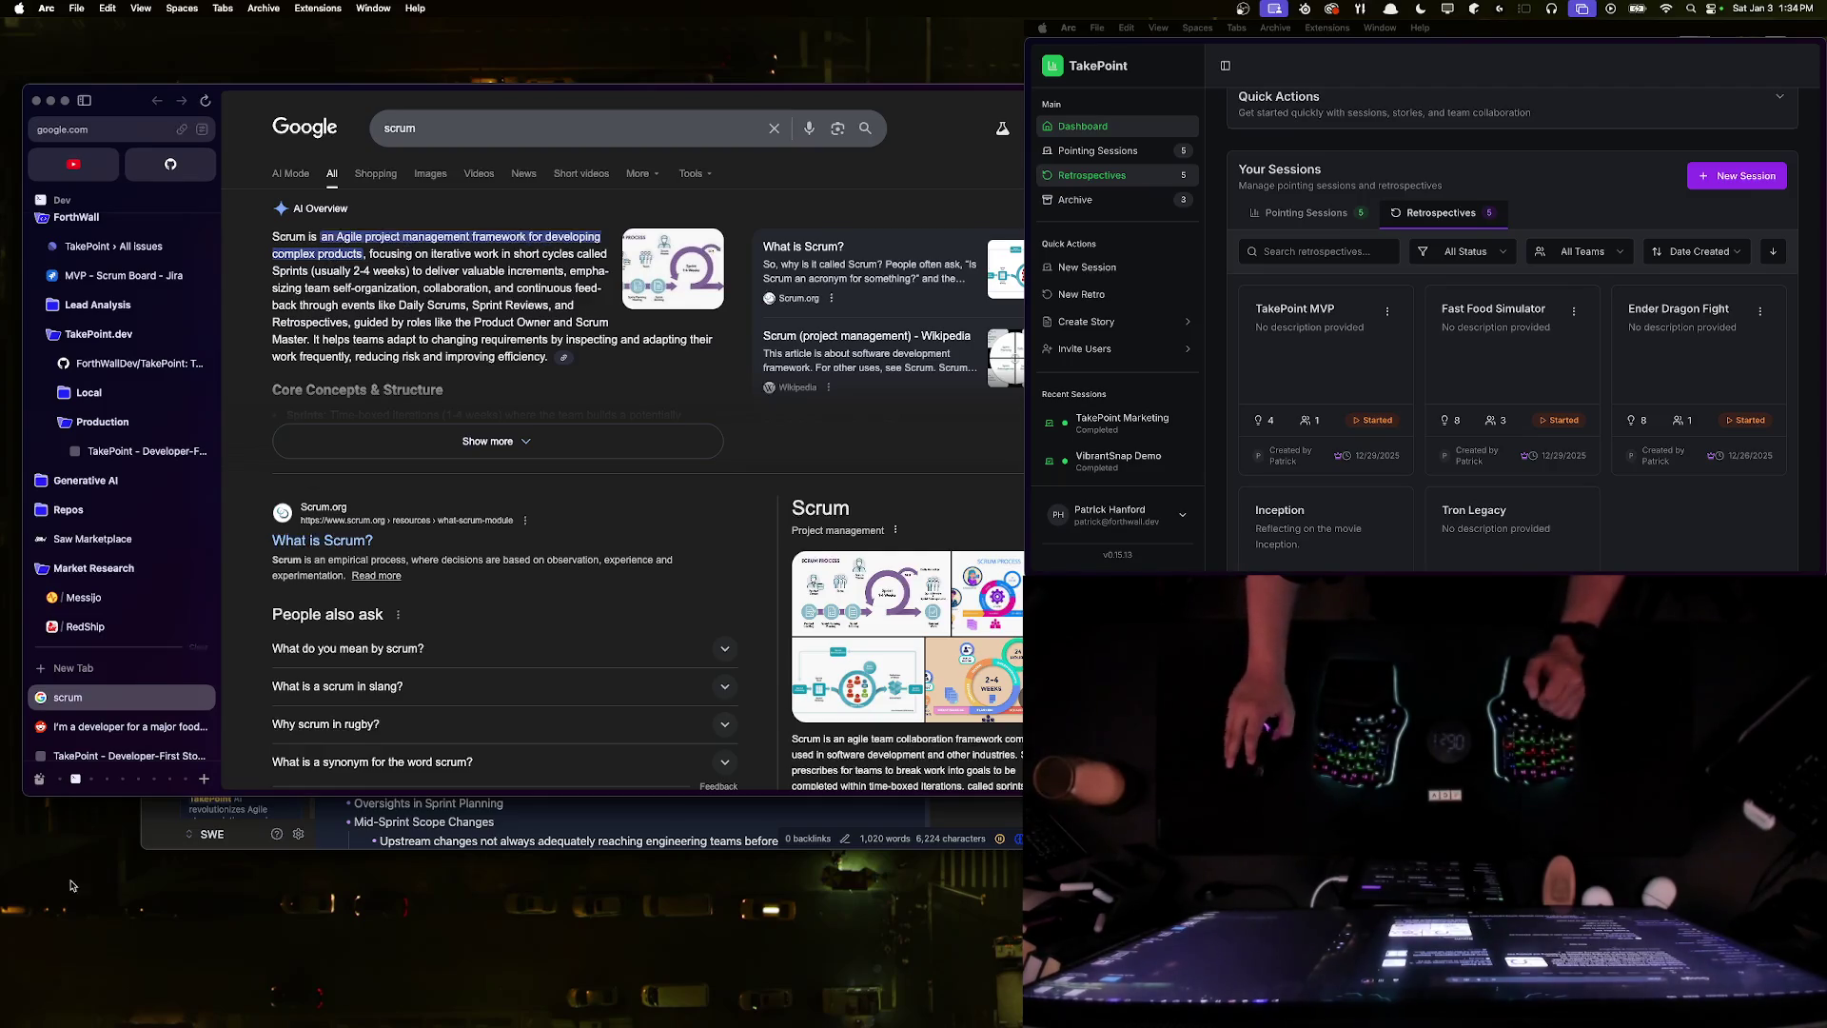
pyautogui.click(202, 696)
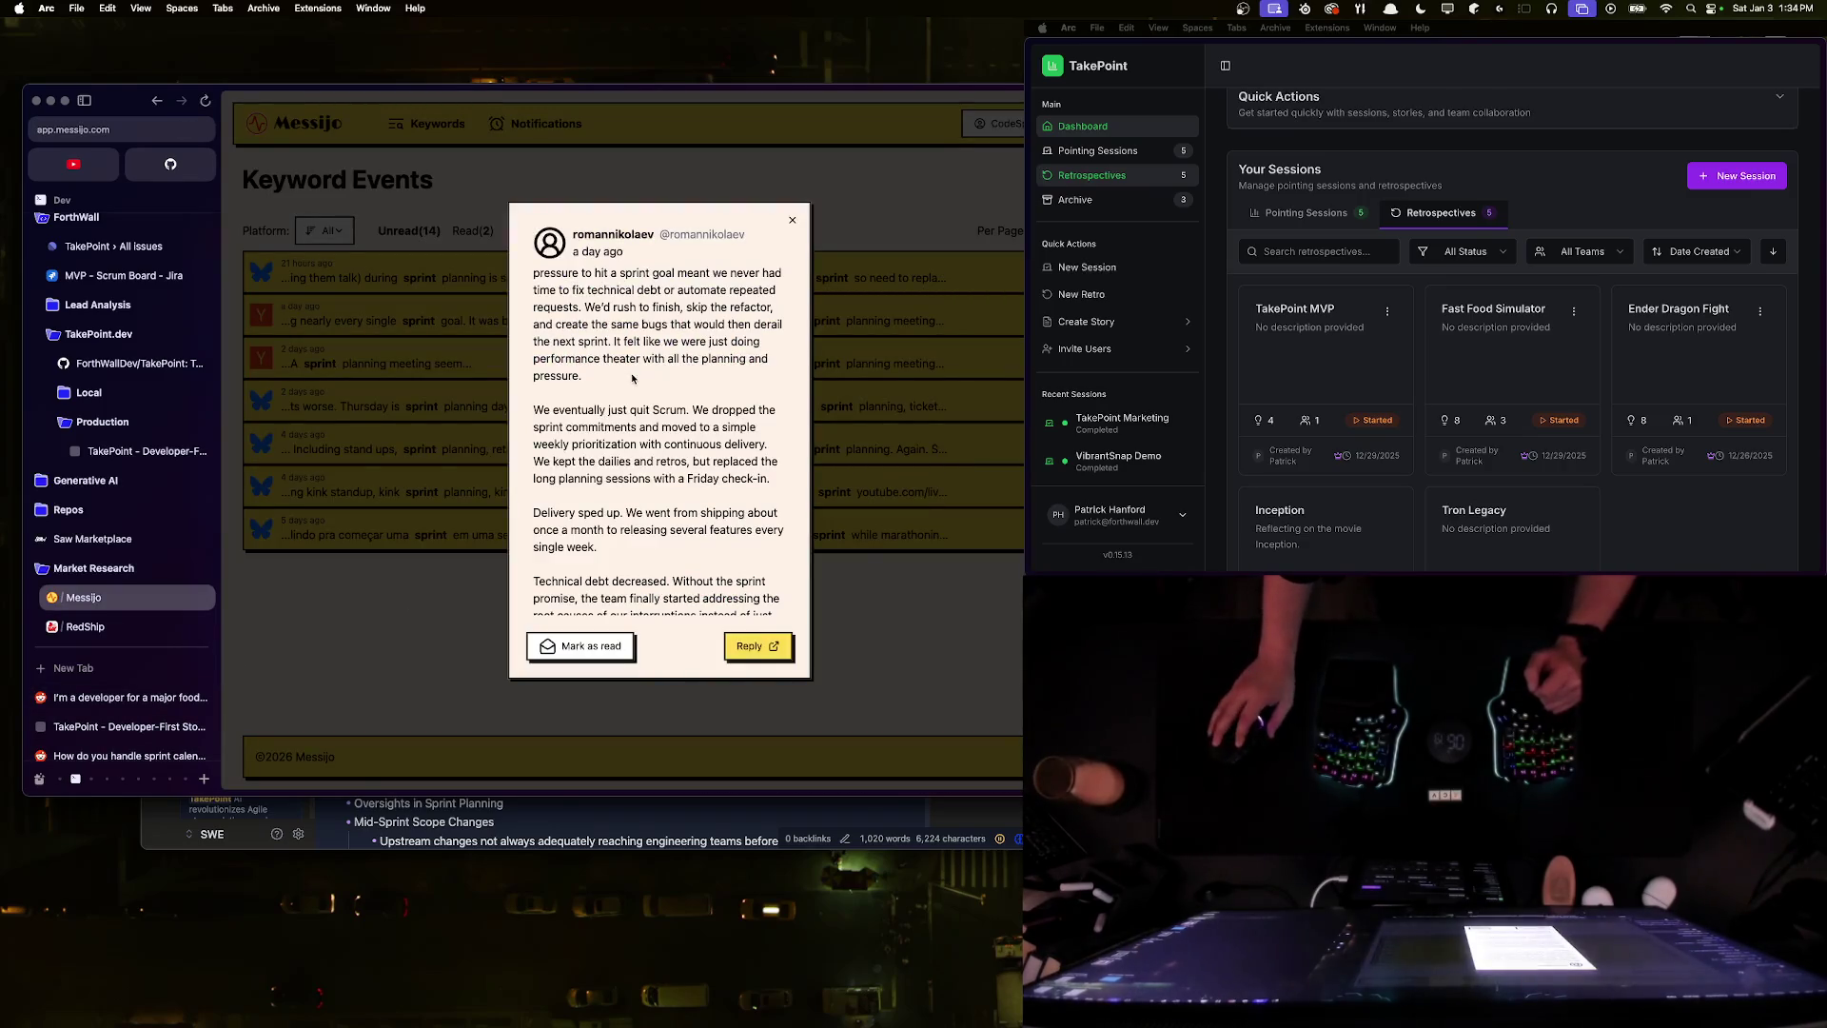
pyautogui.scroll(-1, 657, 418)
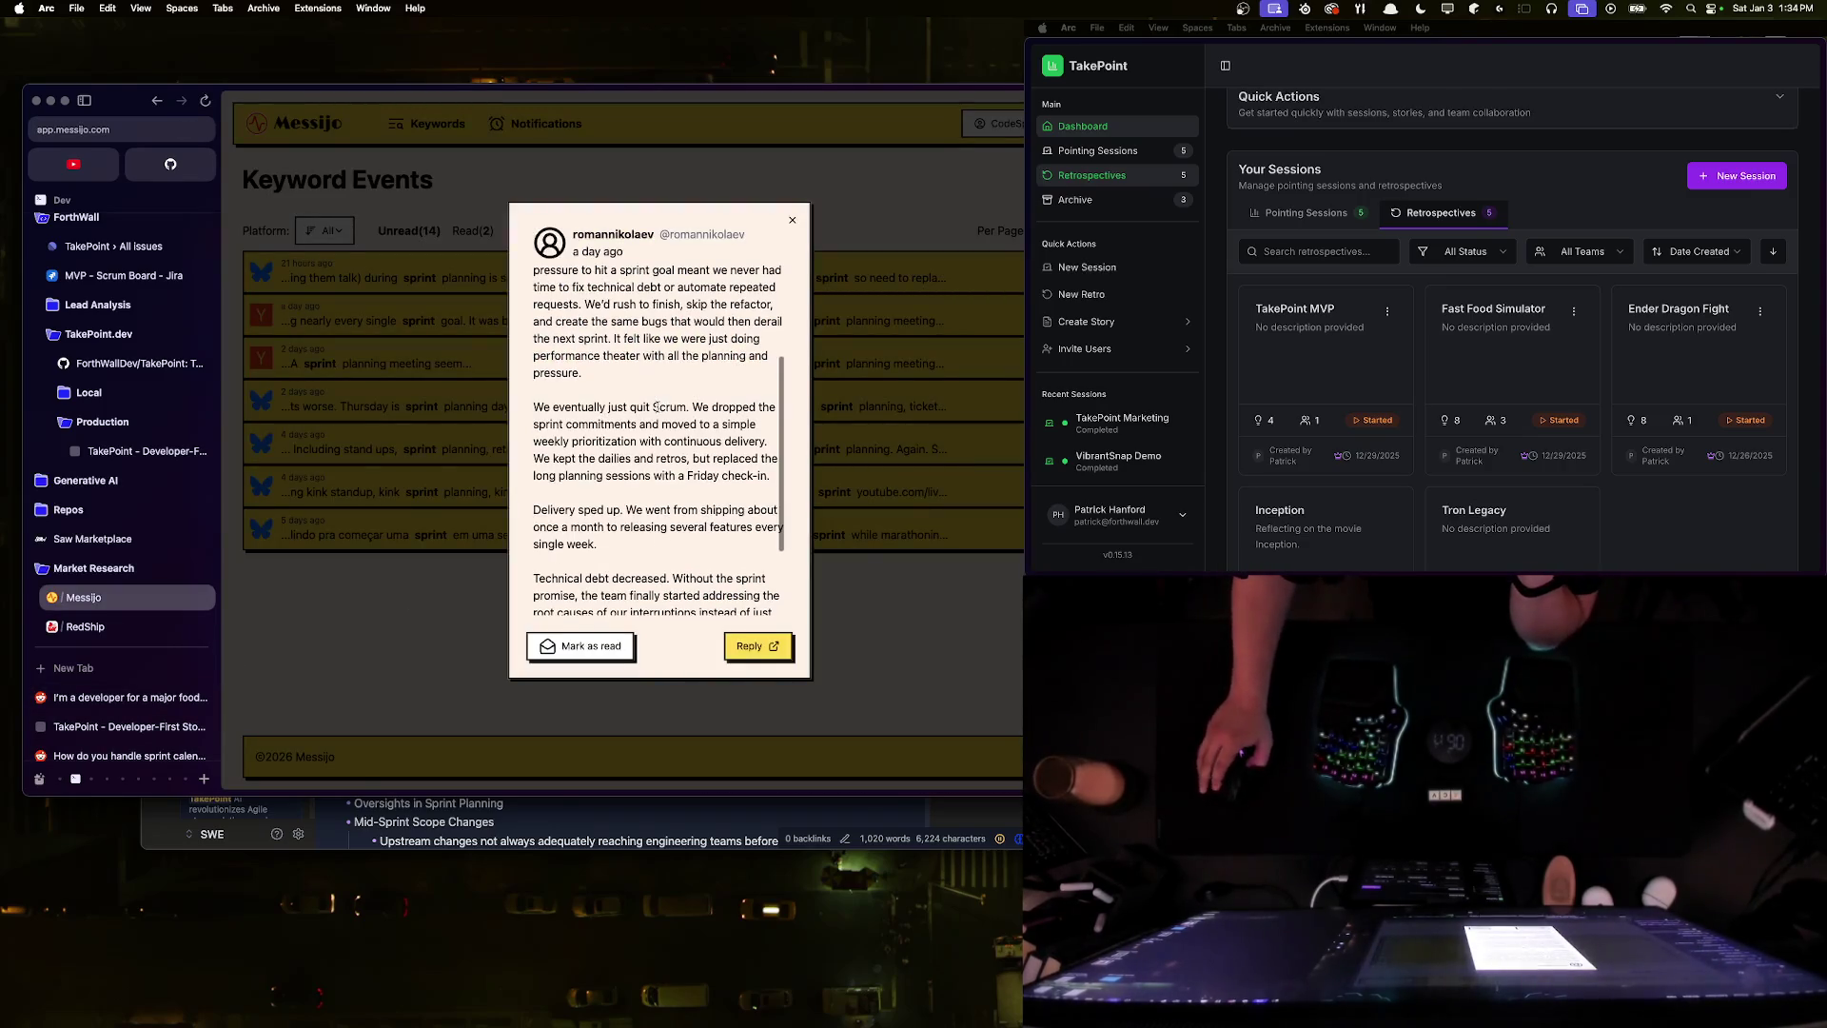
pyautogui.scroll(-1, 659, 428)
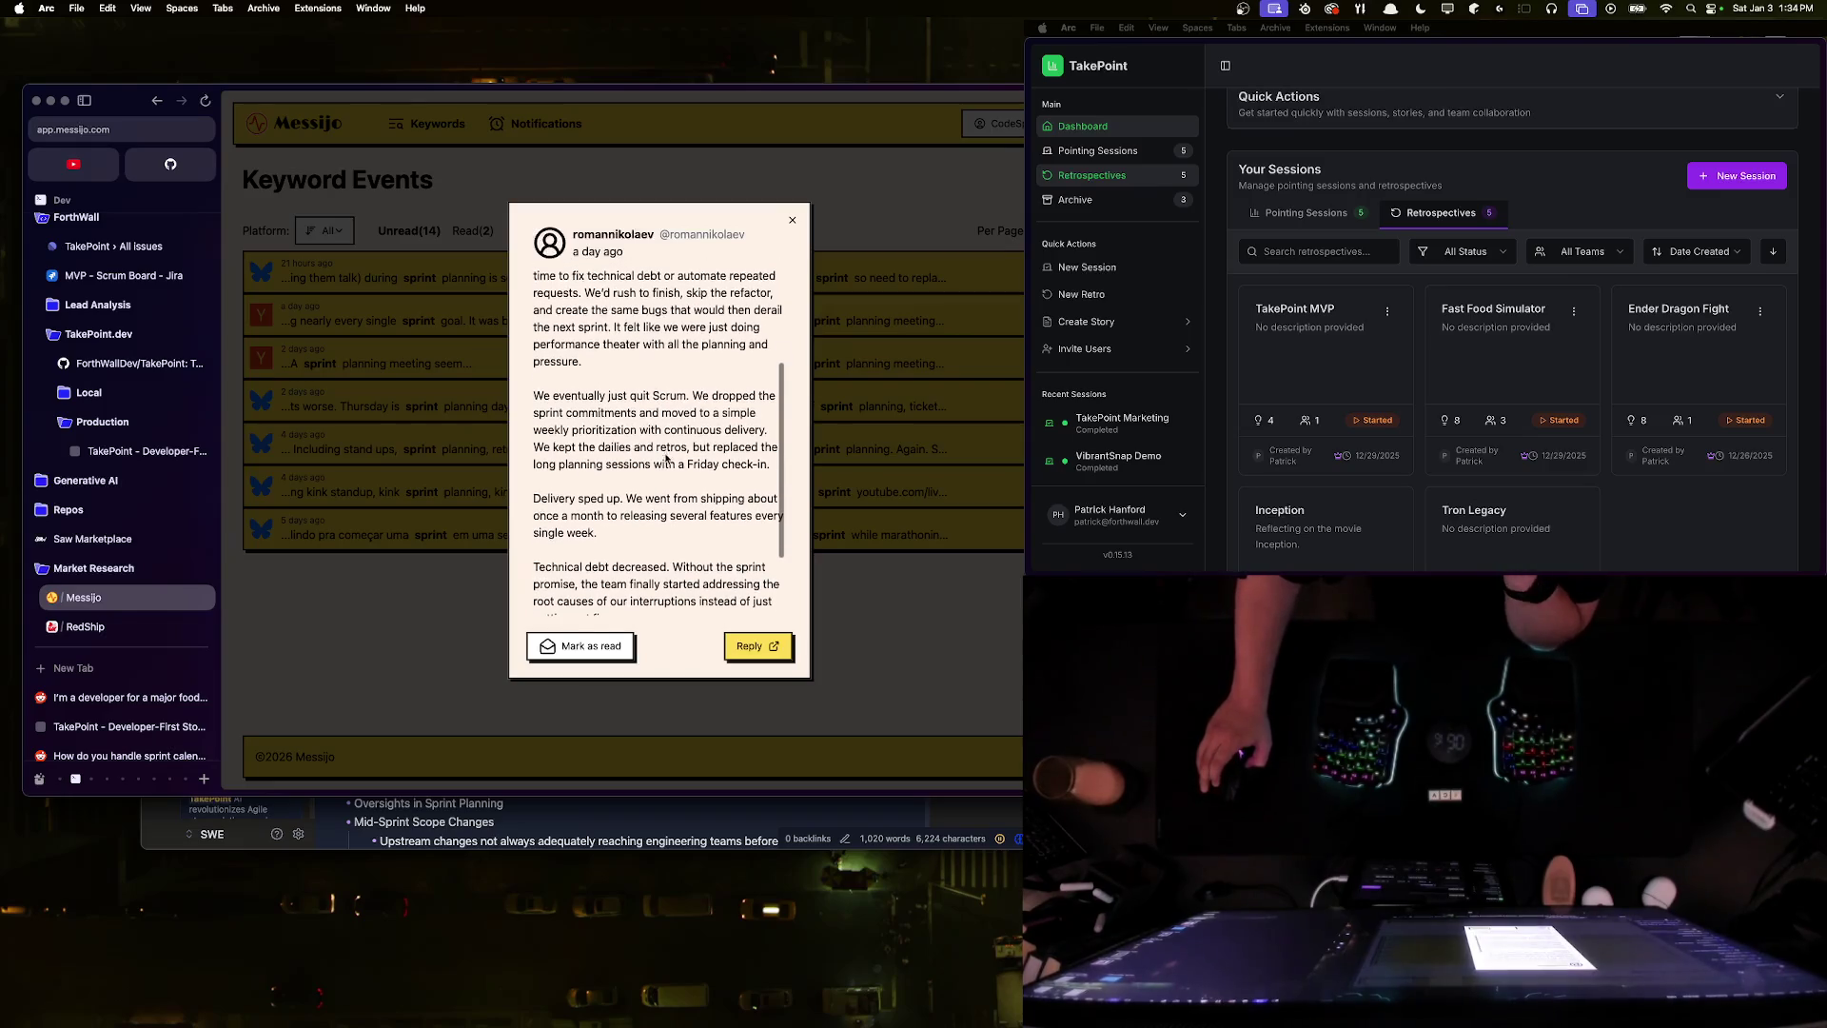
pyautogui.moveTo(637, 502)
pyautogui.mouseDown()
pyautogui.moveTo(674, 528)
pyautogui.moveTo(538, 509)
pyautogui.moveTo(626, 493)
pyautogui.mouseUp()
pyautogui.click(683, 523)
pyautogui.click(631, 529)
pyautogui.scroll(-2, 543, 505)
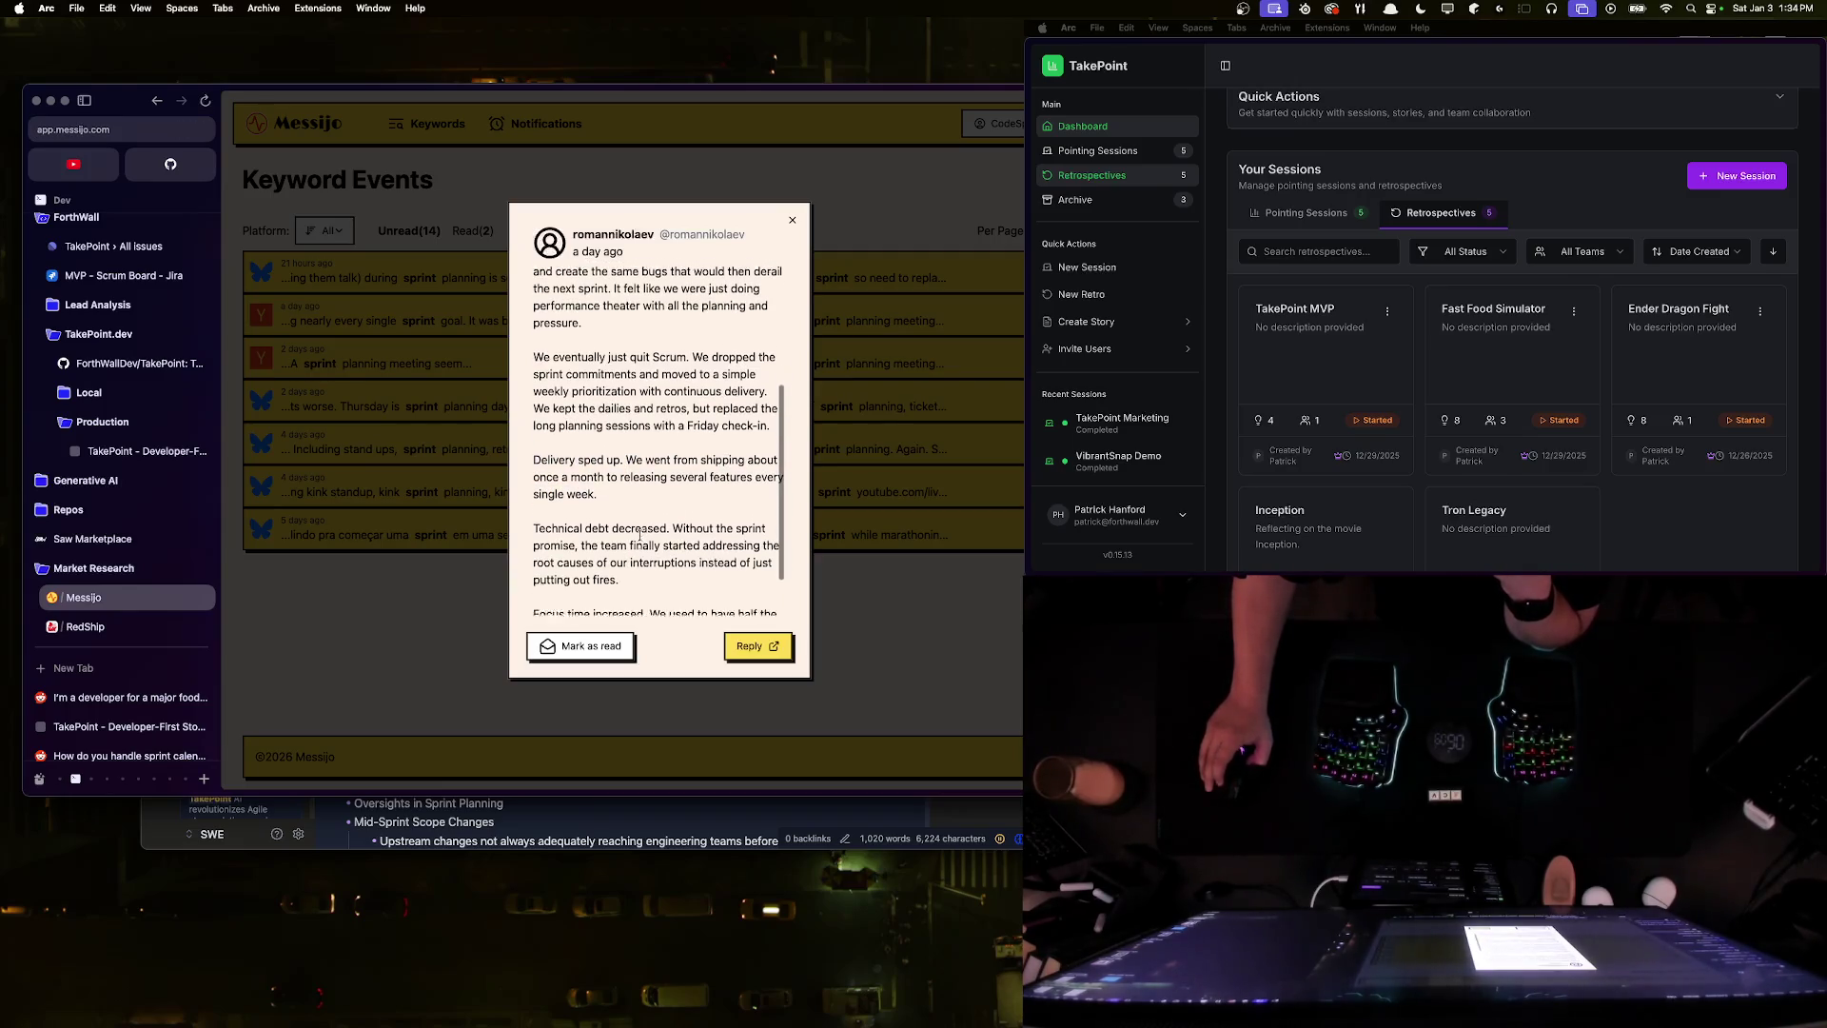
pyautogui.moveTo(544, 505)
pyautogui.mouseDown()
pyautogui.moveTo(671, 507)
pyautogui.moveTo(532, 507)
pyautogui.moveTo(708, 543)
pyautogui.moveTo(624, 539)
pyautogui.moveTo(664, 556)
pyautogui.moveTo(515, 517)
pyautogui.mouseUp()
pyautogui.click(560, 528)
pyautogui.moveTo(620, 560); pyautogui.dragTo(515, 517)
pyautogui.click(581, 519)
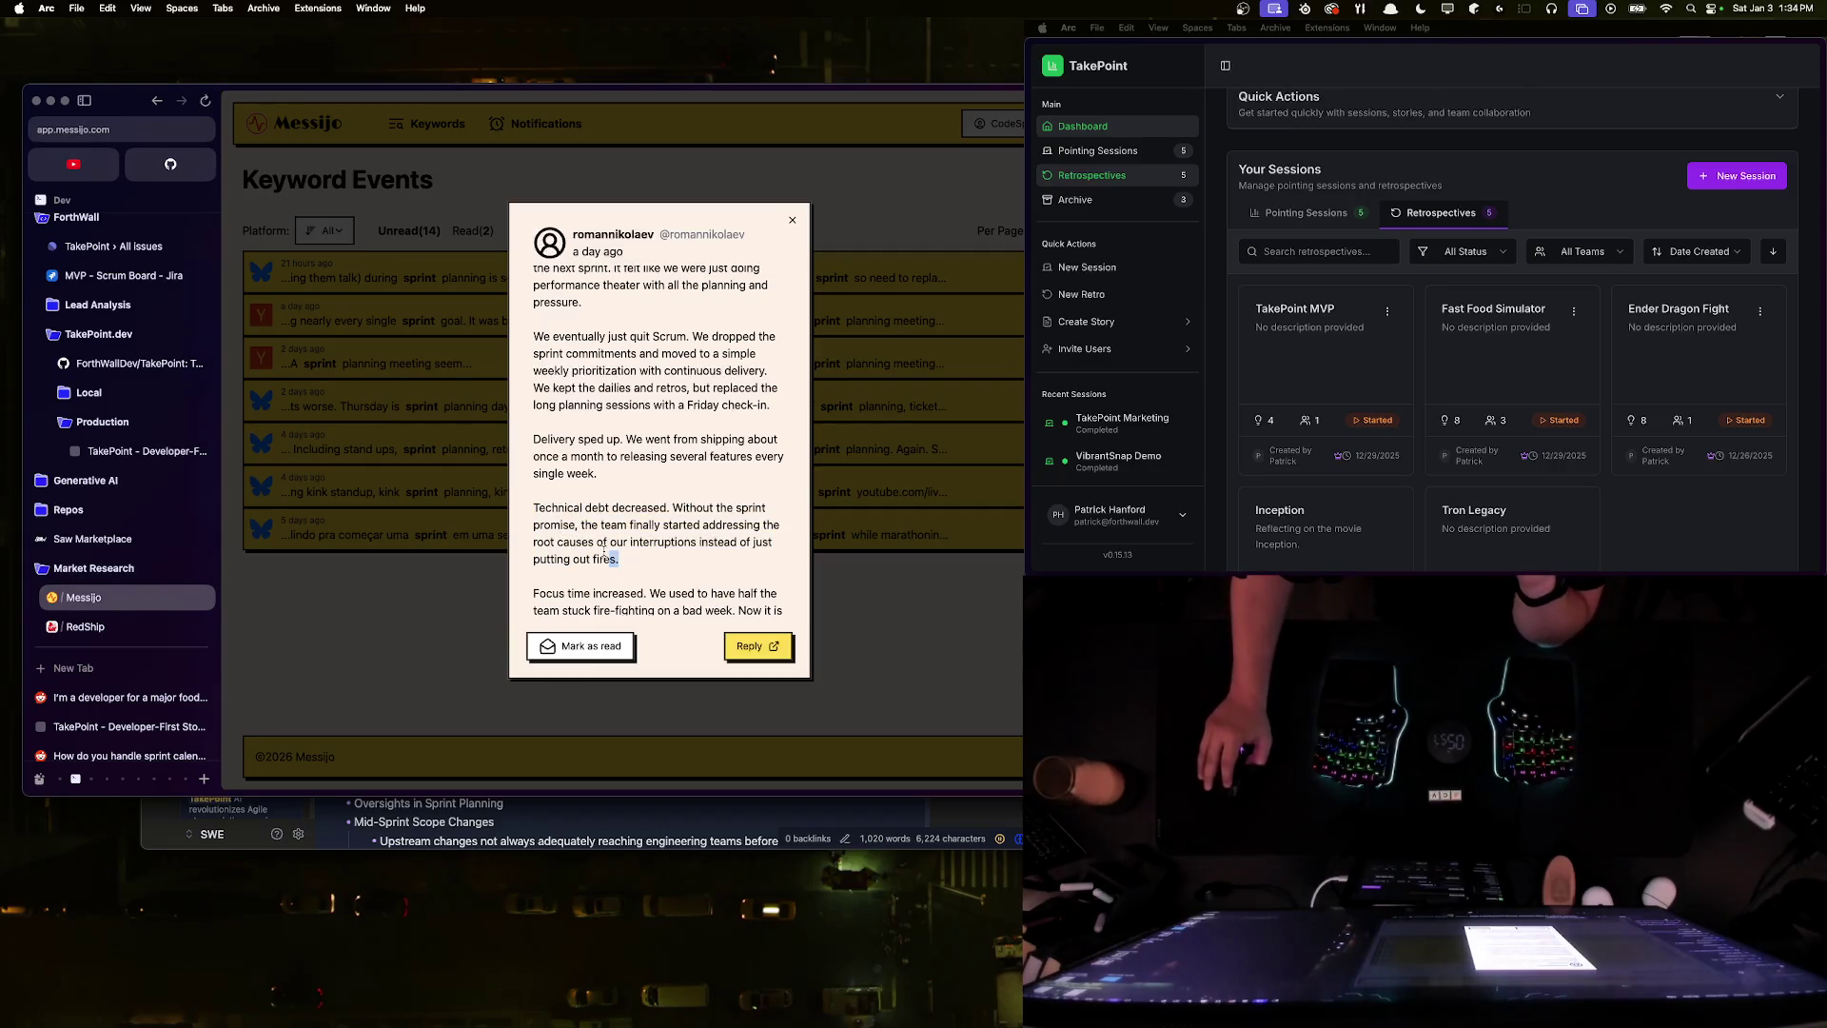
pyautogui.moveTo(620, 561); pyautogui.dragTo(528, 510)
pyautogui.click(529, 510)
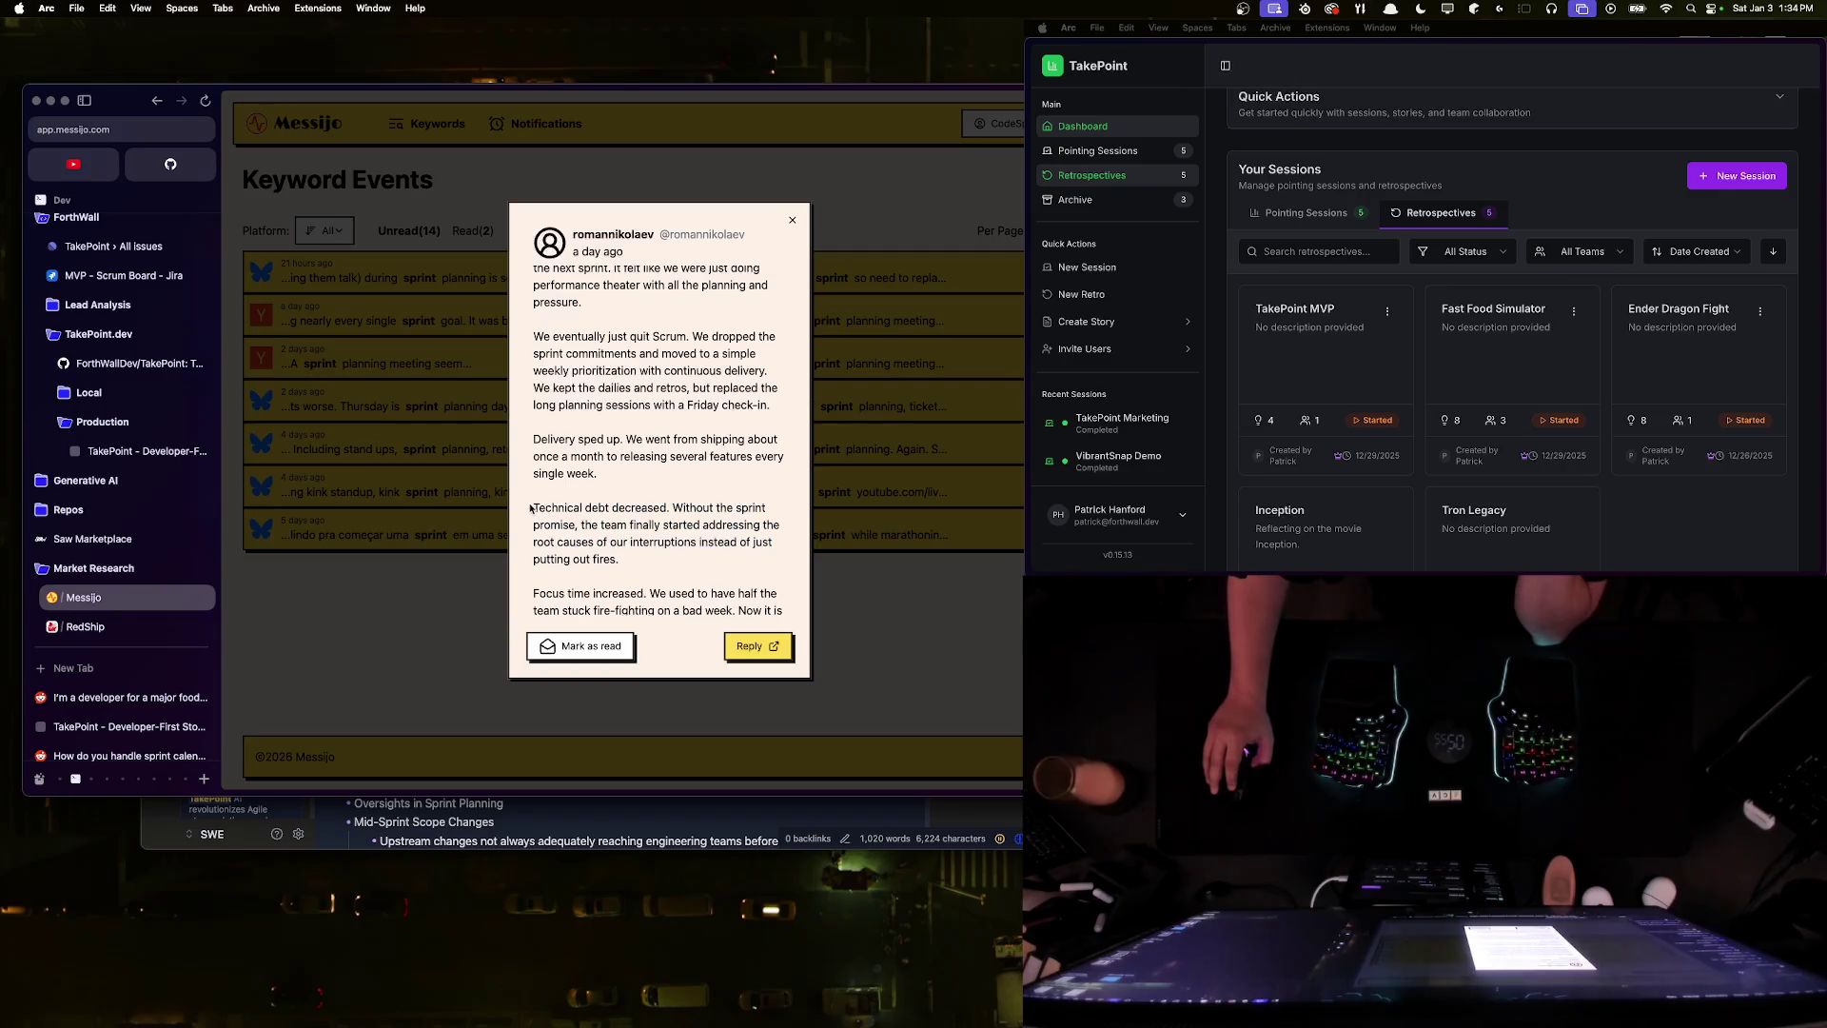
pyautogui.moveTo(641, 560)
pyautogui.mouseDown()
pyautogui.moveTo(531, 507)
pyautogui.moveTo(668, 563)
pyautogui.moveTo(523, 499)
pyautogui.mouseUp()
pyautogui.click(531, 508)
pyautogui.click(668, 564)
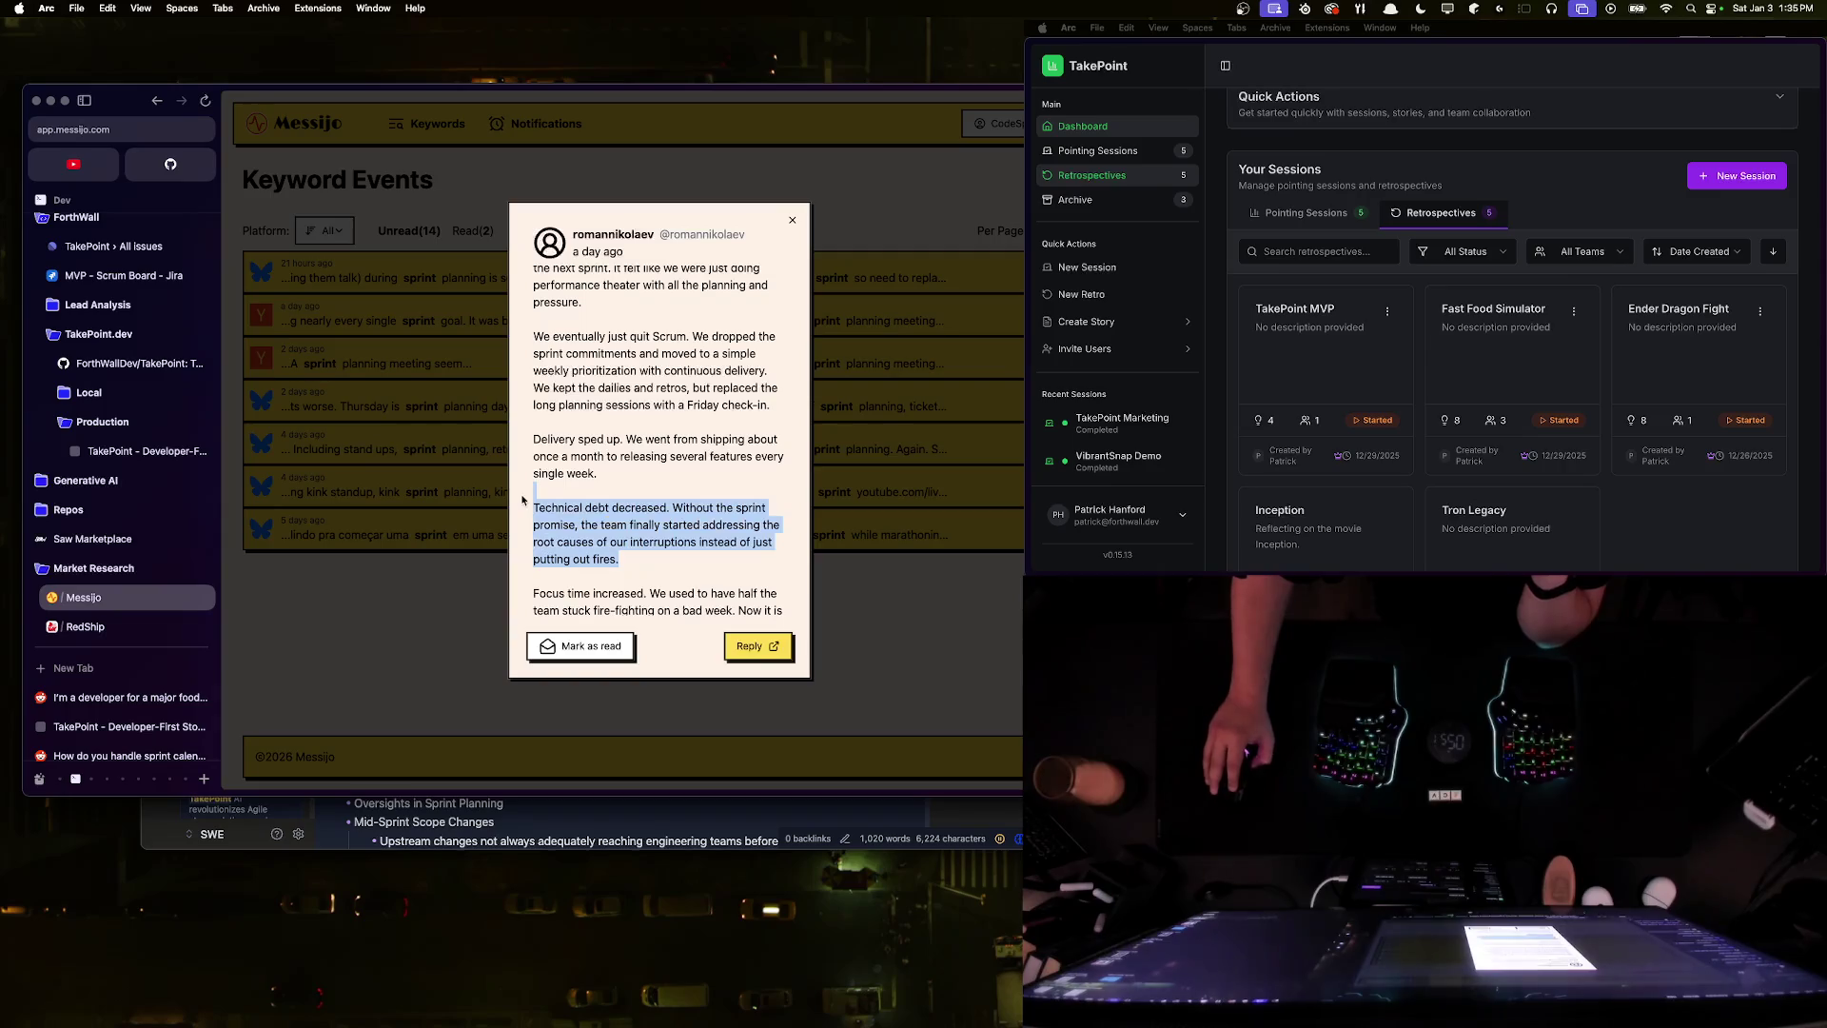
pyautogui.moveTo(535, 505); pyautogui.dragTo(704, 570)
pyautogui.click(703, 571)
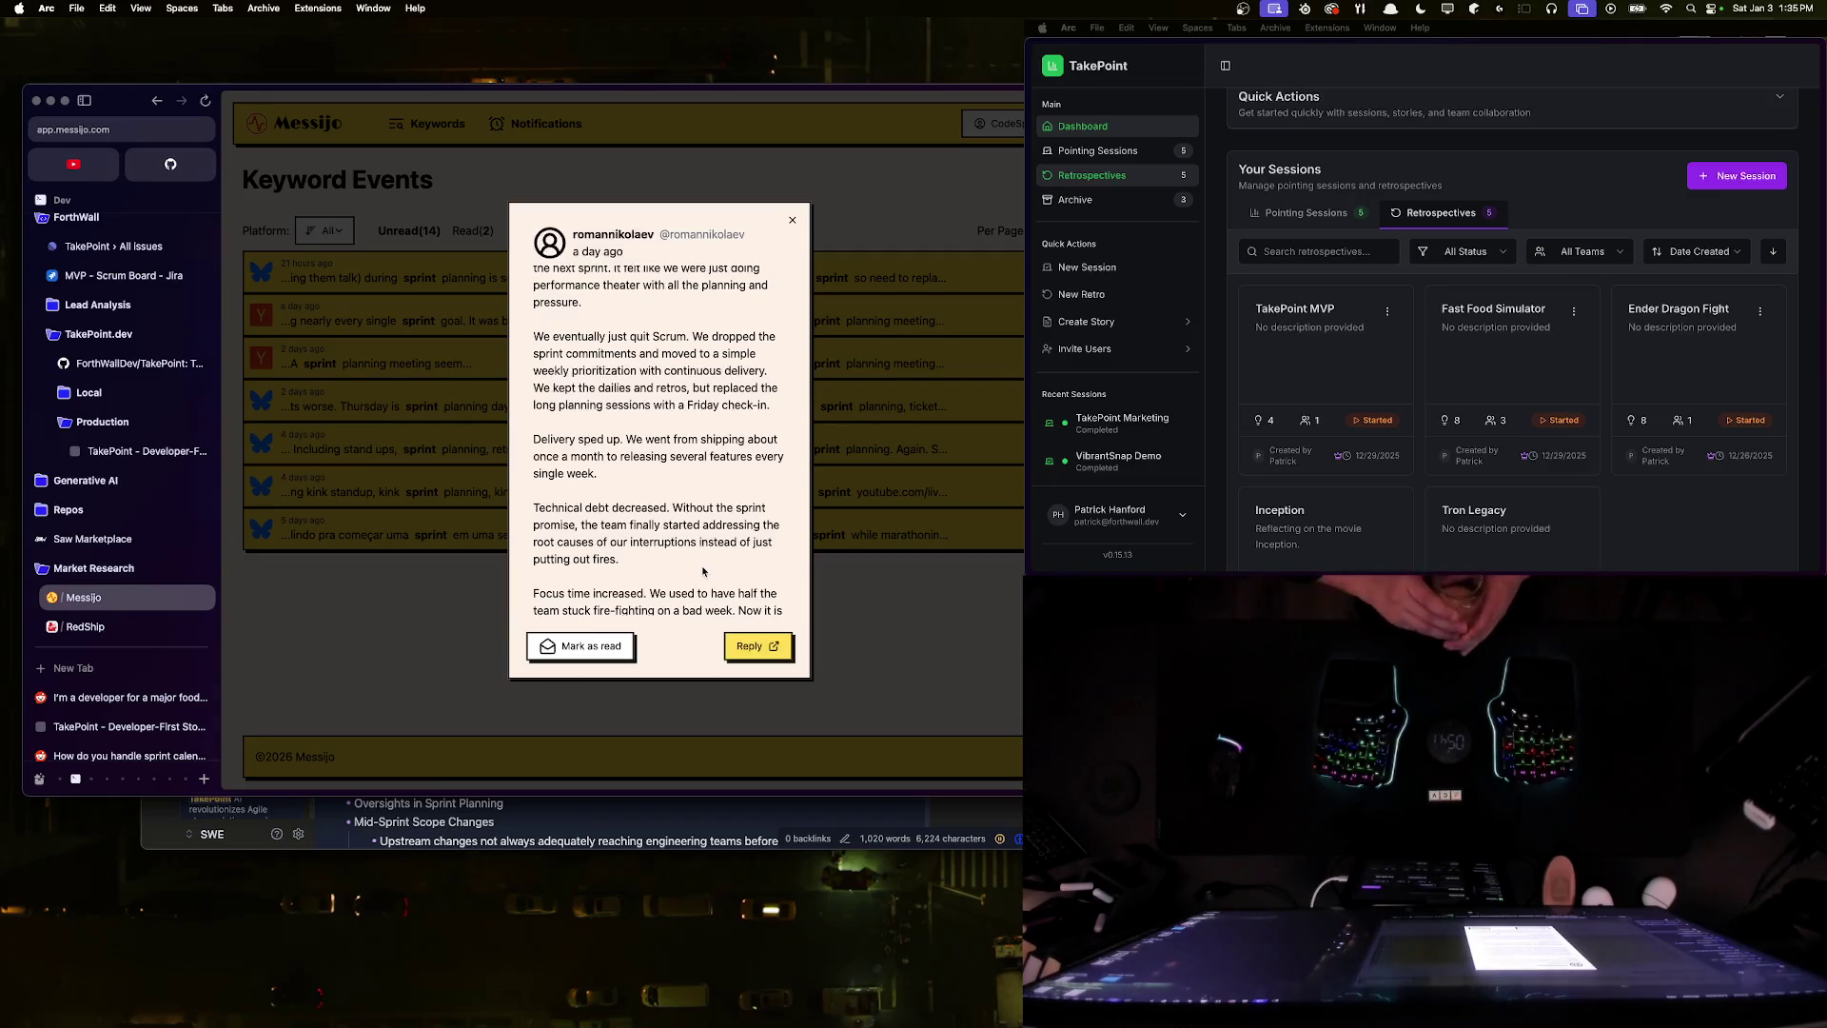
pyautogui.scroll(-2, 689, 544)
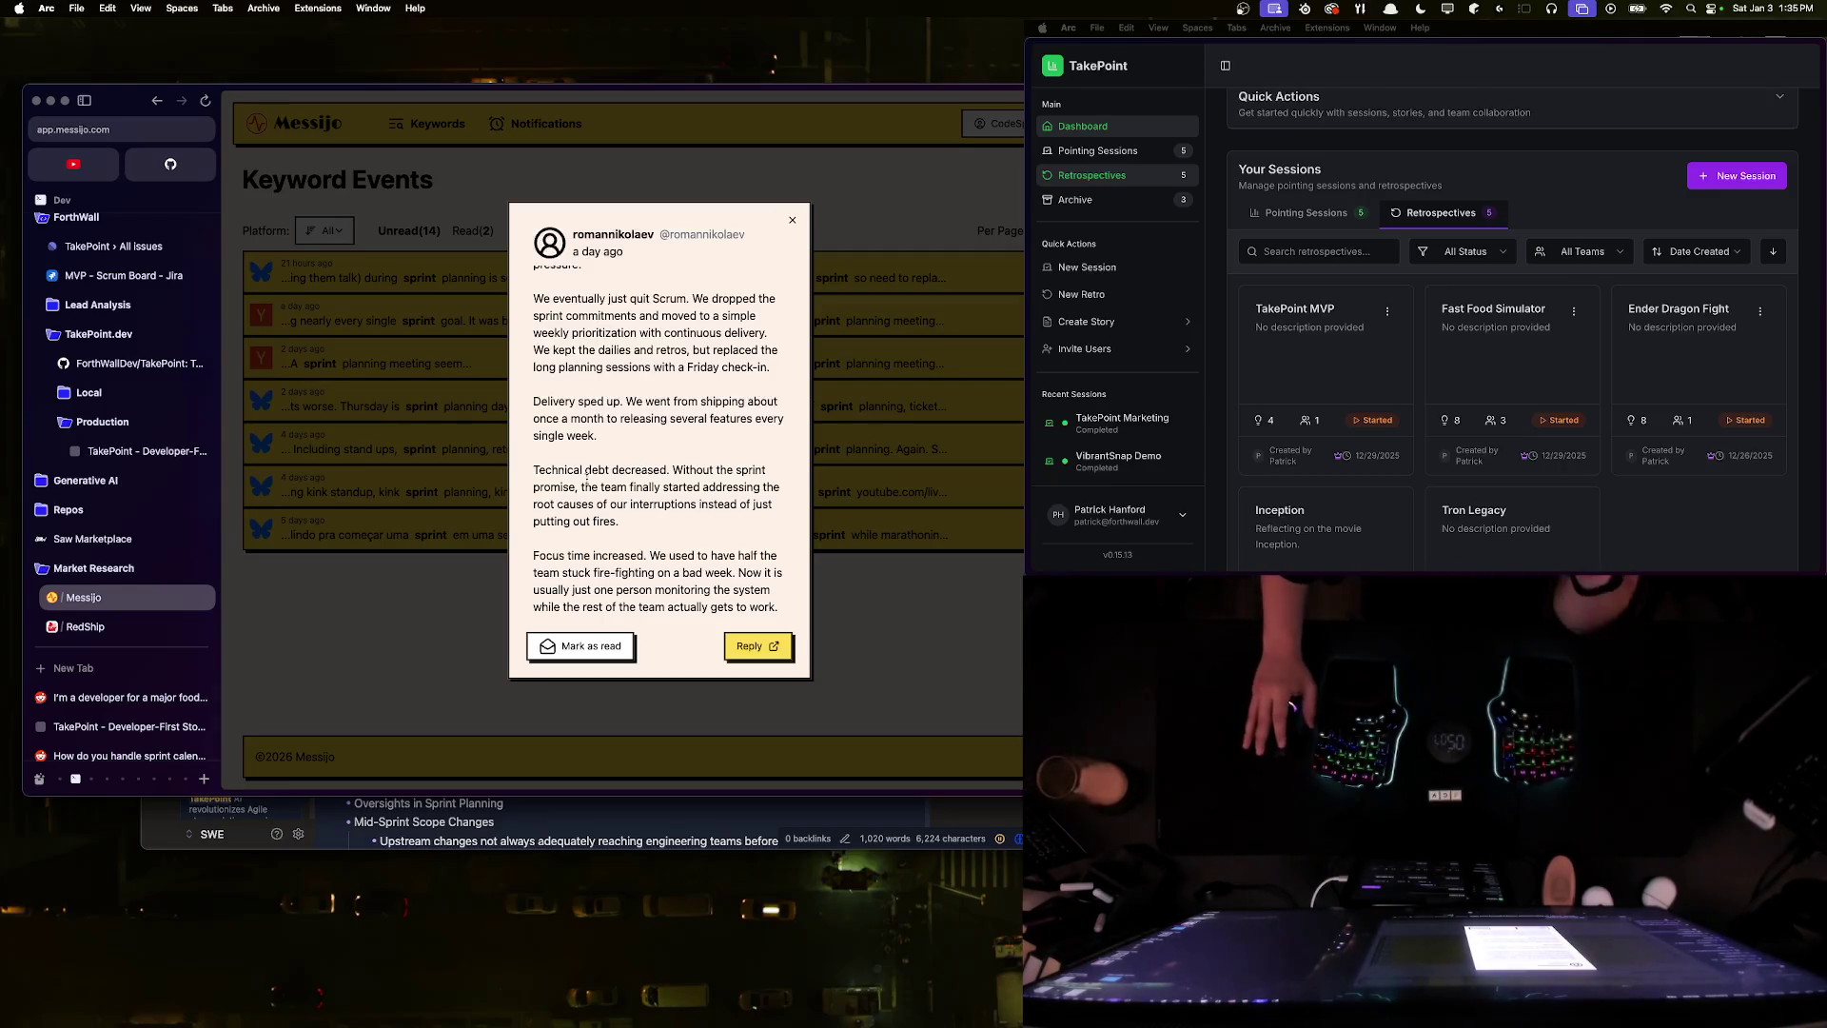
pyautogui.click(557, 847)
# - Move the Obsidian research note window lower and bring the Messijo post forward
pyautogui.click(548, 768)
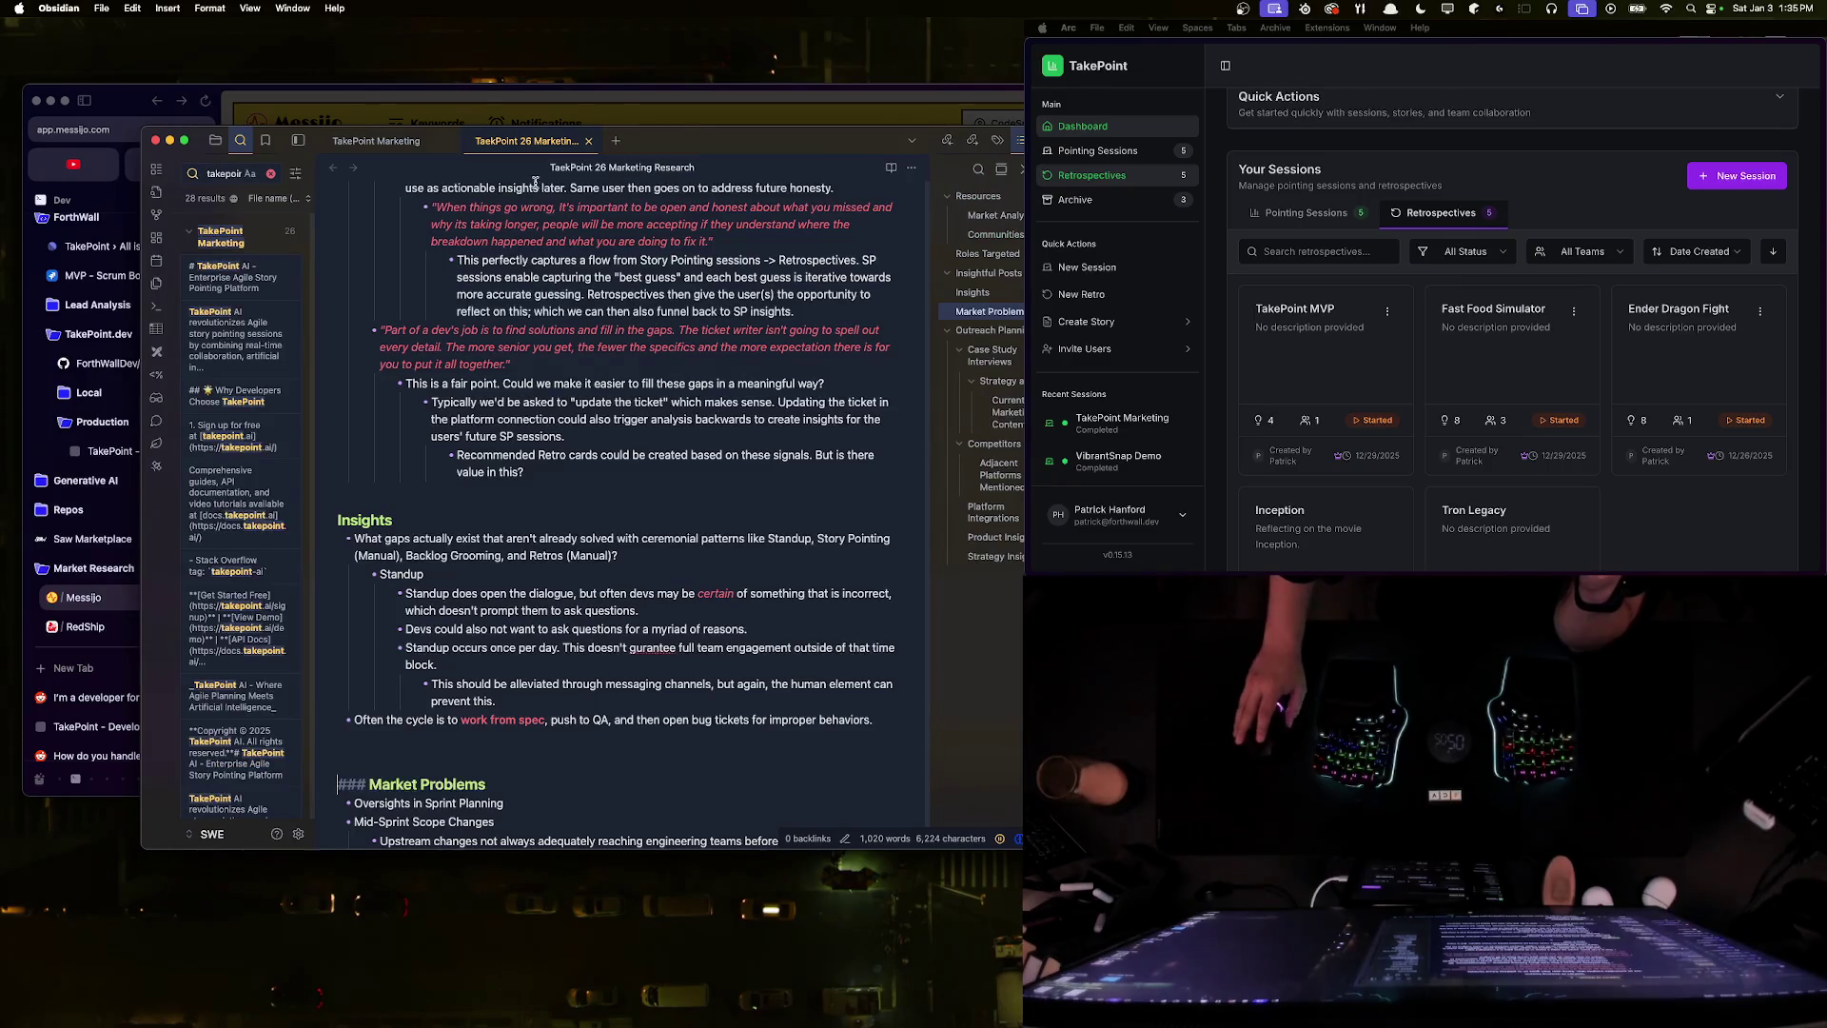
pyautogui.moveTo(681, 141); pyautogui.dragTo(712, 392)
pyautogui.click(533, 324)
# - Select the Messijo post's opening paragraph about failing nearly every sprint goal
pyautogui.scroll(5, 533, 325)
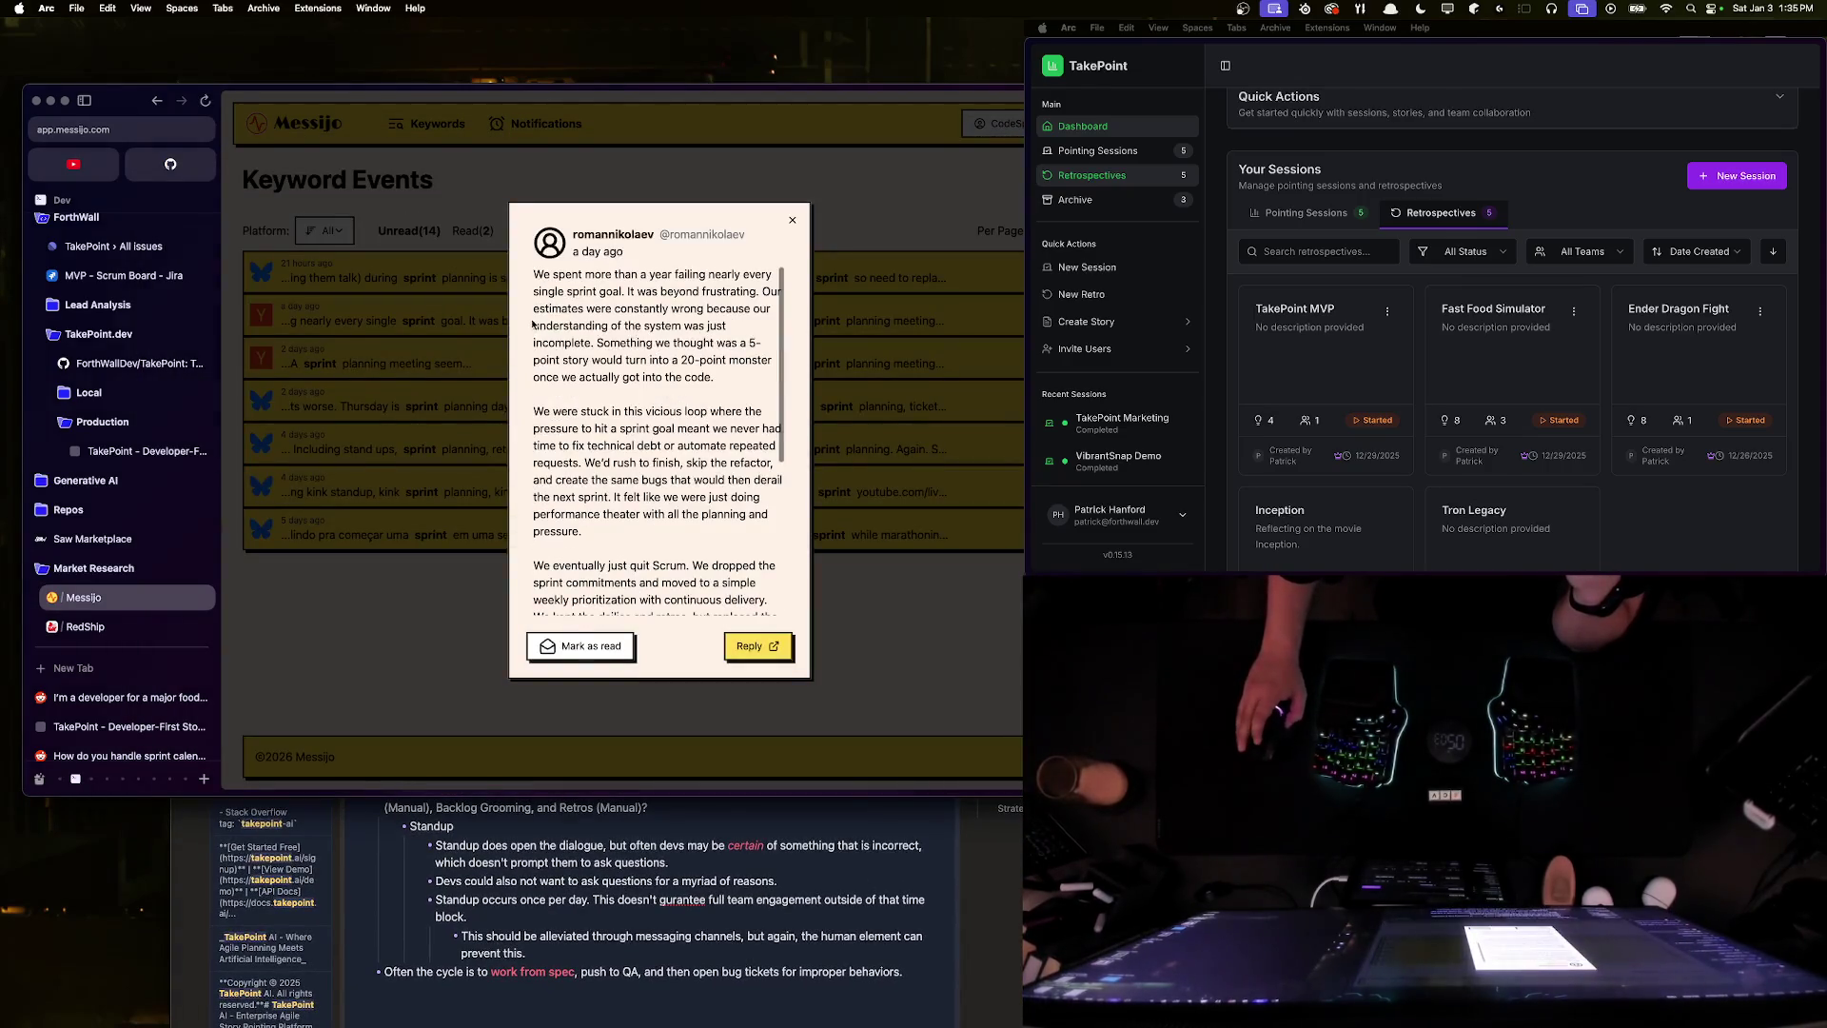
pyautogui.moveTo(533, 277)
pyautogui.mouseDown()
pyautogui.moveTo(723, 476)
pyautogui.moveTo(736, 612)
pyautogui.mouseUp()
pyautogui.rightClick(730, 575)
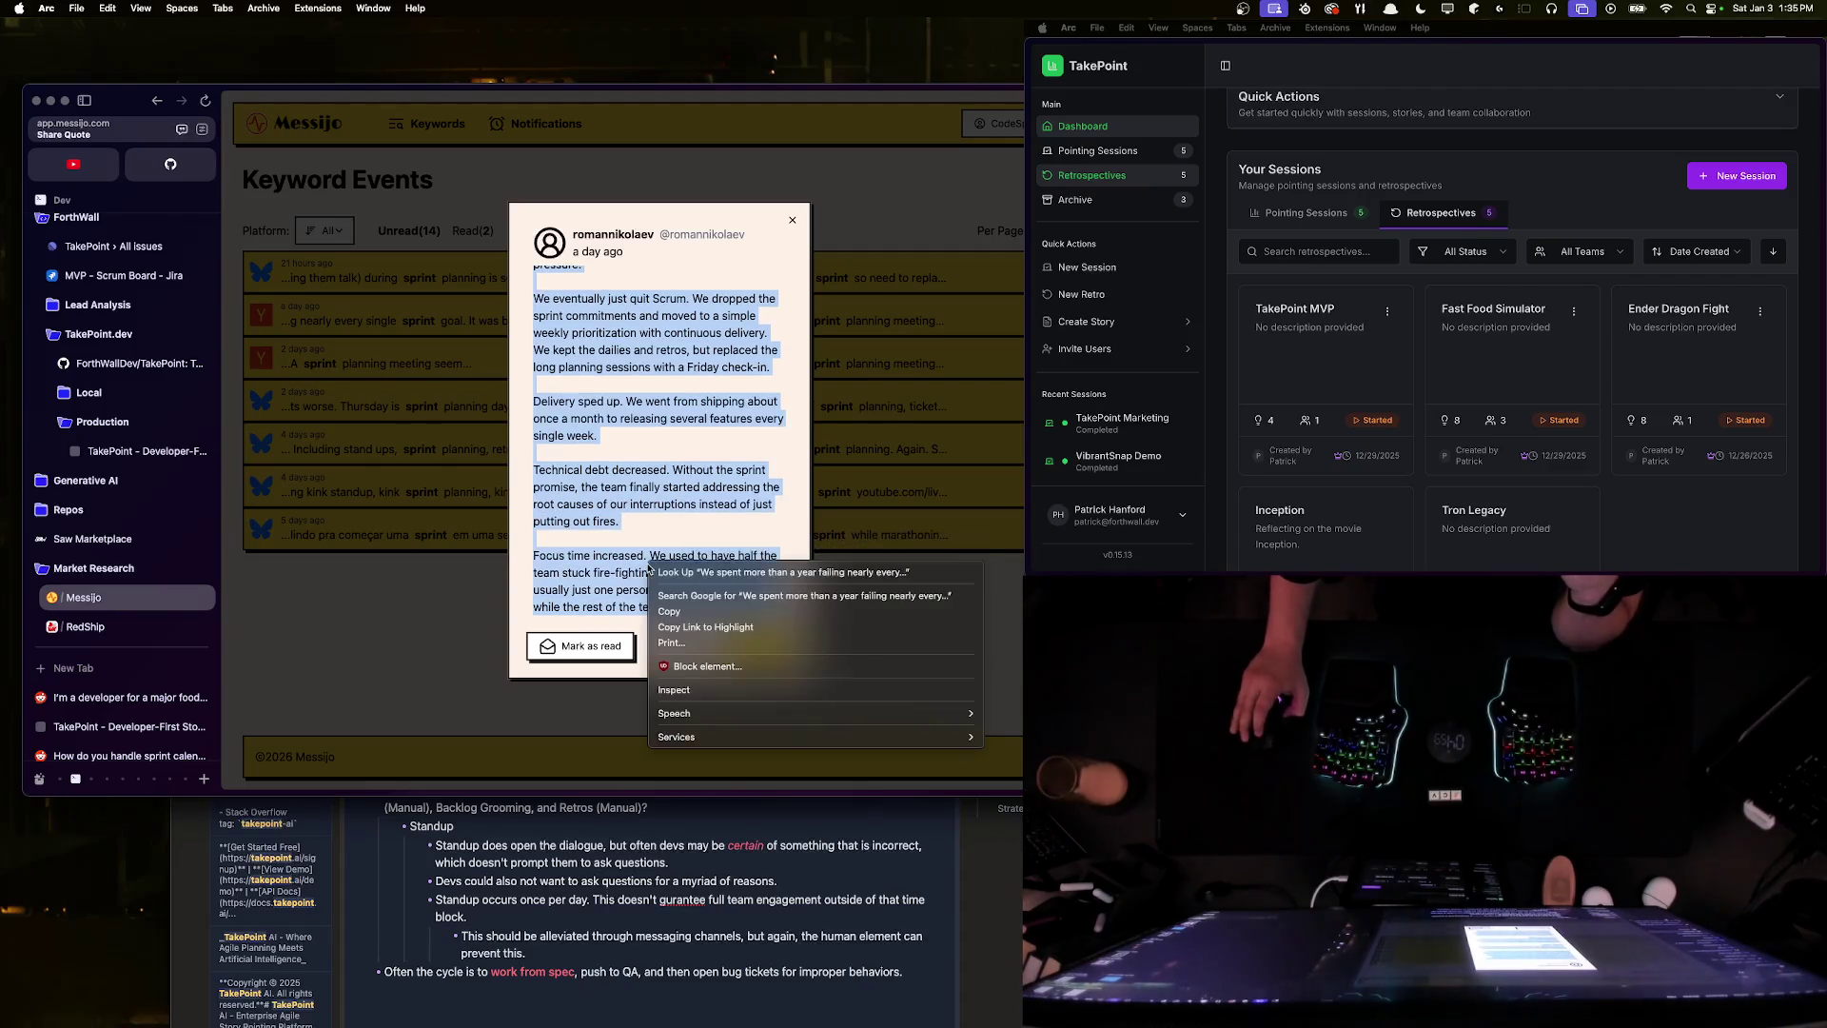
pyautogui.scroll(5, 602, 426)
pyautogui.click(601, 426)
pyautogui.tripleClick(537, 273)
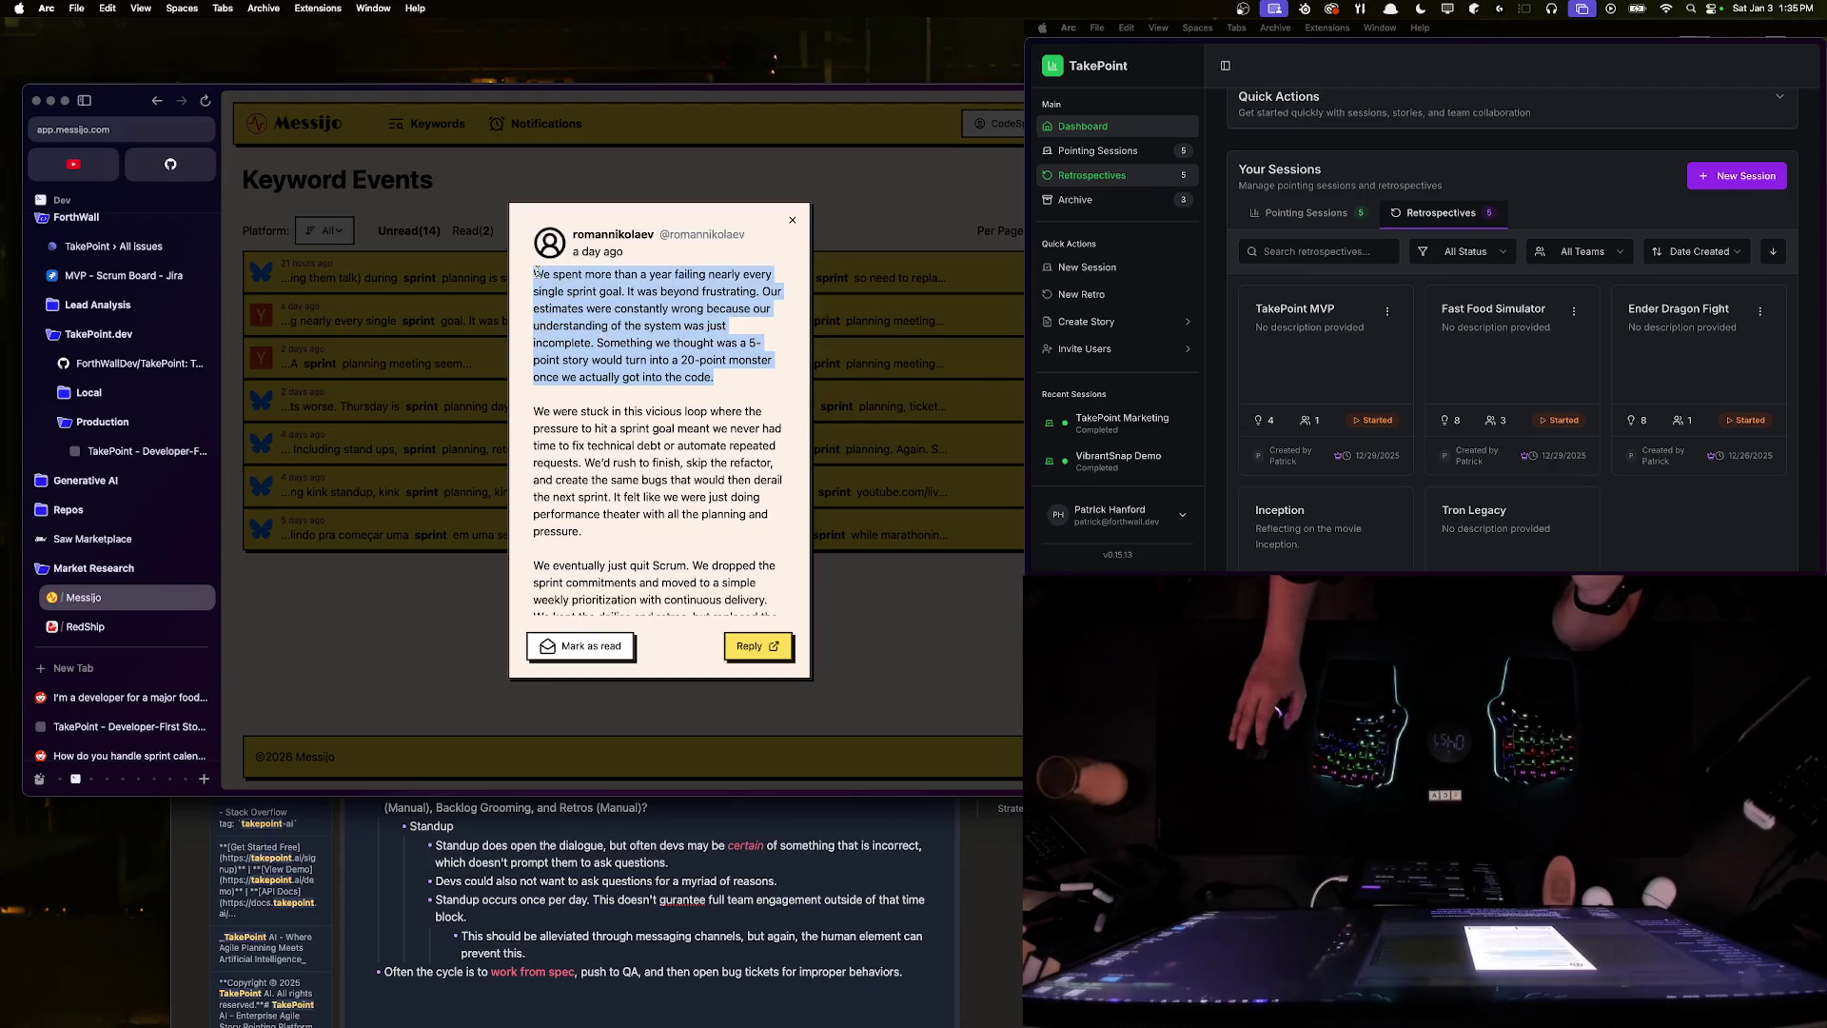
pyautogui.click(672, 313)
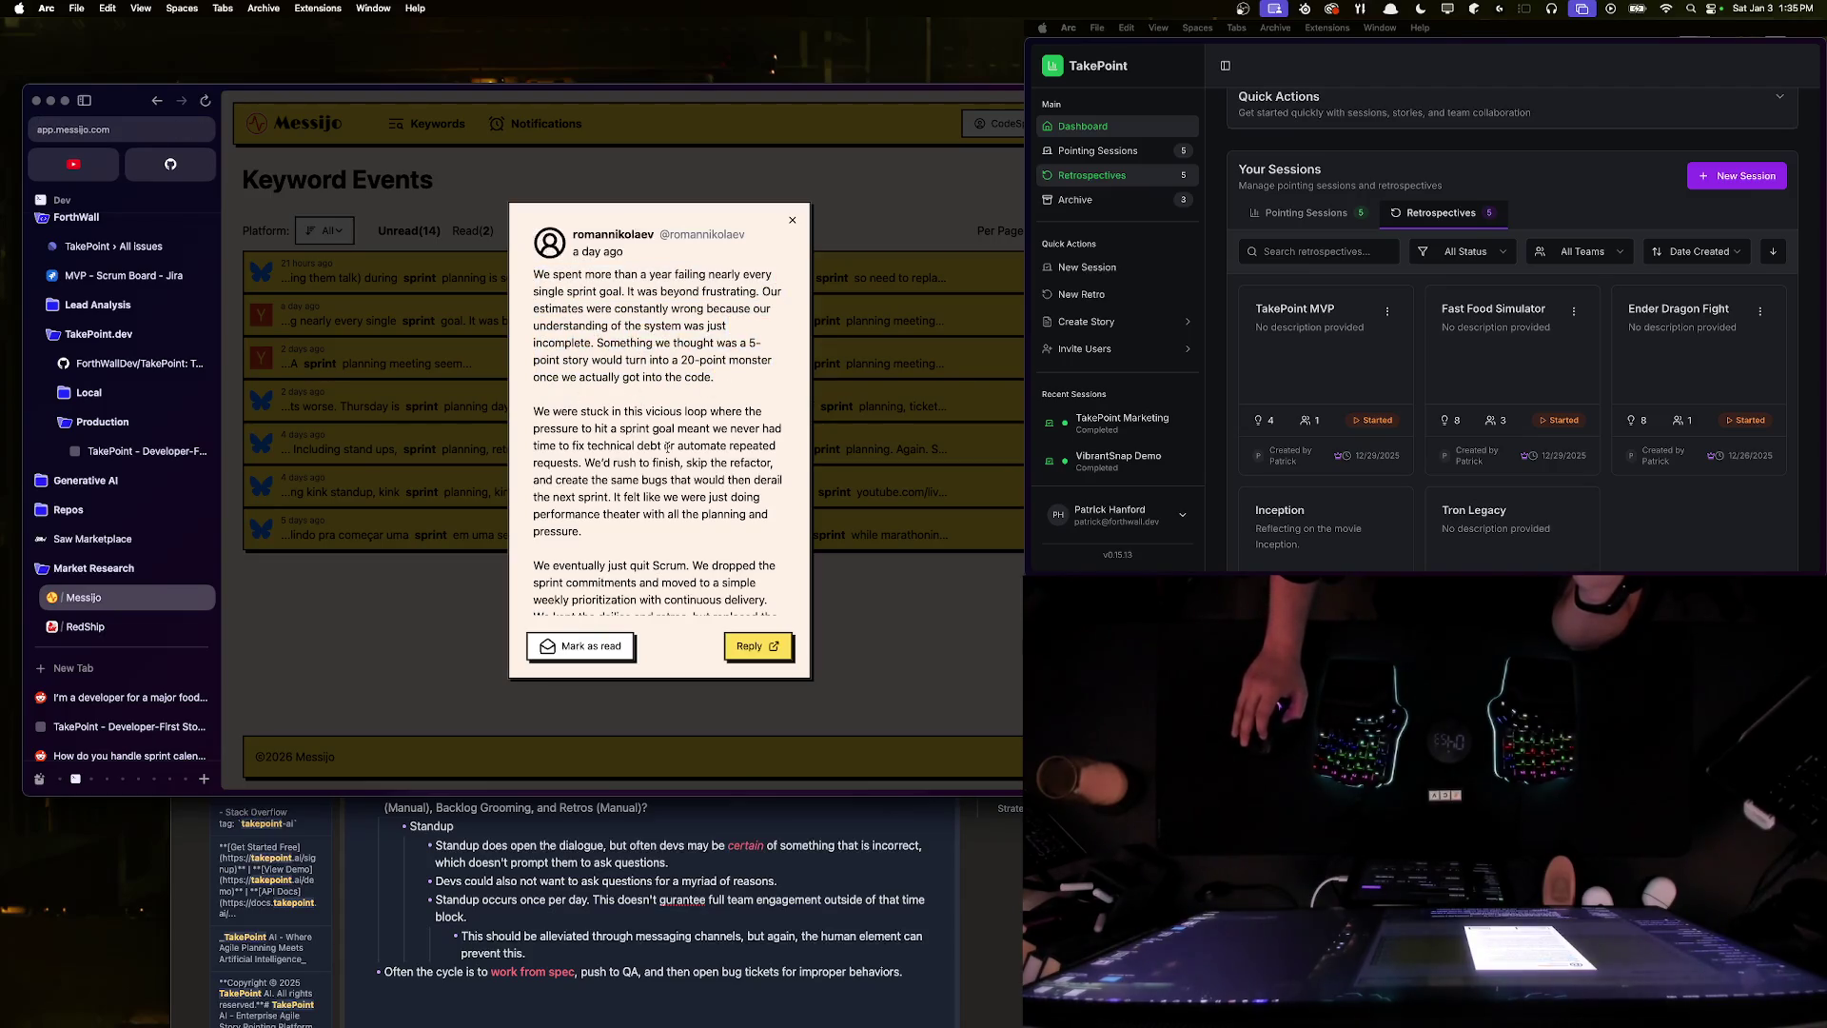
pyautogui.tripleClick(716, 364)
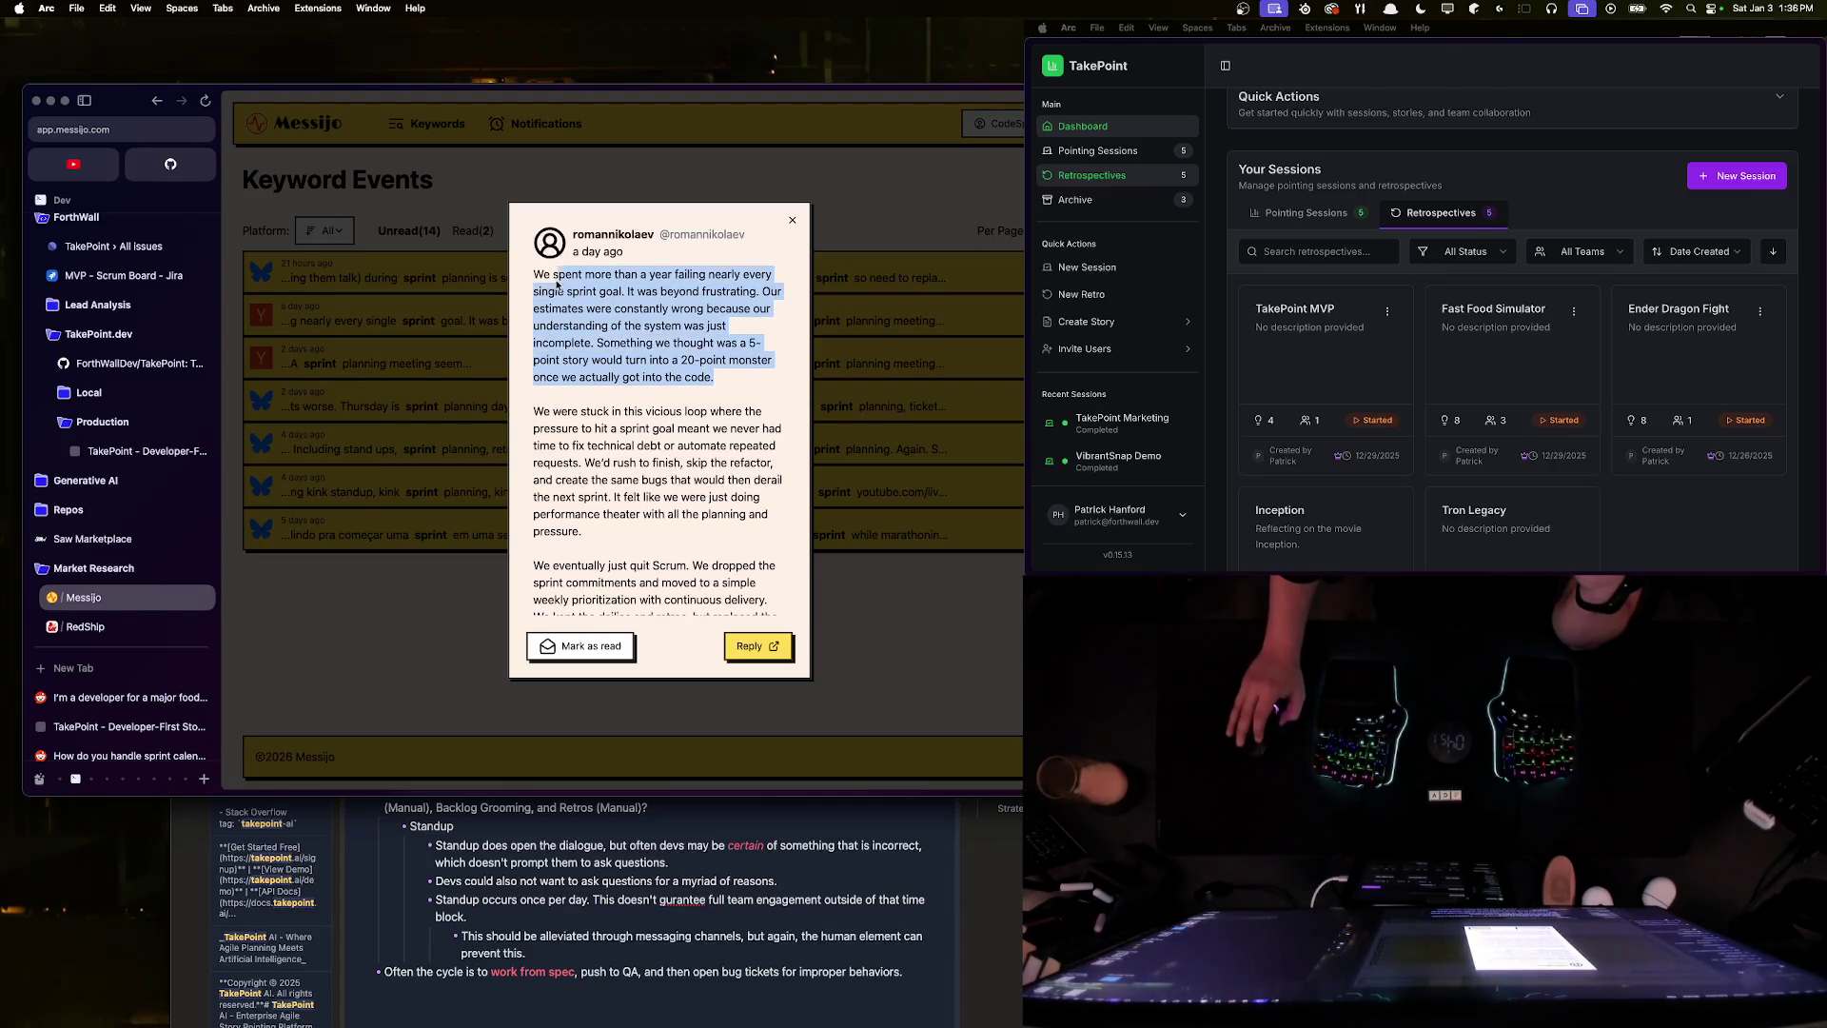
# - Copy the post's opening paragraph and add a new outdented bullet in the research note
pyautogui.rightClick(585, 295)
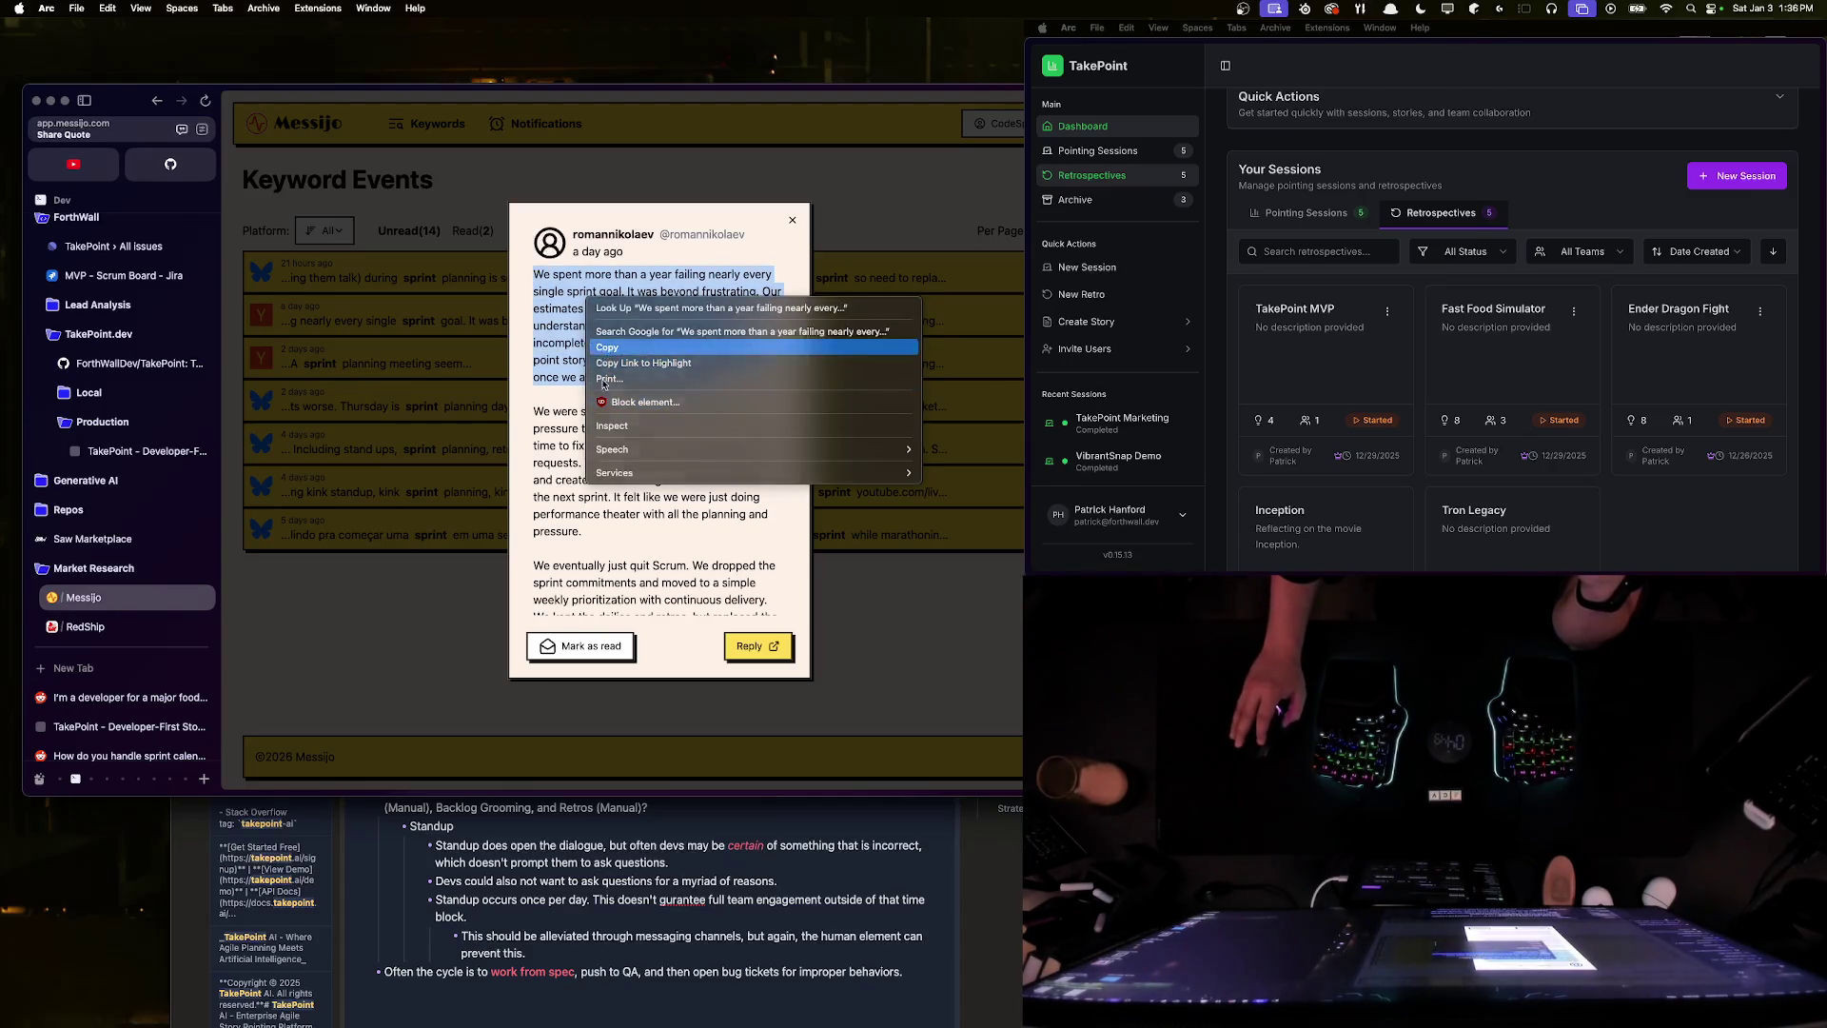
pyautogui.click(607, 347)
pyautogui.click(556, 838)
pyautogui.scroll(5, 556, 675)
pyautogui.scroll(-4, 557, 675)
pyautogui.scroll(5, 556, 675)
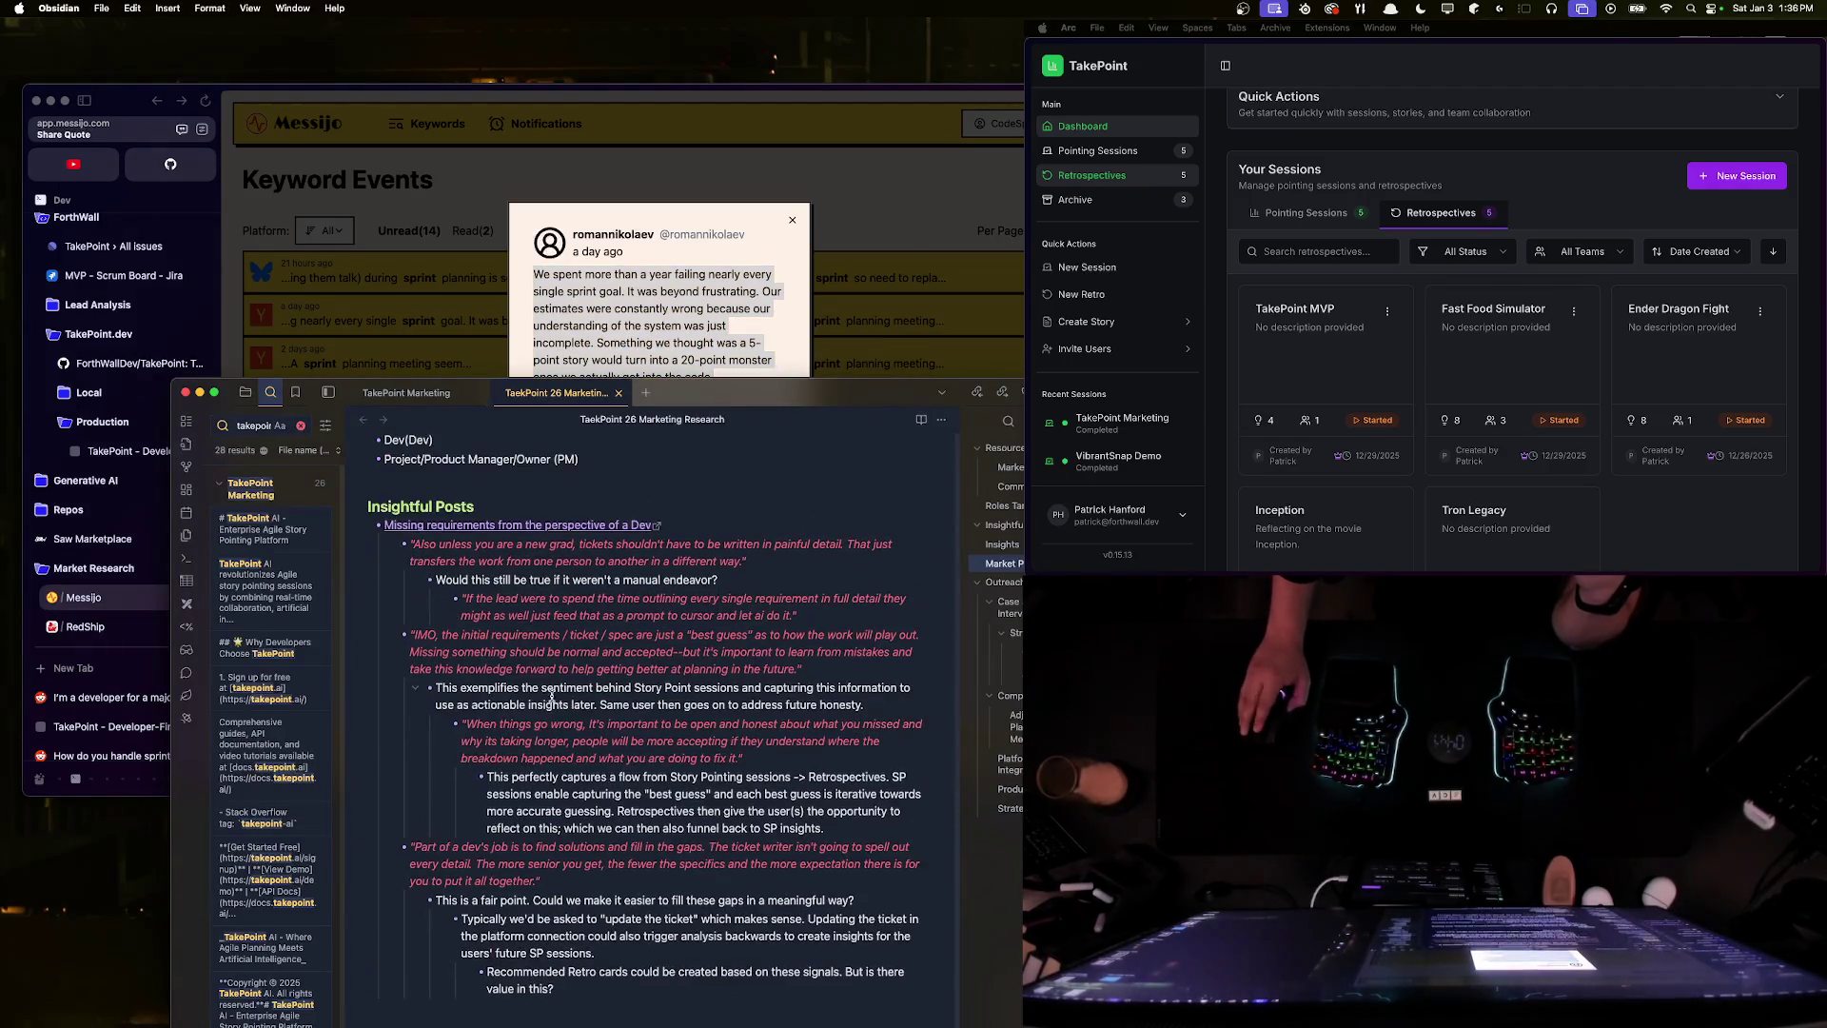
pyautogui.scroll(-2, 504, 641)
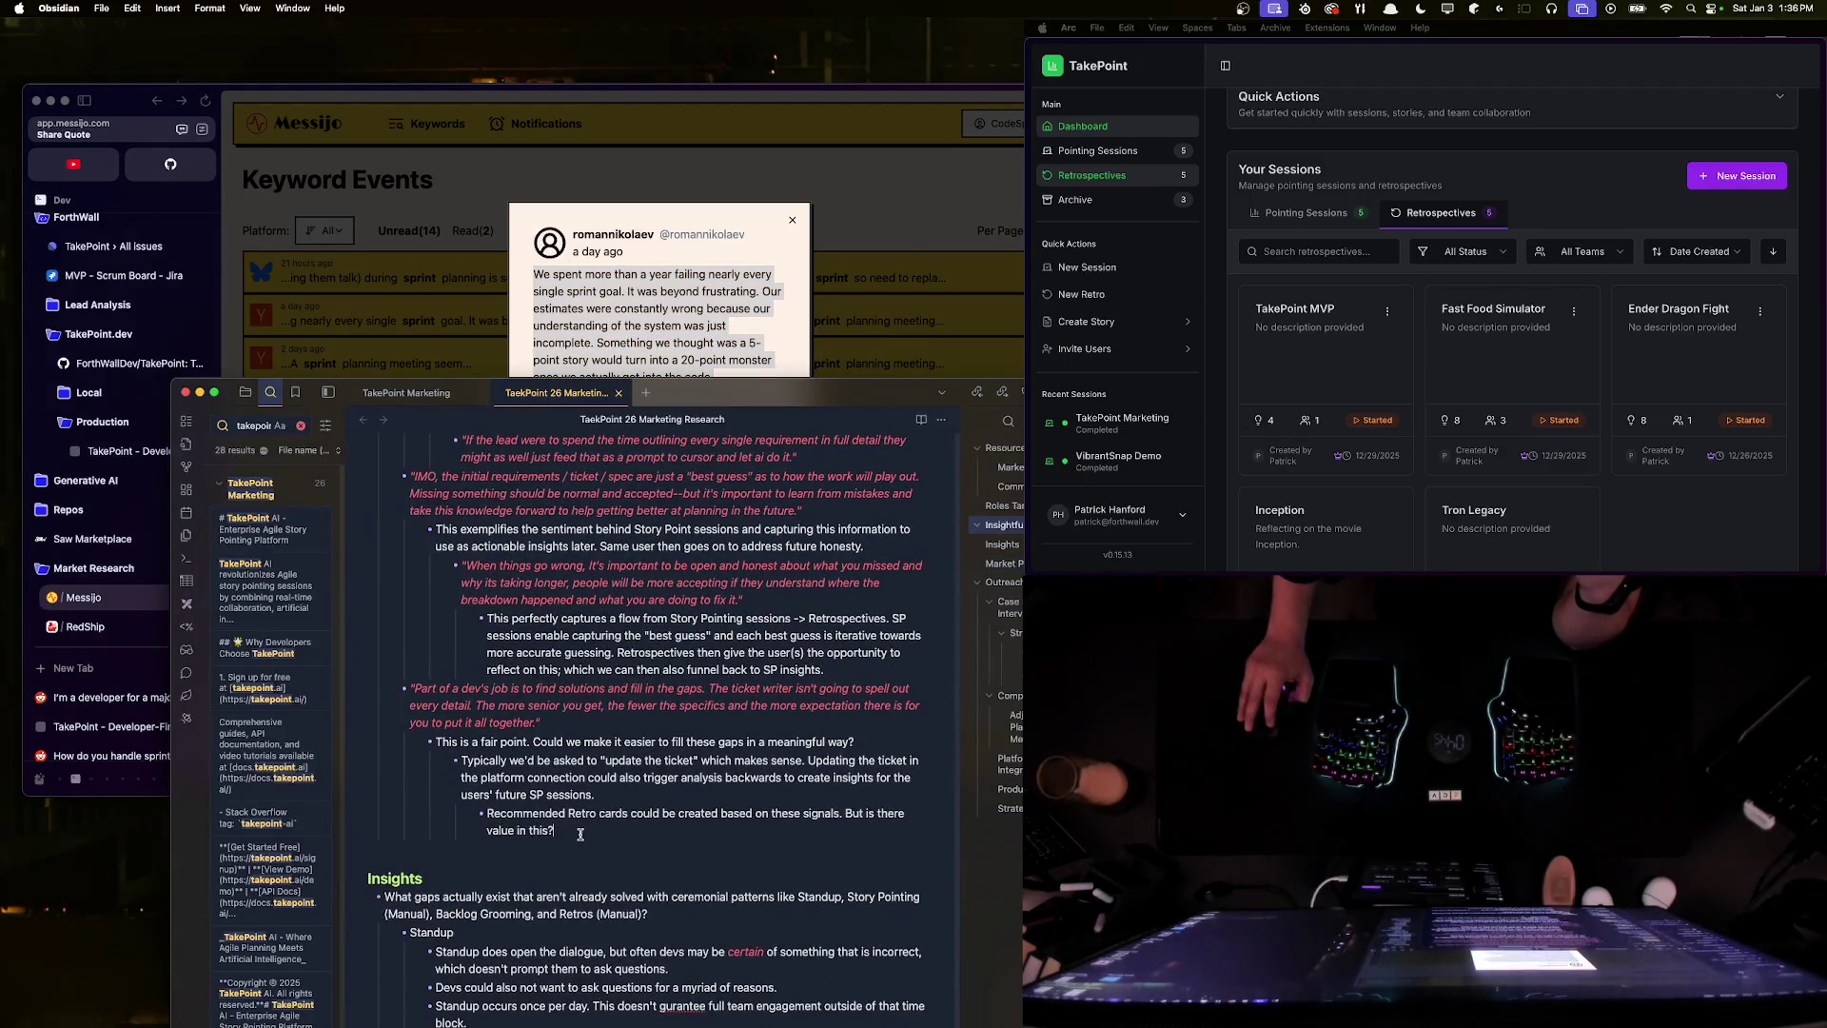
pyautogui.press('Return')
pyautogui.press('Return')
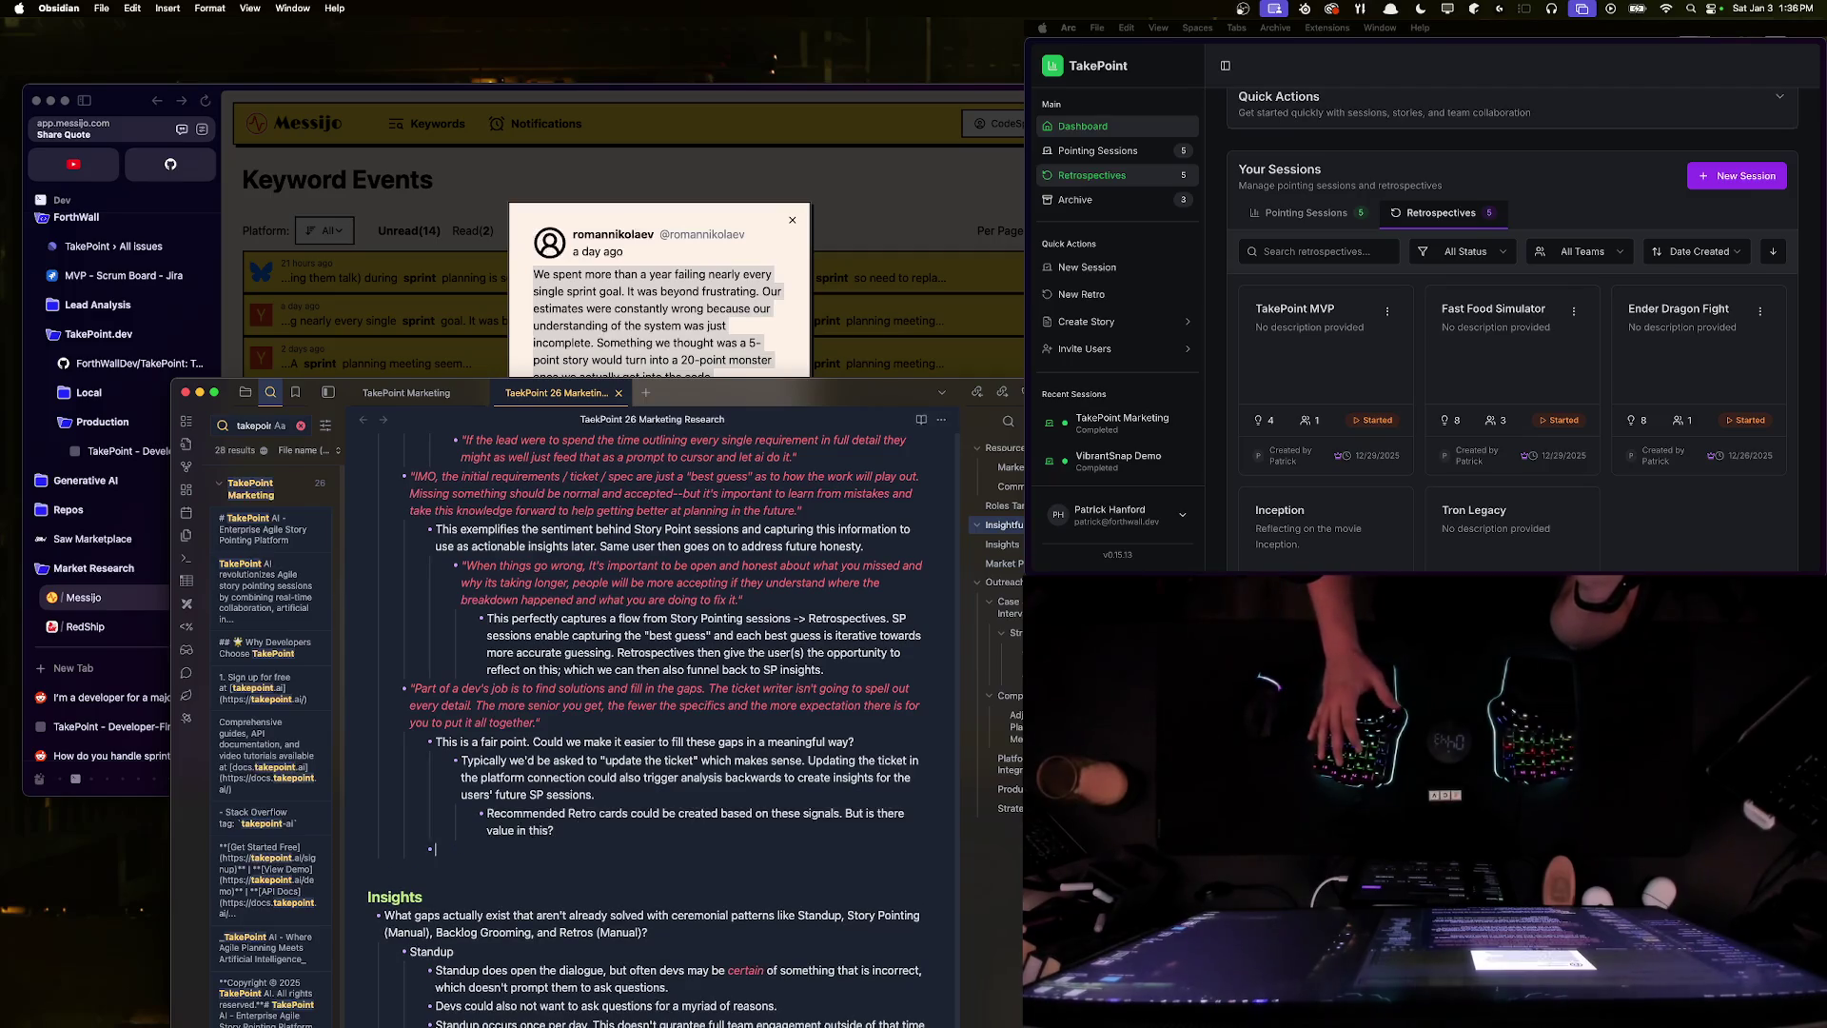
pyautogui.hotkey('shift', 'Tab')
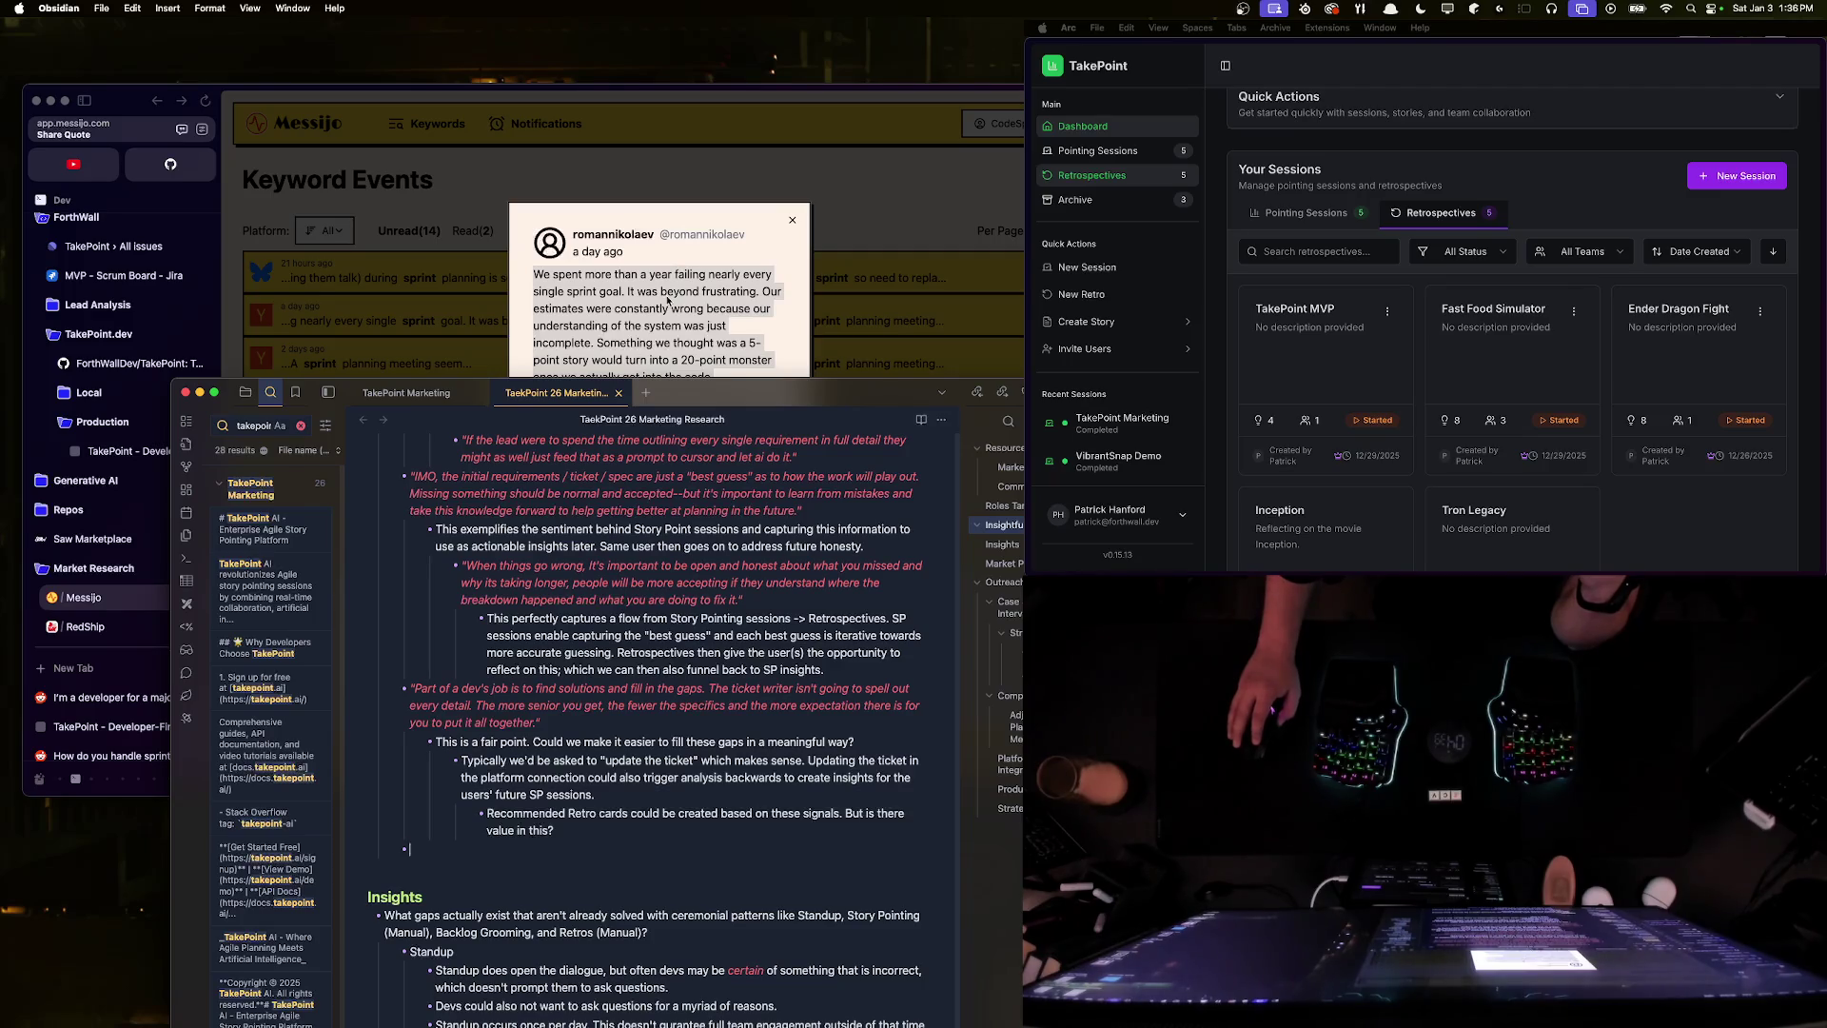
# - Paste the copied 5-point story sentence into the bullet as Markdown link text after '['
pyautogui.click(667, 301)
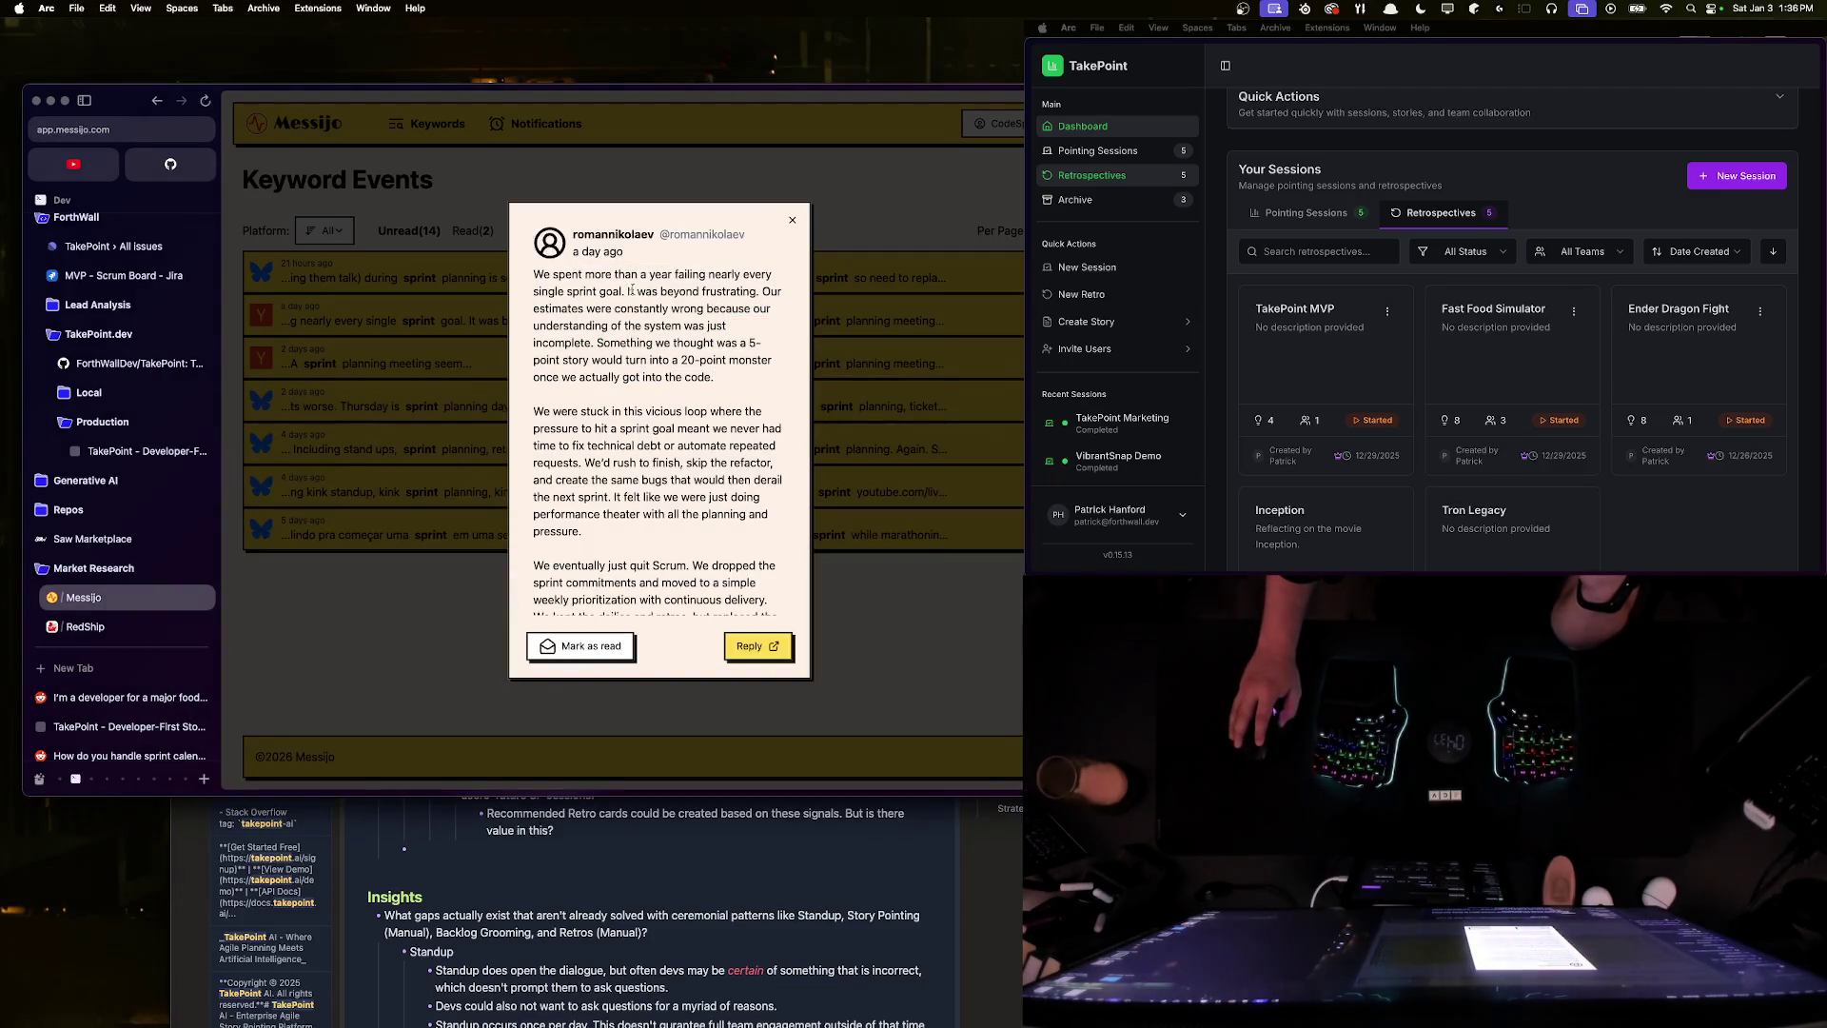
pyautogui.moveTo(727, 383); pyautogui.dragTo(601, 339)
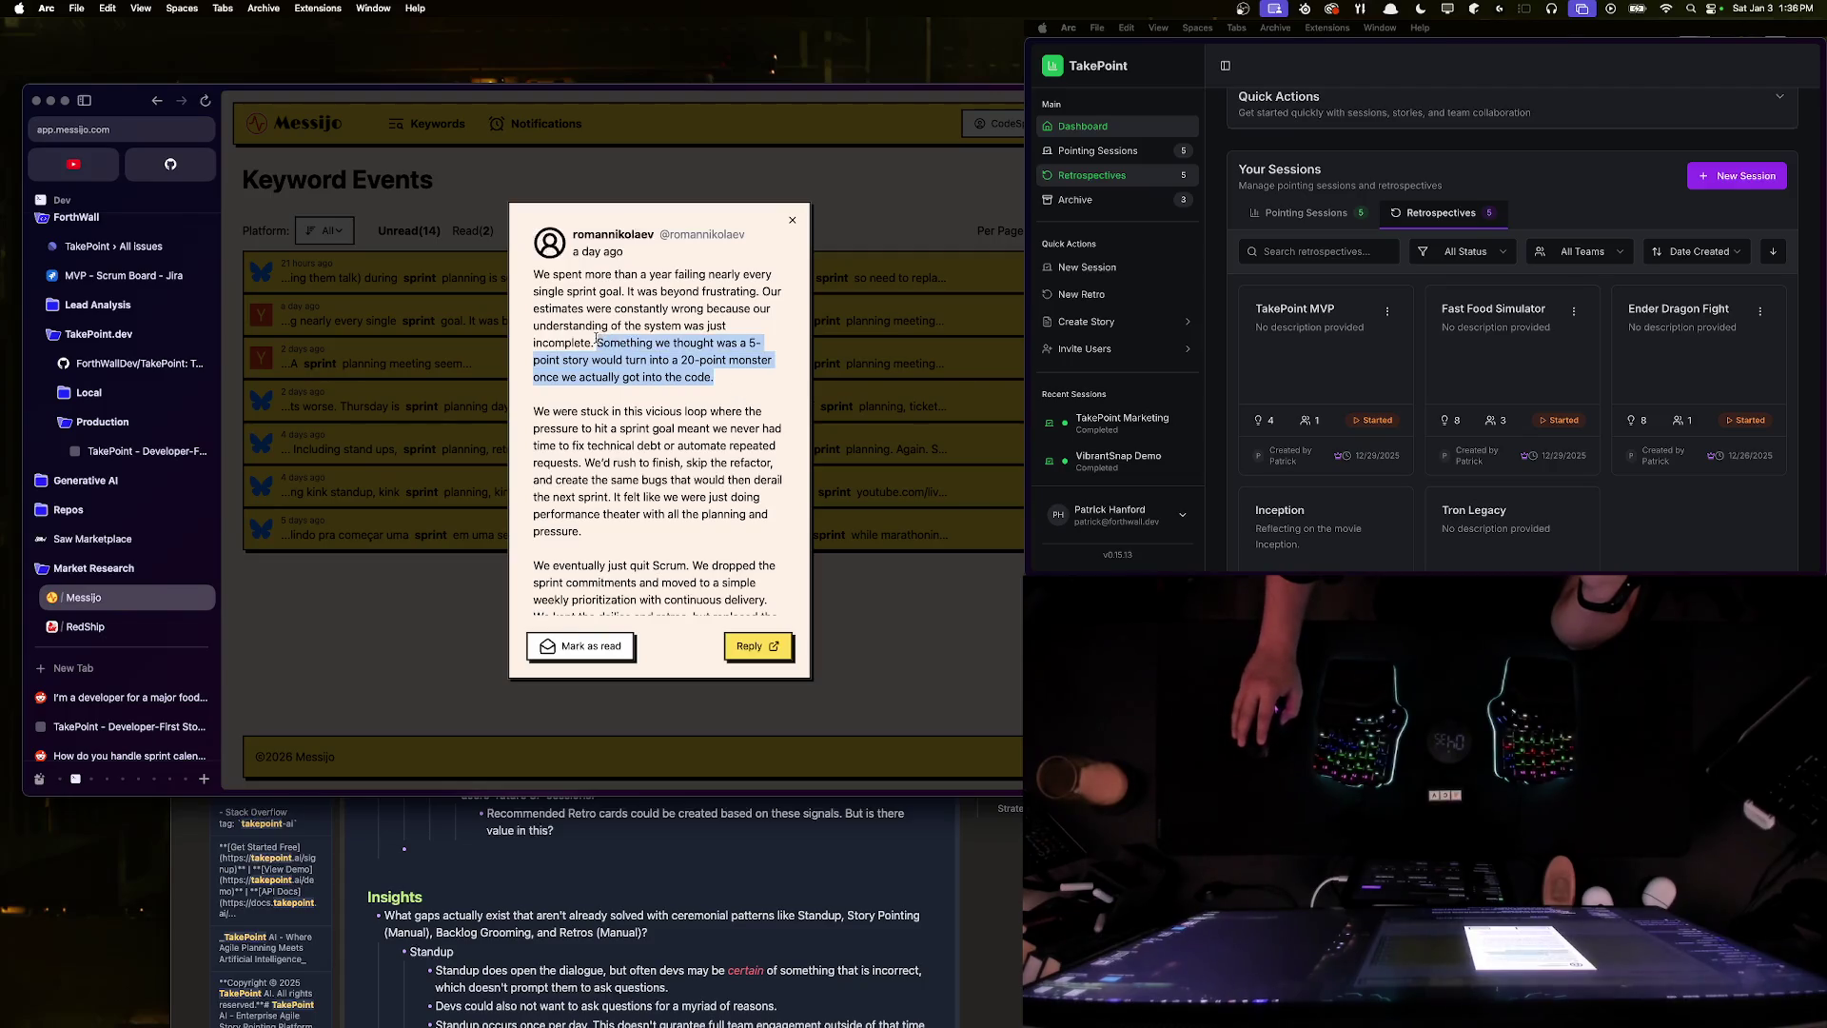
pyautogui.rightClick(597, 340)
pyautogui.click(666, 431)
pyautogui.click(417, 861)
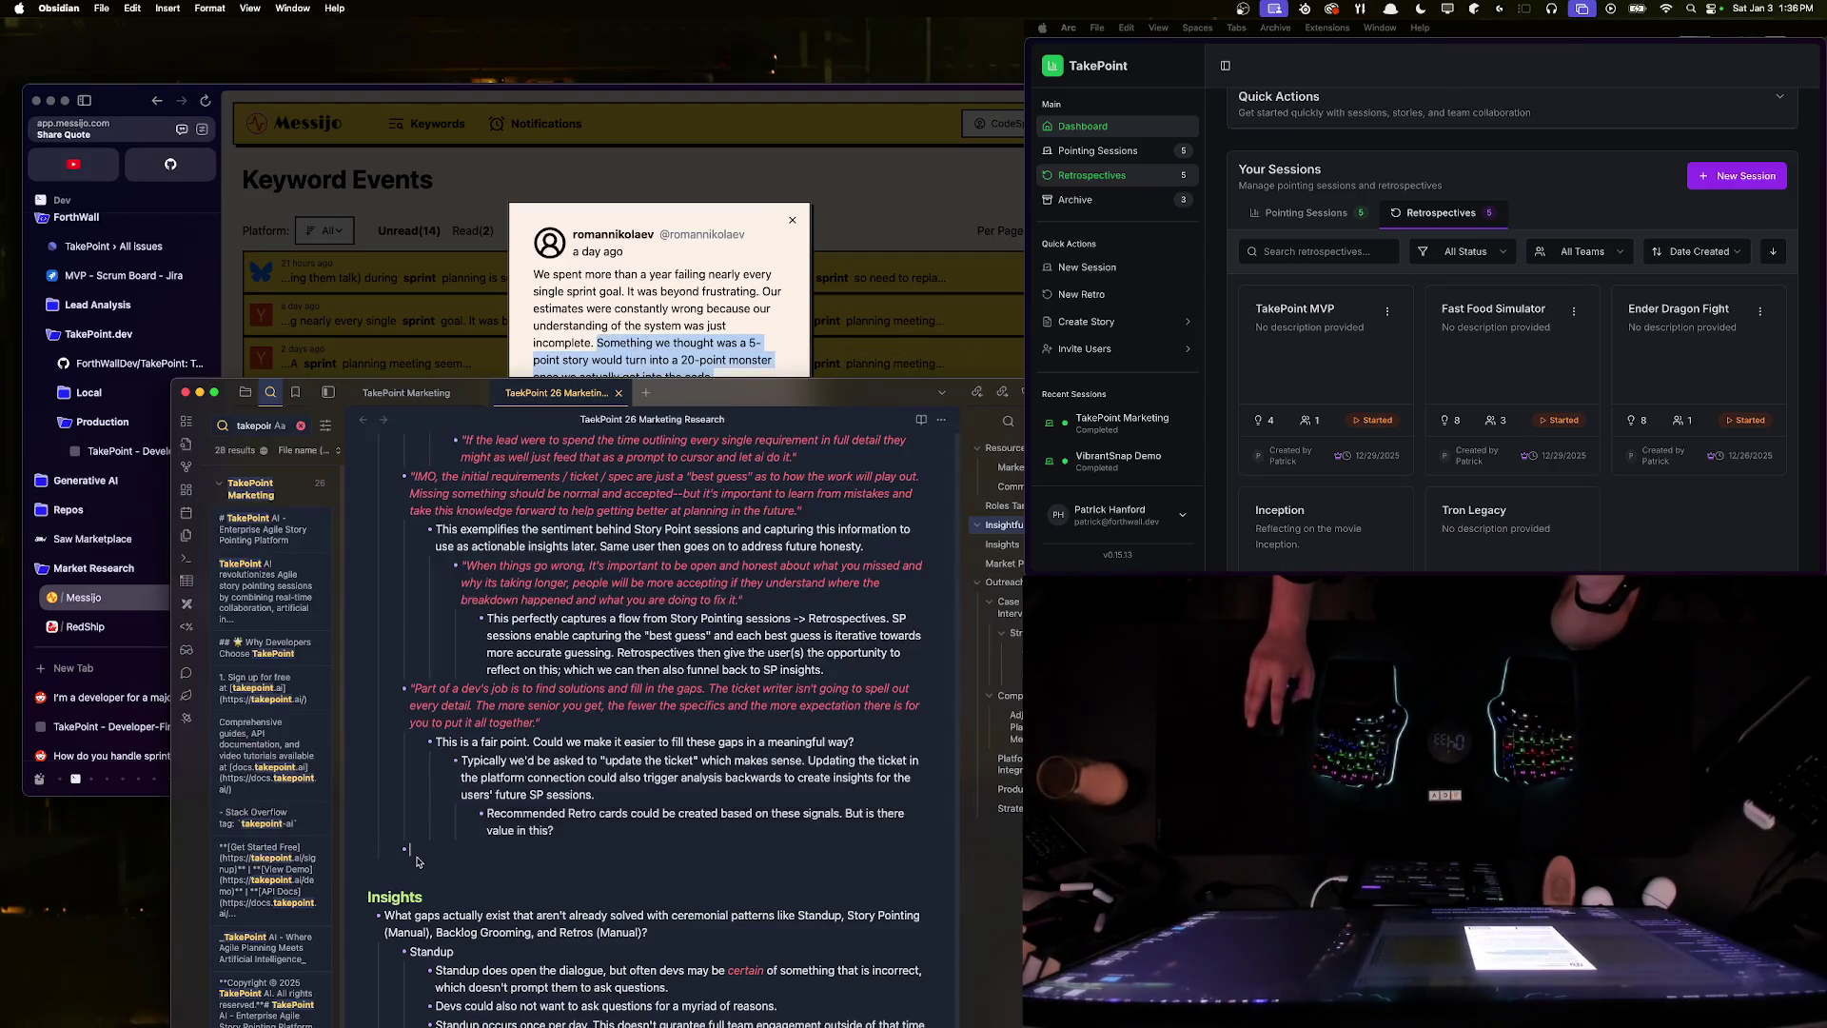
pyautogui.write('[')
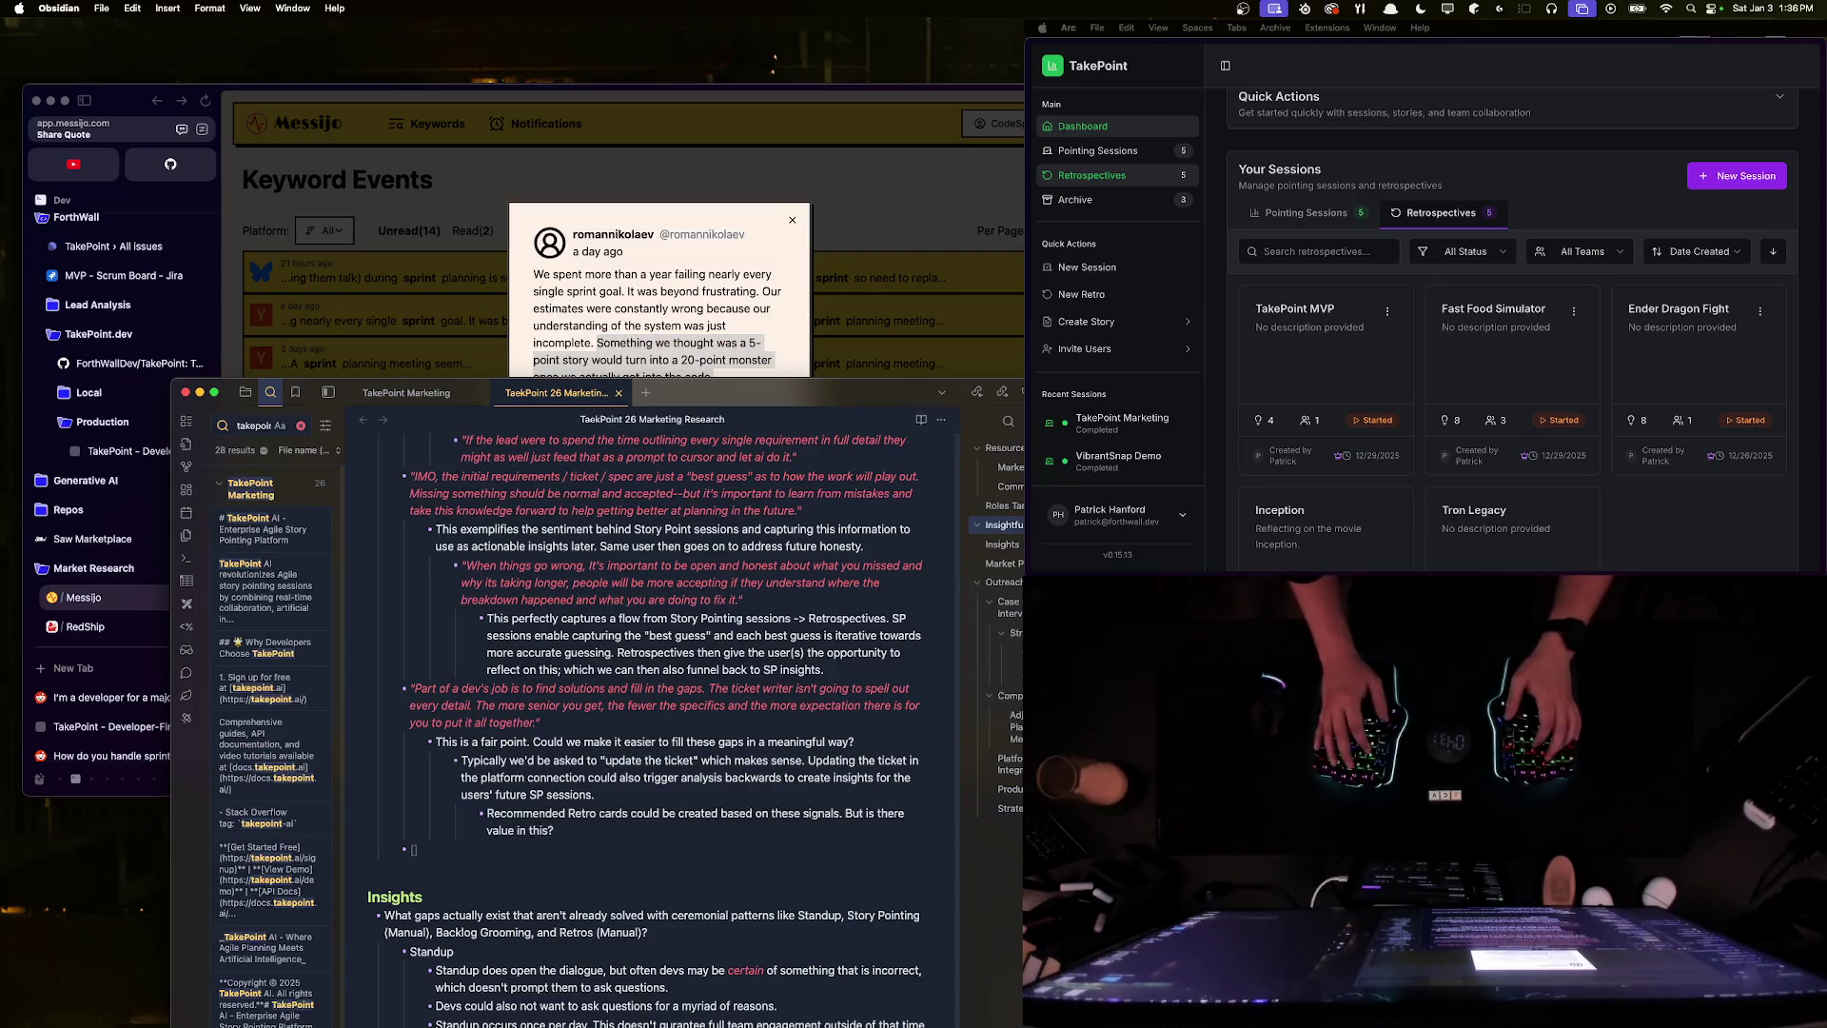
pyautogui.press('super+v')
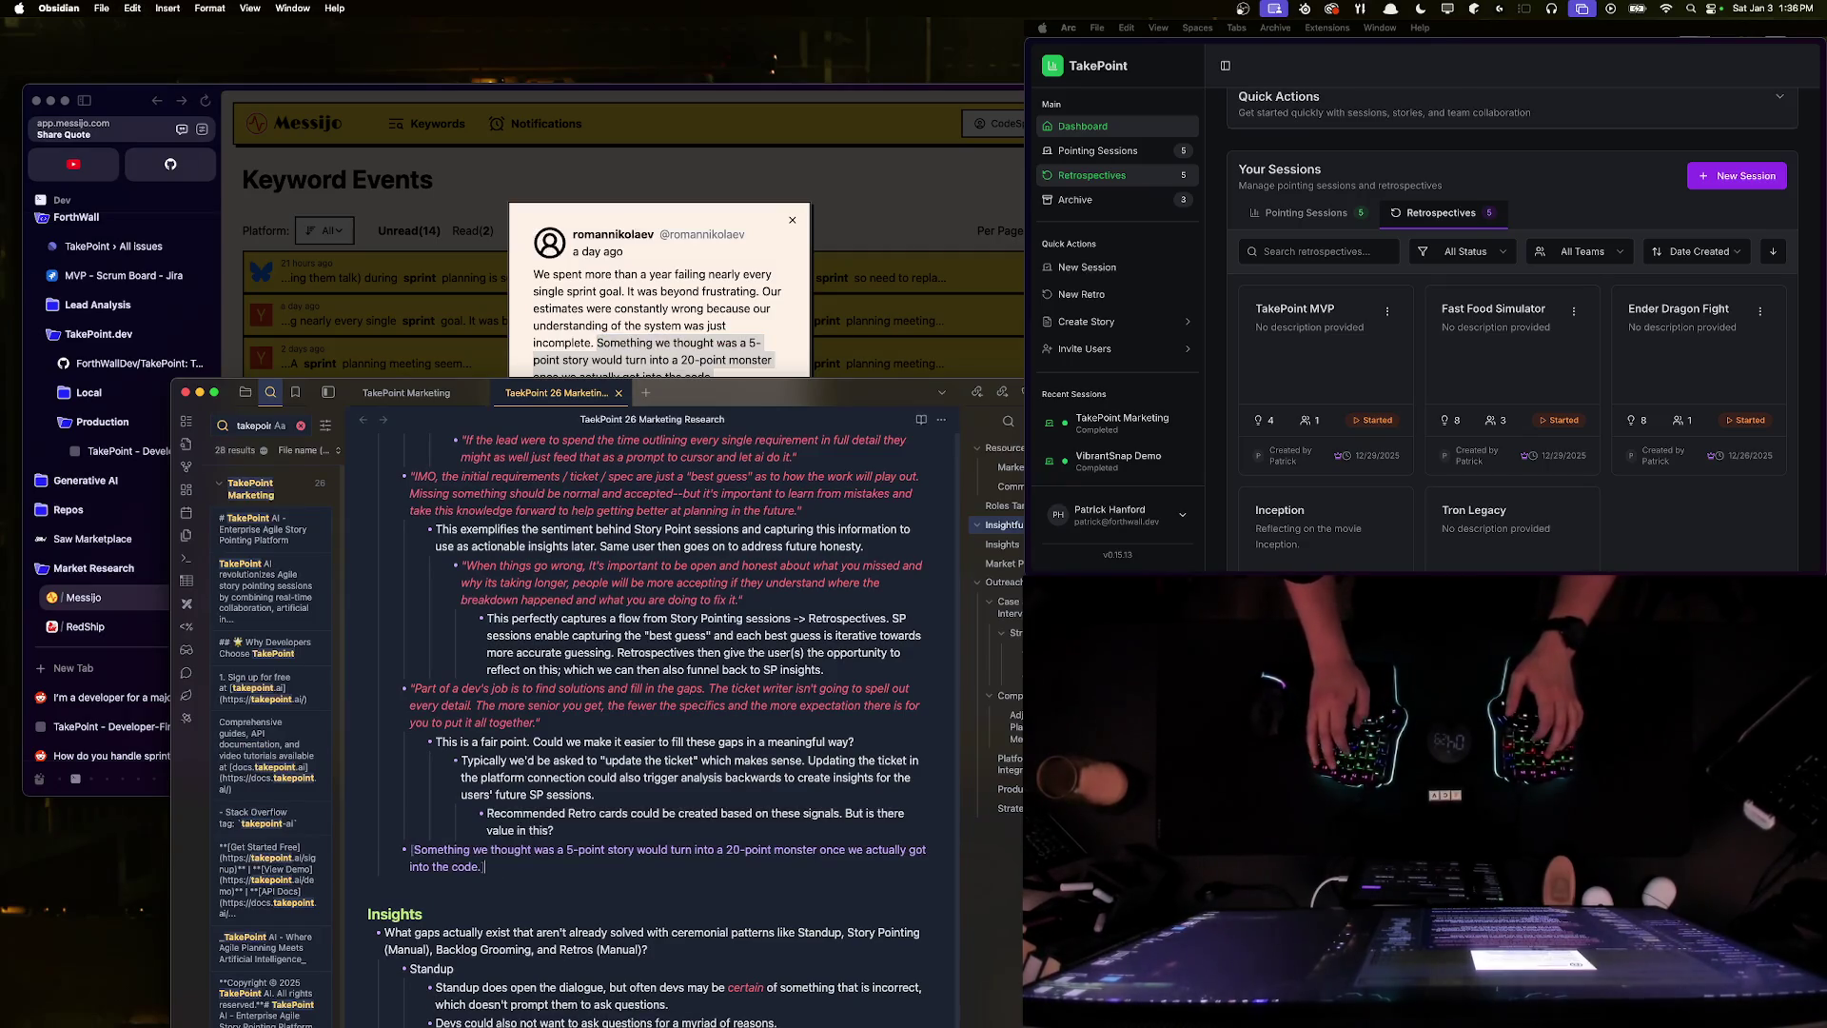
# - Paste the Hacker News comment URL into the link, start a new bullet, and close the comment page
pyautogui.click(657, 286)
pyautogui.click(752, 642)
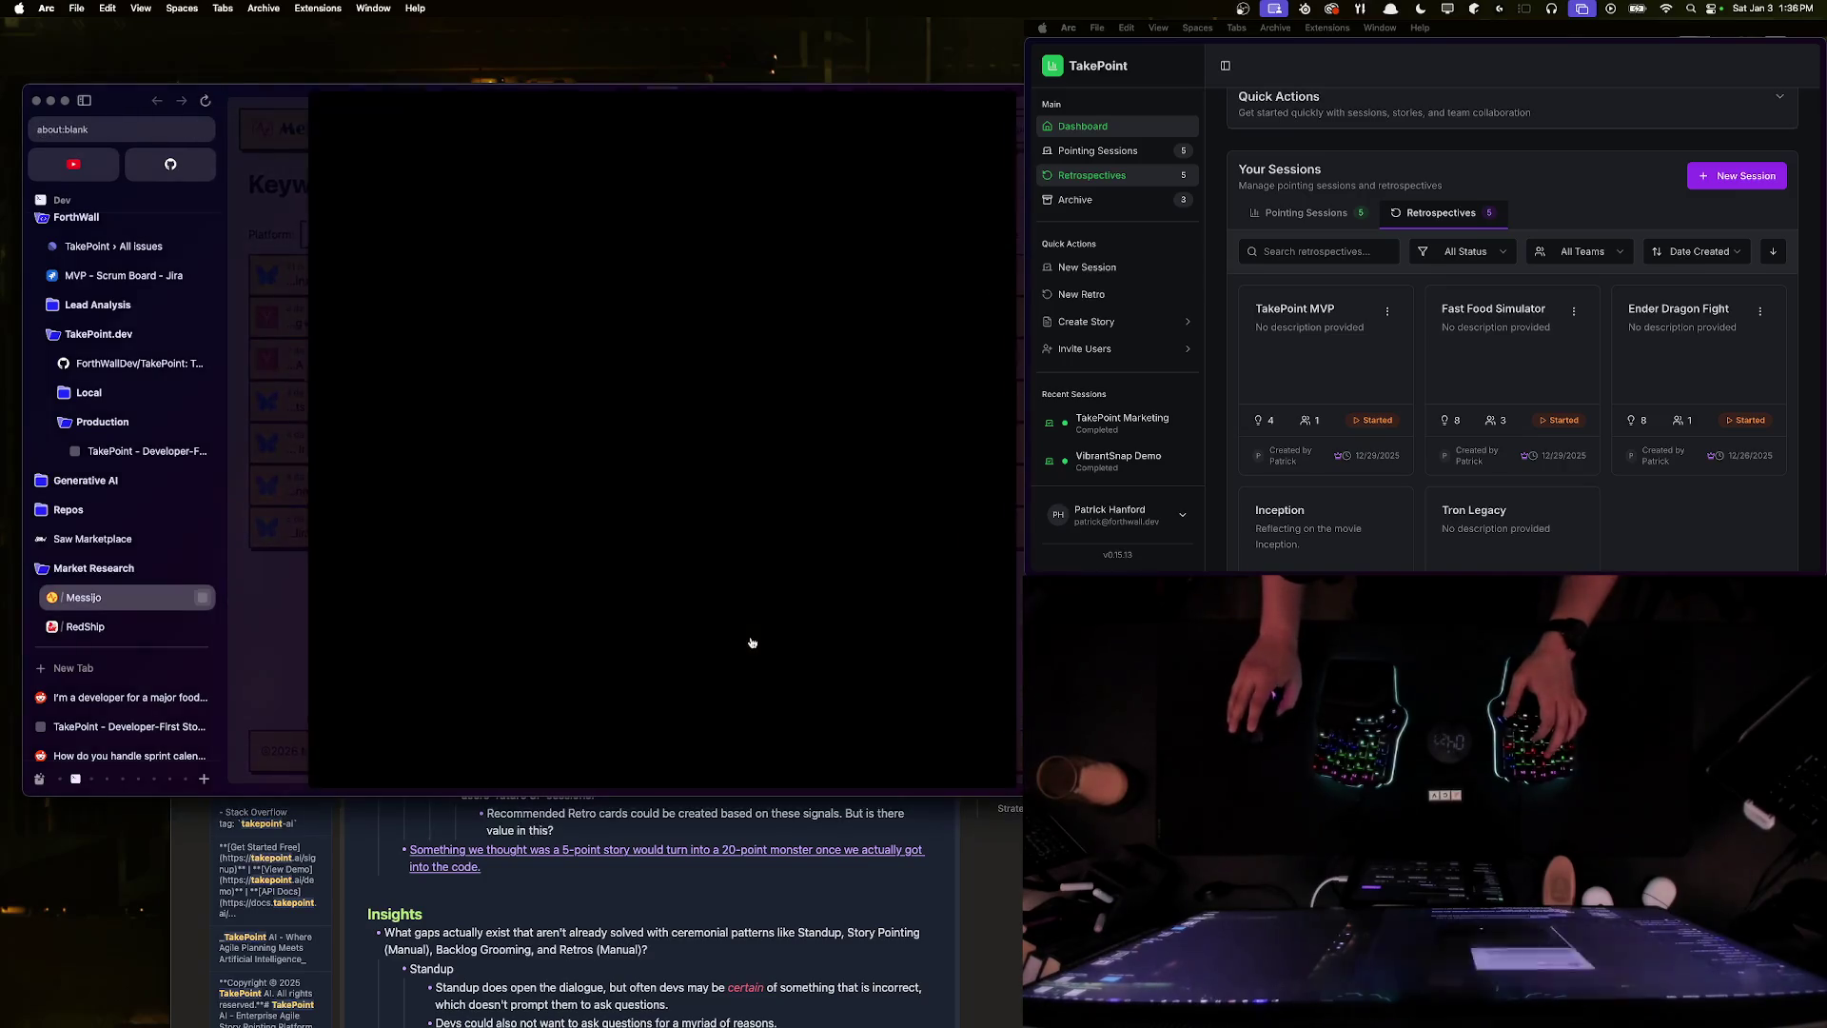
pyautogui.press('cmd+shift+c')
pyautogui.press('cmd+Tab')
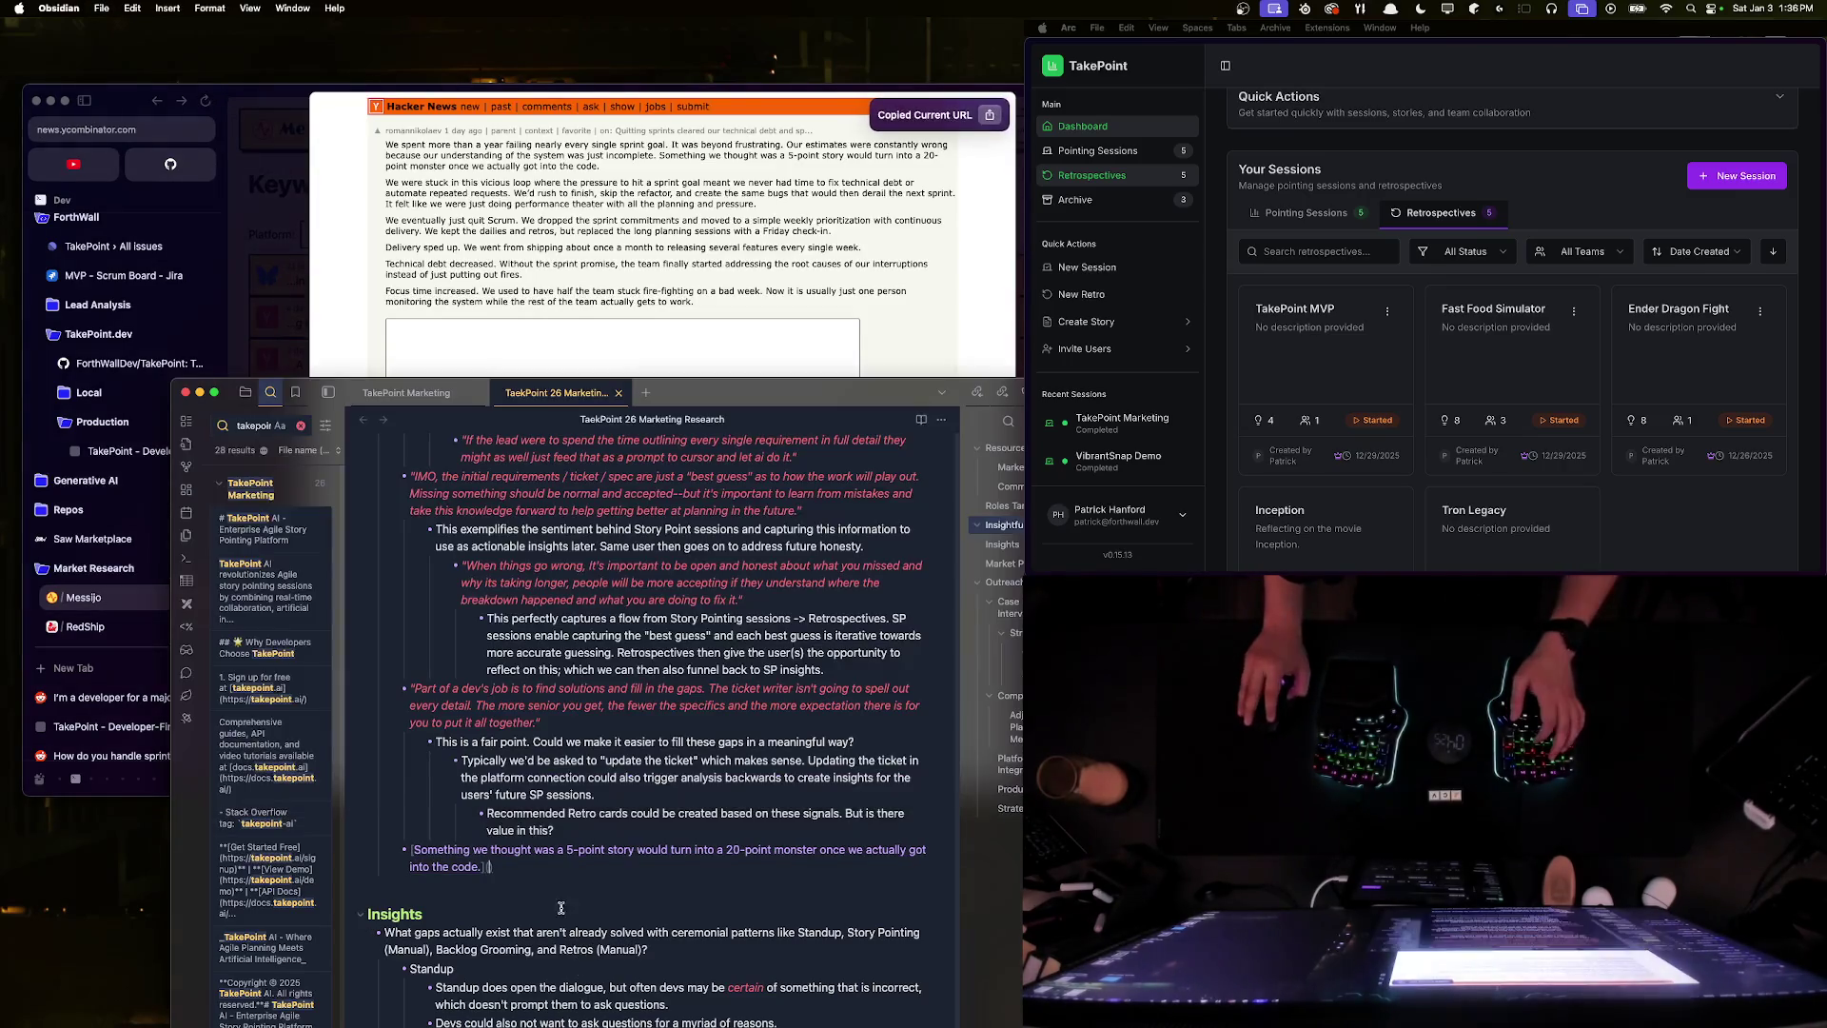
pyautogui.press('super+v')
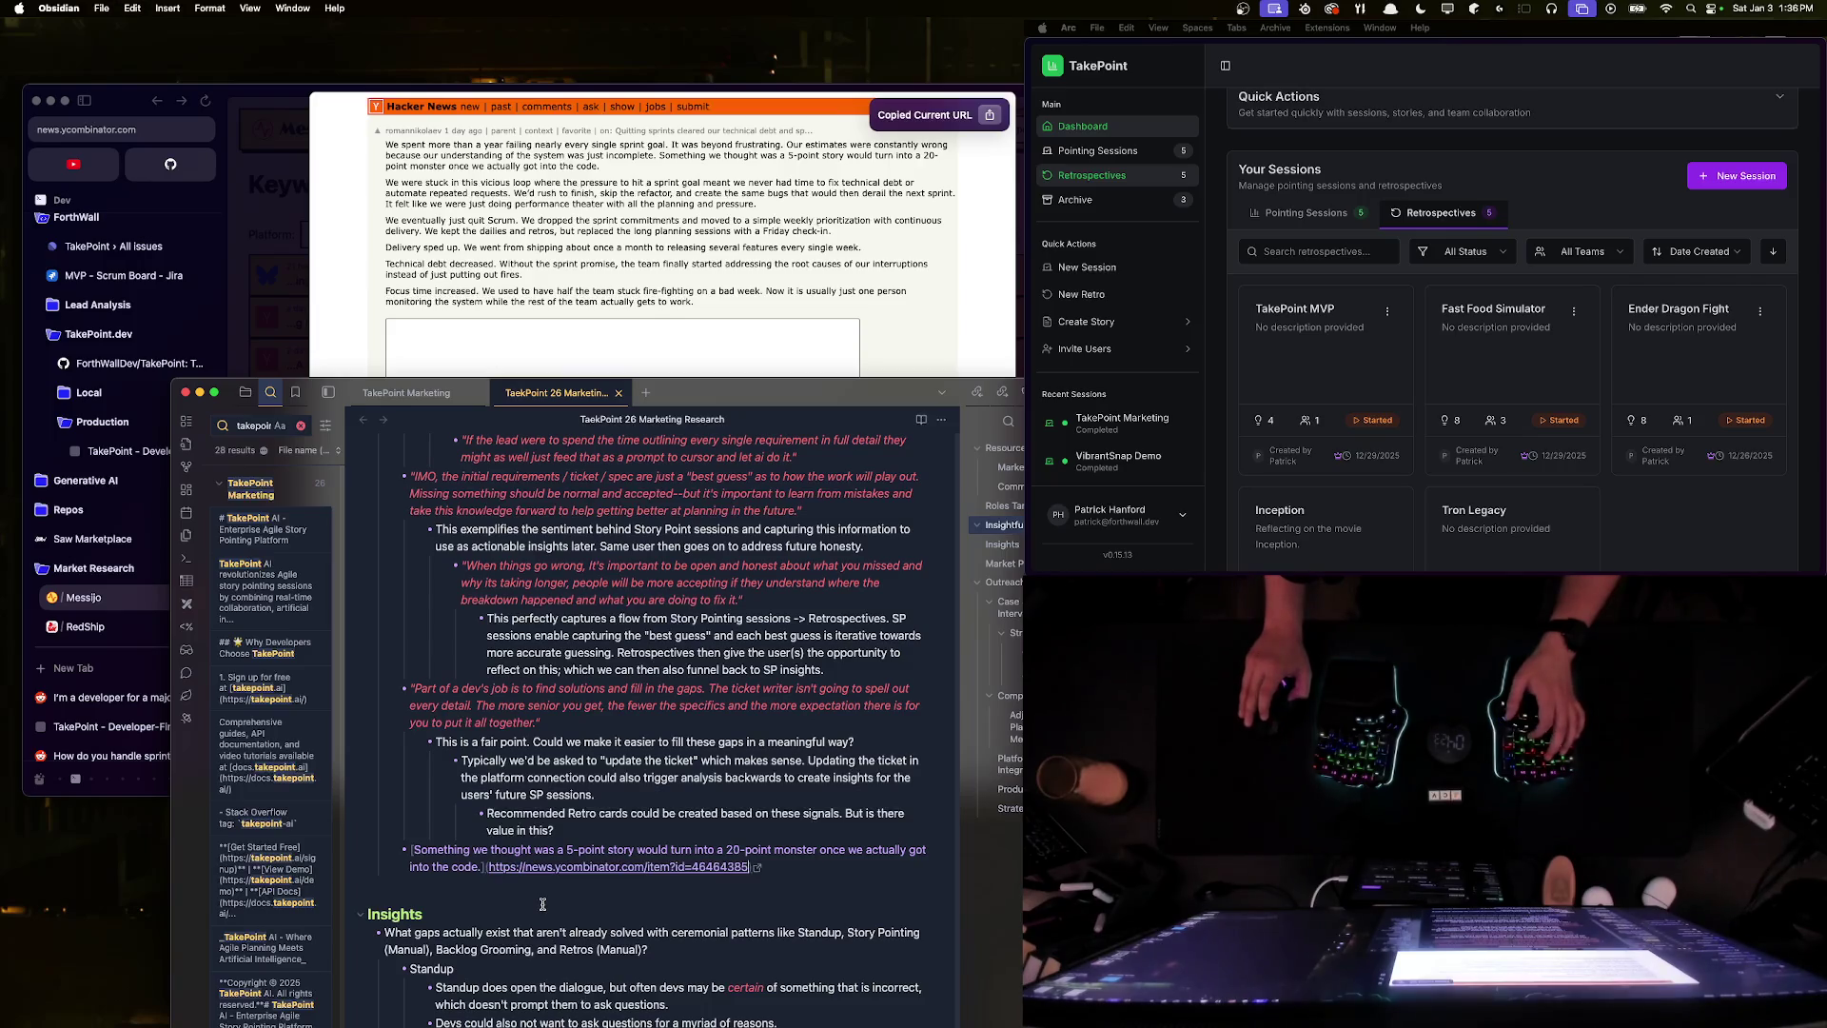
pyautogui.press('Return')
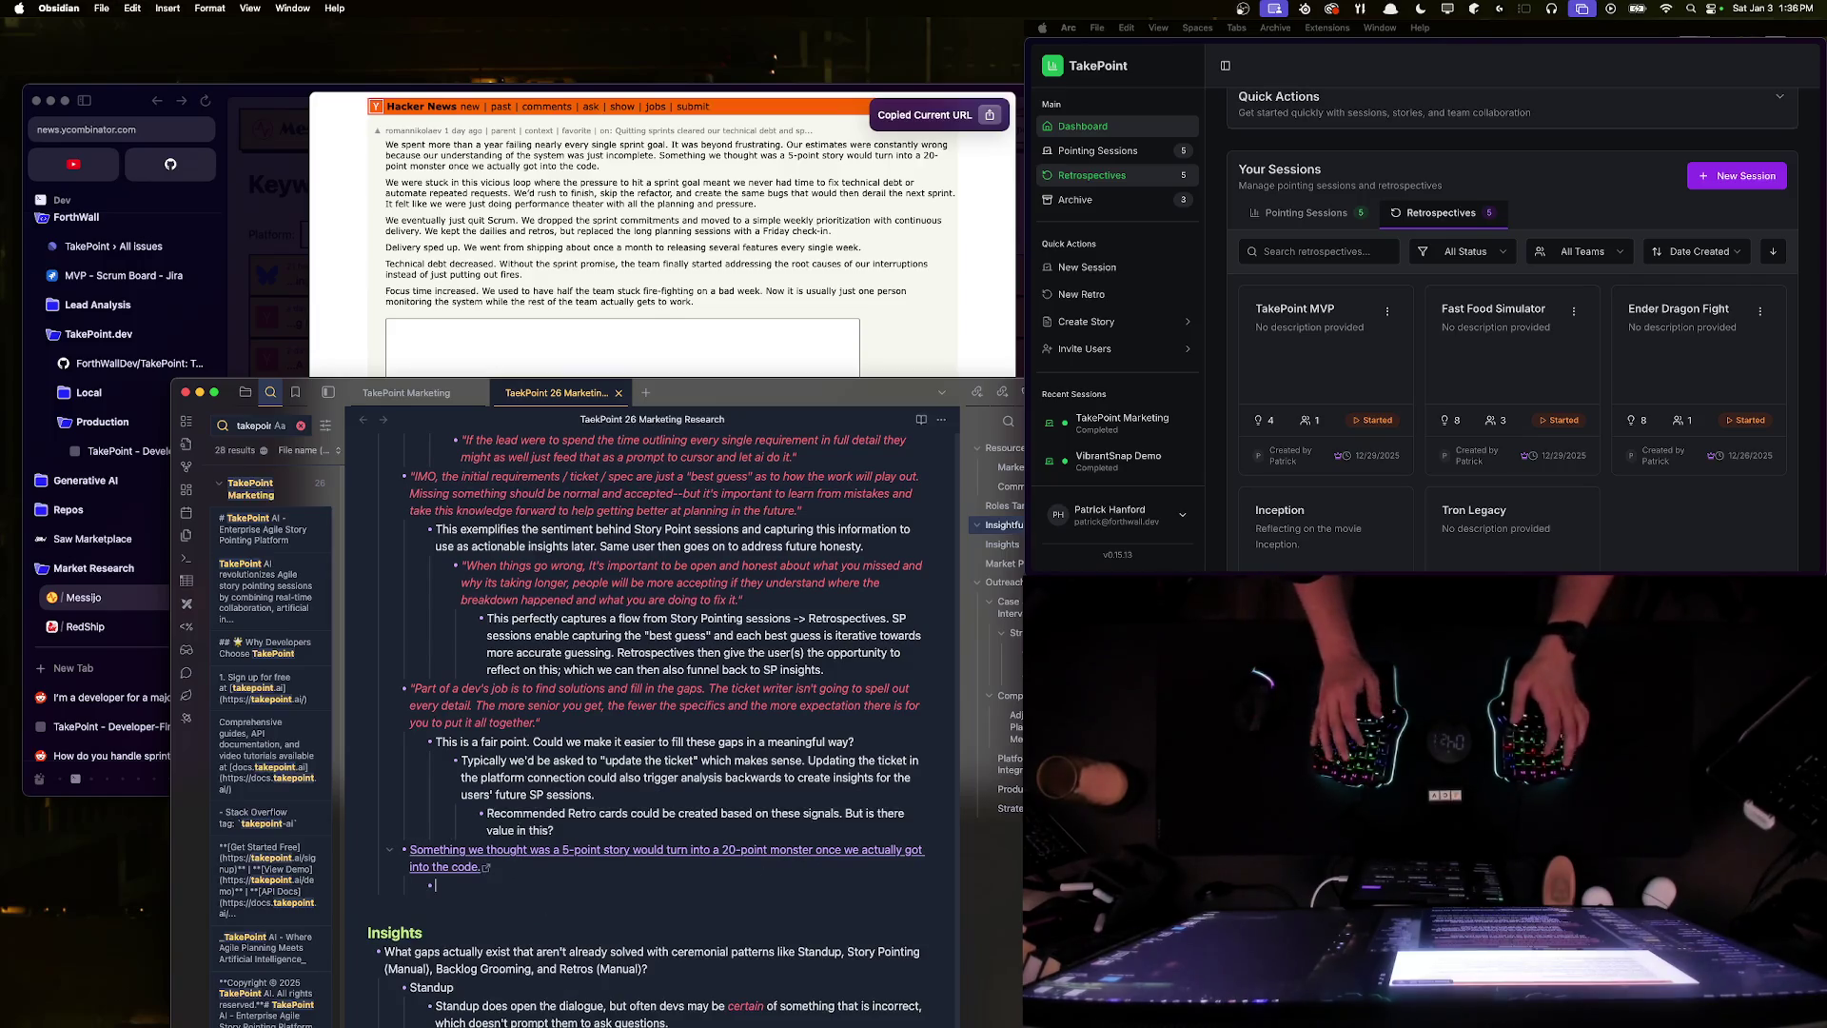
pyautogui.click(601, 197)
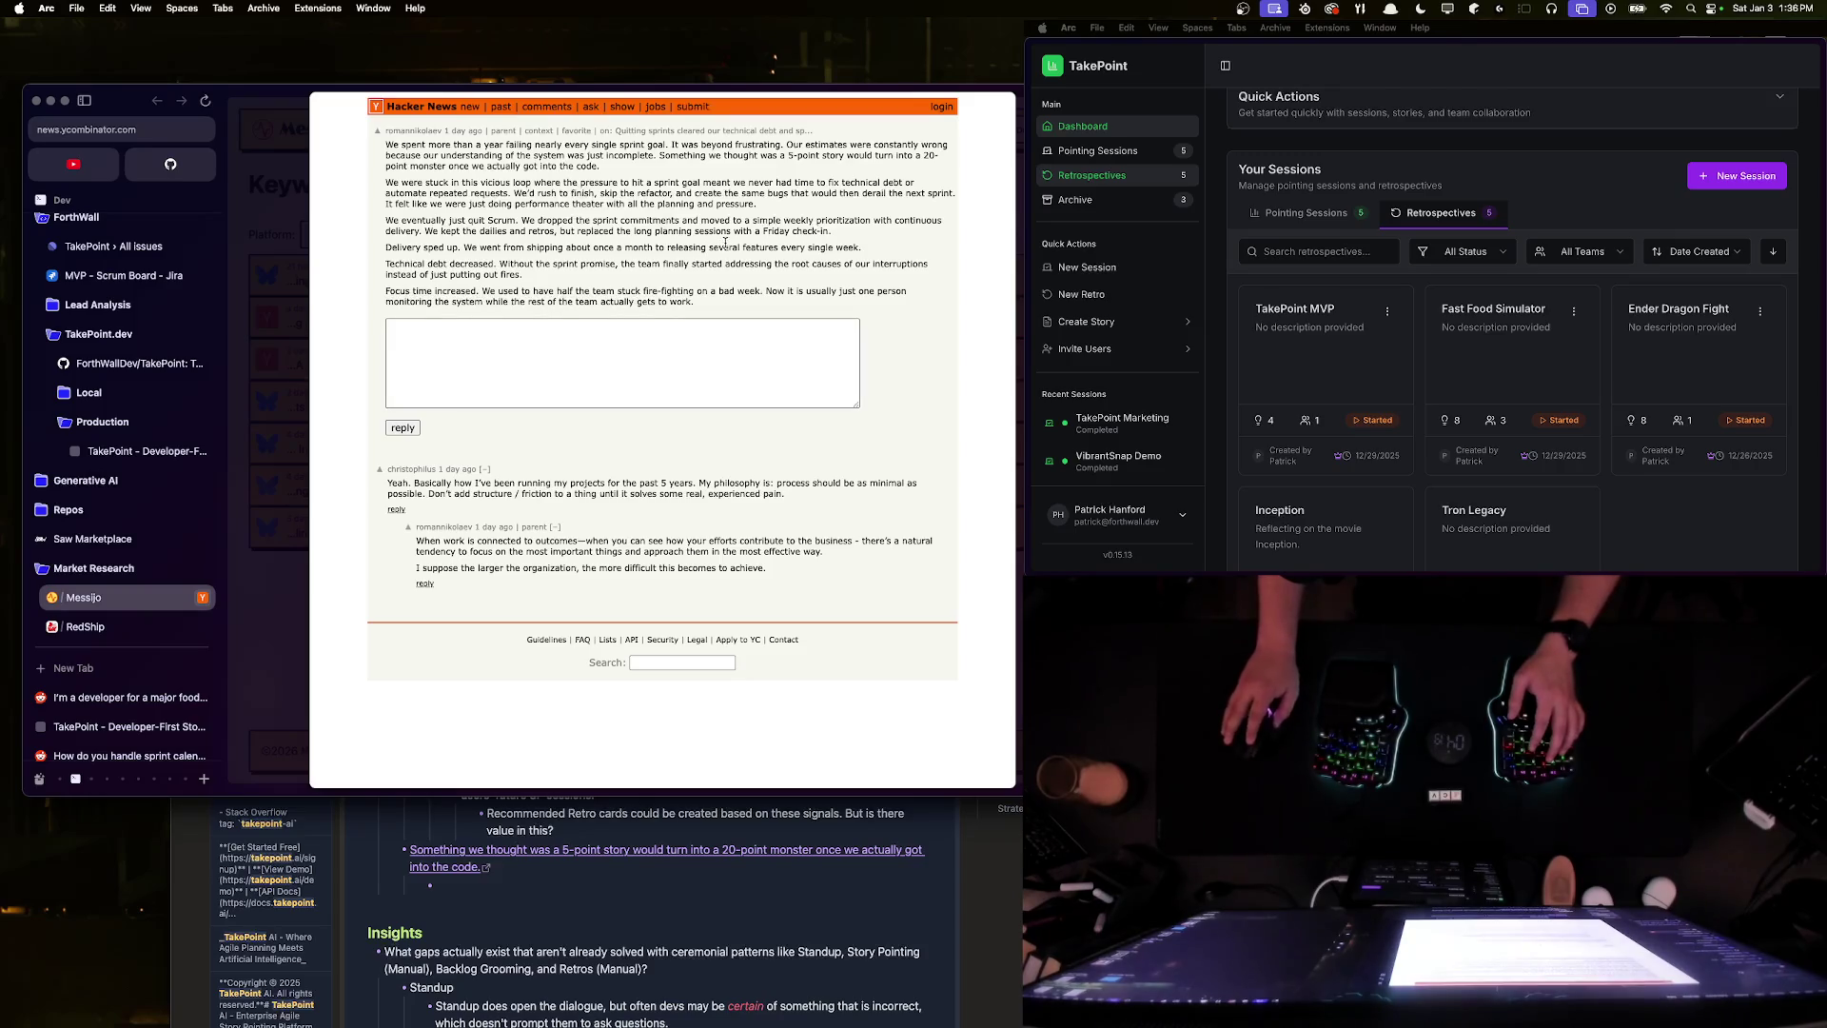
pyautogui.press('Escape')
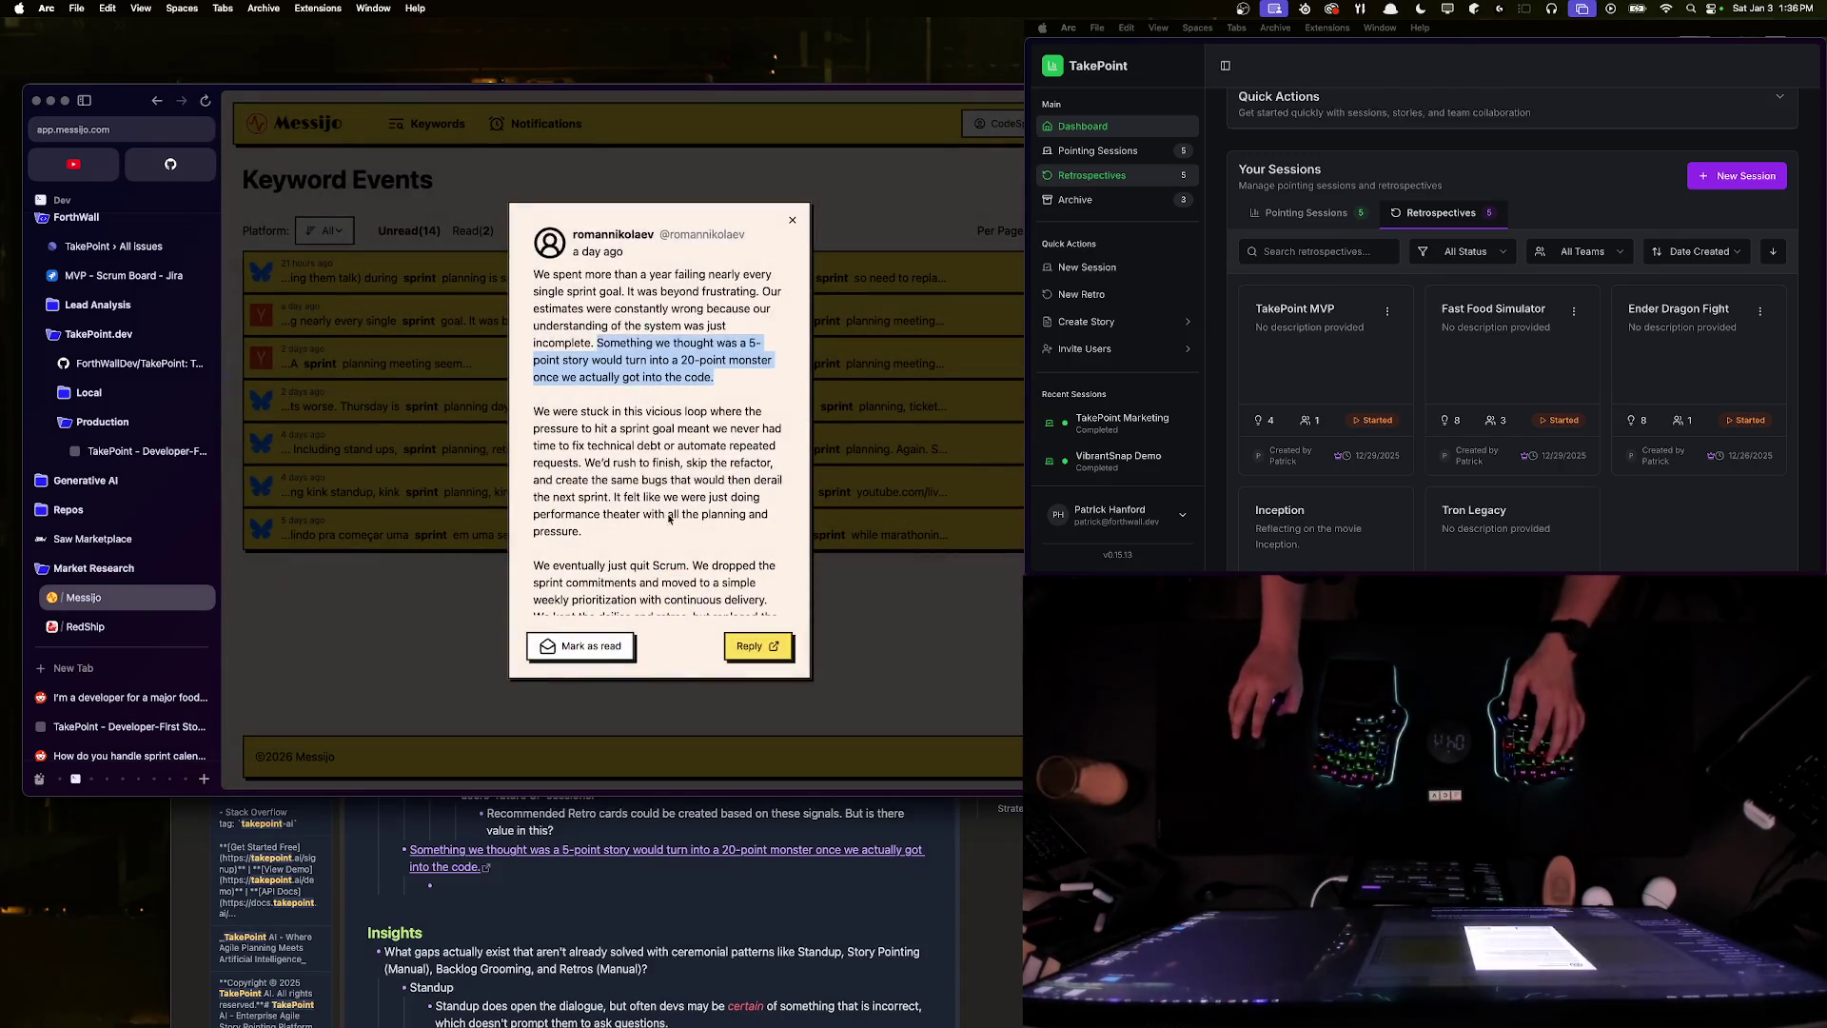
pyautogui.moveTo(535, 273); pyautogui.dragTo(773, 613)
pyautogui.press('cmd+c')
pyautogui.click(534, 925)
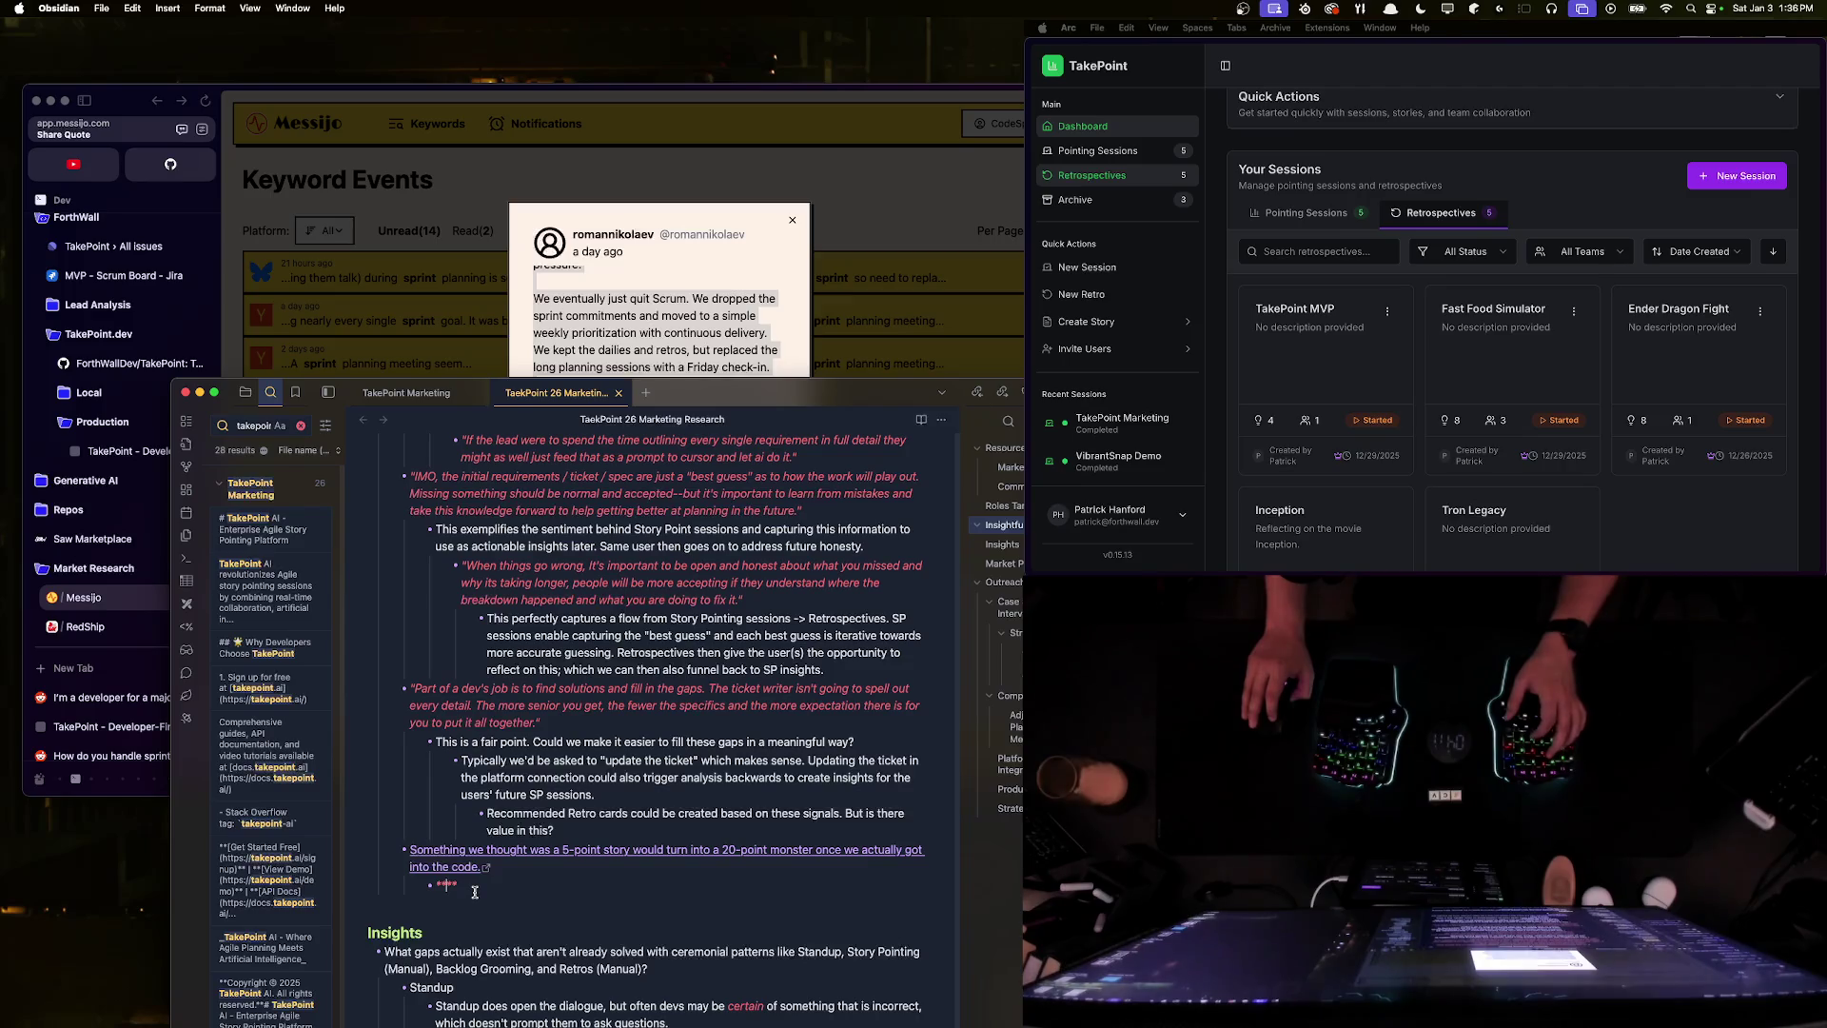
pyautogui.press('cmd+v')
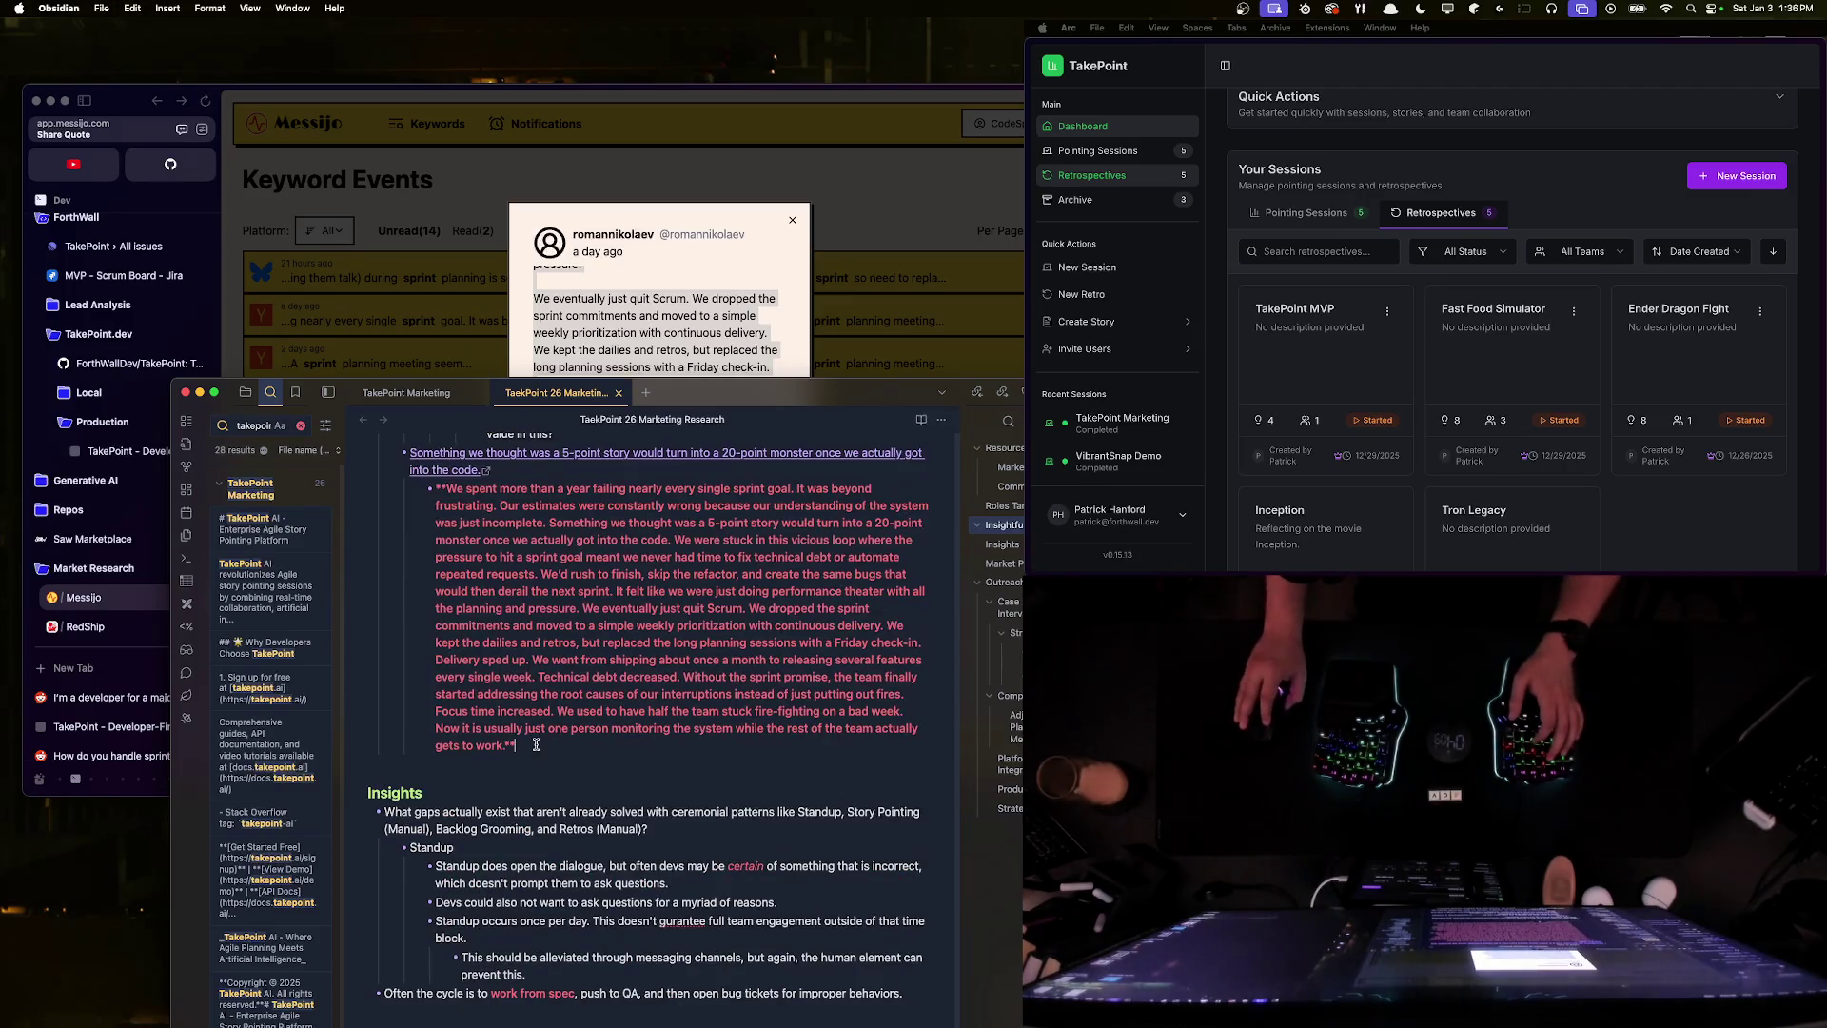
pyautogui.scroll(5, 434, 921)
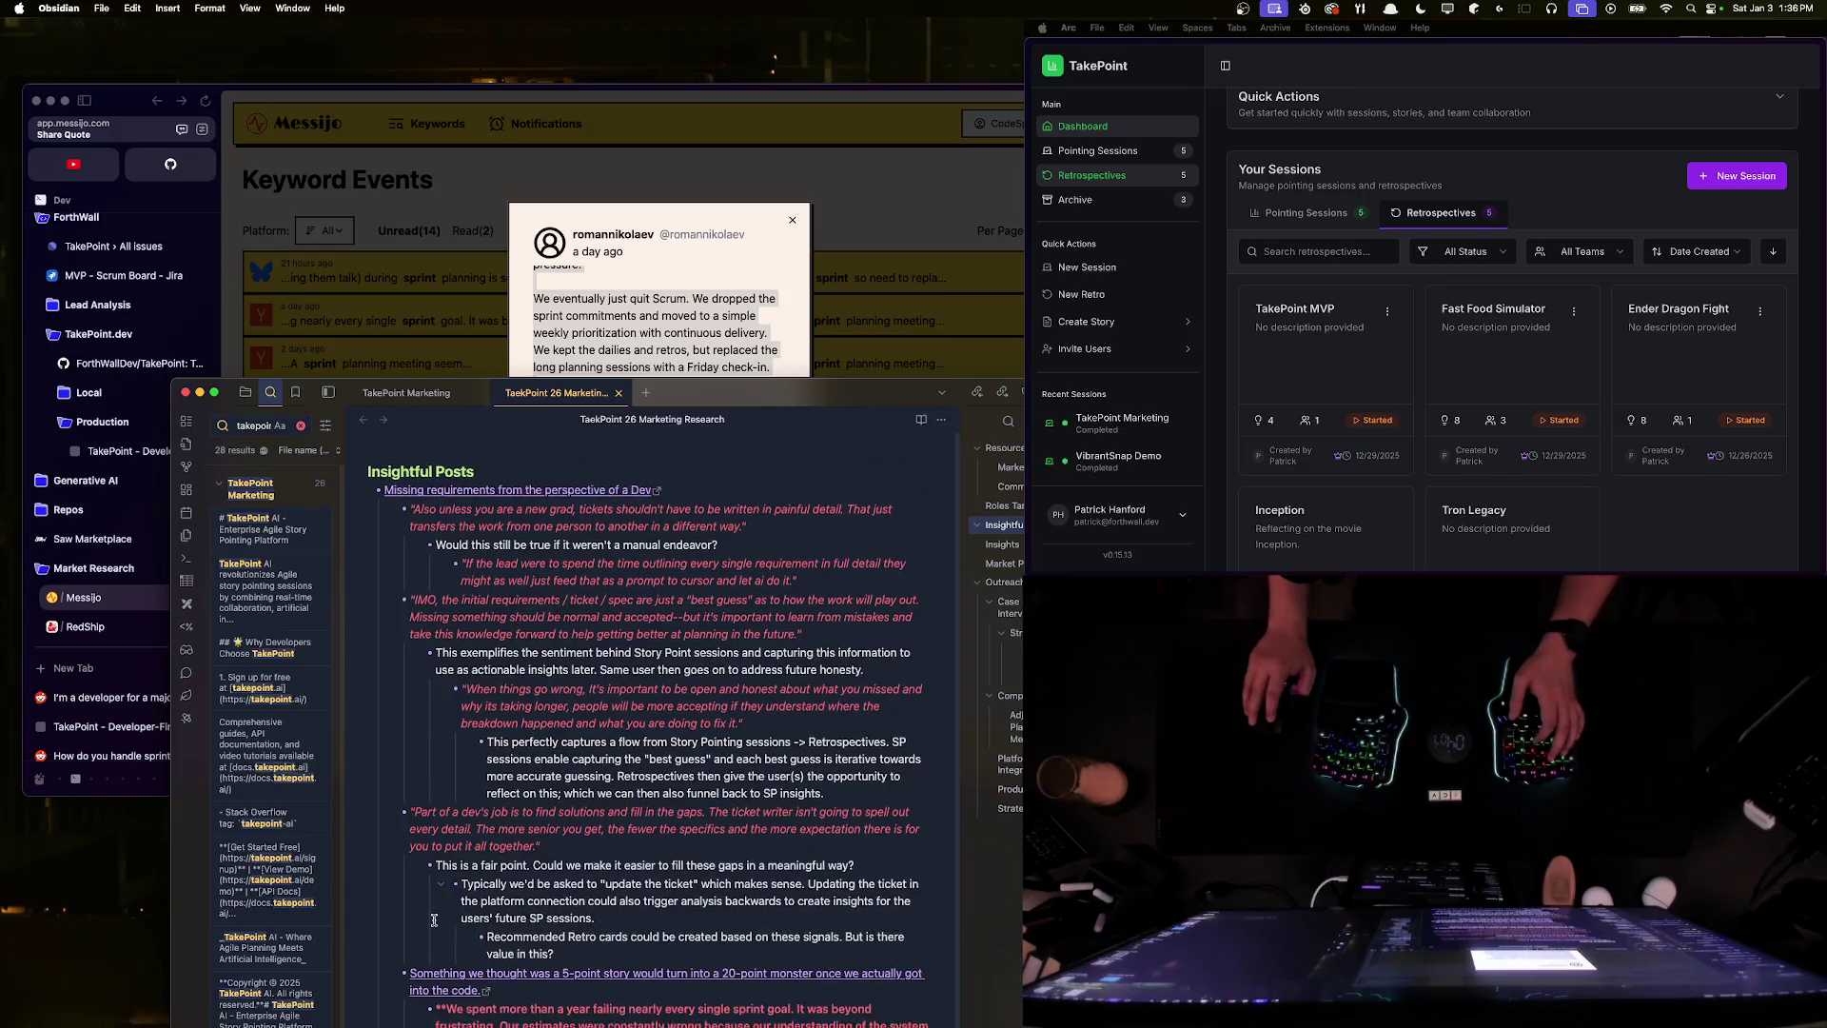
pyautogui.scroll(-3, 434, 921)
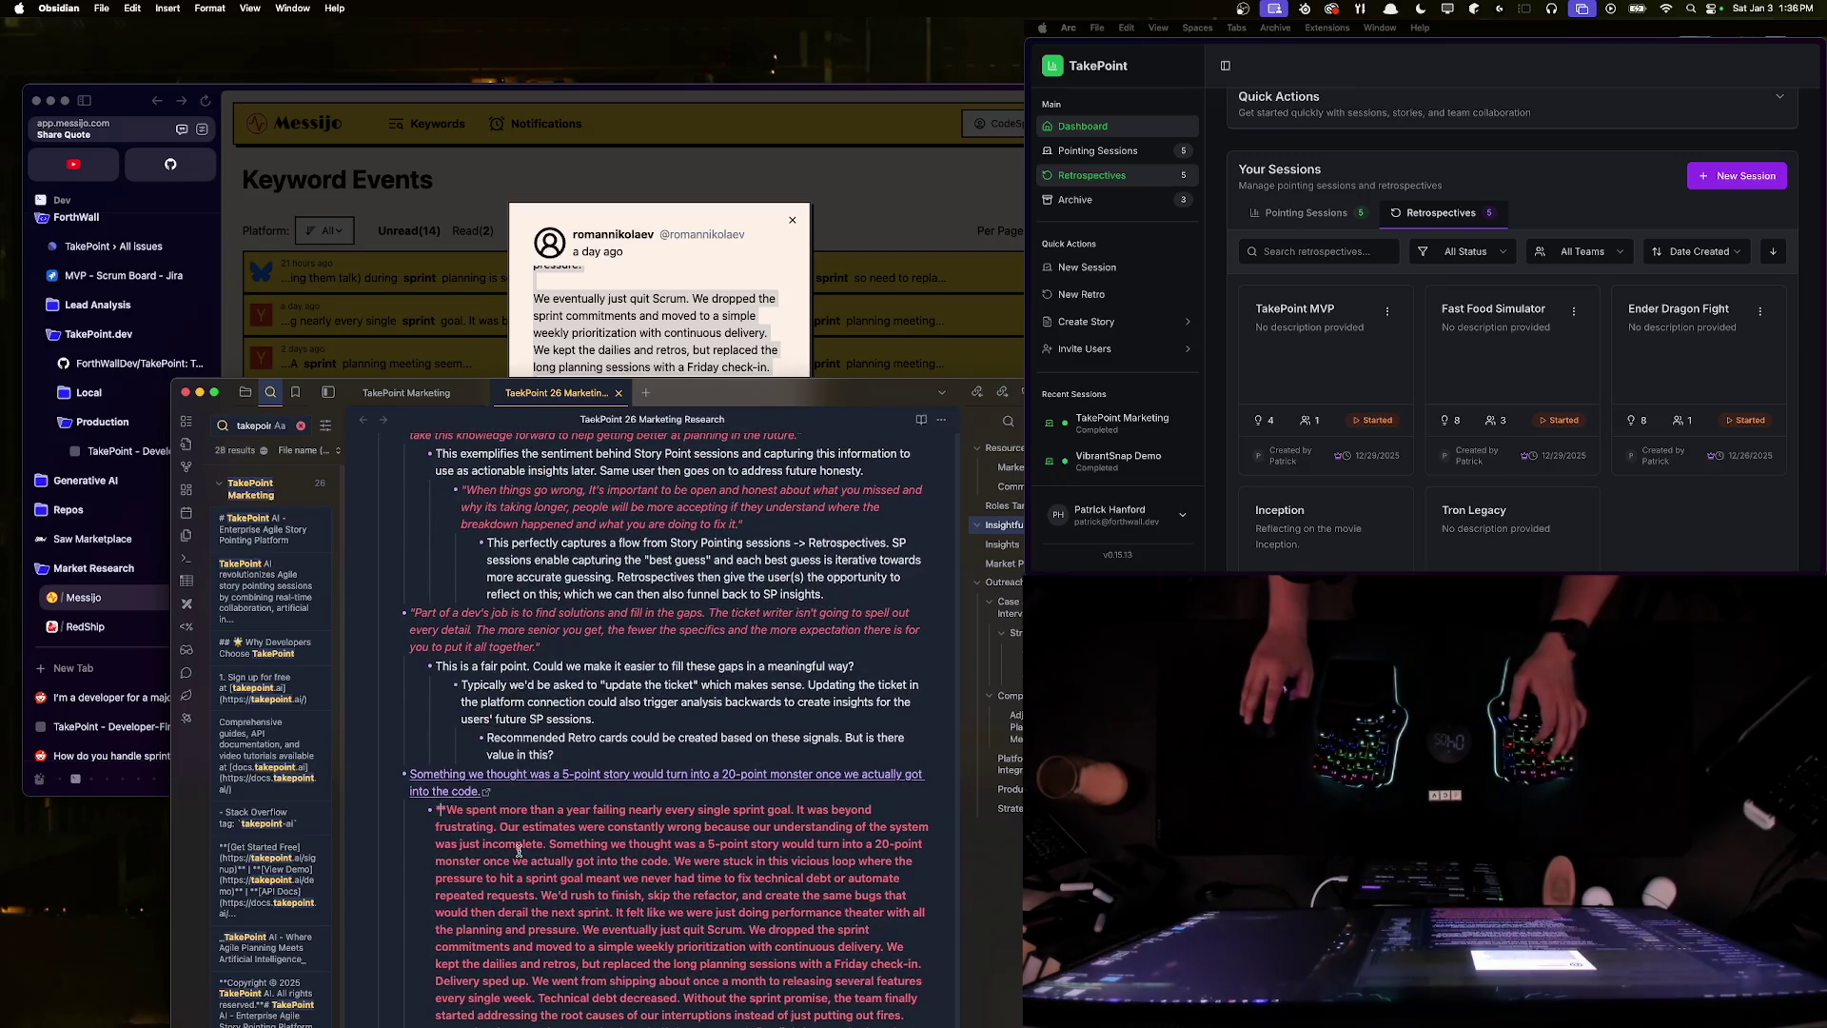
# - Strip the pasted markup, wrap the paragraph in *"…"*, and start a new bullet below
pyautogui.press('BackSpace')
pyautogui.press('BackSpace')
pyautogui.press('Delete')
pyautogui.write('*"')
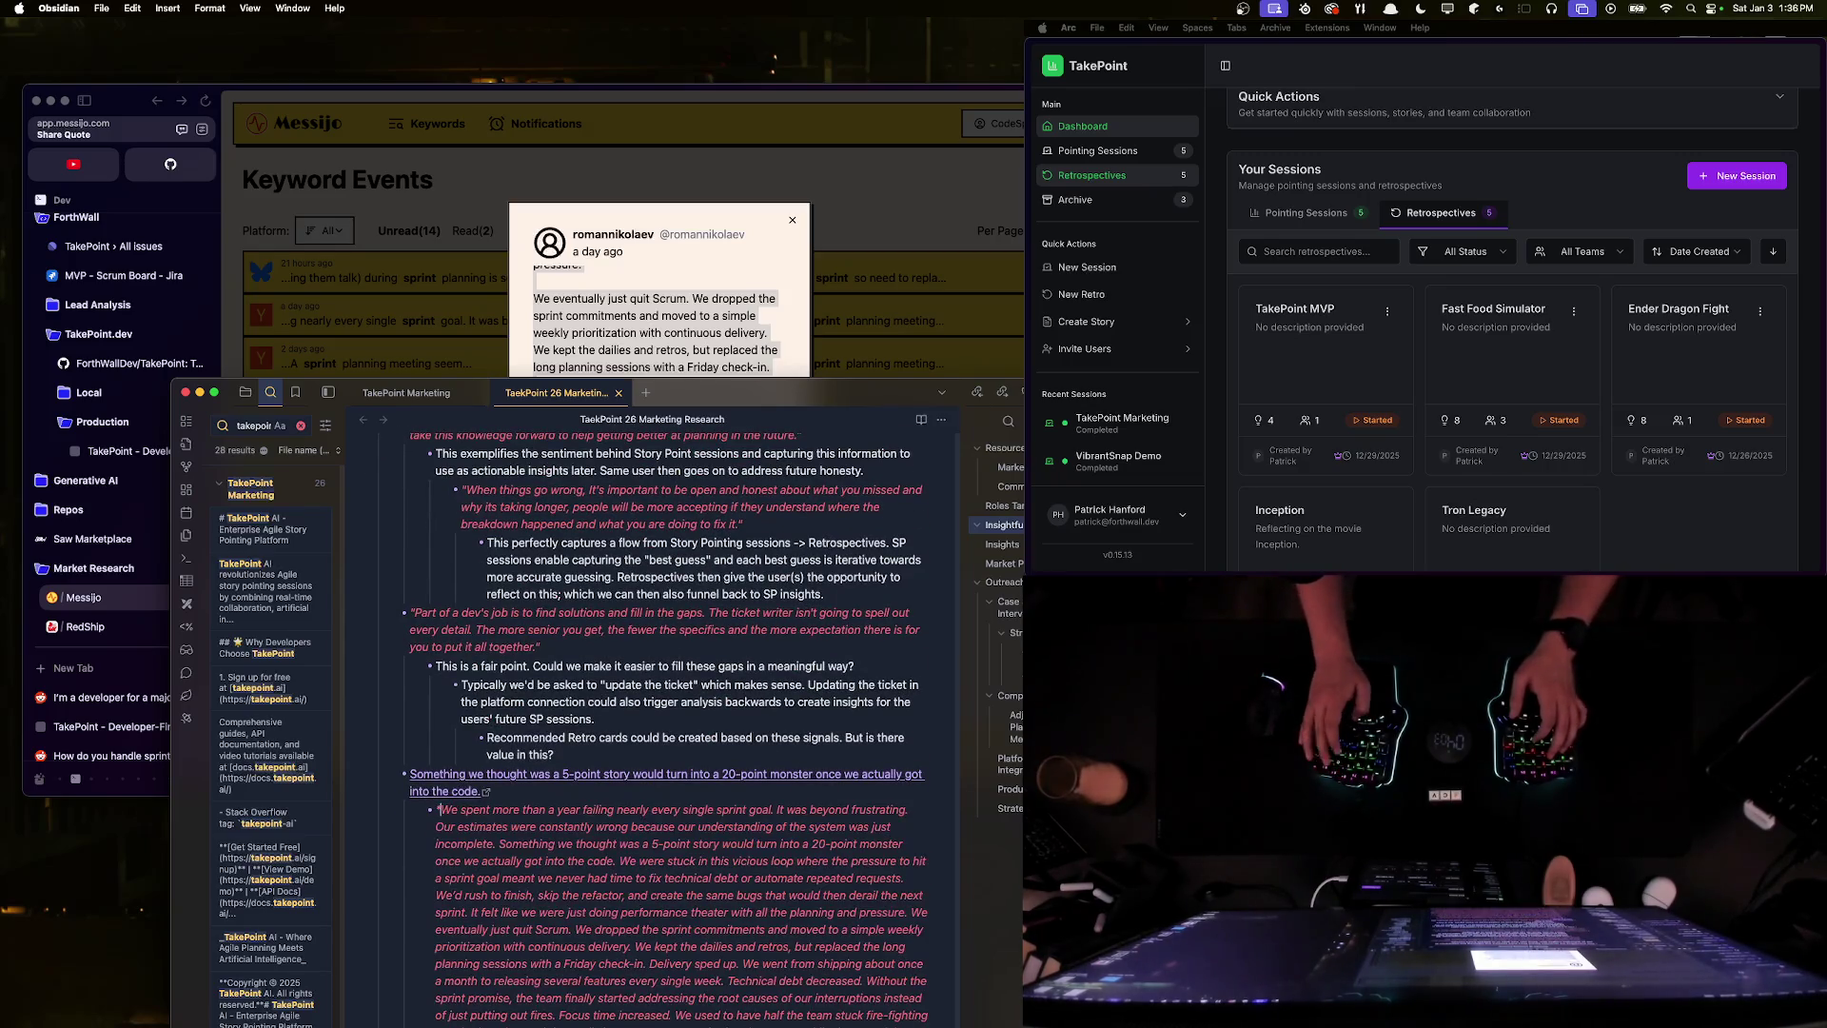
pyautogui.write('*')
pyautogui.scroll(-4, 524, 591)
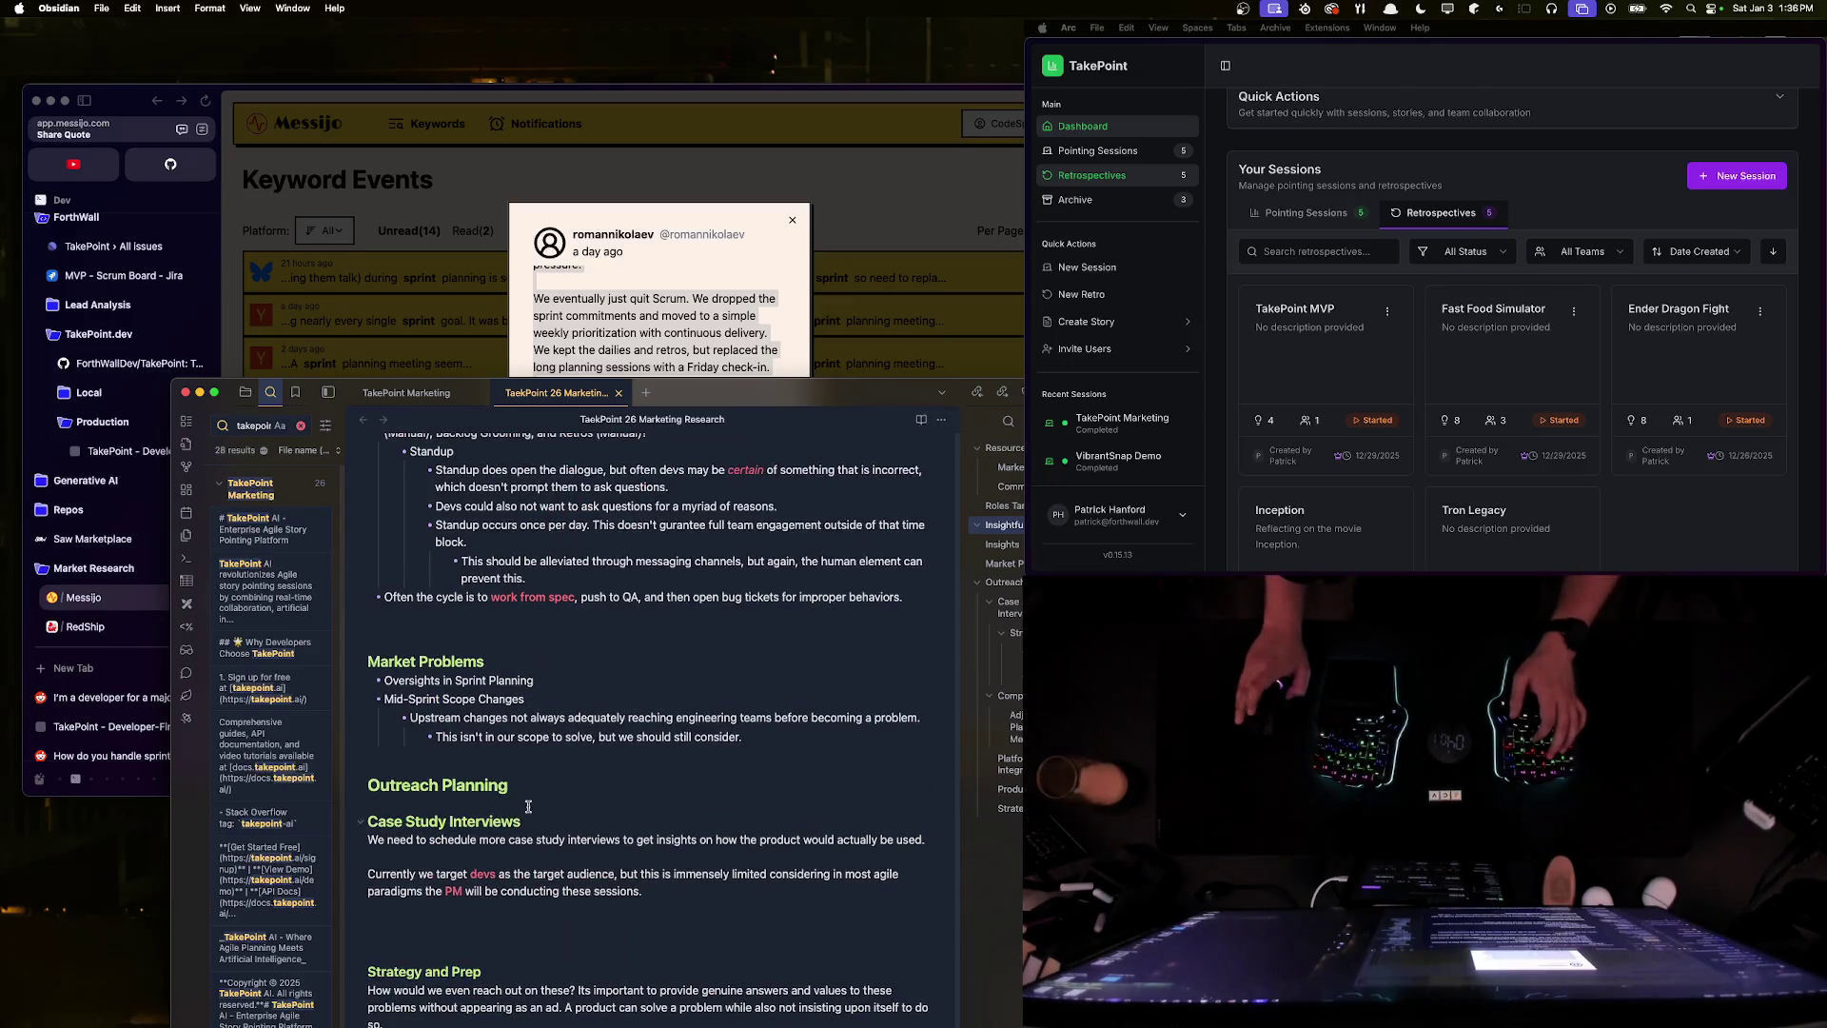
pyautogui.click(579, 767)
pyautogui.write('"')
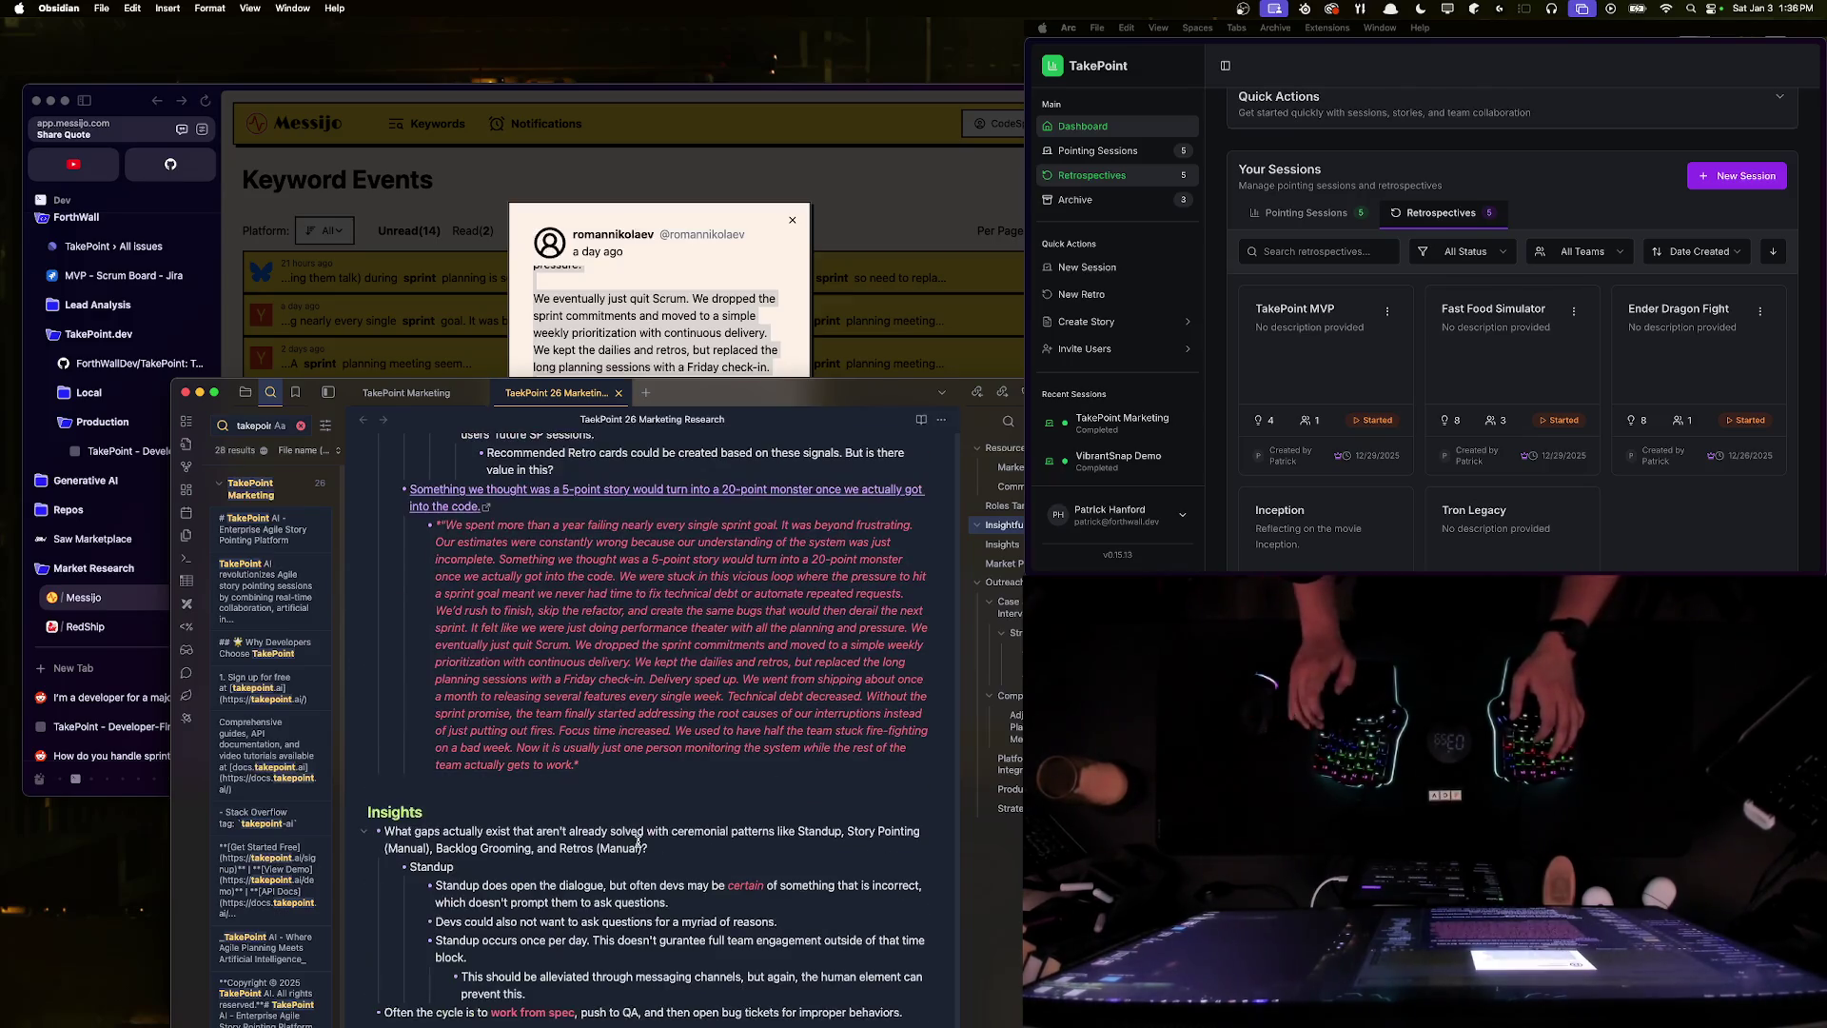
pyautogui.press('Return')
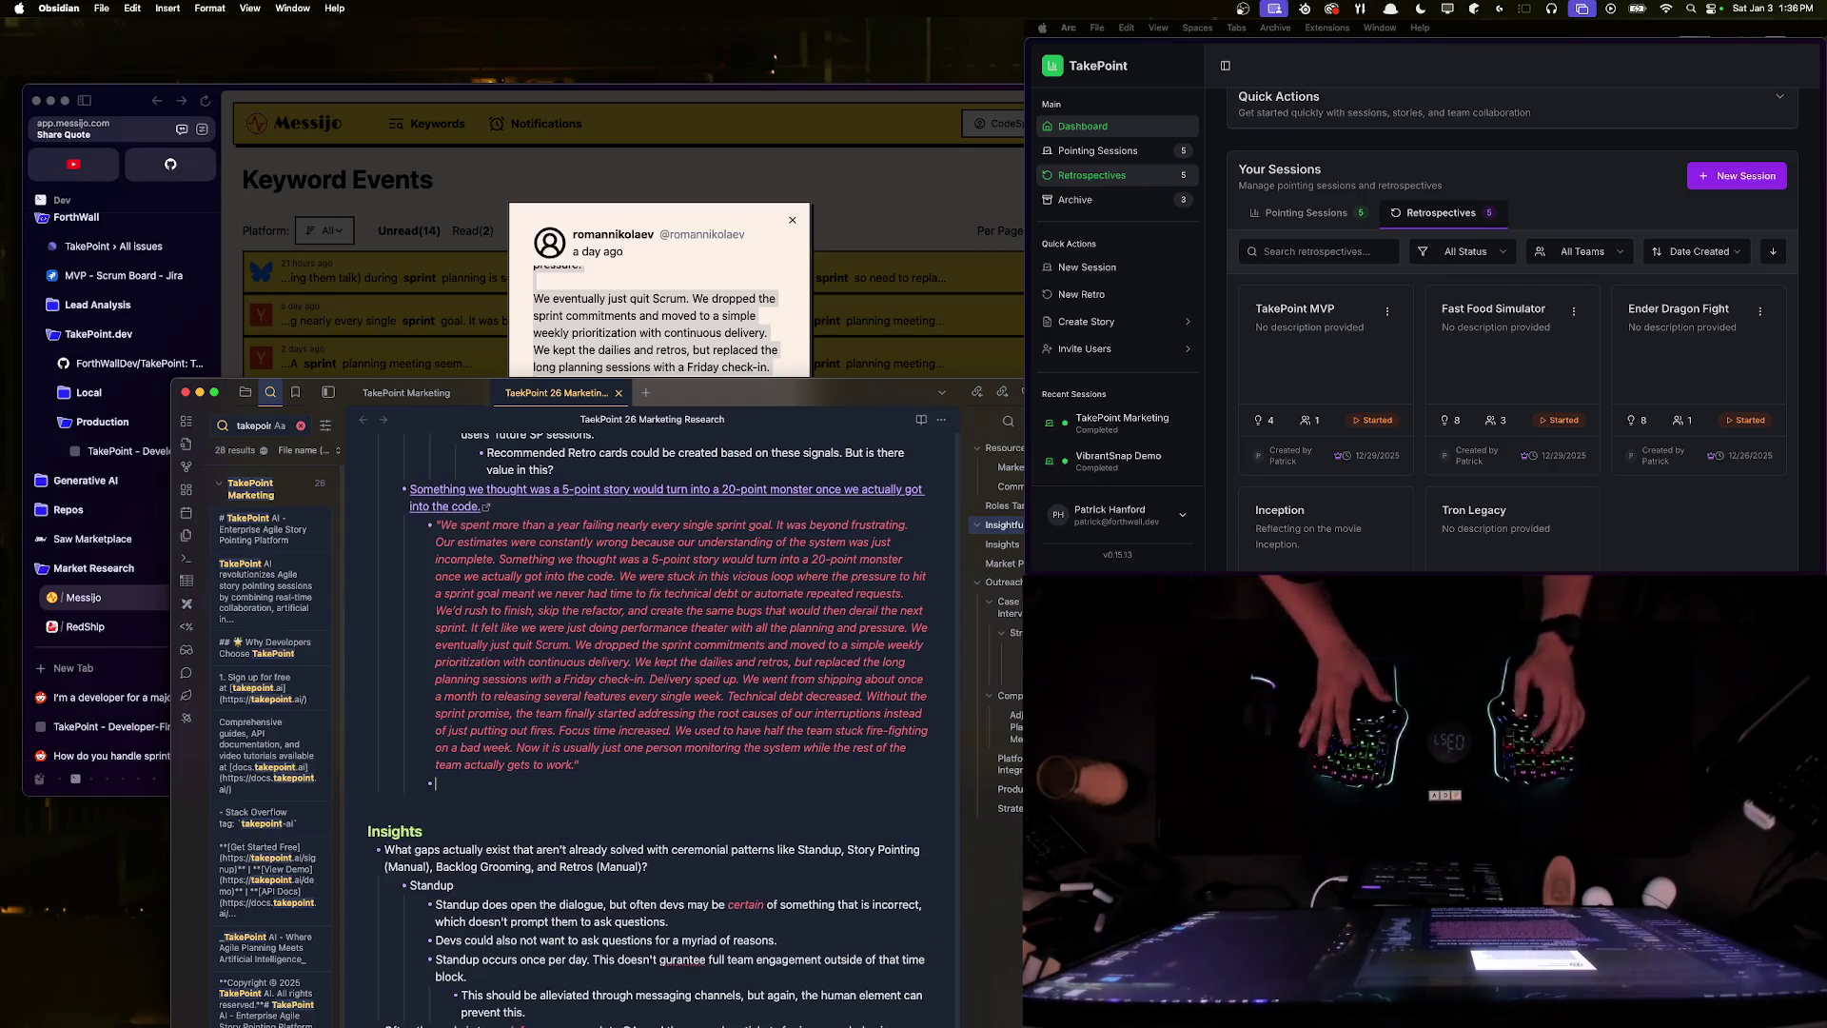
# - Clear the text selection in the Messijo post and return to the research note
pyautogui.click(635, 326)
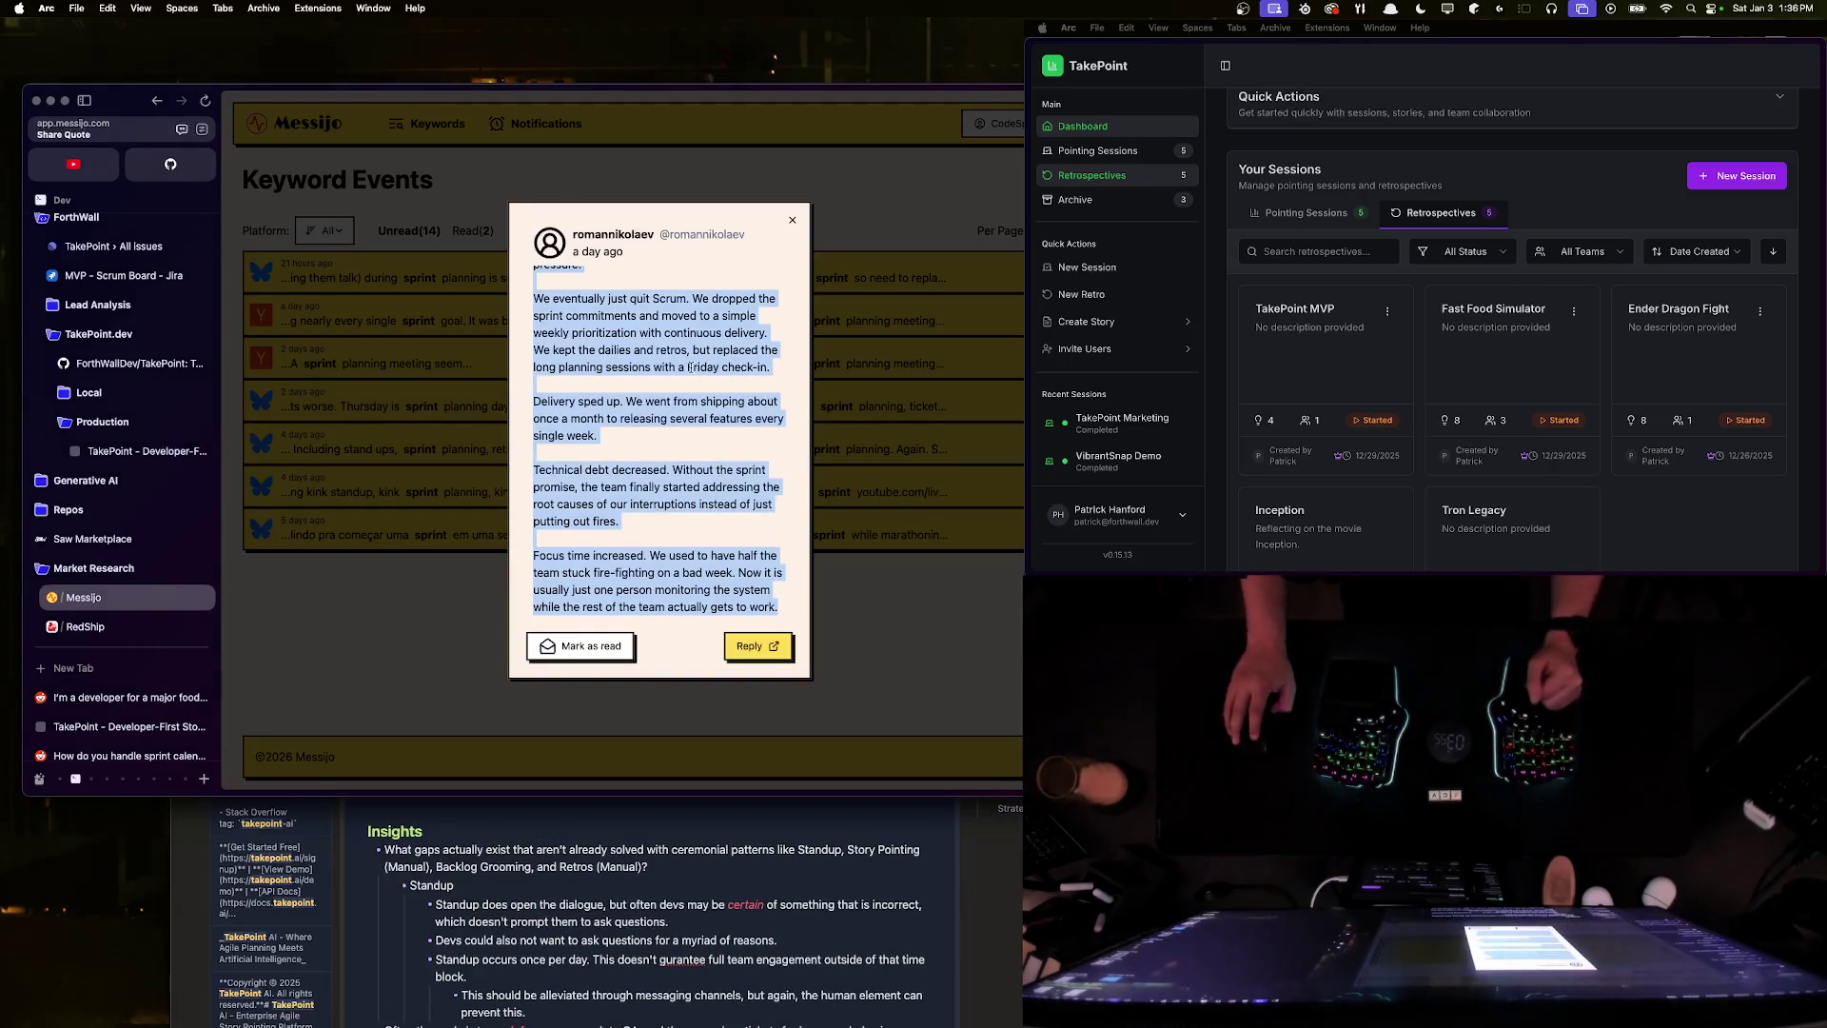
pyautogui.click(616, 420)
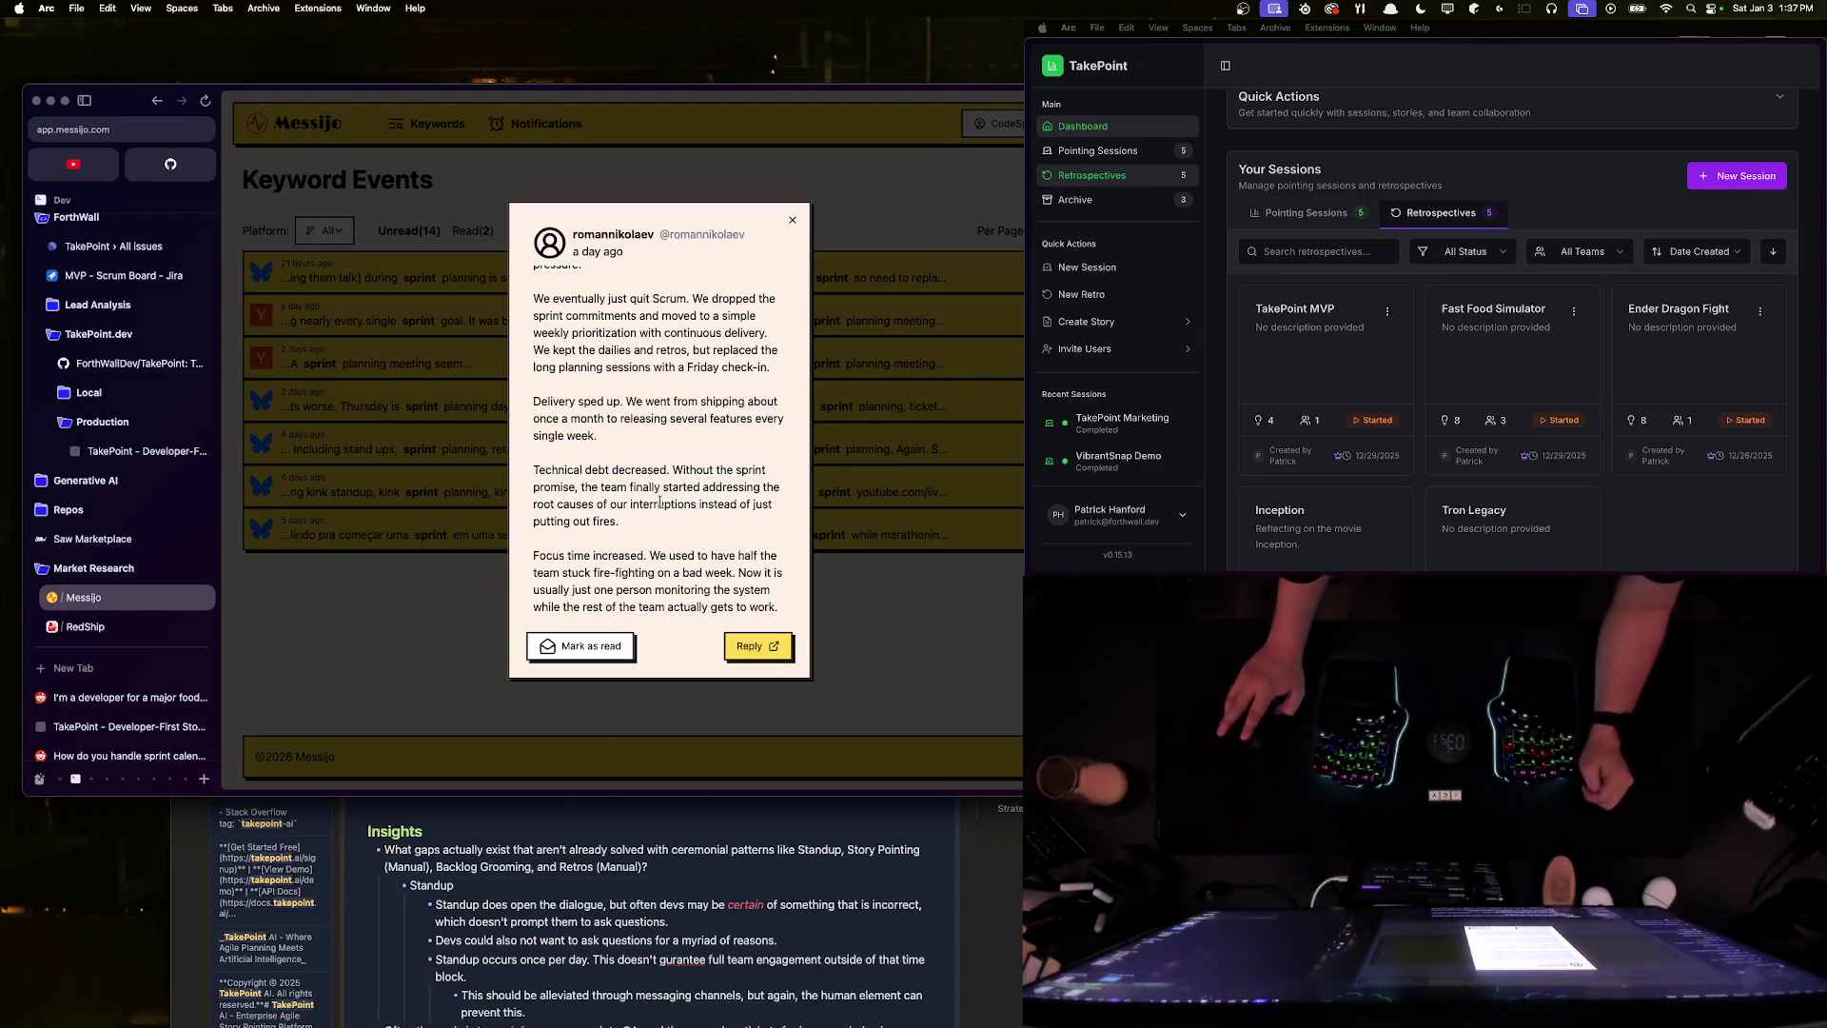
pyautogui.click(620, 813)
pyautogui.scroll(-3, 621, 786)
pyautogui.scroll(3, 620, 786)
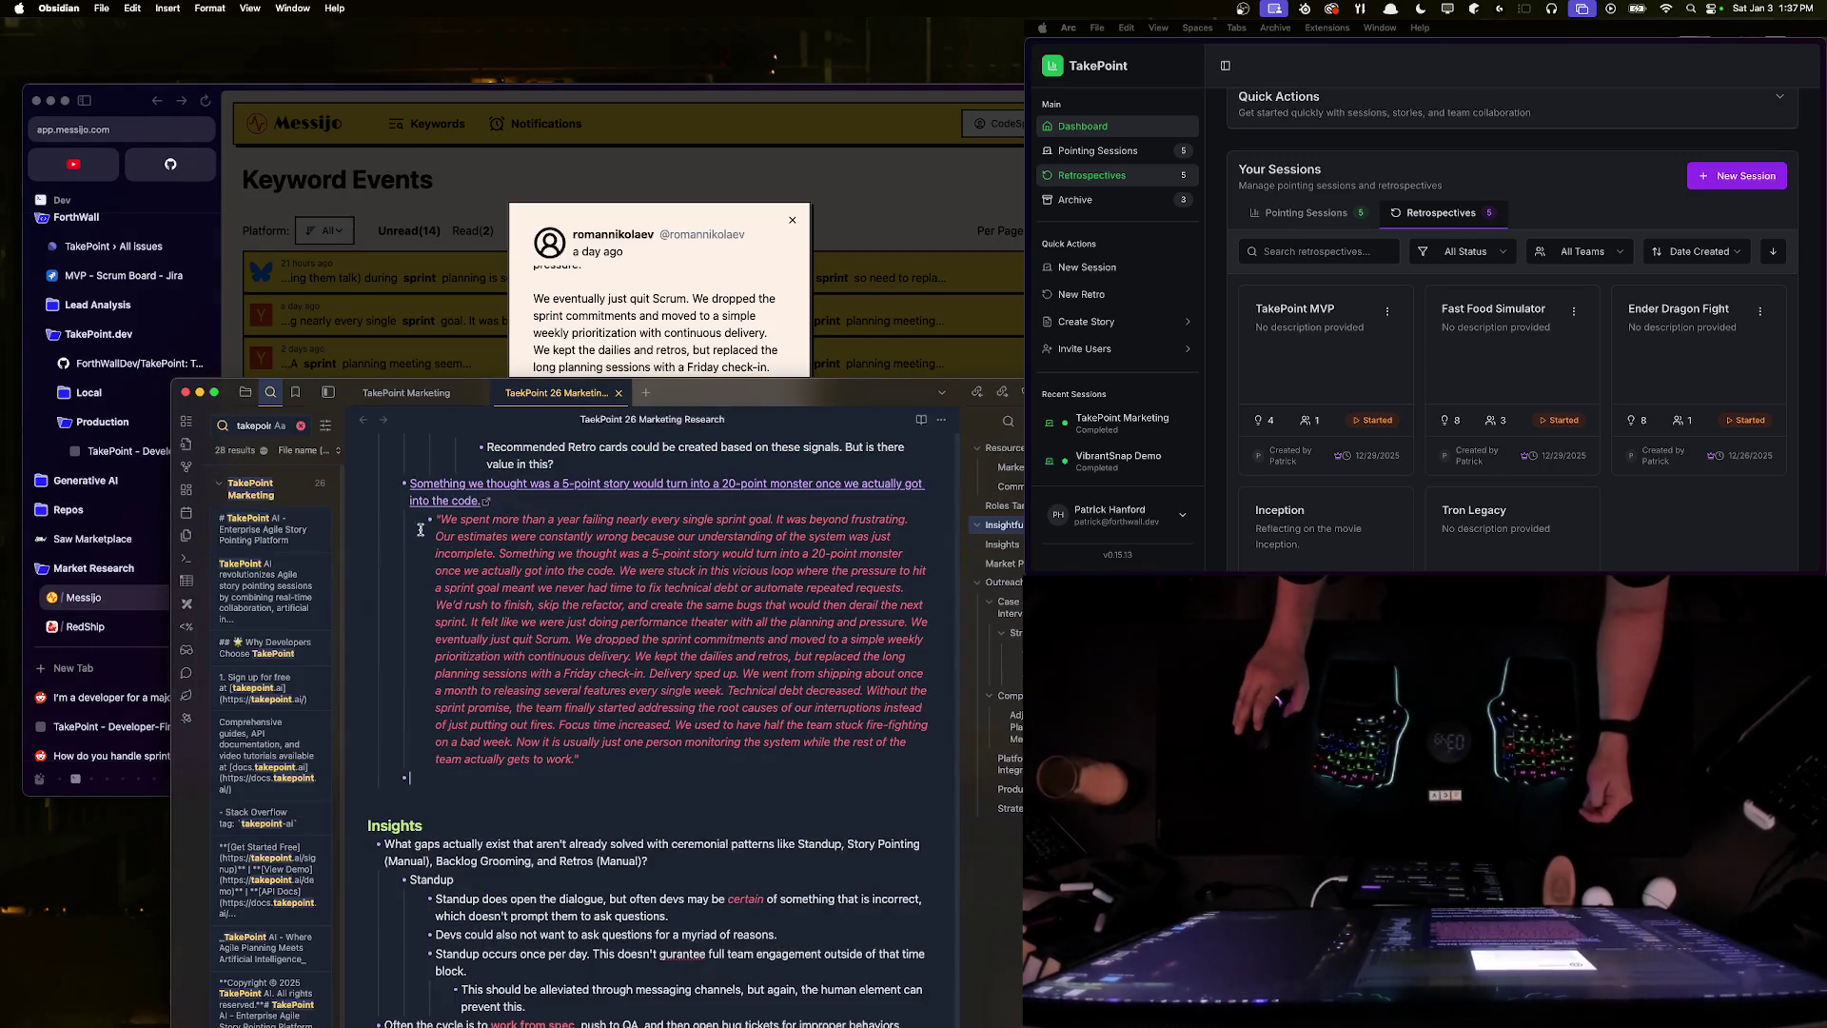
pyautogui.scroll(4, 635, 752)
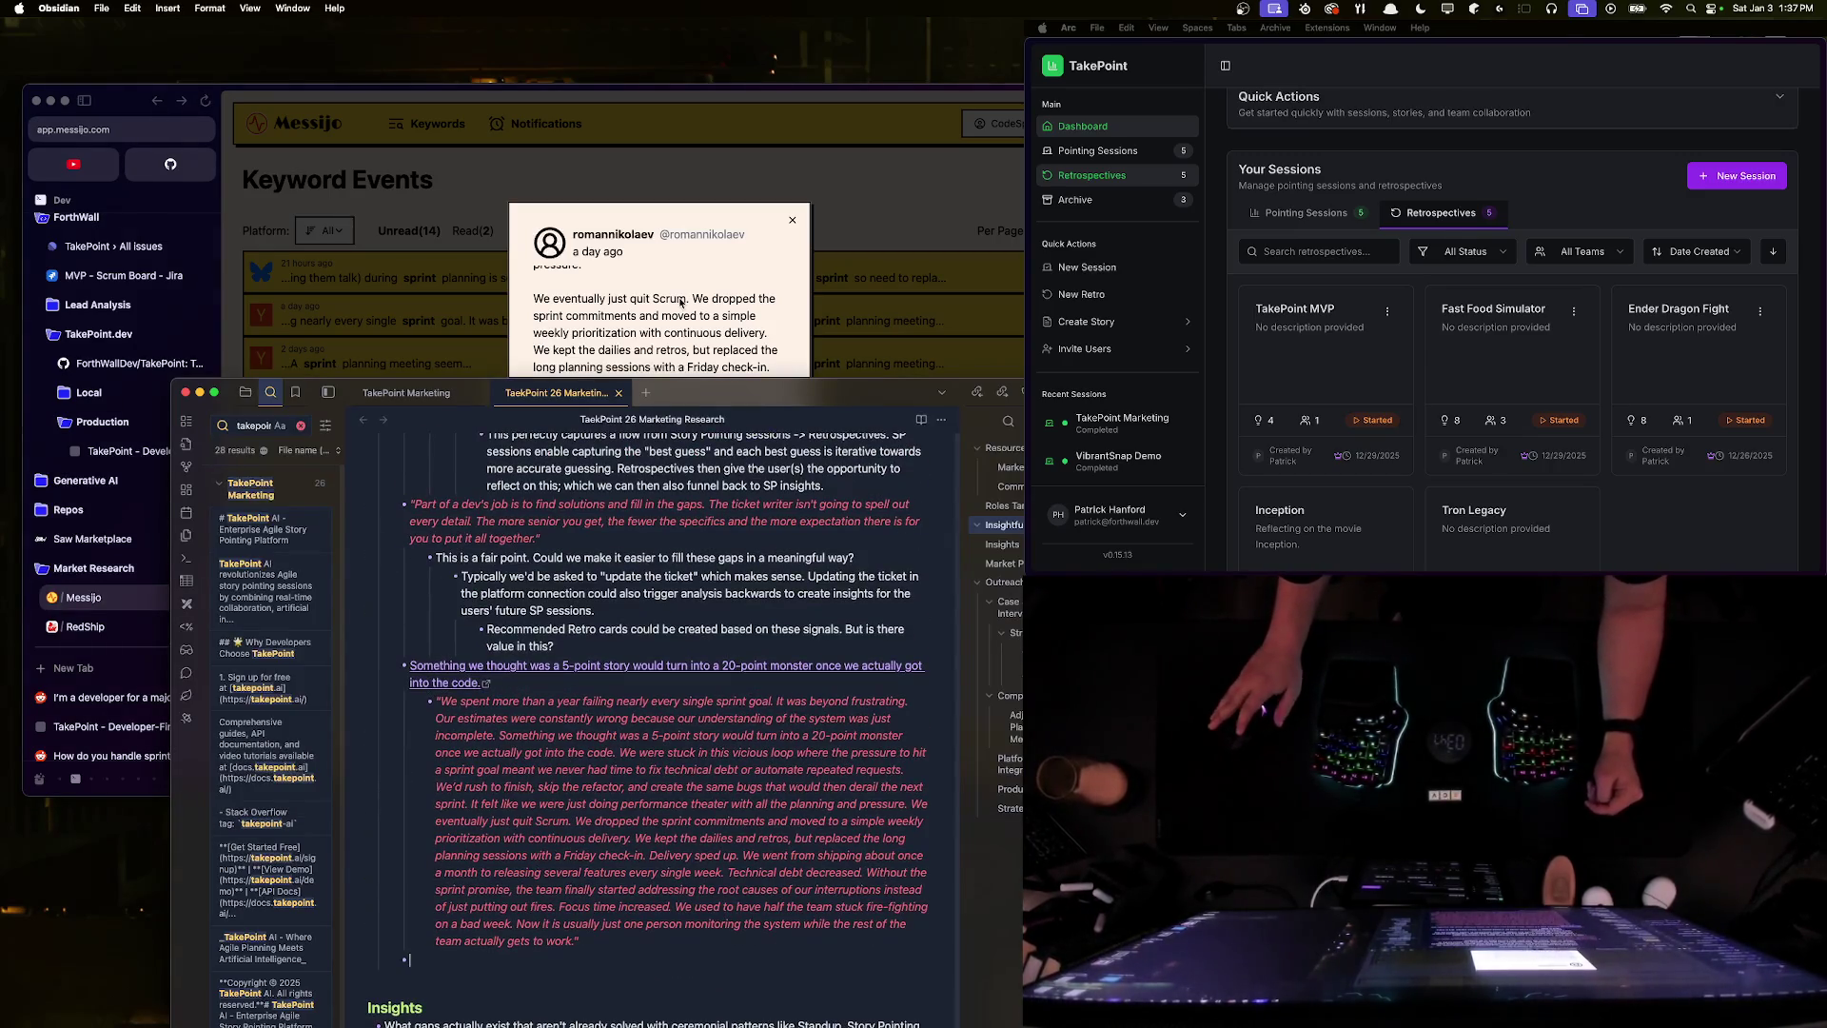
# - Skim the post's fire-fighting and monitoring lines, then open the original Hacker News comment
pyautogui.click(681, 303)
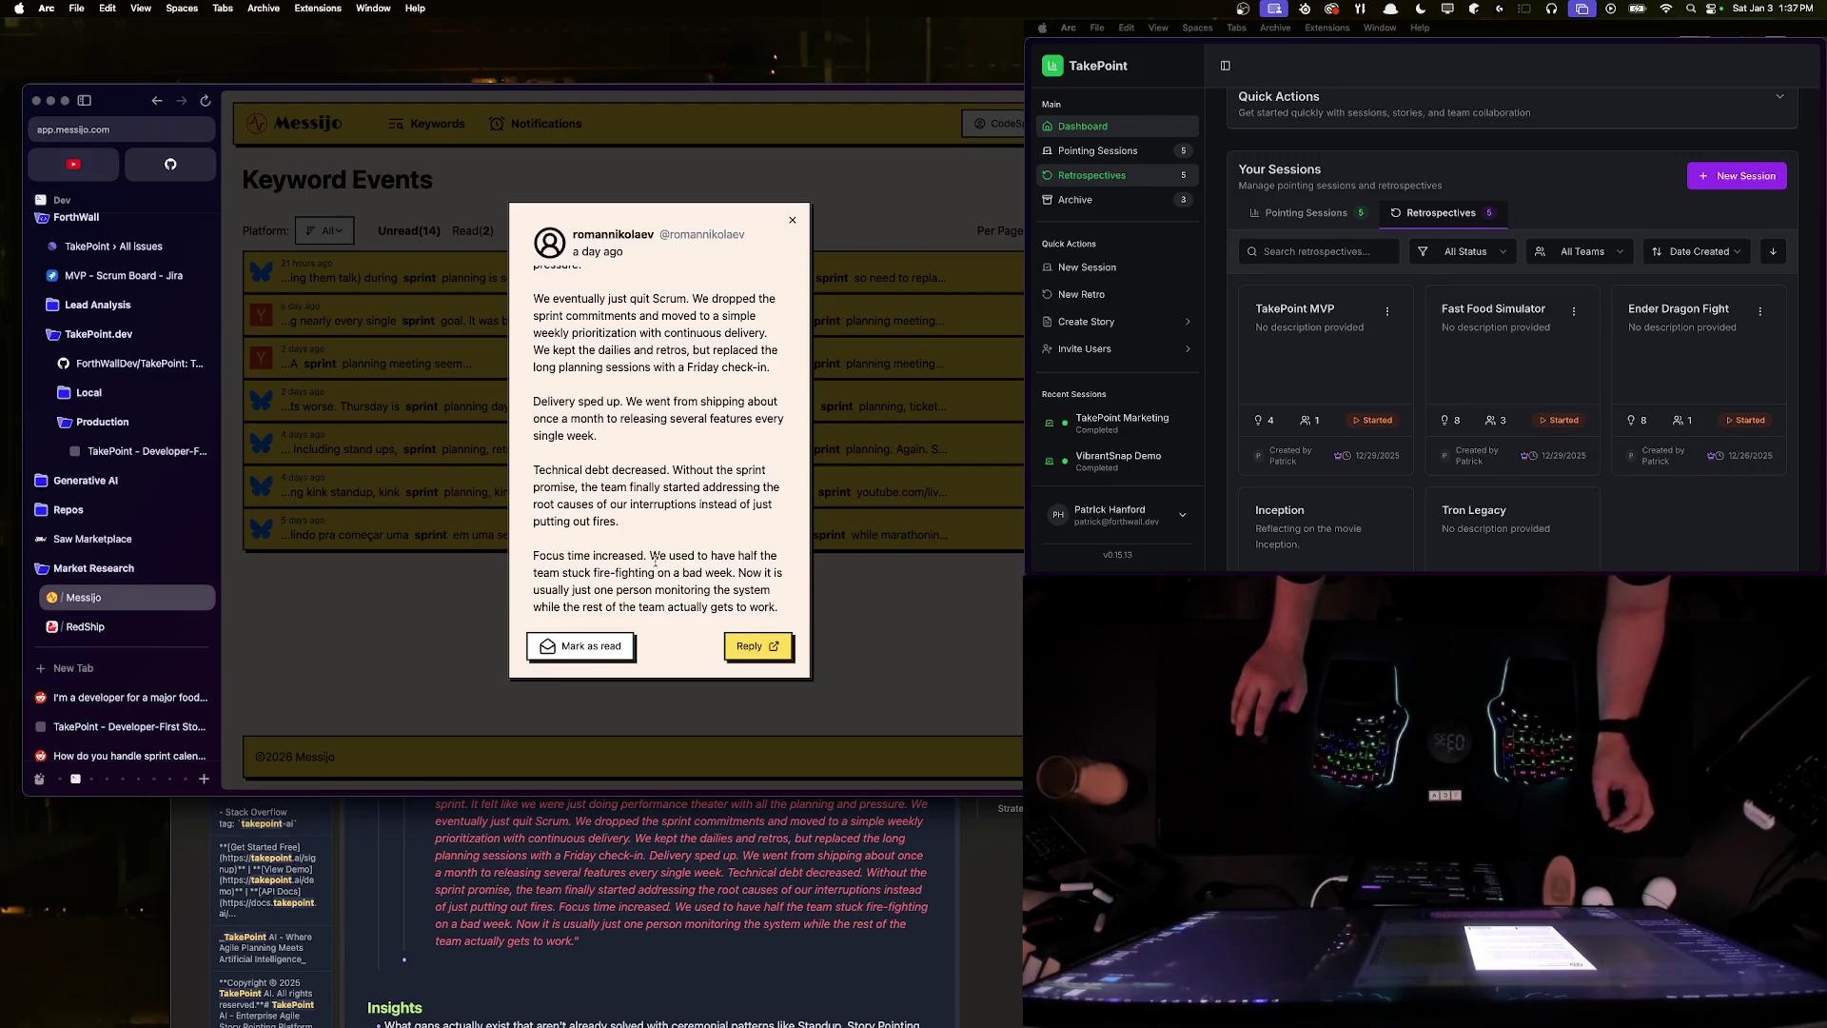
pyautogui.moveTo(563, 572)
pyautogui.mouseDown()
pyautogui.moveTo(731, 574)
pyautogui.moveTo(648, 563)
pyautogui.mouseUp()
pyautogui.click(572, 577)
pyautogui.click(671, 570)
pyautogui.moveTo(539, 589)
pyautogui.mouseDown()
pyautogui.moveTo(748, 590)
pyautogui.moveTo(532, 556)
pyautogui.mouseUp()
pyautogui.click(782, 609)
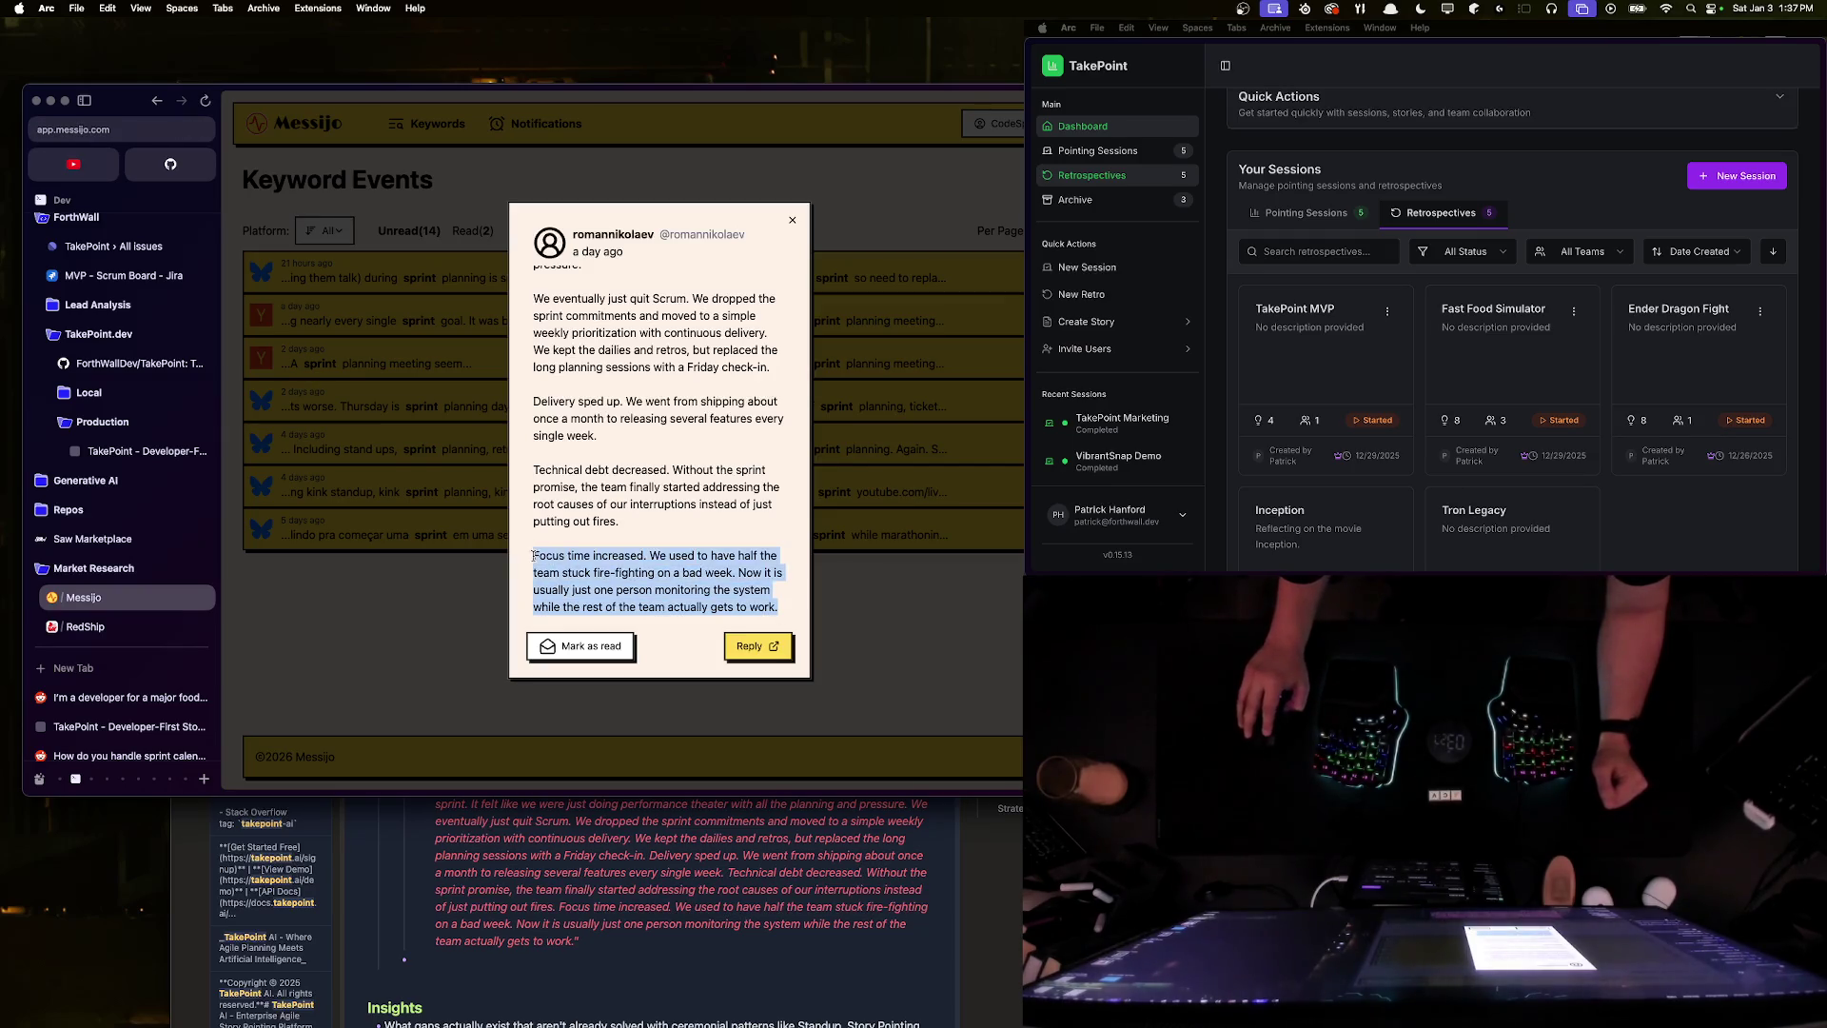
pyautogui.click(723, 618)
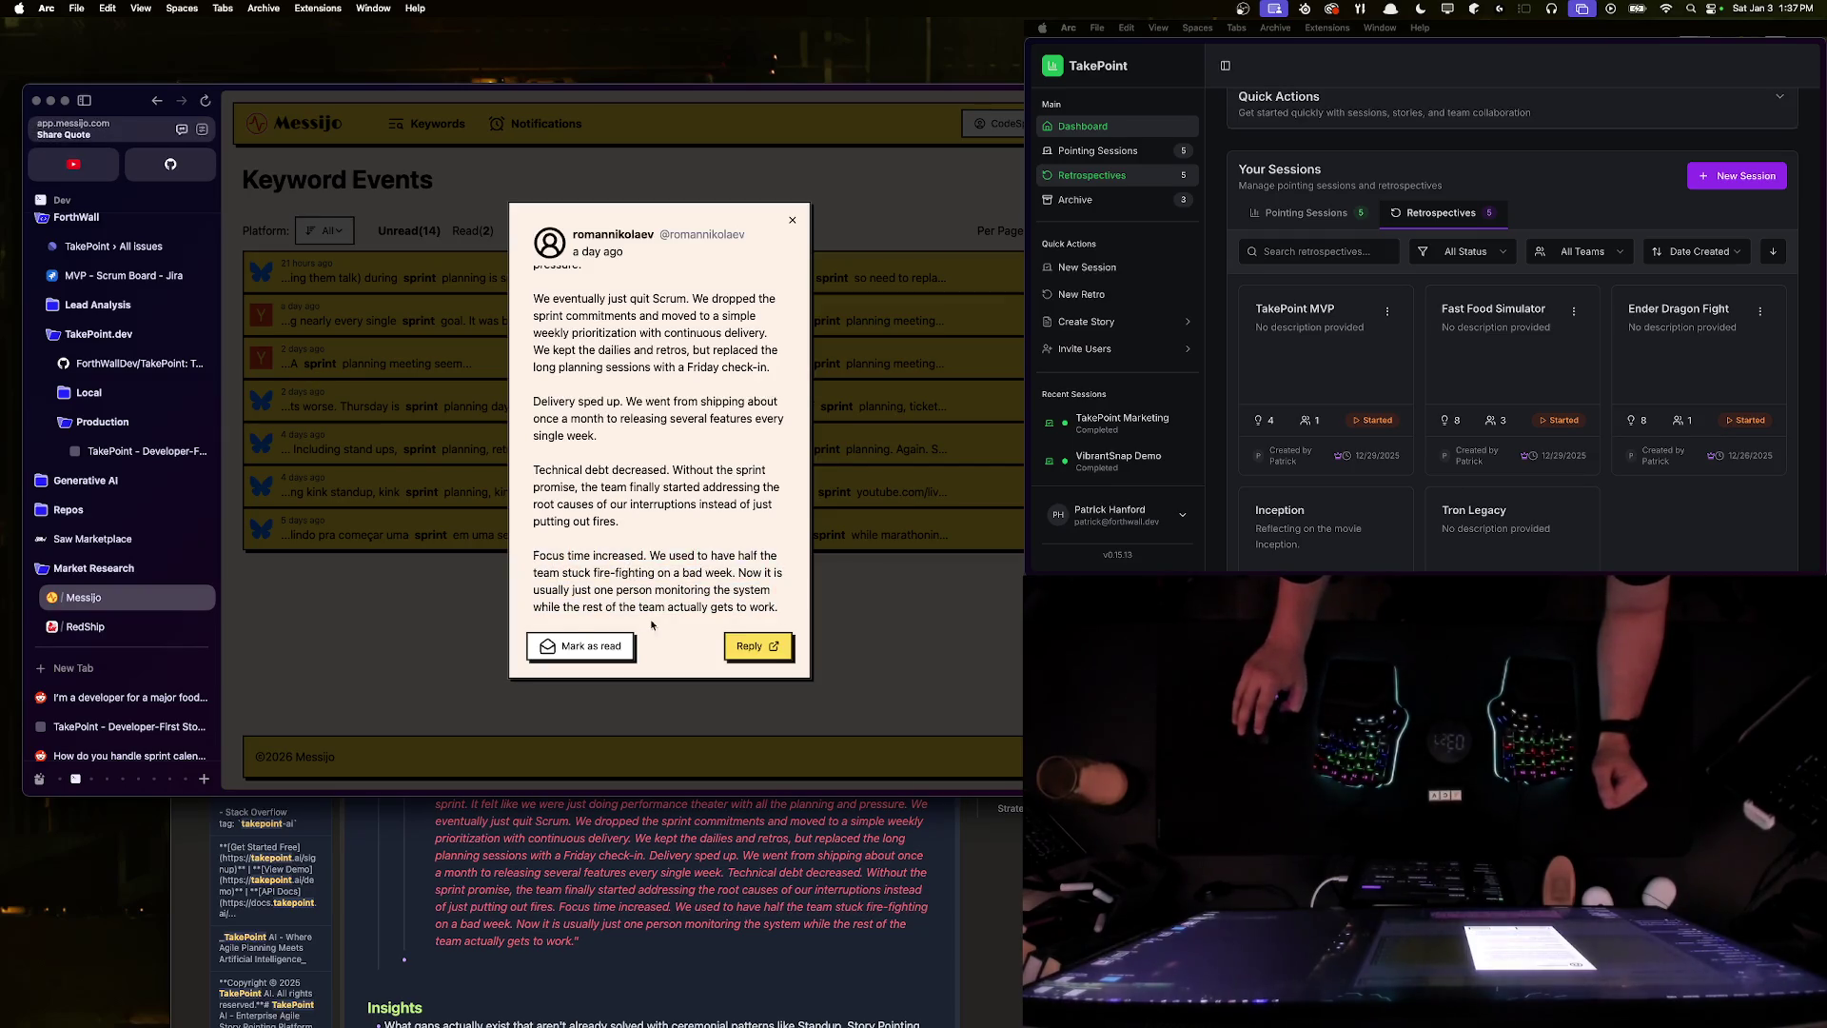
pyautogui.click(780, 645)
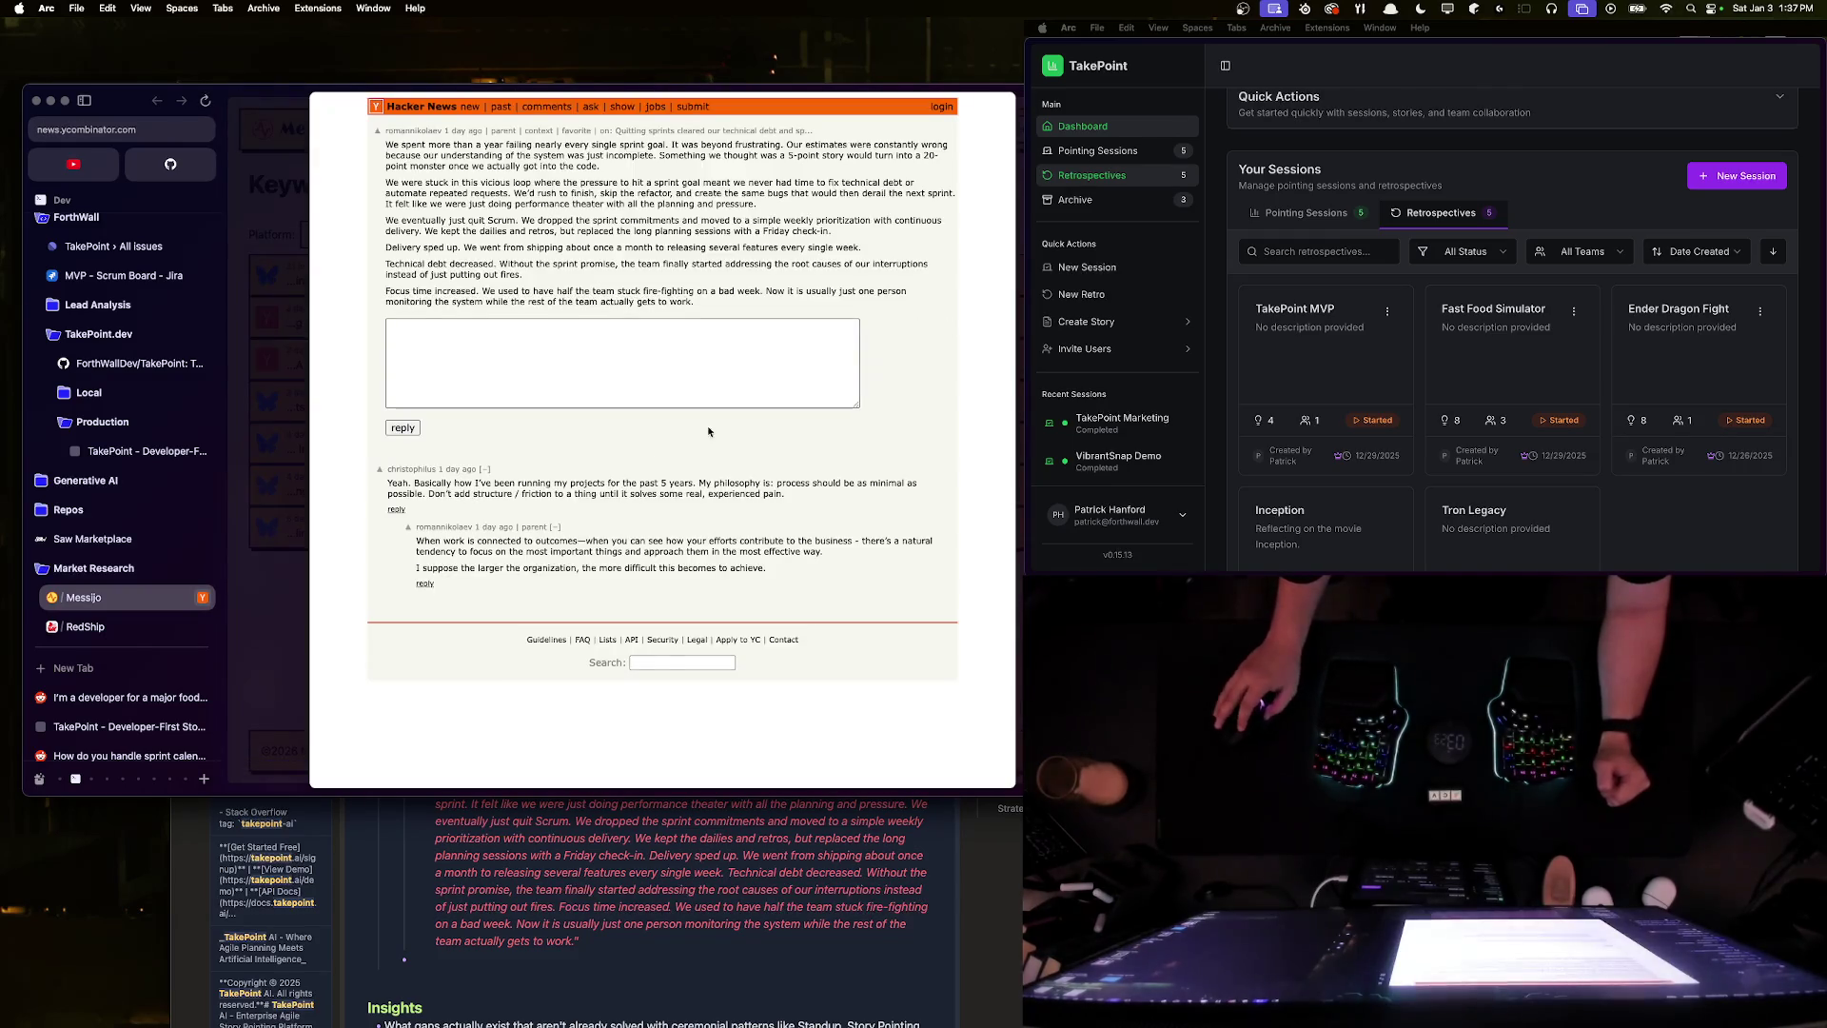
# - Read the replies about not adding structure and larger organizations, then close the comment page
pyautogui.moveTo(478, 484); pyautogui.dragTo(795, 497)
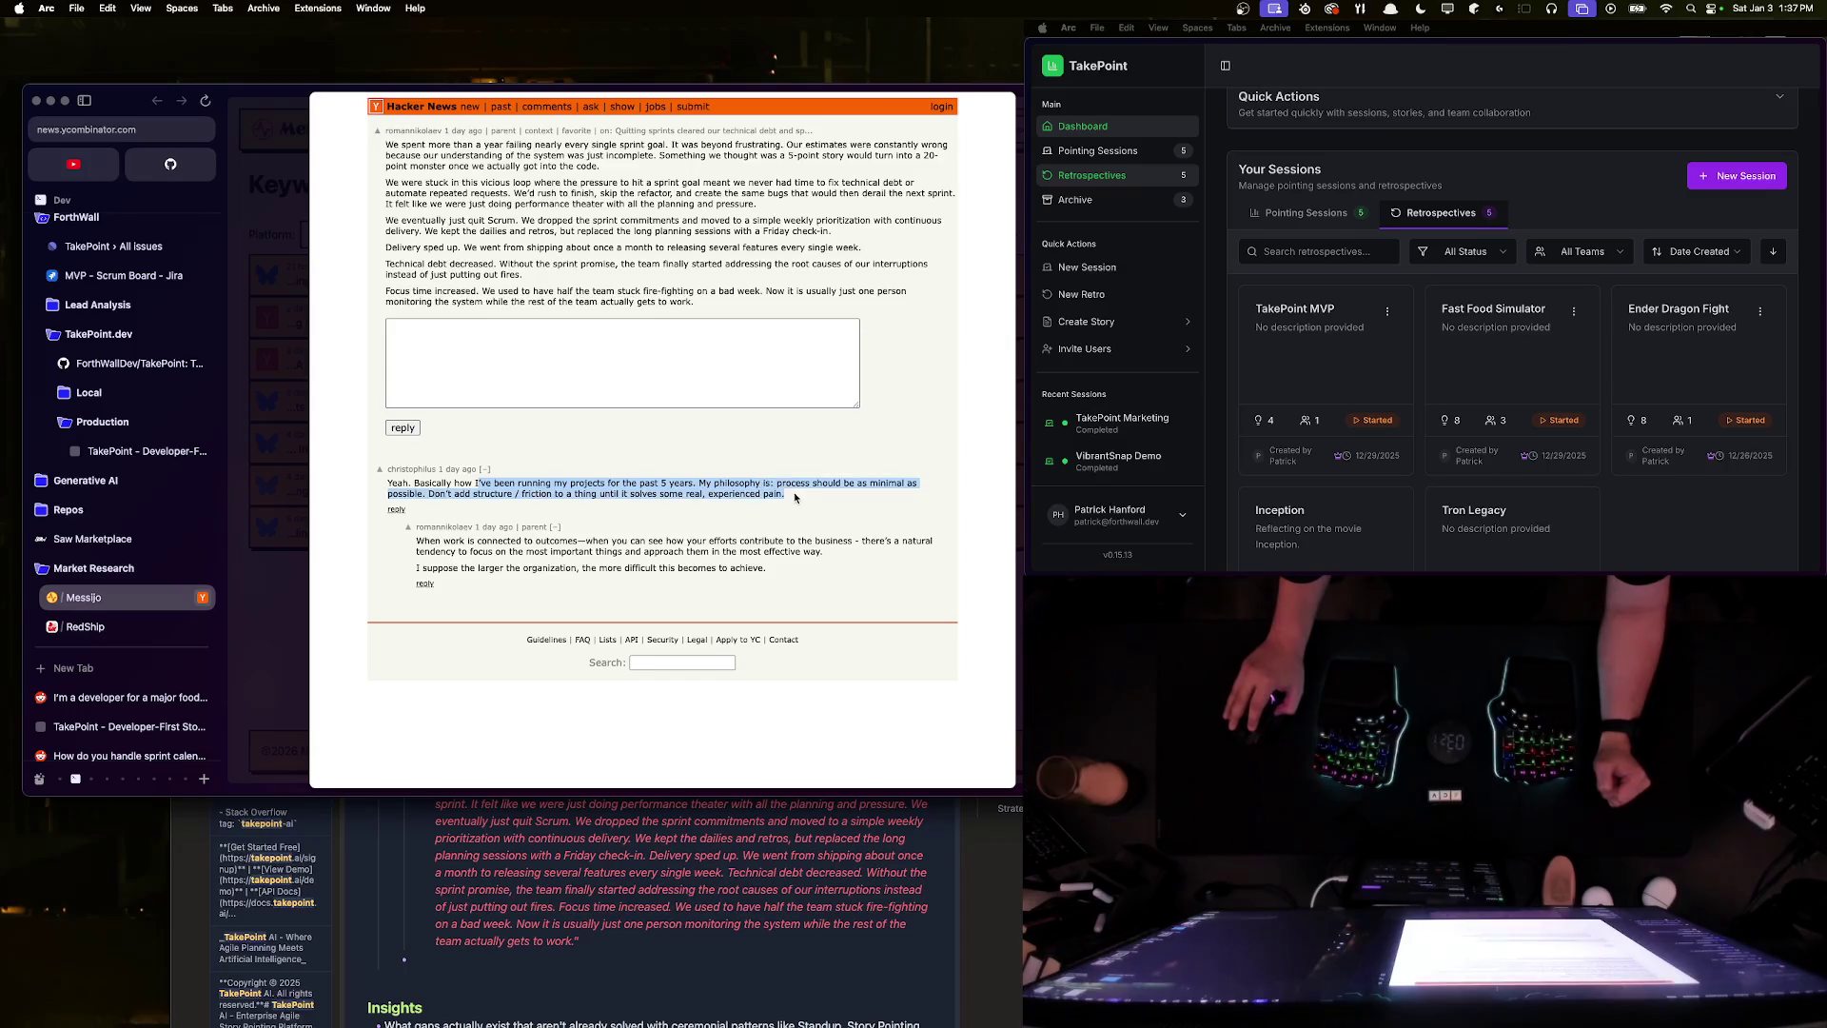
pyautogui.click(457, 511)
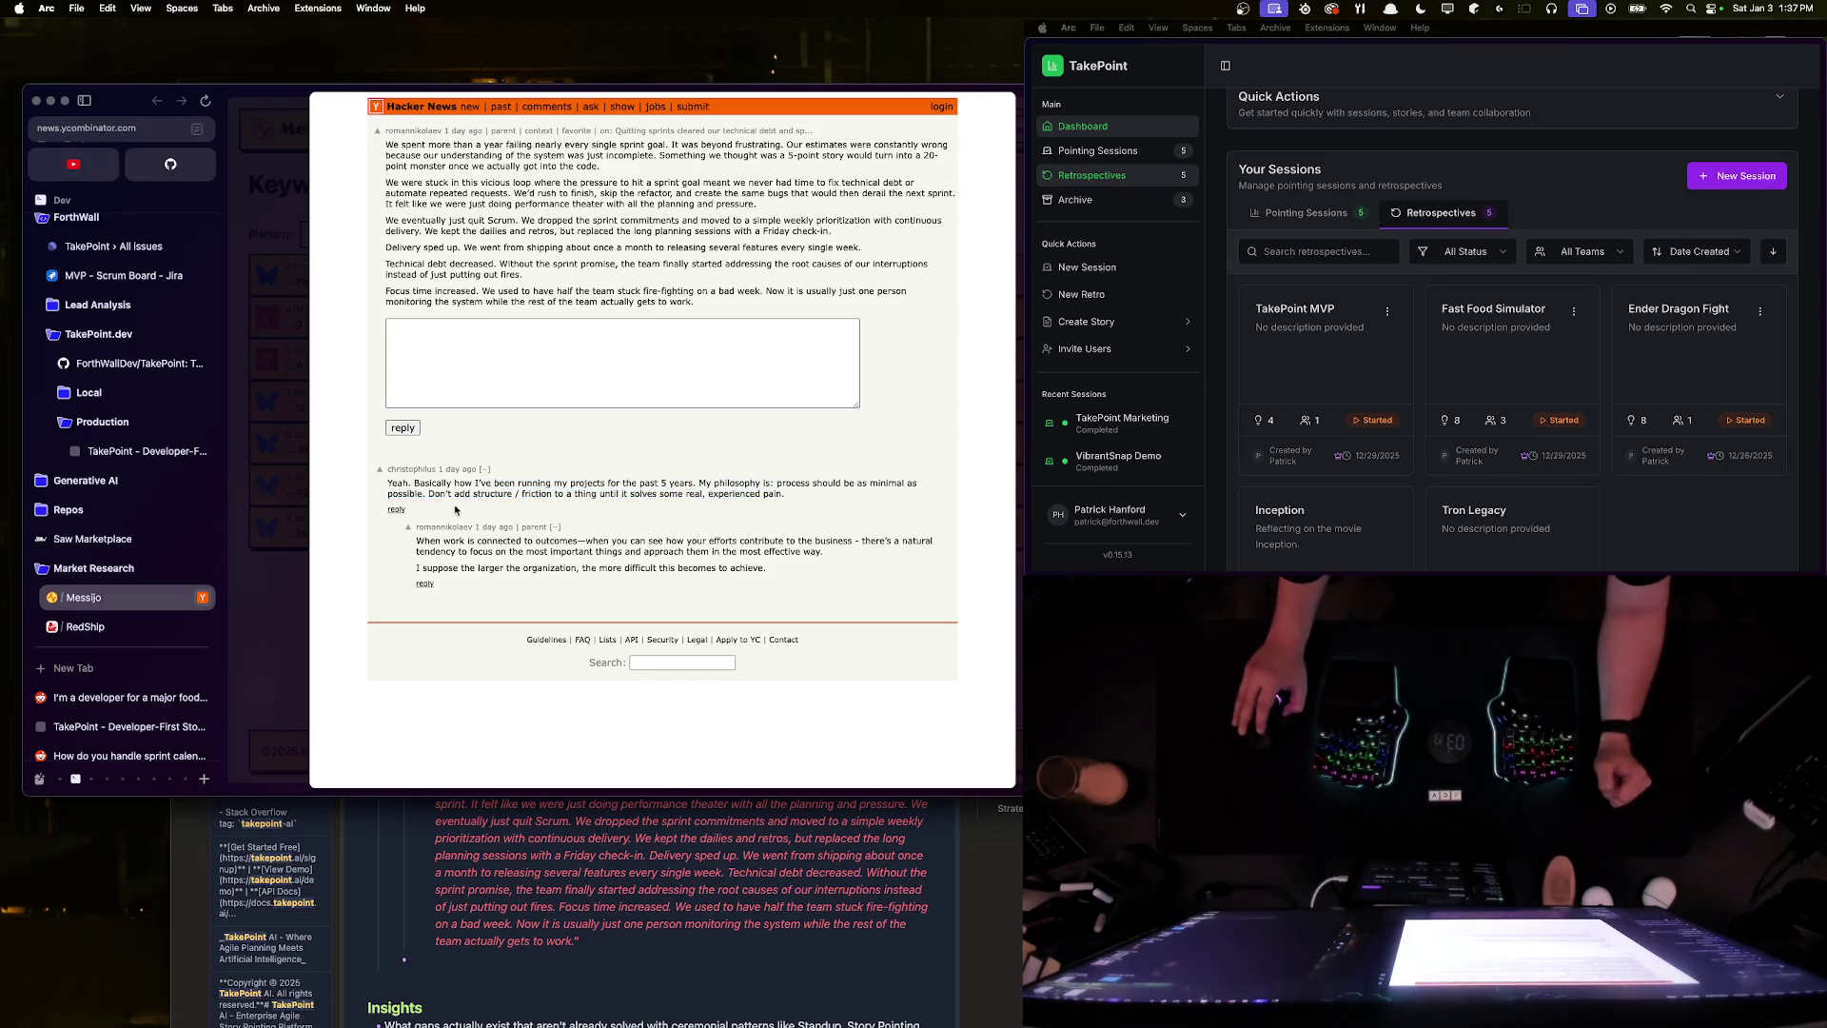
pyautogui.moveTo(429, 493); pyautogui.dragTo(652, 504)
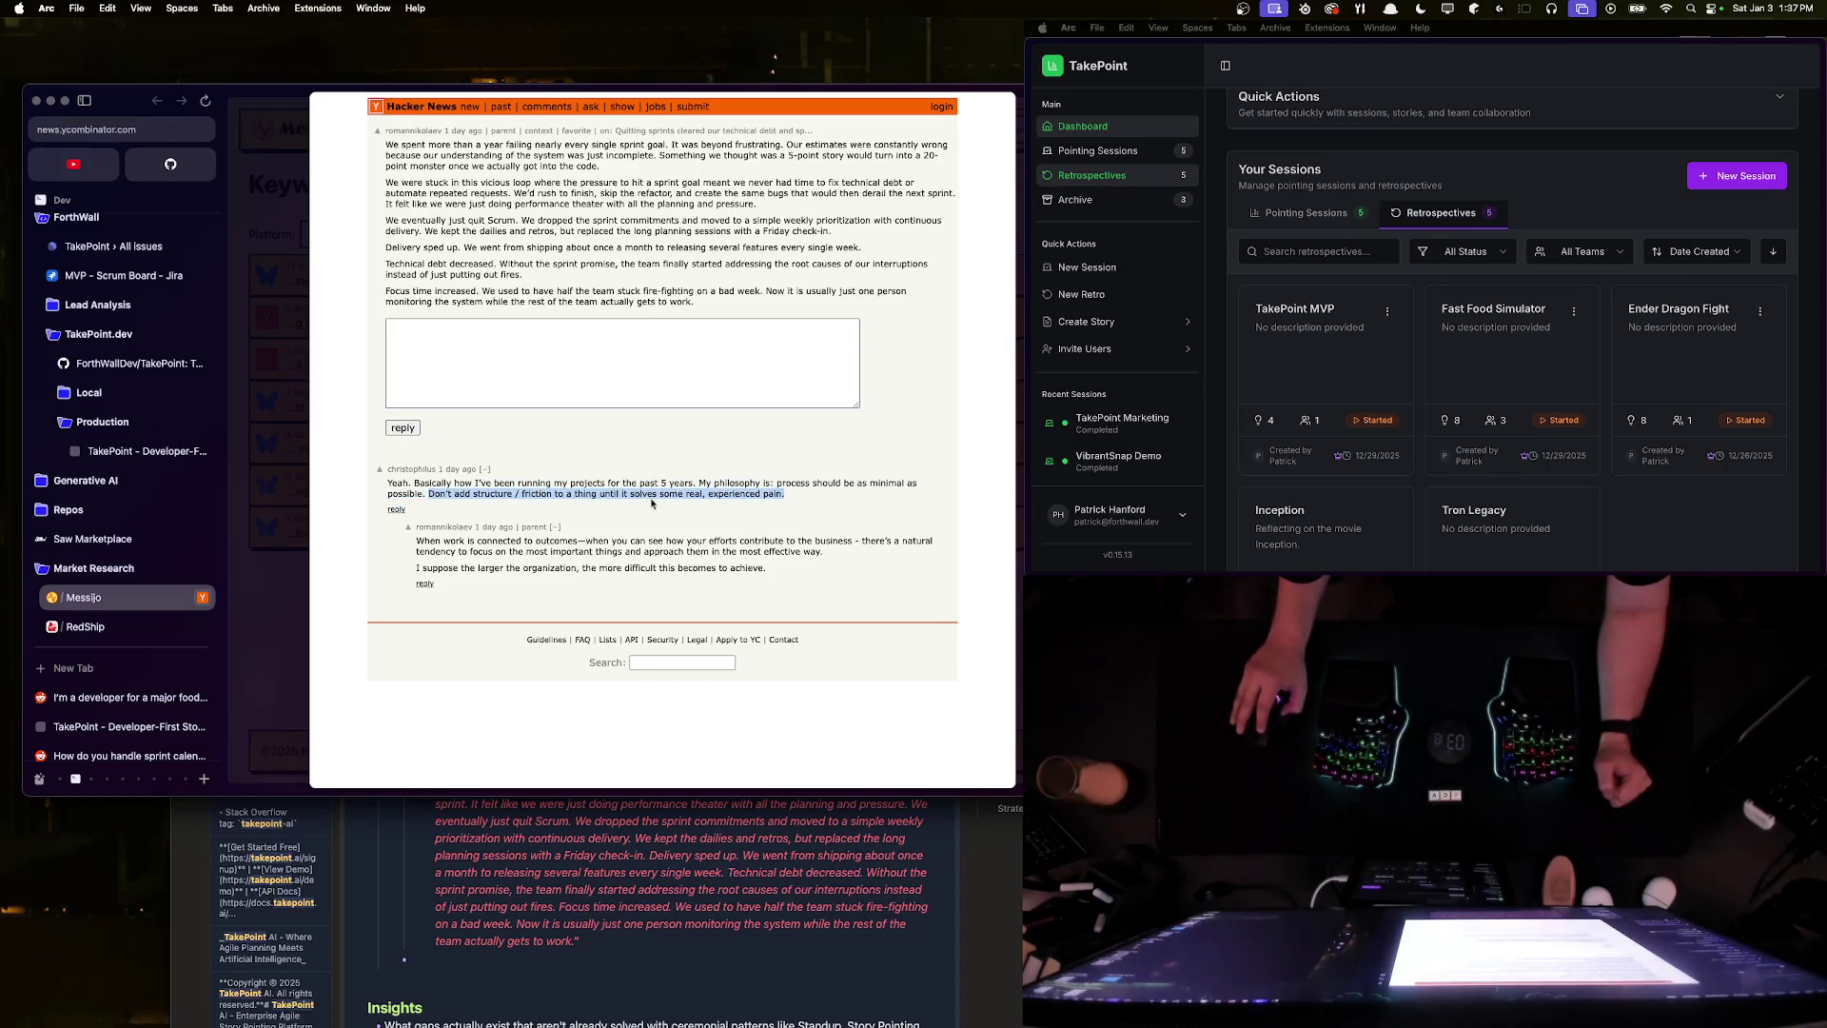
pyautogui.click(798, 494)
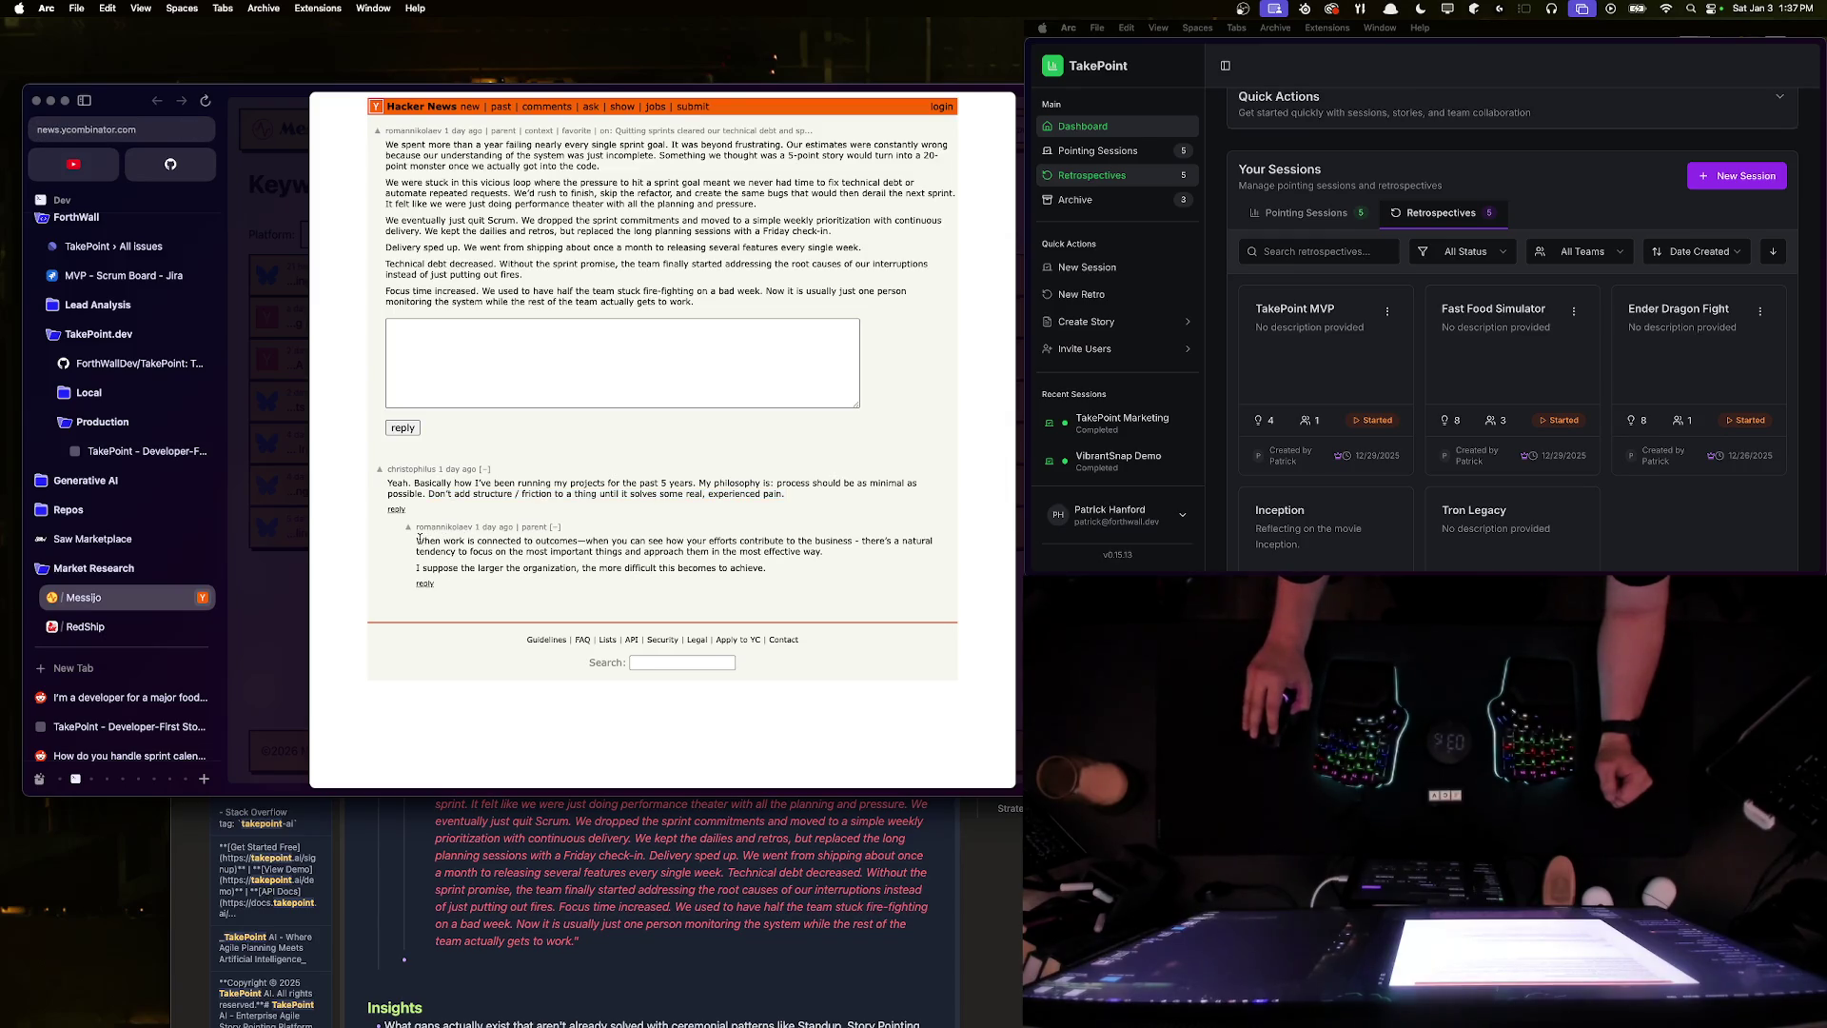
pyautogui.tripleClick(592, 552)
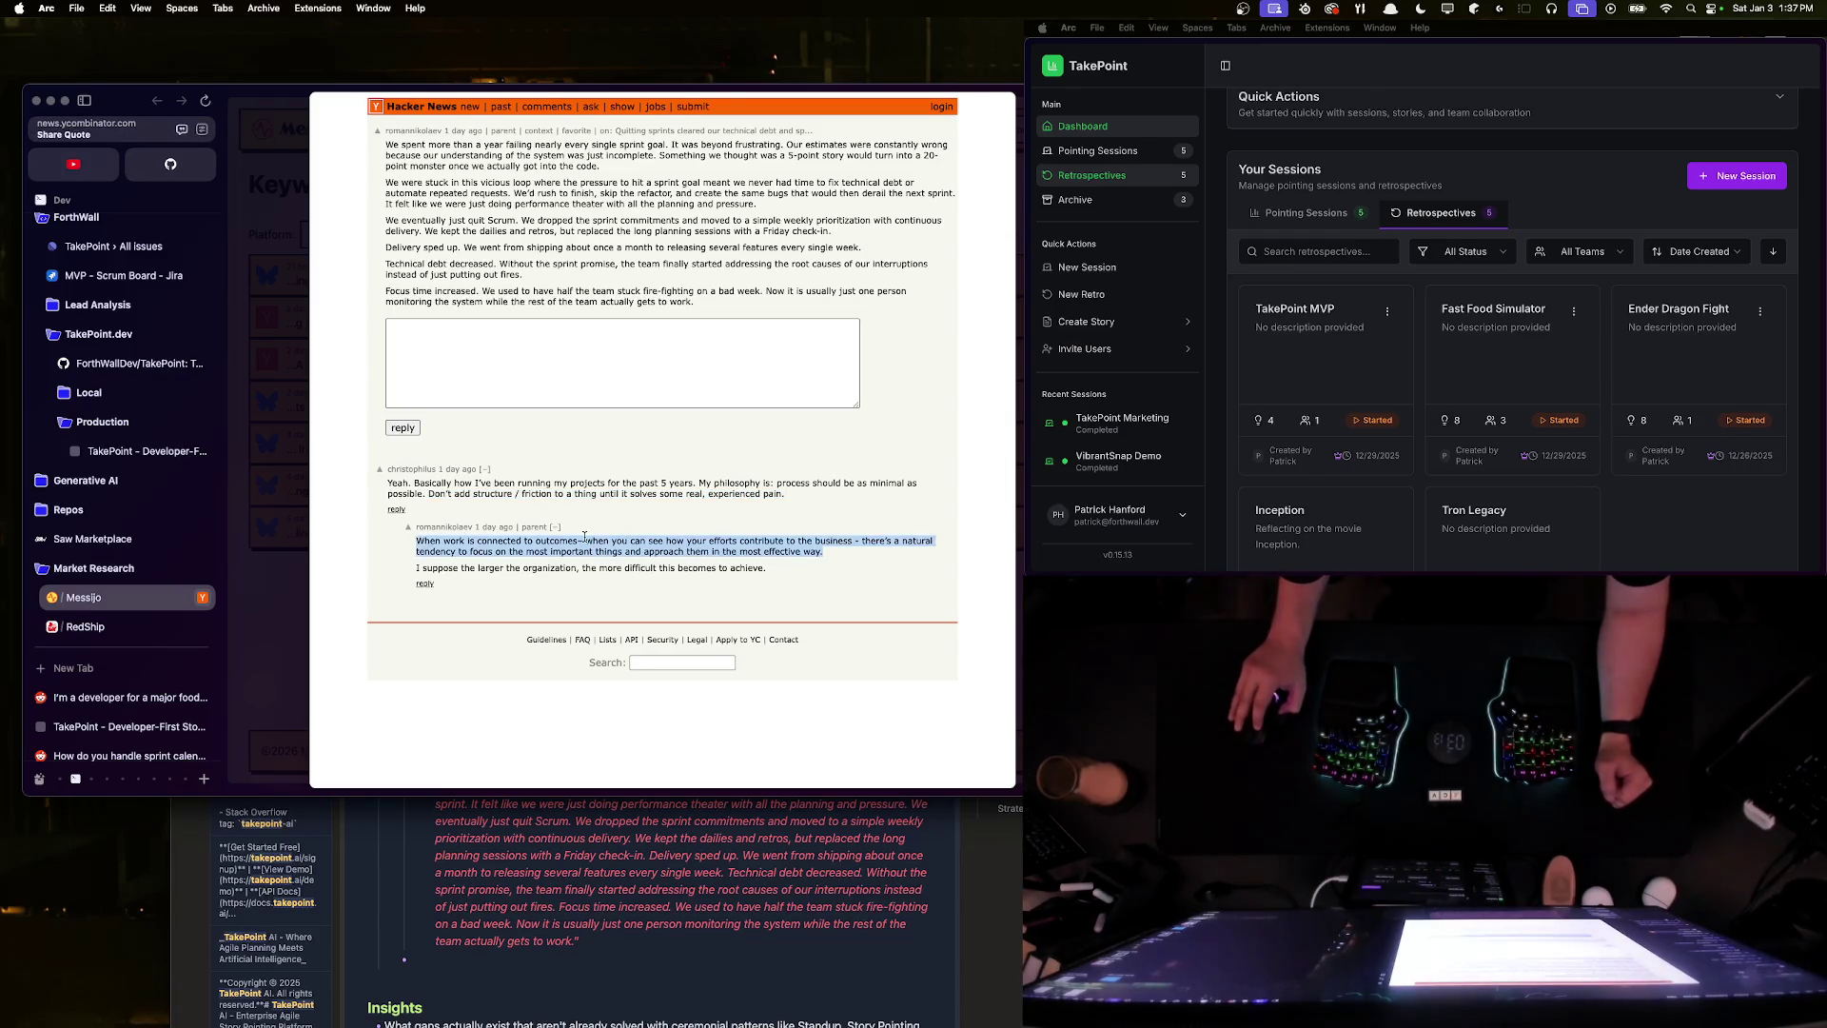
pyautogui.moveTo(415, 540)
pyautogui.mouseDown()
pyautogui.moveTo(849, 540)
pyautogui.moveTo(467, 556)
pyautogui.mouseUp()
pyautogui.moveTo(601, 552); pyautogui.dragTo(771, 569)
pyautogui.click(492, 572)
pyautogui.tripleClick(492, 572)
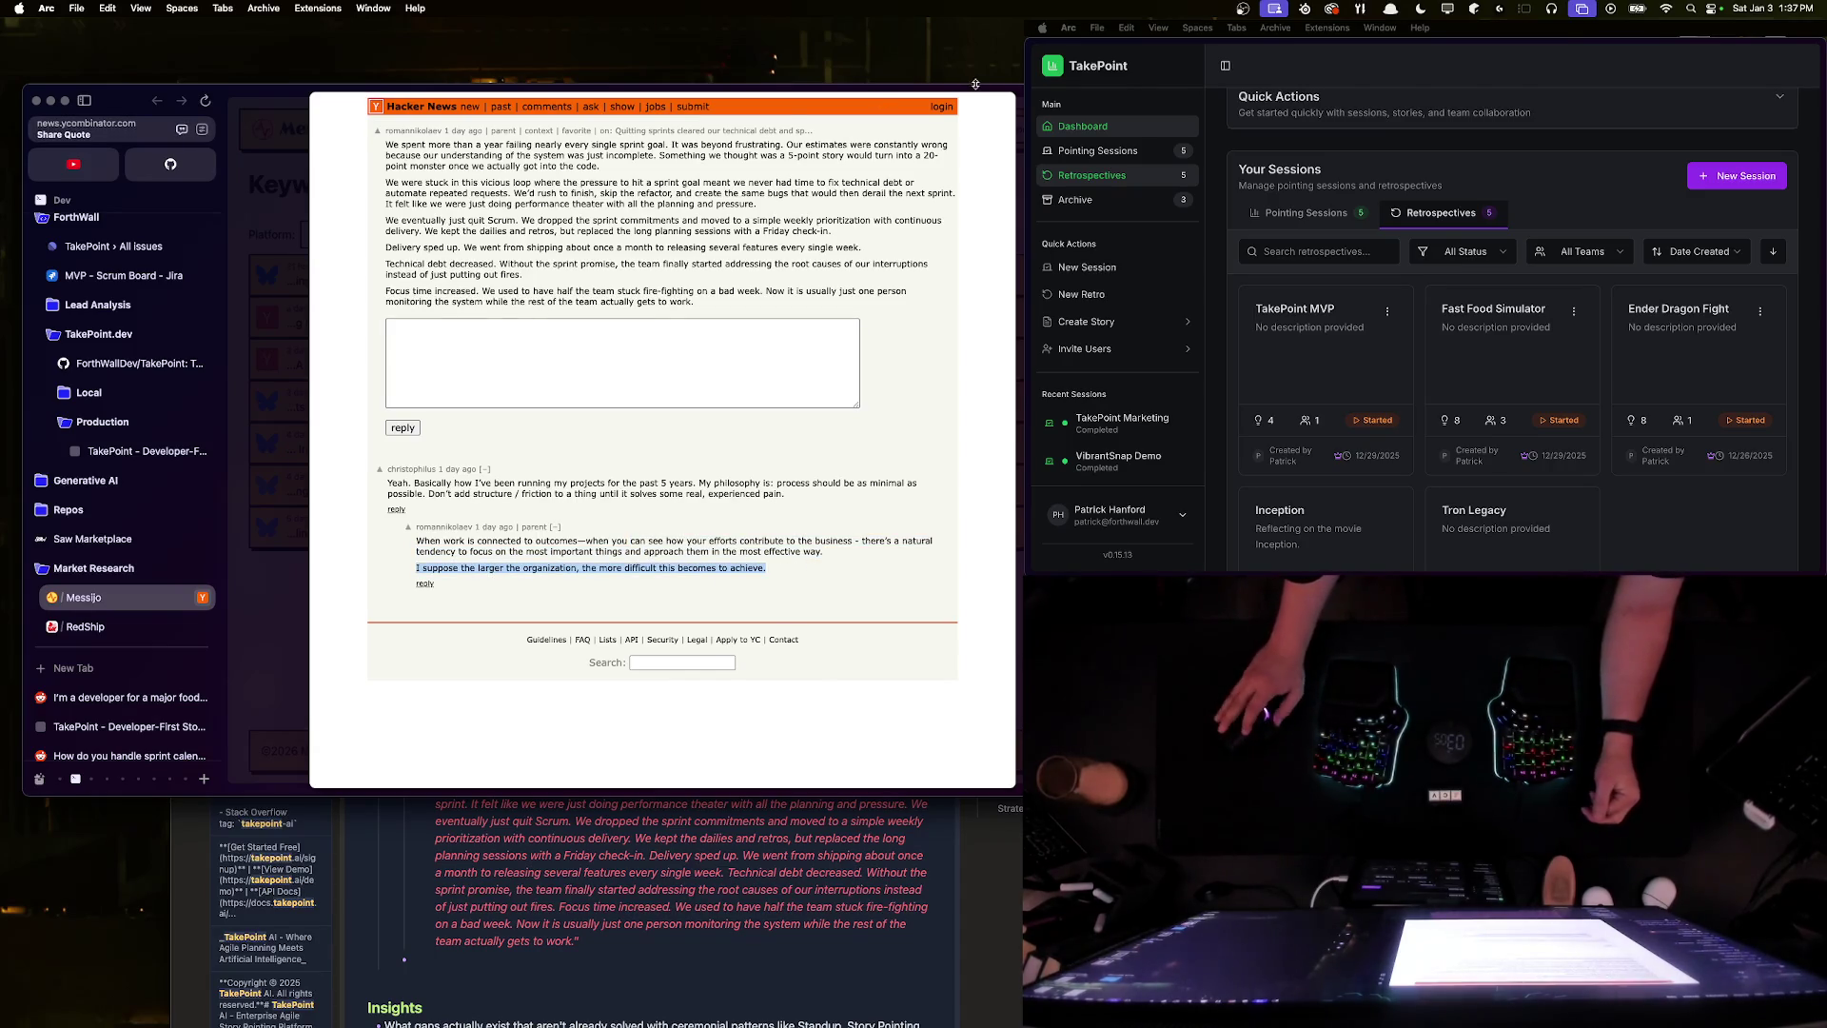
pyautogui.press('Escape')
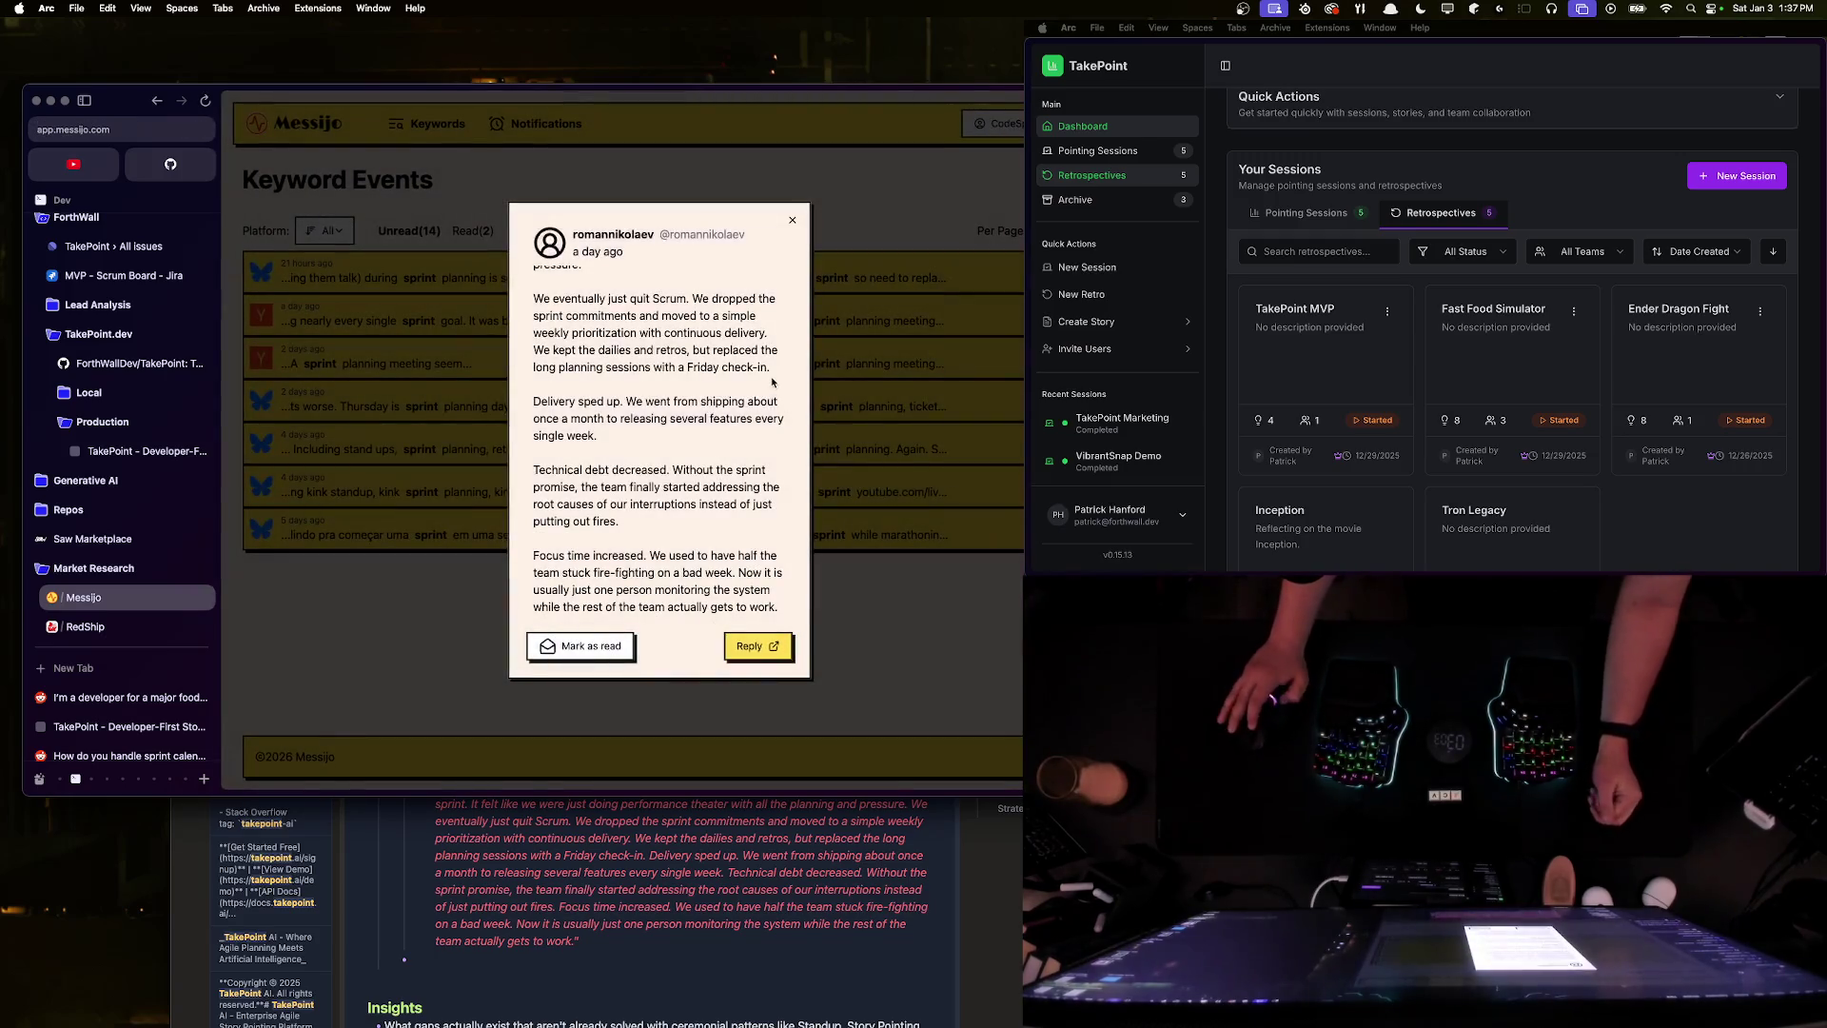
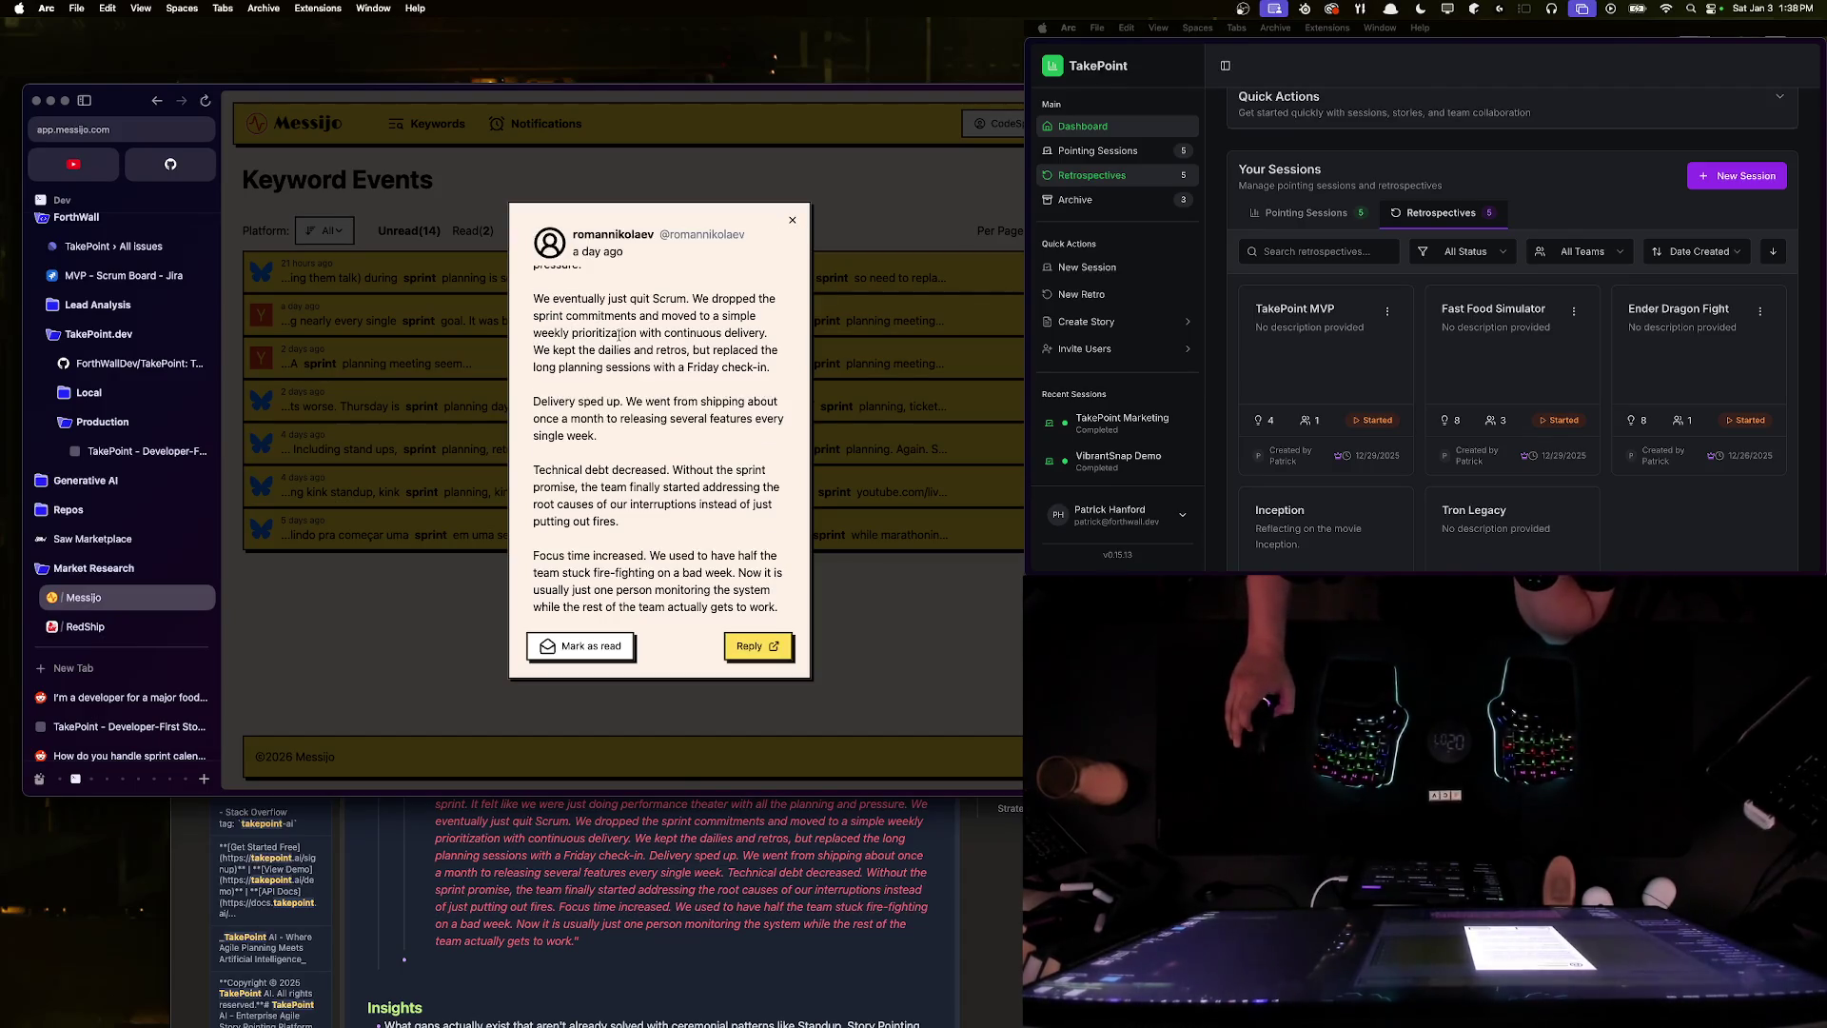
# - Finish reading the post about dropping Scrum, then close it to return to the sprint events list
pyautogui.scroll(5, 620, 335)
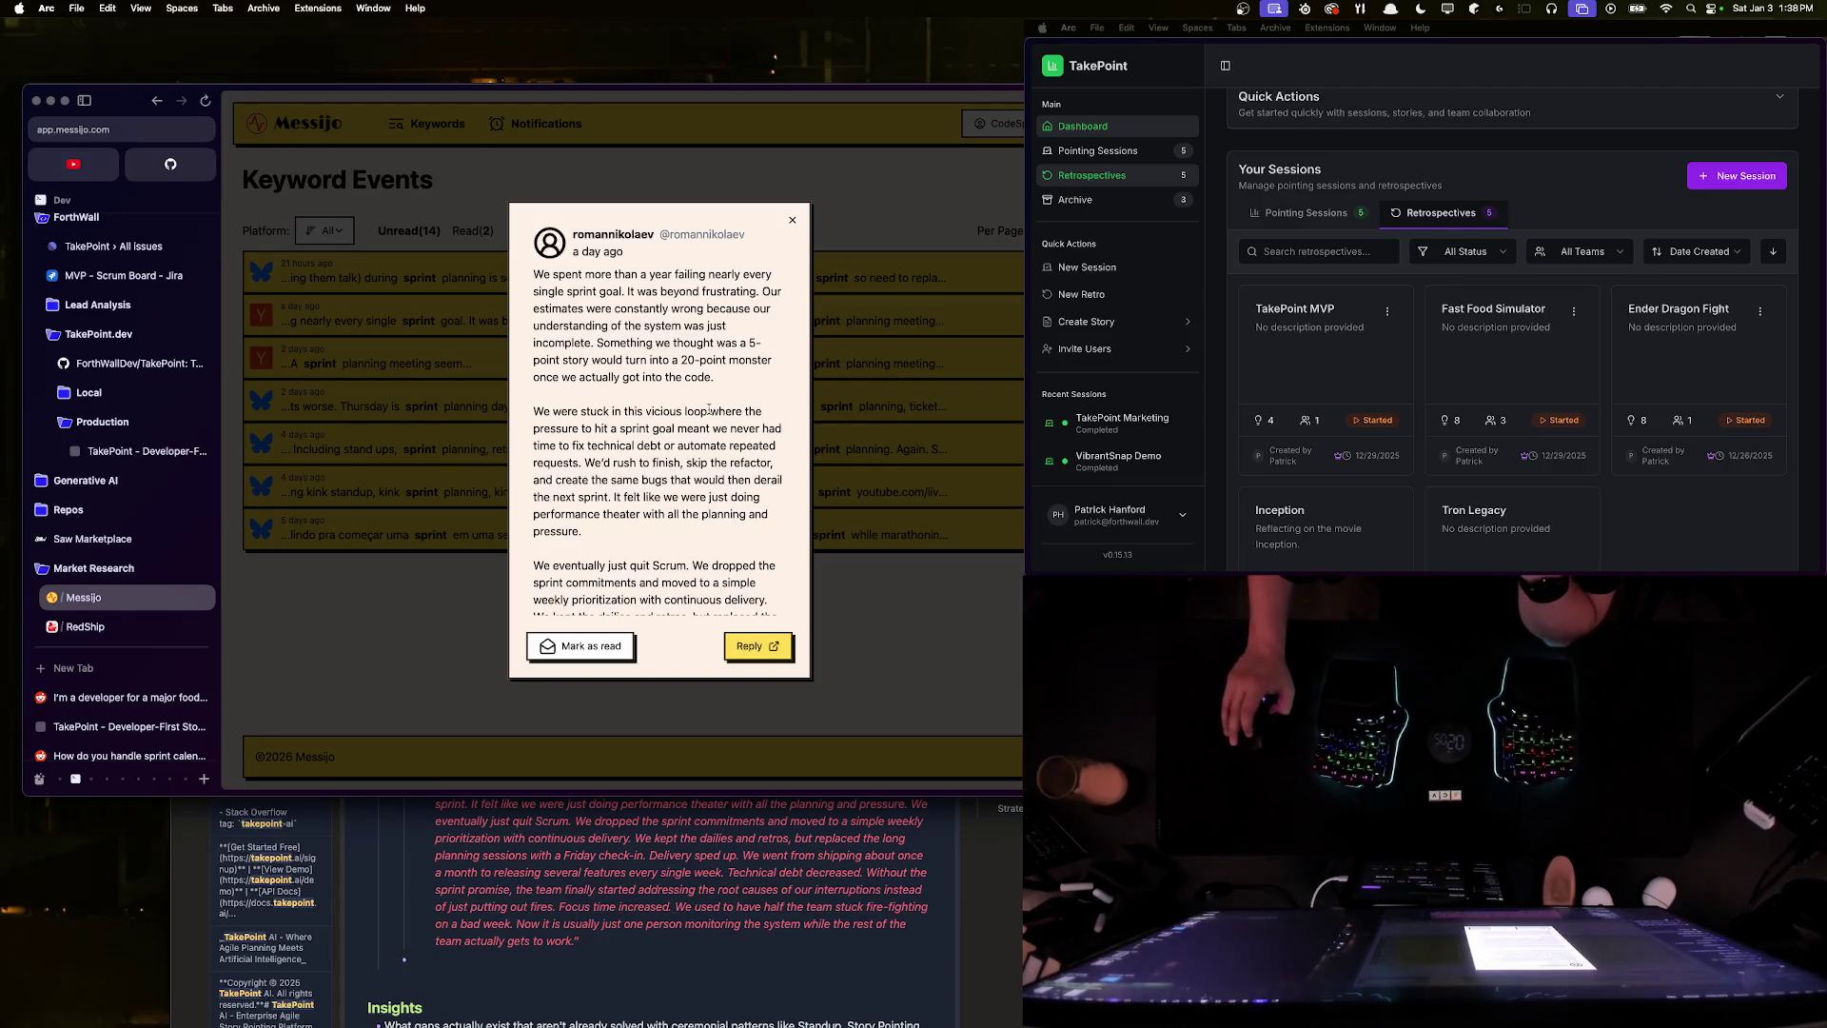
pyautogui.scroll(-3, 710, 407)
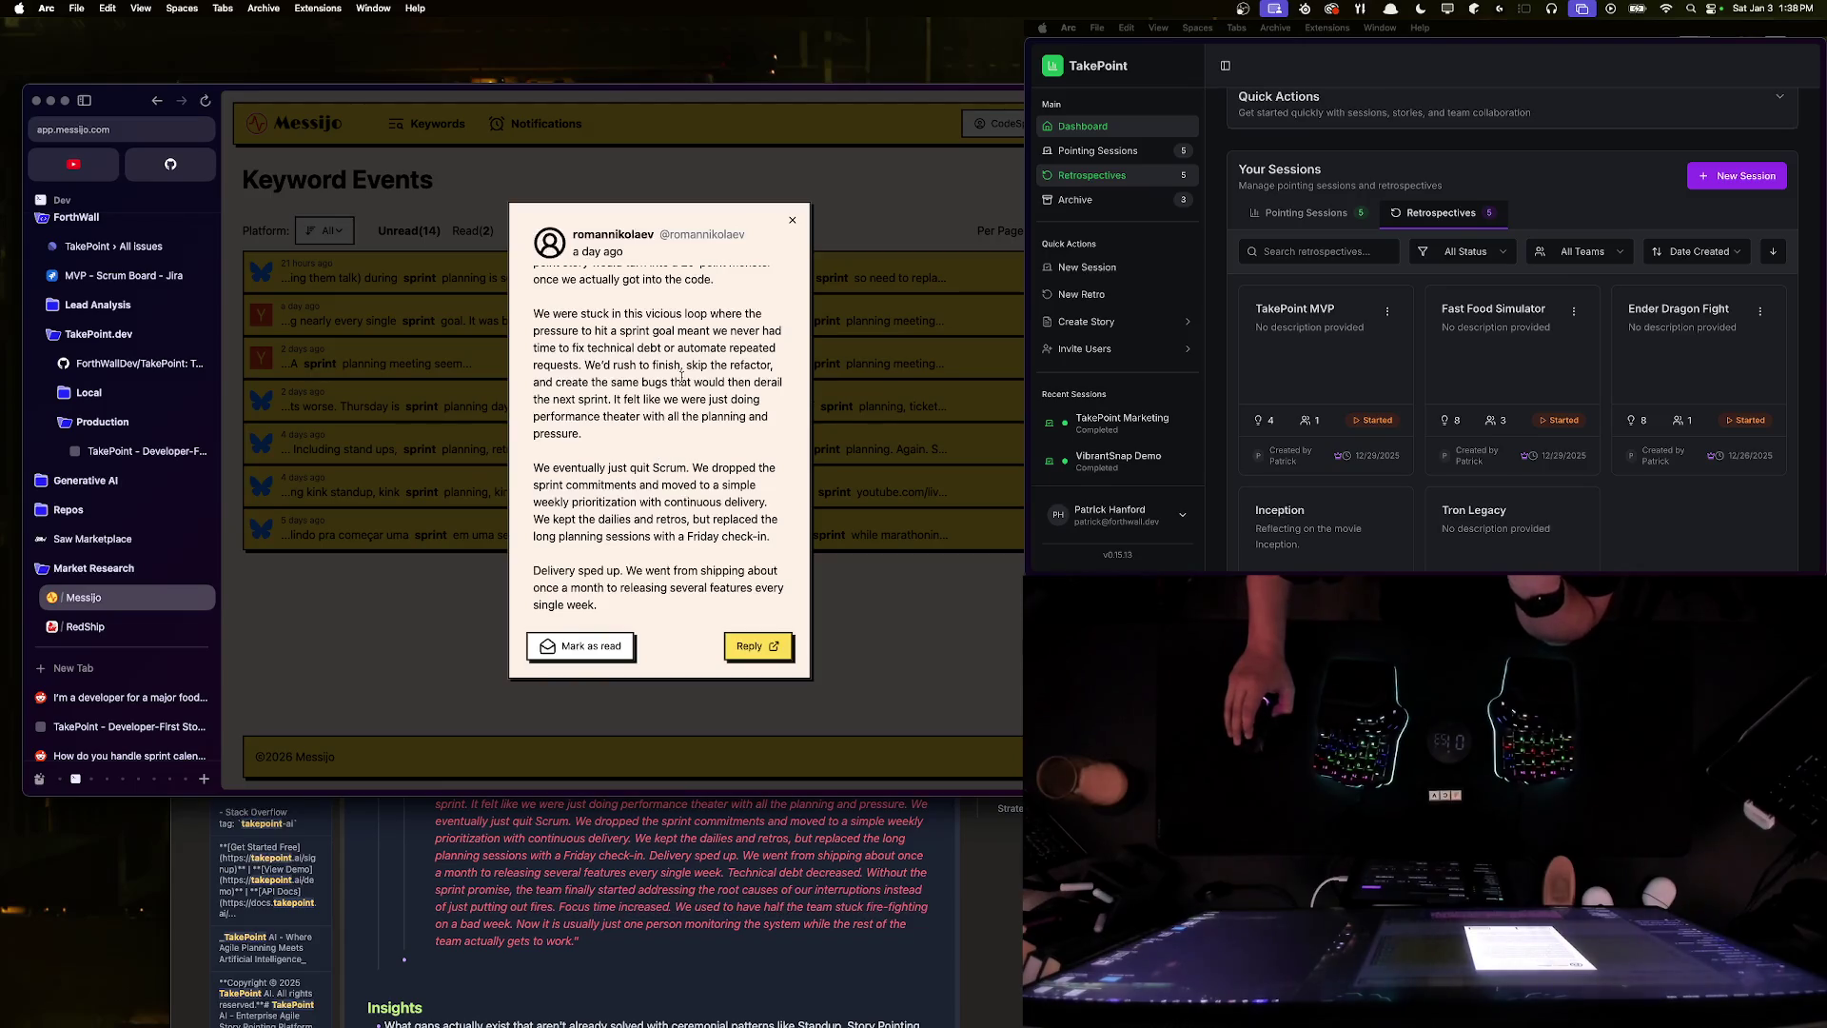
pyautogui.scroll(-3, 718, 378)
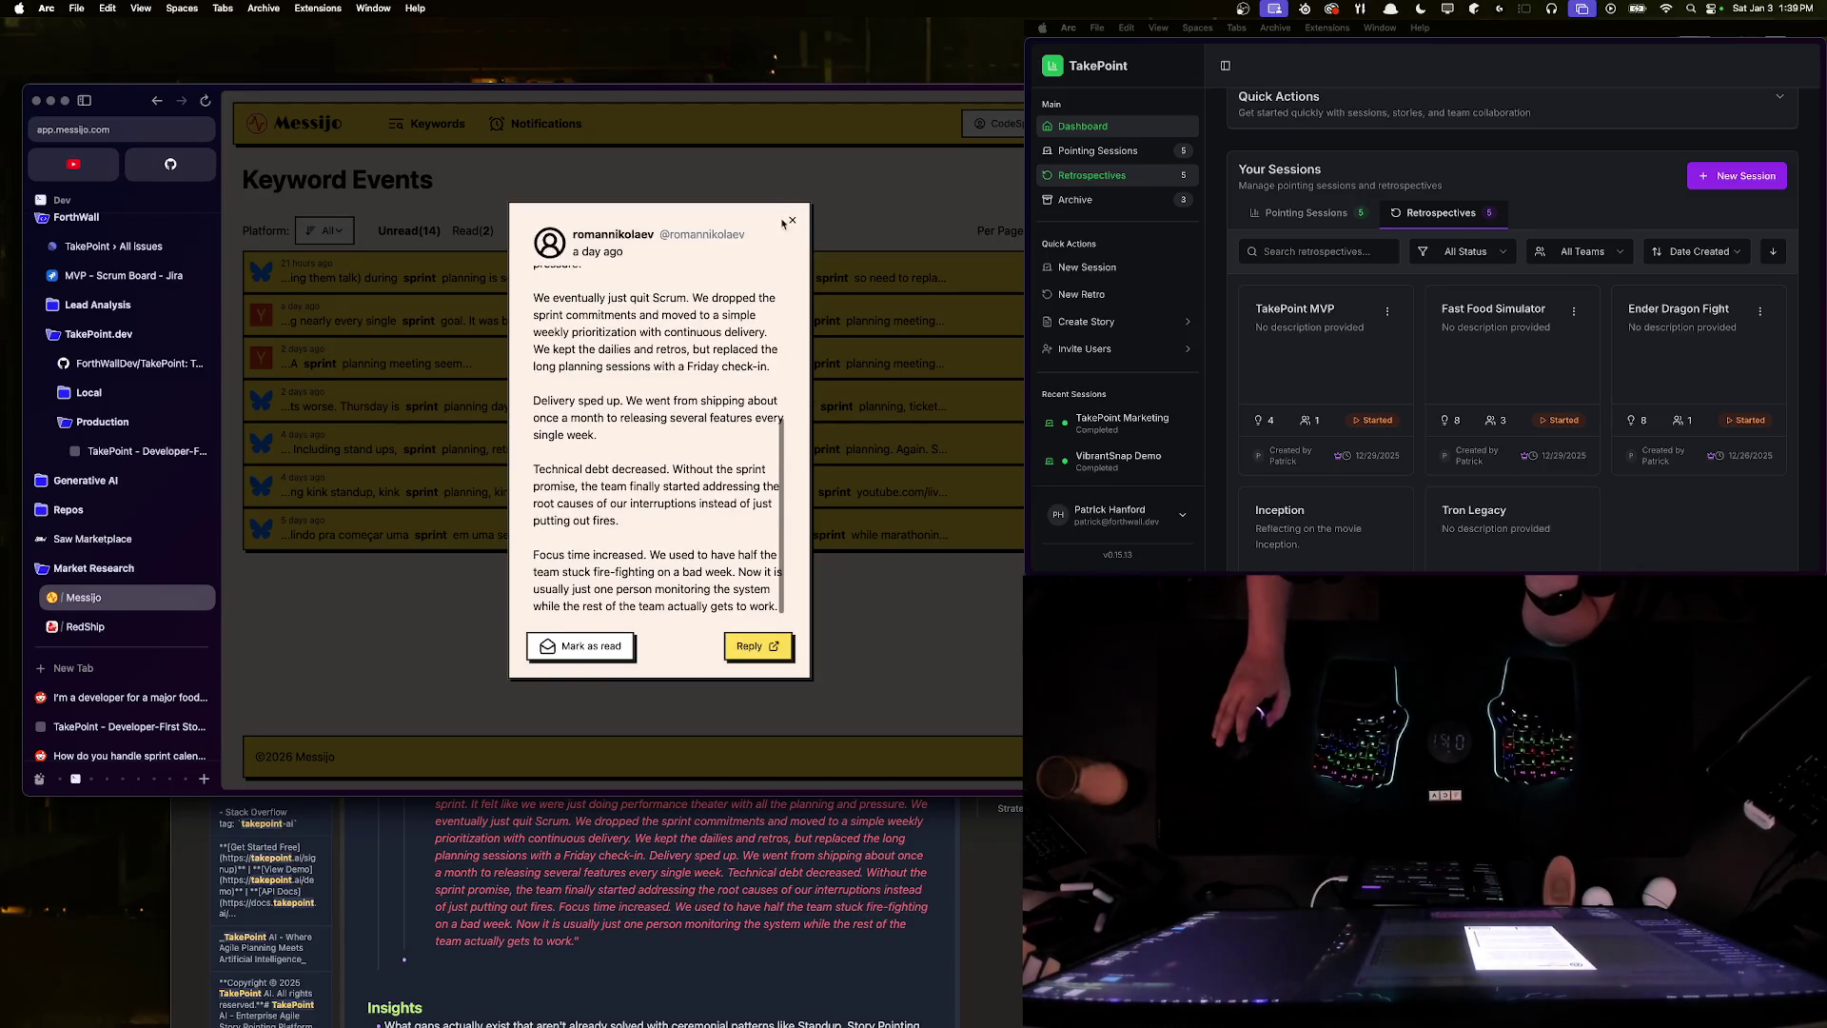
pyautogui.press('super+a')
pyautogui.click(718, 378)
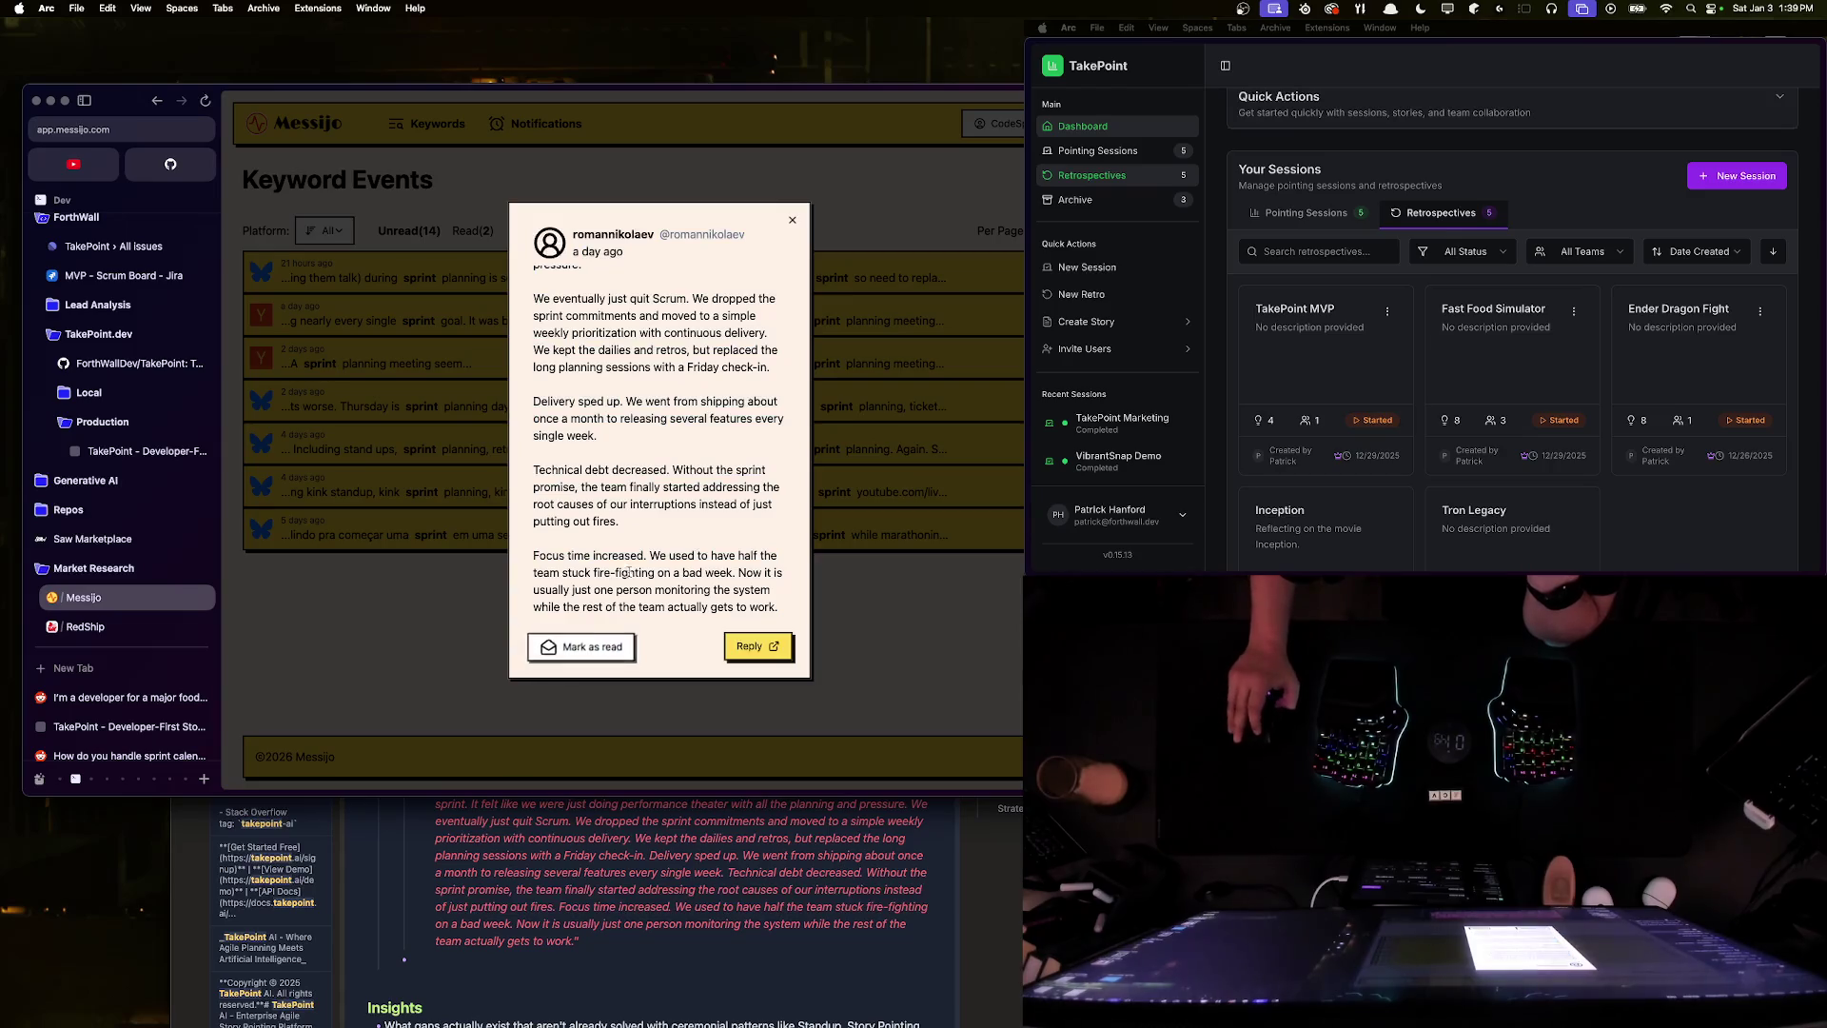
pyautogui.click(581, 646)
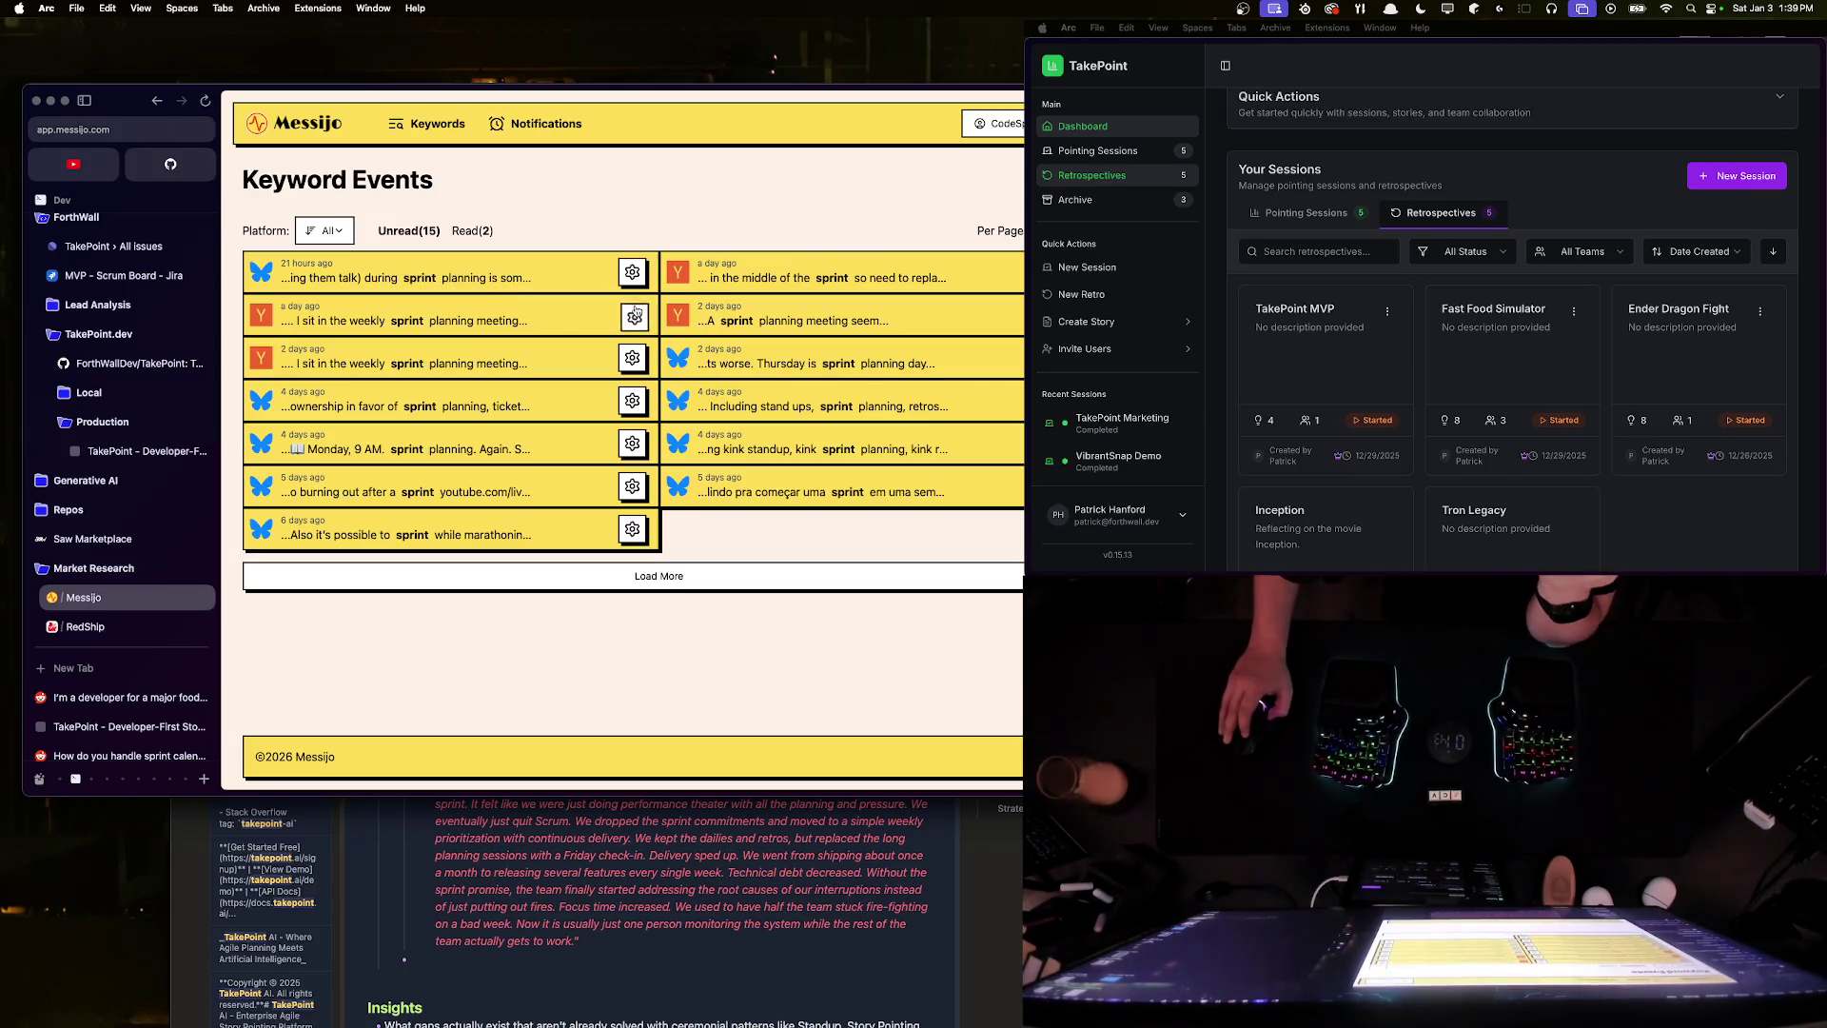
# - Read the food delivery post, load more events, and mark the weekly sprint planning post as read
pyautogui.click(418, 330)
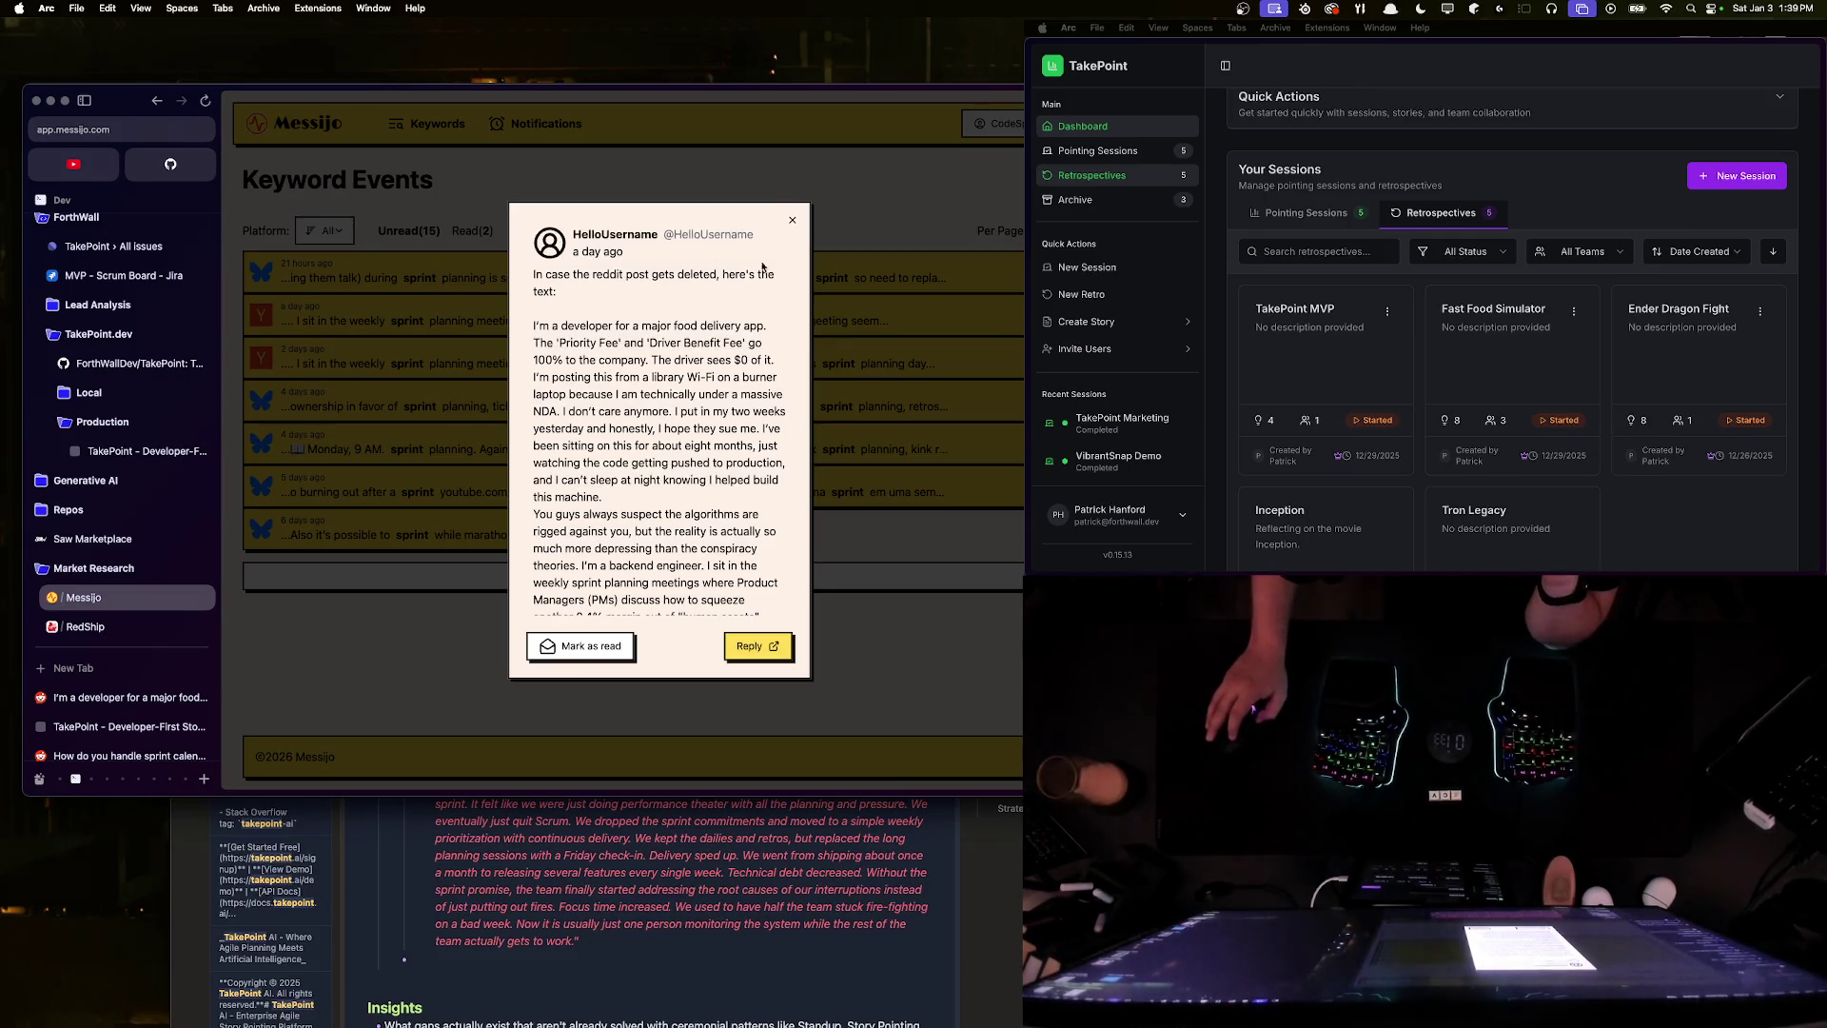
pyautogui.click(581, 646)
pyautogui.click(705, 538)
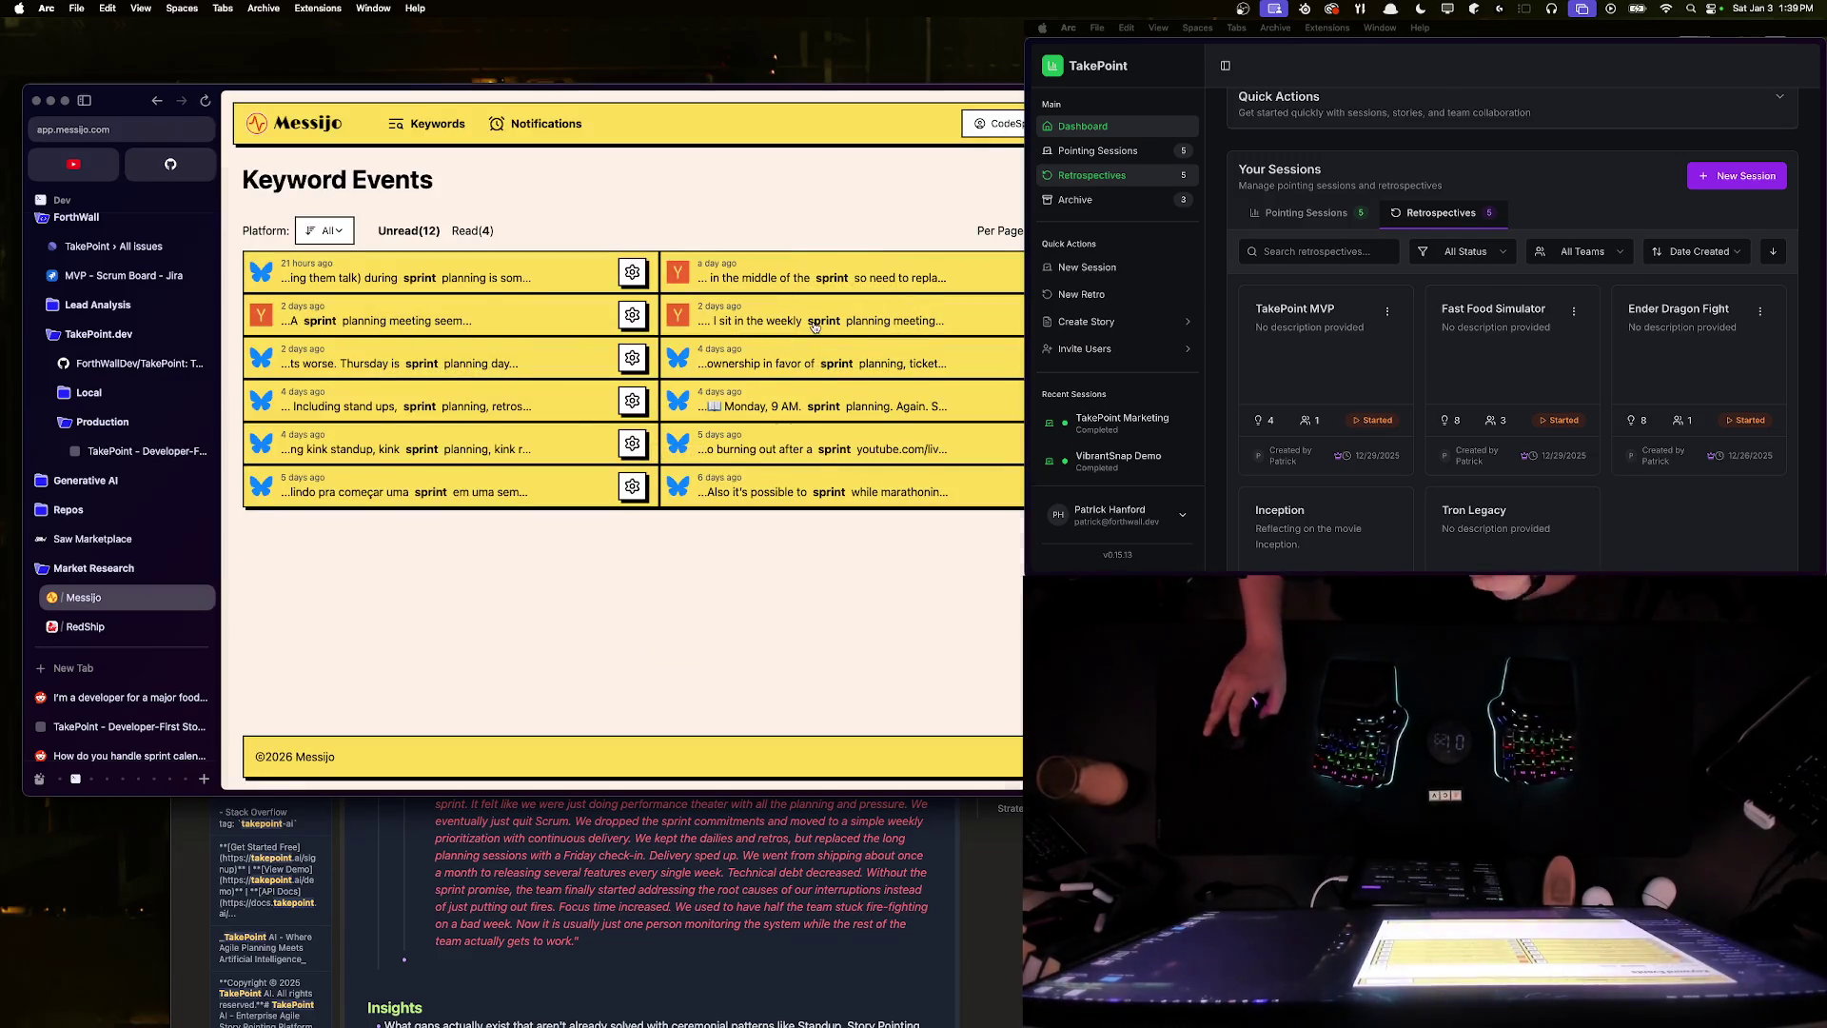
pyautogui.click(815, 326)
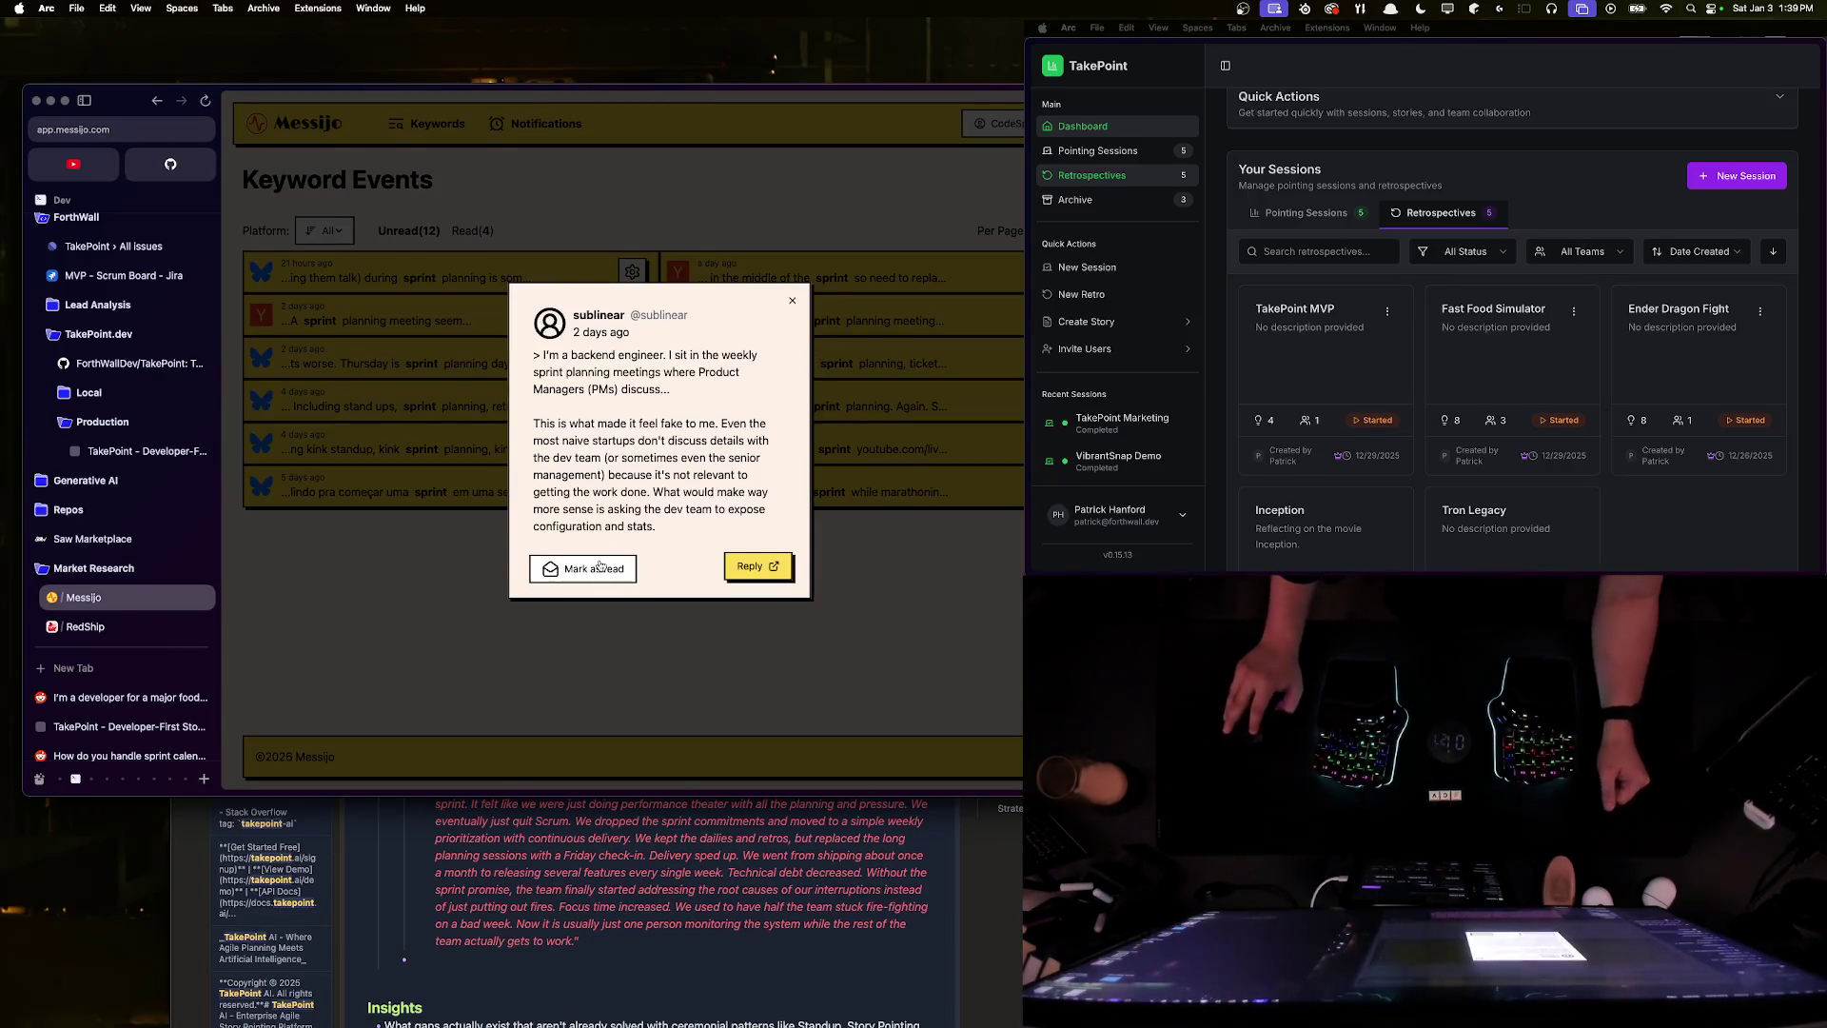
pyautogui.click(583, 567)
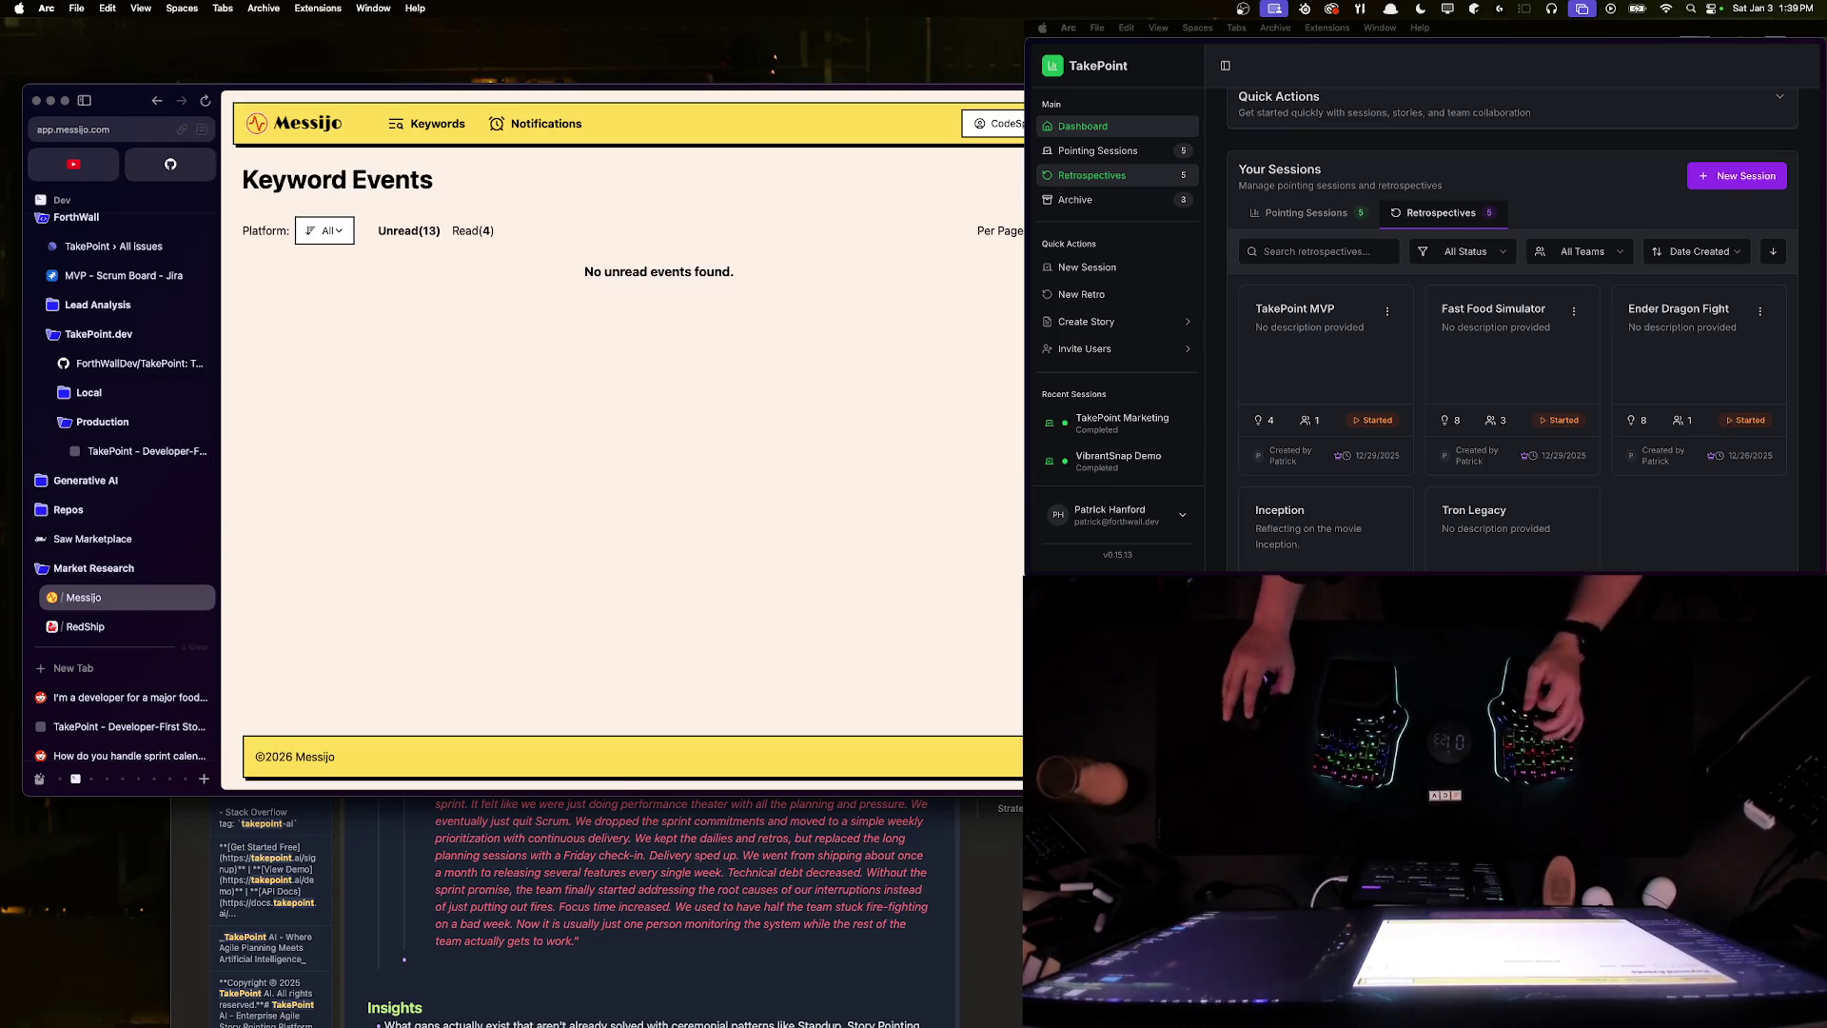
pyautogui.hotkey('ctrl', 'Up')
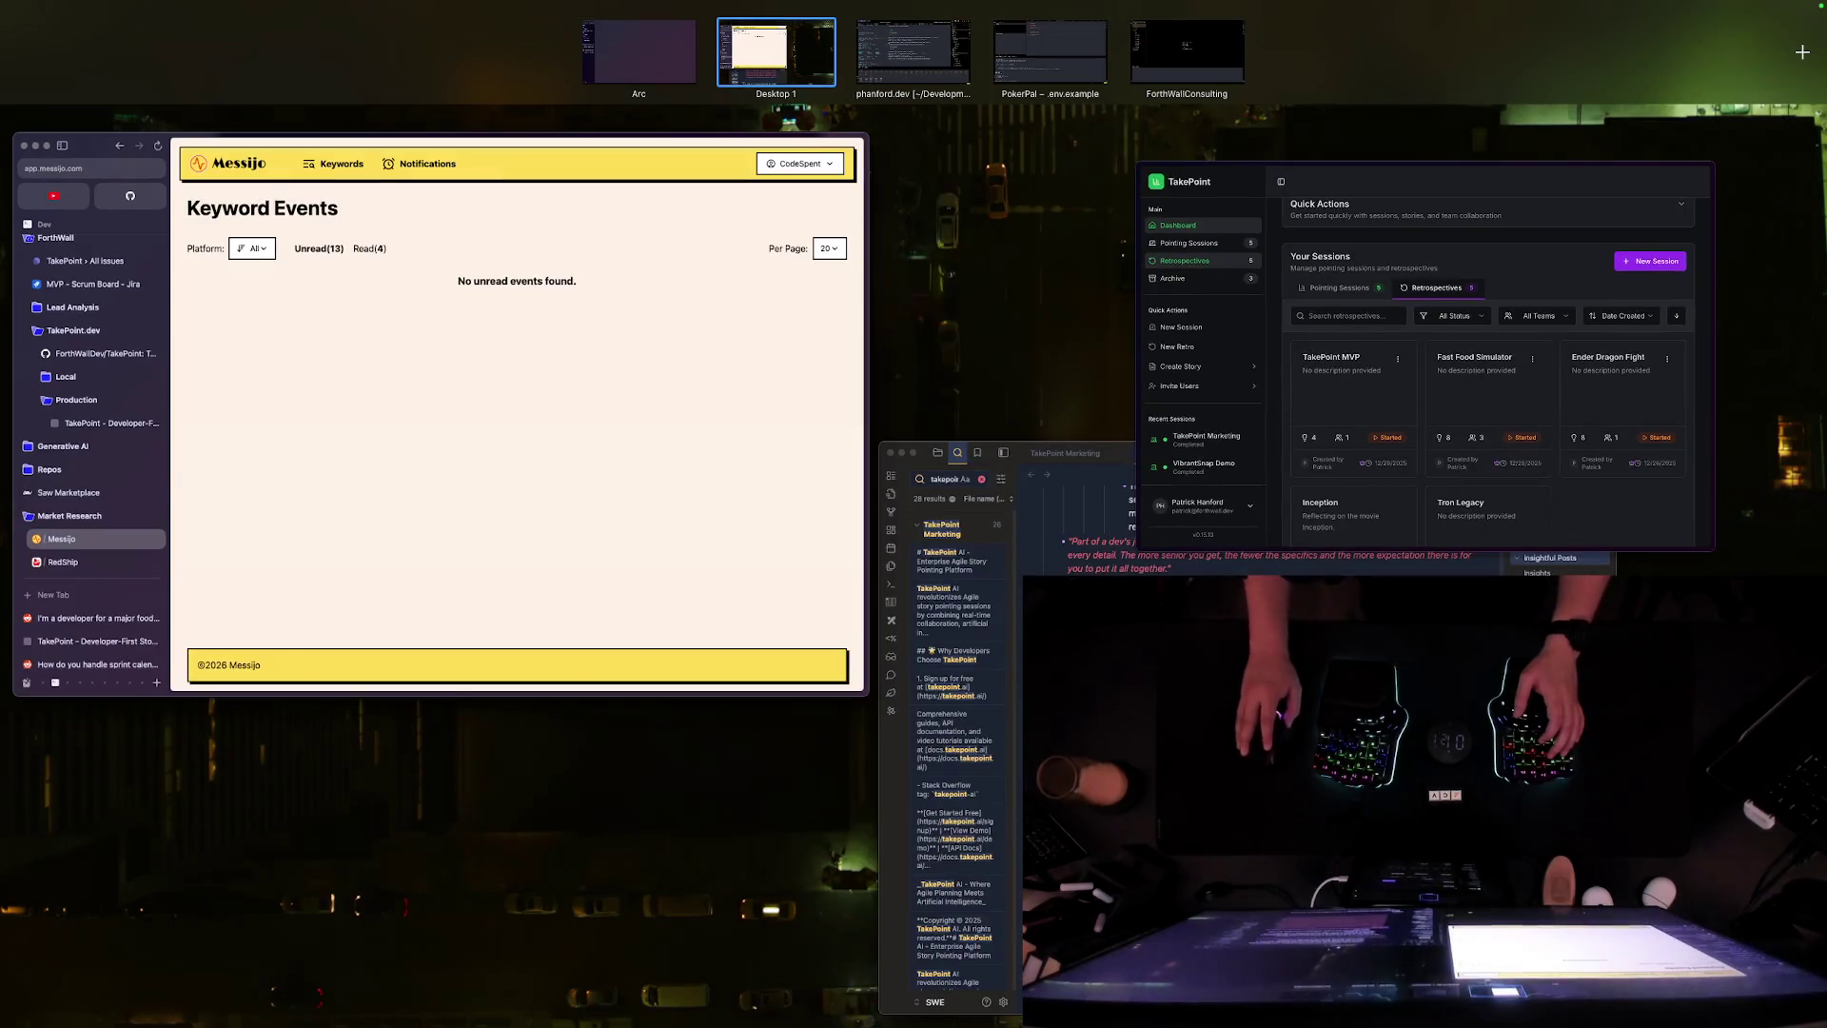
pyautogui.hotkey('ctrl', 'Up')
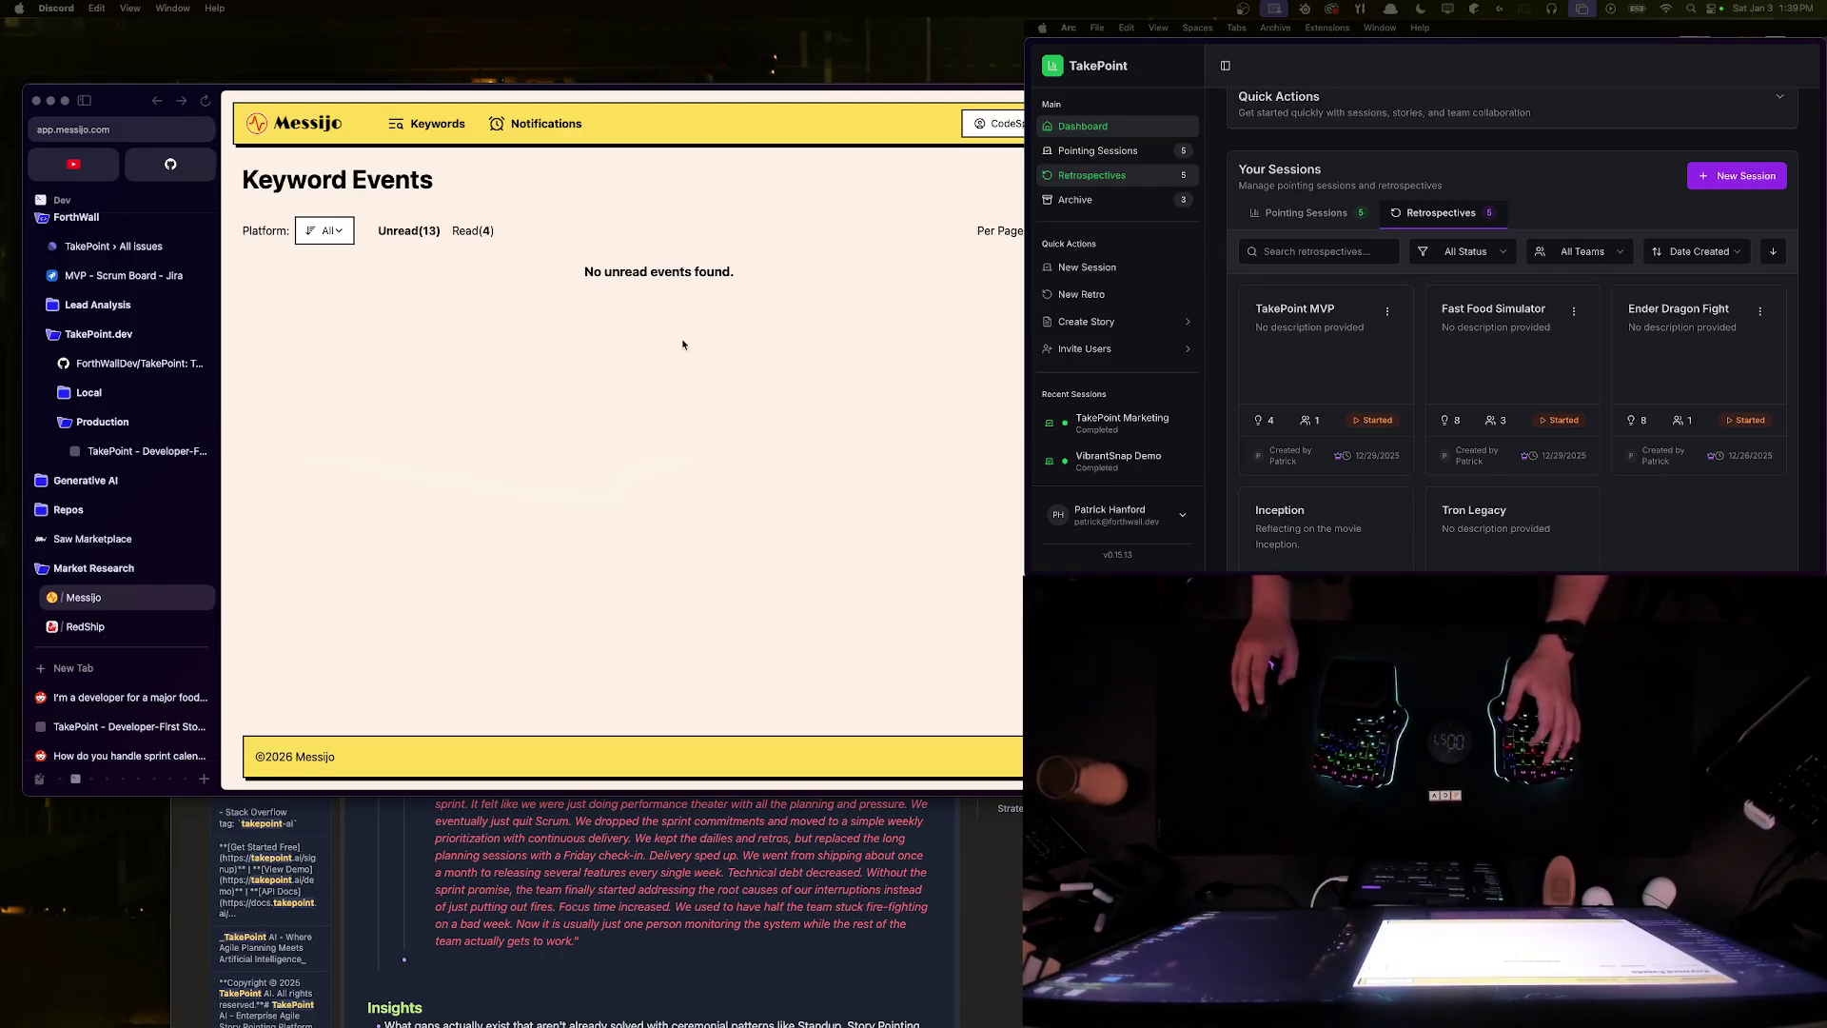
pyautogui.click(149, 671)
# - Copy the share link of codespent's newest Twitch clip, with volume at 67%, then close the tab
pyautogui.write('twitch.tv/codespent/clips')
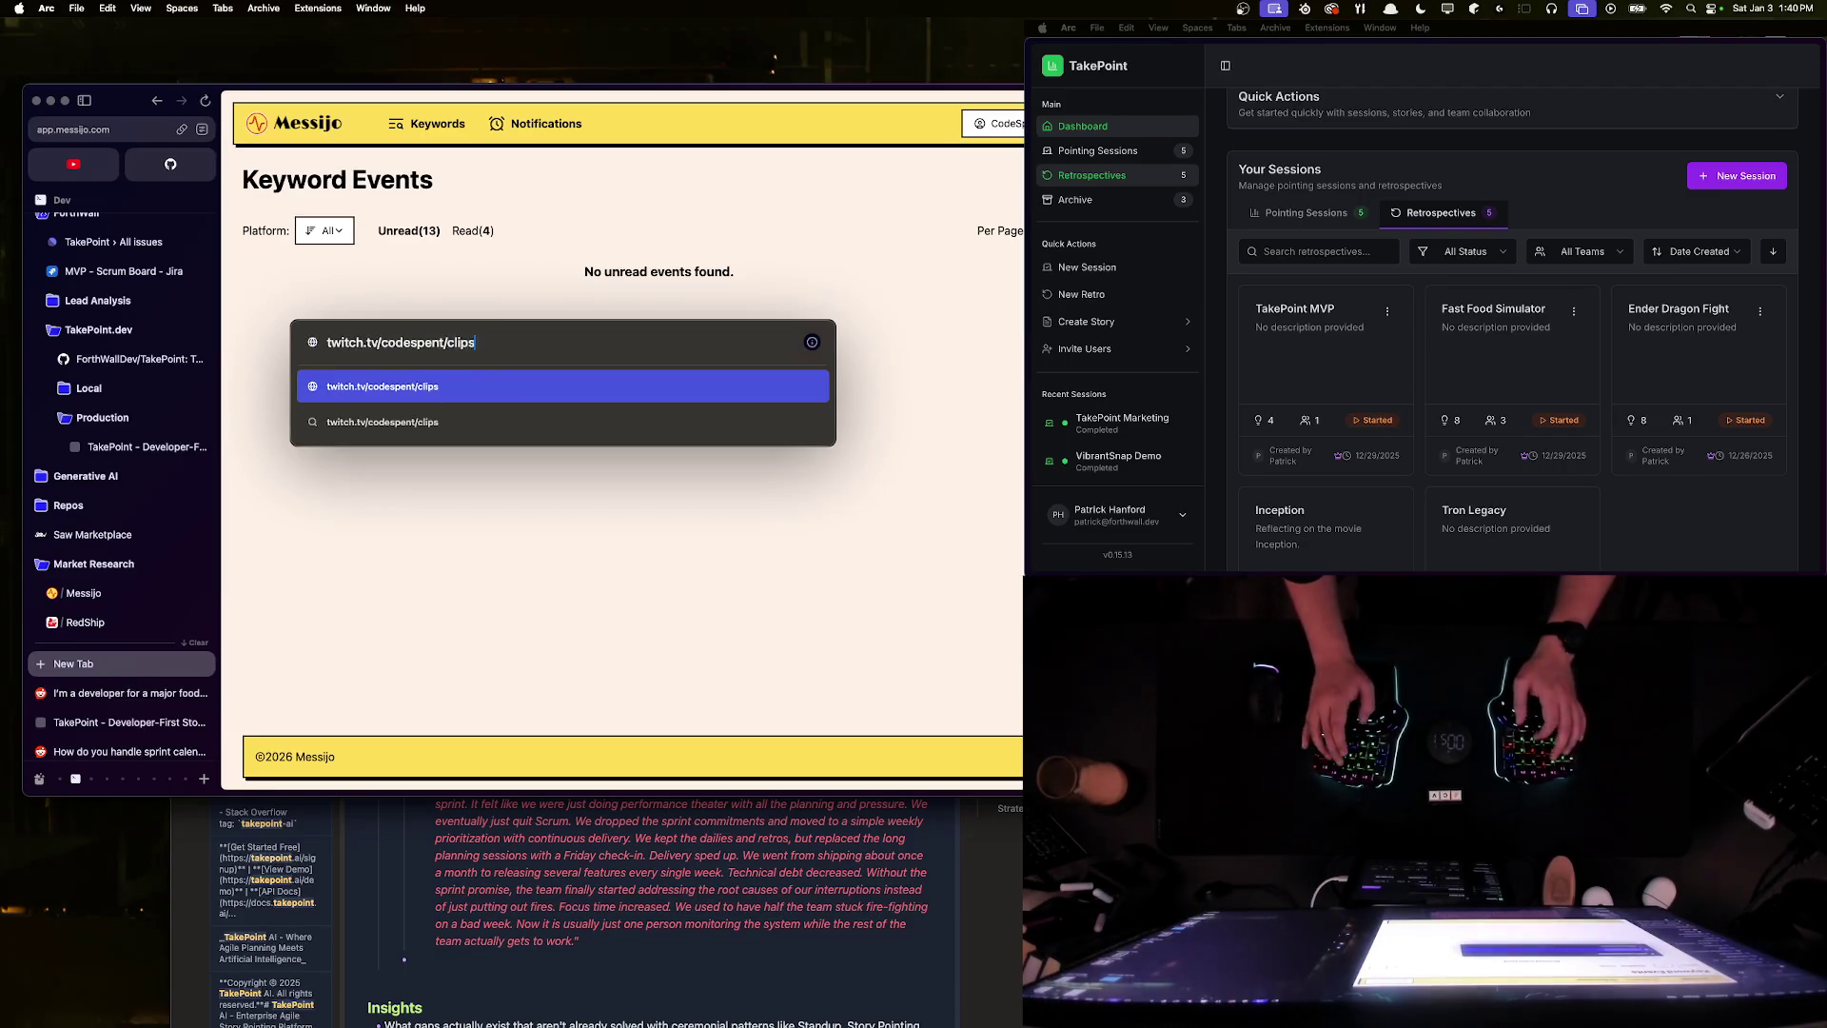
pyautogui.press('Return')
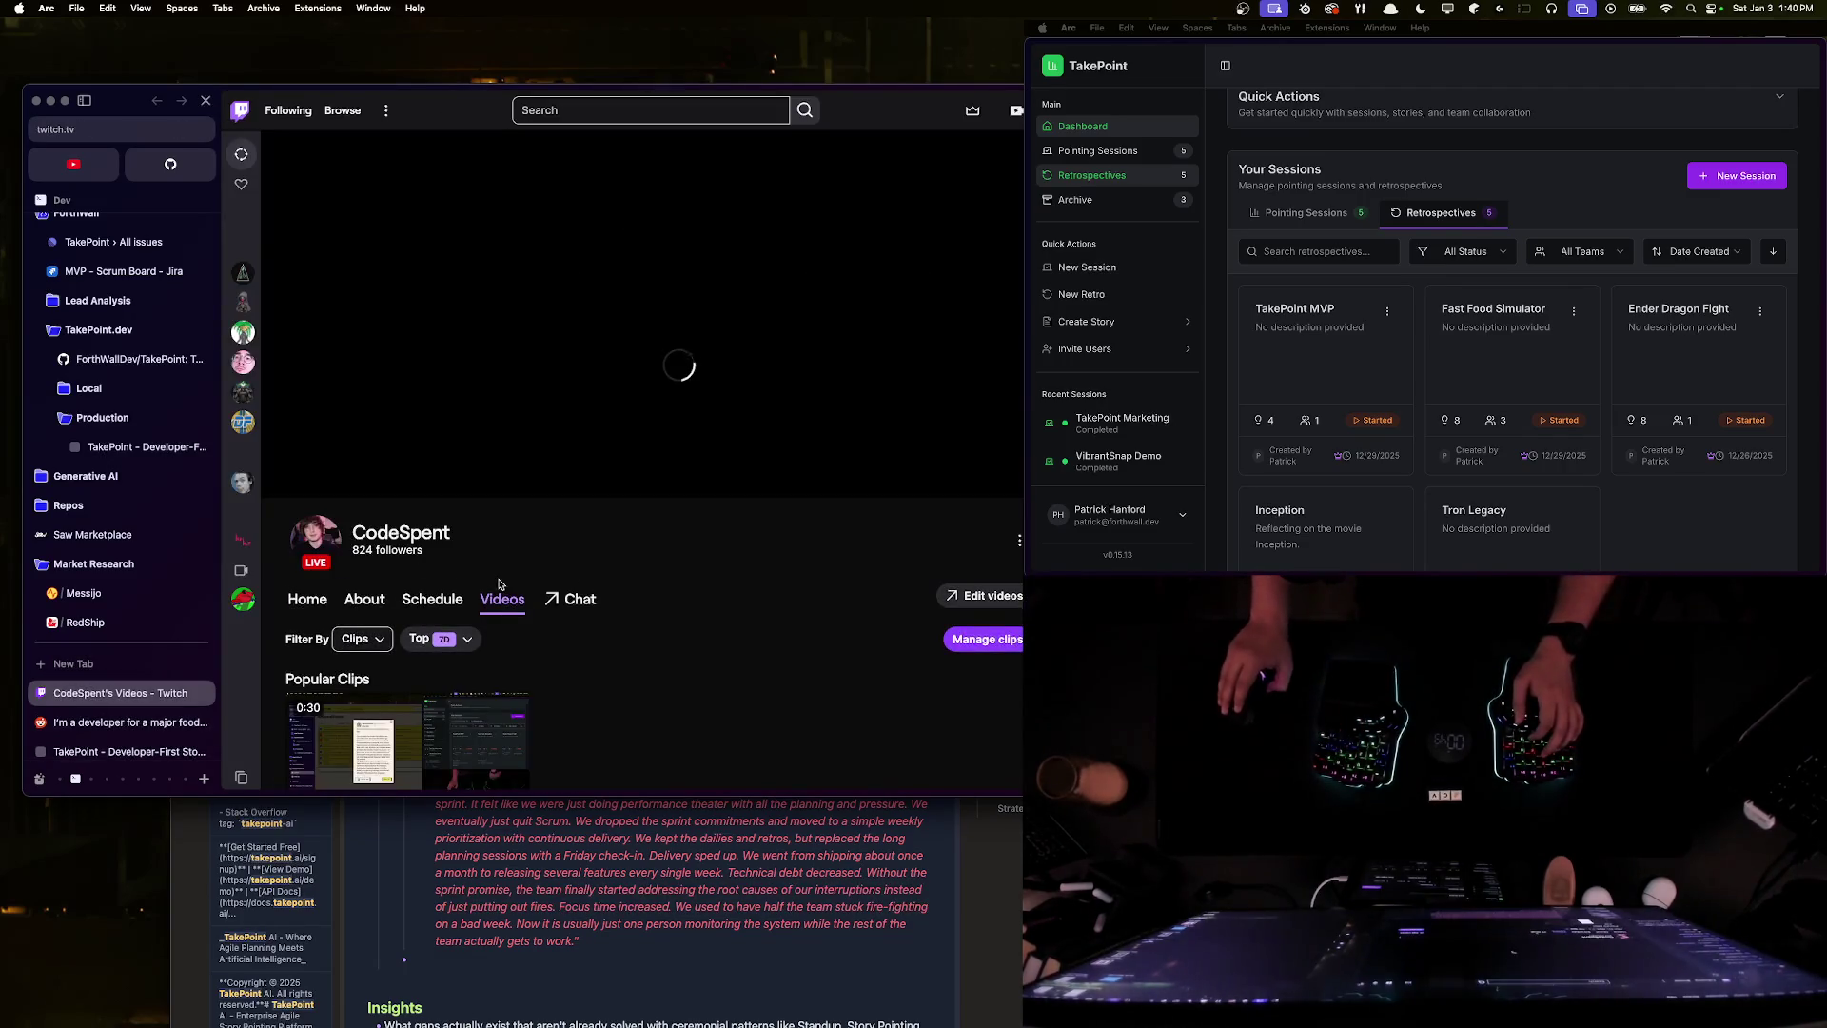
pyautogui.click(387, 634)
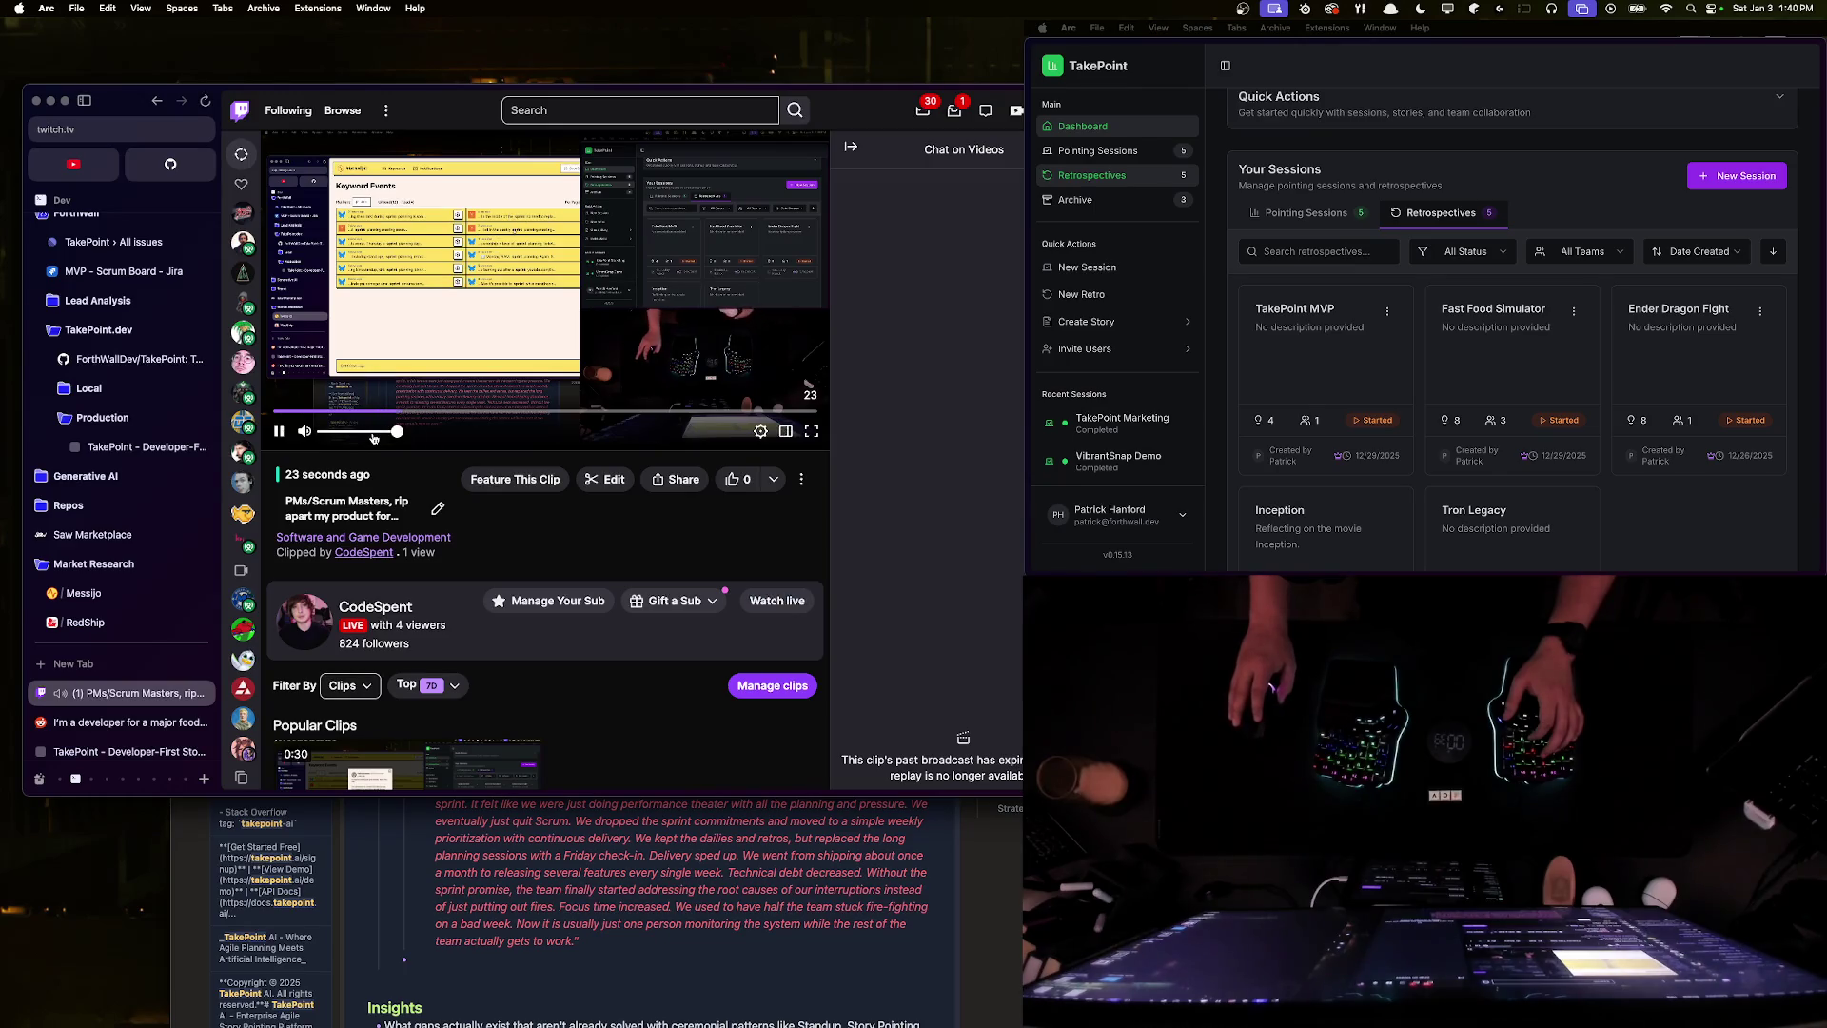
pyautogui.click(373, 433)
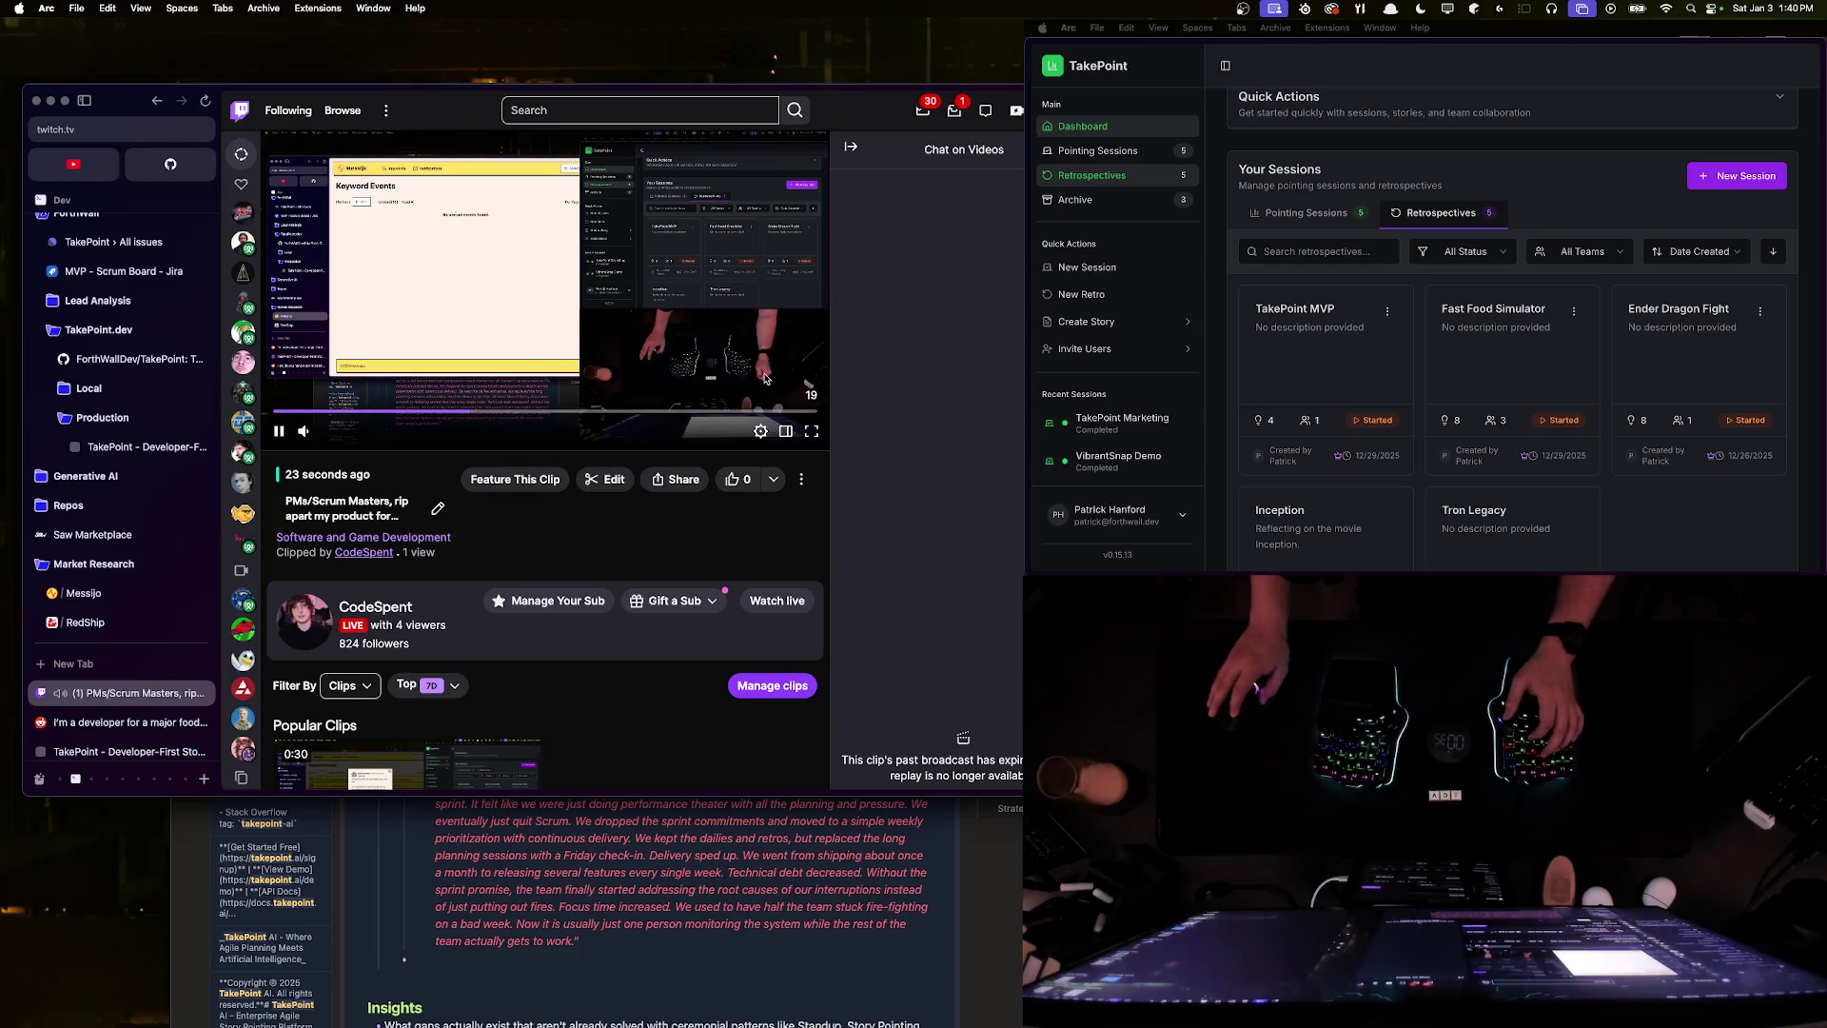
pyautogui.click(677, 478)
pyautogui.click(620, 342)
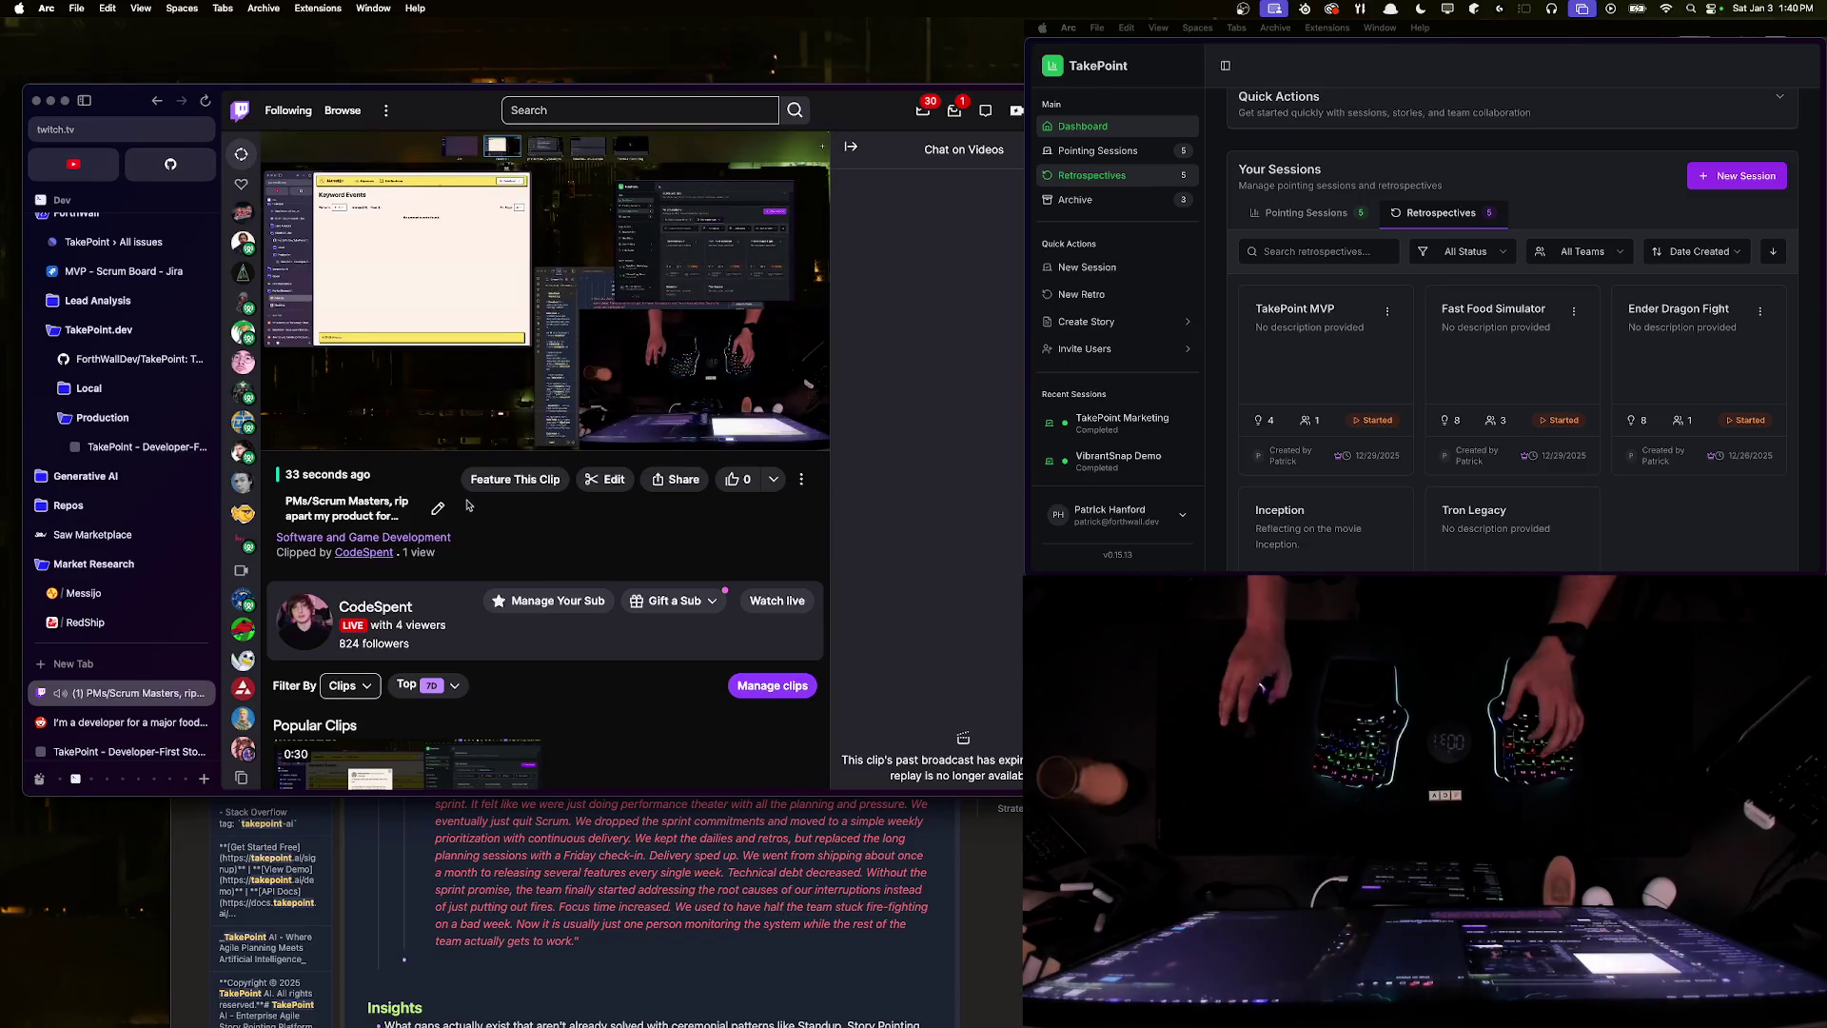
pyautogui.press('super+w')
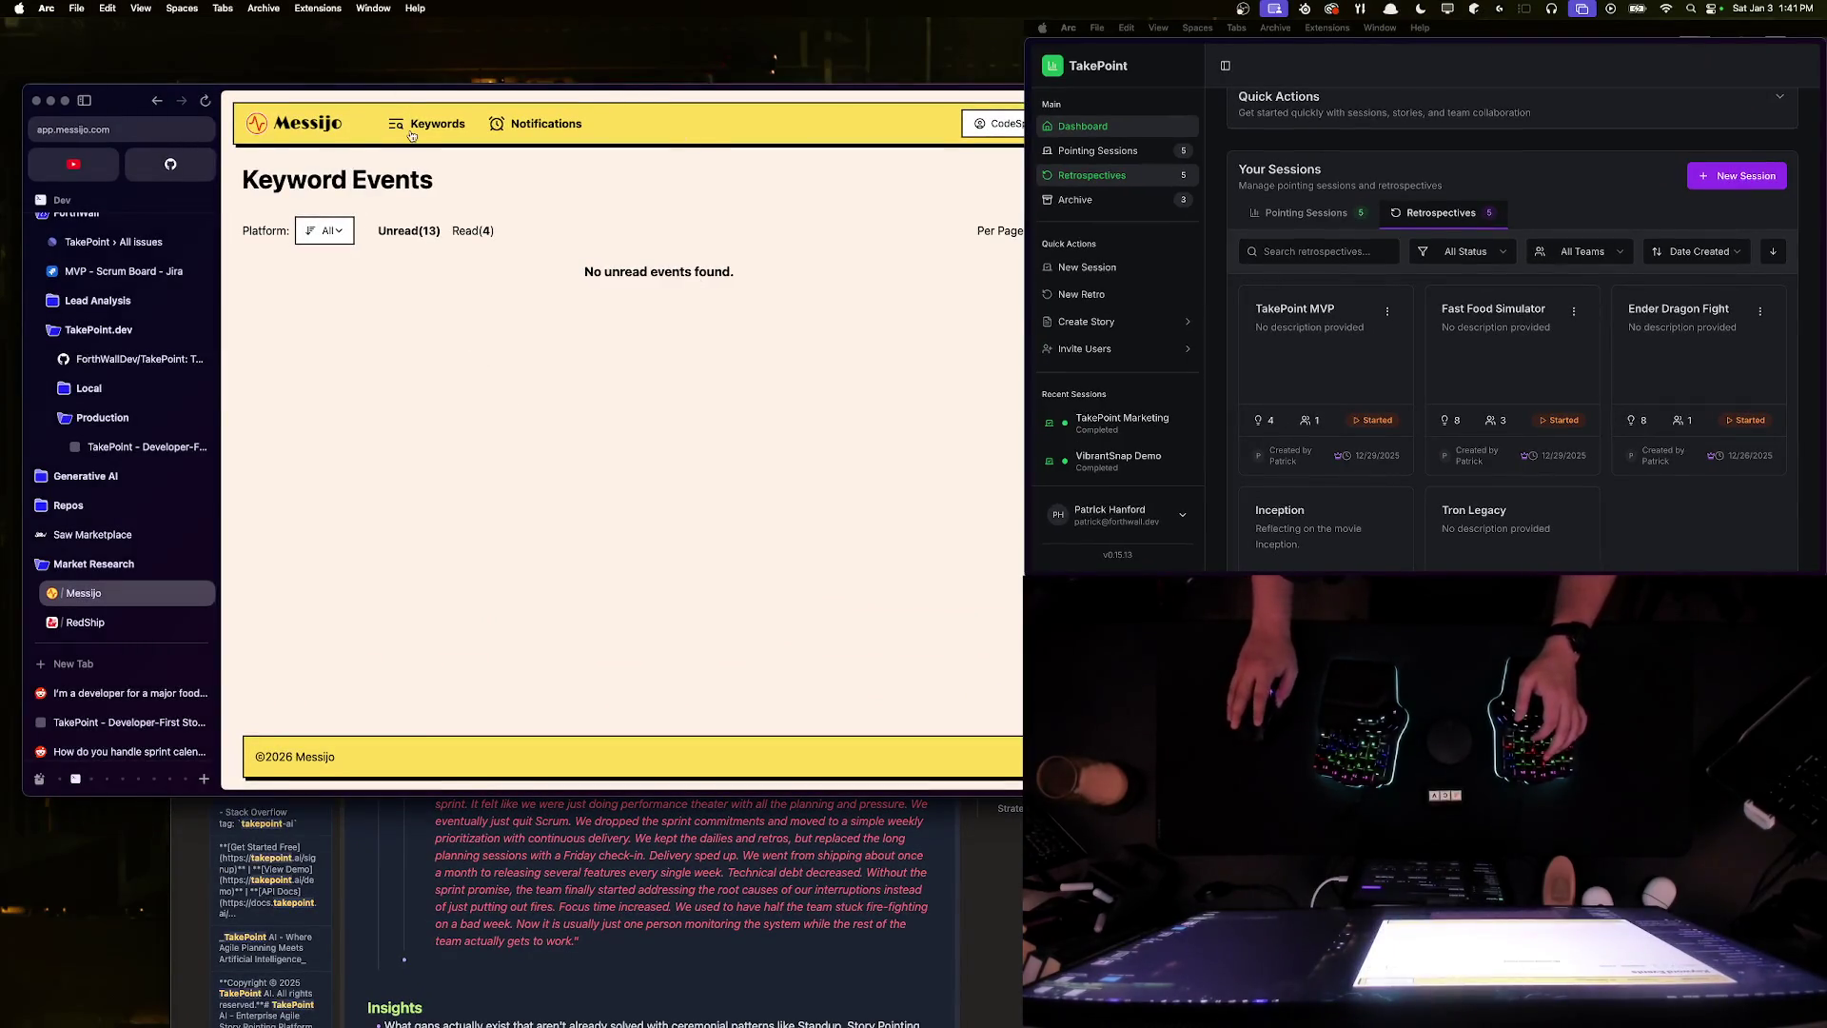
# - Open the Monday 9 AM post under the 'sprint, planning' keyword and read its text
pyautogui.press('super+bracketleft')
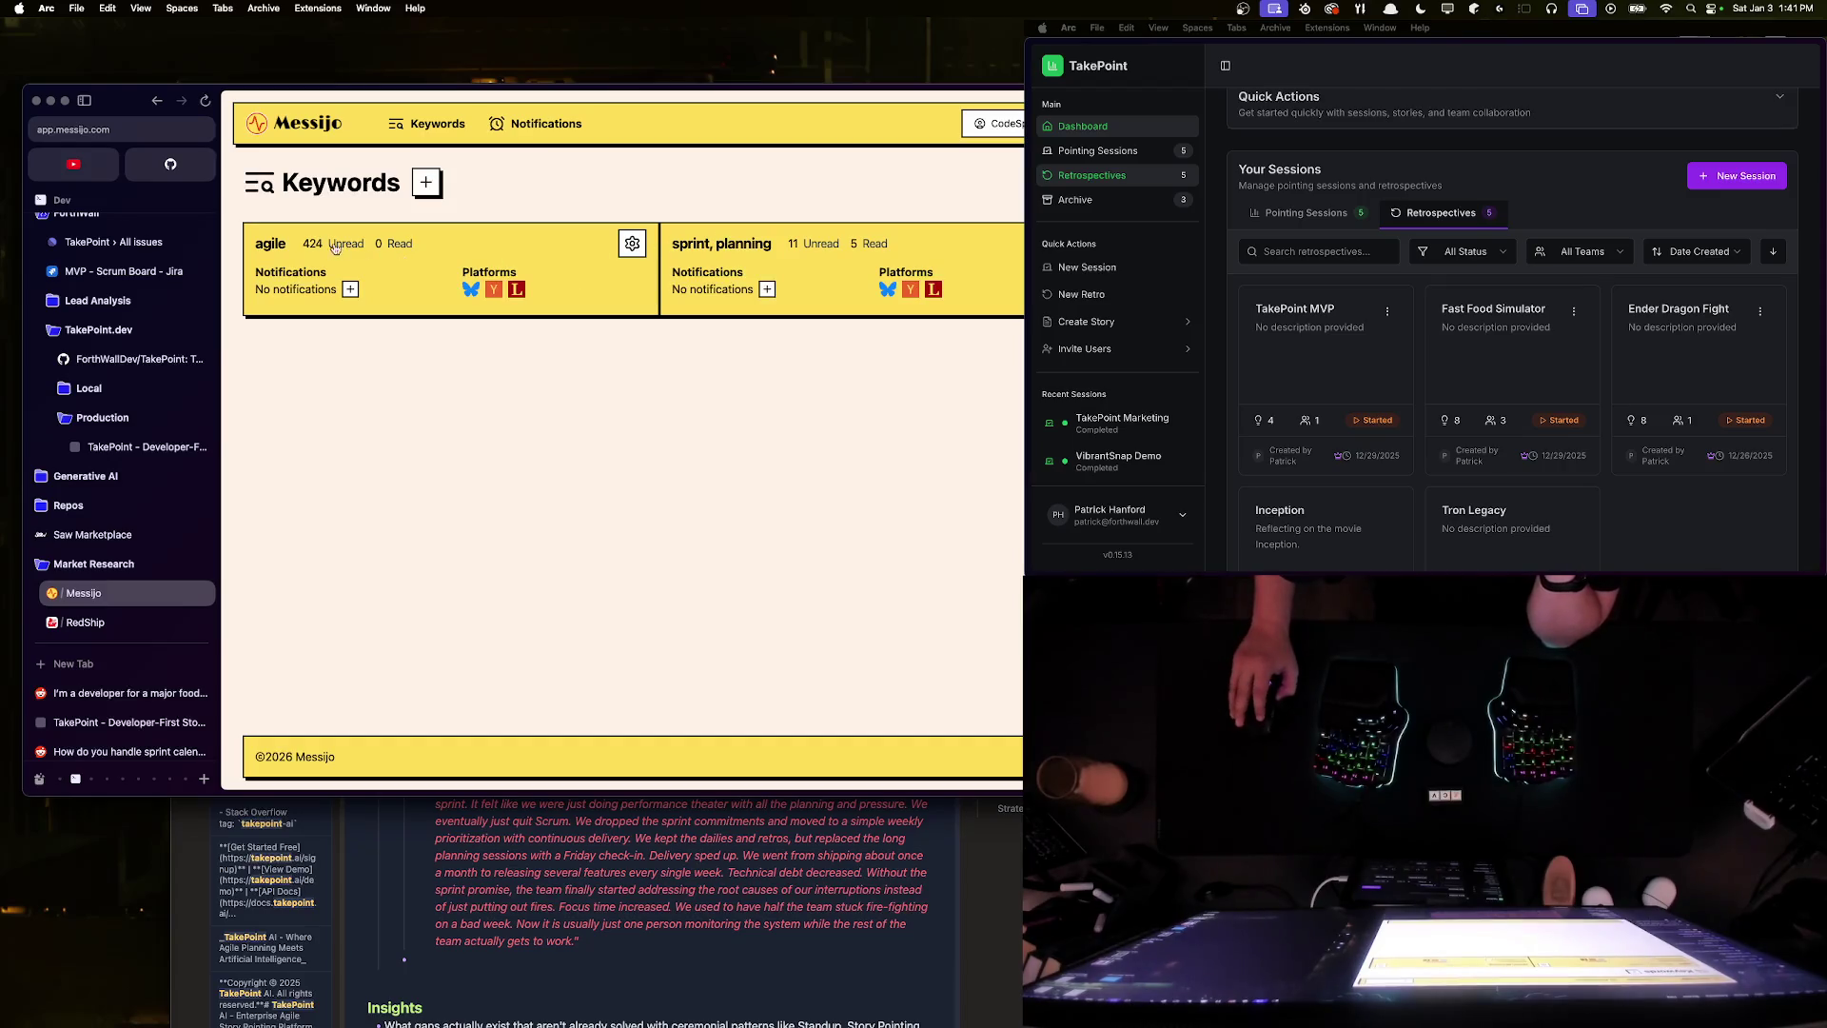
pyautogui.click(718, 233)
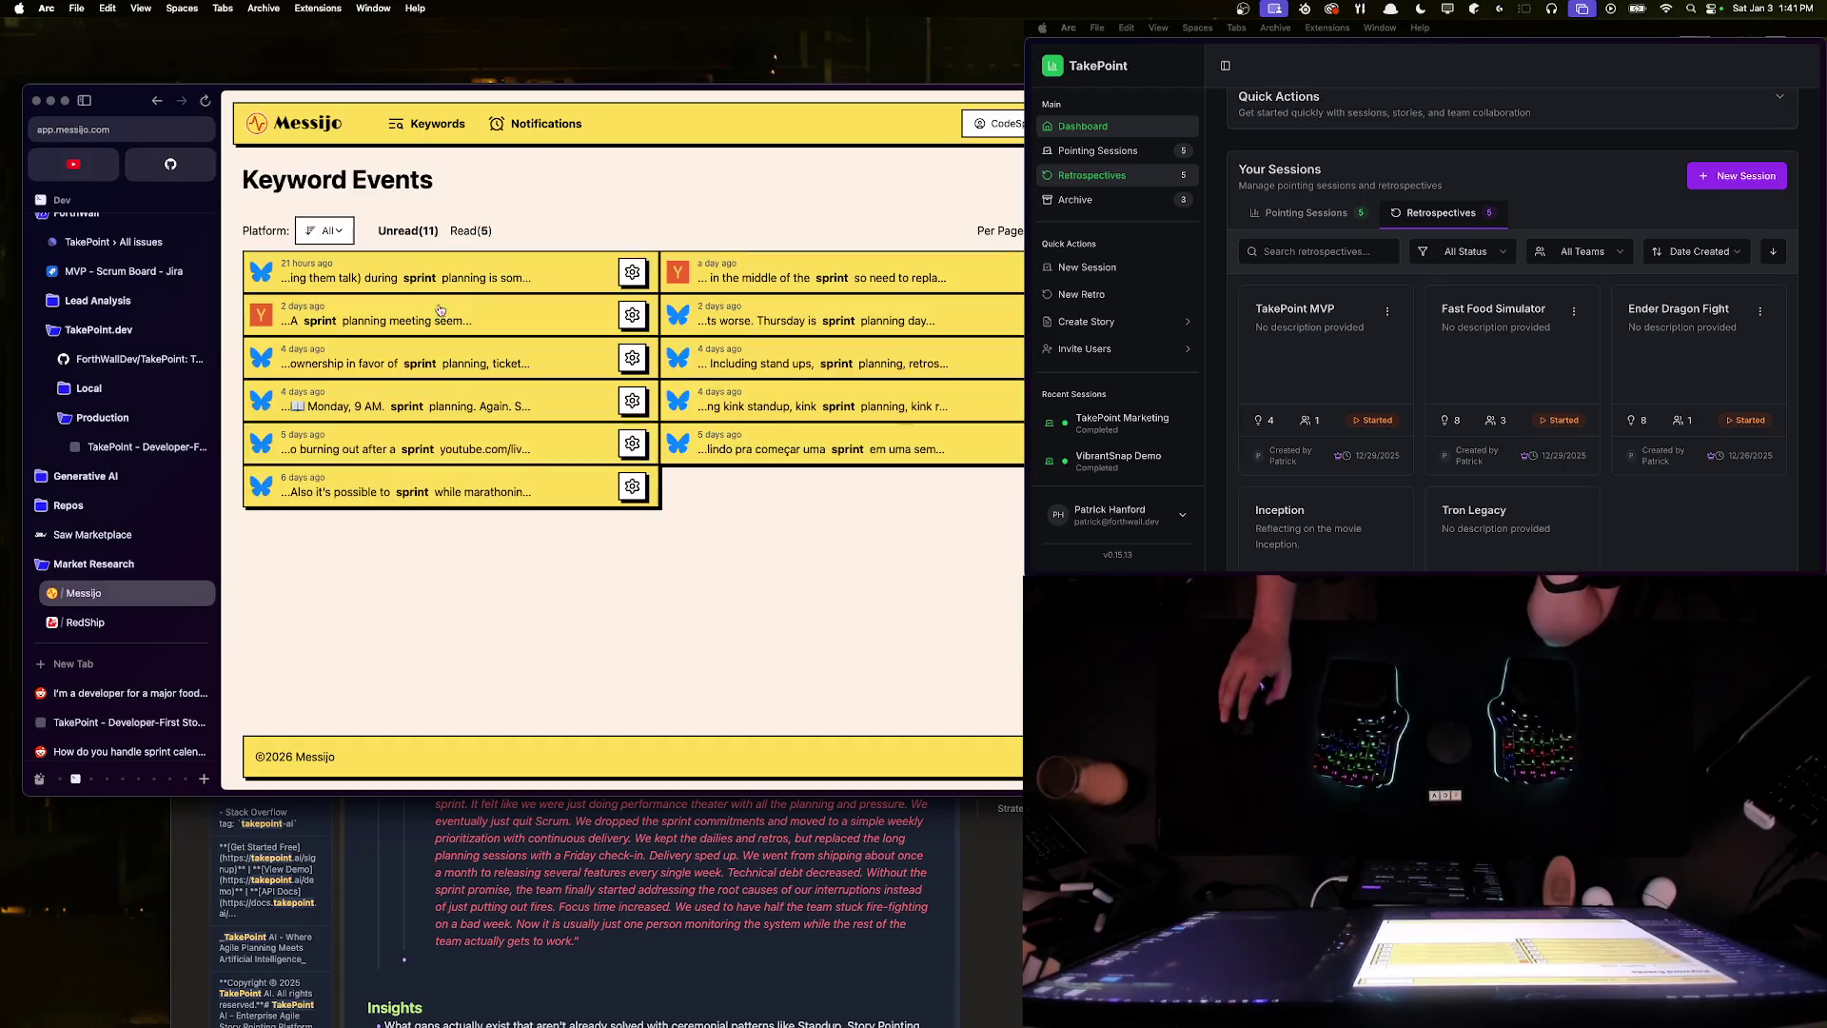
pyautogui.click(544, 406)
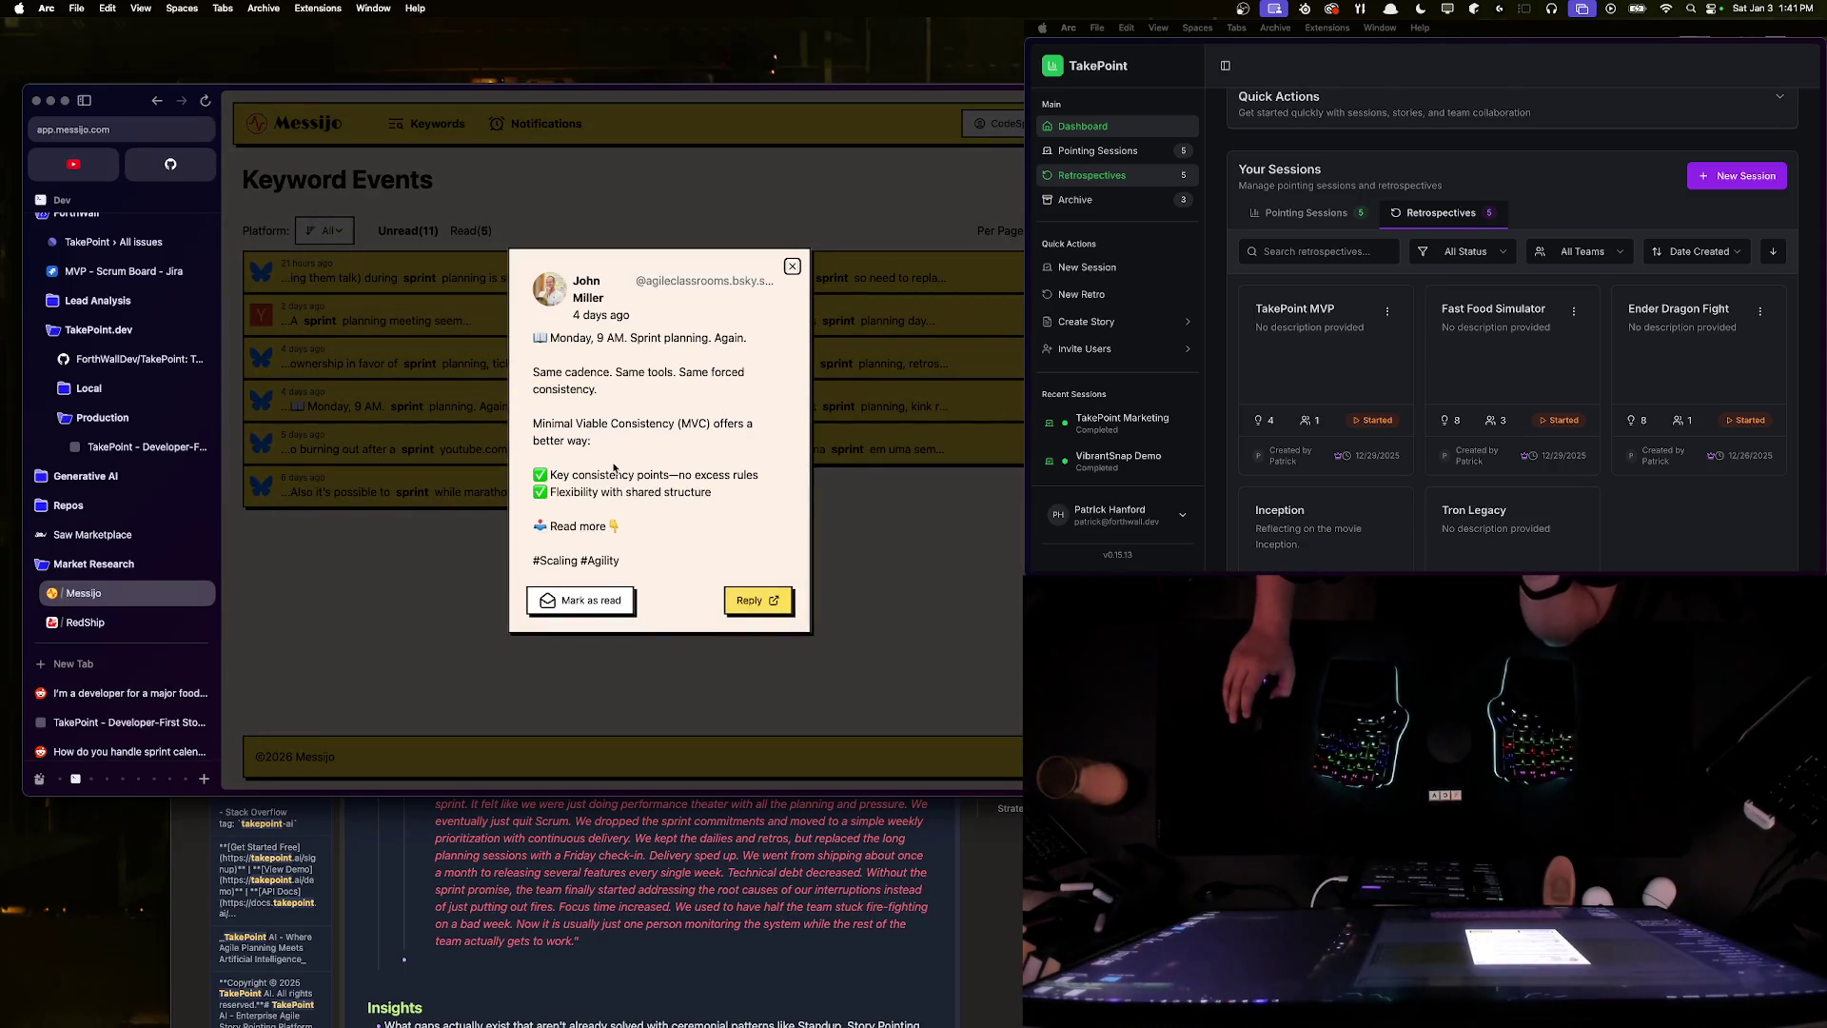
pyautogui.tripleClick(645, 338)
pyautogui.click(602, 371)
pyautogui.moveTo(624, 372); pyautogui.dragTo(639, 388)
pyautogui.click(592, 391)
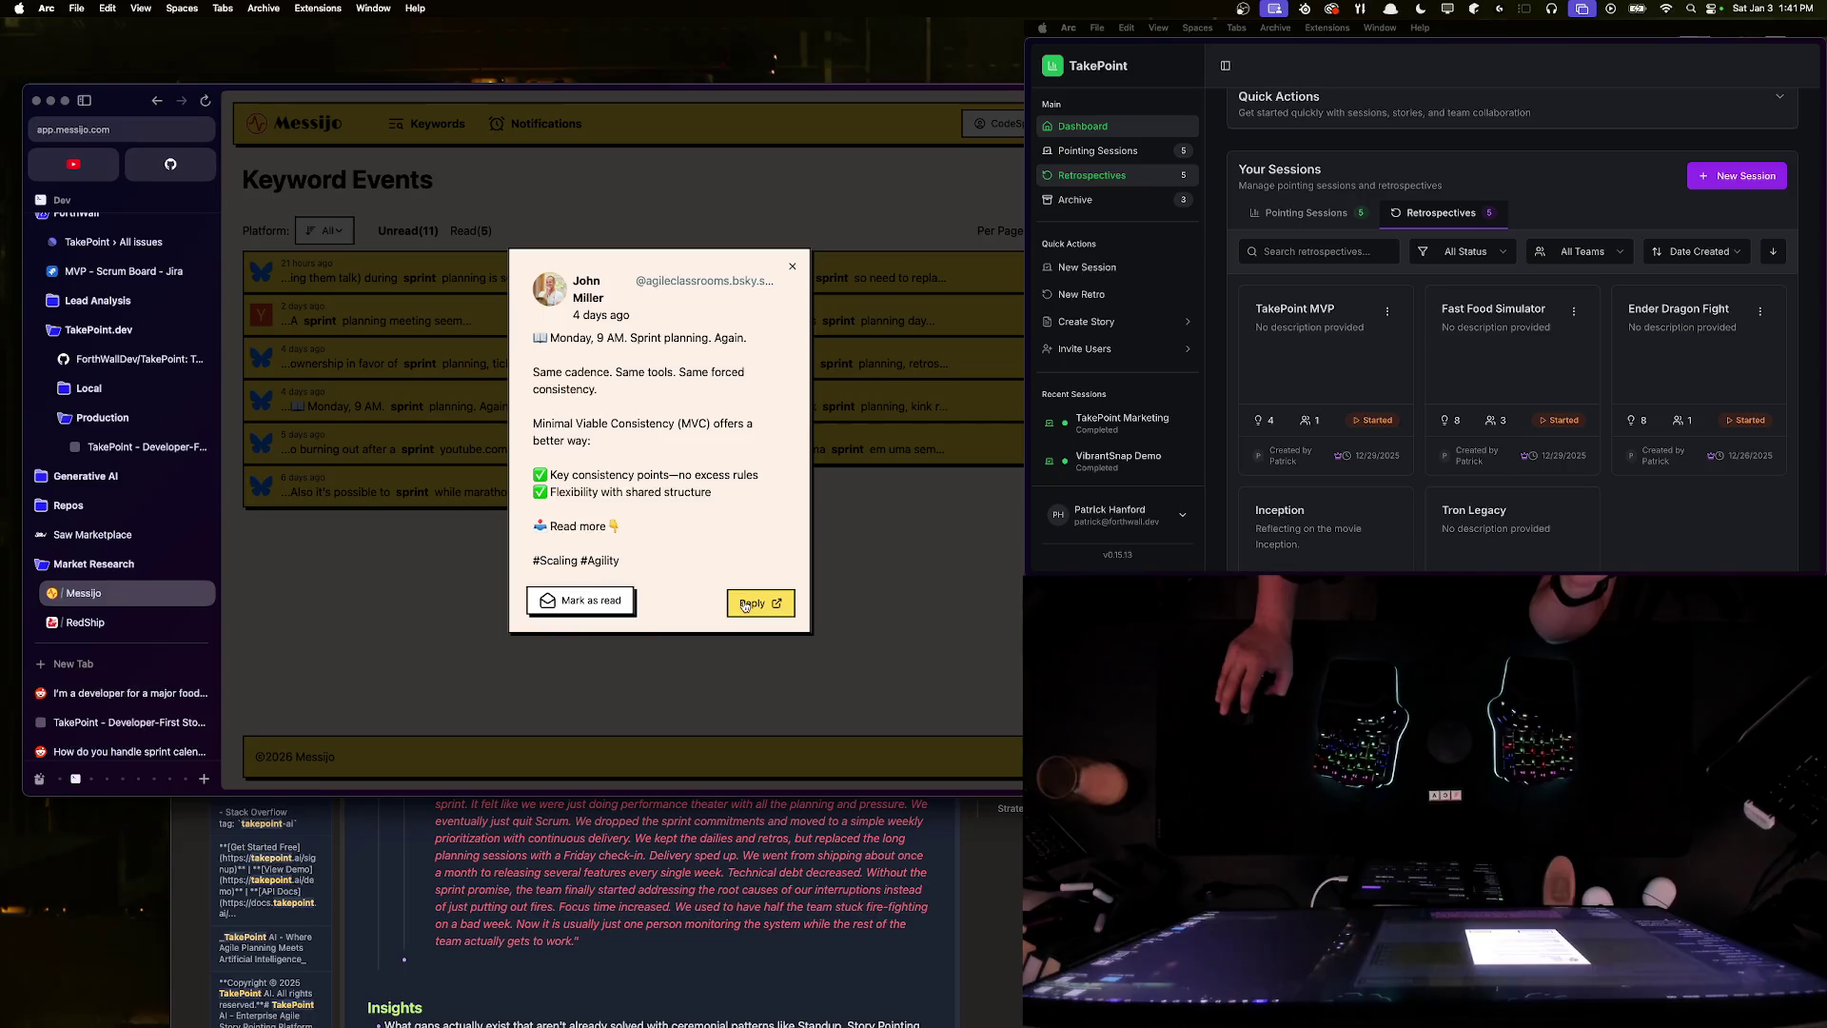
# - Follow the post to Bluesky and open its linked Minimal Viable Consistency article
pyautogui.click(652, 540)
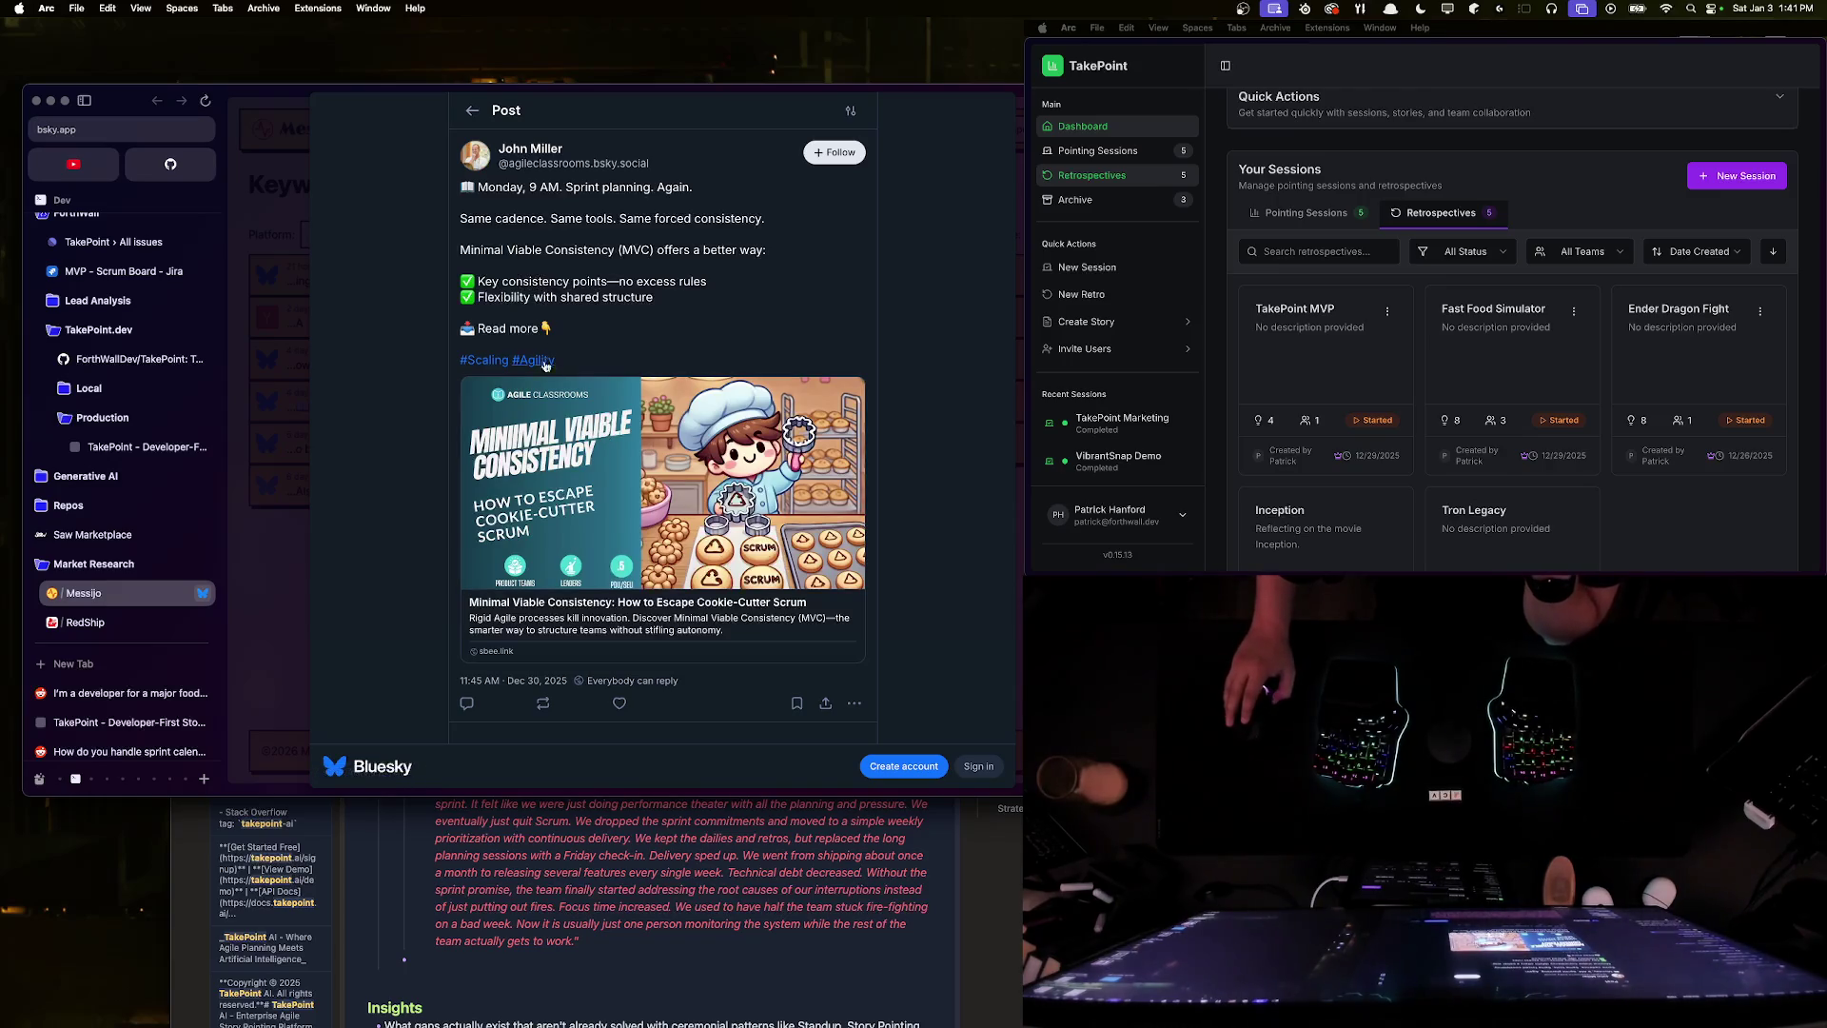
pyautogui.scroll(-2, 682, 507)
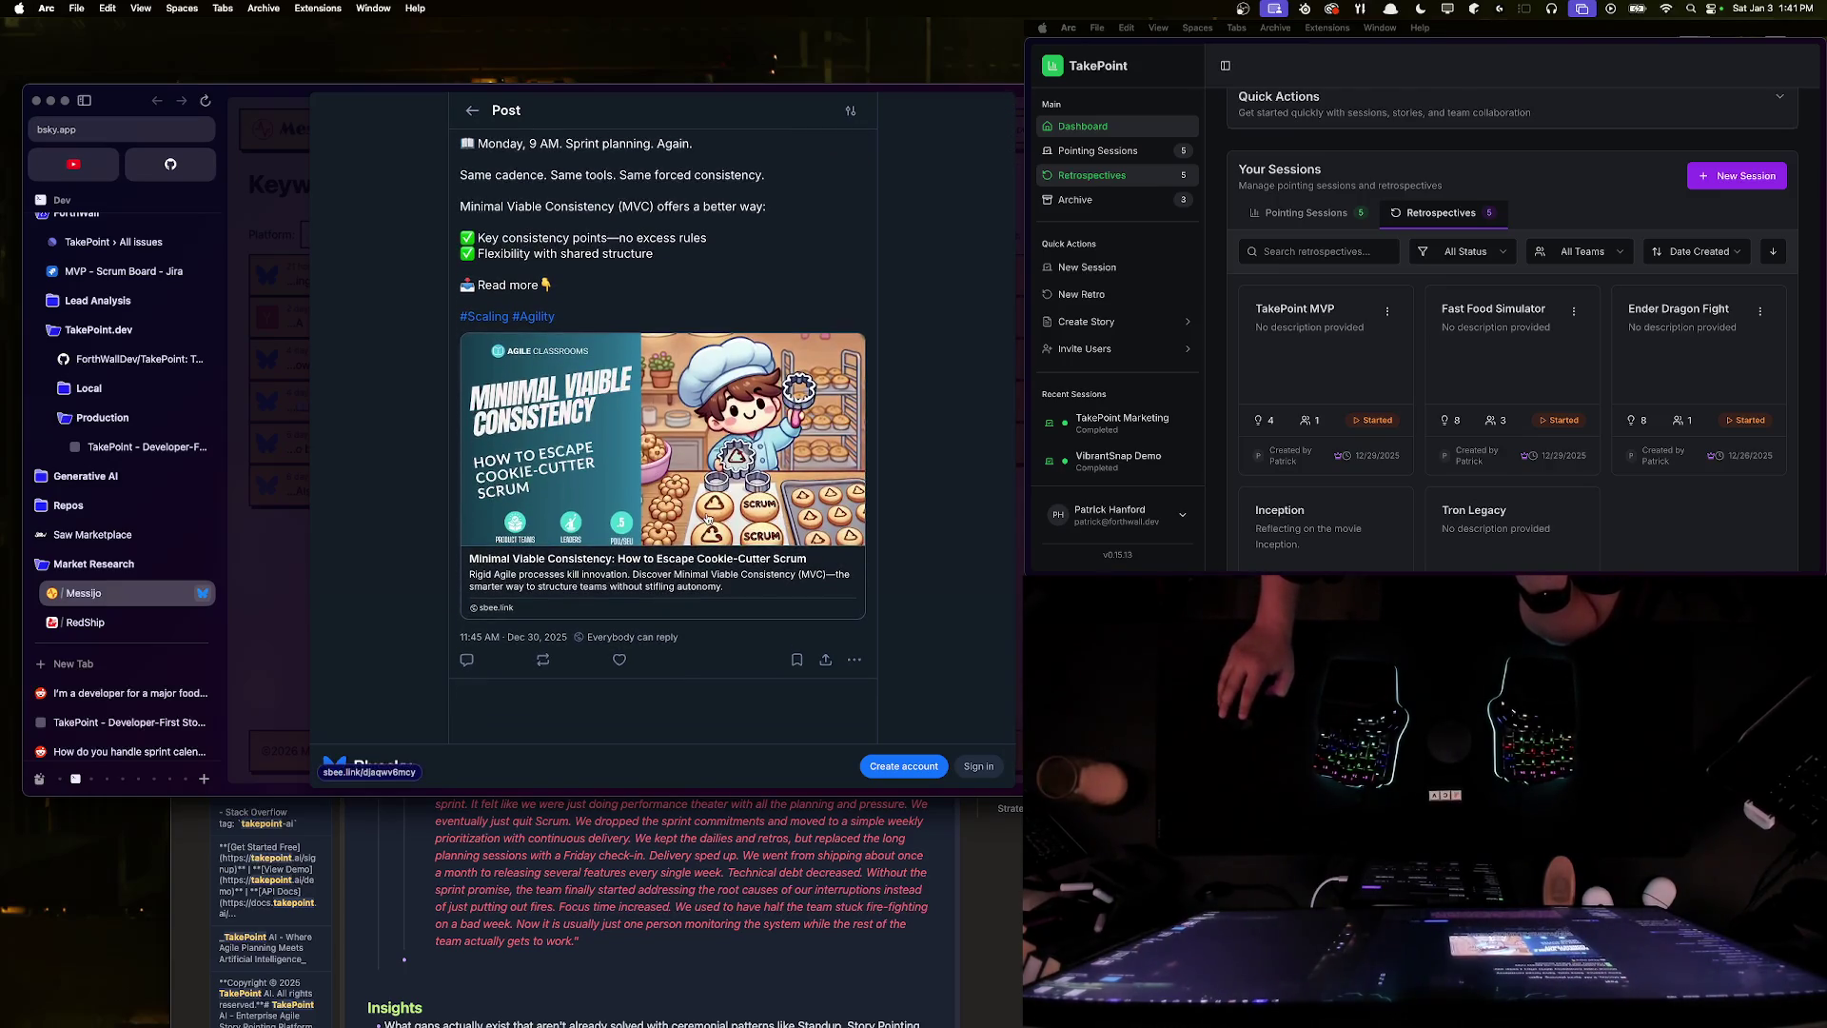
pyautogui.click(706, 517)
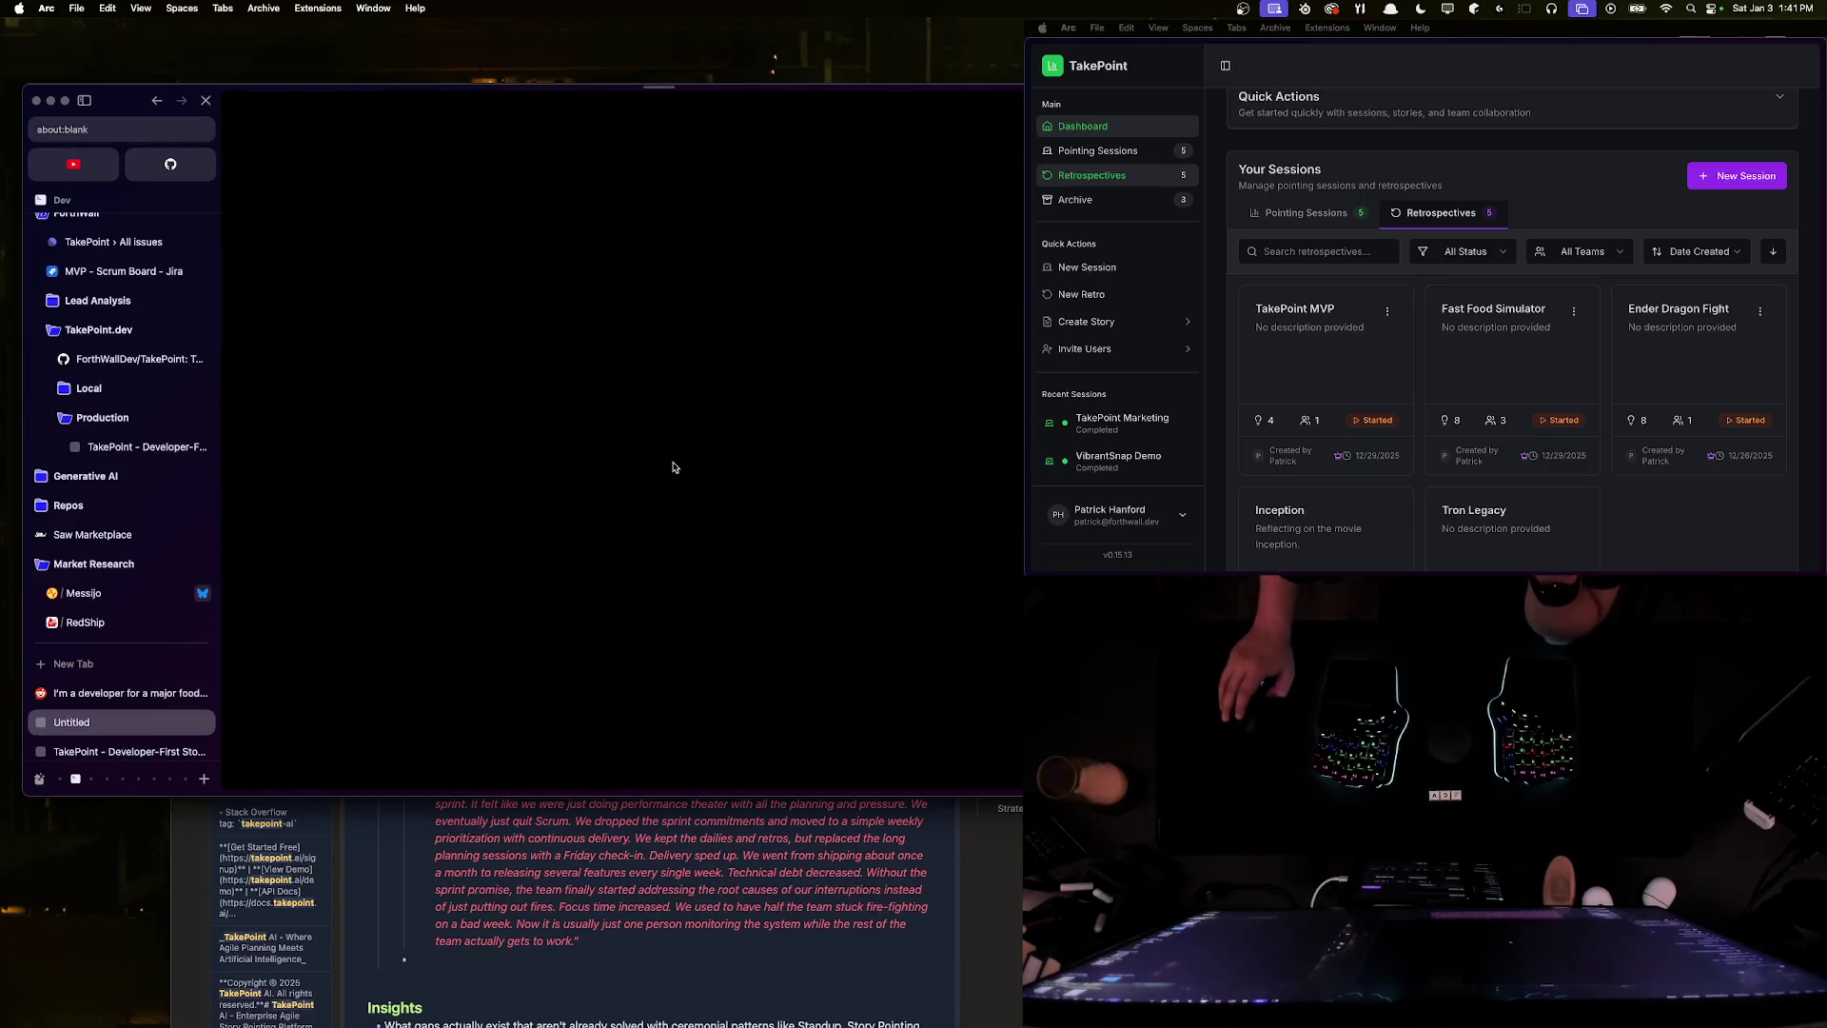
pyautogui.scroll(-7, 670, 463)
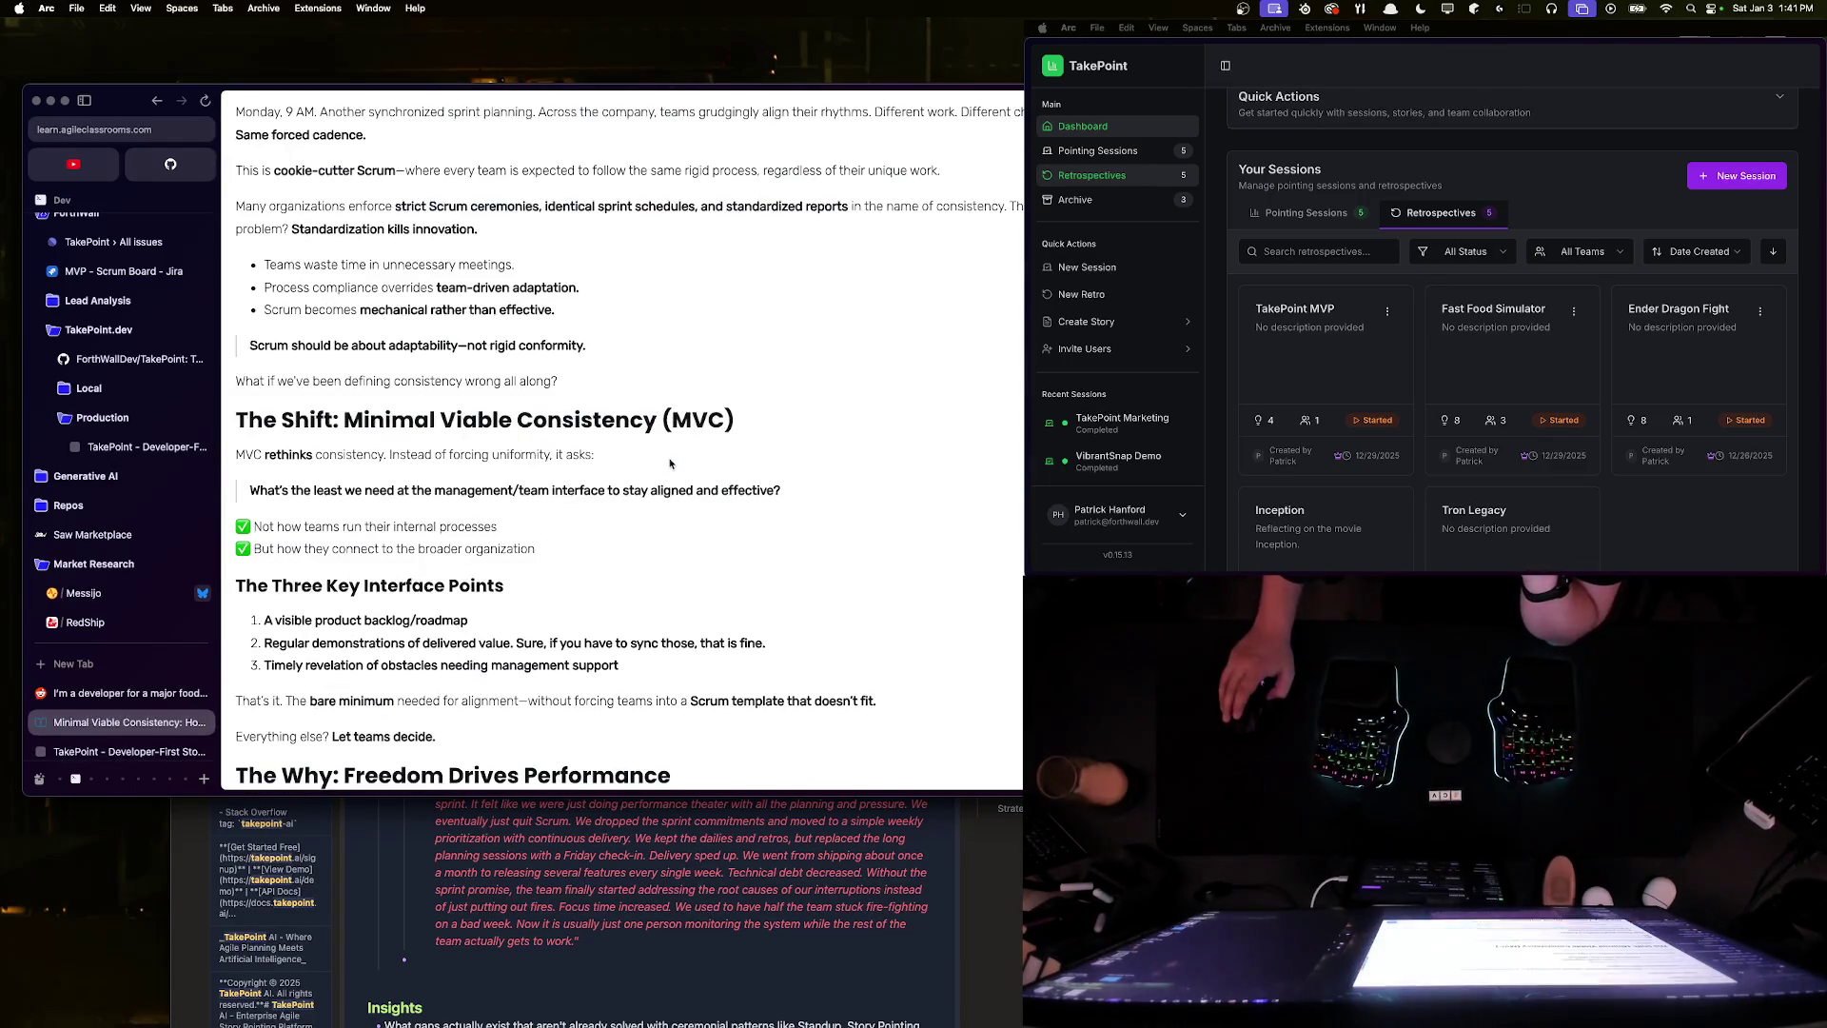
pyautogui.rightClick(134, 726)
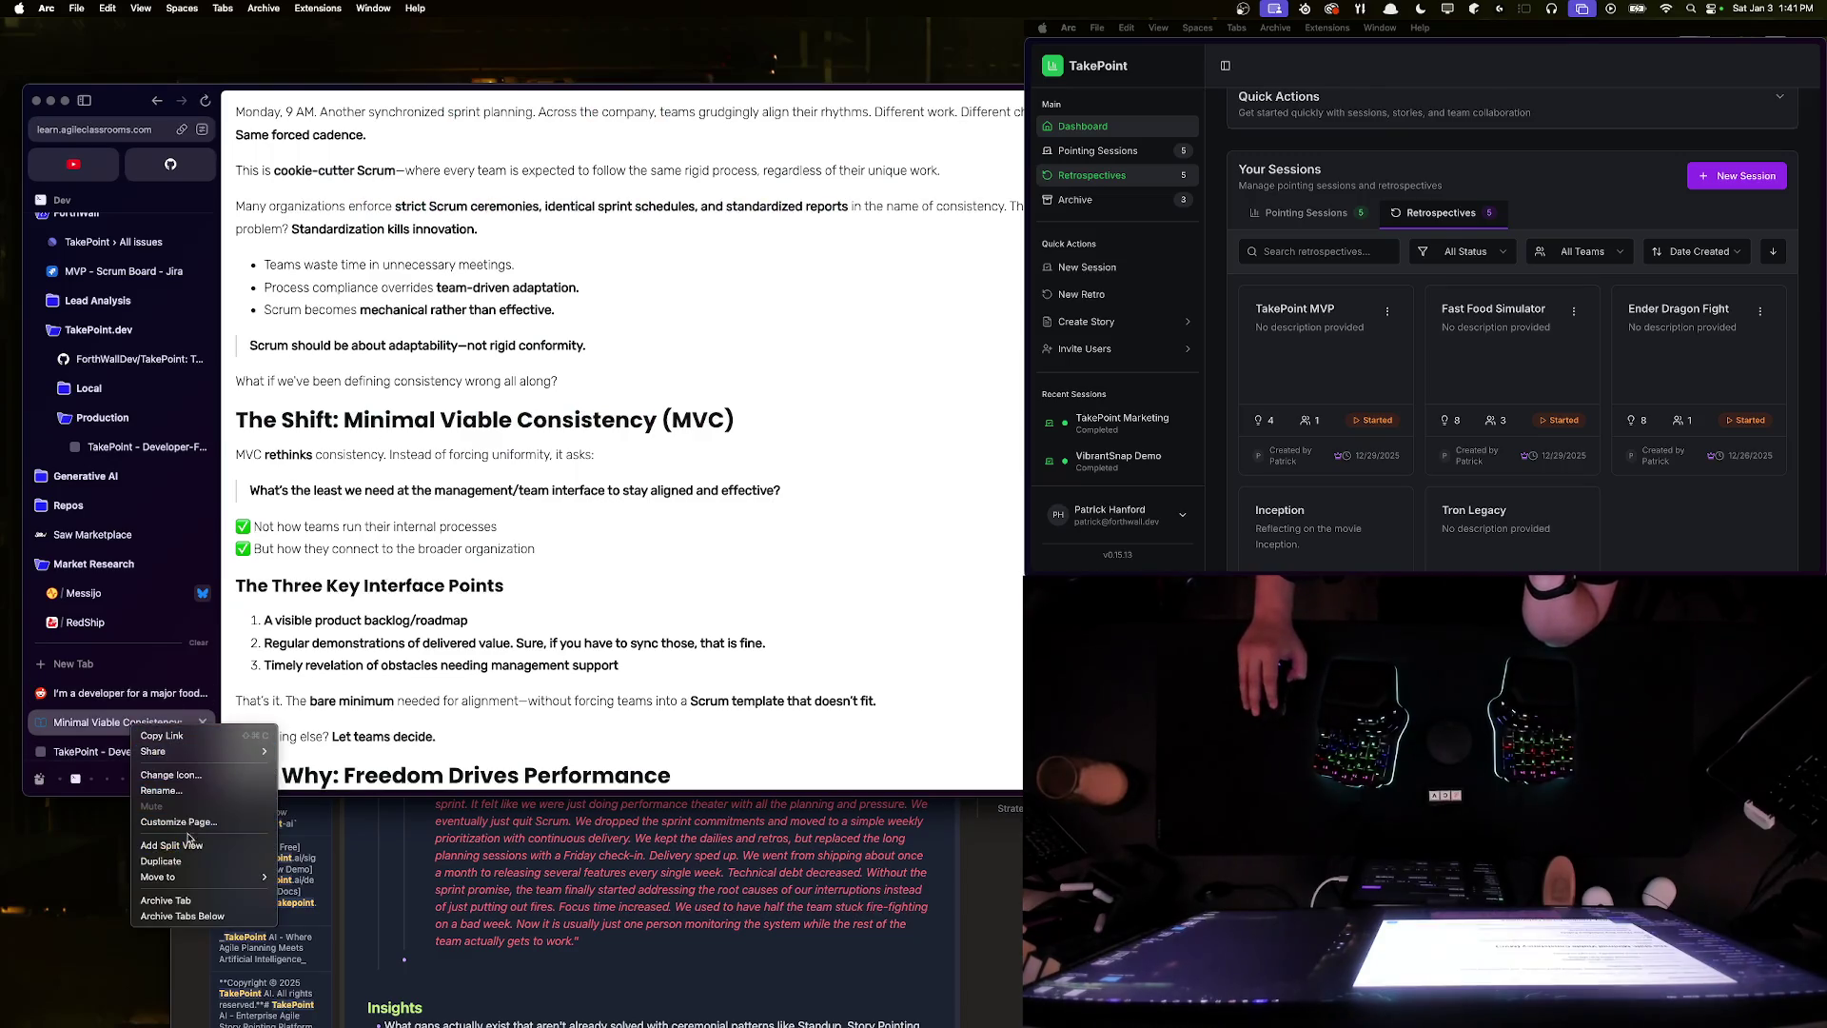
pyautogui.press('Escape')
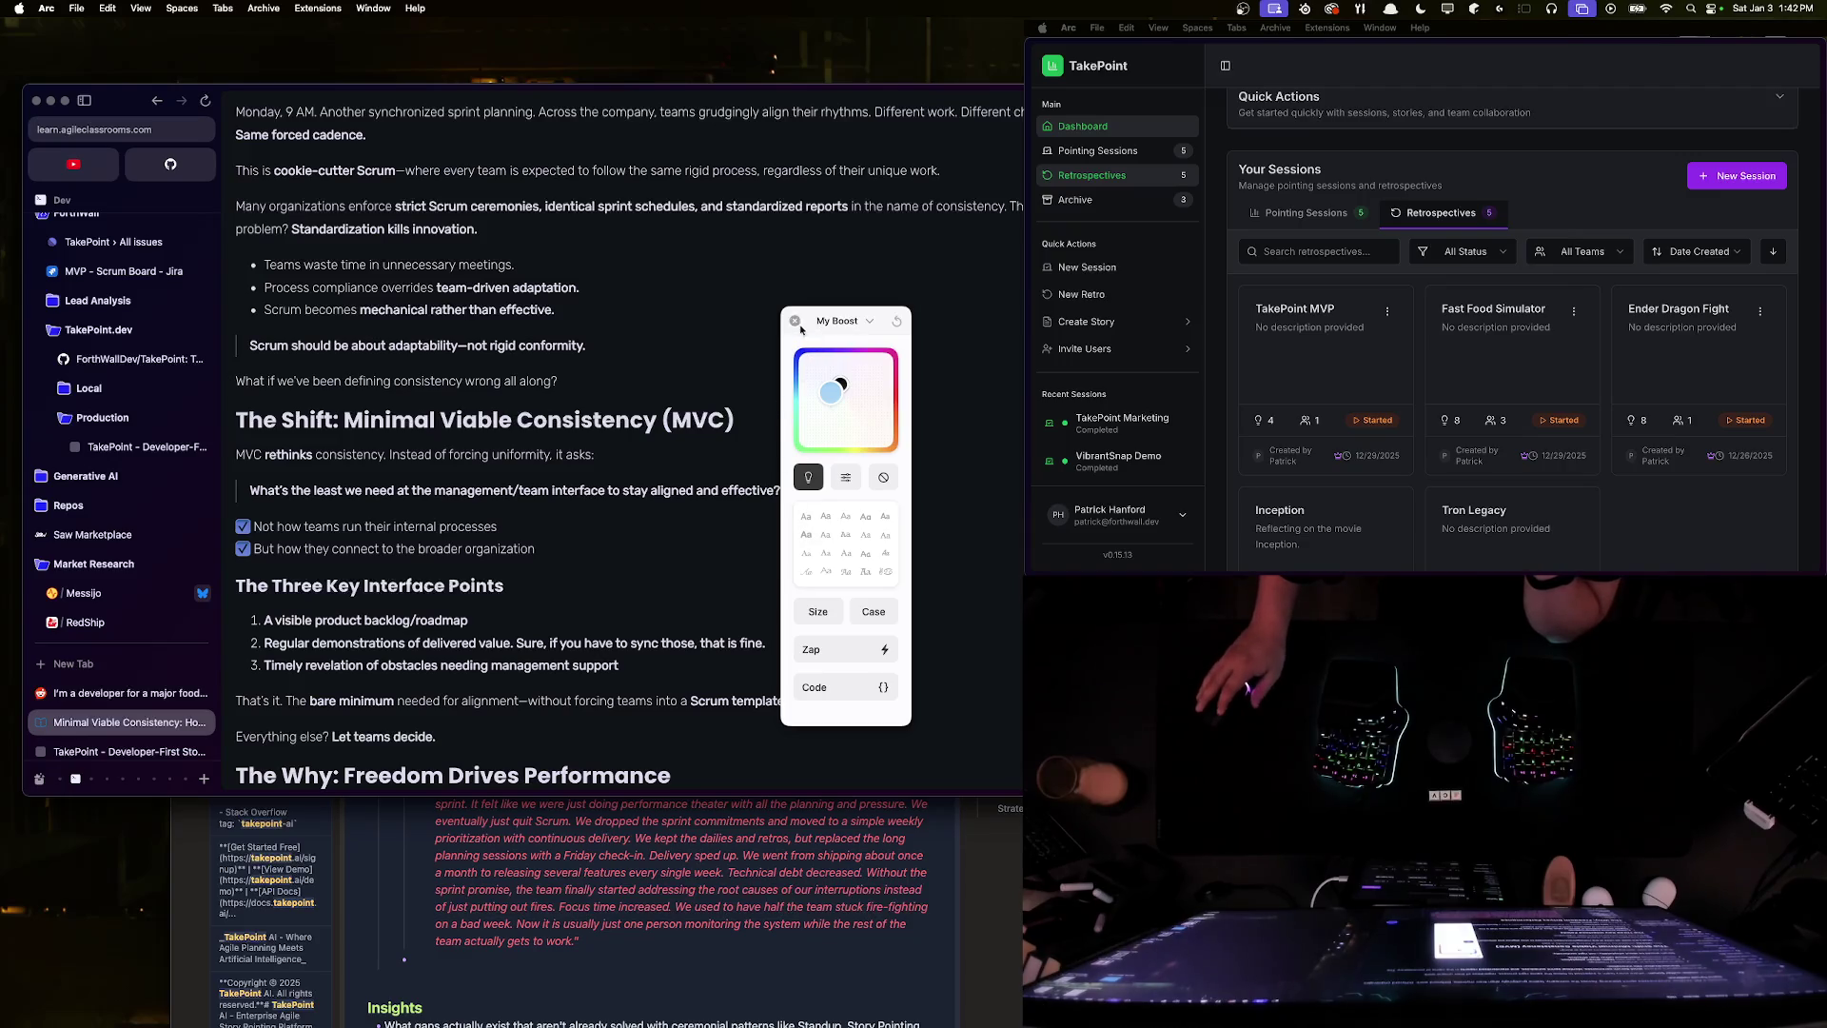
pyautogui.click(796, 323)
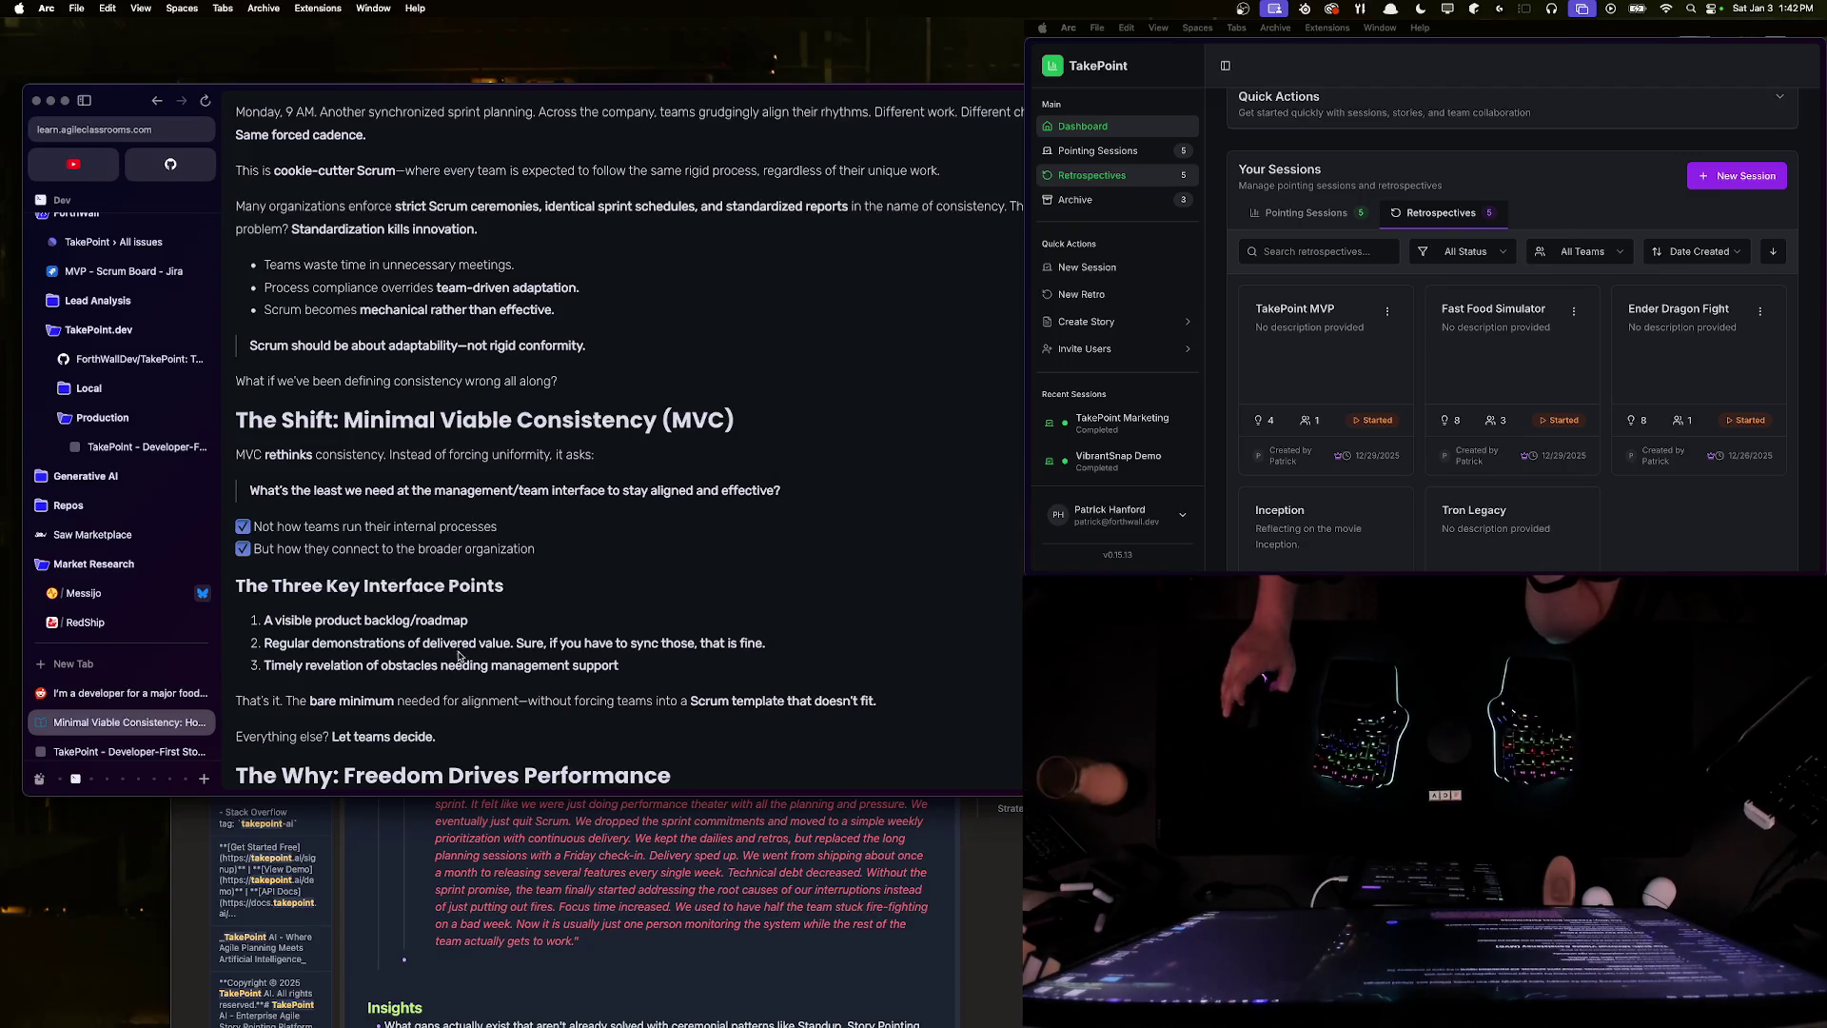
pyautogui.scroll(3, 458, 645)
pyautogui.scroll(-2, 459, 645)
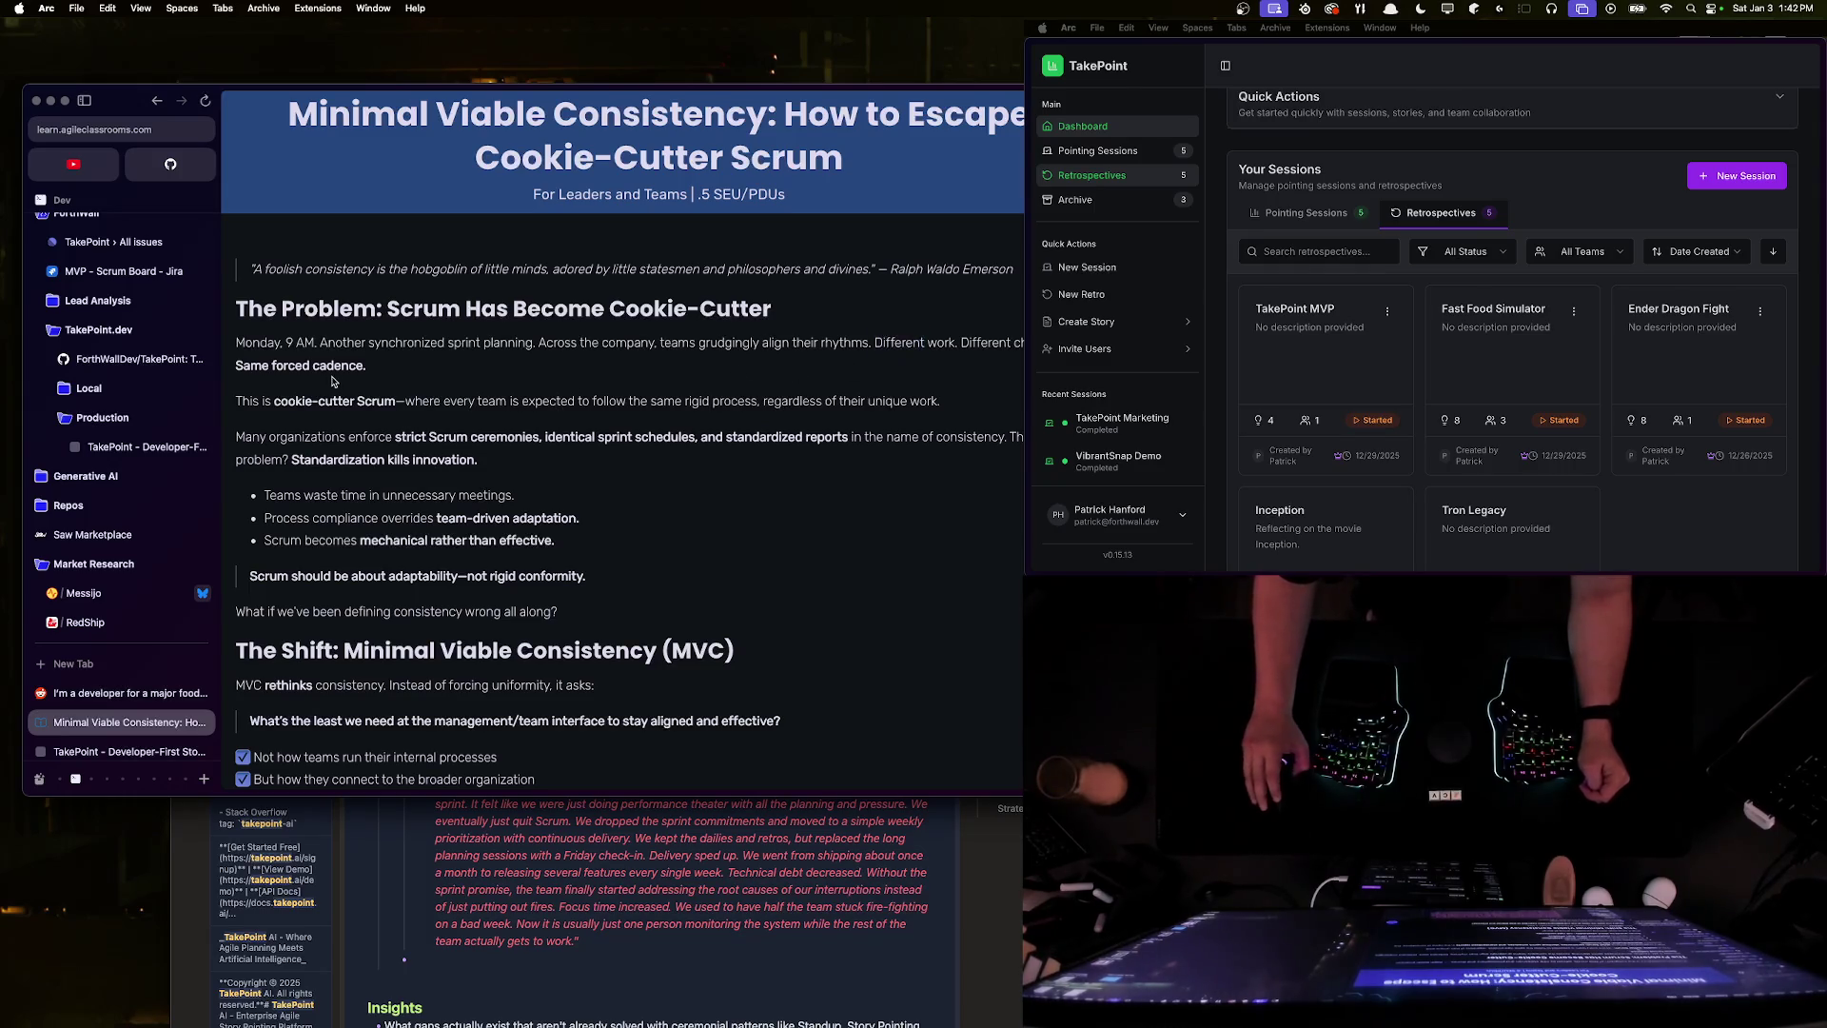
pyautogui.scroll(-5, 507, 387)
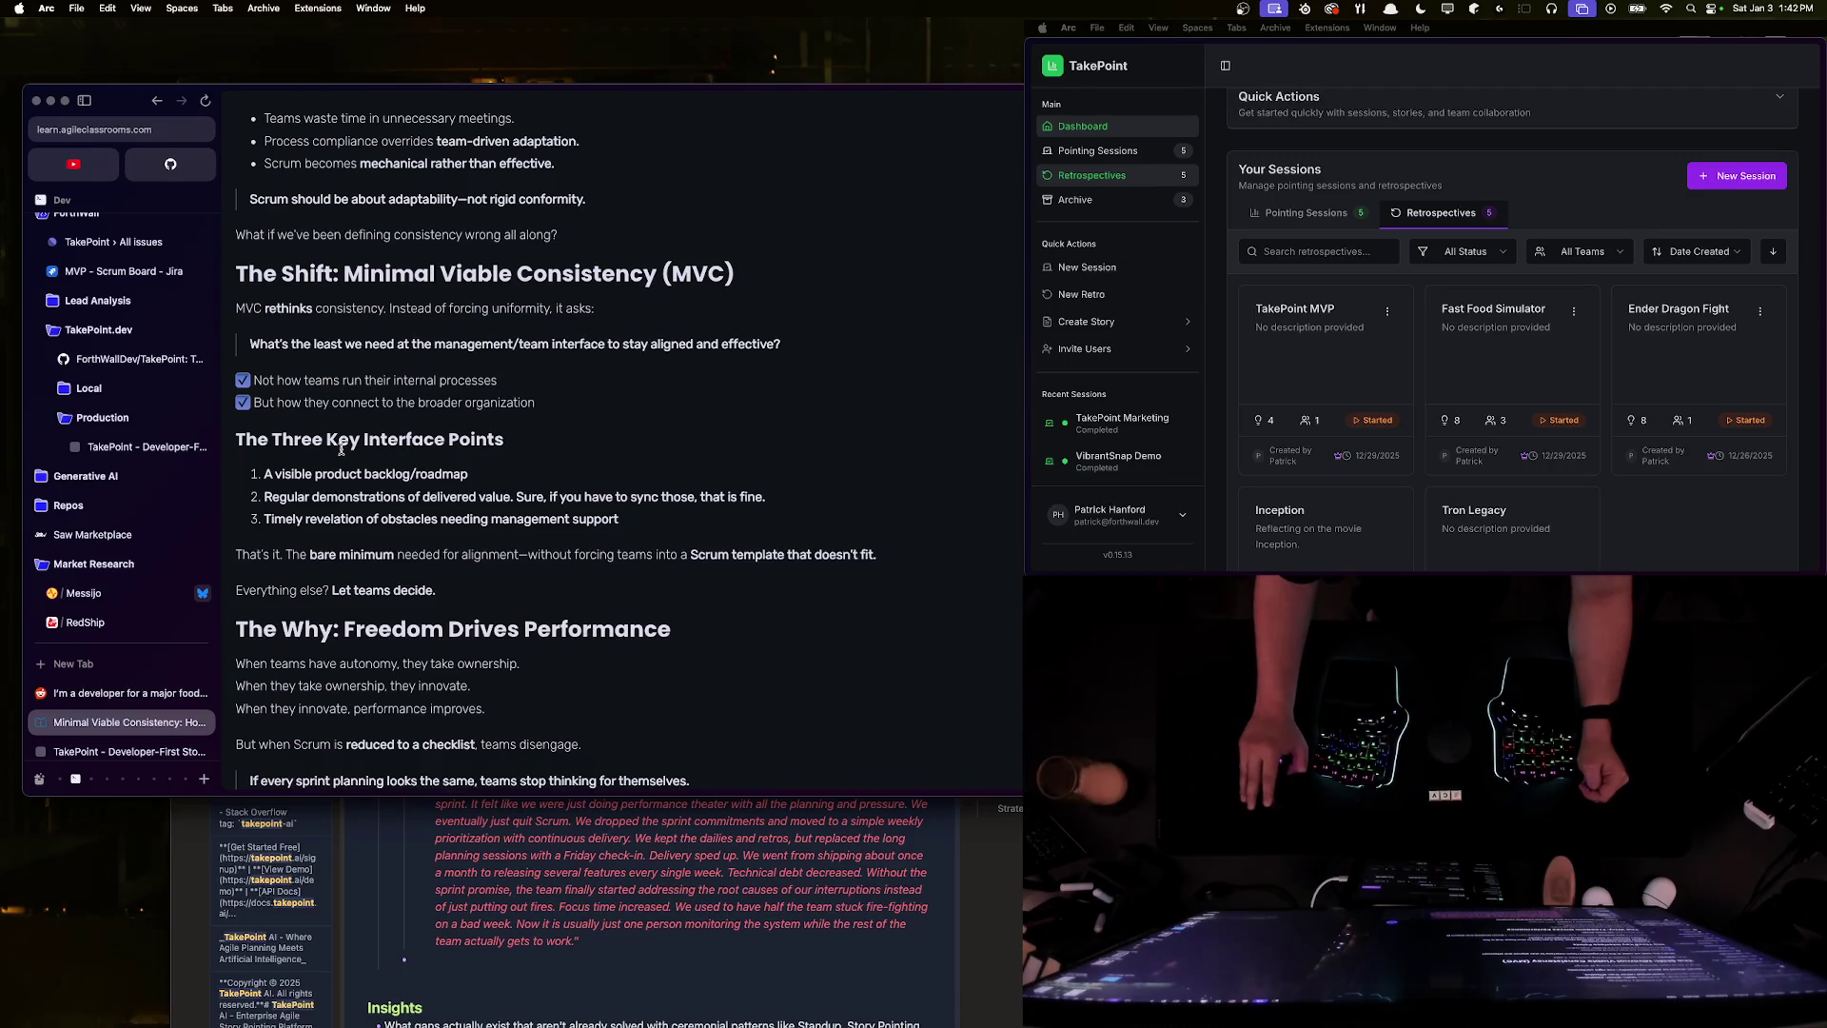
pyautogui.moveTo(257, 381); pyautogui.dragTo(446, 383)
pyautogui.tripleClick(394, 402)
pyautogui.click(374, 419)
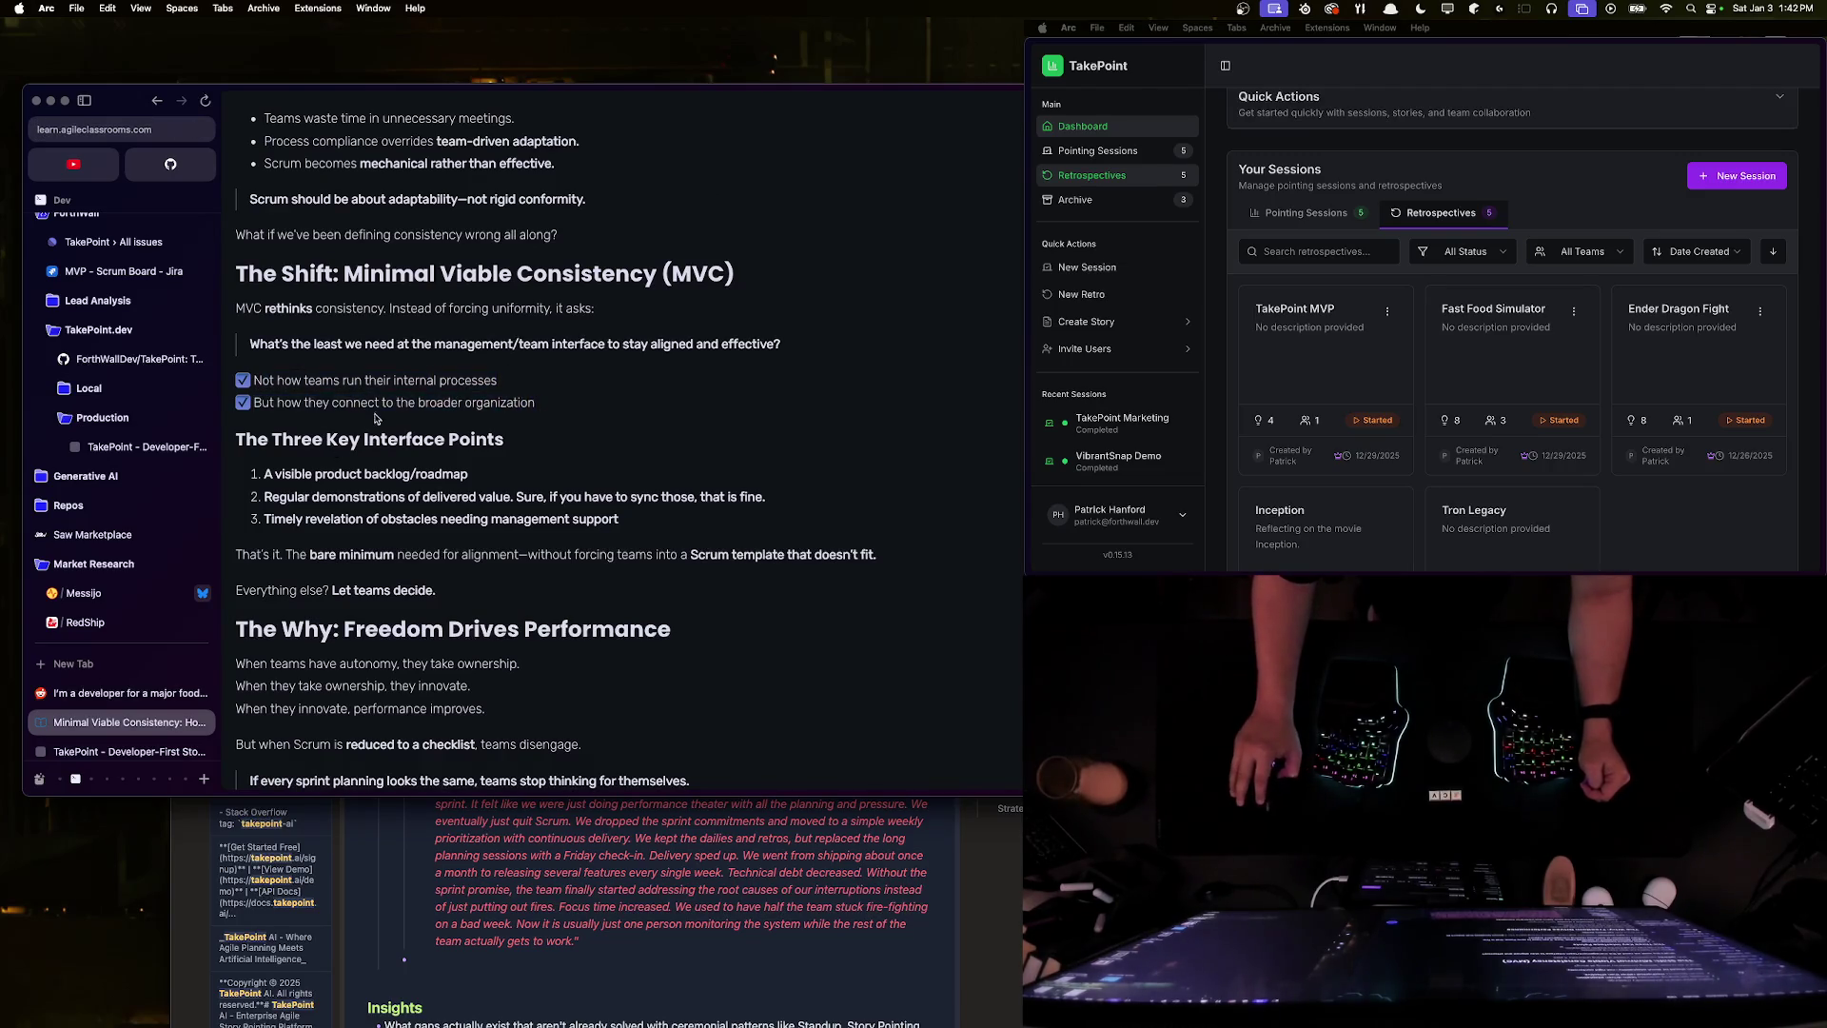
pyautogui.moveTo(255, 476); pyautogui.dragTo(471, 478)
pyautogui.click(329, 494)
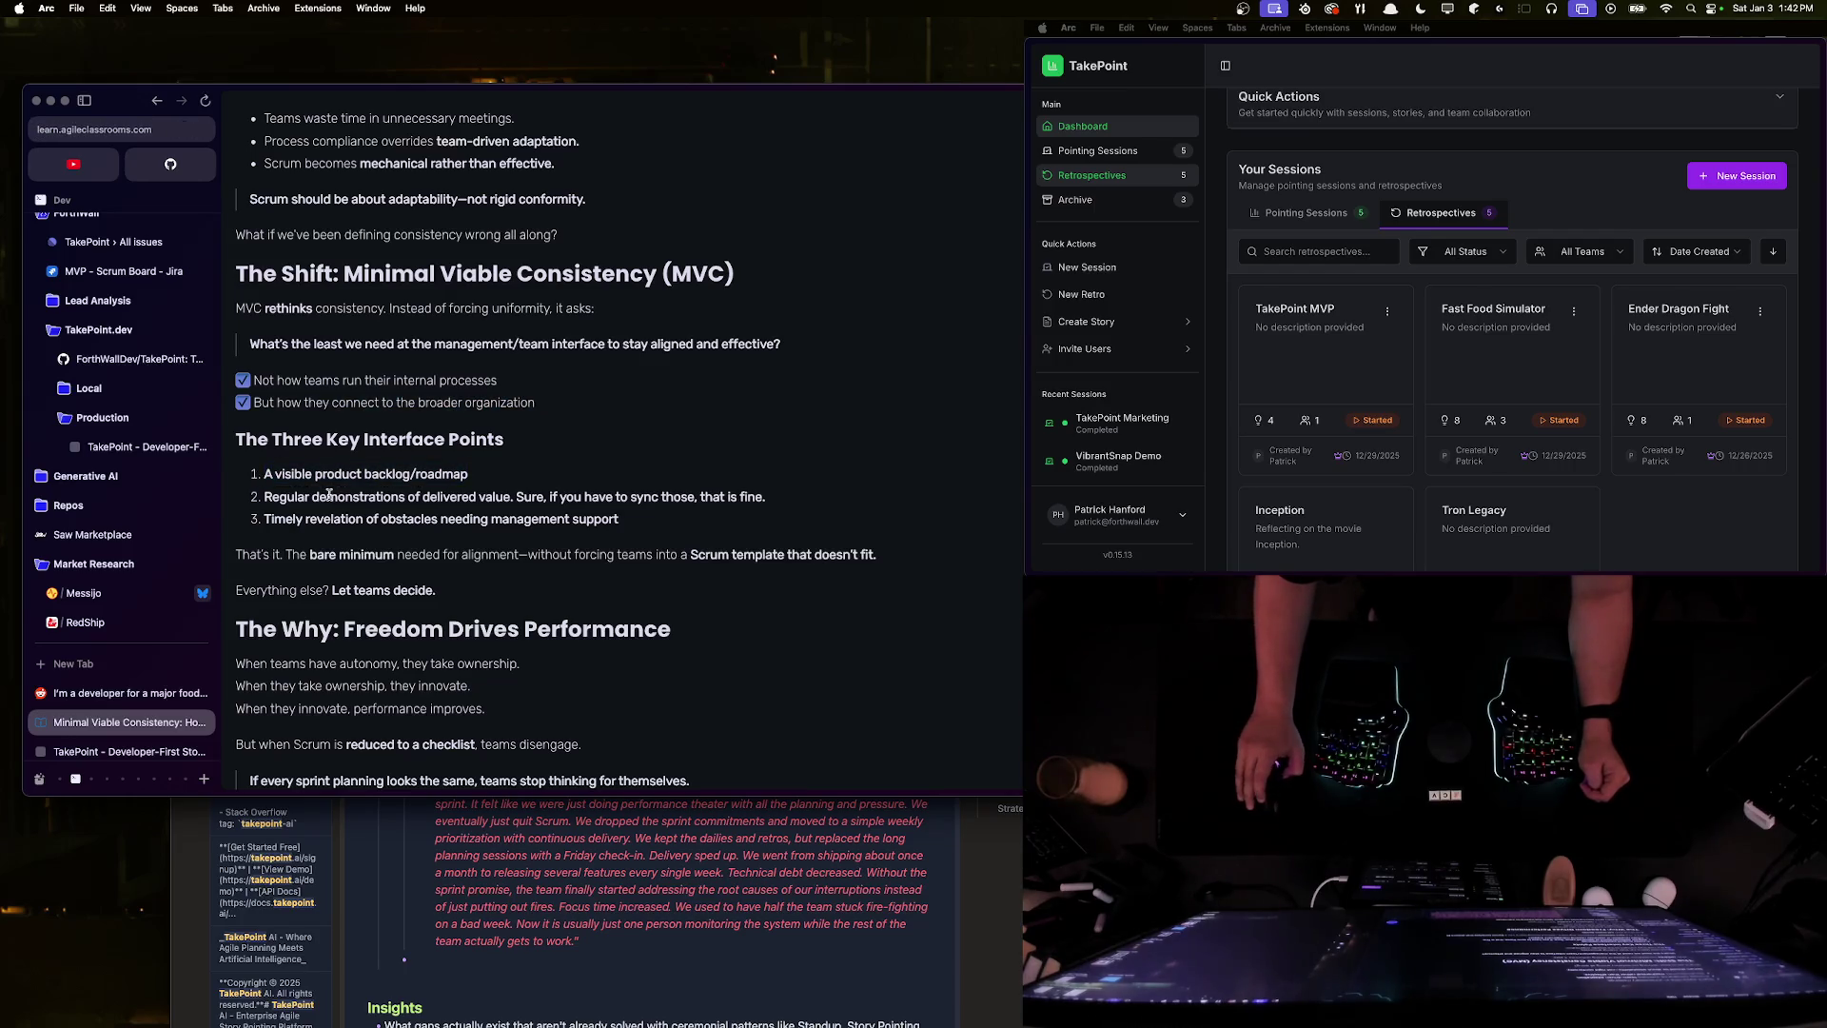
pyautogui.moveTo(265, 496); pyautogui.dragTo(767, 494)
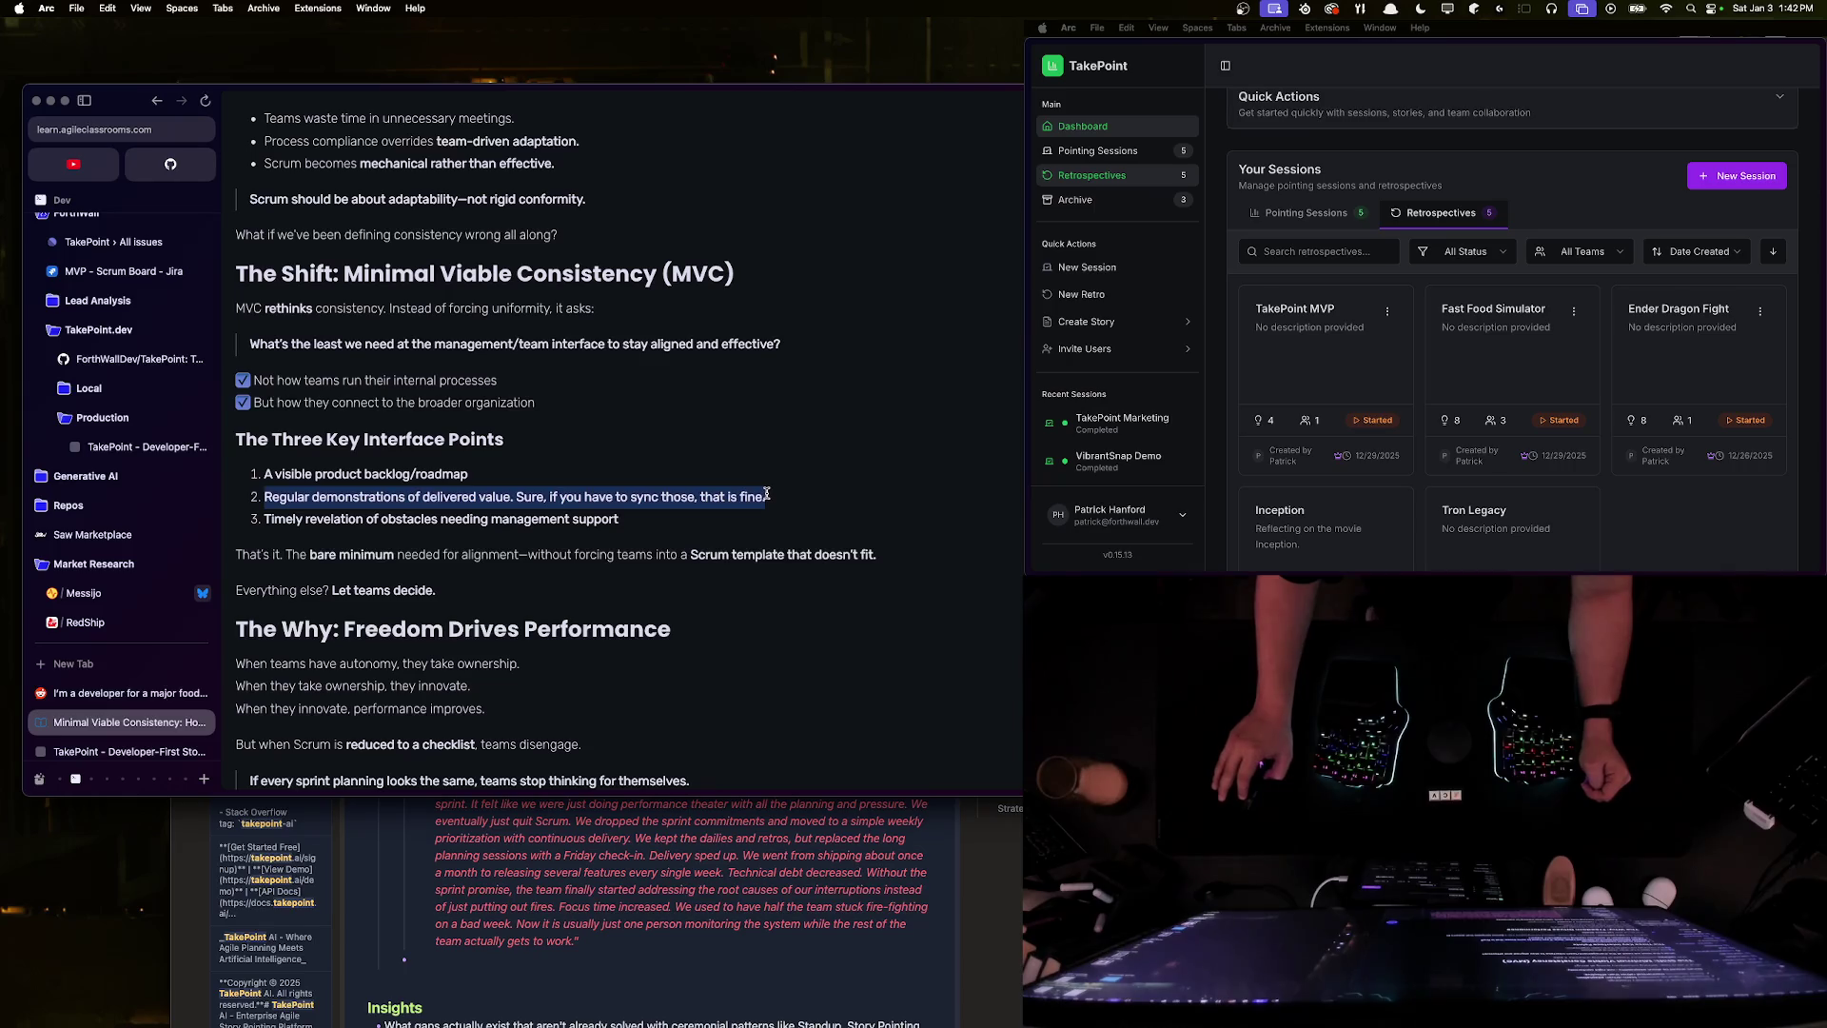
pyautogui.tripleClick(522, 490)
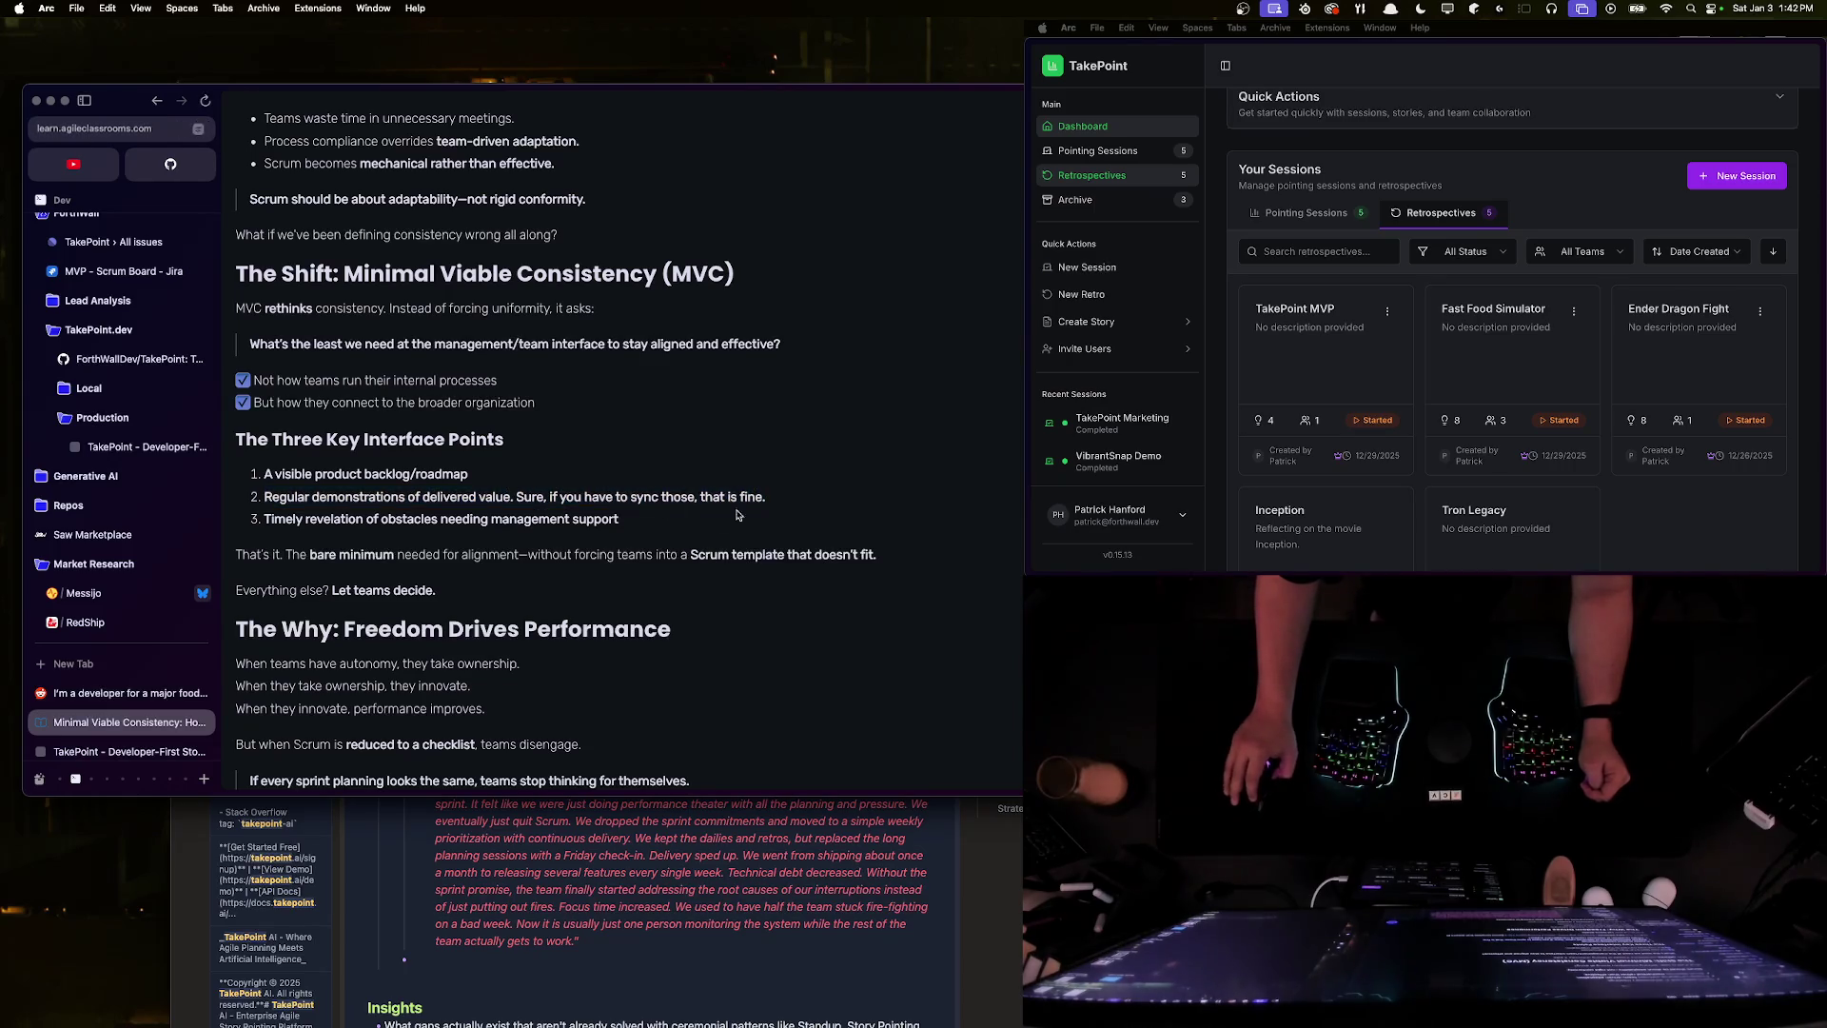
pyautogui.click(628, 521)
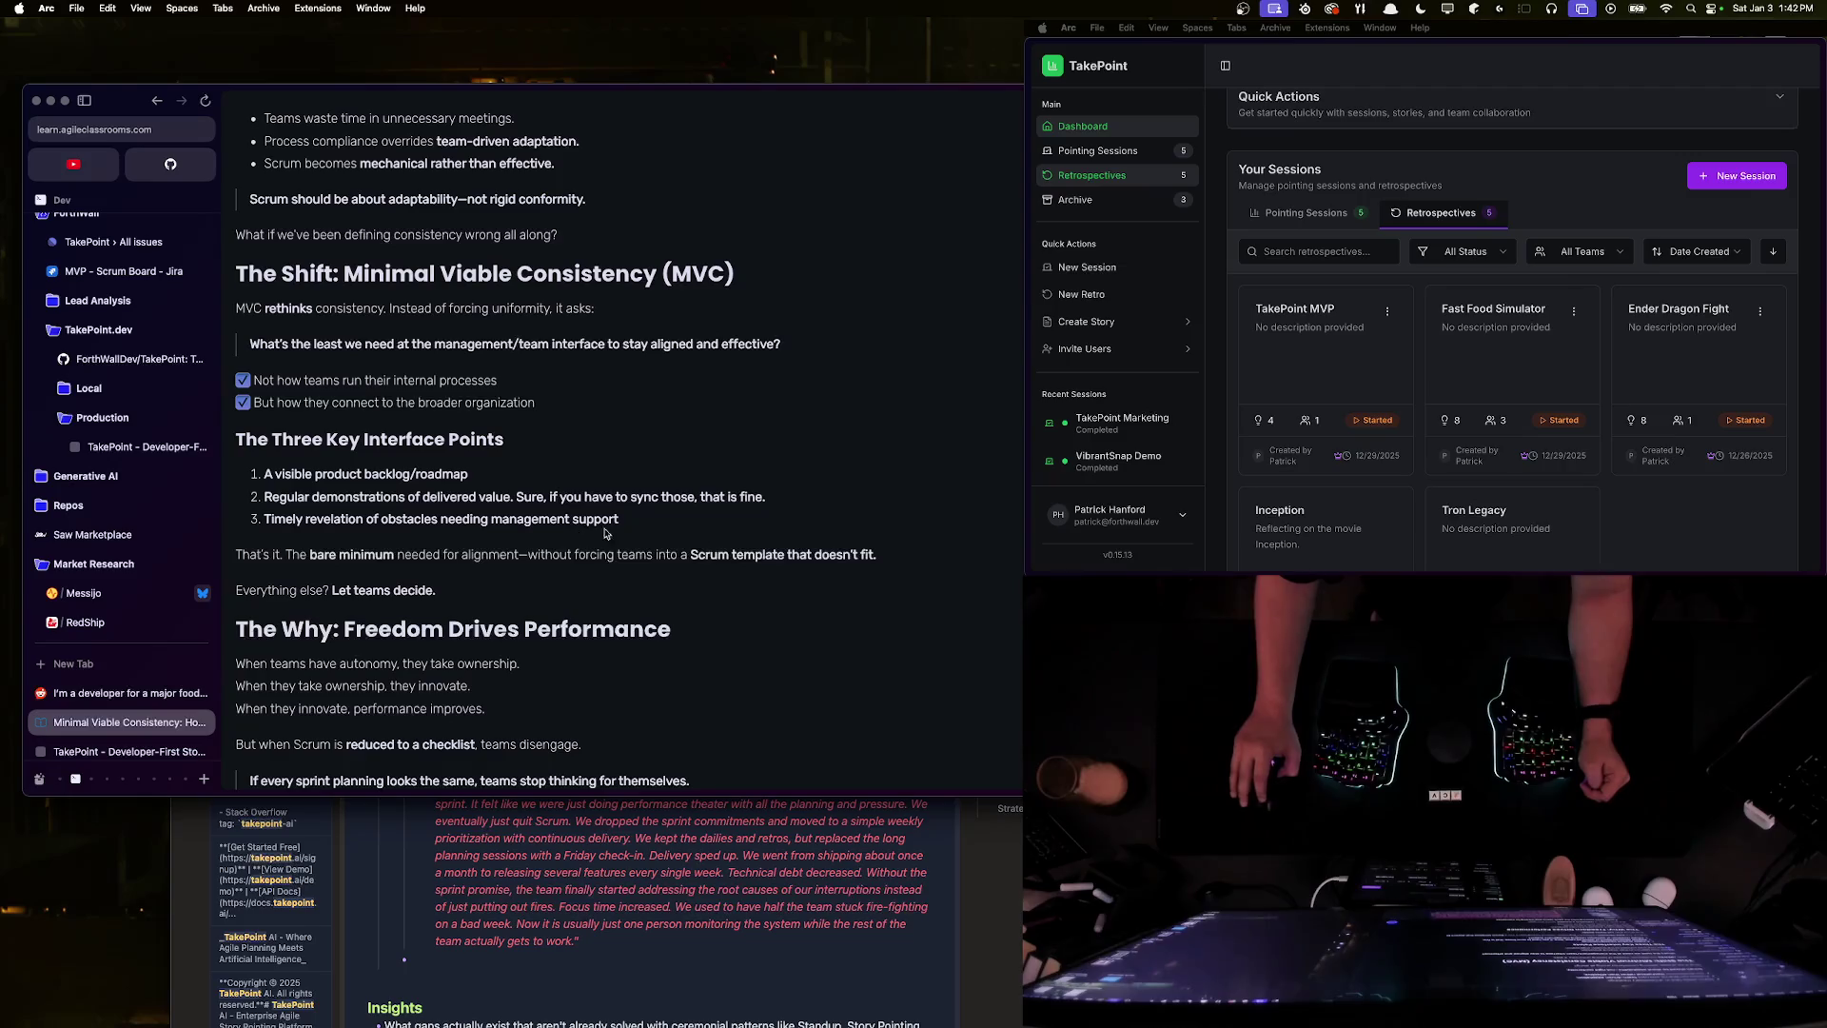
pyautogui.moveTo(628, 520); pyautogui.dragTo(267, 515)
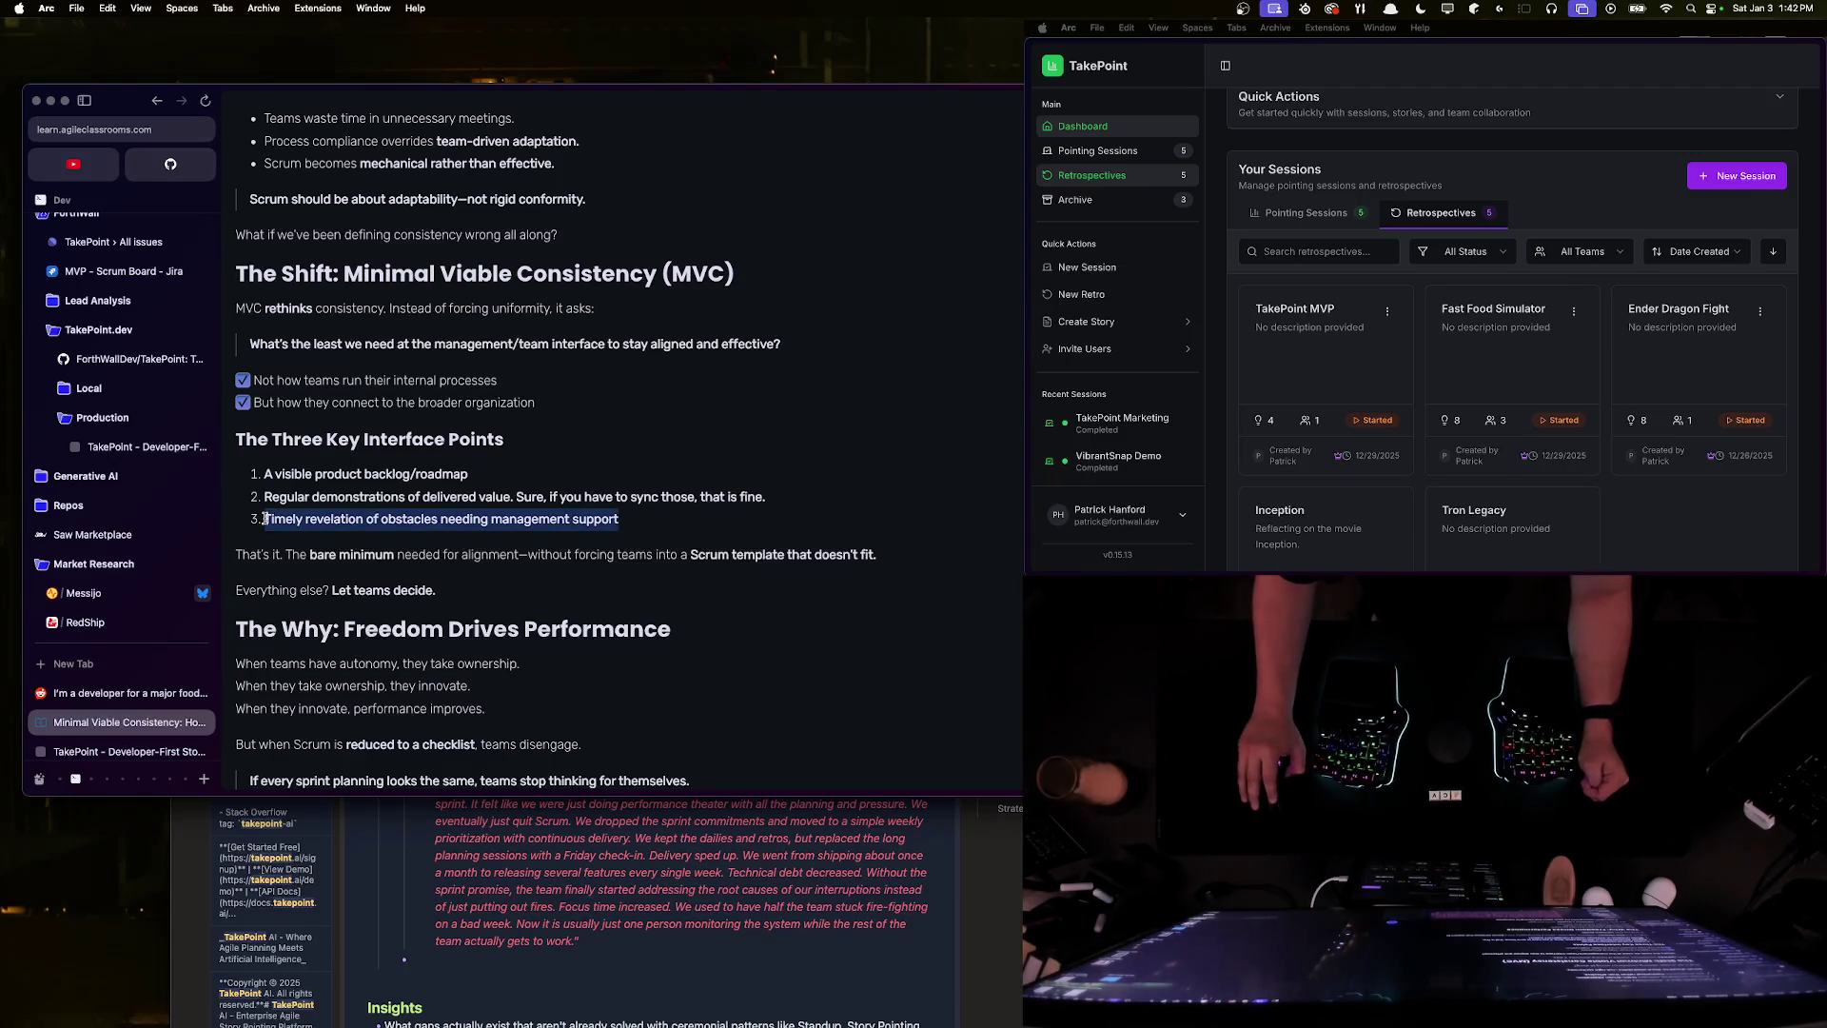
pyautogui.click(295, 521)
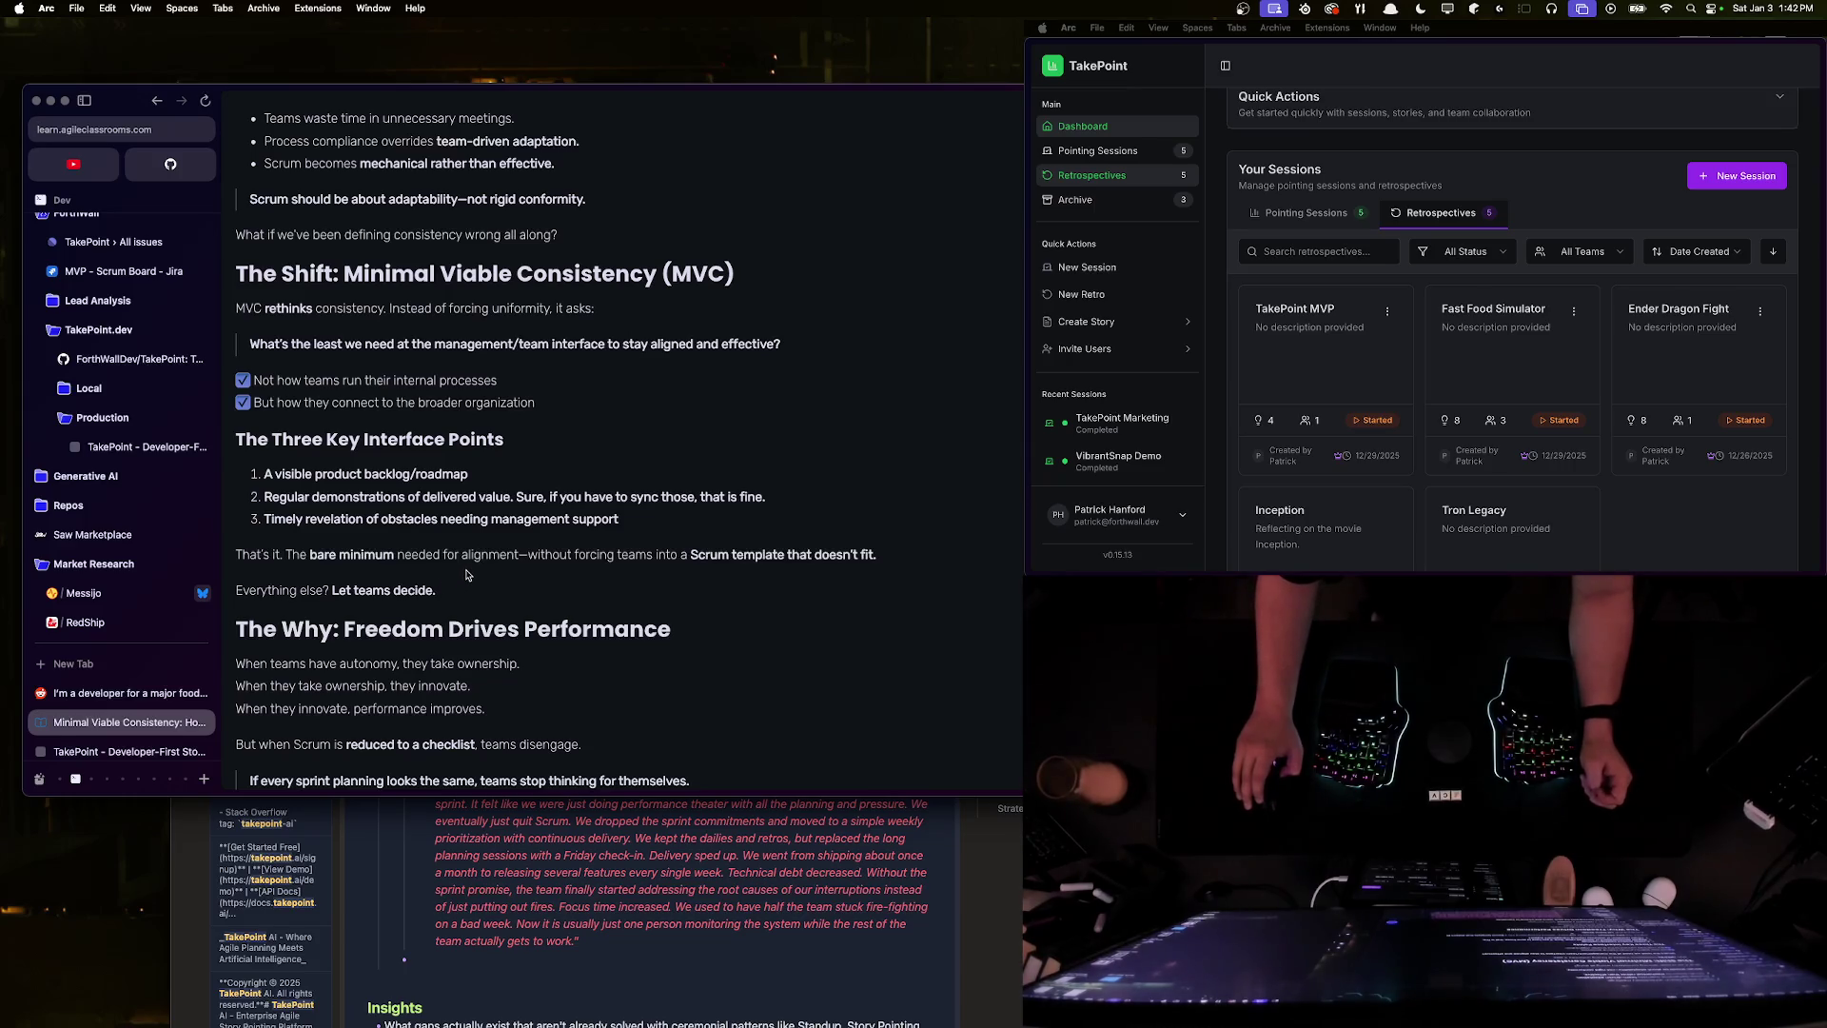
pyautogui.scroll(-5, 468, 575)
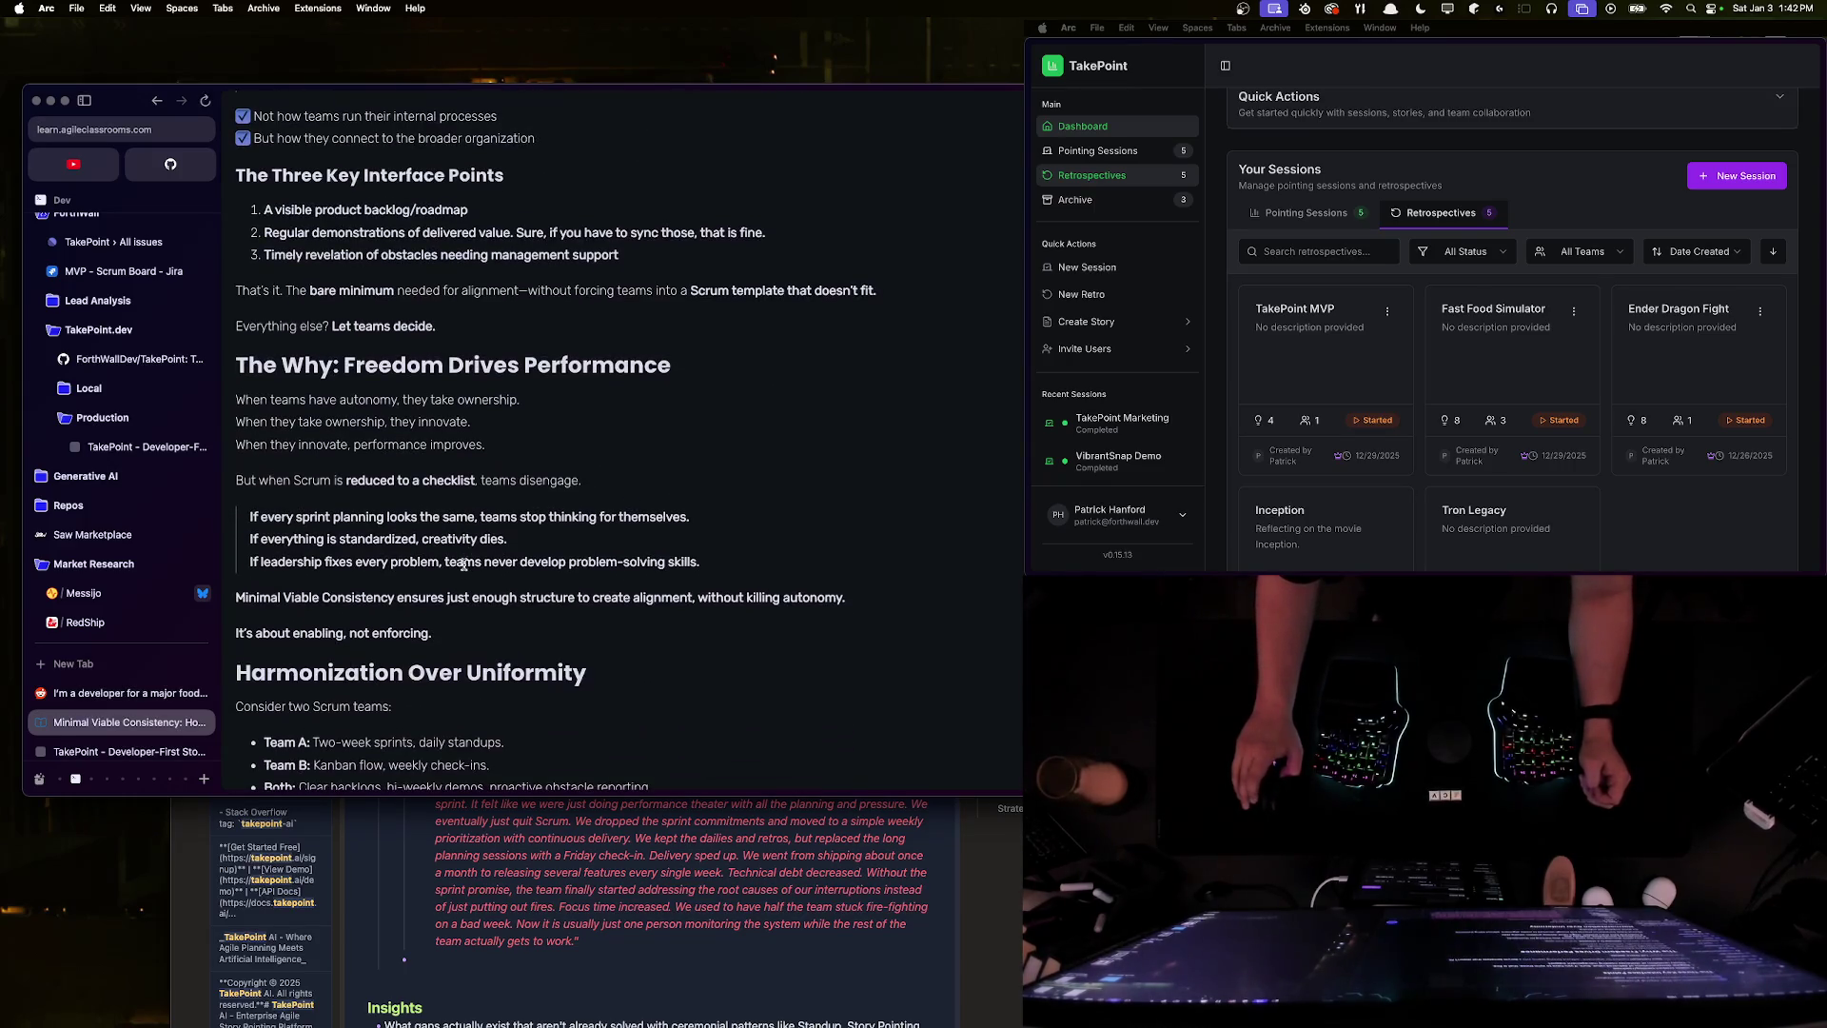
pyautogui.scroll(-5, 462, 559)
pyautogui.scroll(-5, 462, 559)
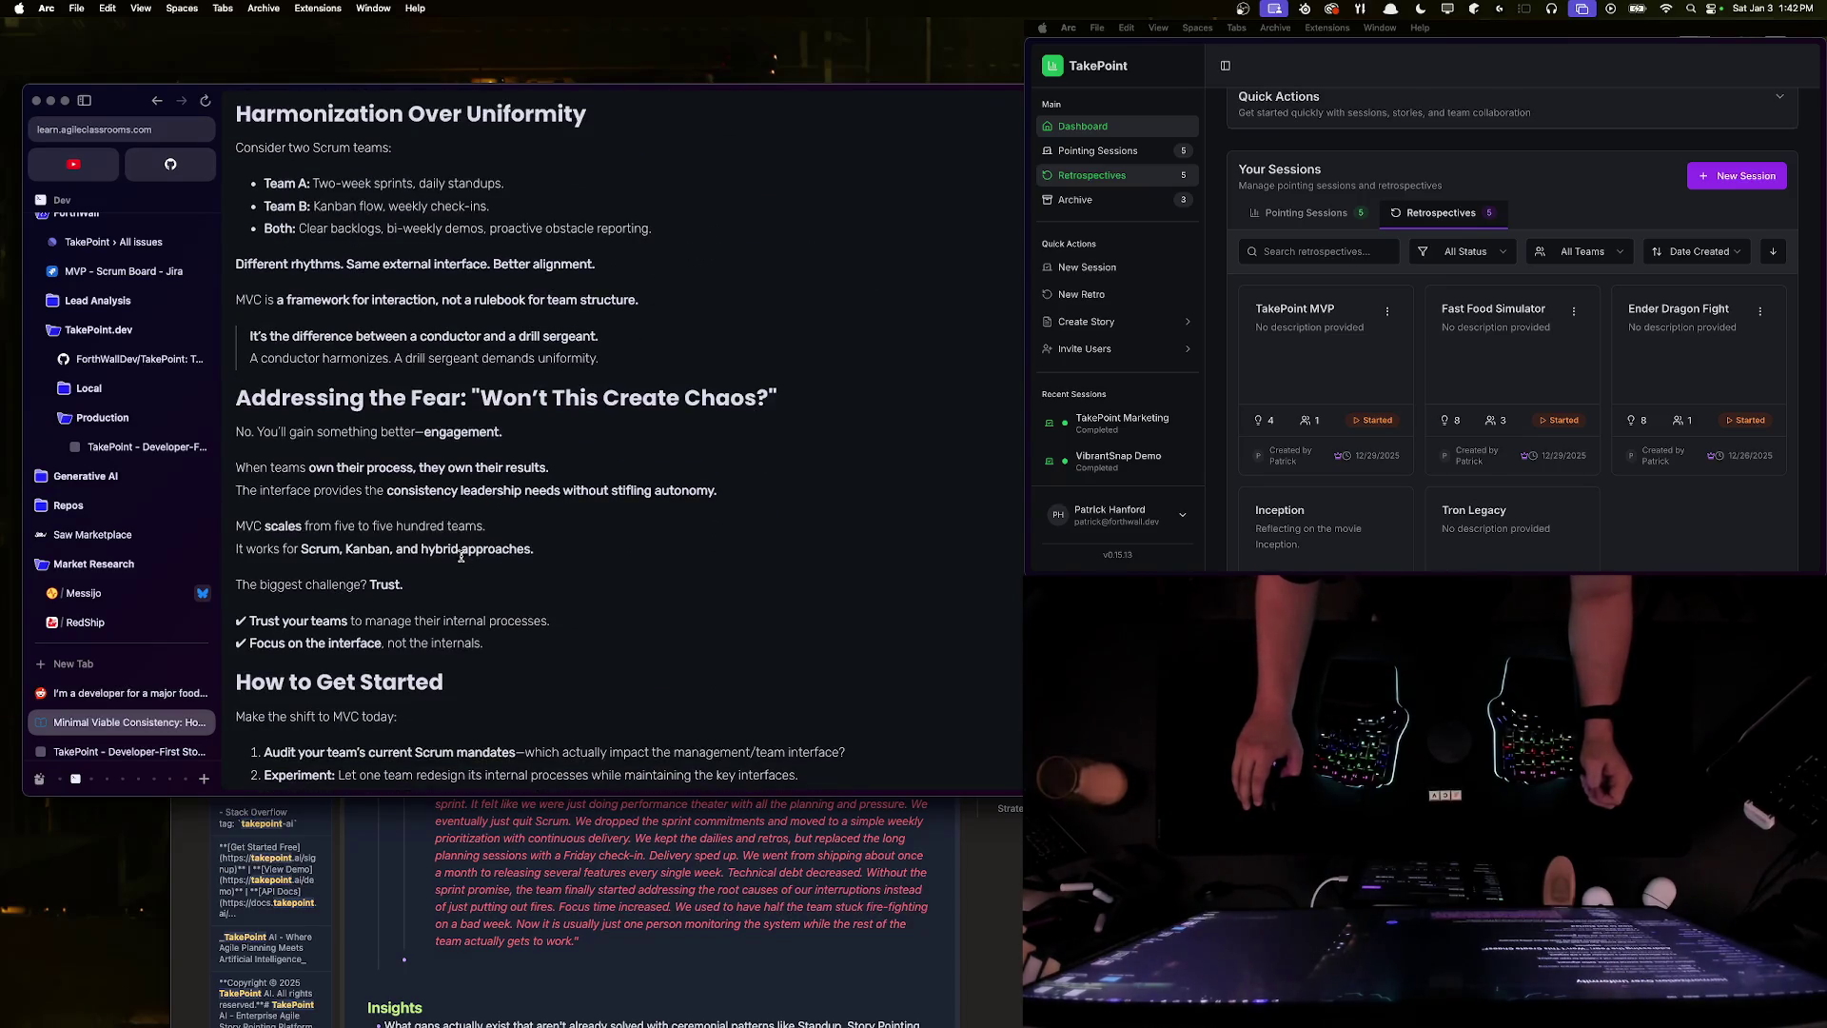
pyautogui.tripleClick(288, 430)
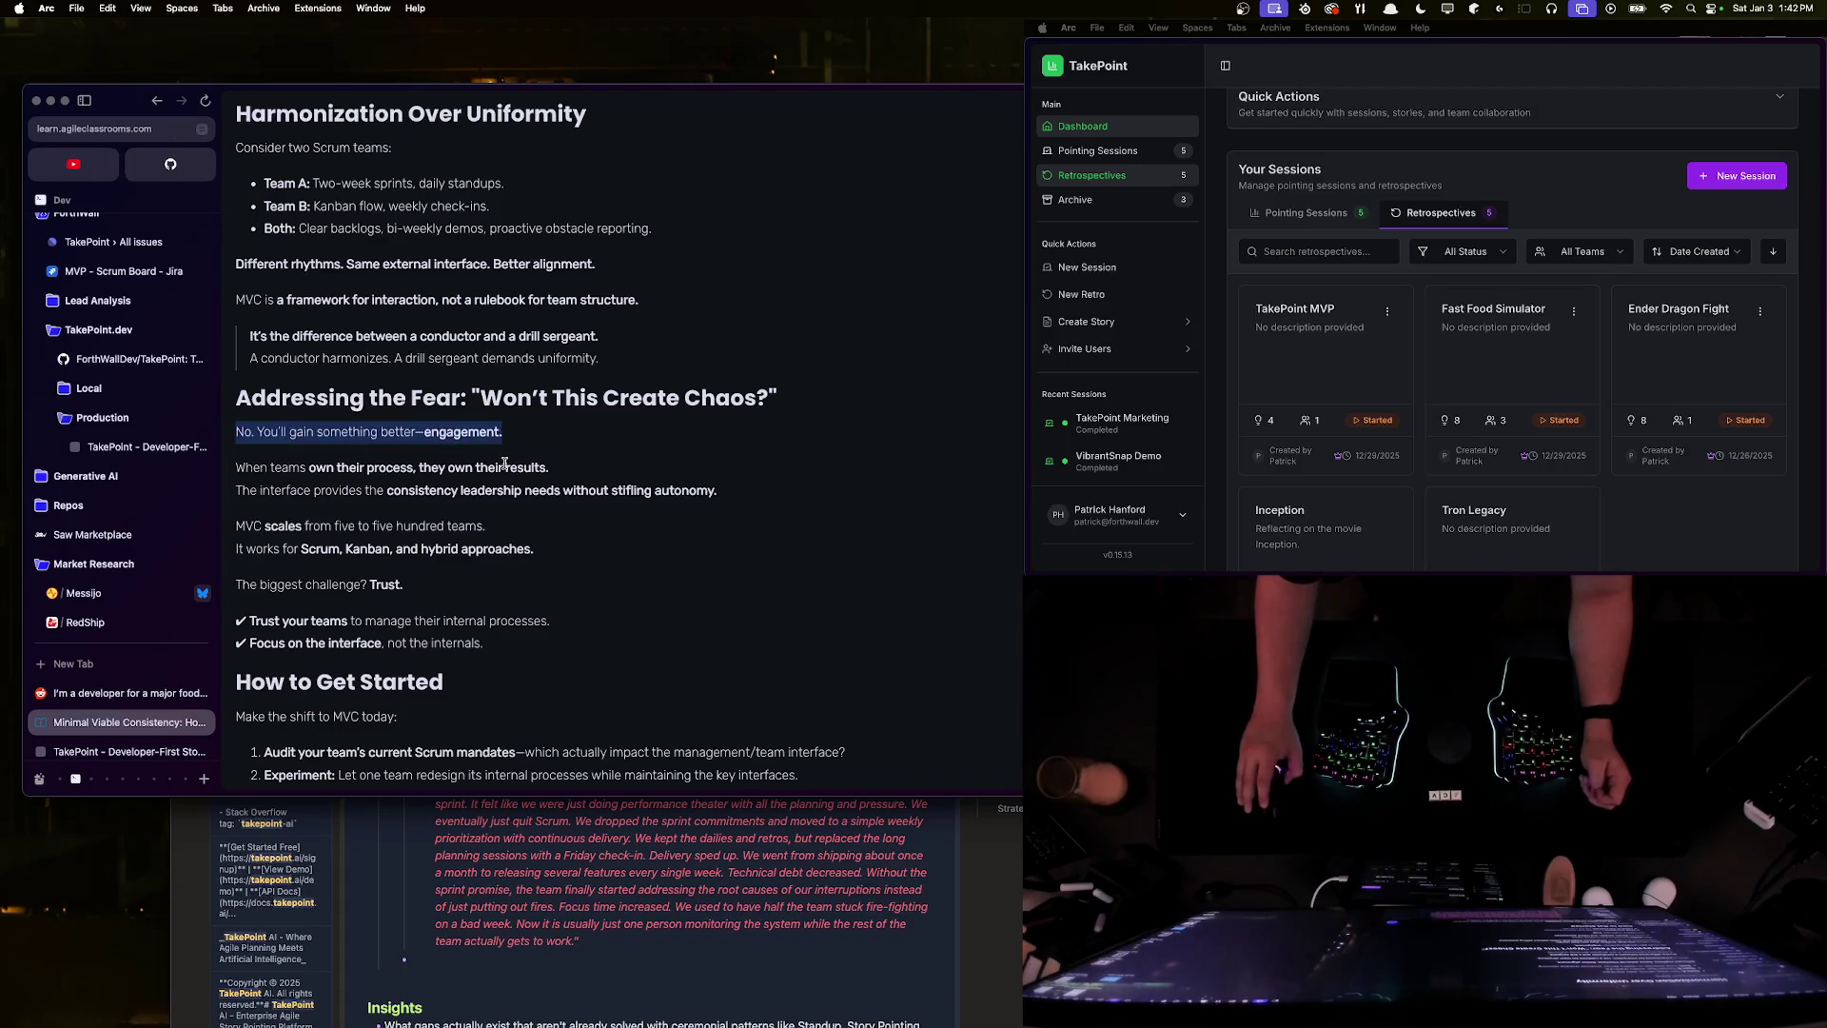
pyautogui.click(477, 462)
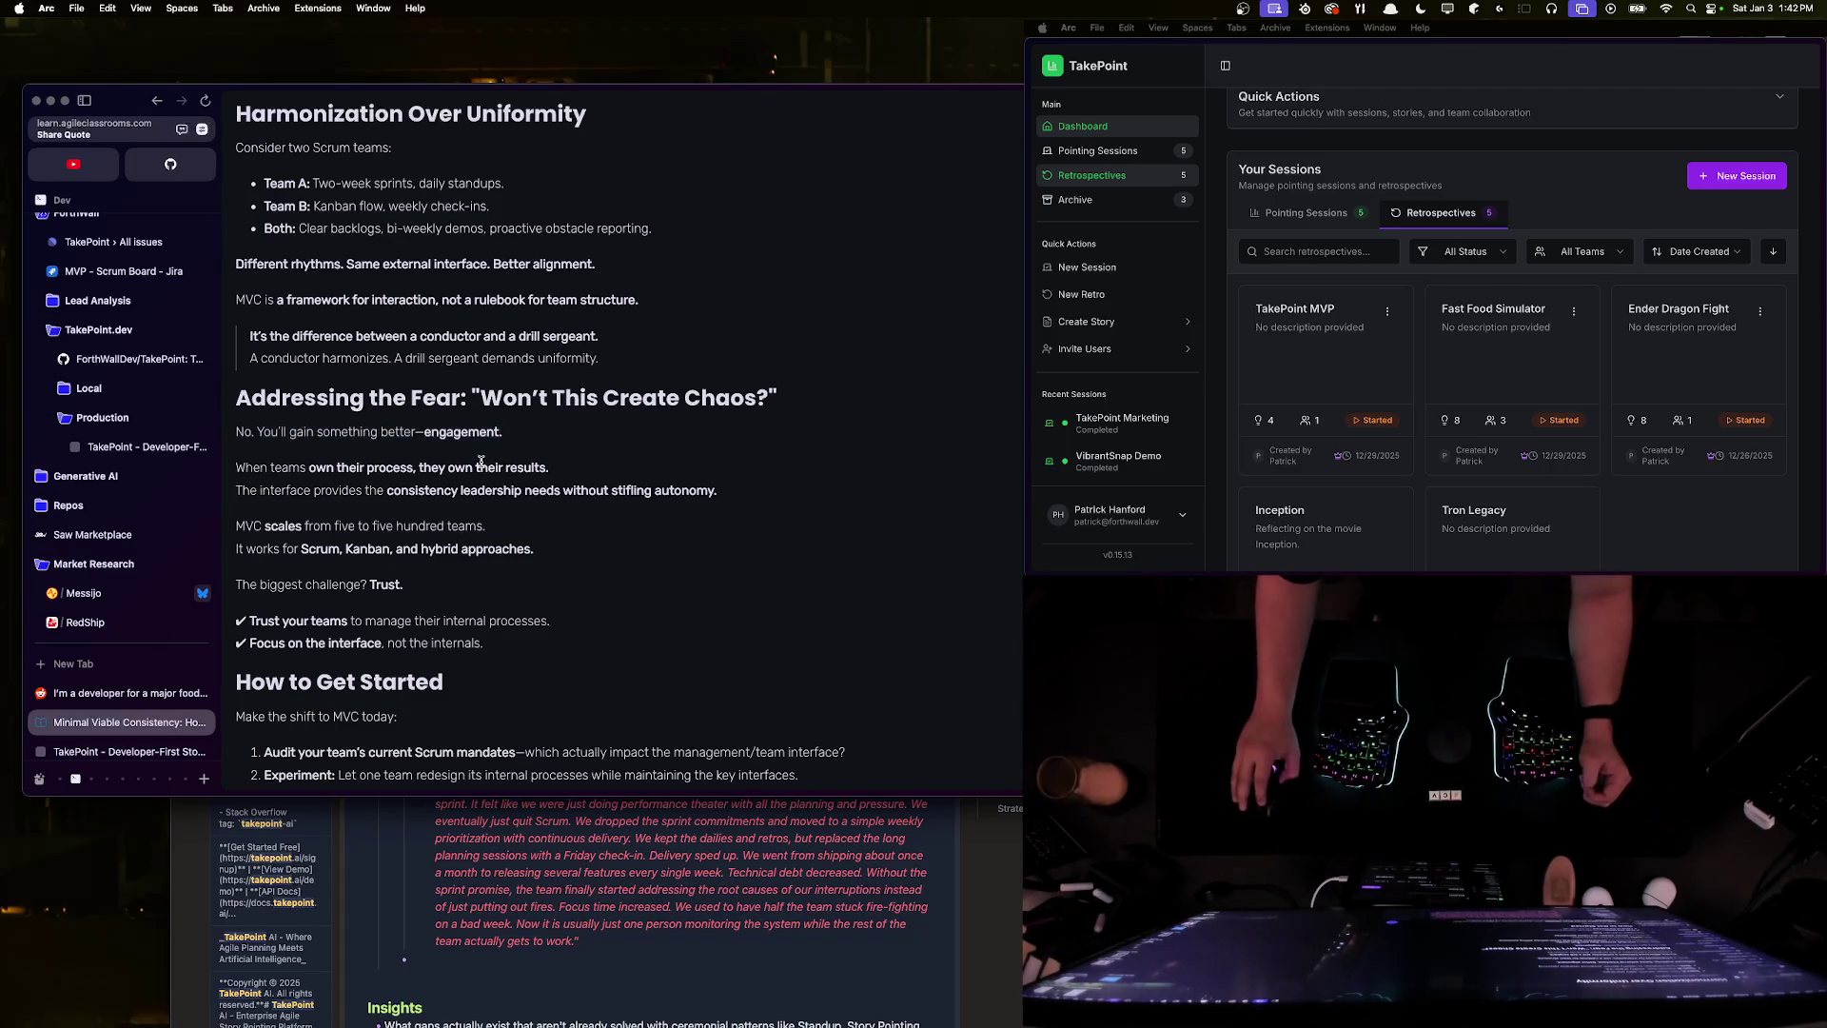
pyautogui.moveTo(563, 473)
pyautogui.mouseDown()
pyautogui.moveTo(254, 427)
pyautogui.moveTo(238, 404)
pyautogui.mouseUp()
pyautogui.click(258, 484)
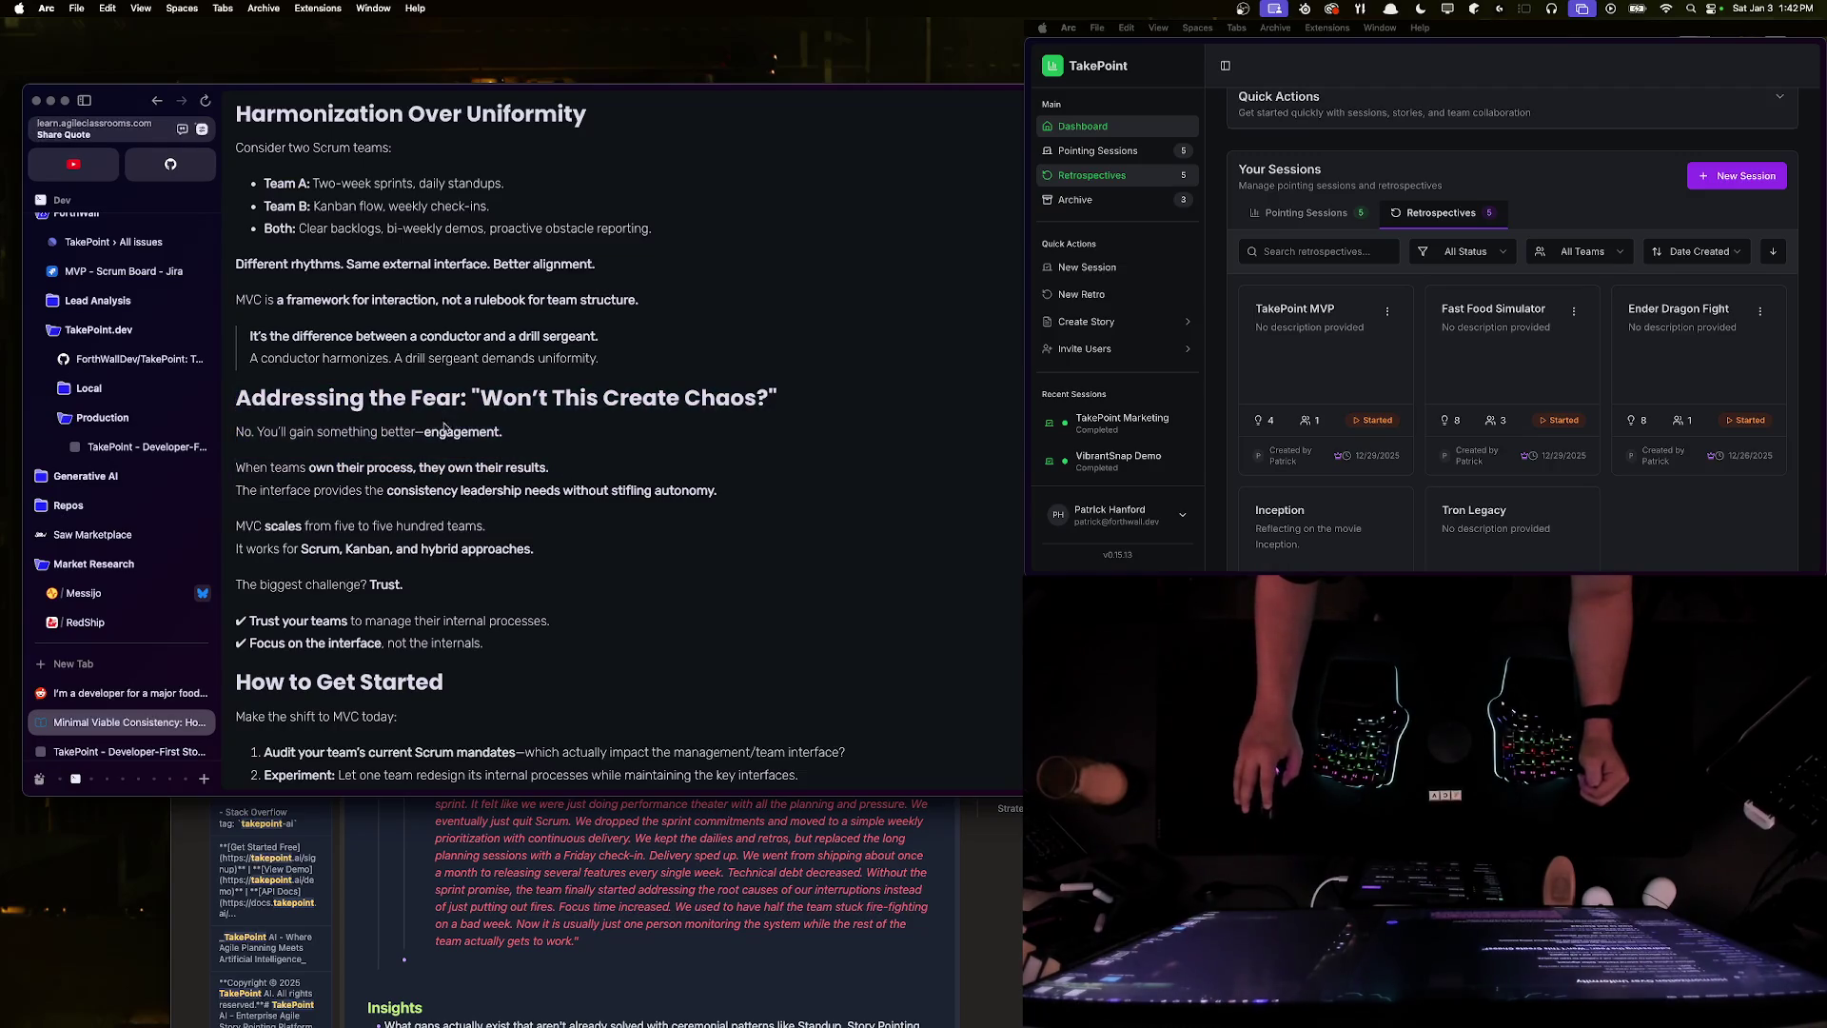
pyautogui.moveTo(242, 489)
pyautogui.mouseDown()
pyautogui.moveTo(720, 491)
pyautogui.moveTo(244, 473)
pyautogui.moveTo(518, 549)
pyautogui.moveTo(237, 550)
pyautogui.mouseUp()
pyautogui.click(238, 468)
pyautogui.click(363, 584)
pyautogui.scroll(-1, 331, 612)
pyautogui.scroll(-8, 332, 611)
pyautogui.doubleClick(350, 354)
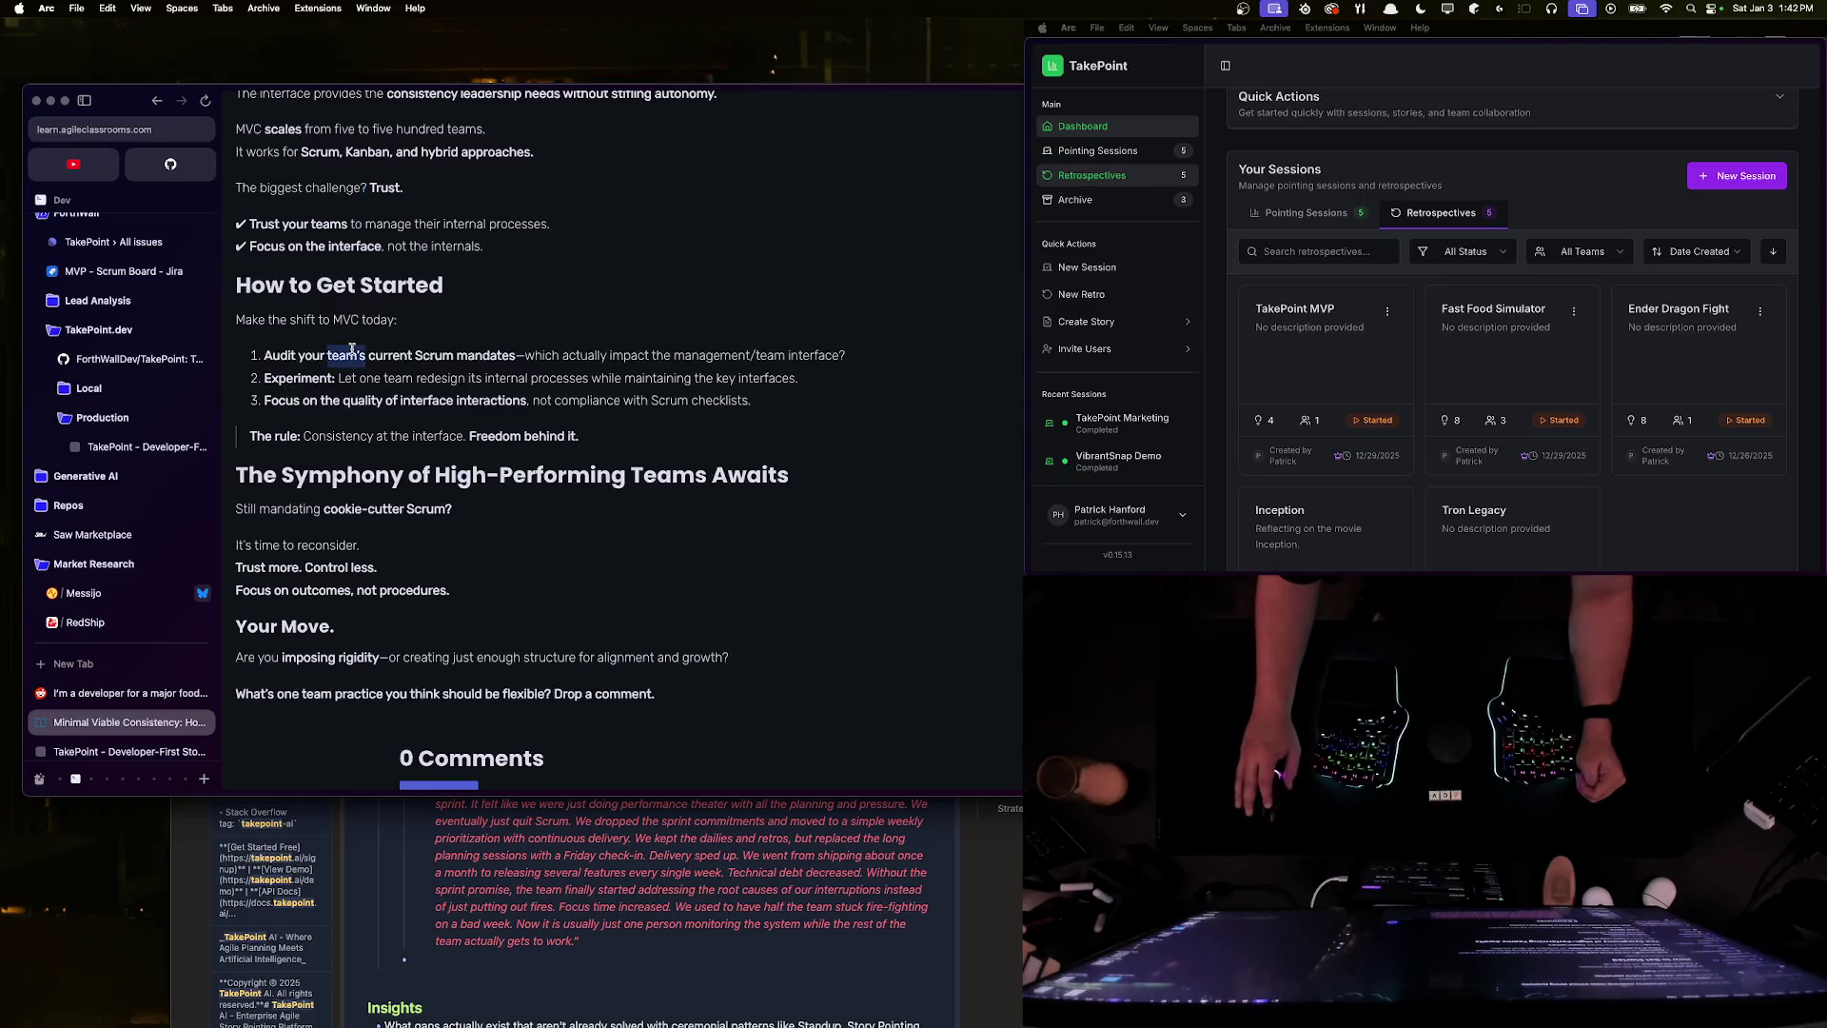
pyautogui.scroll(12, 352, 349)
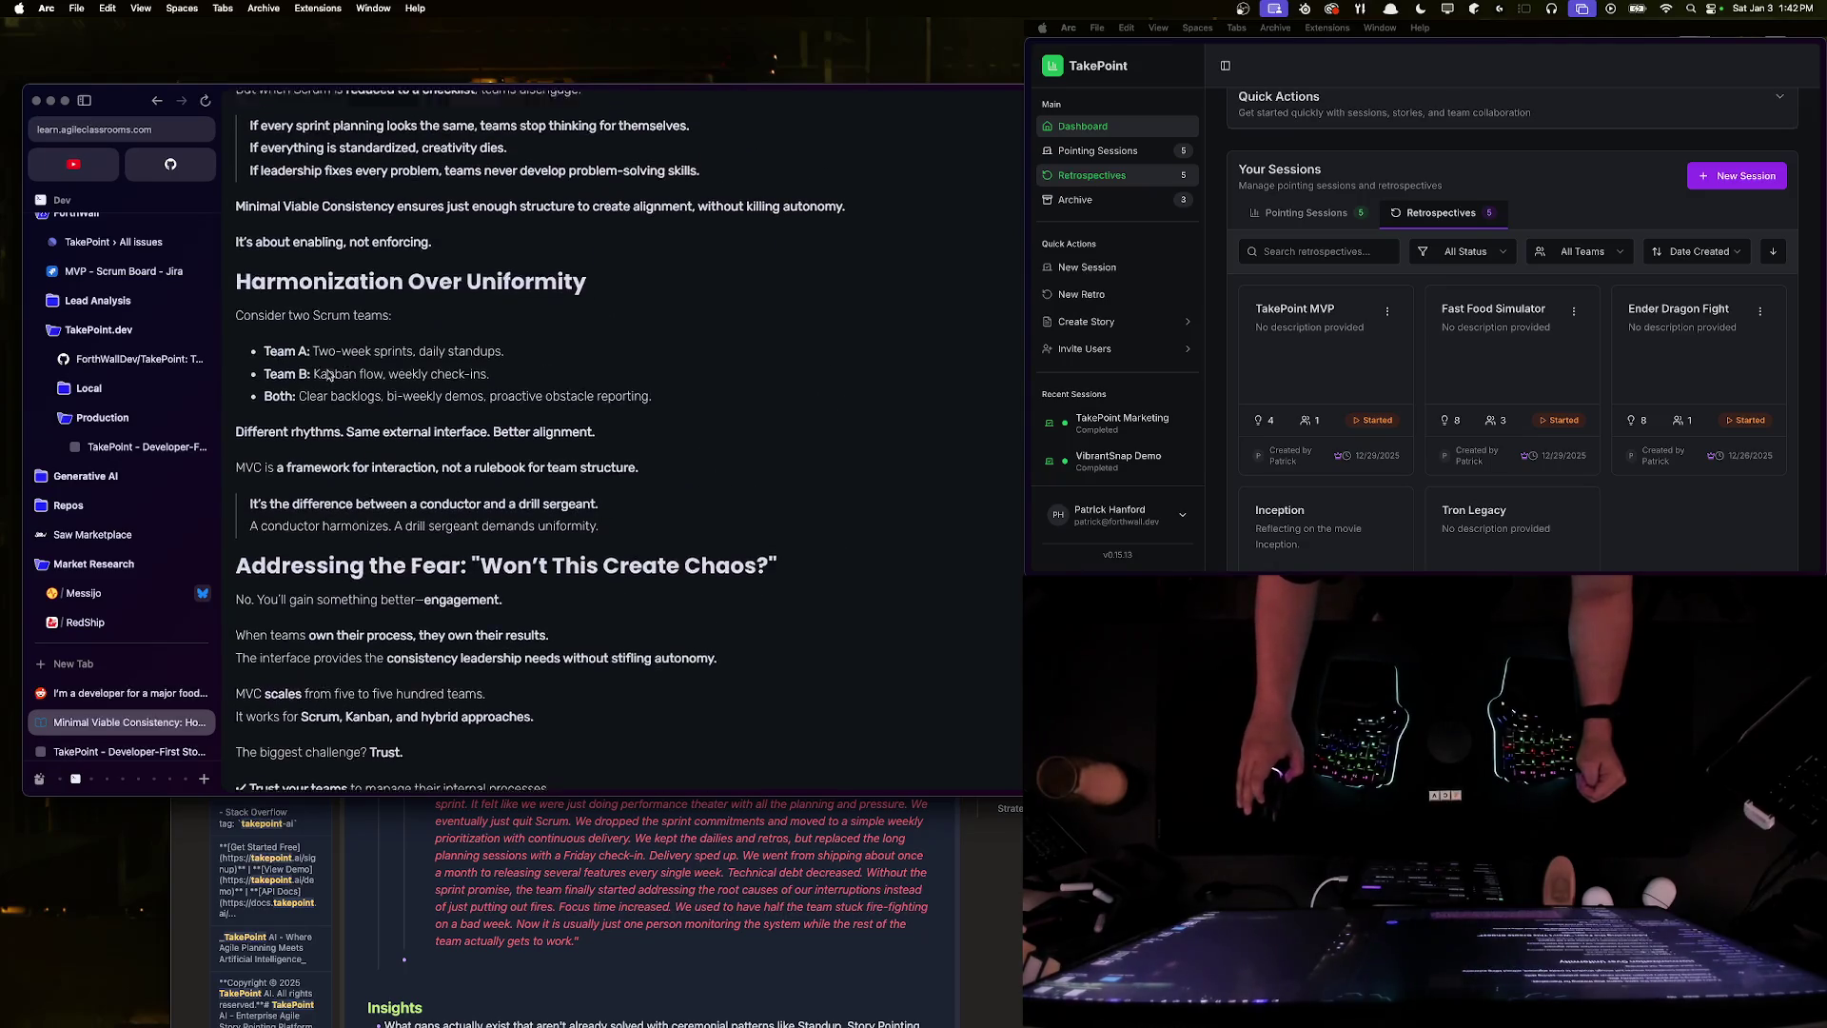
pyautogui.scroll(3, 328, 368)
pyautogui.moveTo(245, 466)
pyautogui.mouseDown()
pyautogui.moveTo(388, 466)
pyautogui.moveTo(504, 499)
pyautogui.mouseUp()
pyautogui.click(330, 498)
pyautogui.click(504, 498)
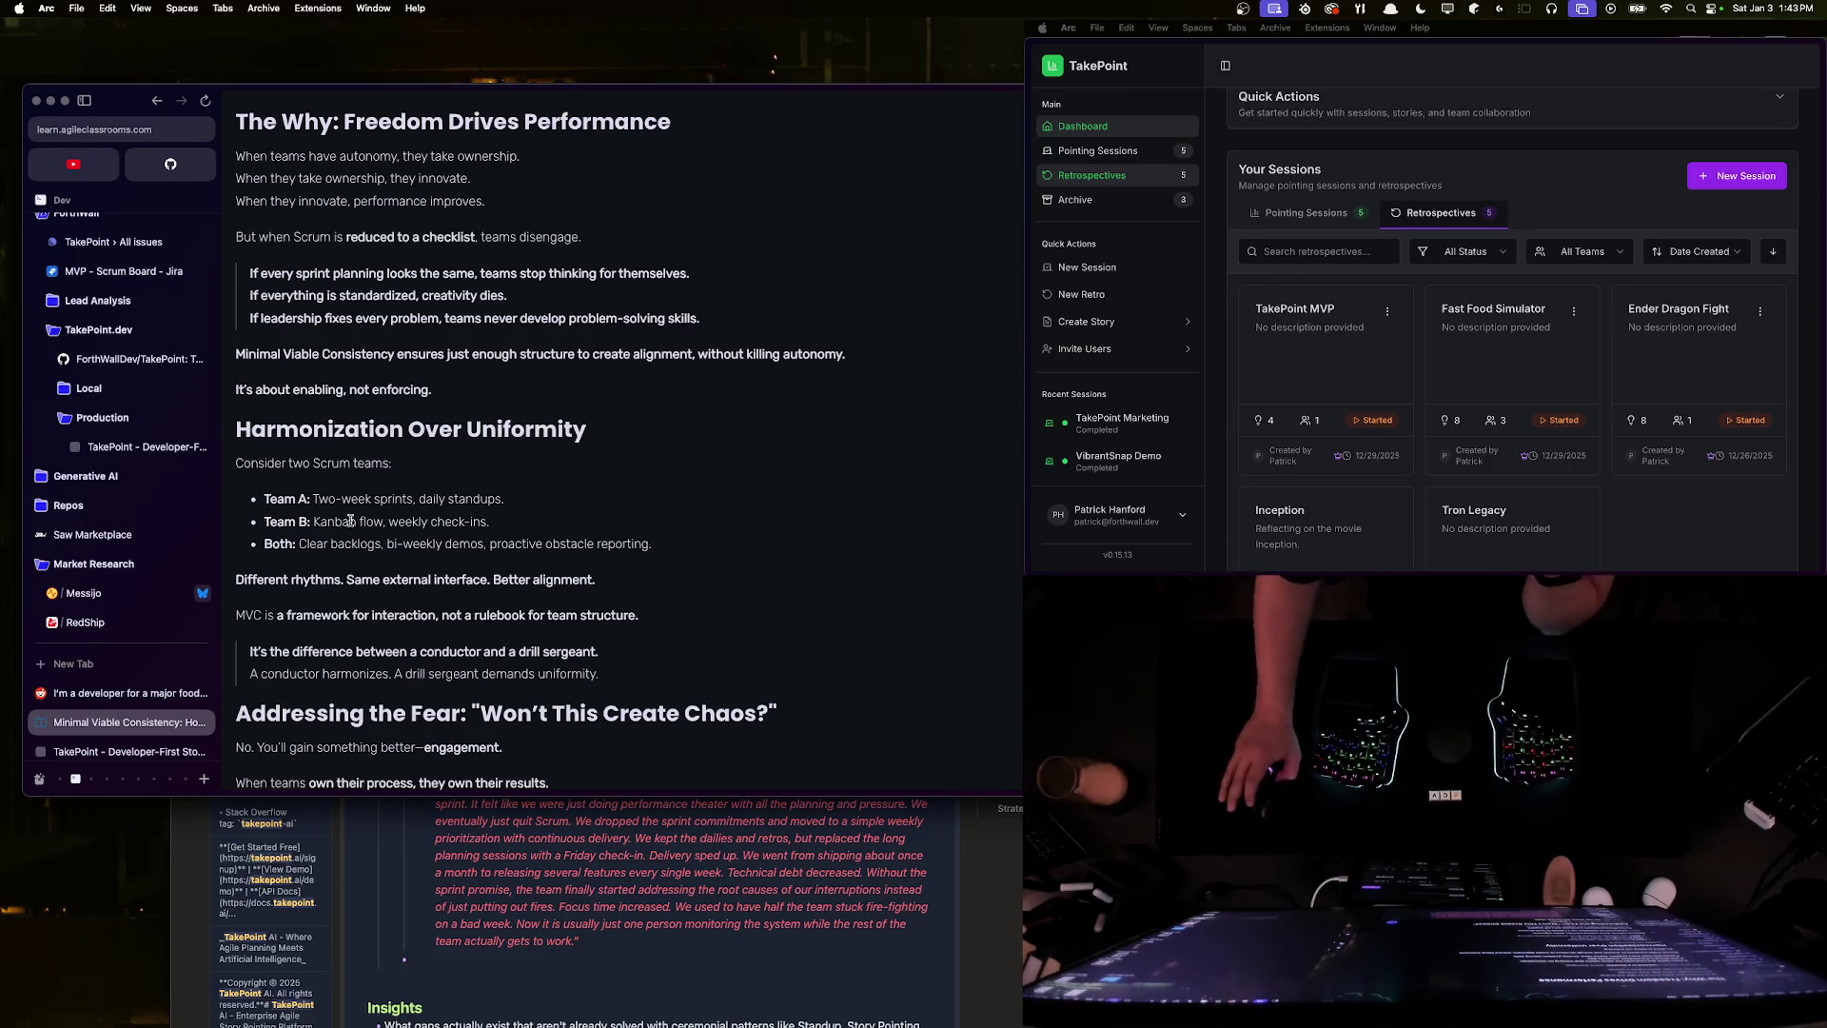
pyautogui.moveTo(489, 521); pyautogui.dragTo(264, 521)
pyautogui.click(290, 533)
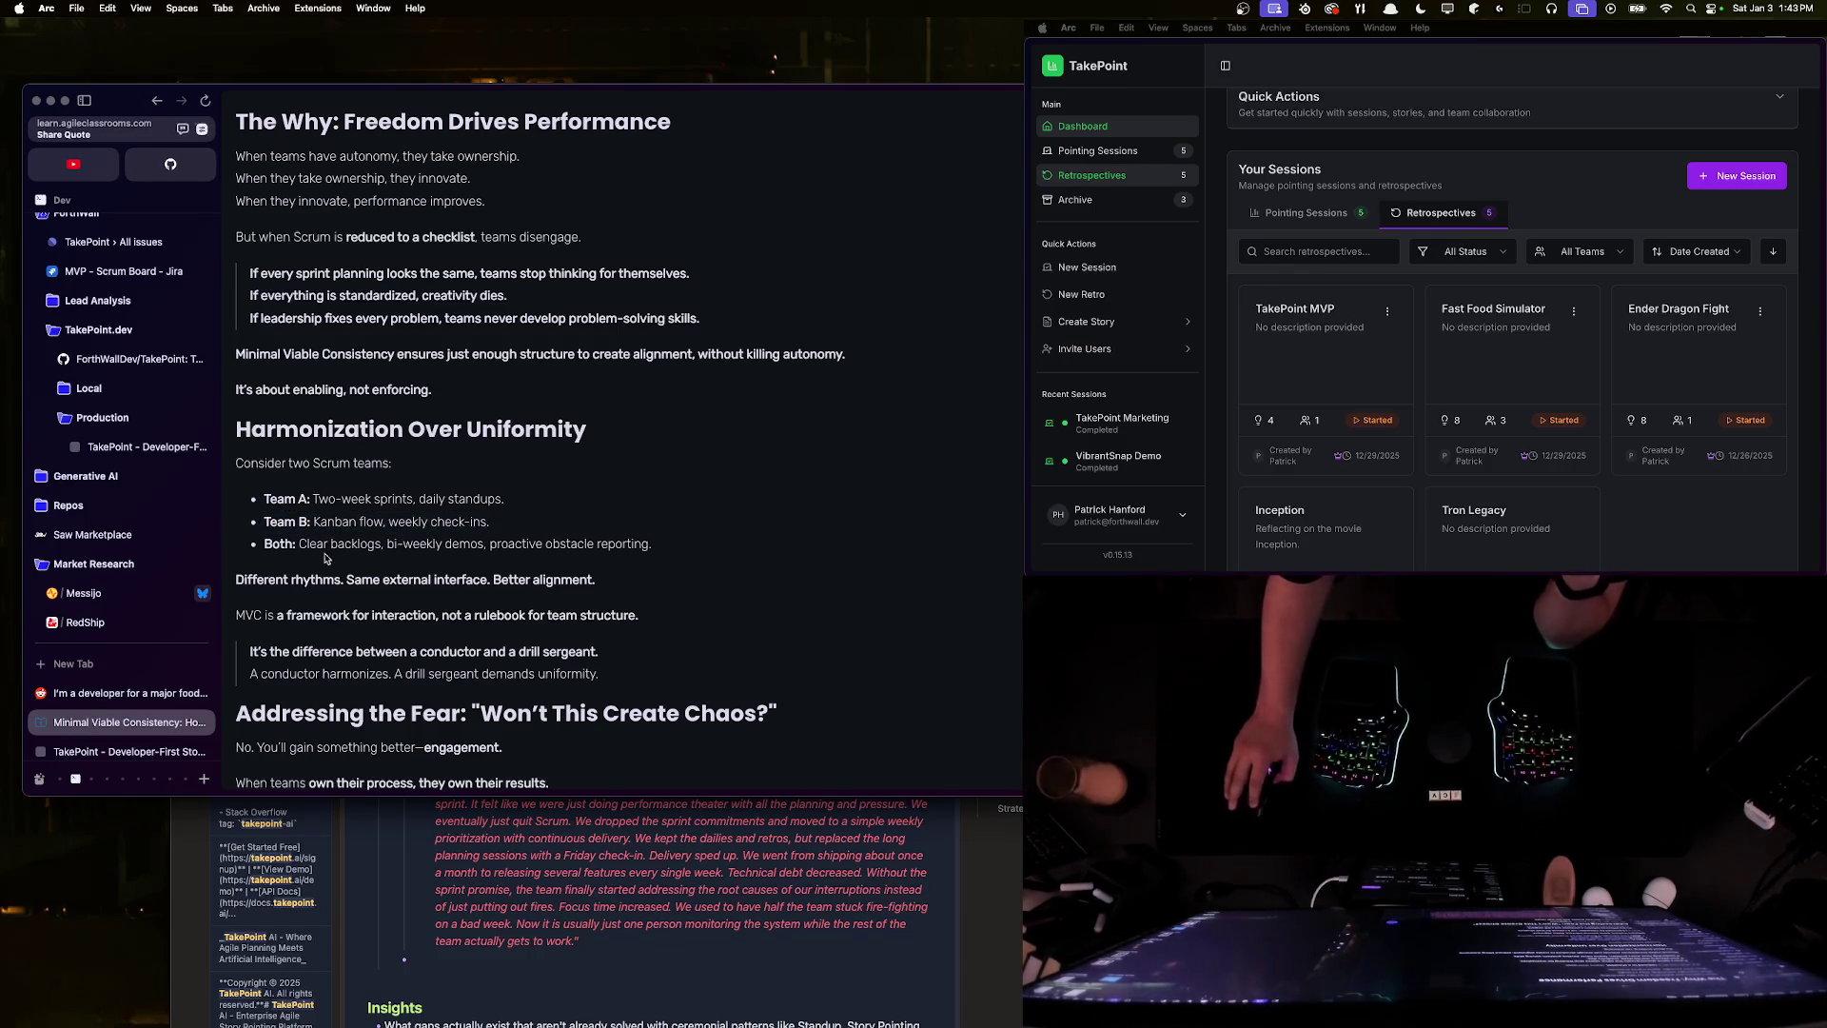
pyautogui.moveTo(386, 543); pyautogui.dragTo(651, 544)
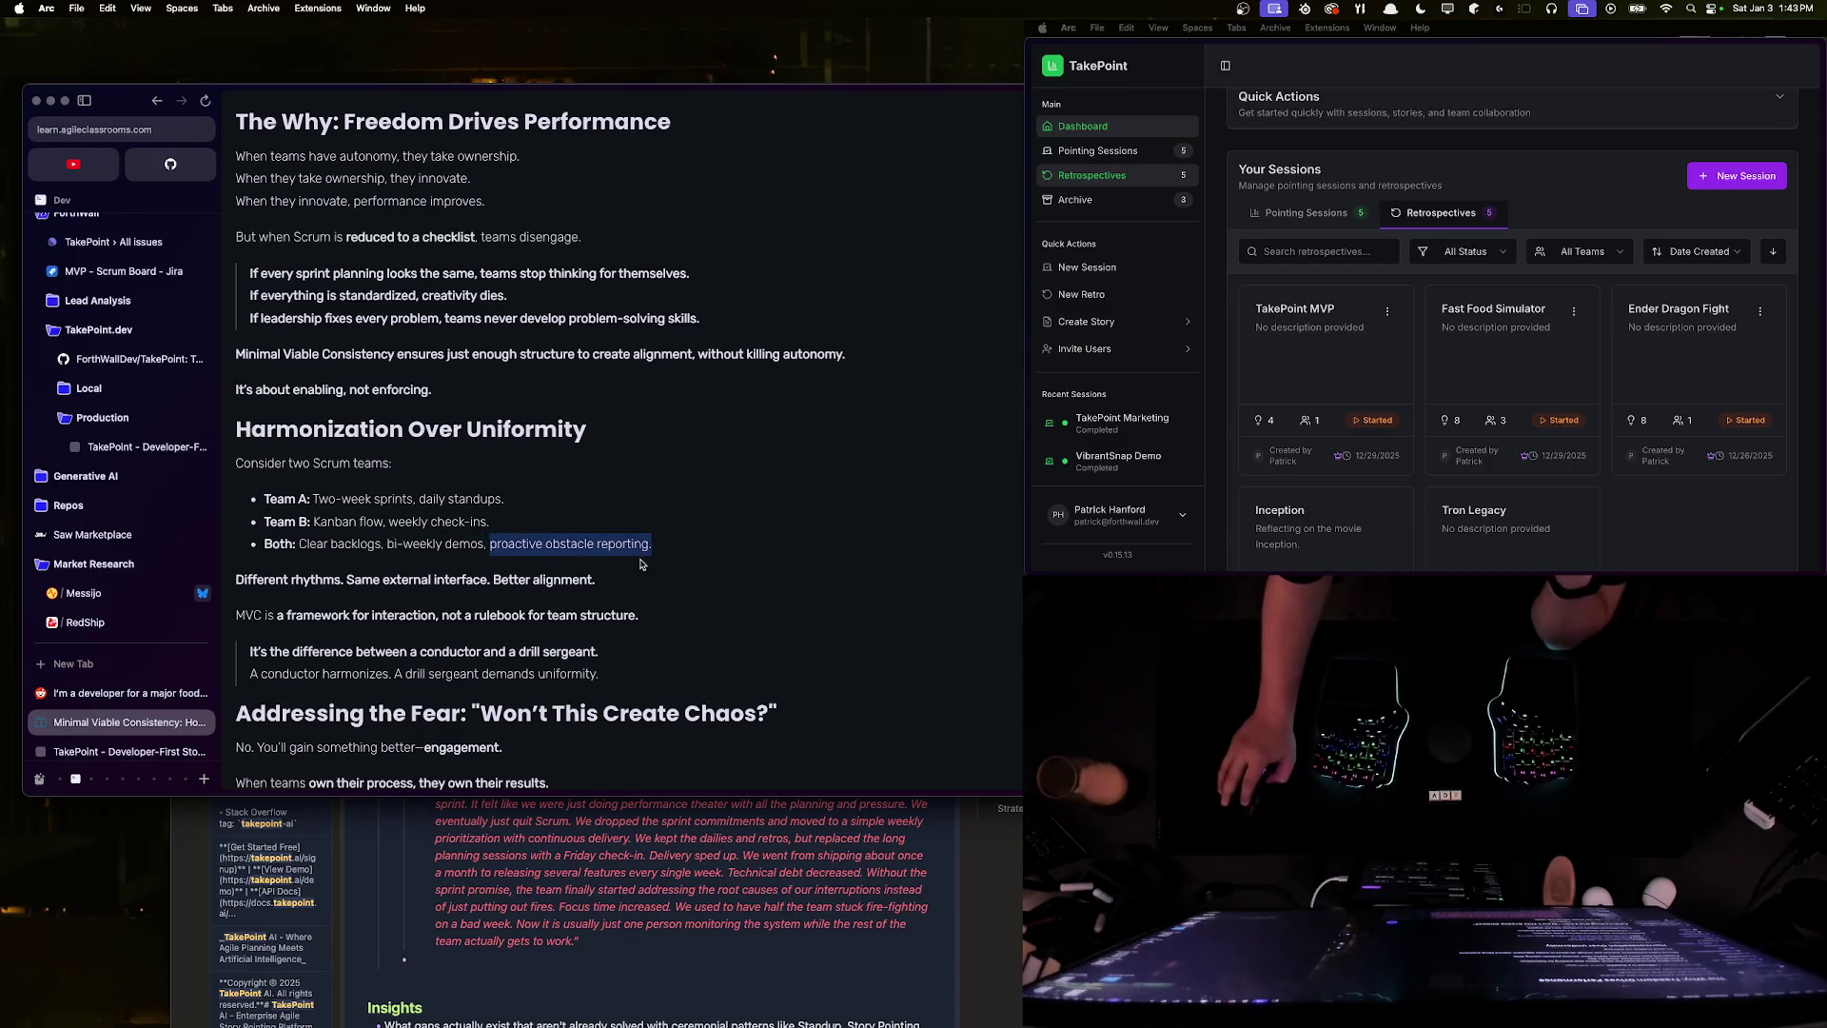
pyautogui.click(697, 559)
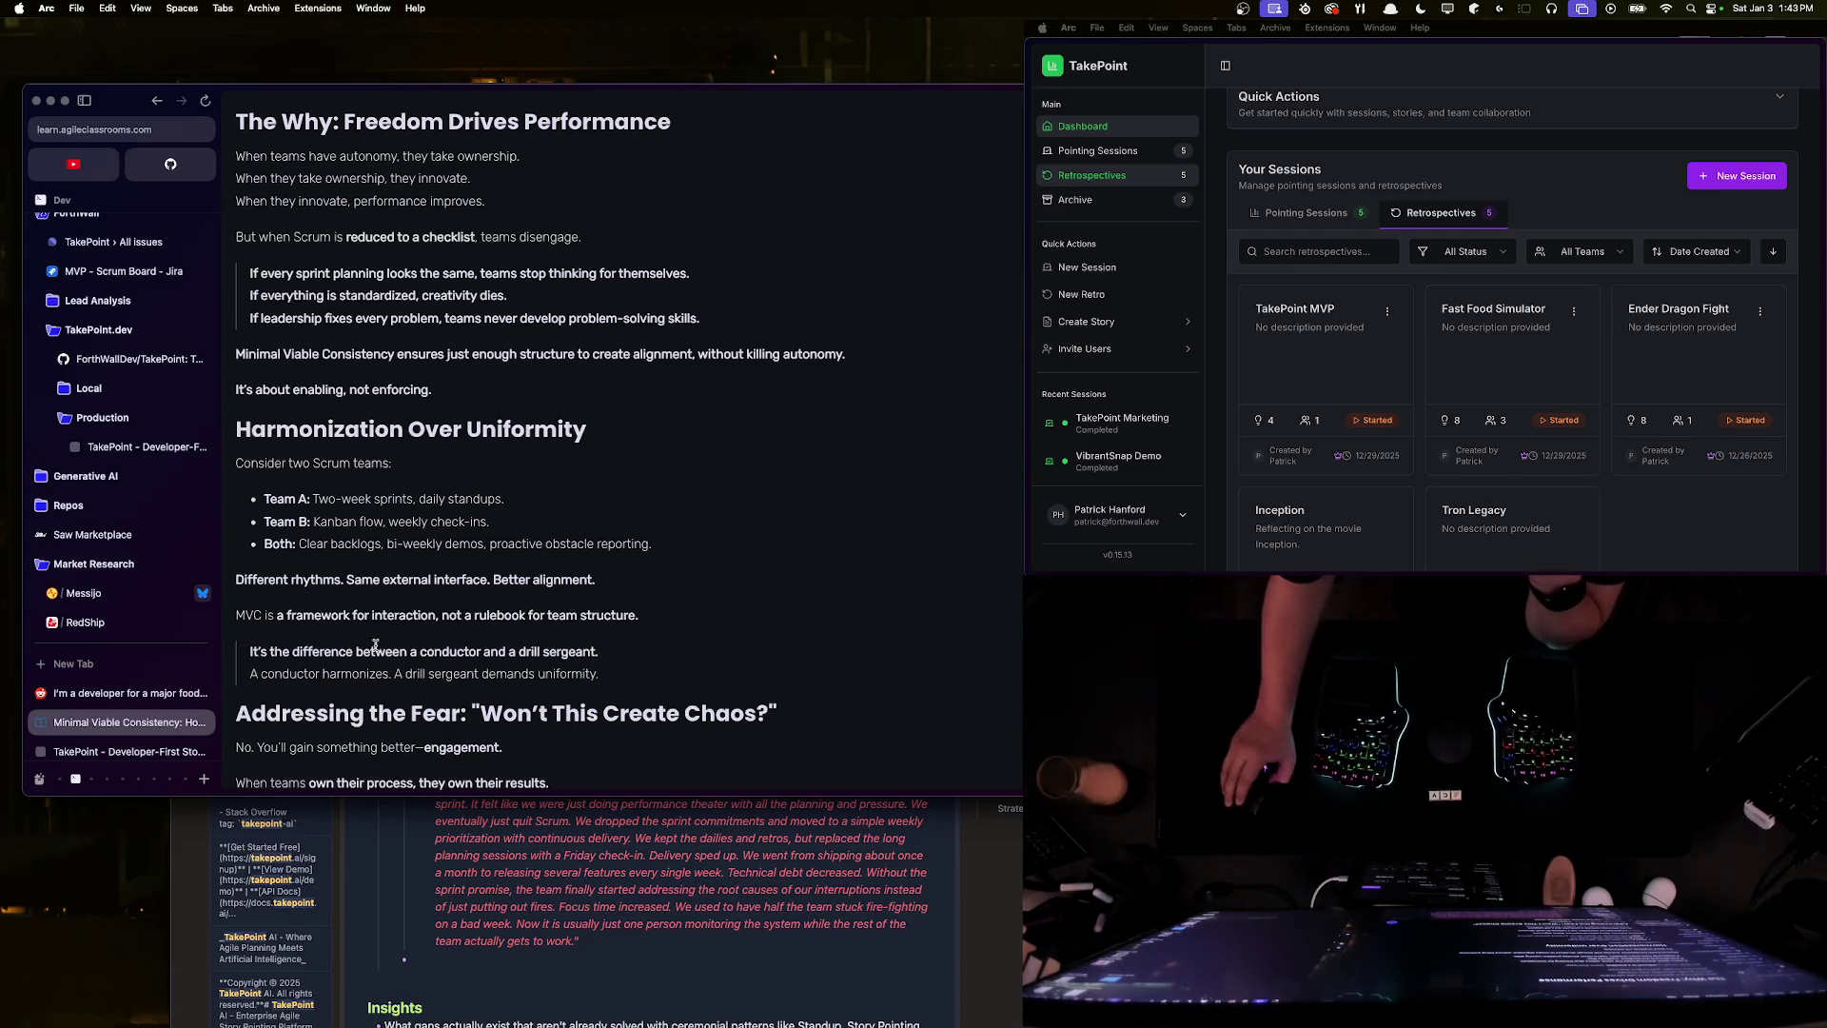
pyautogui.scroll(-1, 376, 644)
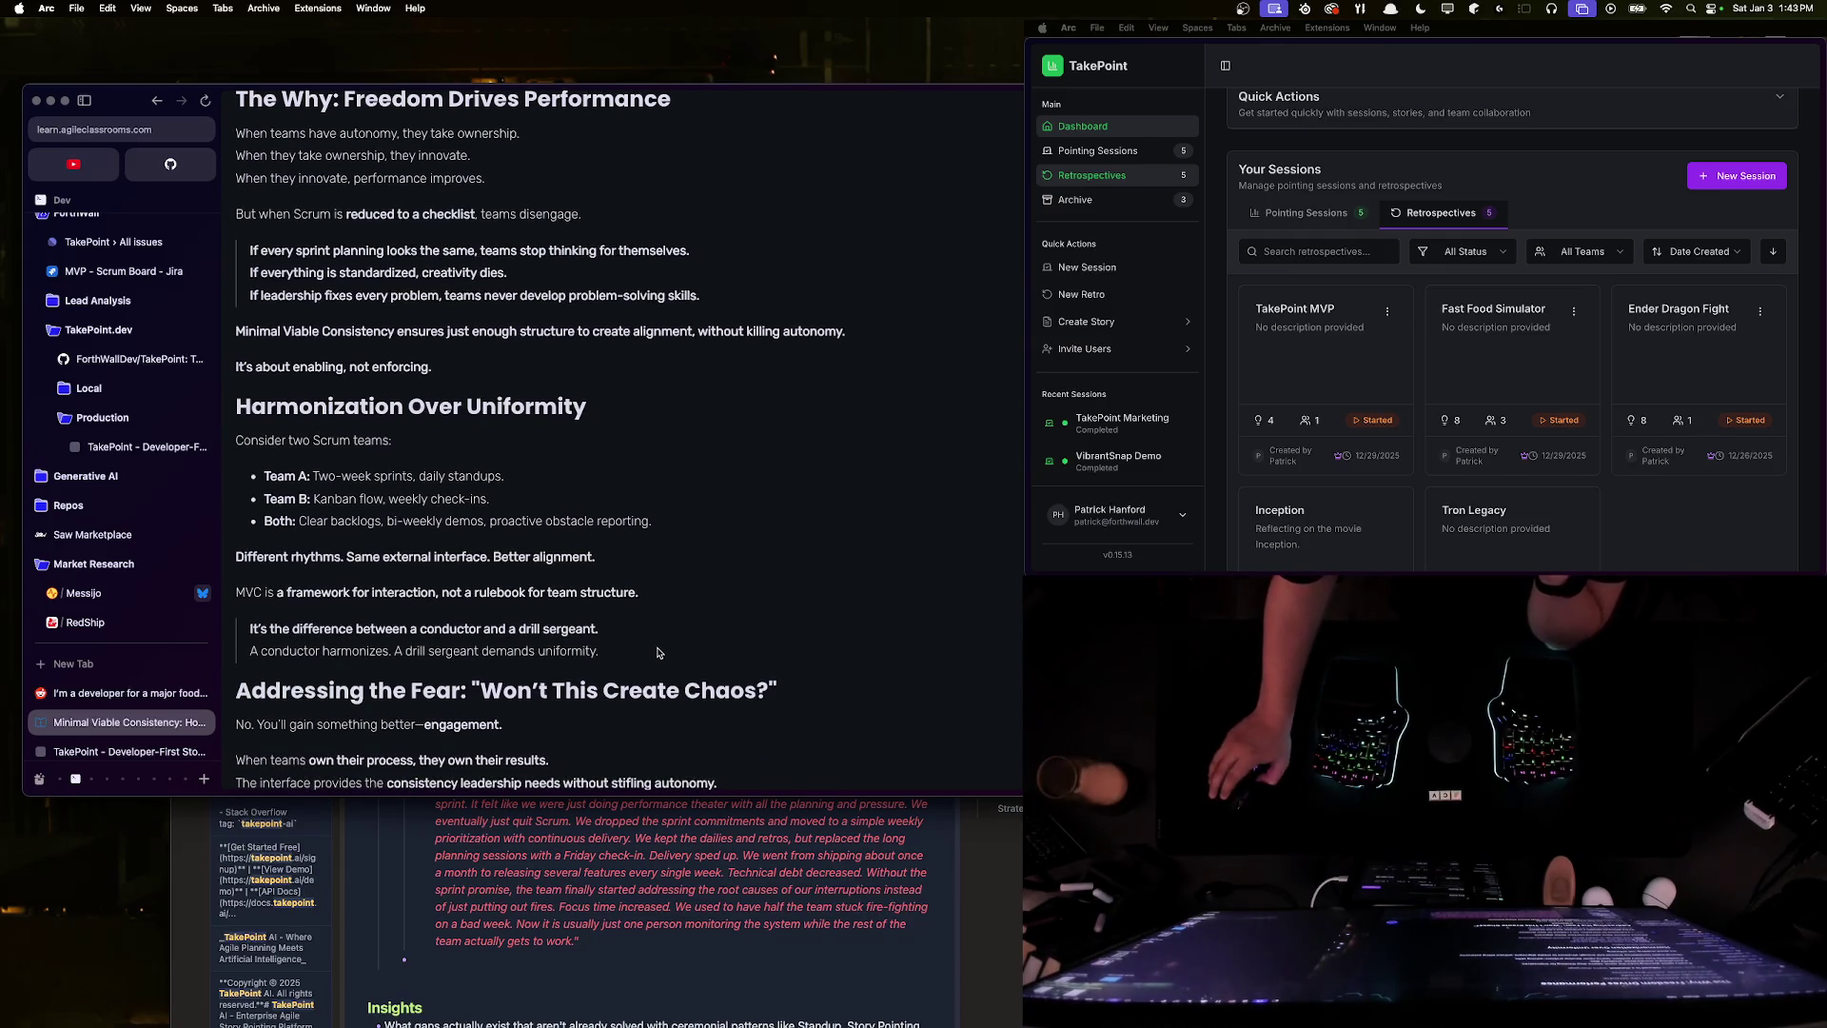
pyautogui.scroll(-5, 285, 419)
pyautogui.tripleClick(287, 295)
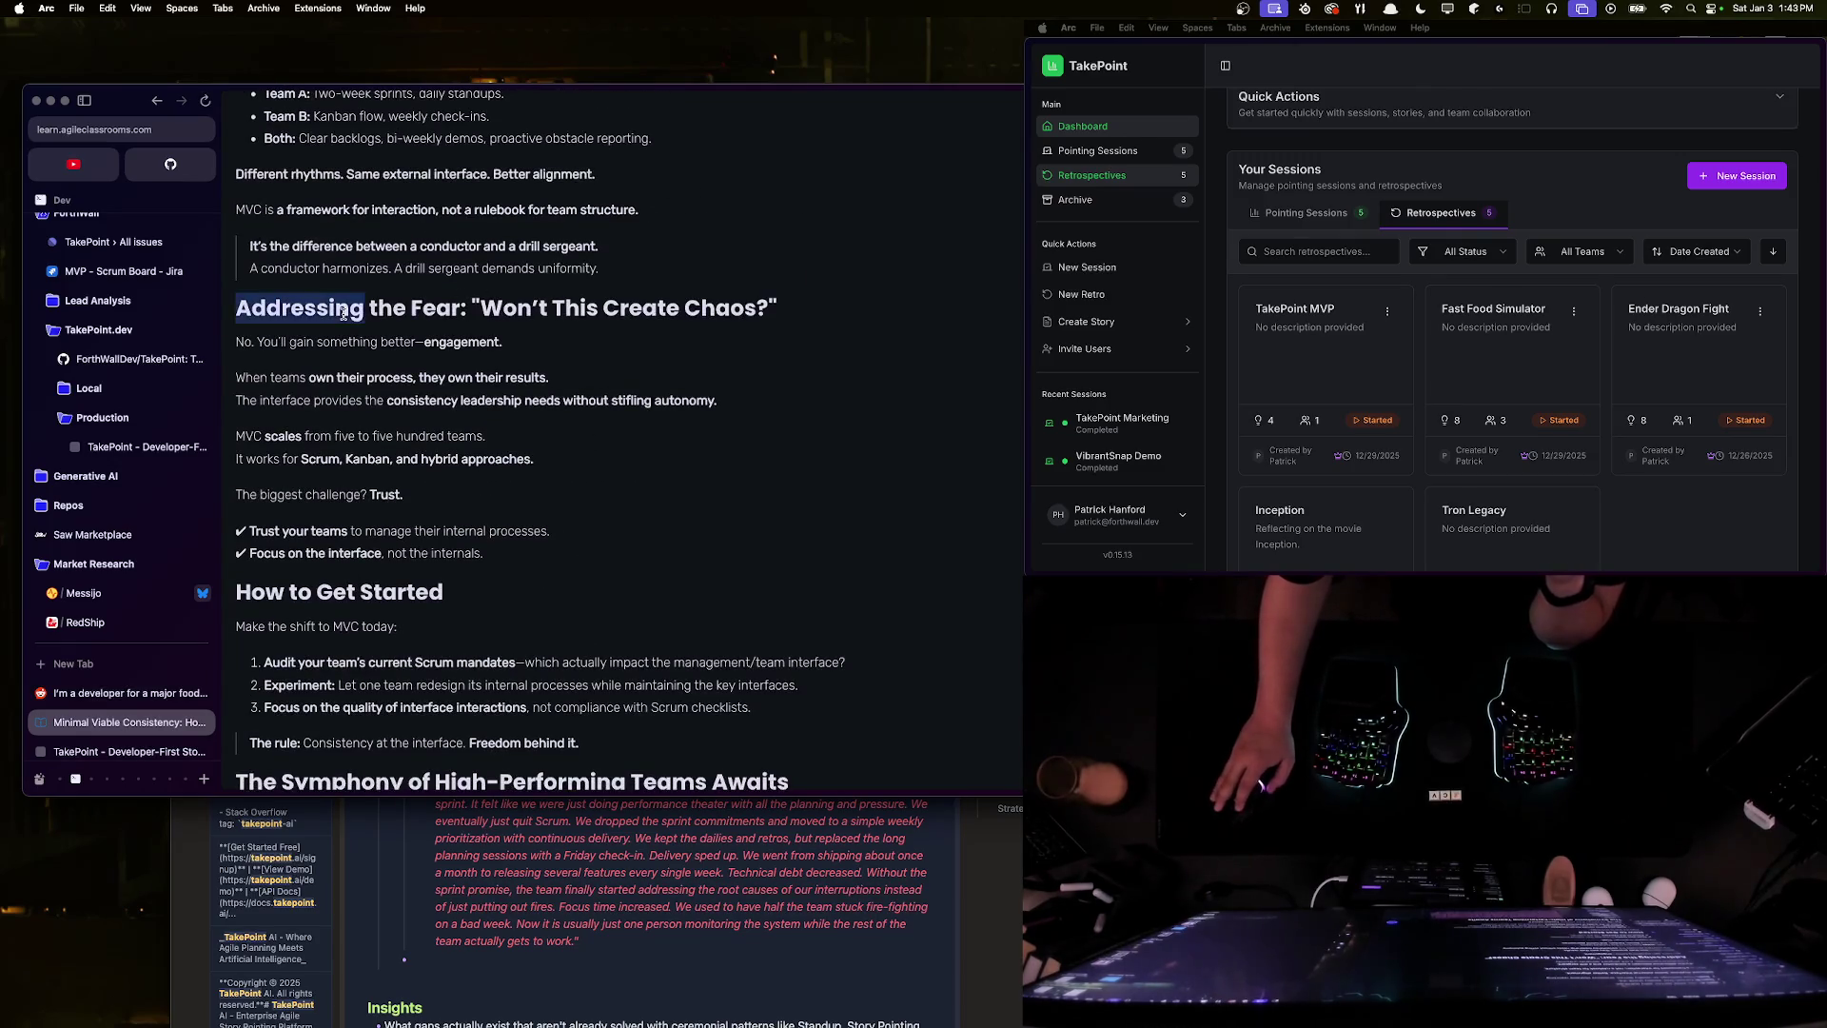
pyautogui.click(316, 355)
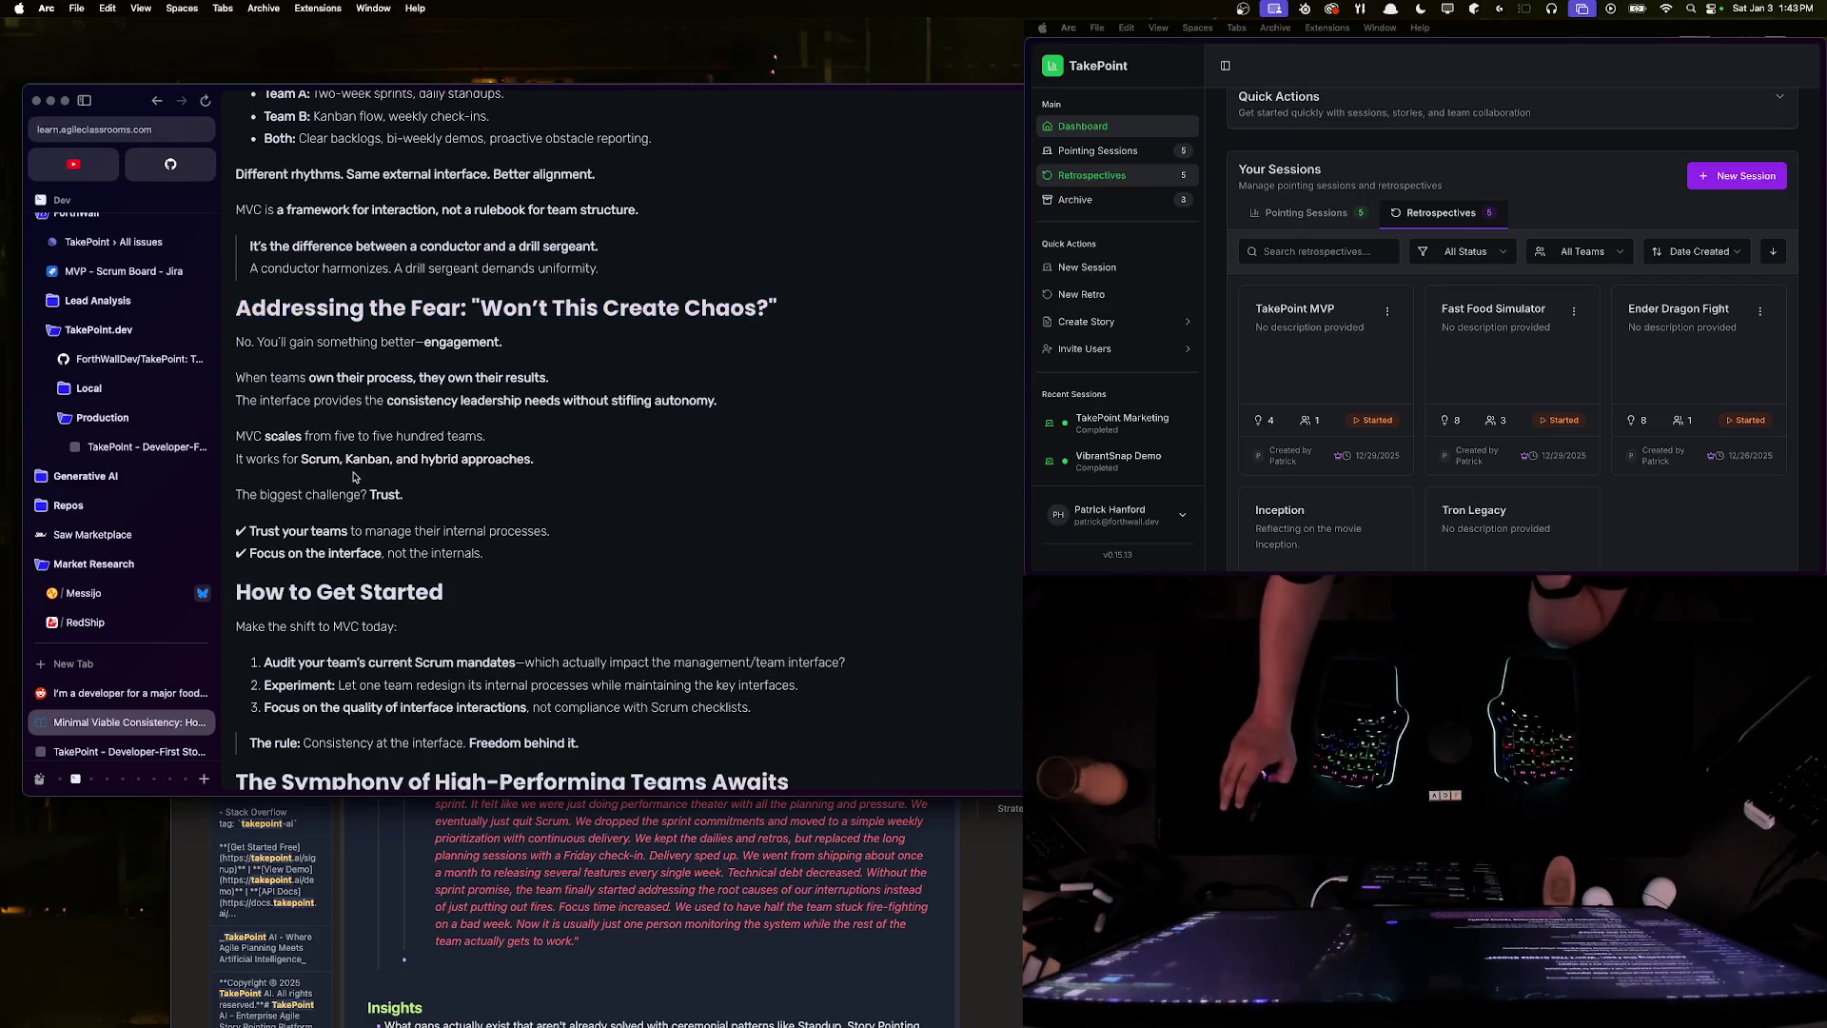
pyautogui.tripleClick(554, 535)
pyautogui.click(531, 566)
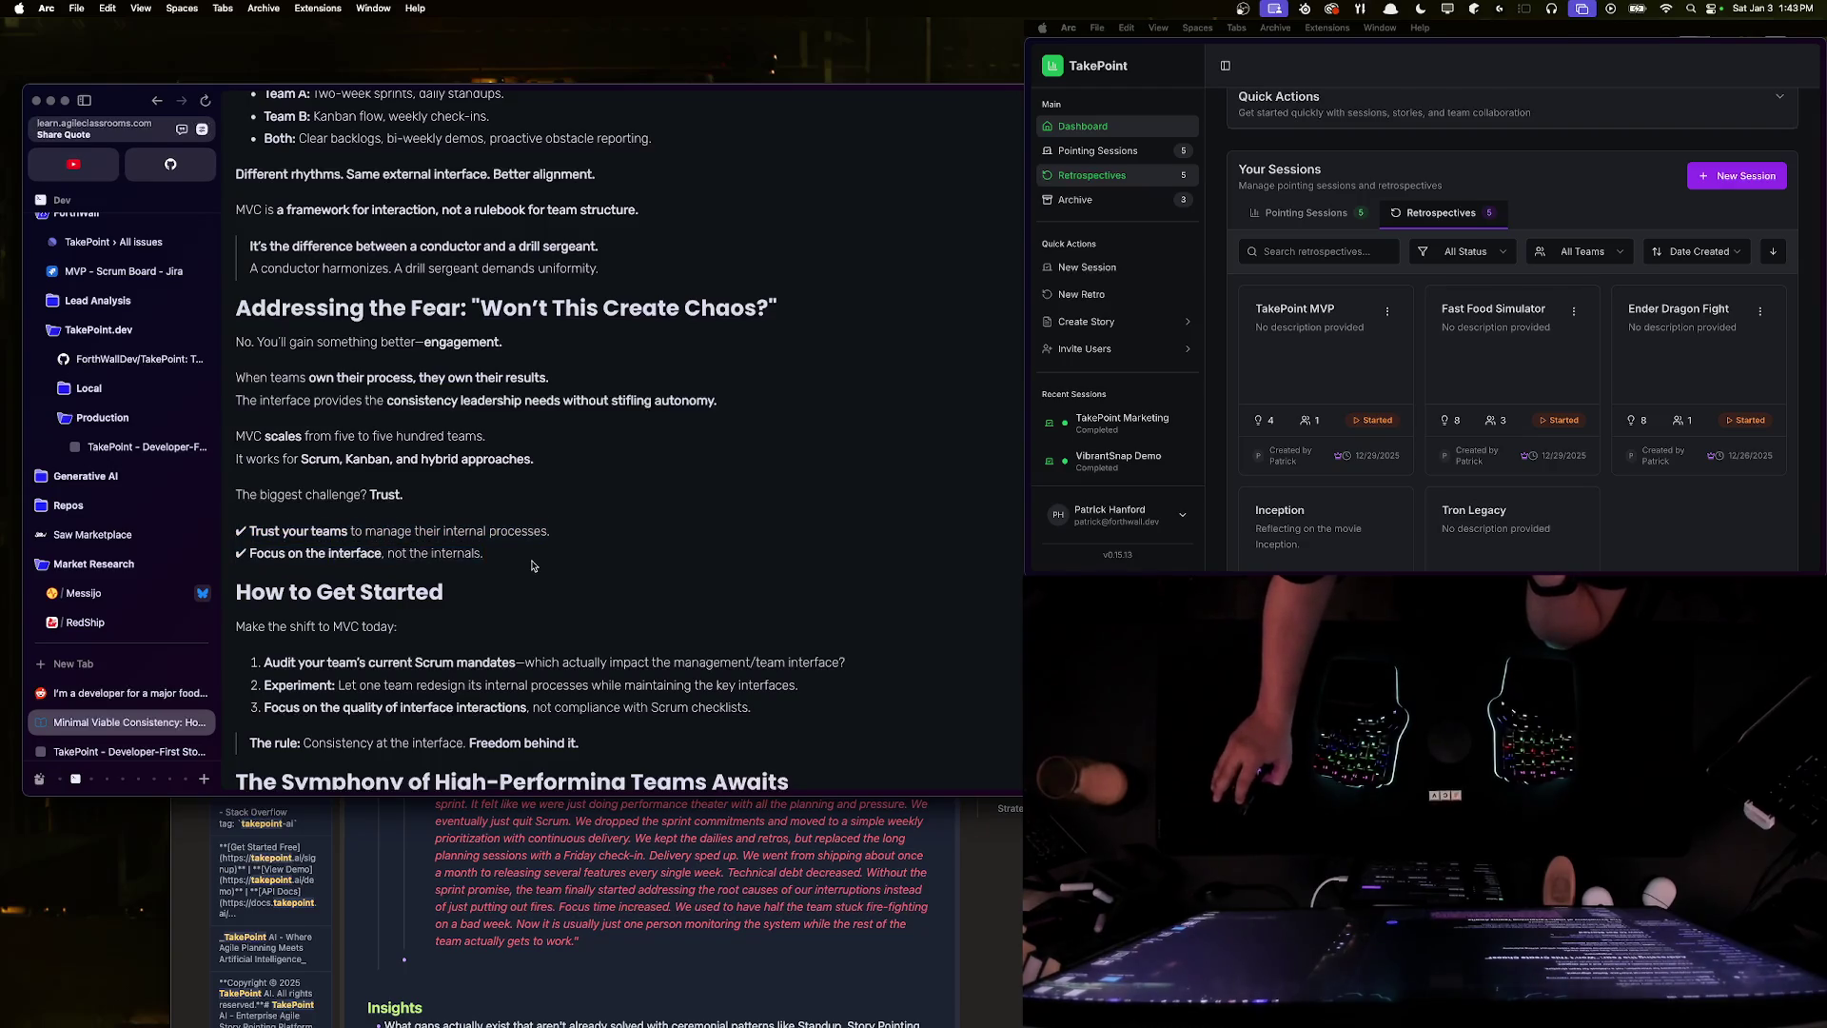
pyautogui.moveTo(532, 566); pyautogui.dragTo(238, 529)
pyautogui.click(286, 552)
pyautogui.scroll(-2, 287, 419)
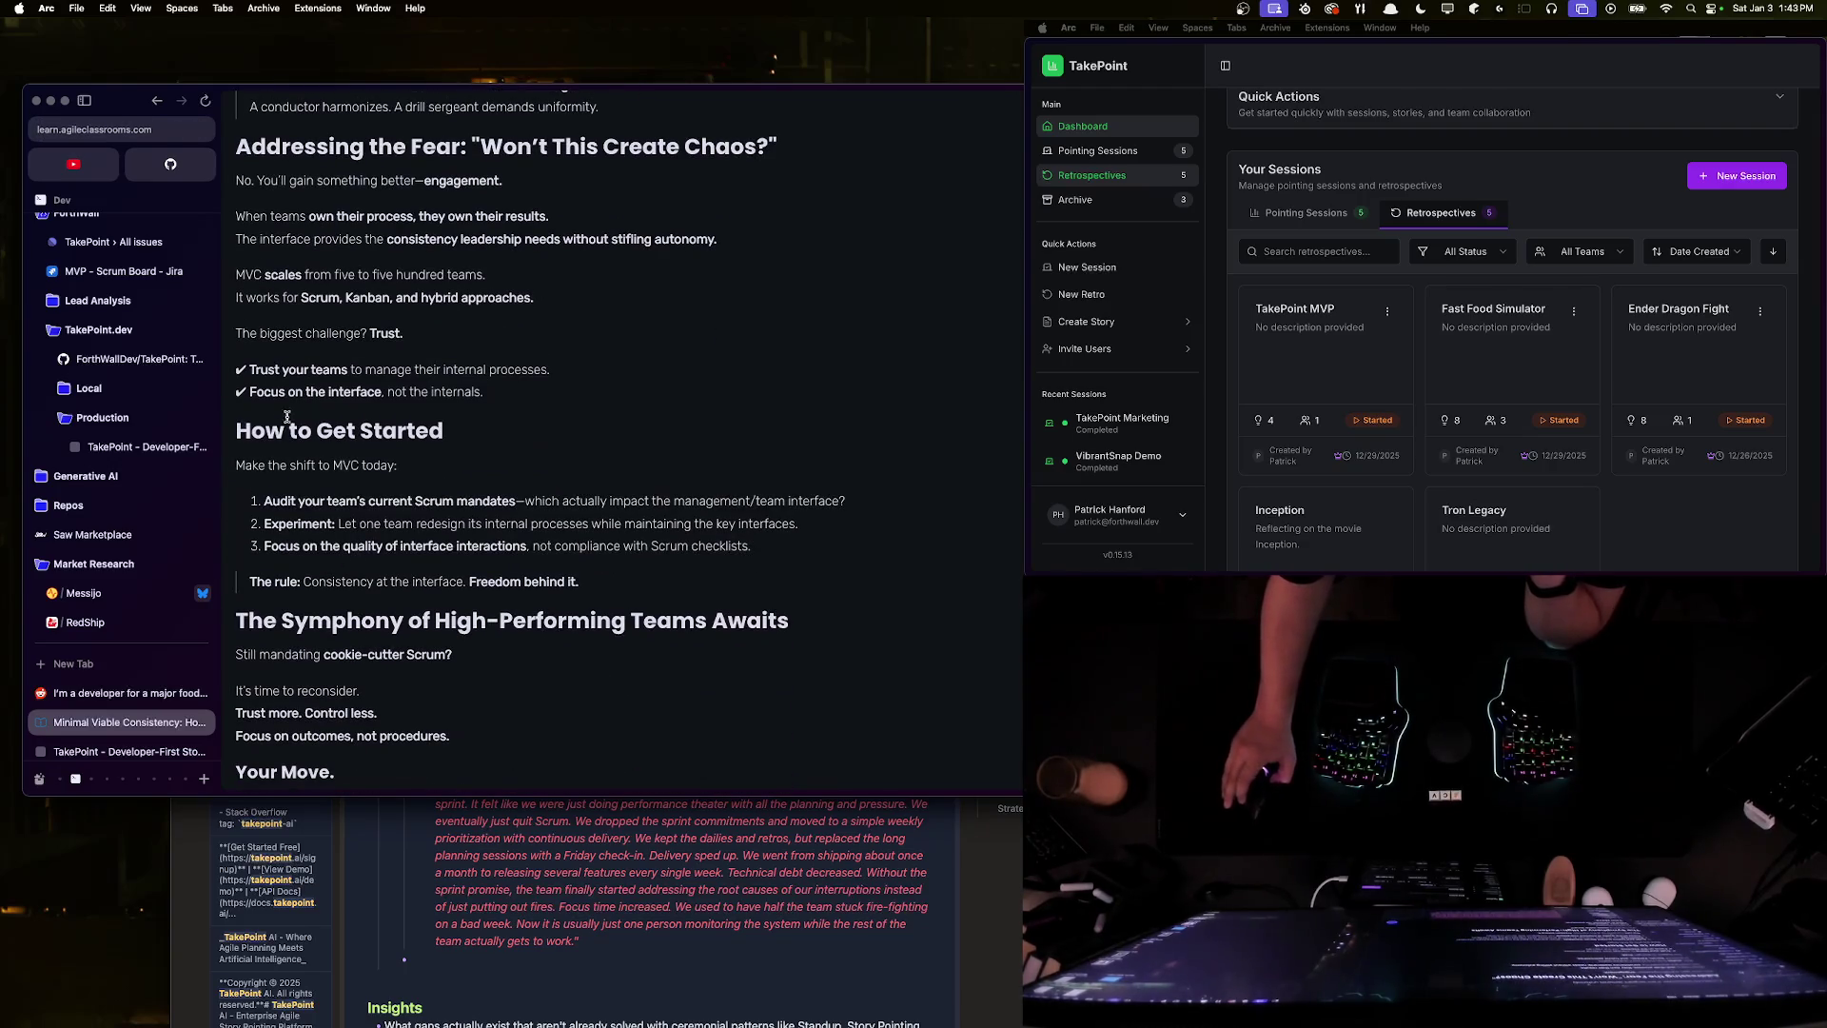
pyautogui.scroll(5, 298, 516)
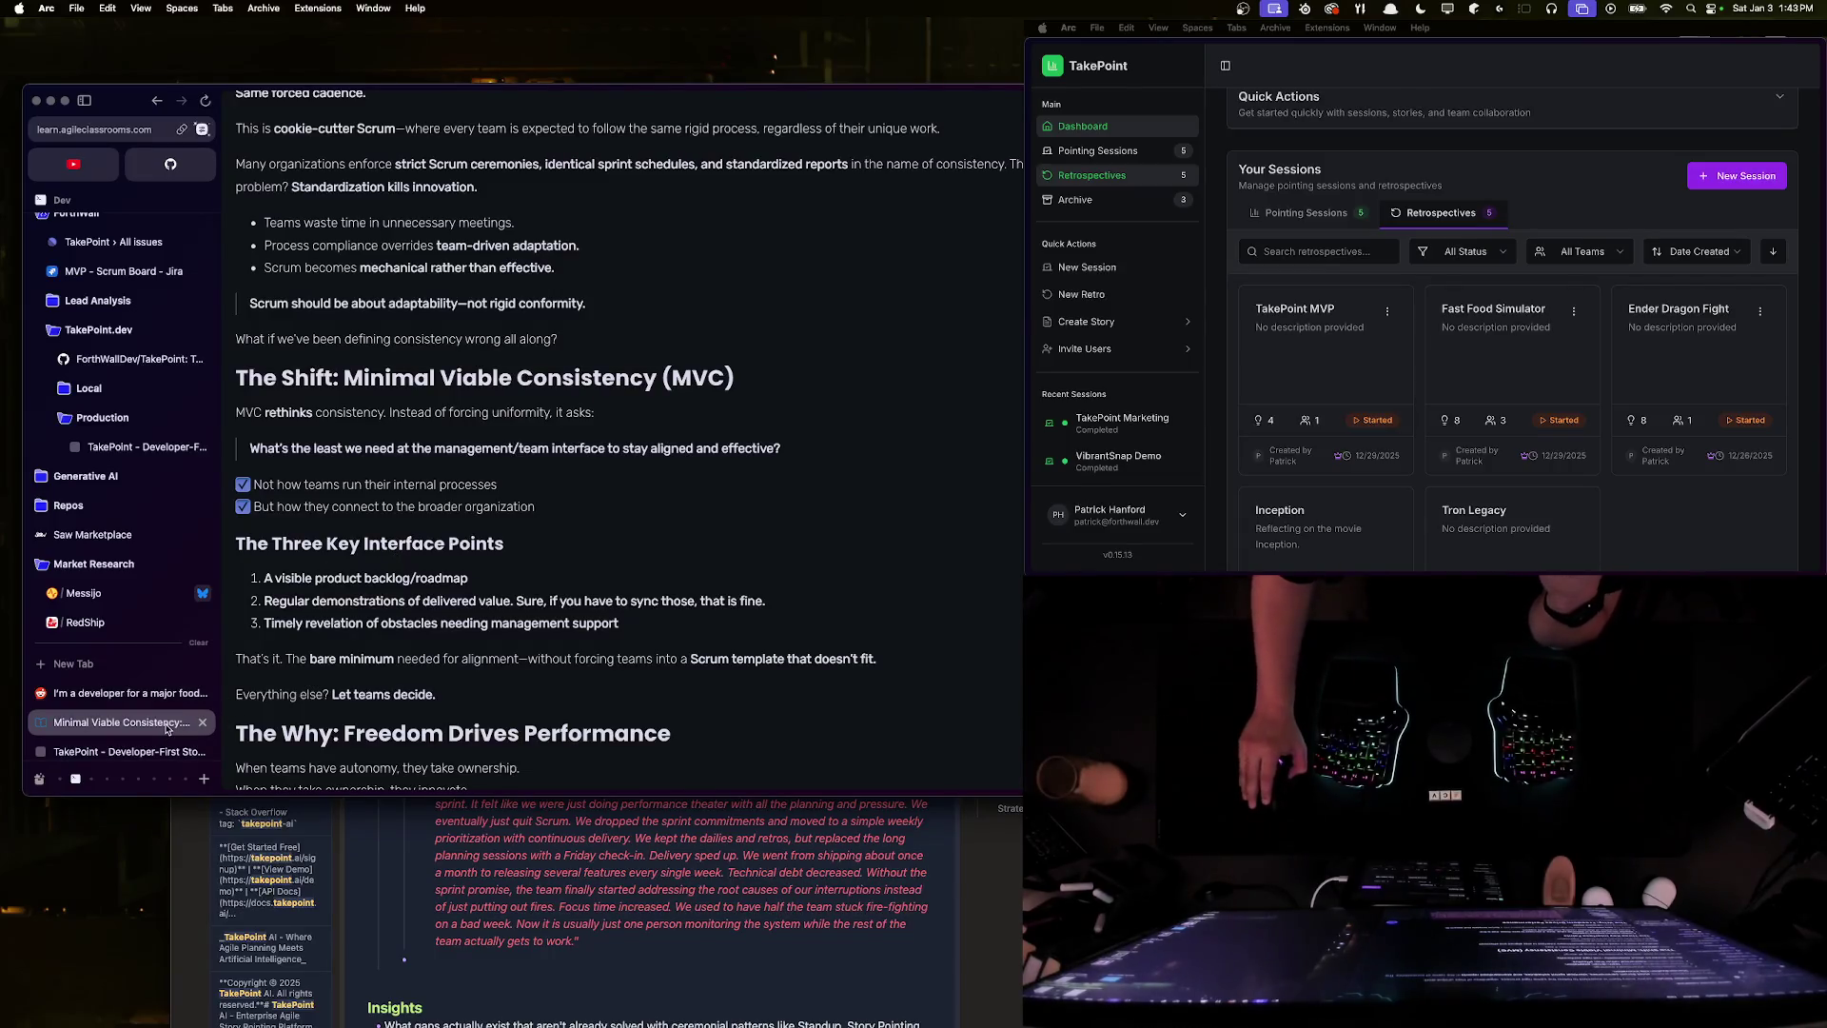
pyautogui.click(199, 721)
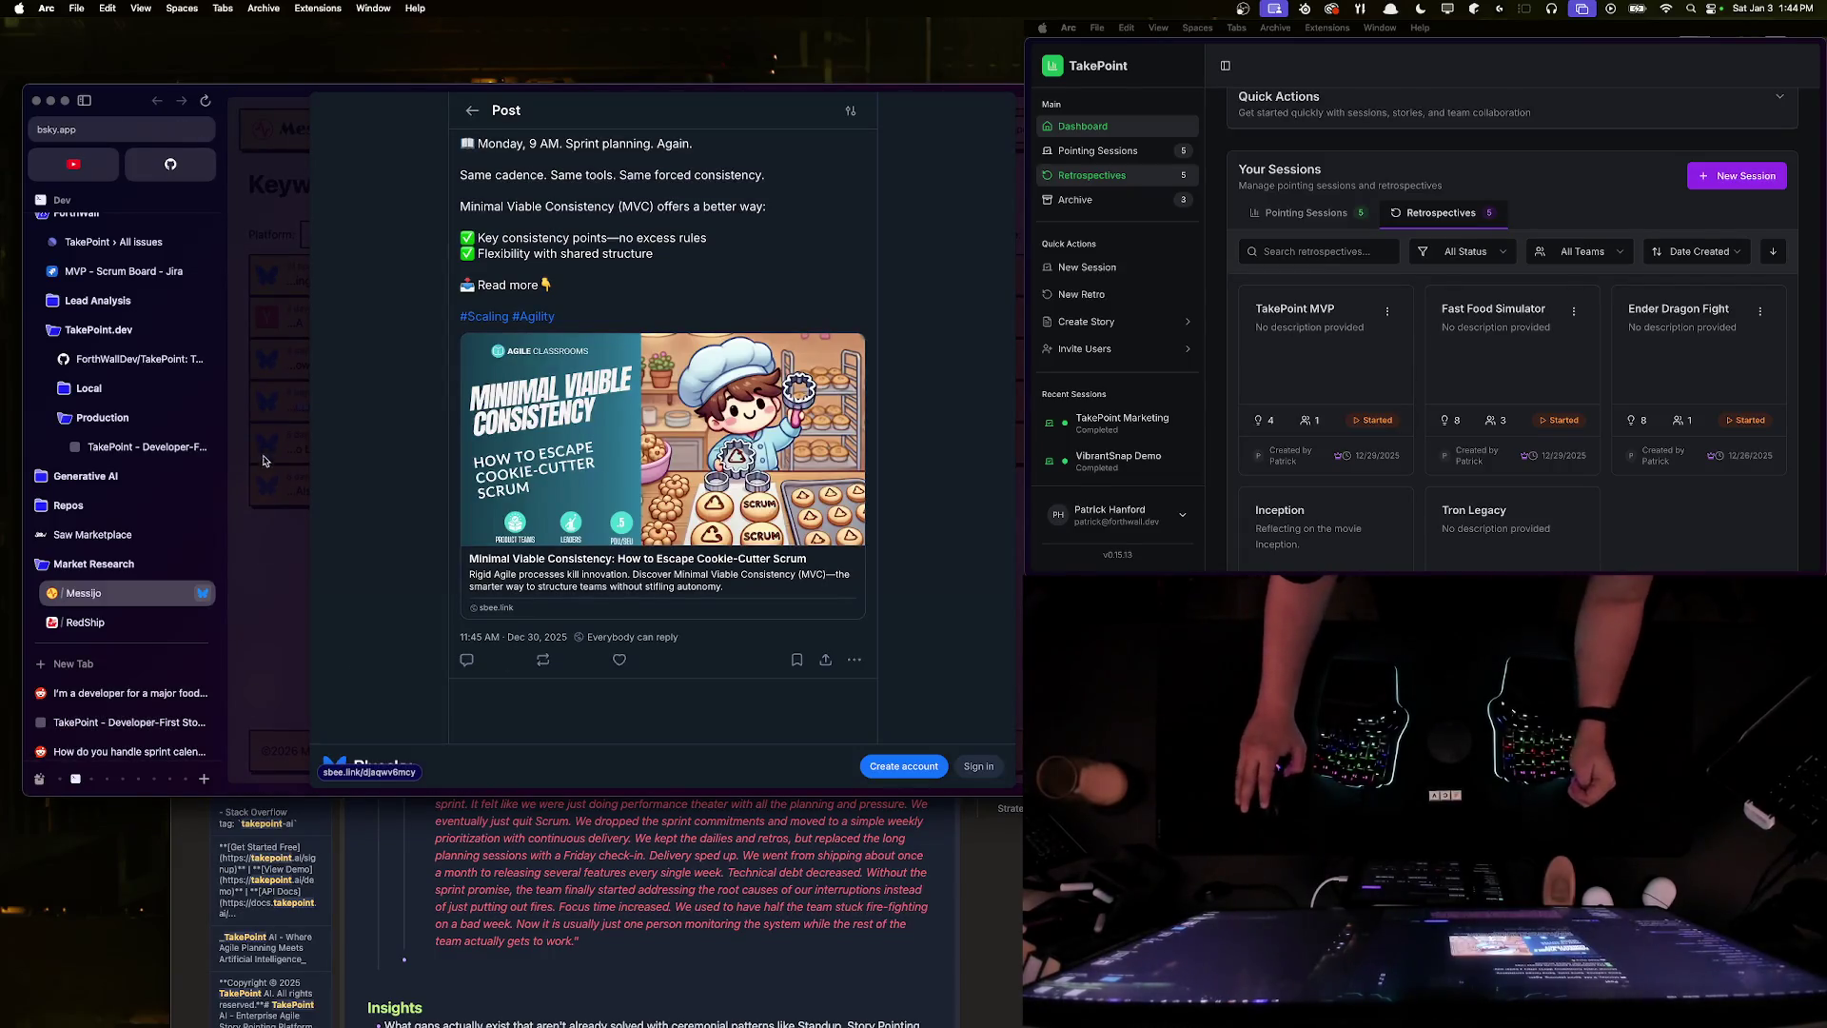
# - Close the open popups and read through the sprint planning meeting mention
pyautogui.press('Escape')
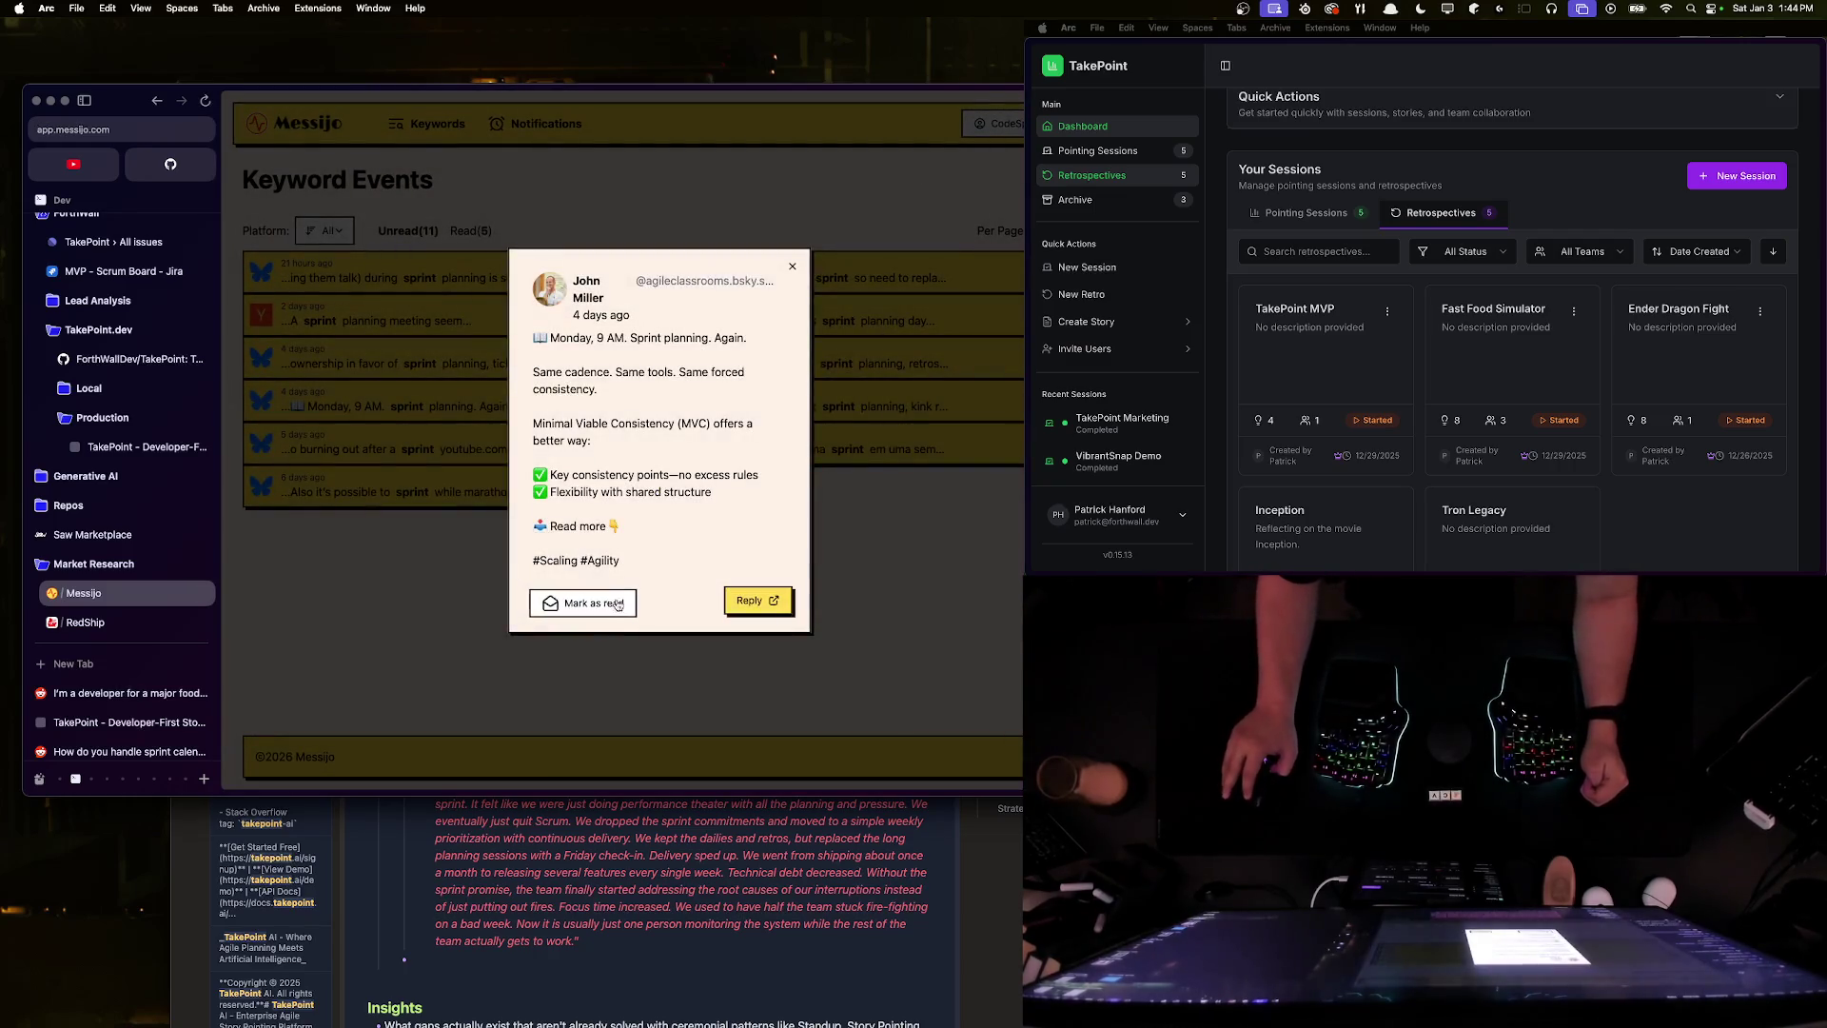
pyautogui.click(464, 461)
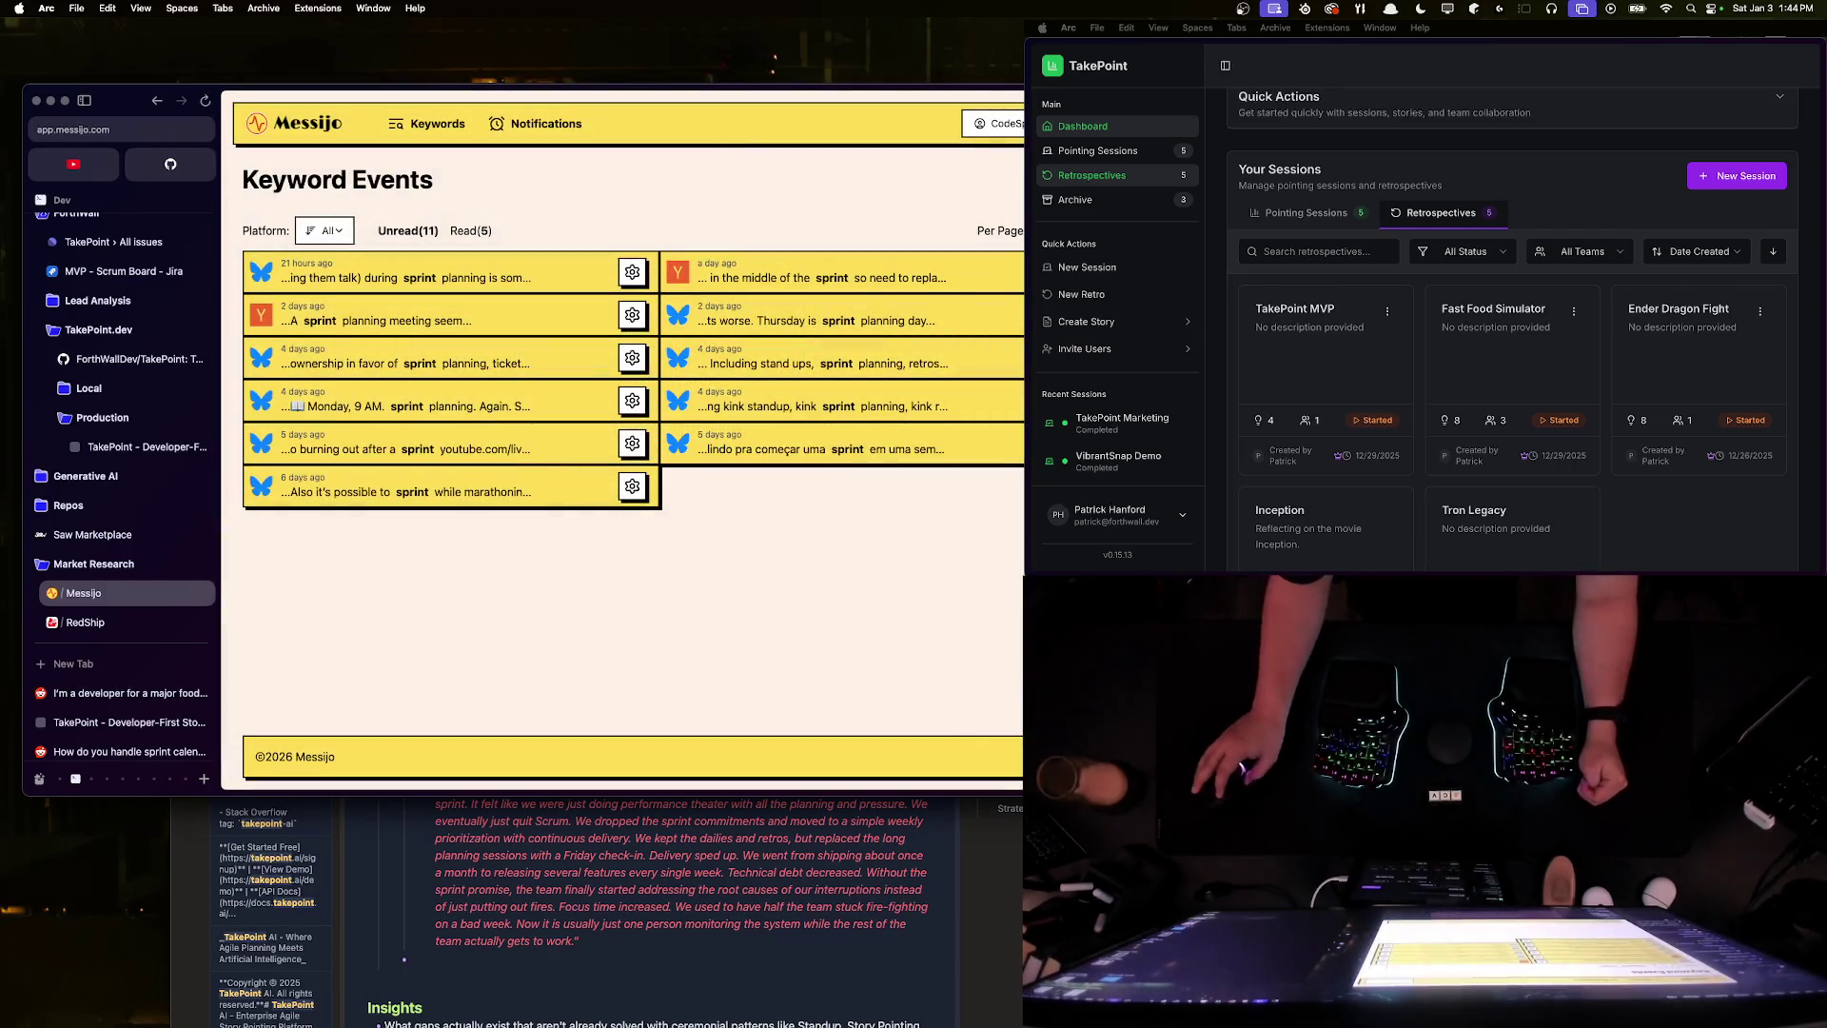
pyautogui.click(394, 327)
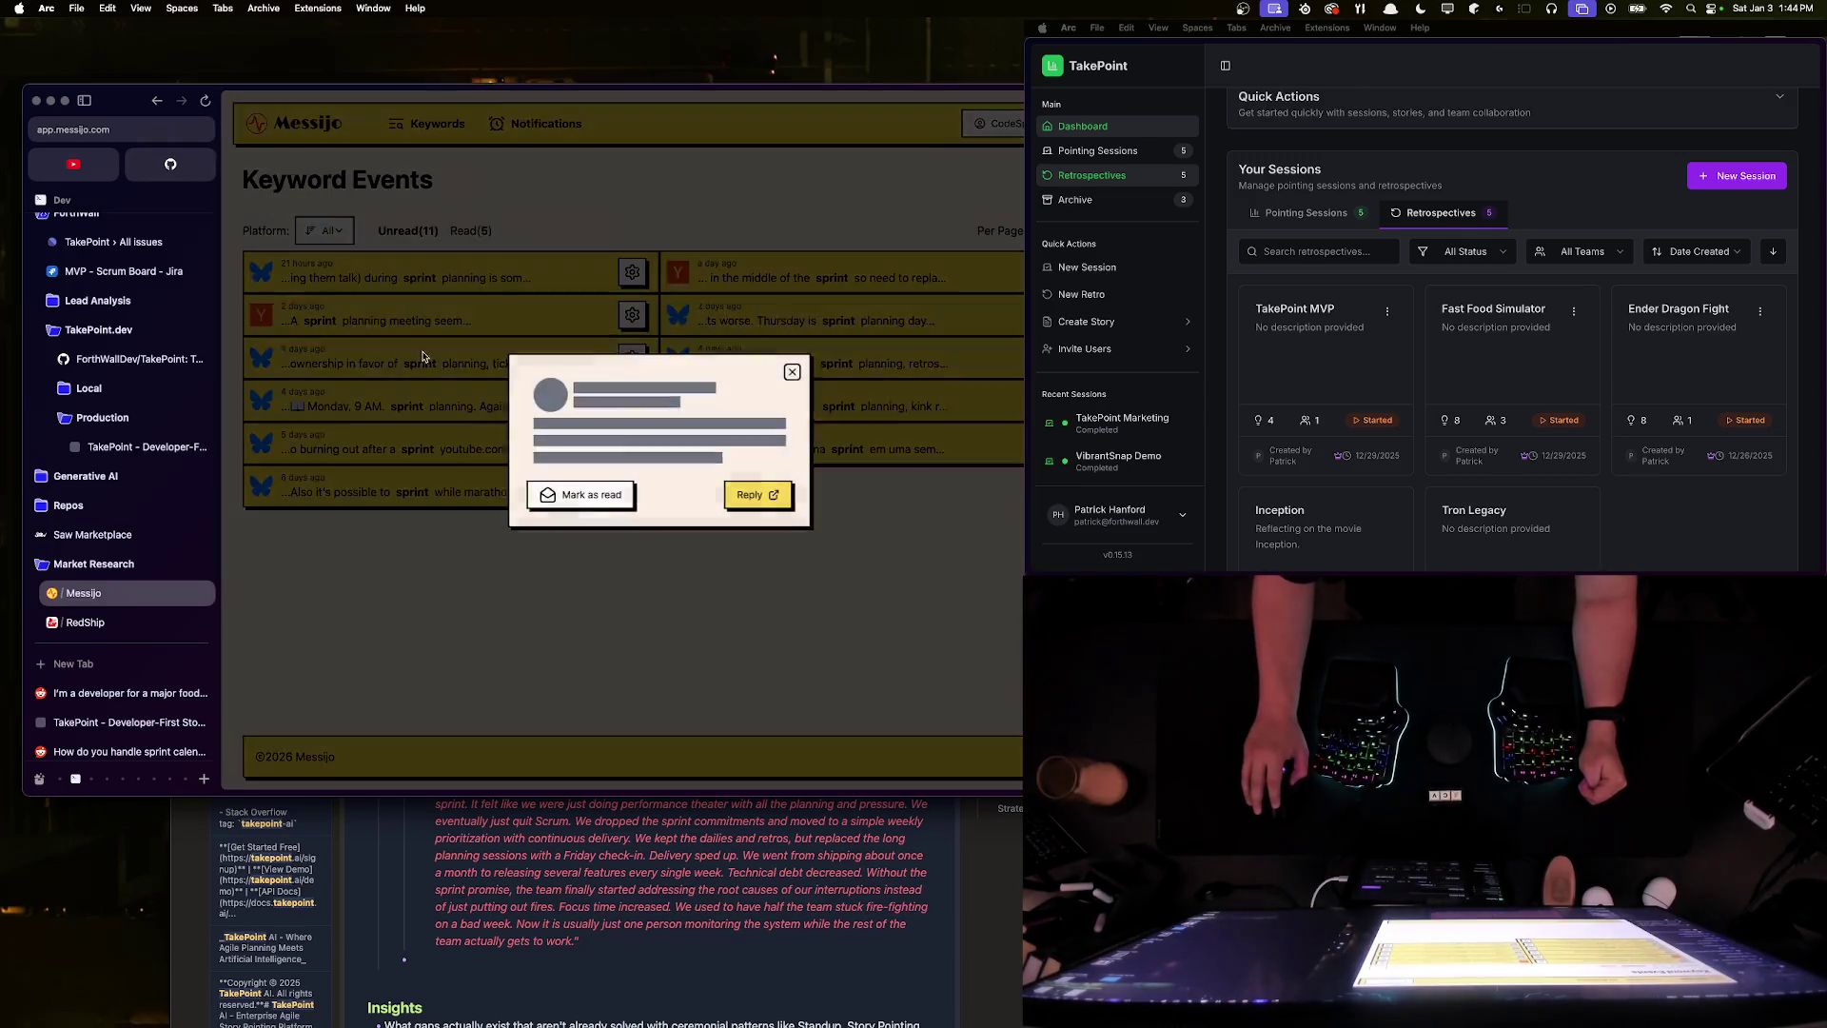
pyautogui.tripleClick(582, 394)
pyautogui.click(566, 463)
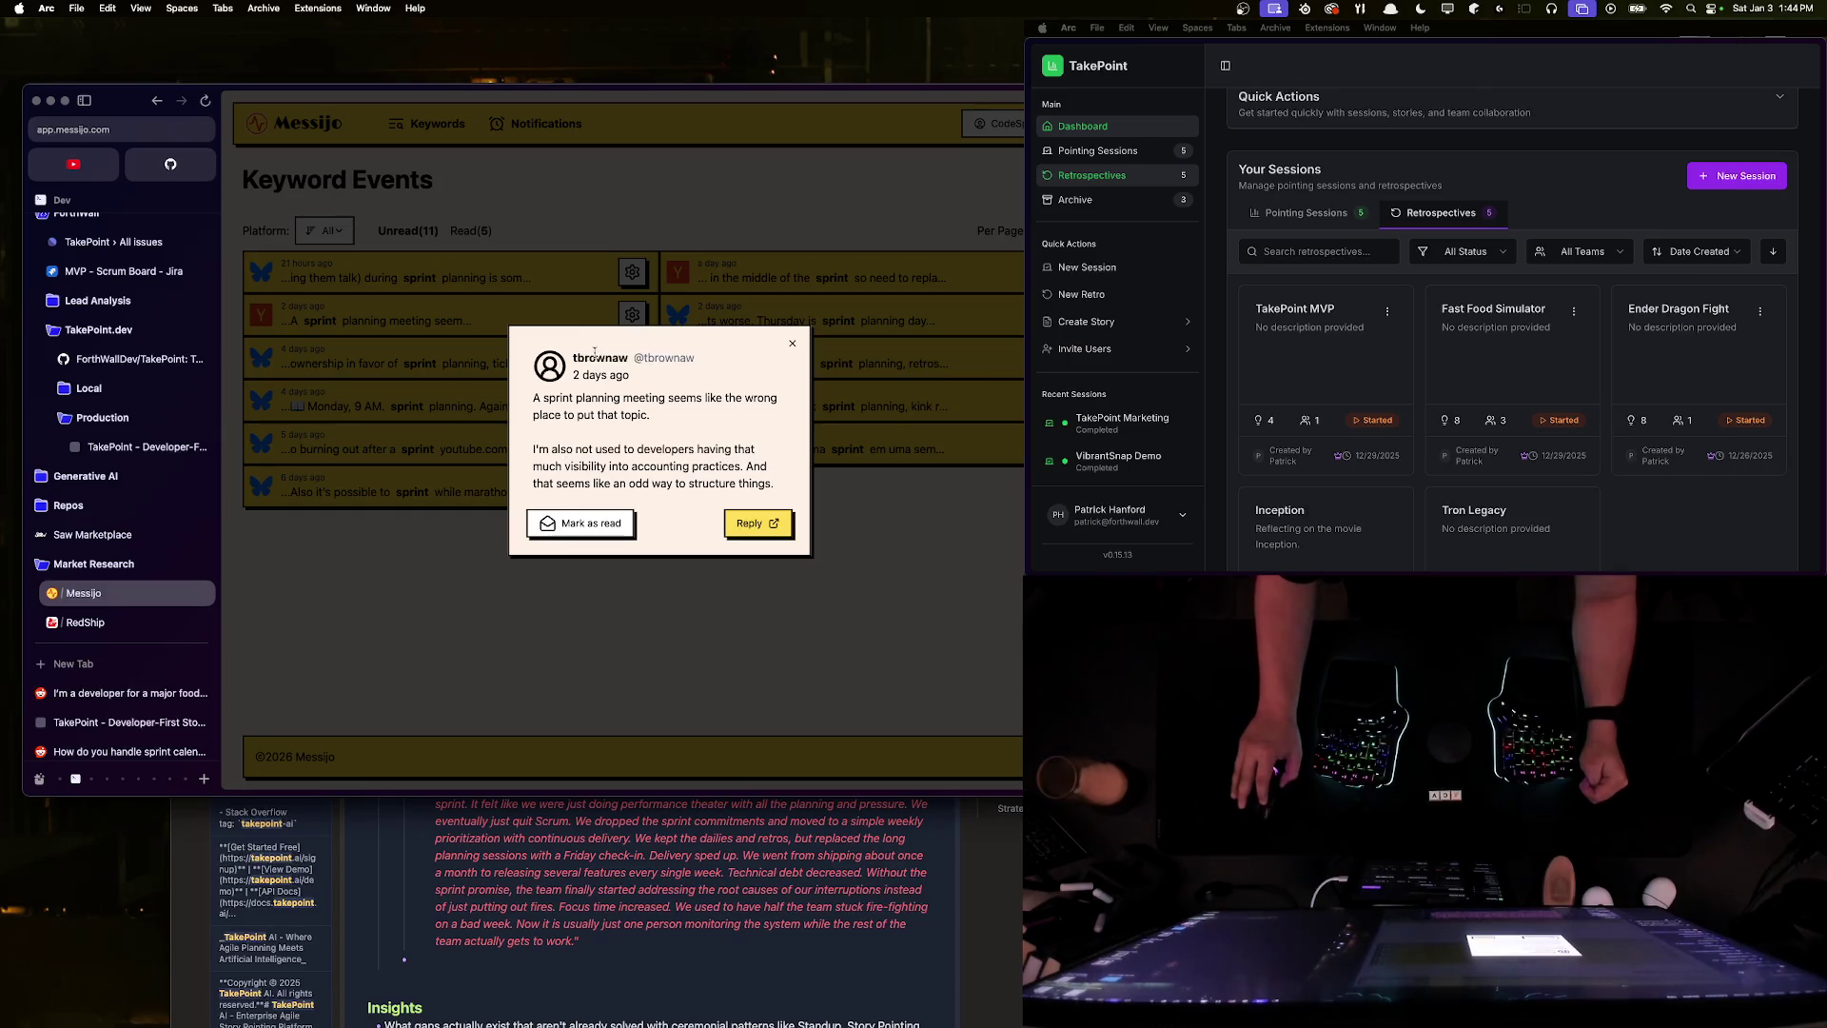
pyautogui.tripleClick(570, 468)
pyautogui.click(570, 468)
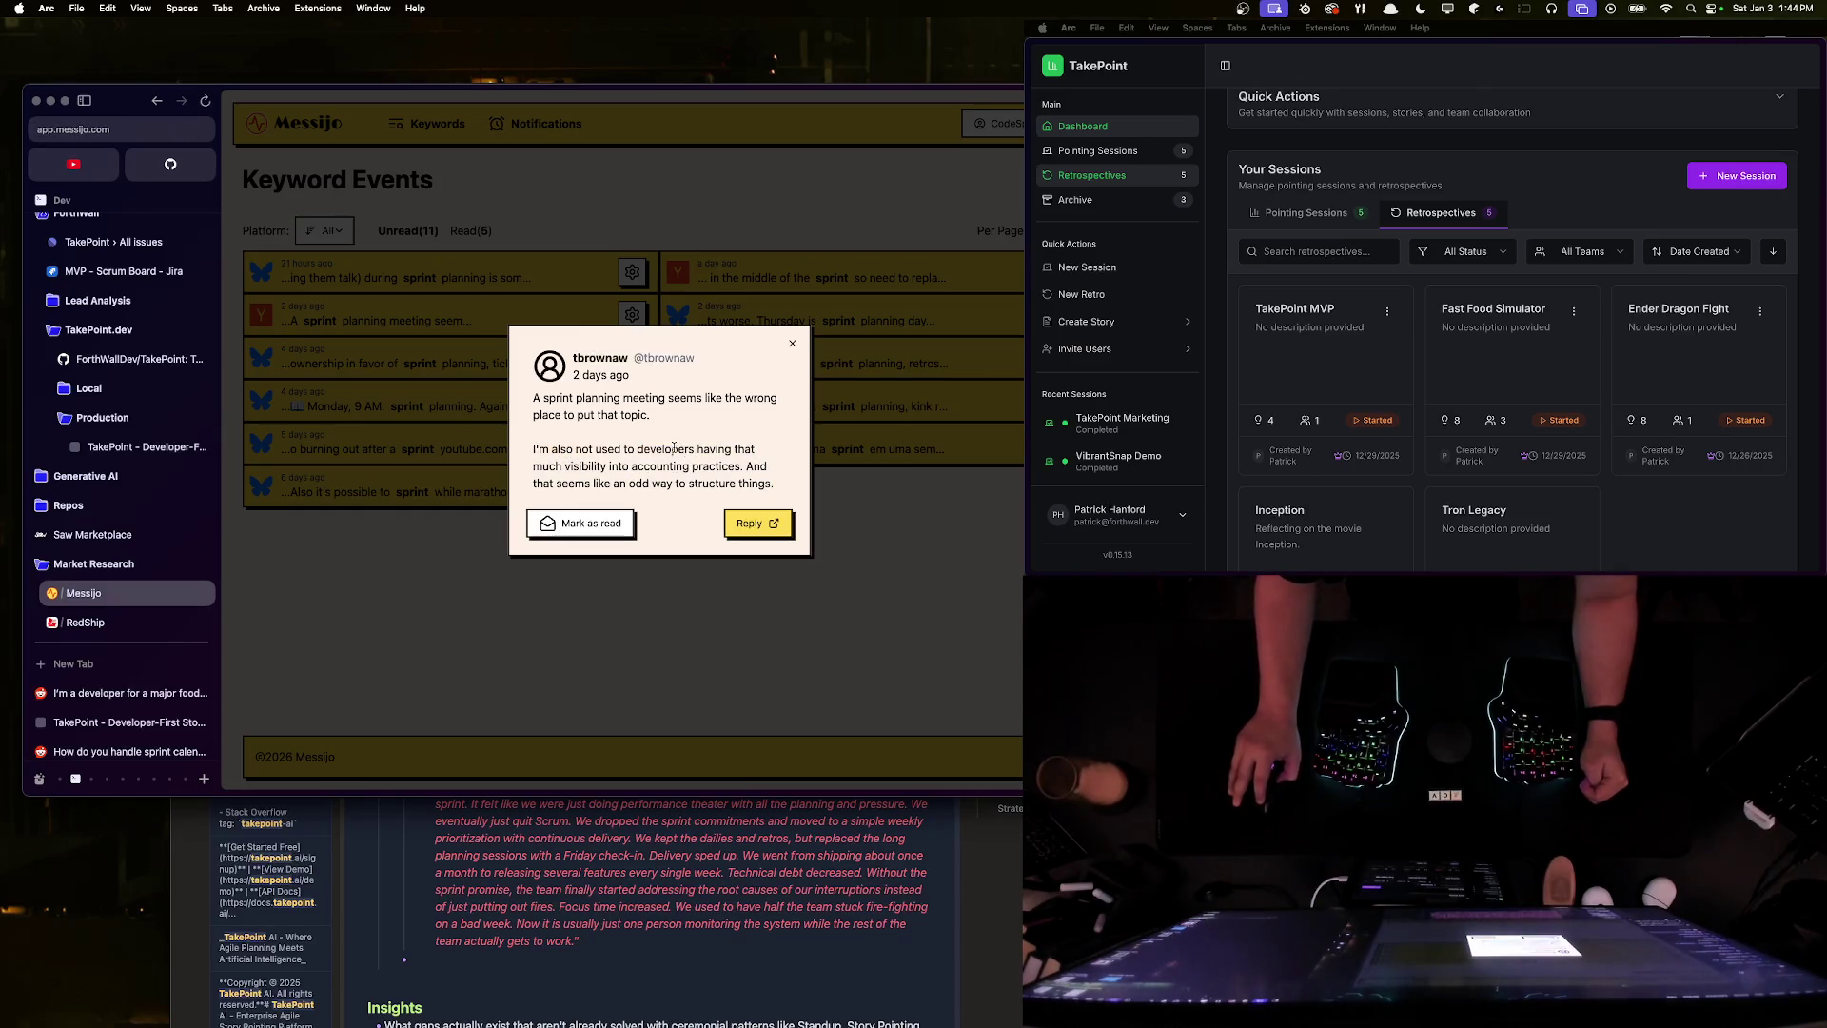
pyautogui.moveTo(672, 449); pyautogui.dragTo(572, 468)
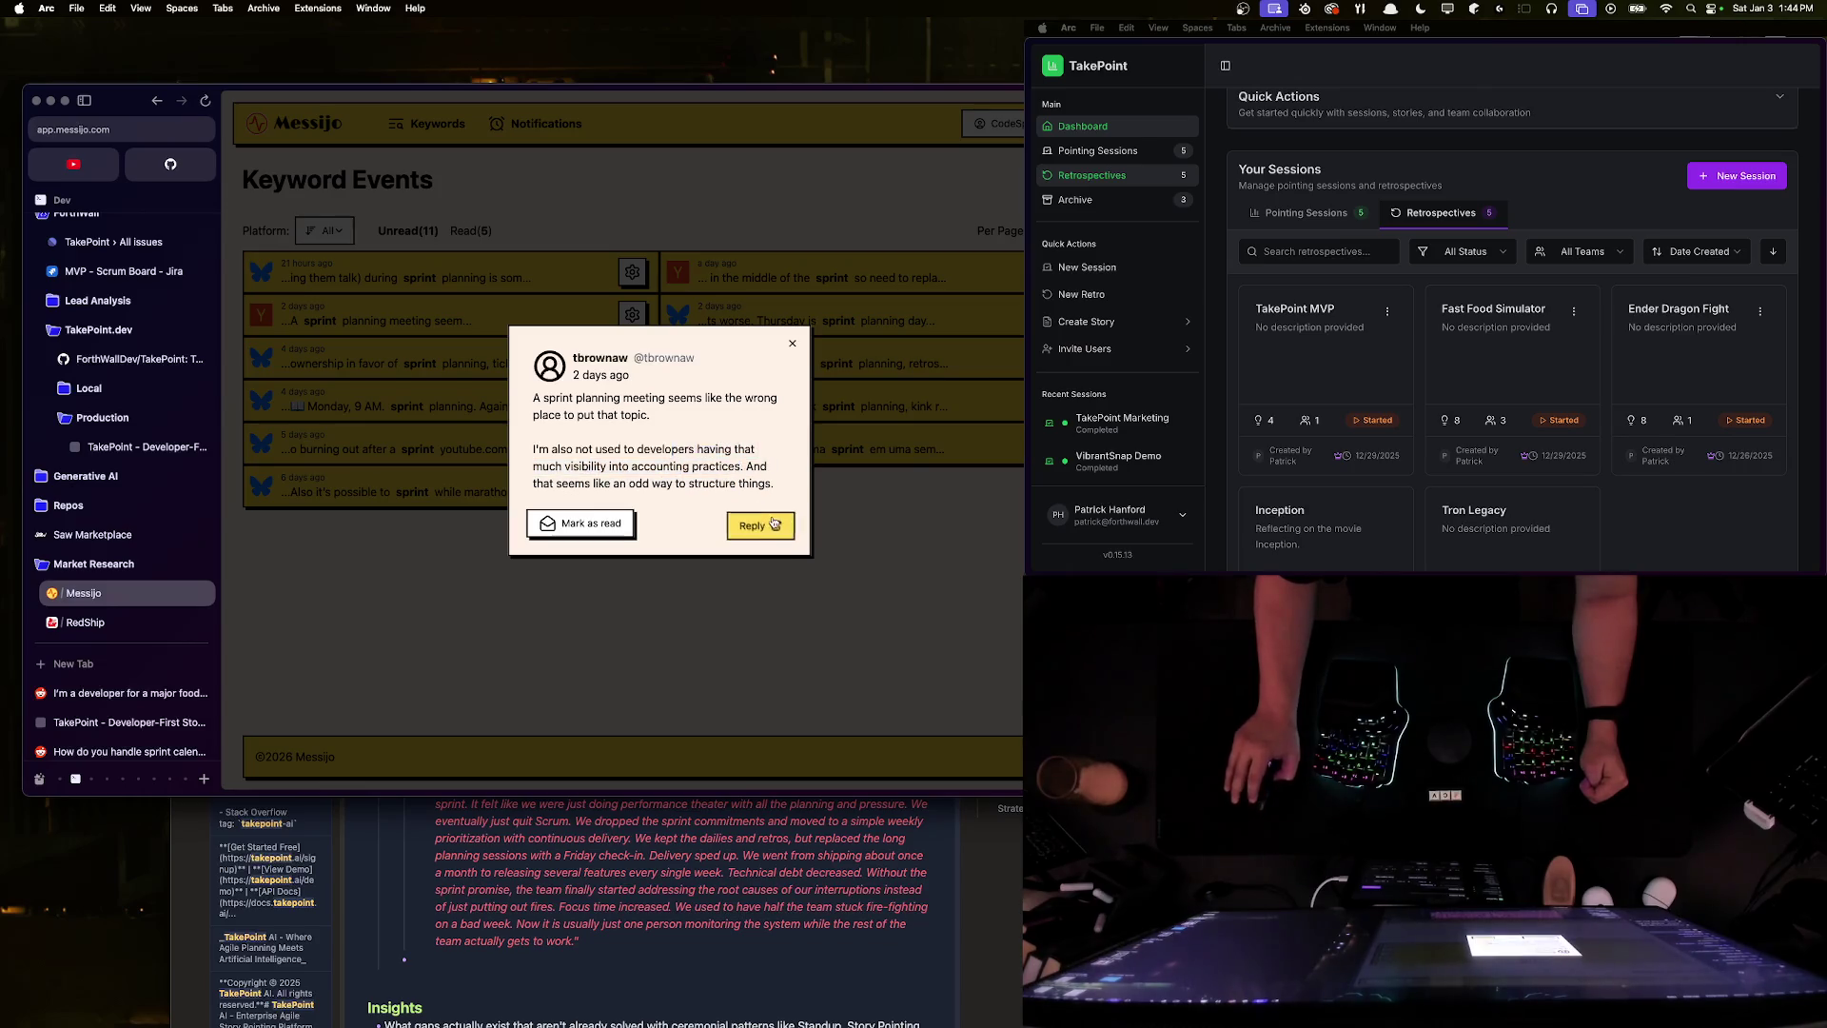
# - Check the comment's Hacker News reply page, then remove the sprint planning meeting mention
pyautogui.click(757, 523)
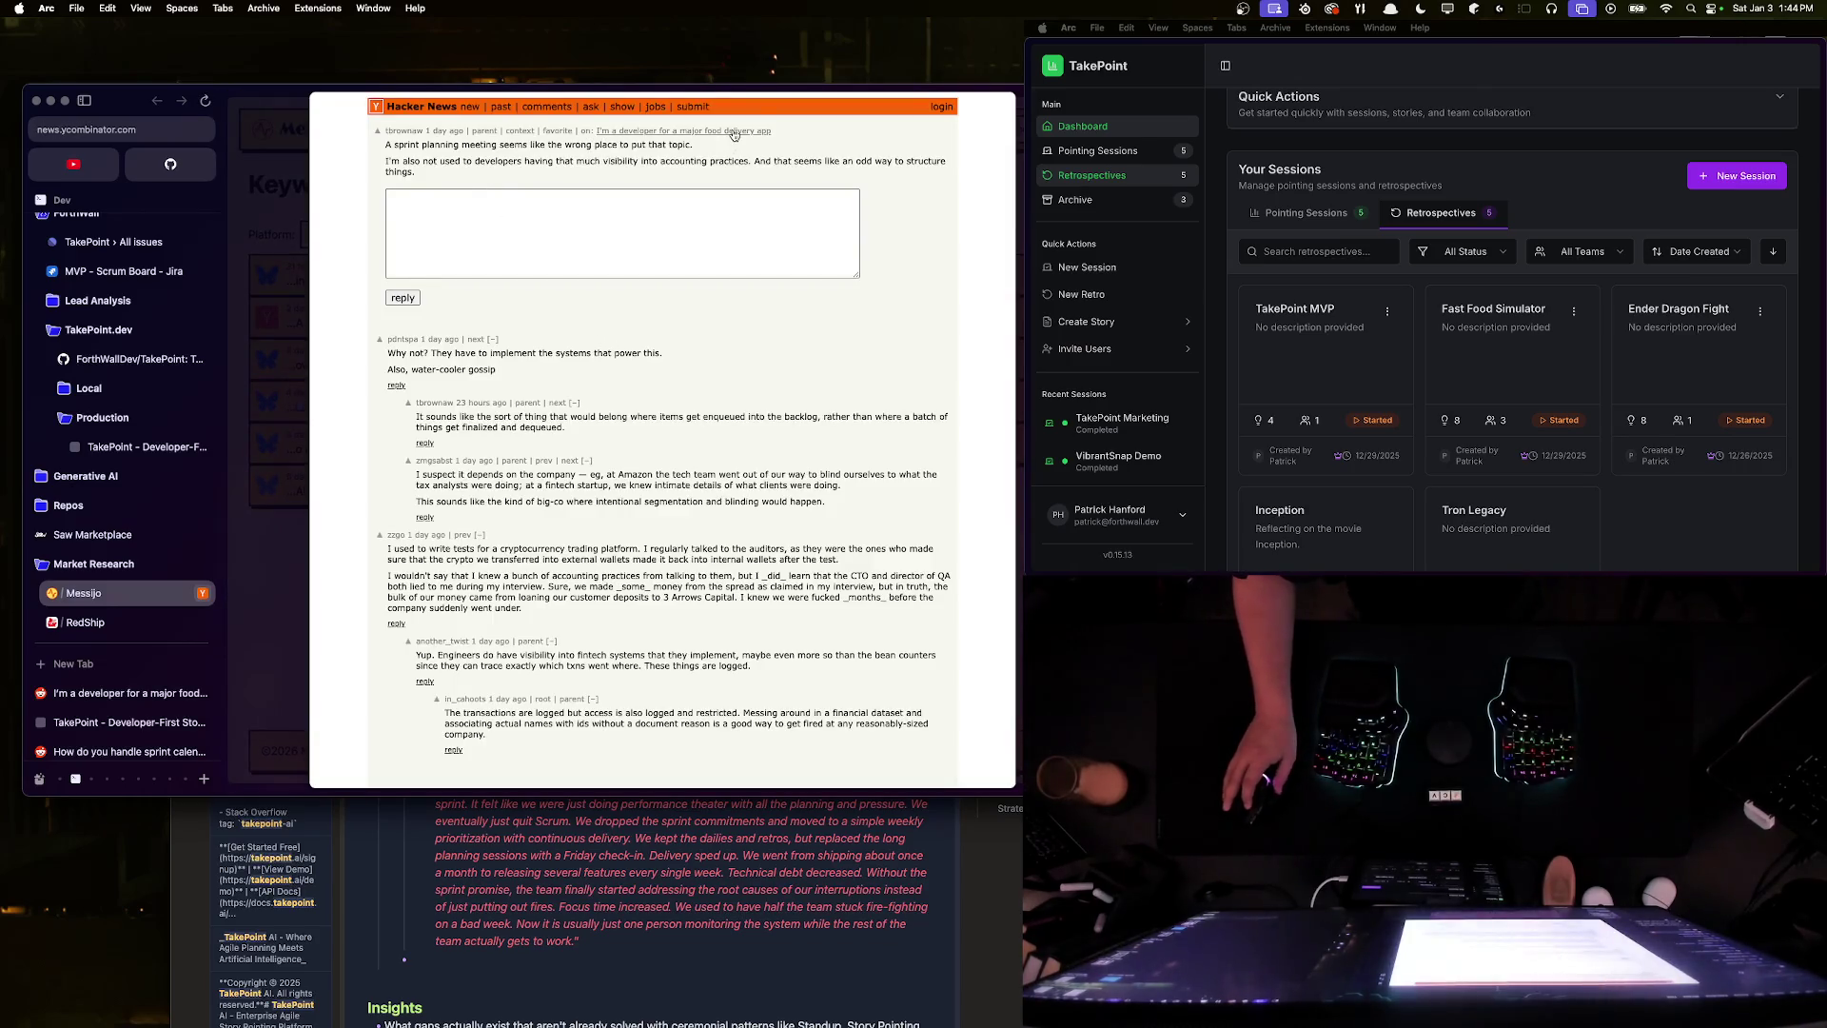
pyautogui.press('Escape')
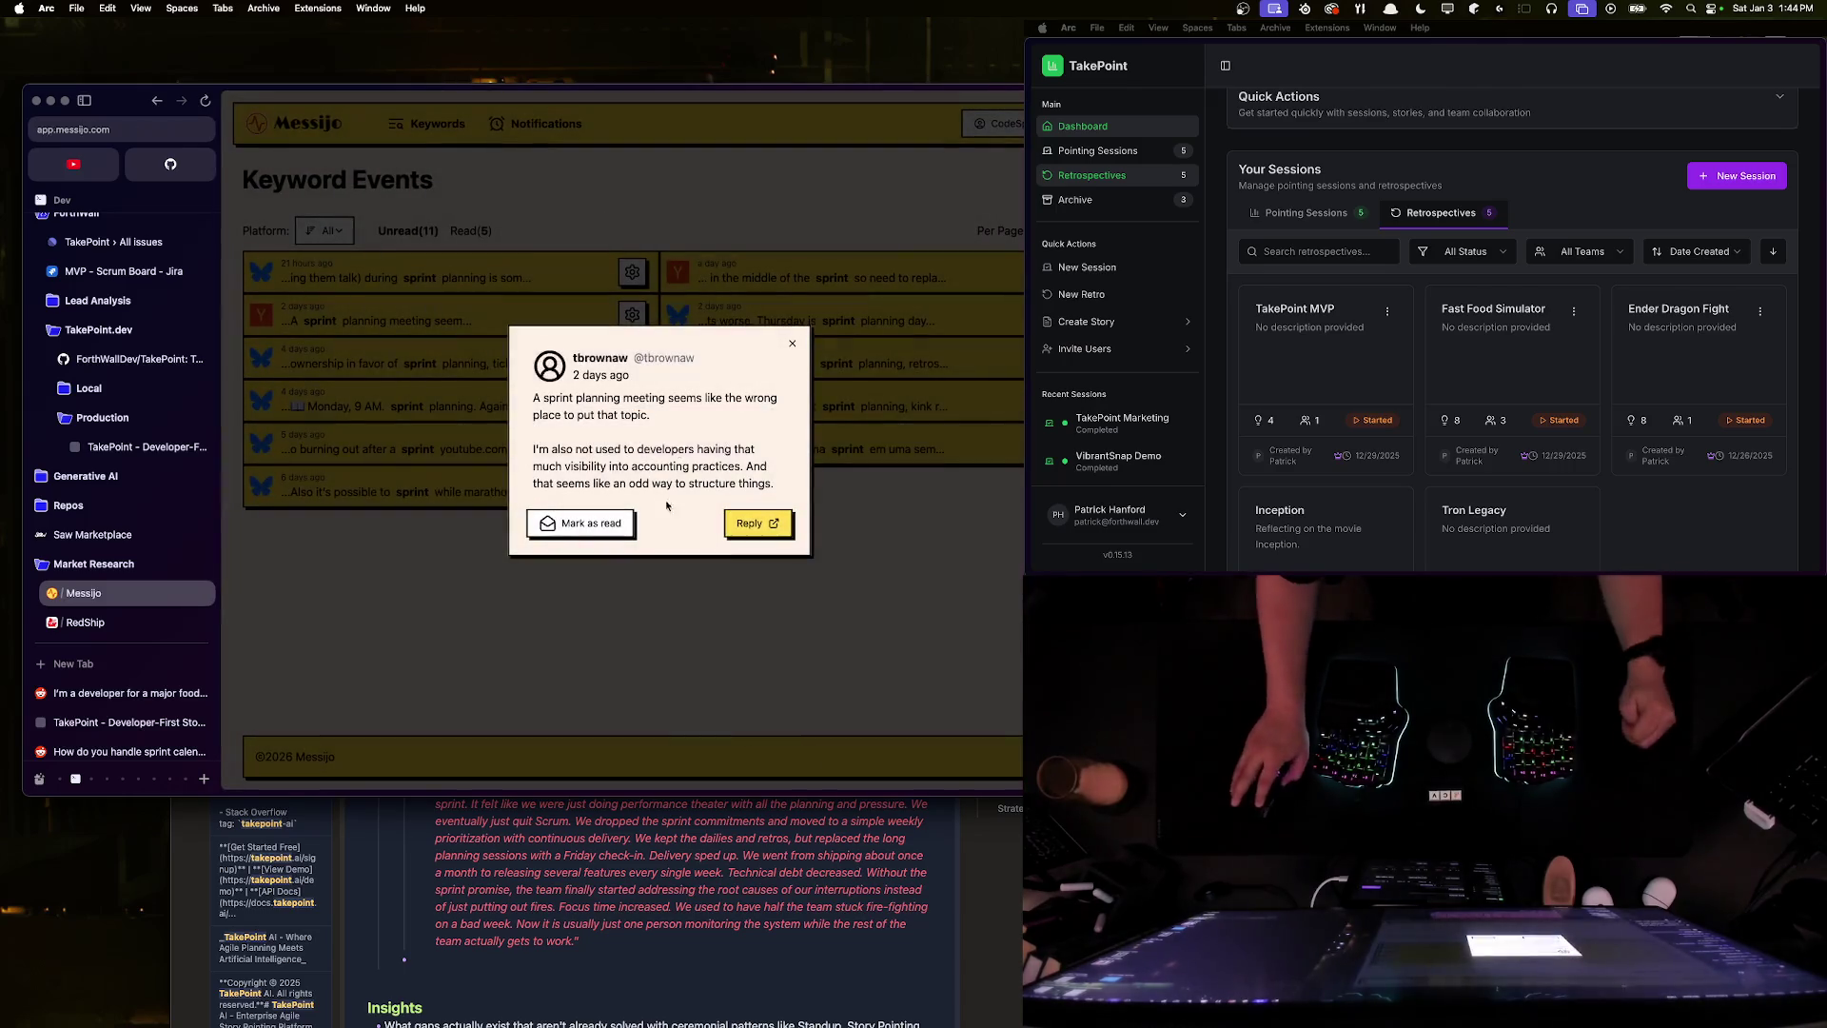
pyautogui.click(793, 343)
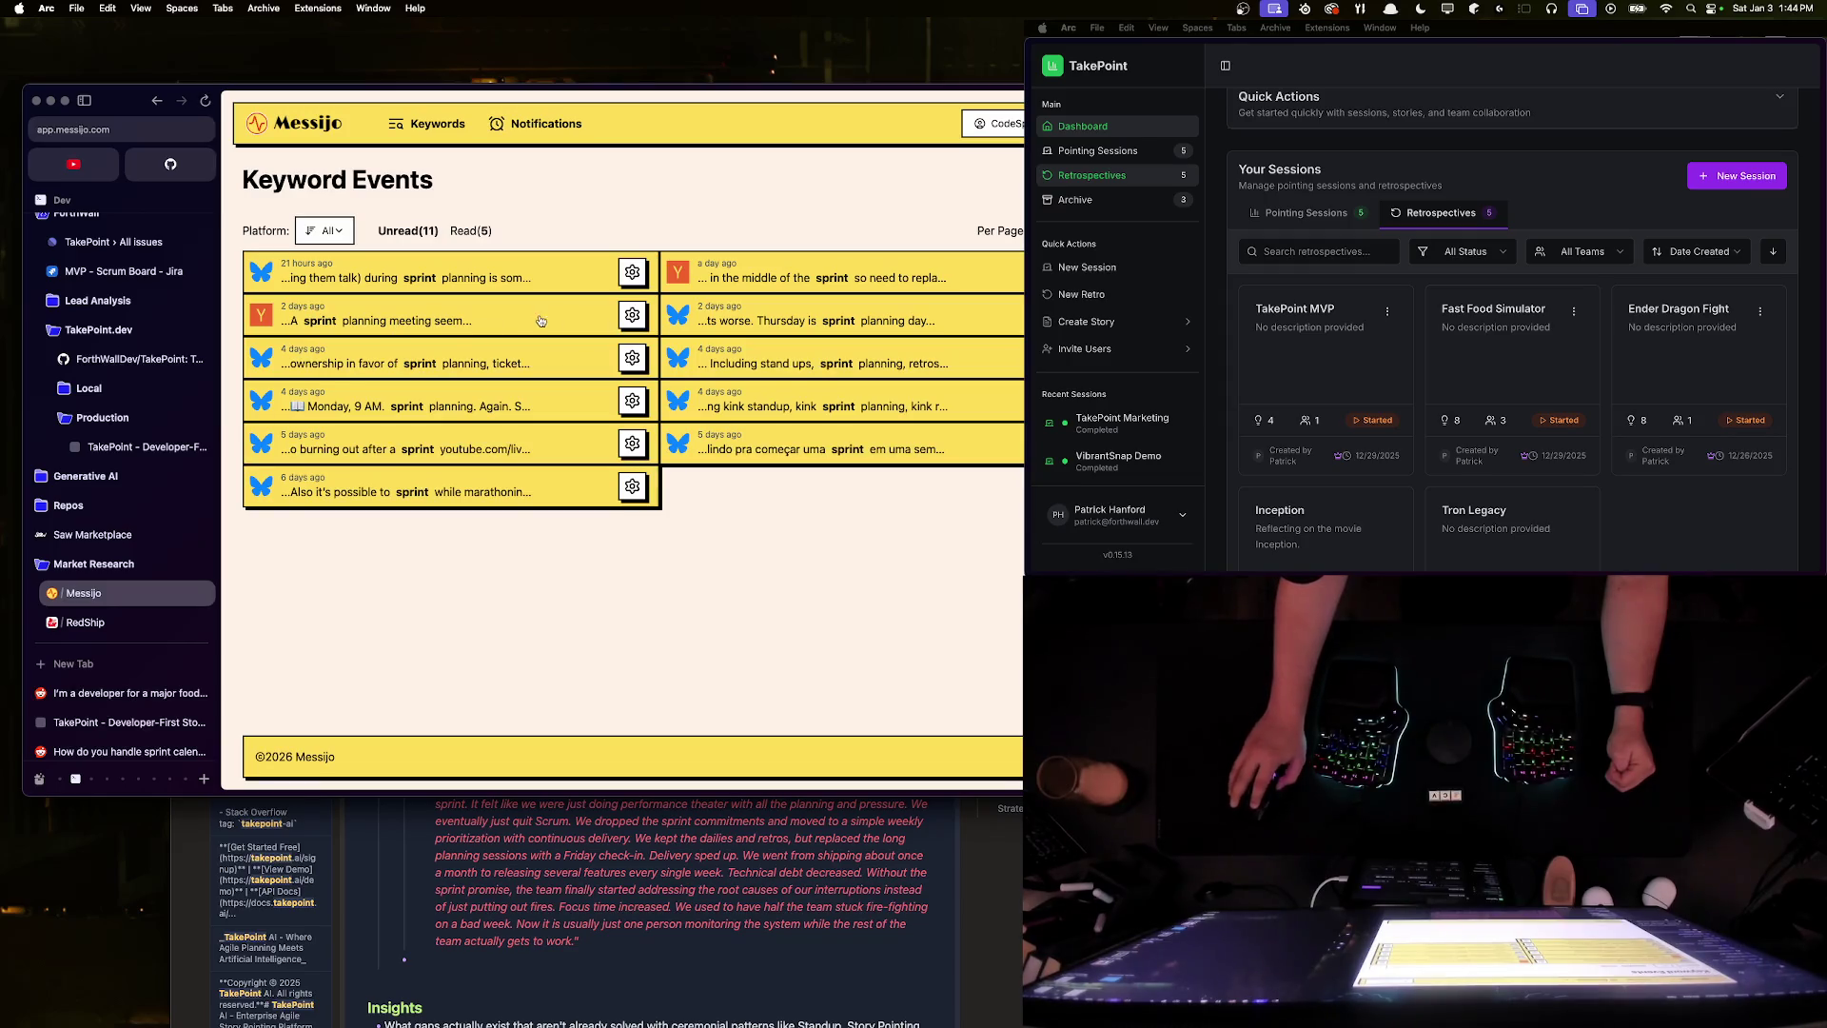
pyautogui.click(632, 315)
pyautogui.click(580, 350)
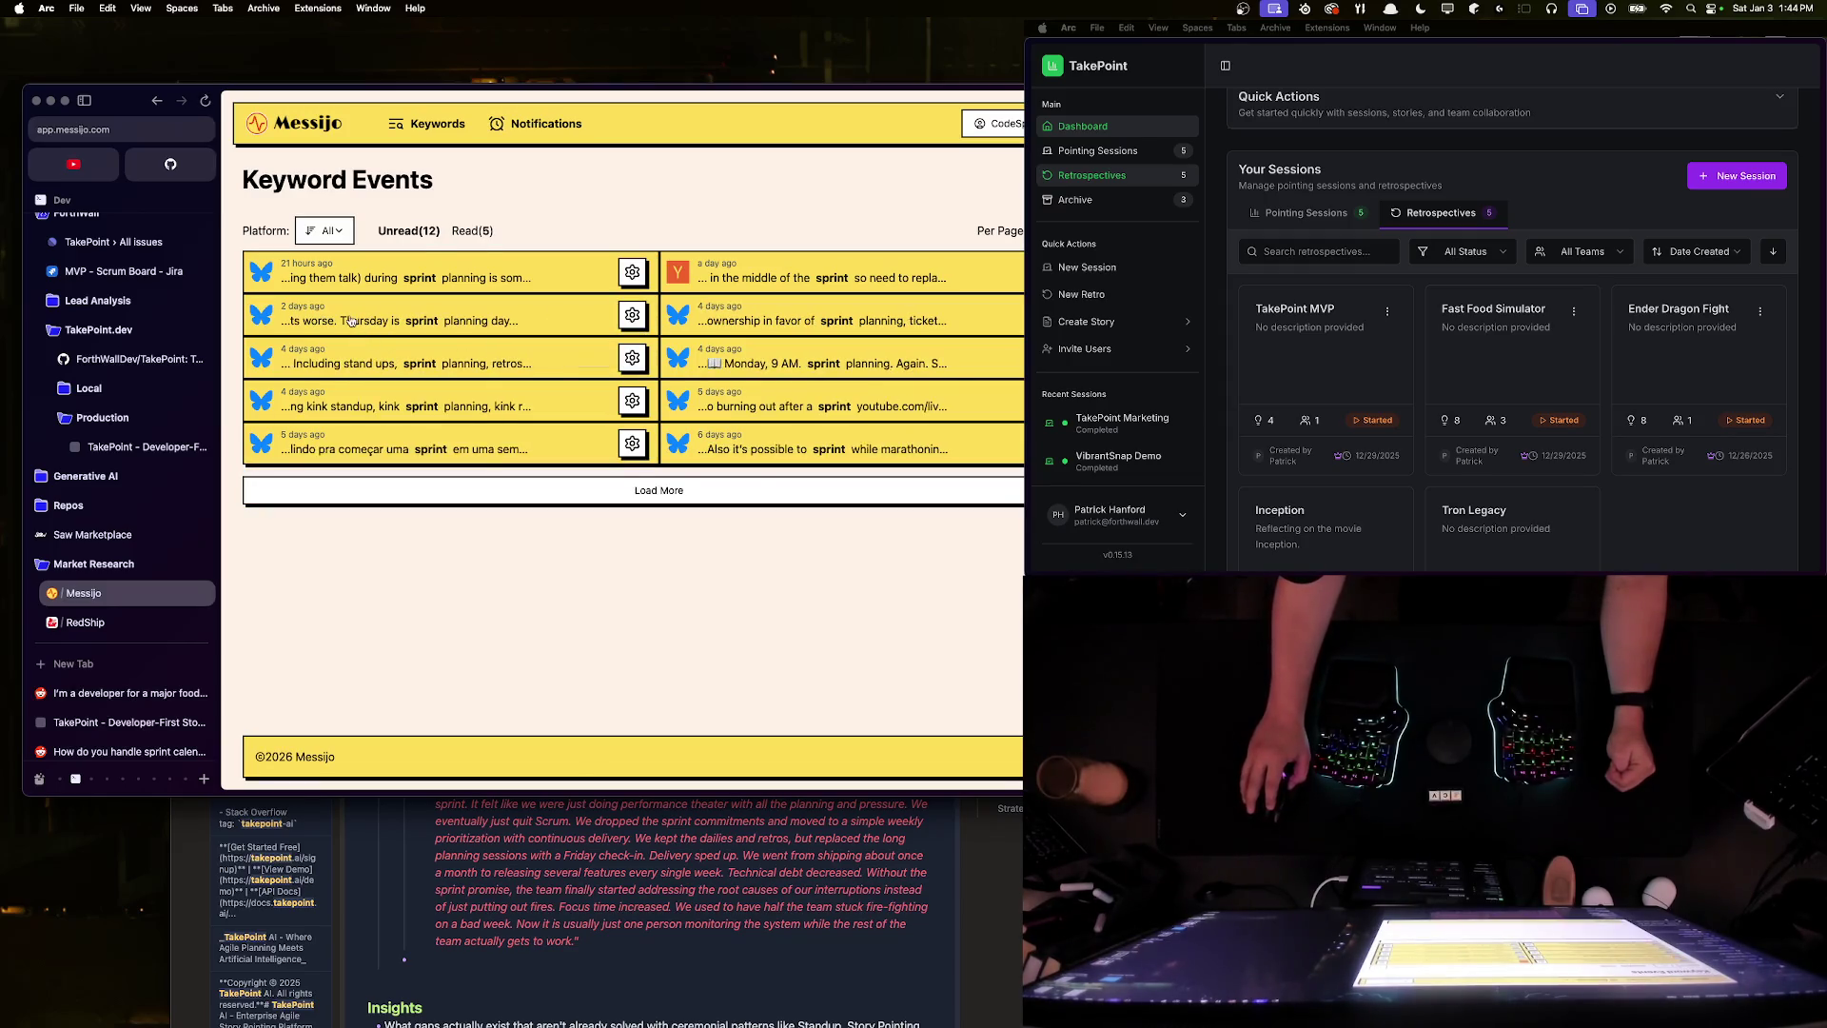
# - Open the Thursday sprint planning day post on Bluesky and bring up the sign-in form
pyautogui.click(403, 319)
pyautogui.tripleClick(571, 449)
pyautogui.click(686, 468)
pyautogui.click(680, 452)
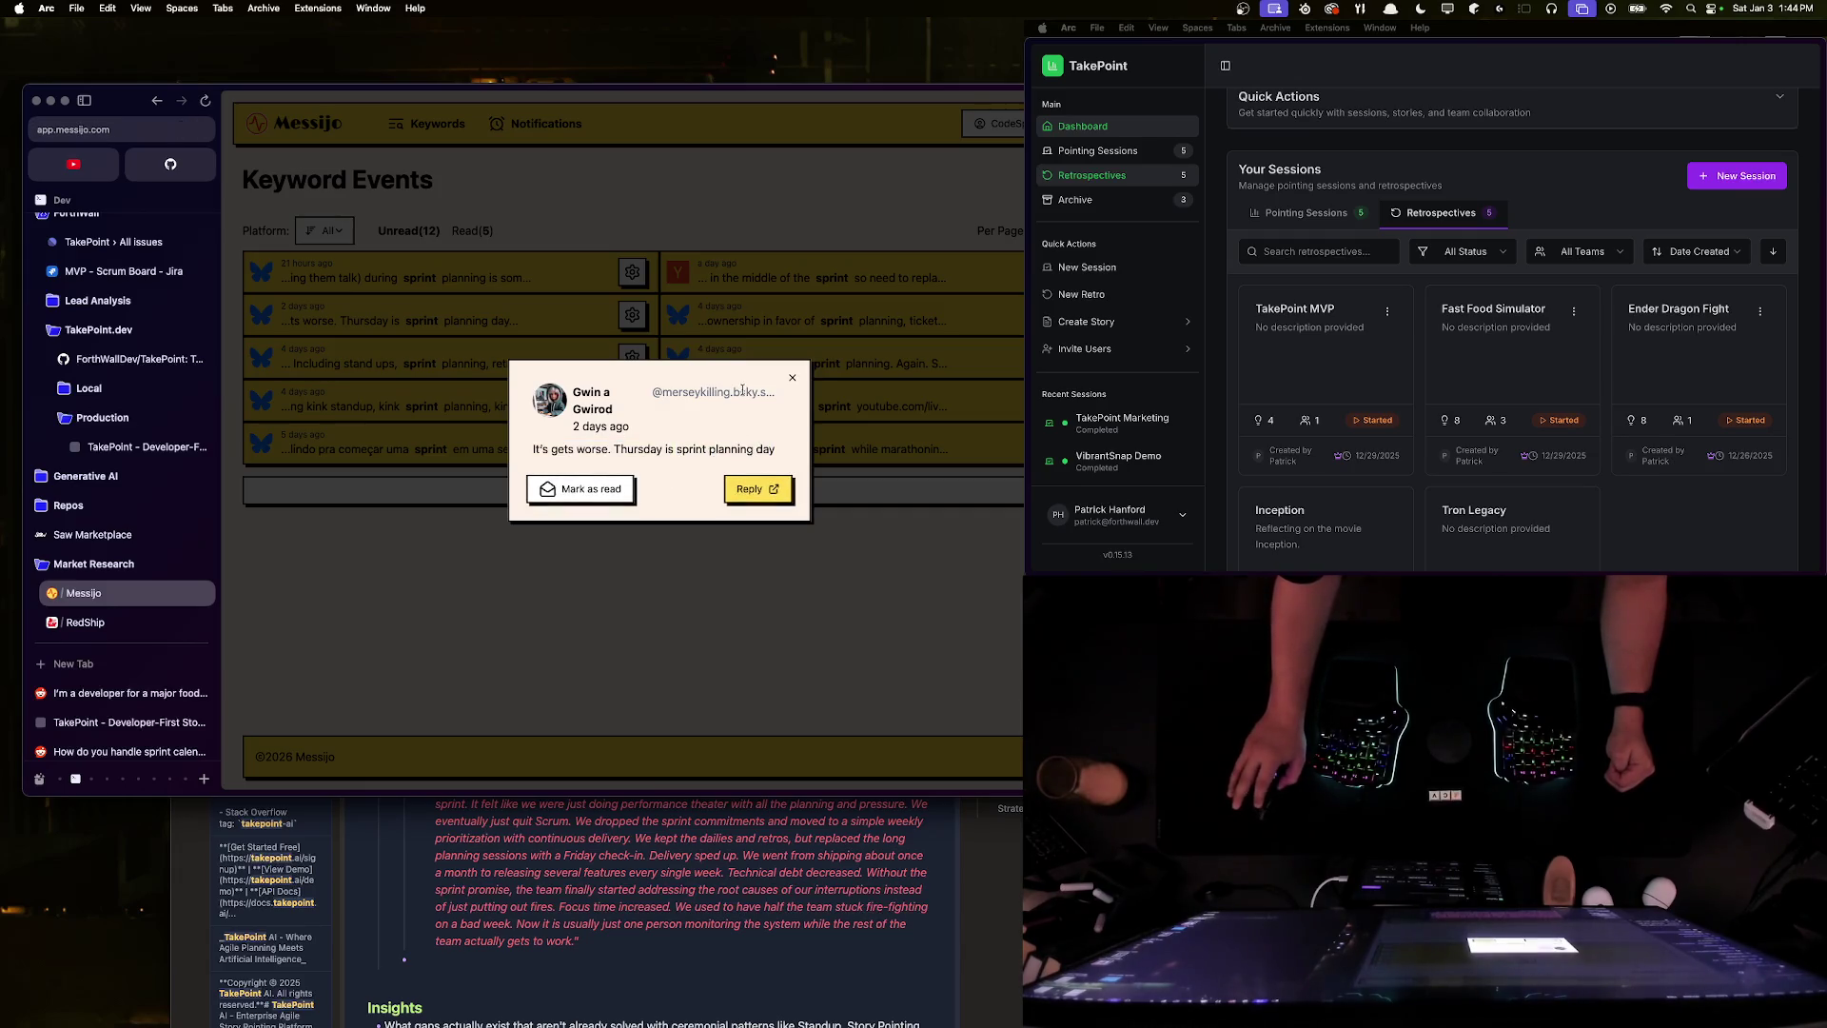
pyautogui.click(752, 490)
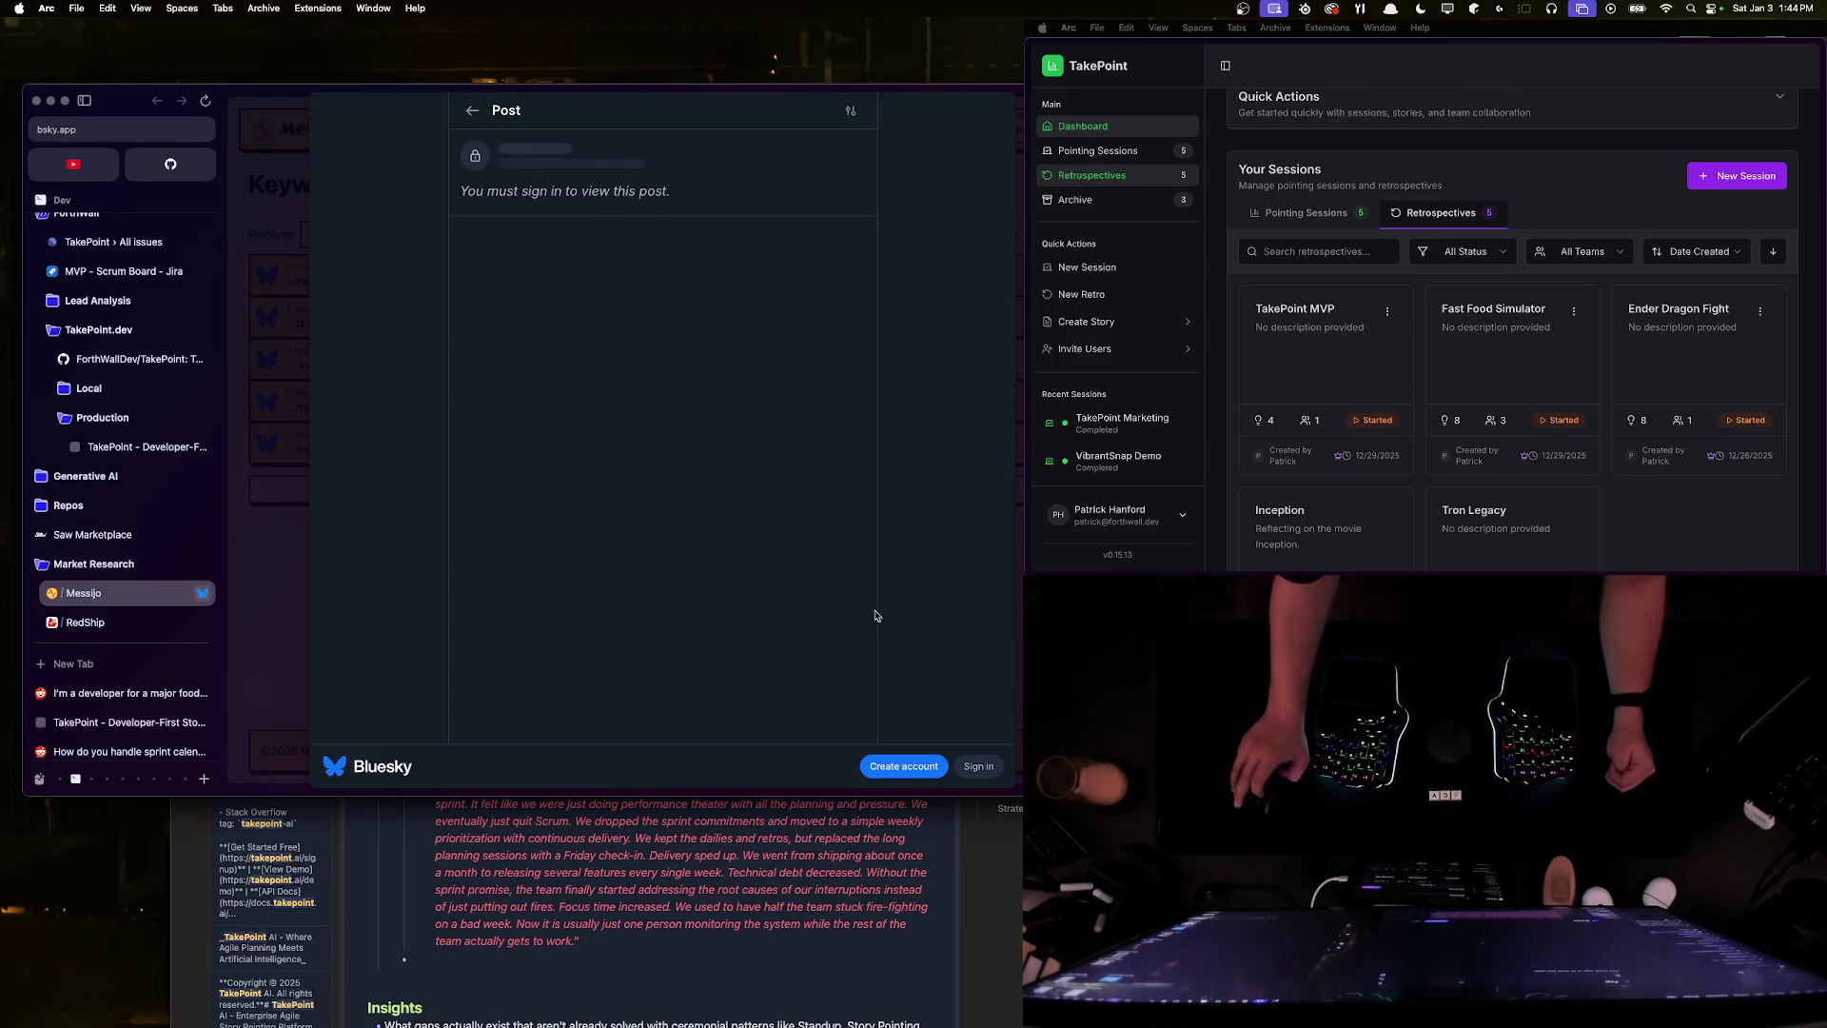
pyautogui.click(978, 766)
# - Retry the Bluesky sign-in several times with a retyped password
pyautogui.click(966, 529)
pyautogui.doubleClick(707, 460)
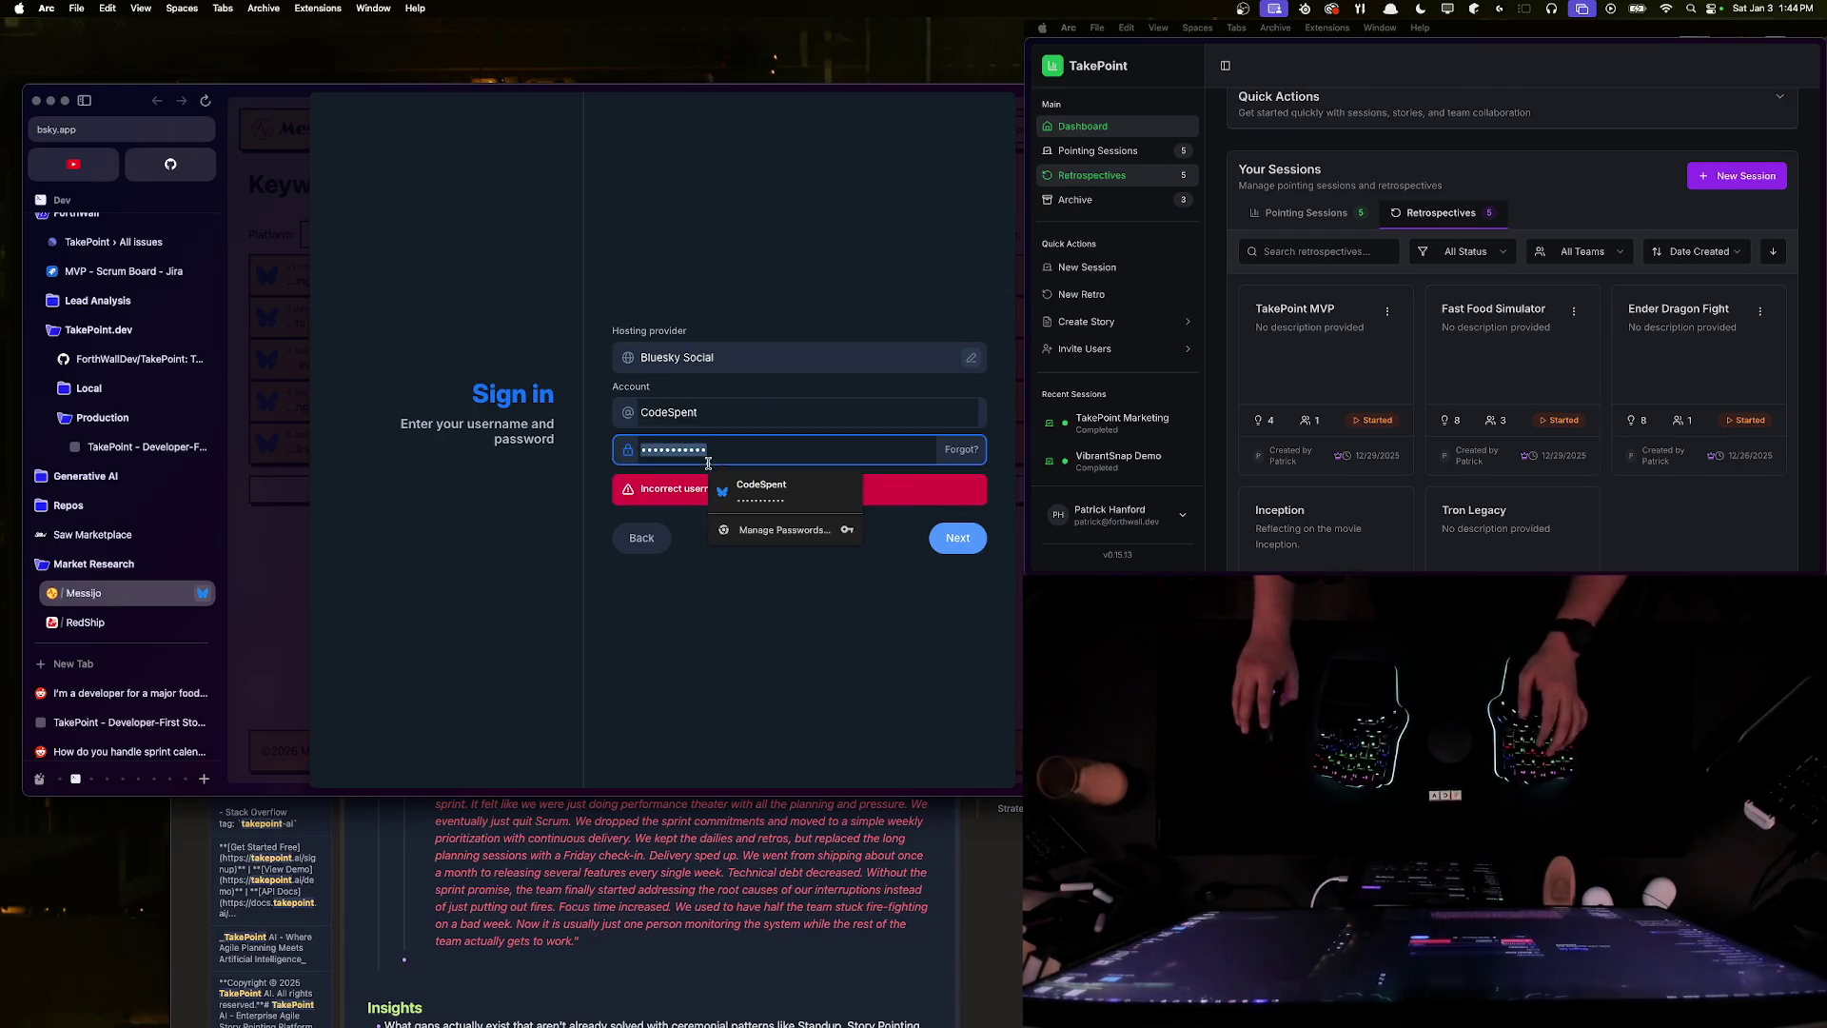
pyautogui.press('Escape')
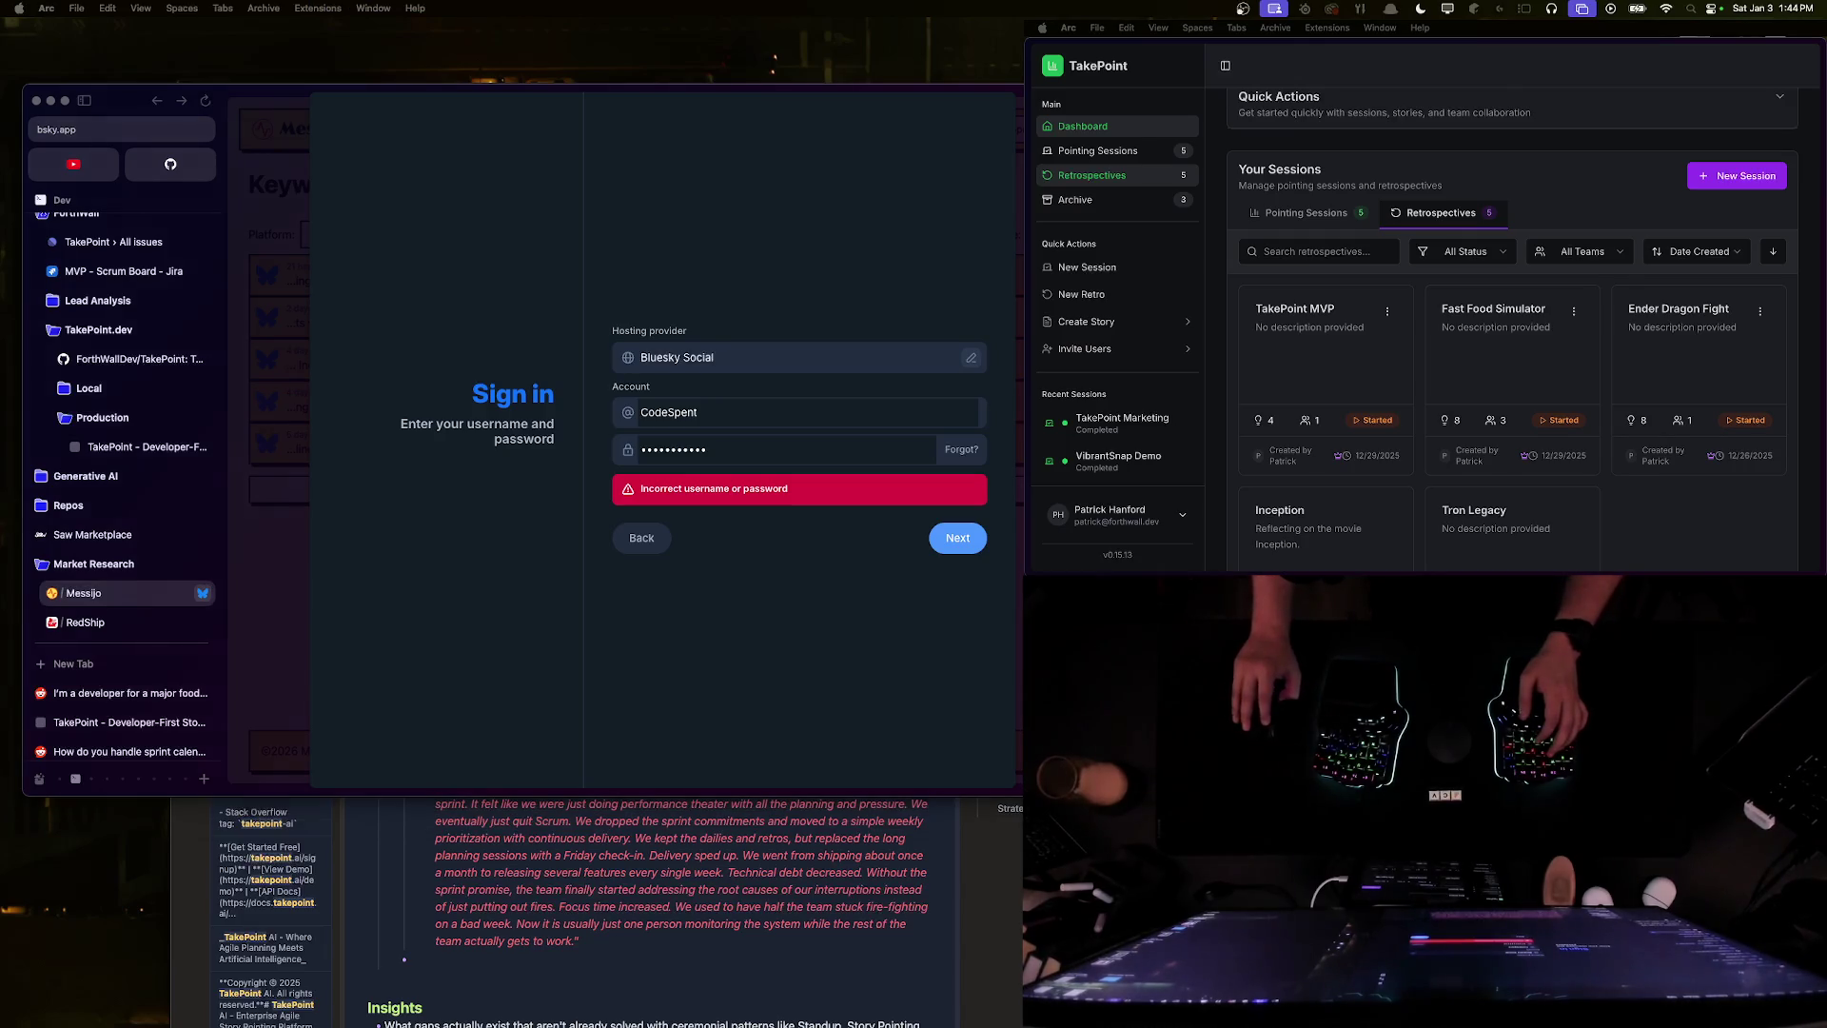
pyautogui.doubleClick(681, 411)
pyautogui.doubleClick(711, 452)
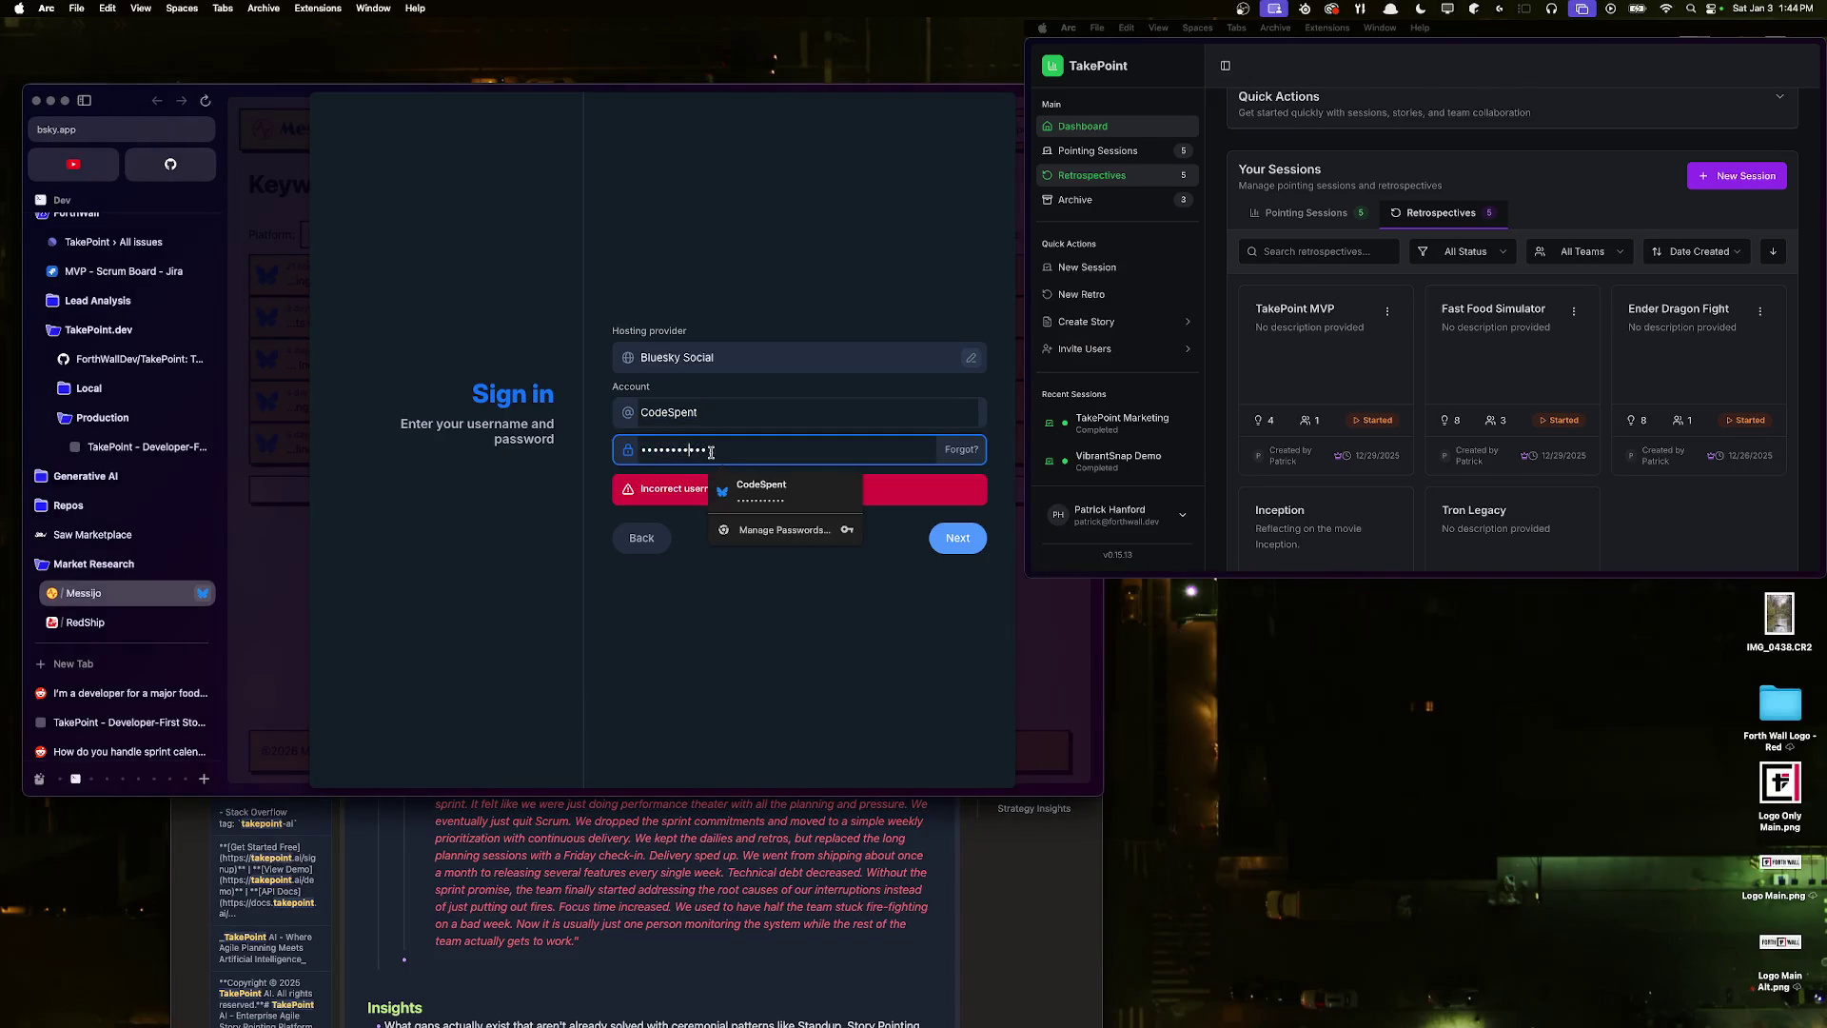
pyautogui.write('abc')
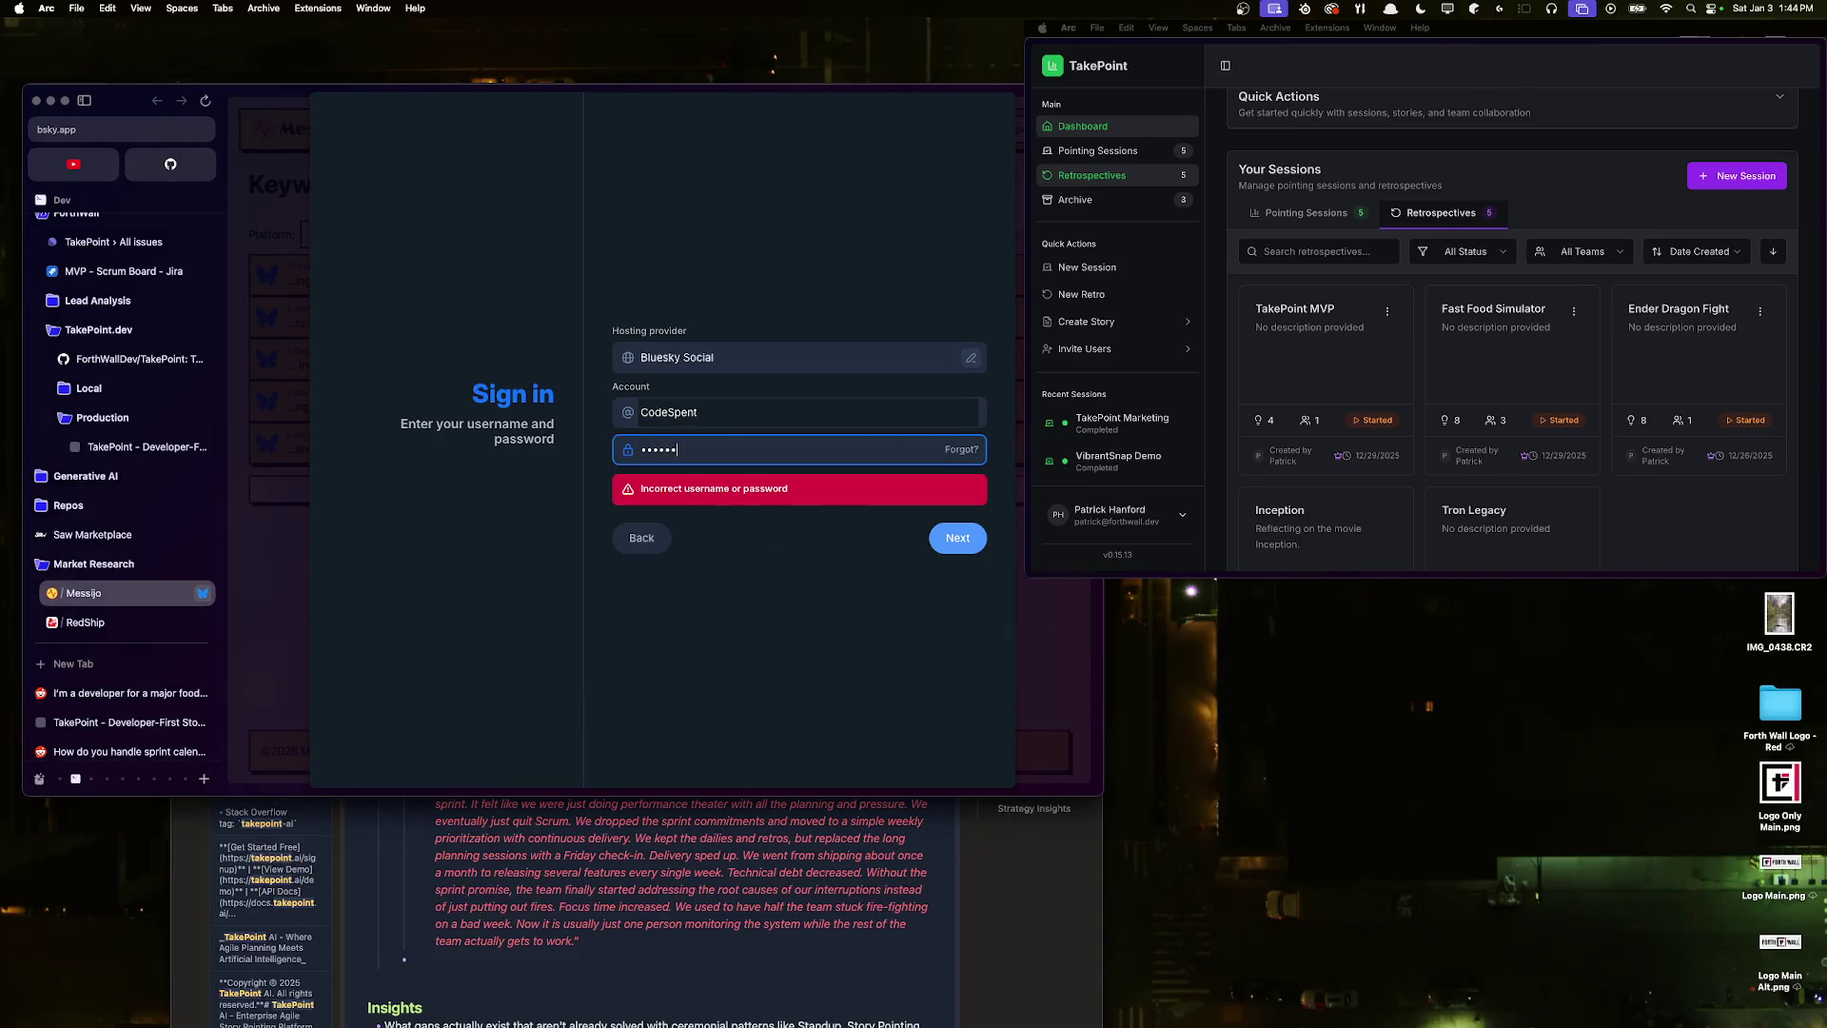
pyautogui.write('a')
pyautogui.press('Return')
pyautogui.doubleClick(741, 447)
pyautogui.write('abcdabc')
pyautogui.press('Return')
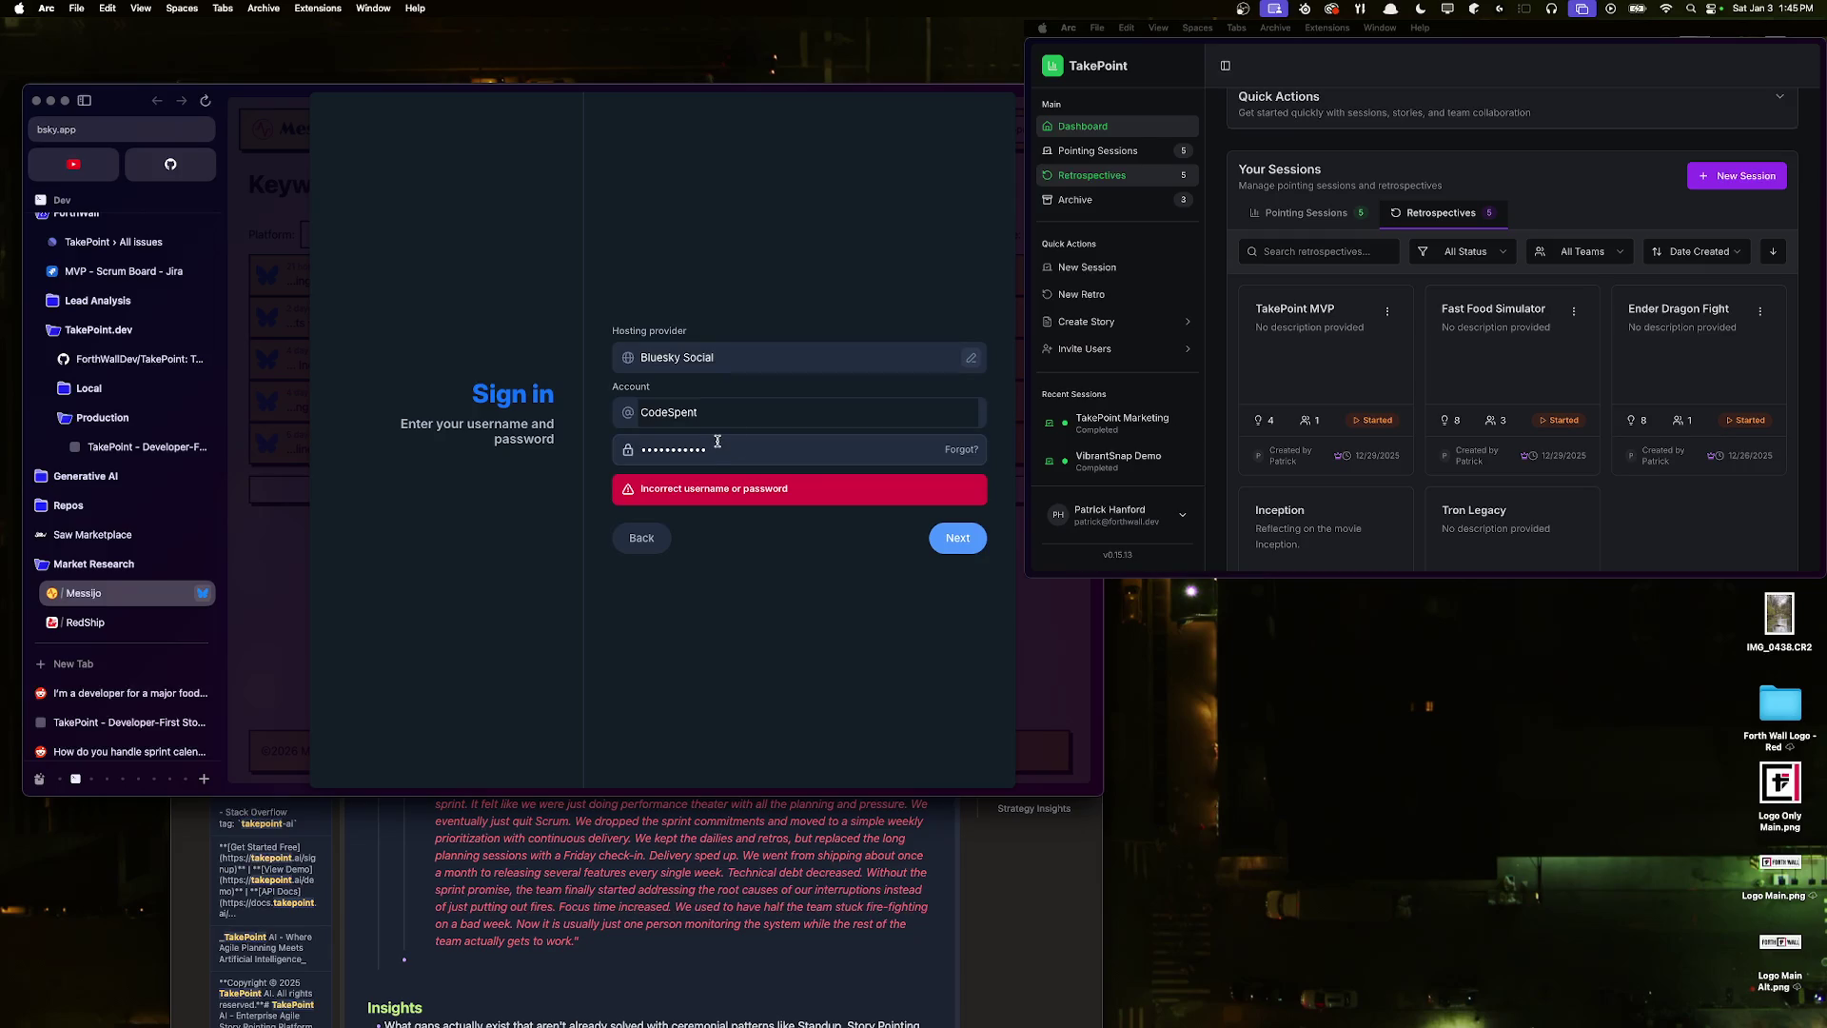
# - Give up on signing in, close the Bluesky window, and return to Messijo
pyautogui.doubleClick(721, 450)
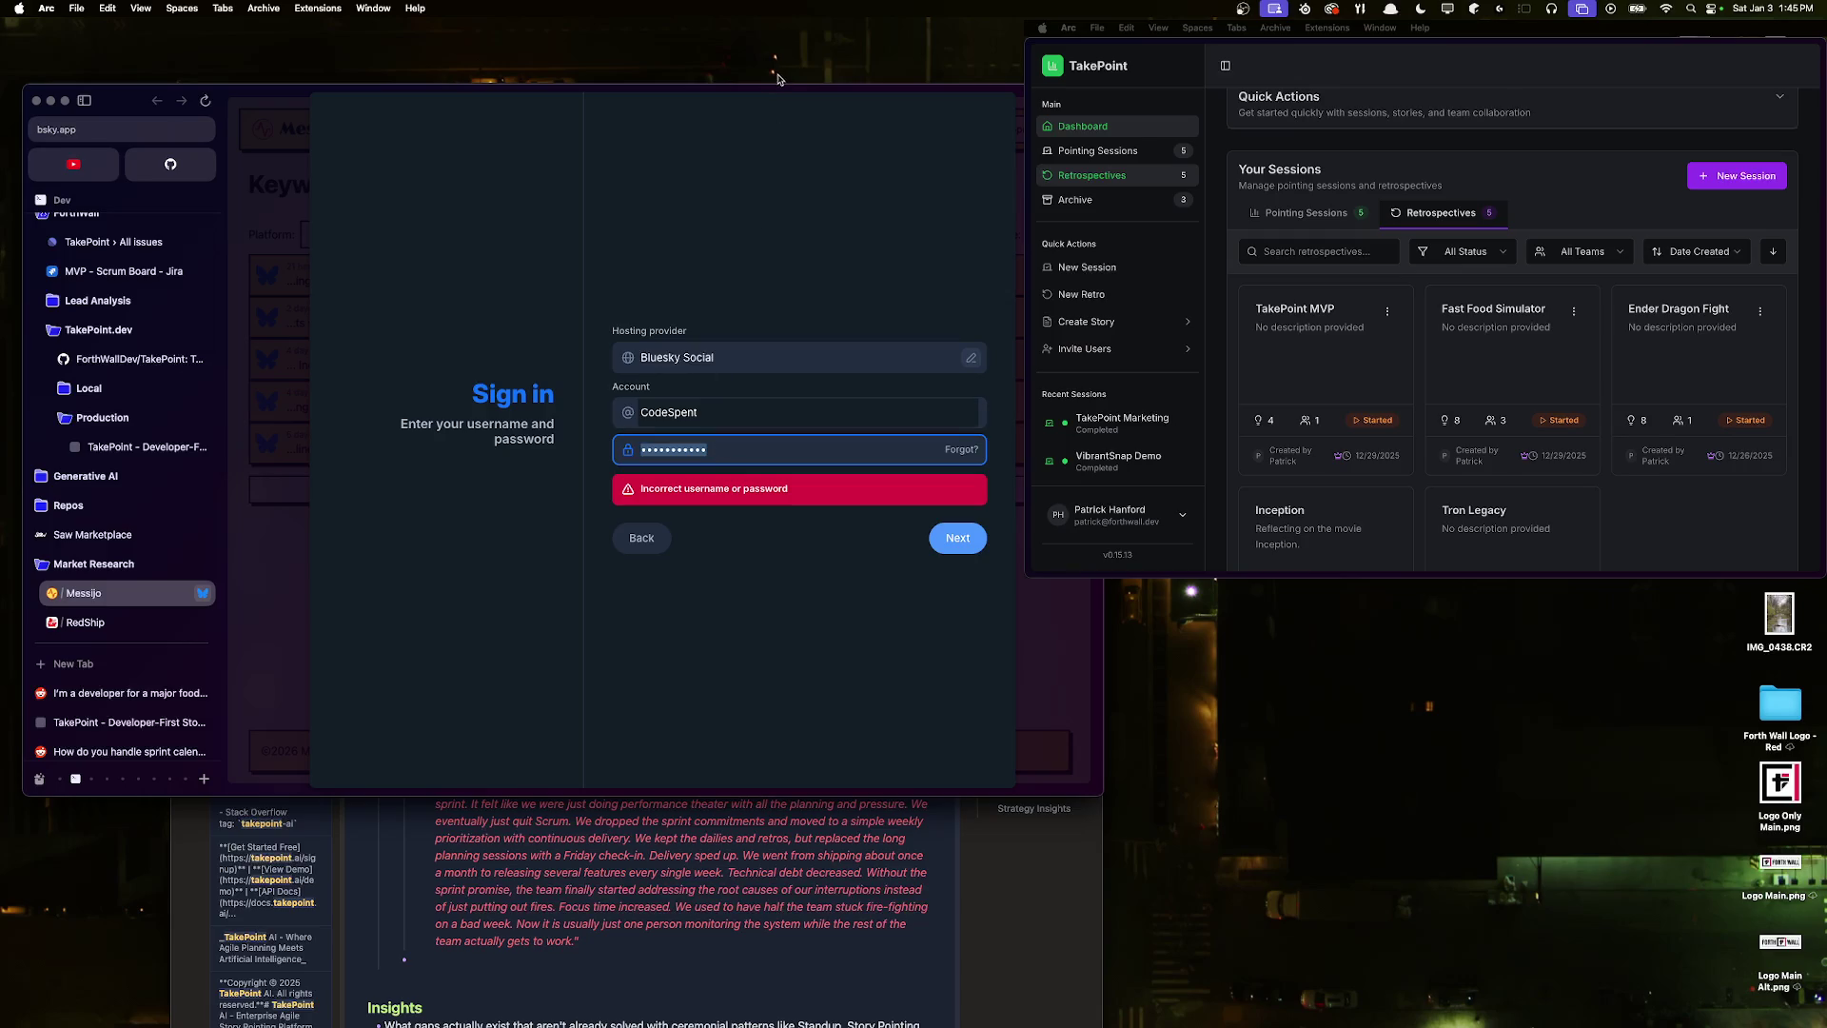
pyautogui.press('super+w')
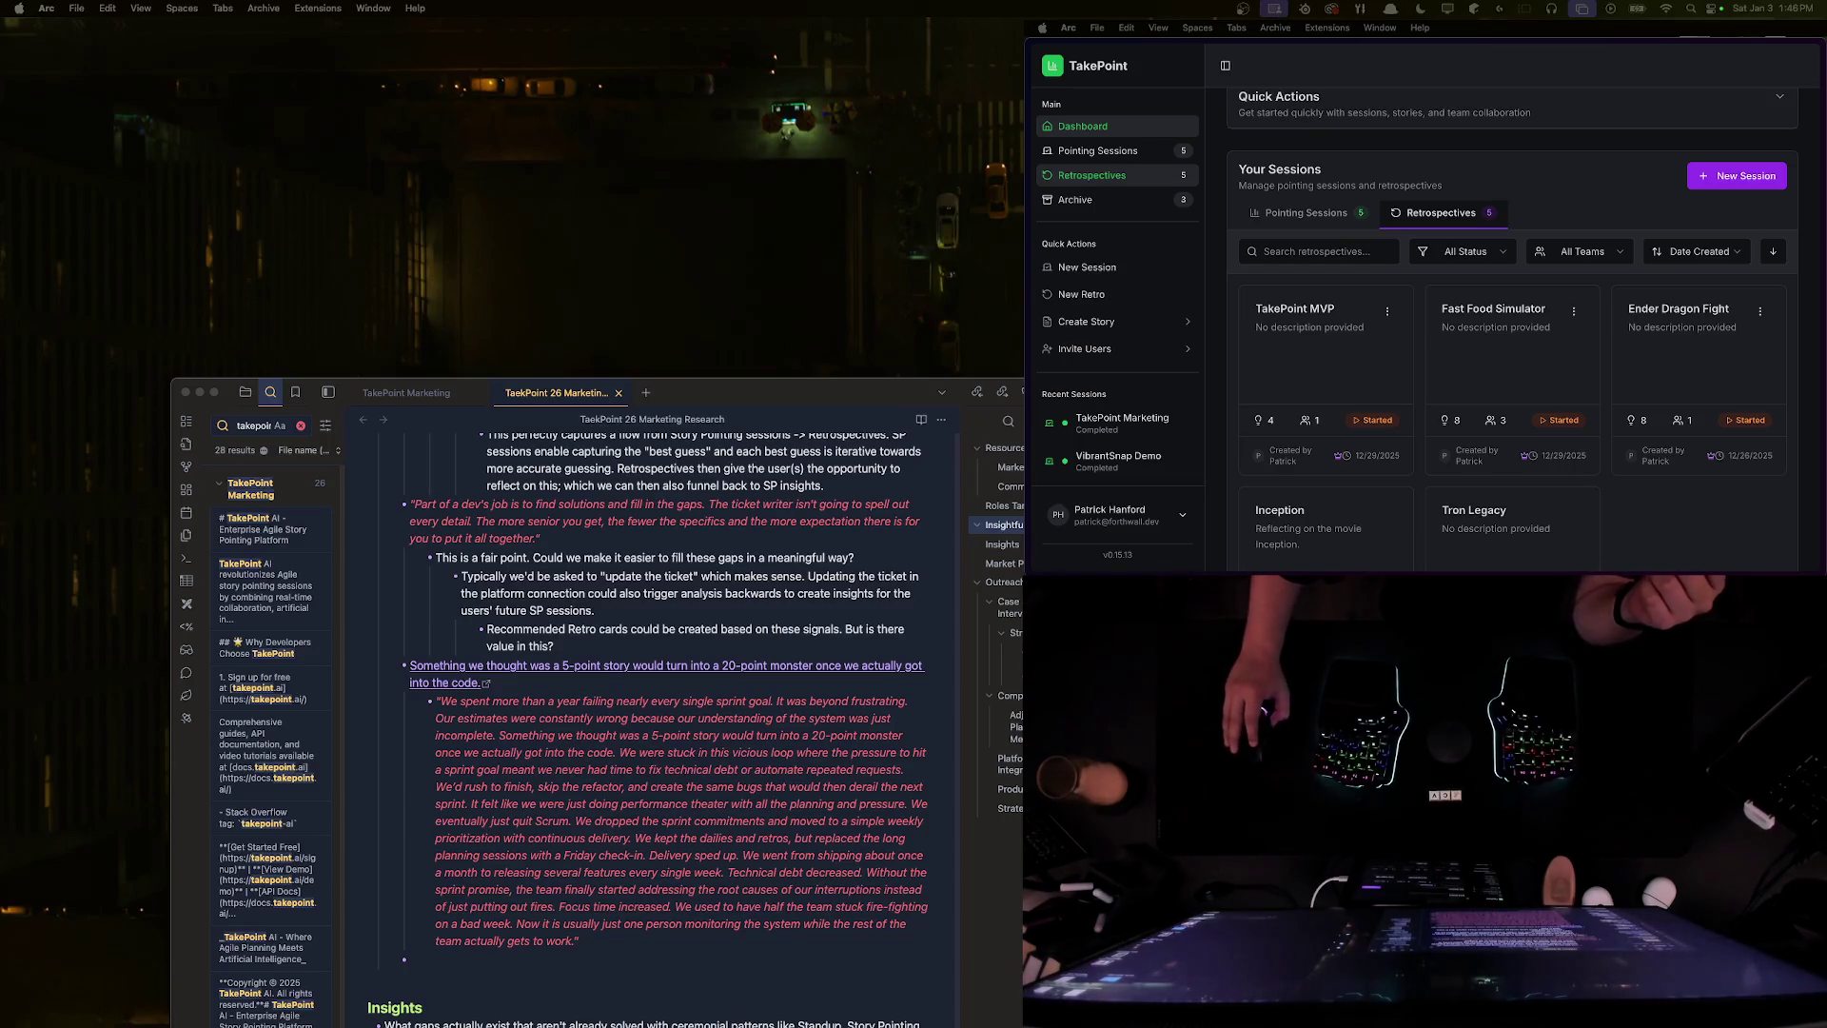
pyautogui.press('super+grave')
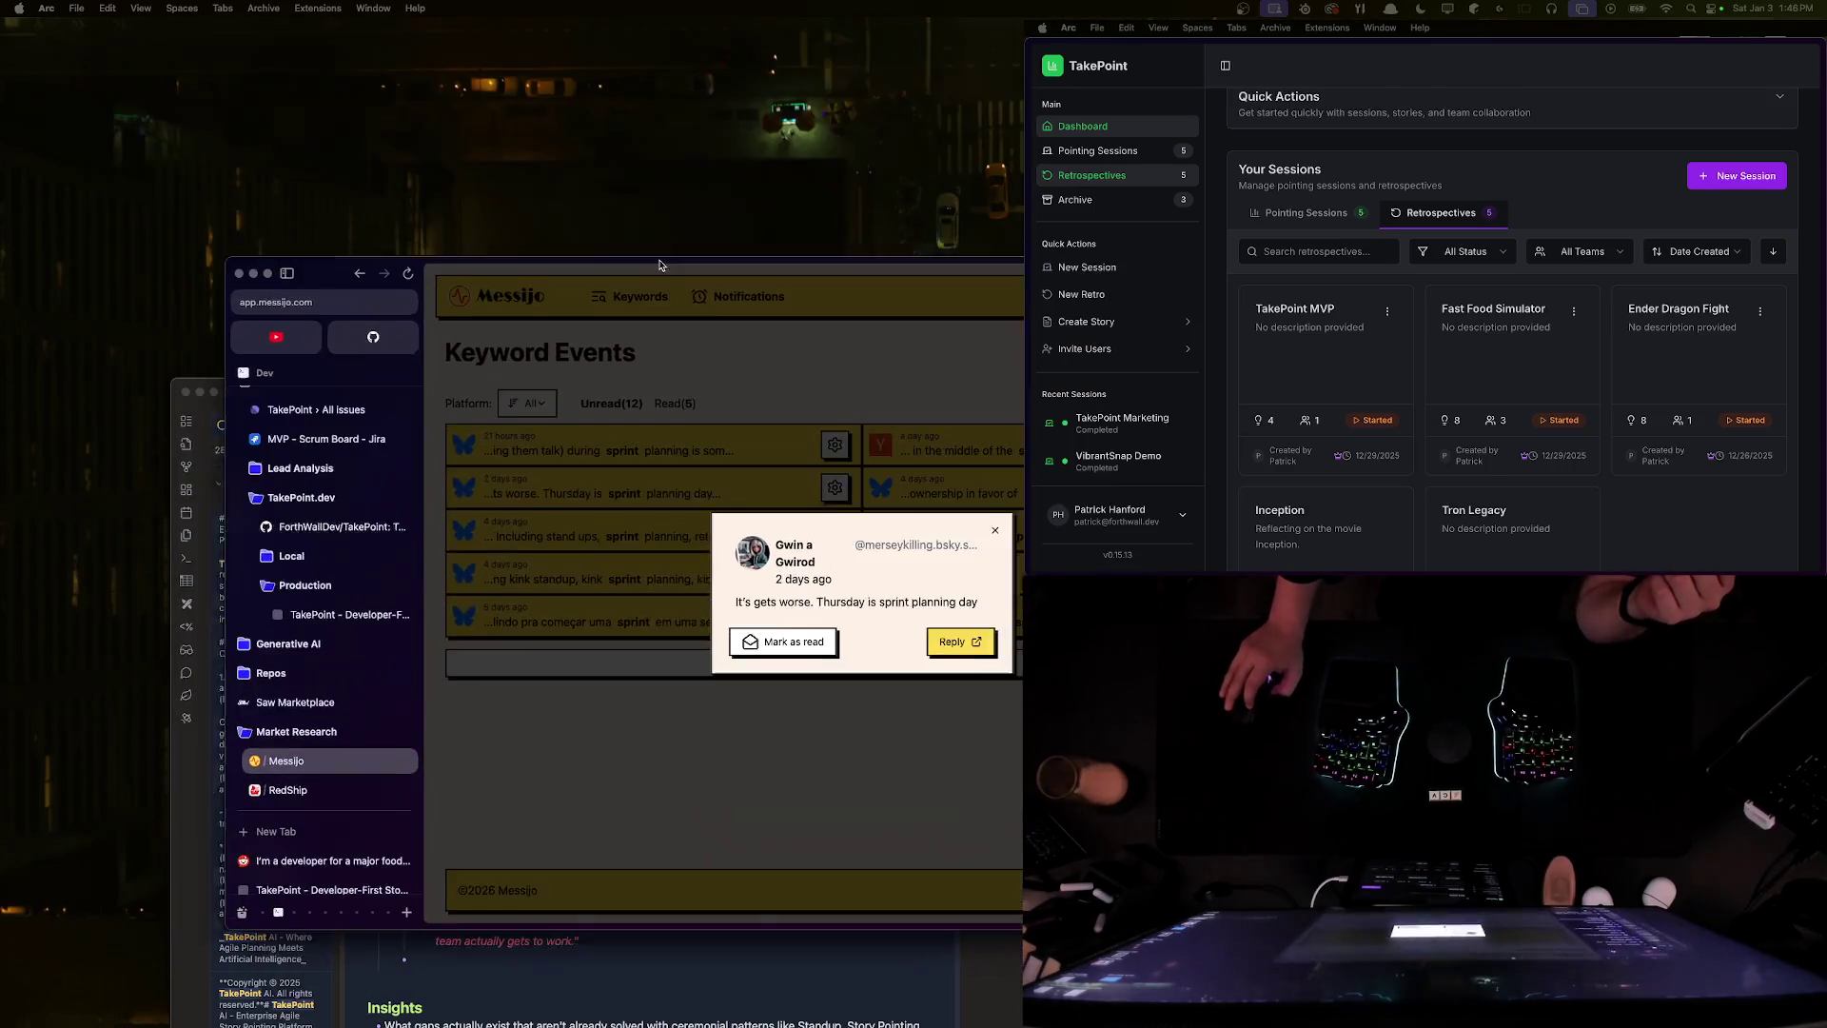
pyautogui.click(951, 623)
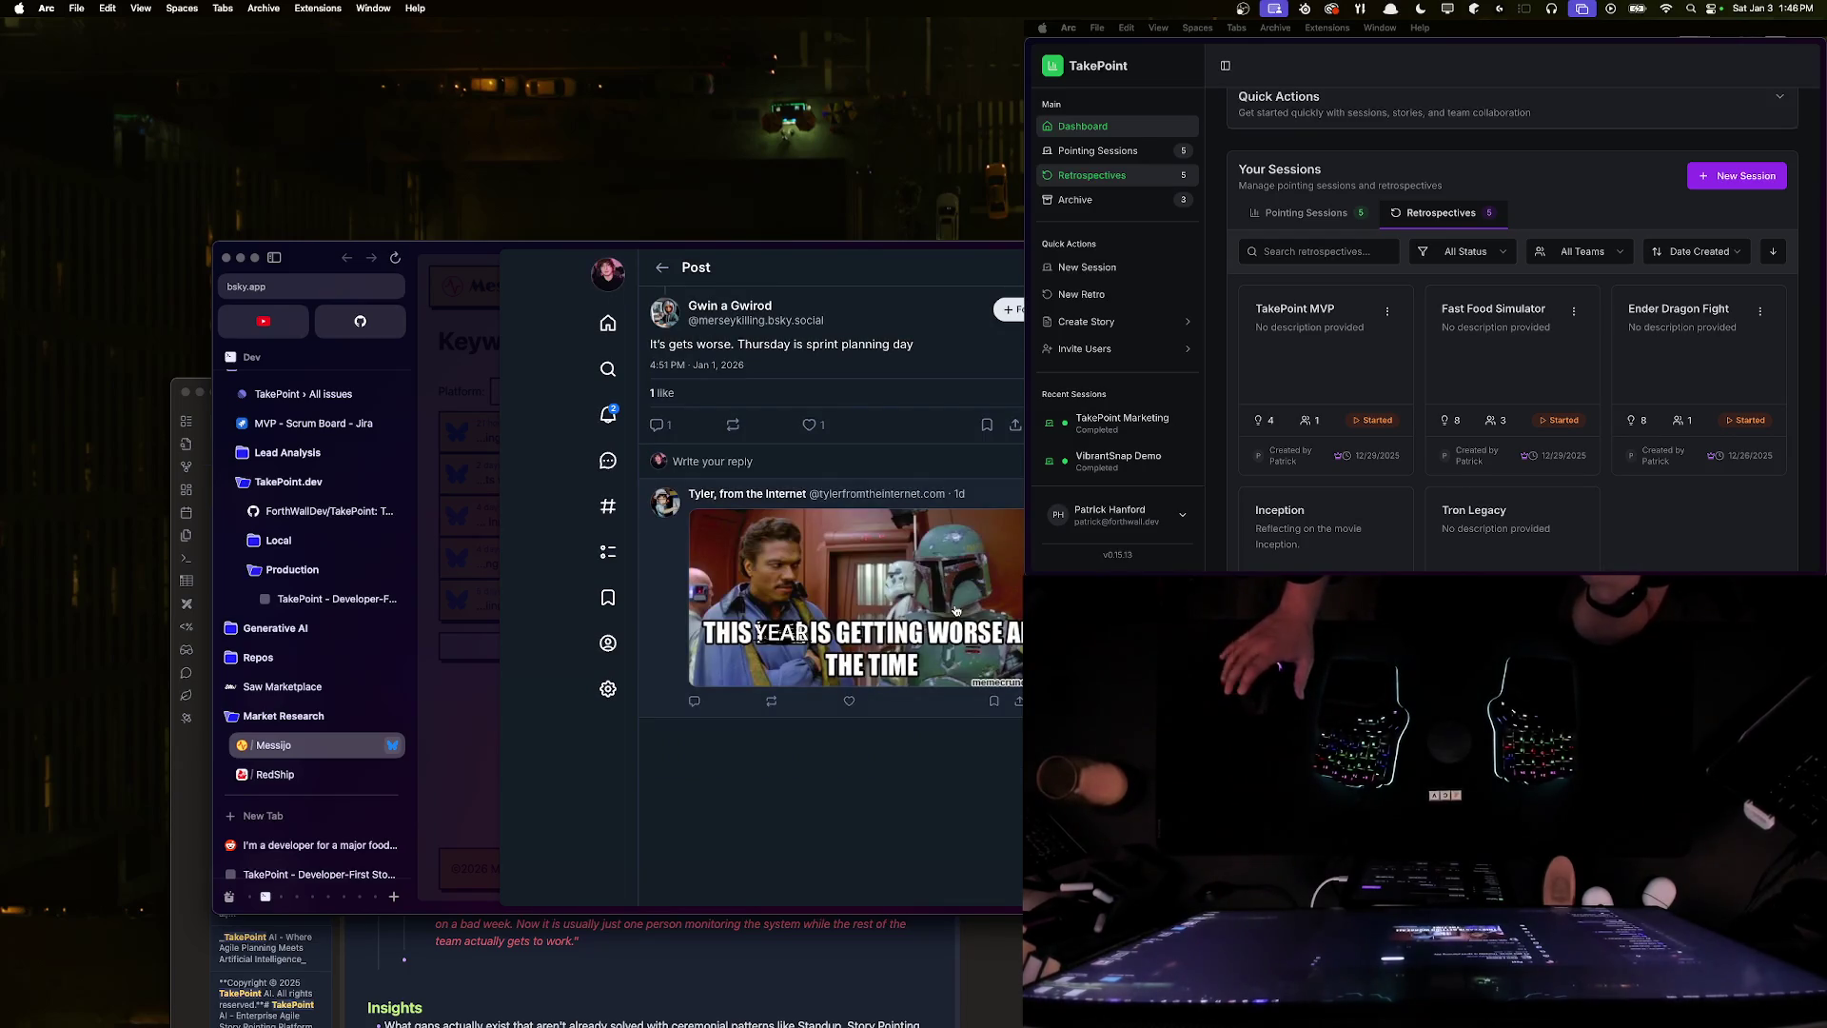
pyautogui.scroll(2, 830, 474)
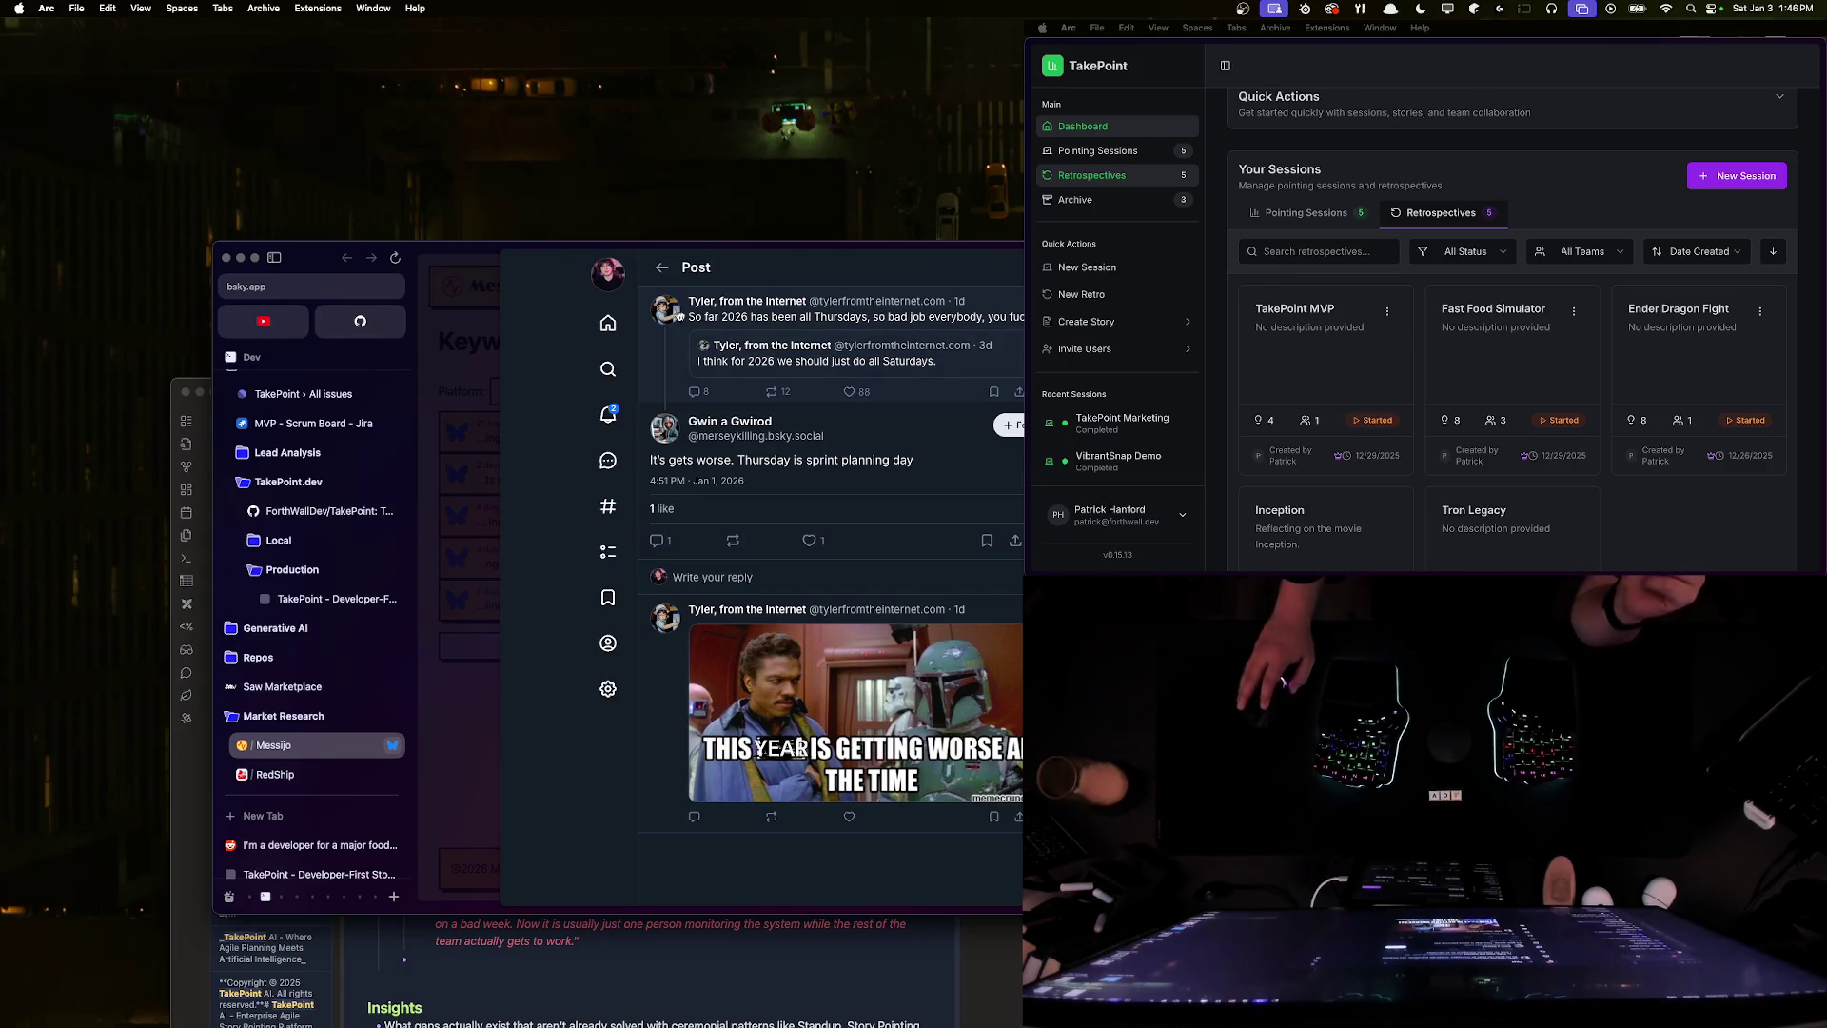
pyautogui.click(762, 318)
pyautogui.click(601, 416)
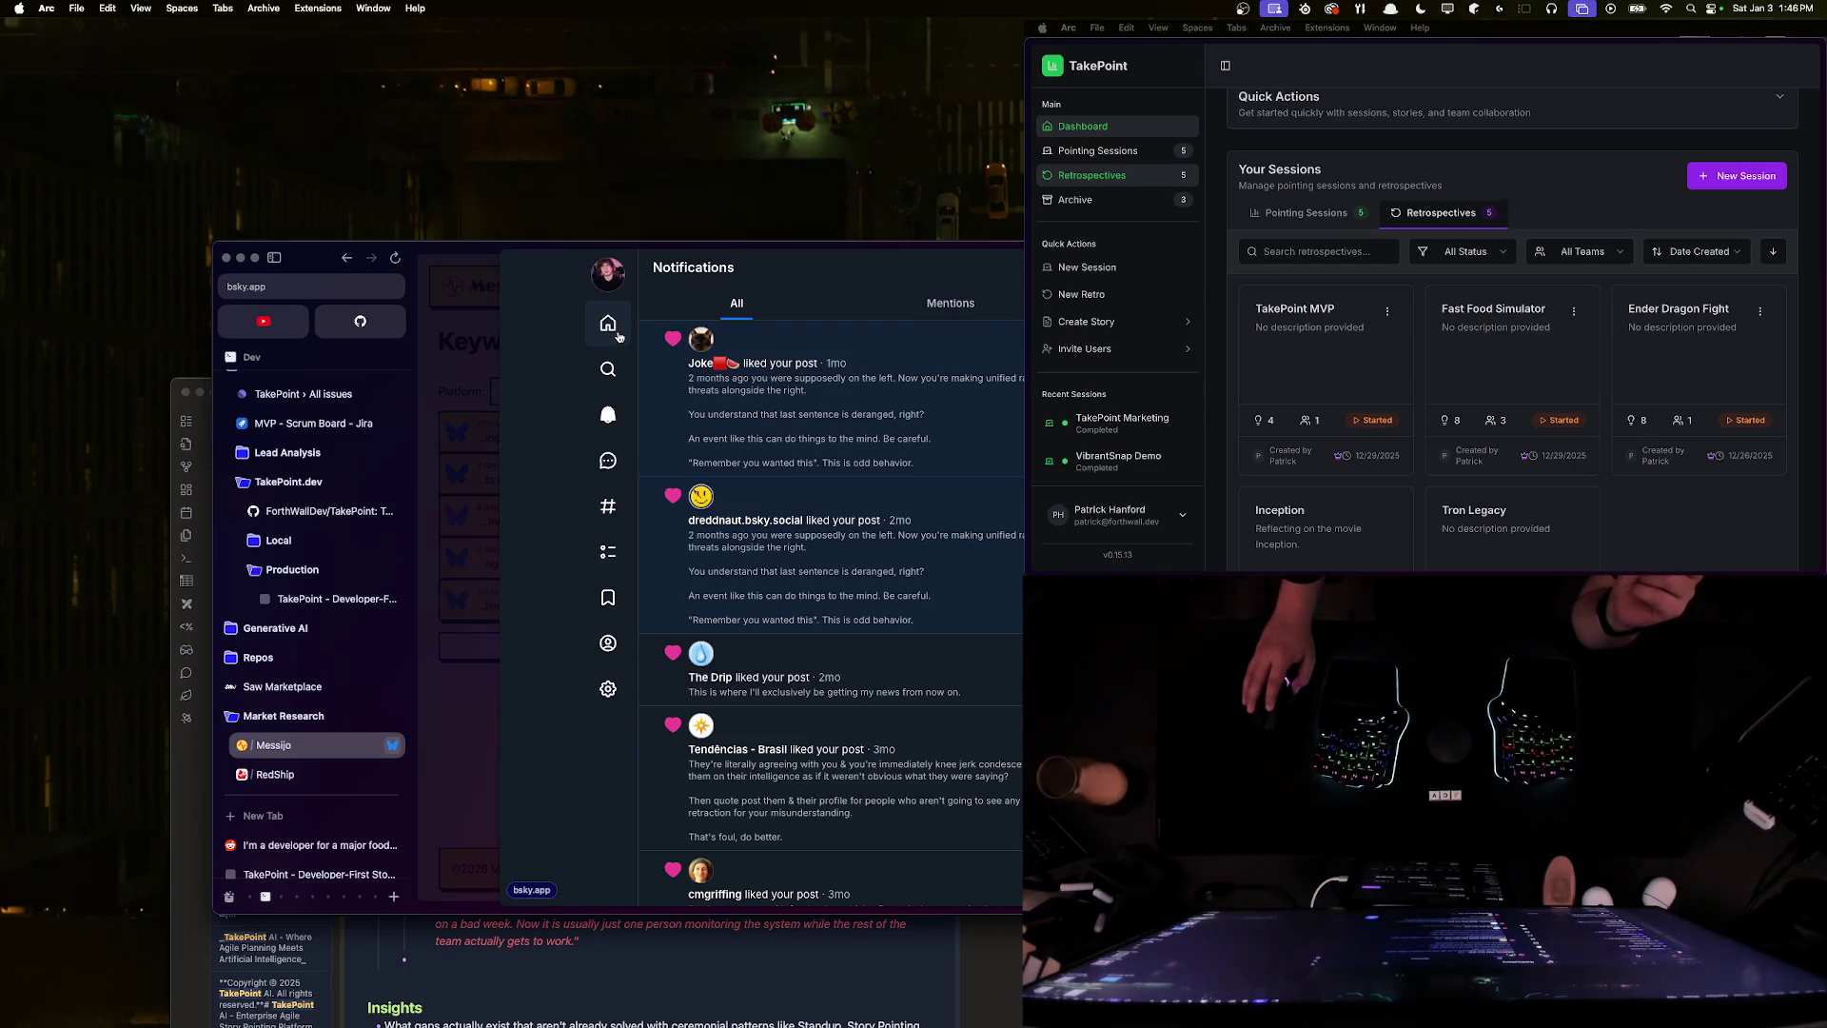
pyautogui.click(613, 328)
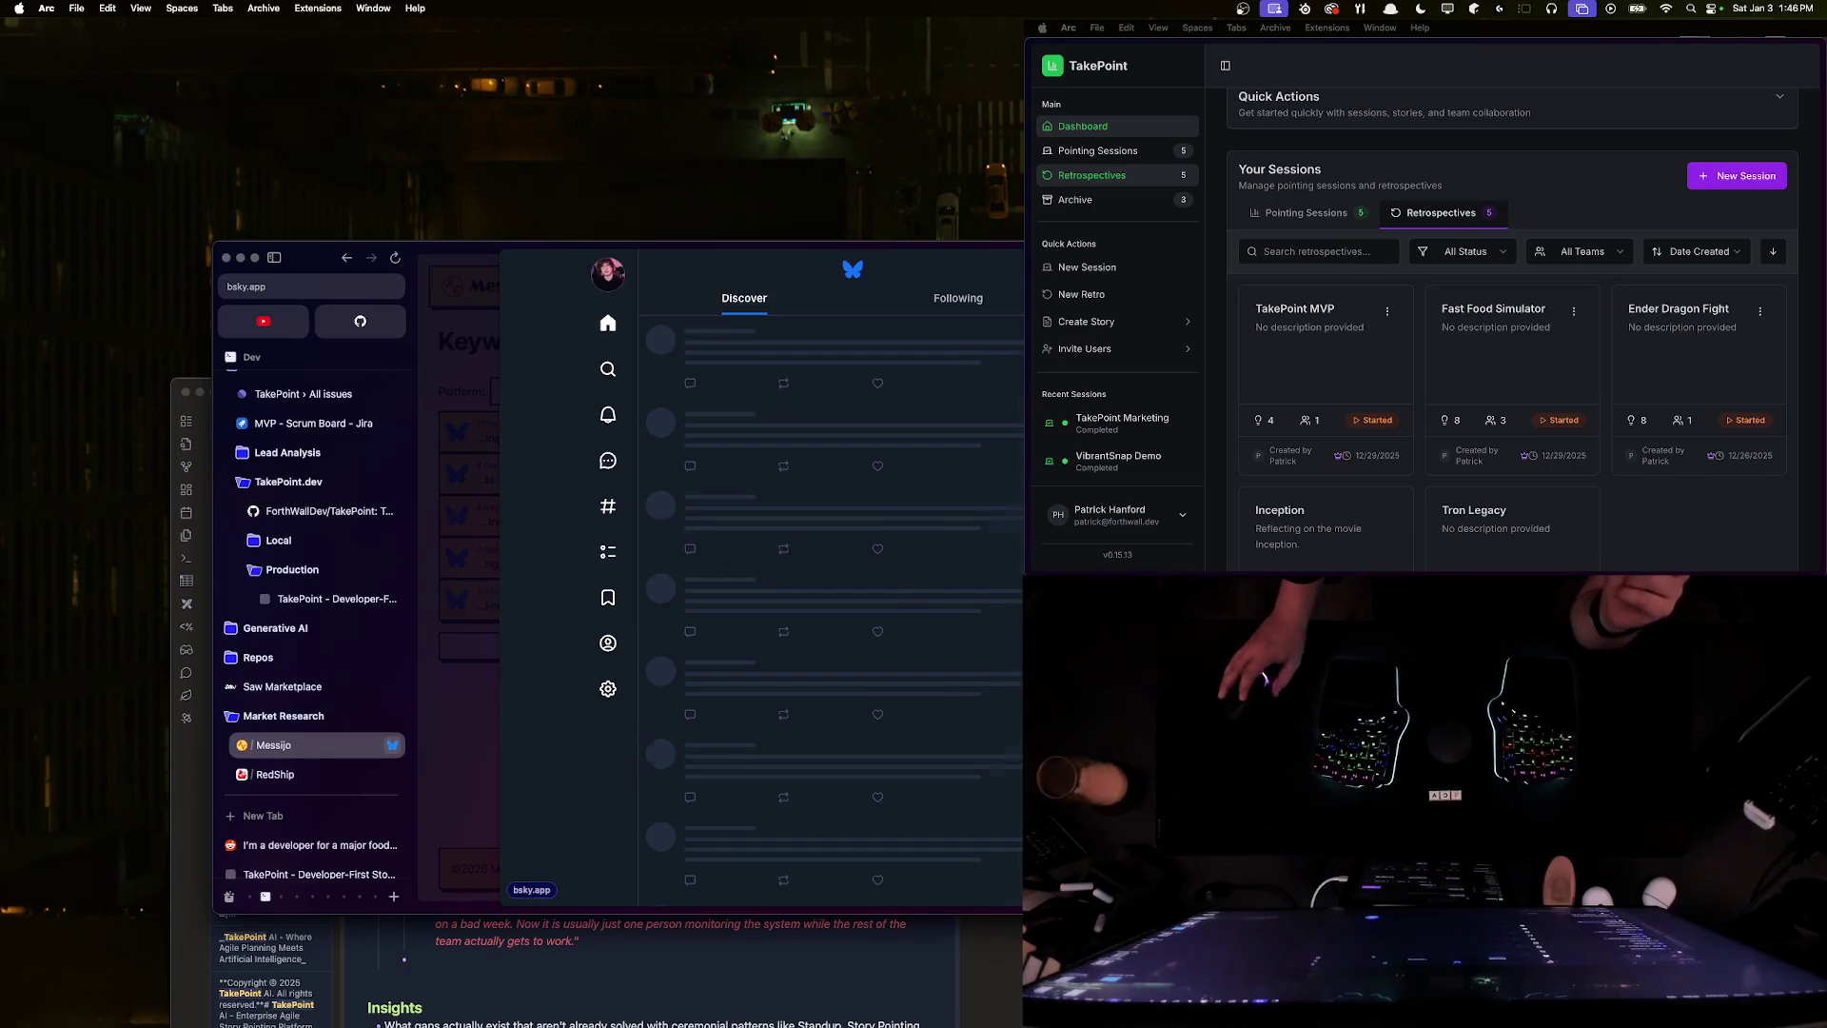
pyautogui.scroll(-10, 873, 543)
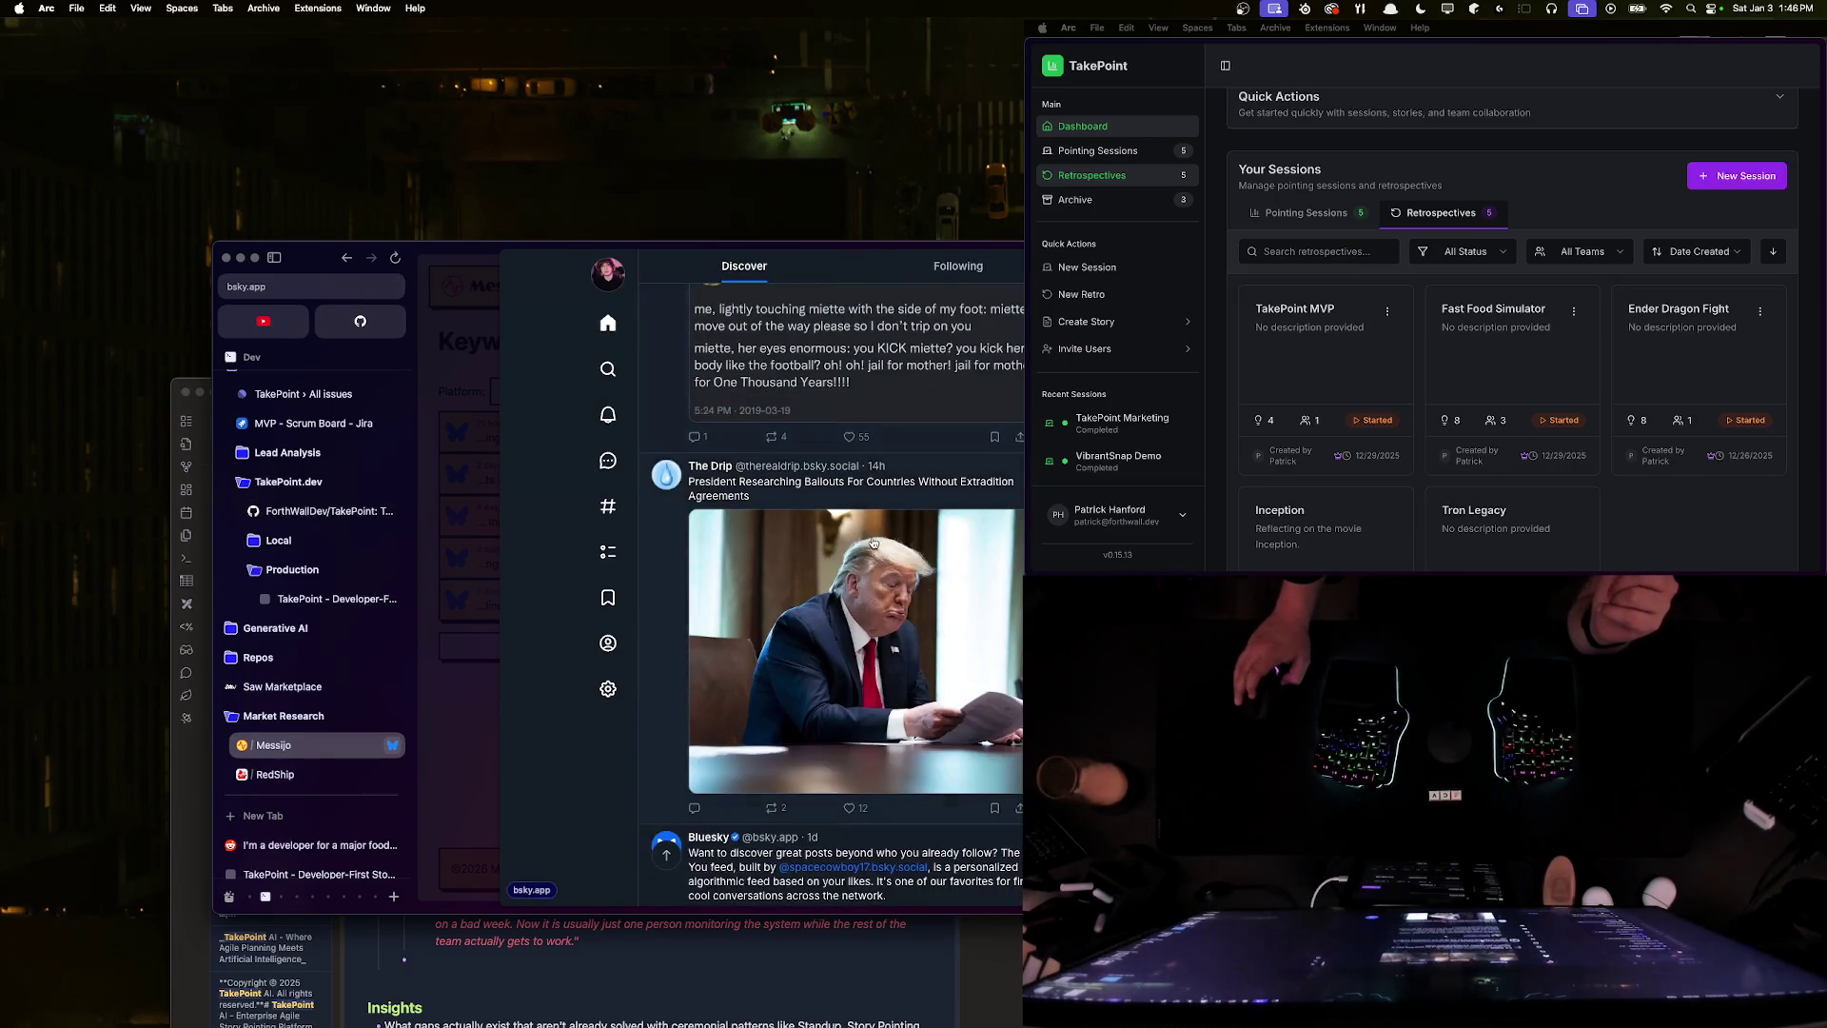
pyautogui.scroll(5, 873, 542)
pyautogui.press('Escape')
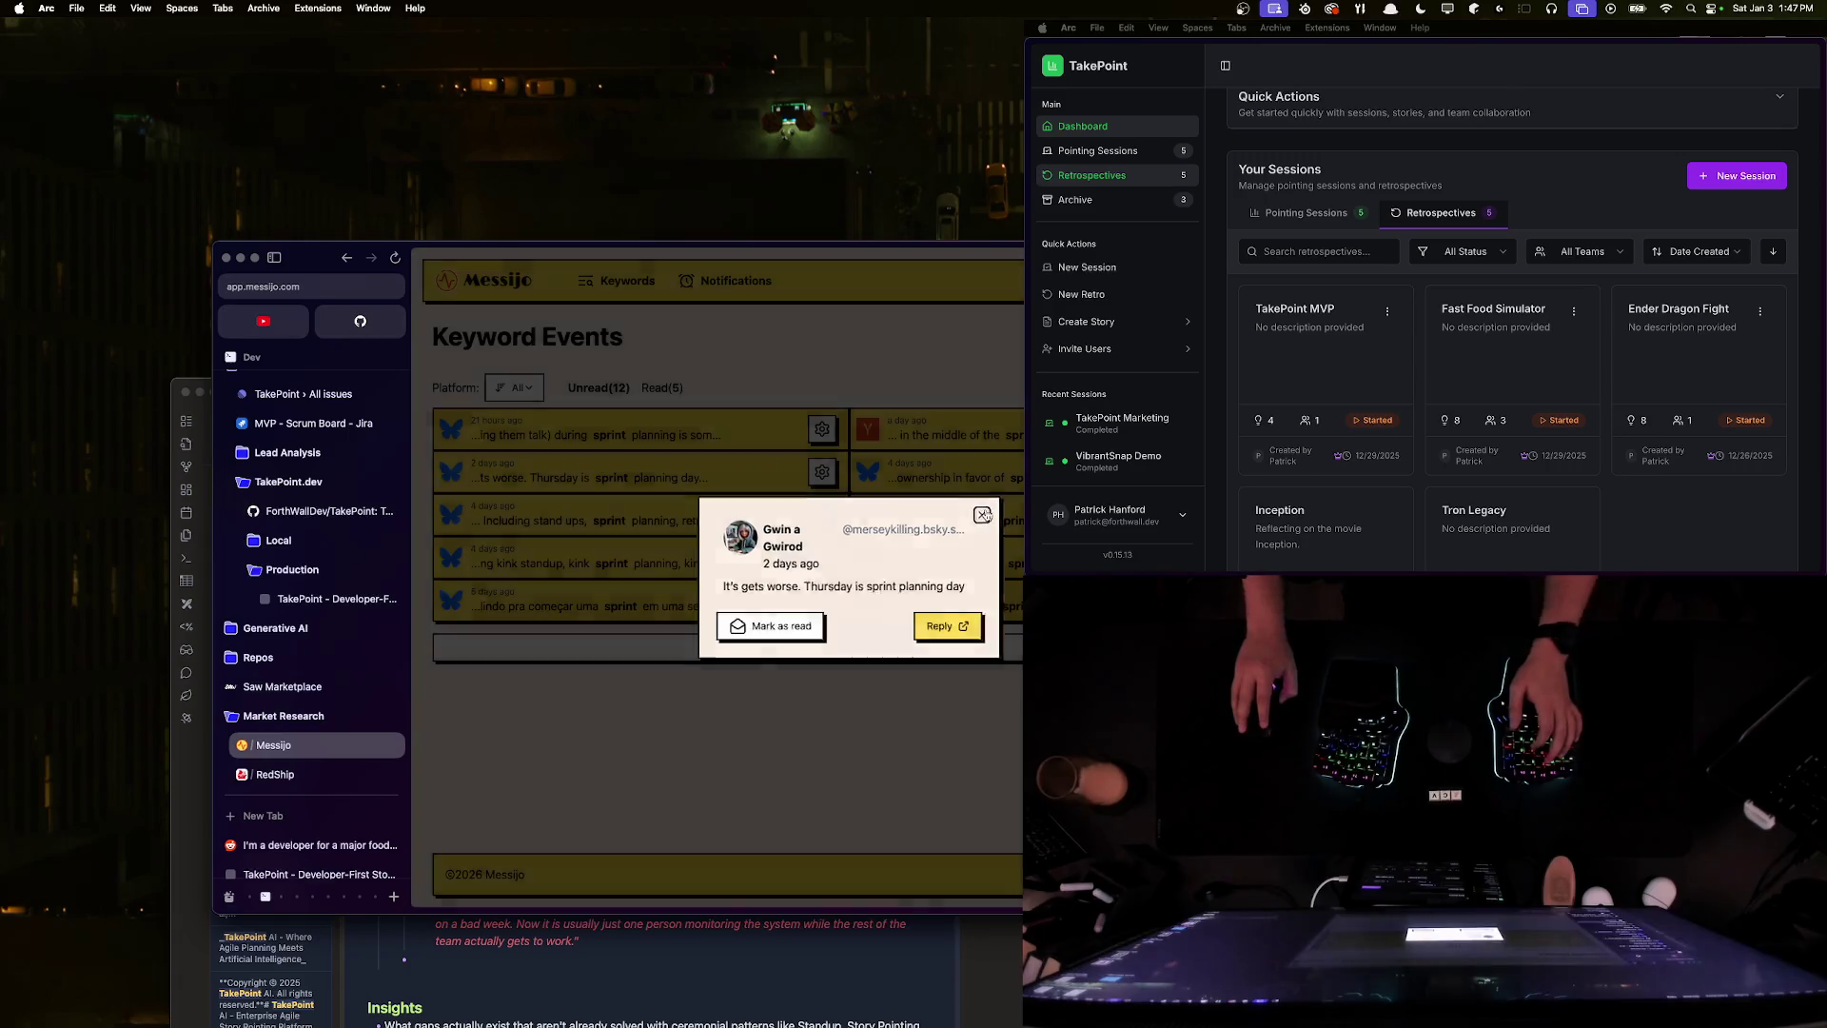
# - Close the Thursday post and start a new keyword, then abandon it
pyautogui.click(770, 673)
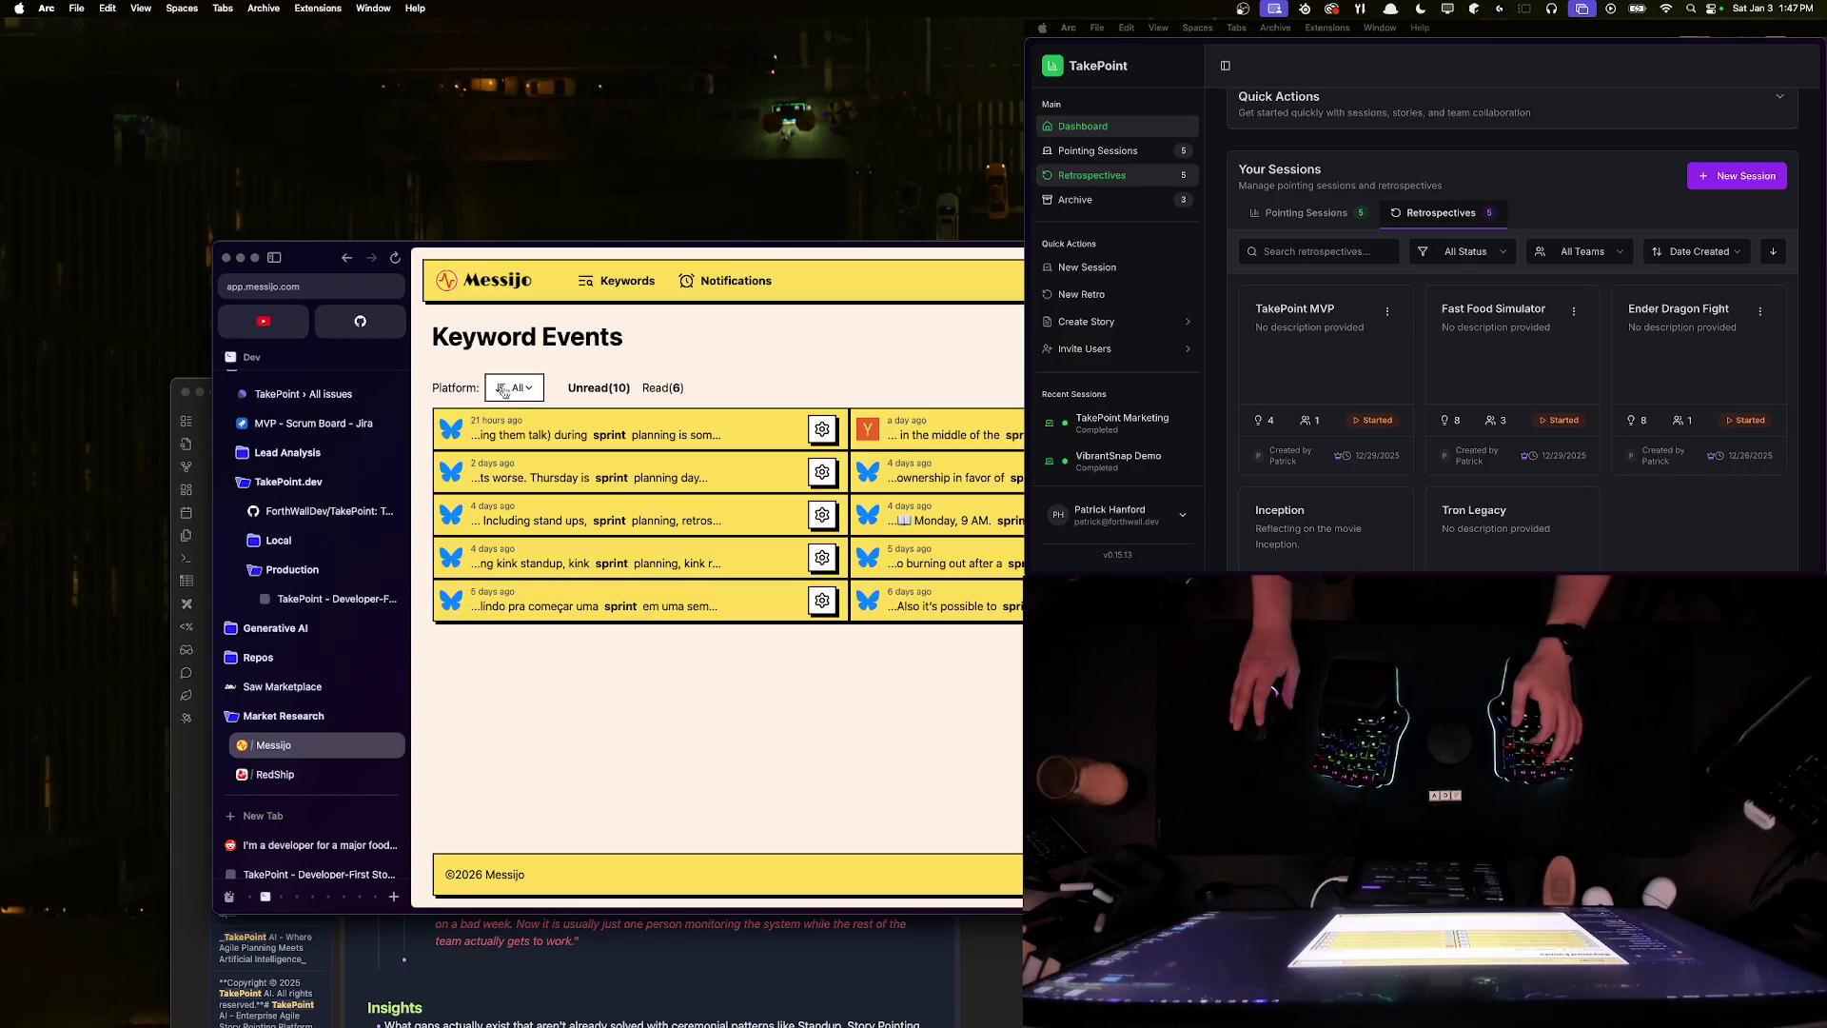
pyautogui.click(623, 281)
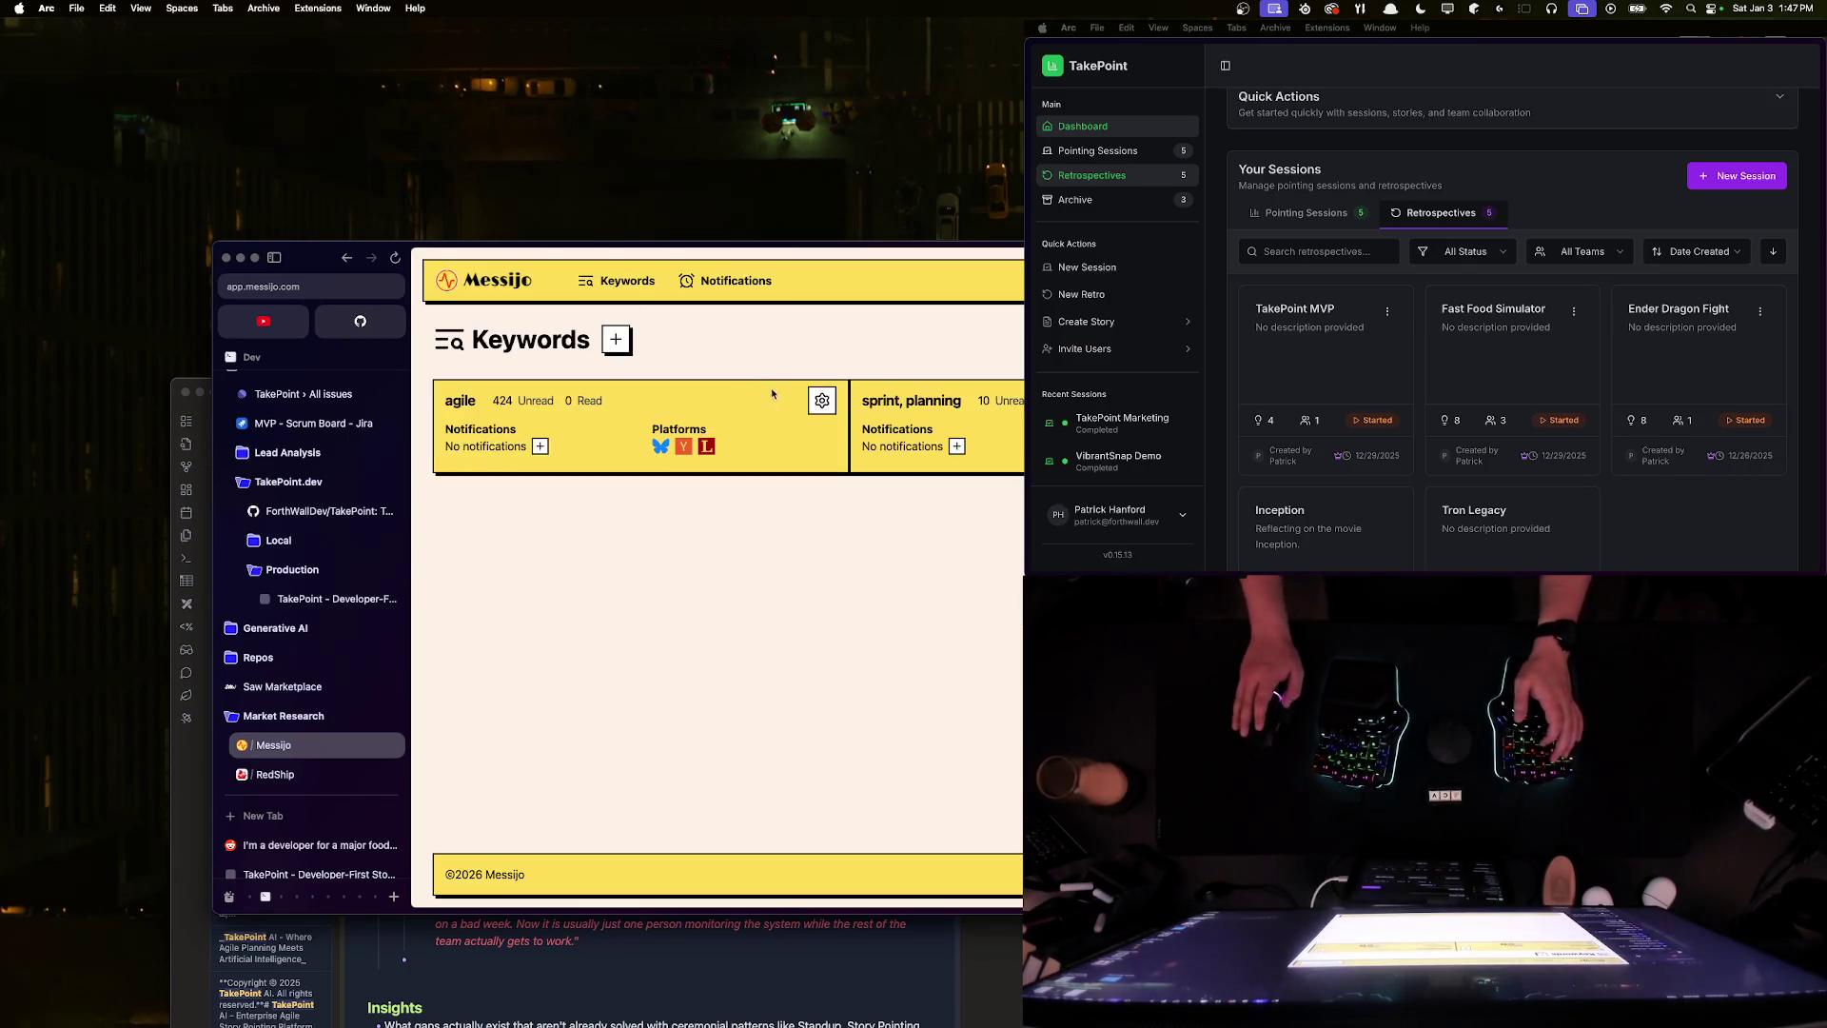
pyautogui.click(623, 343)
pyautogui.click(822, 433)
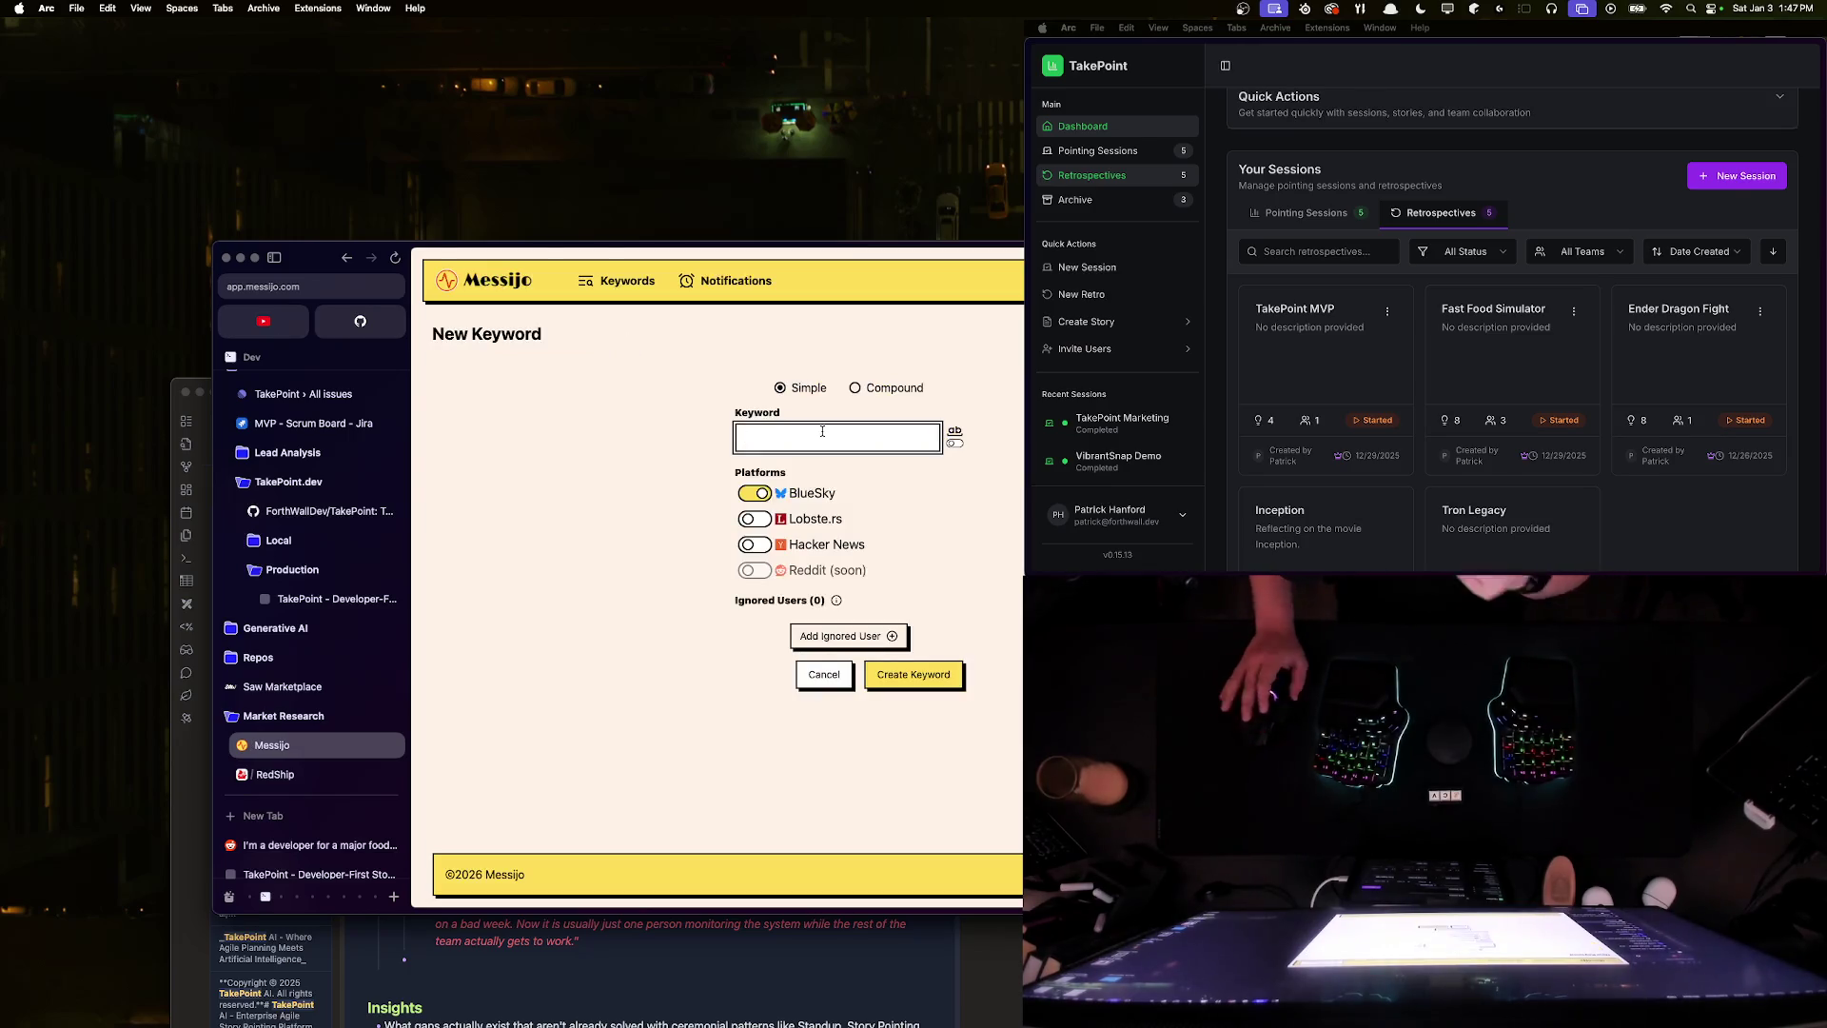
pyautogui.write('agi')
pyautogui.press('BackSpace')
pyautogui.press('BackSpace')
pyautogui.press('BackSpace')
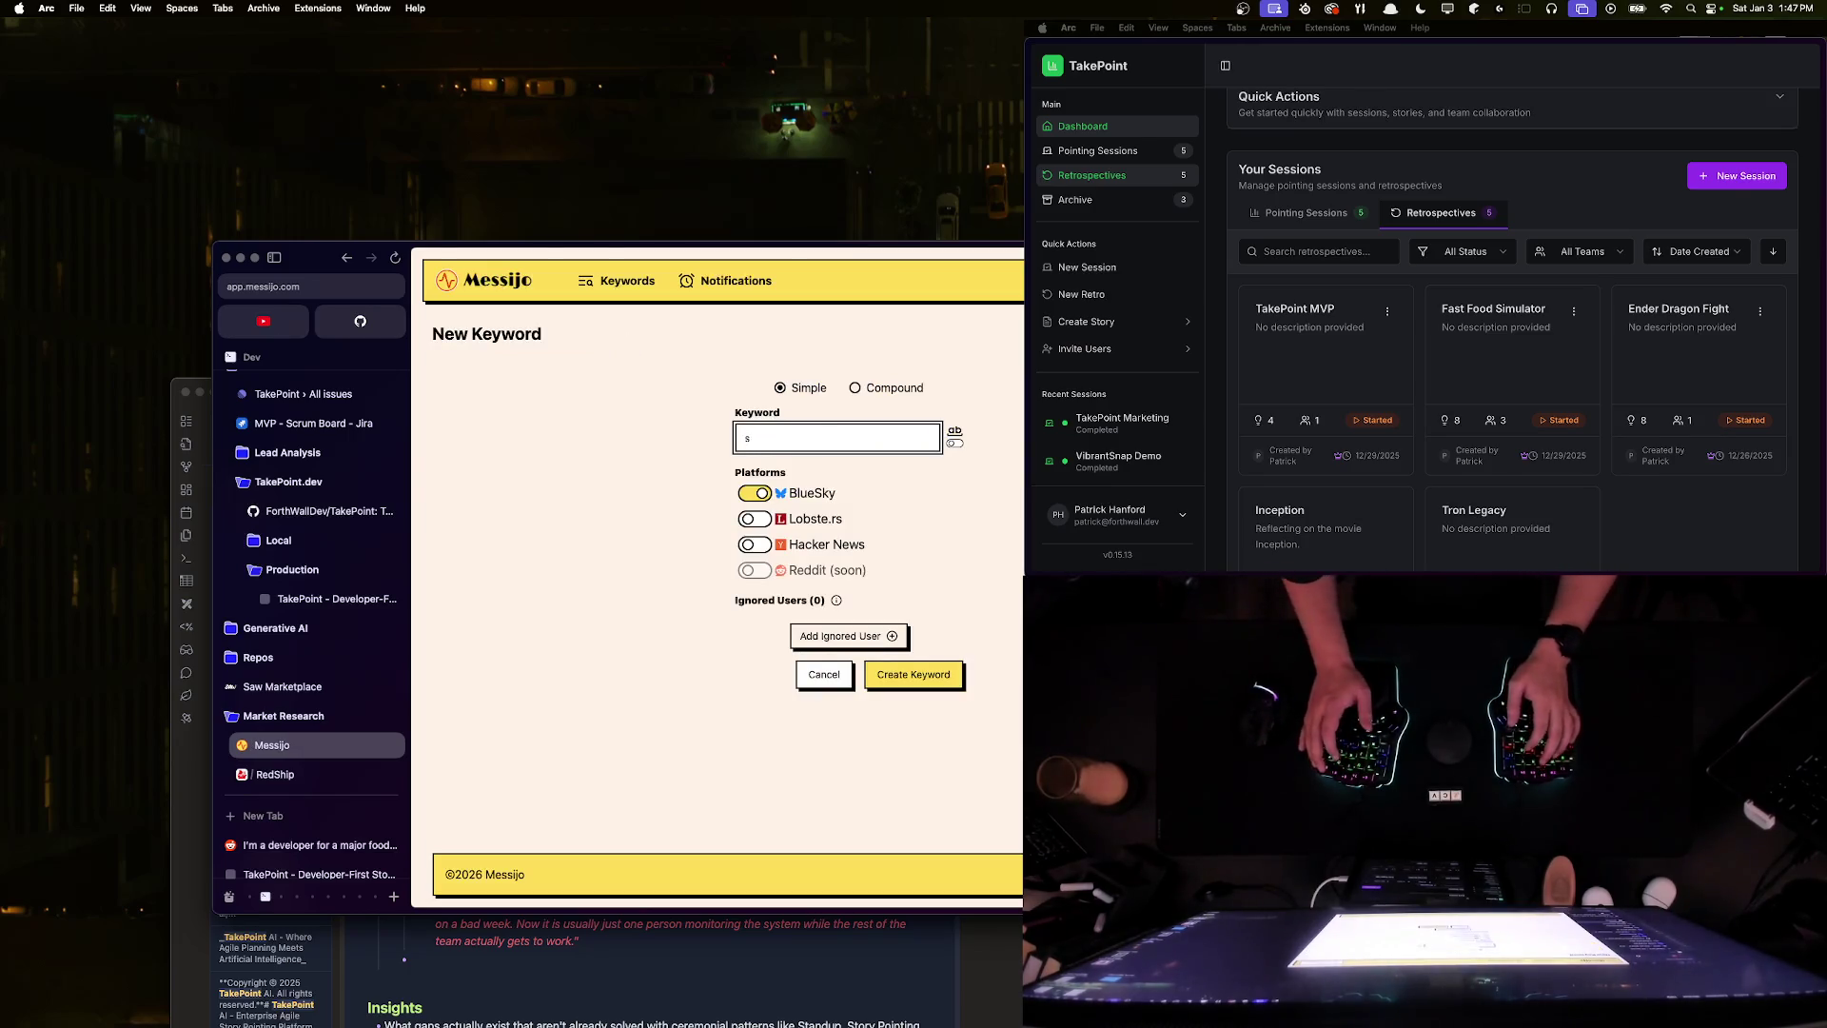
pyautogui.write('agi')
pyautogui.press('BackSpace')
pyautogui.press('BackSpace')
pyautogui.press('BackSpace')
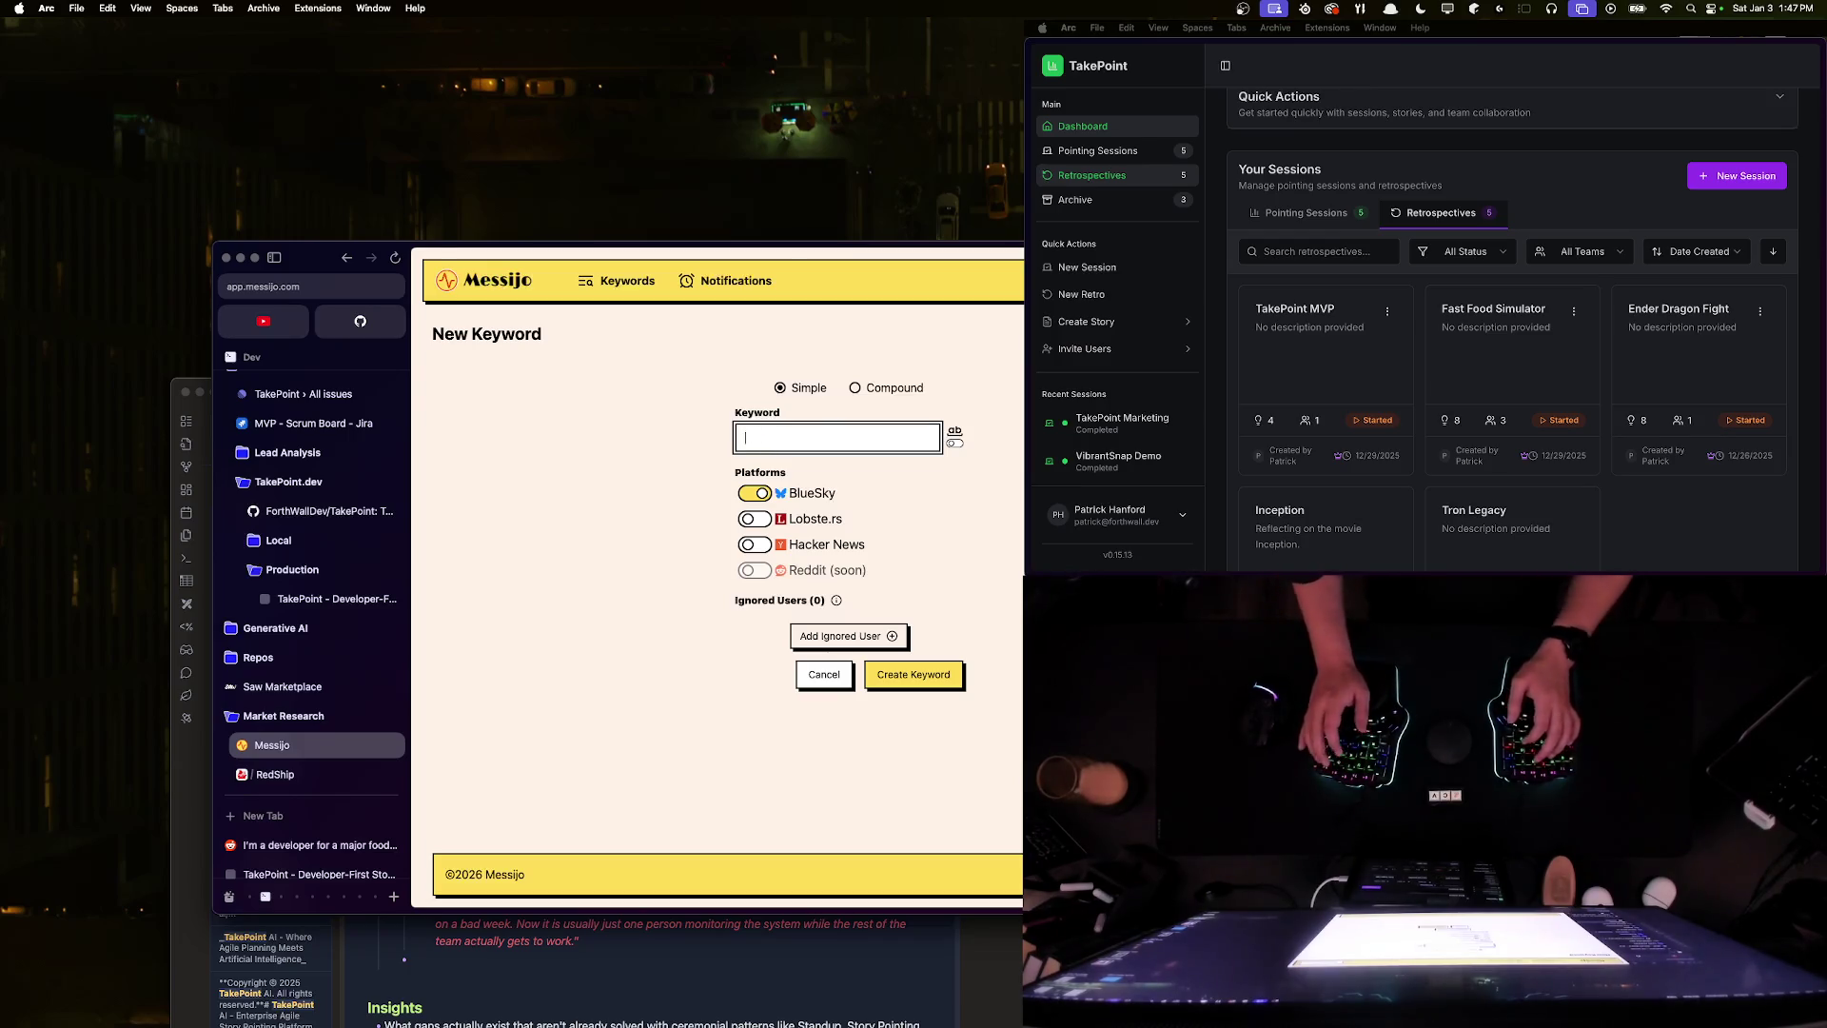
pyautogui.click(627, 280)
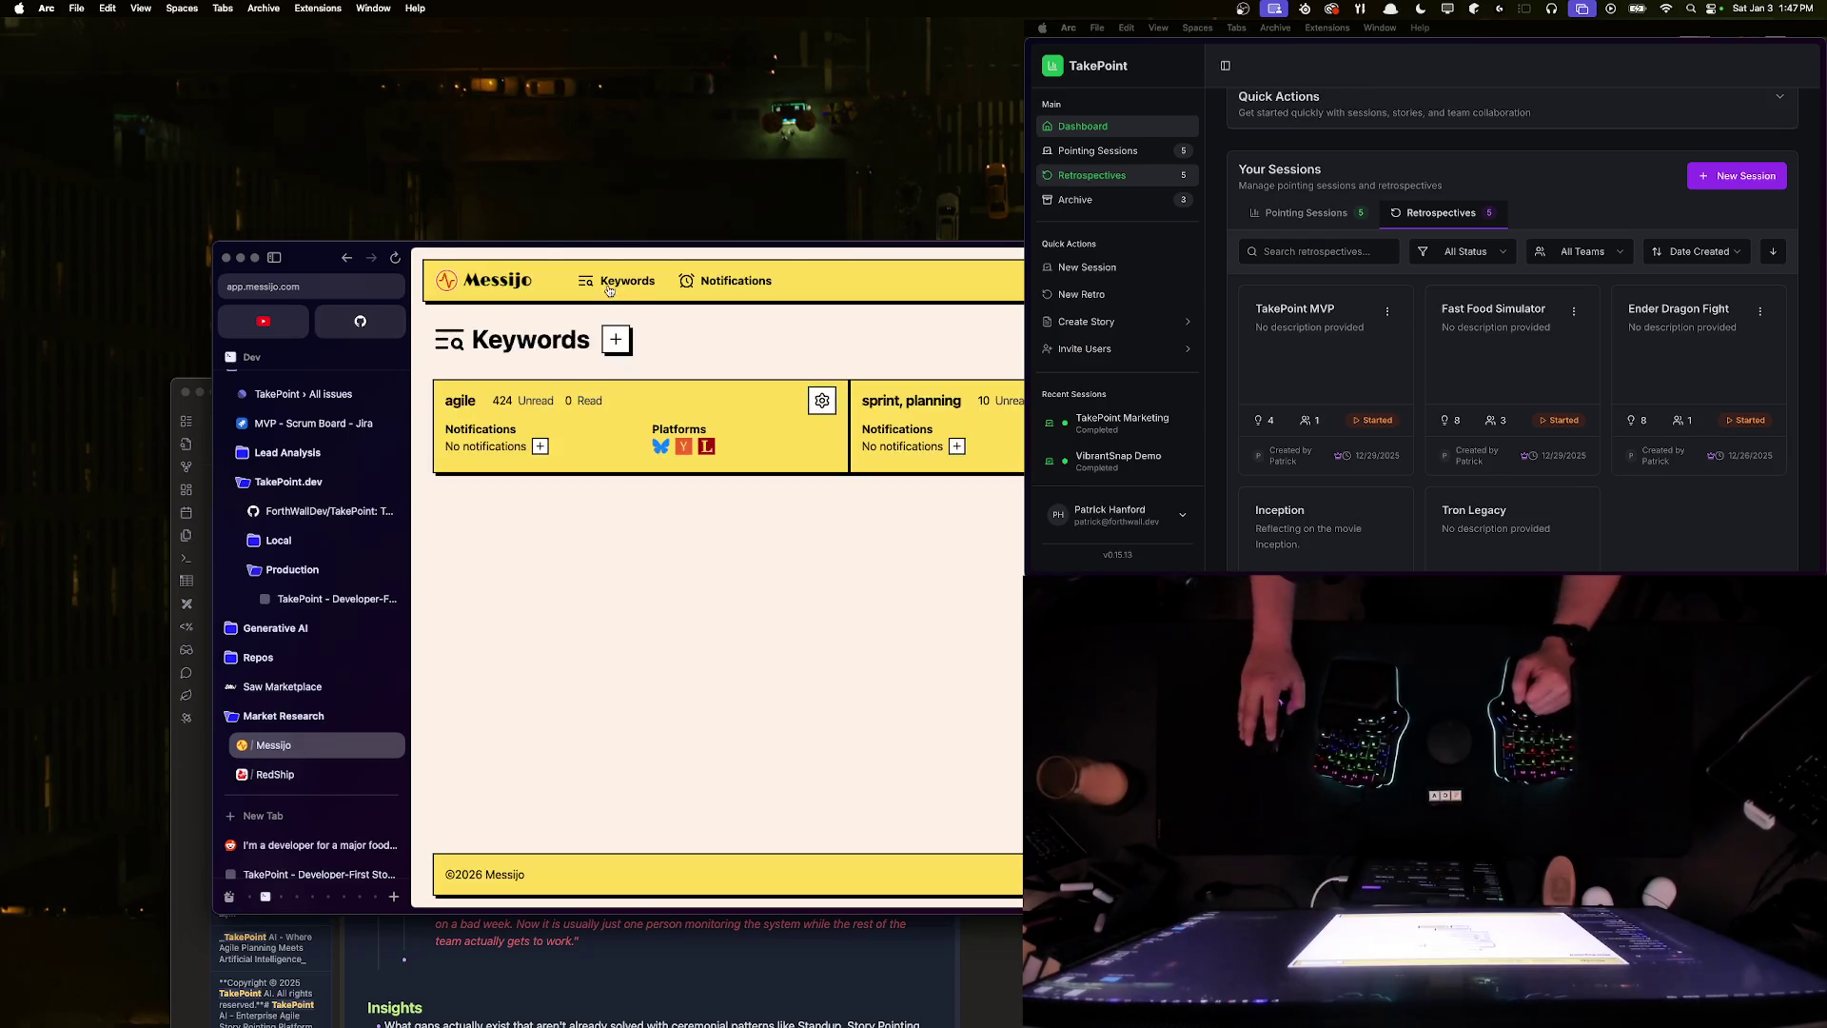
# - Review the agile keyword's posts, then delete the agile keyword
pyautogui.click(461, 401)
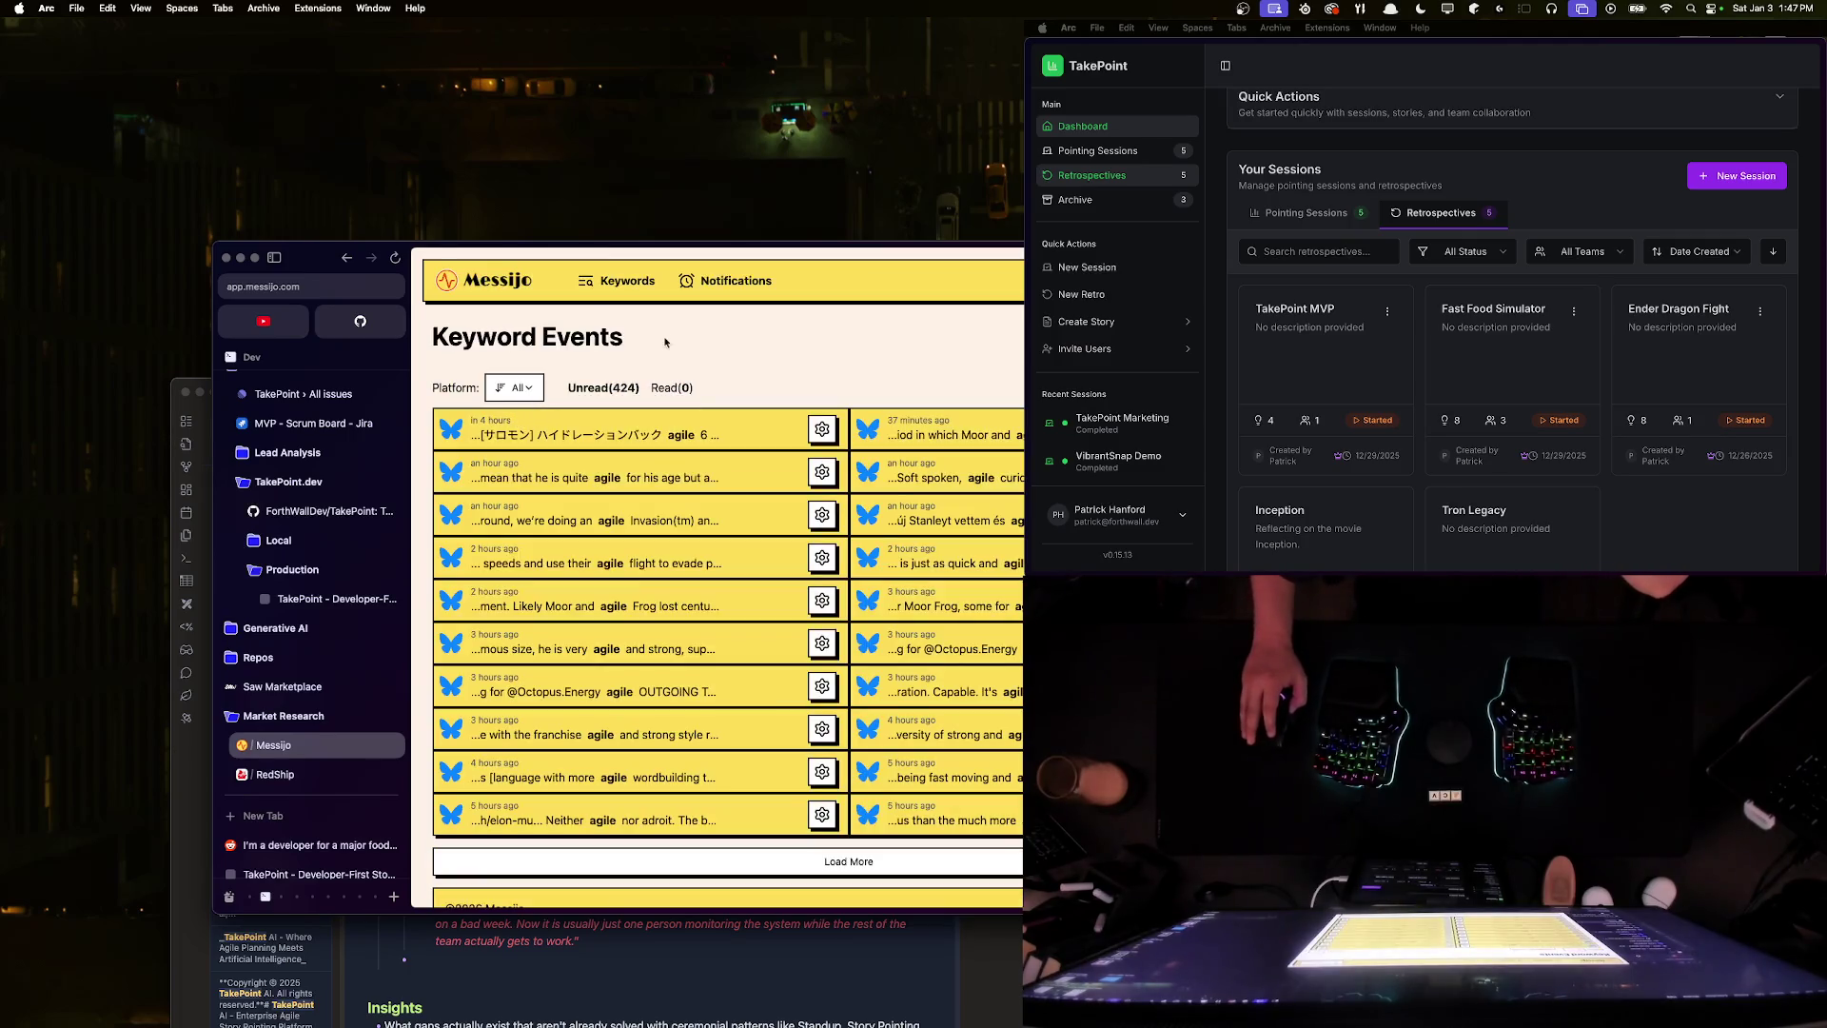
pyautogui.press('super+bracketleft')
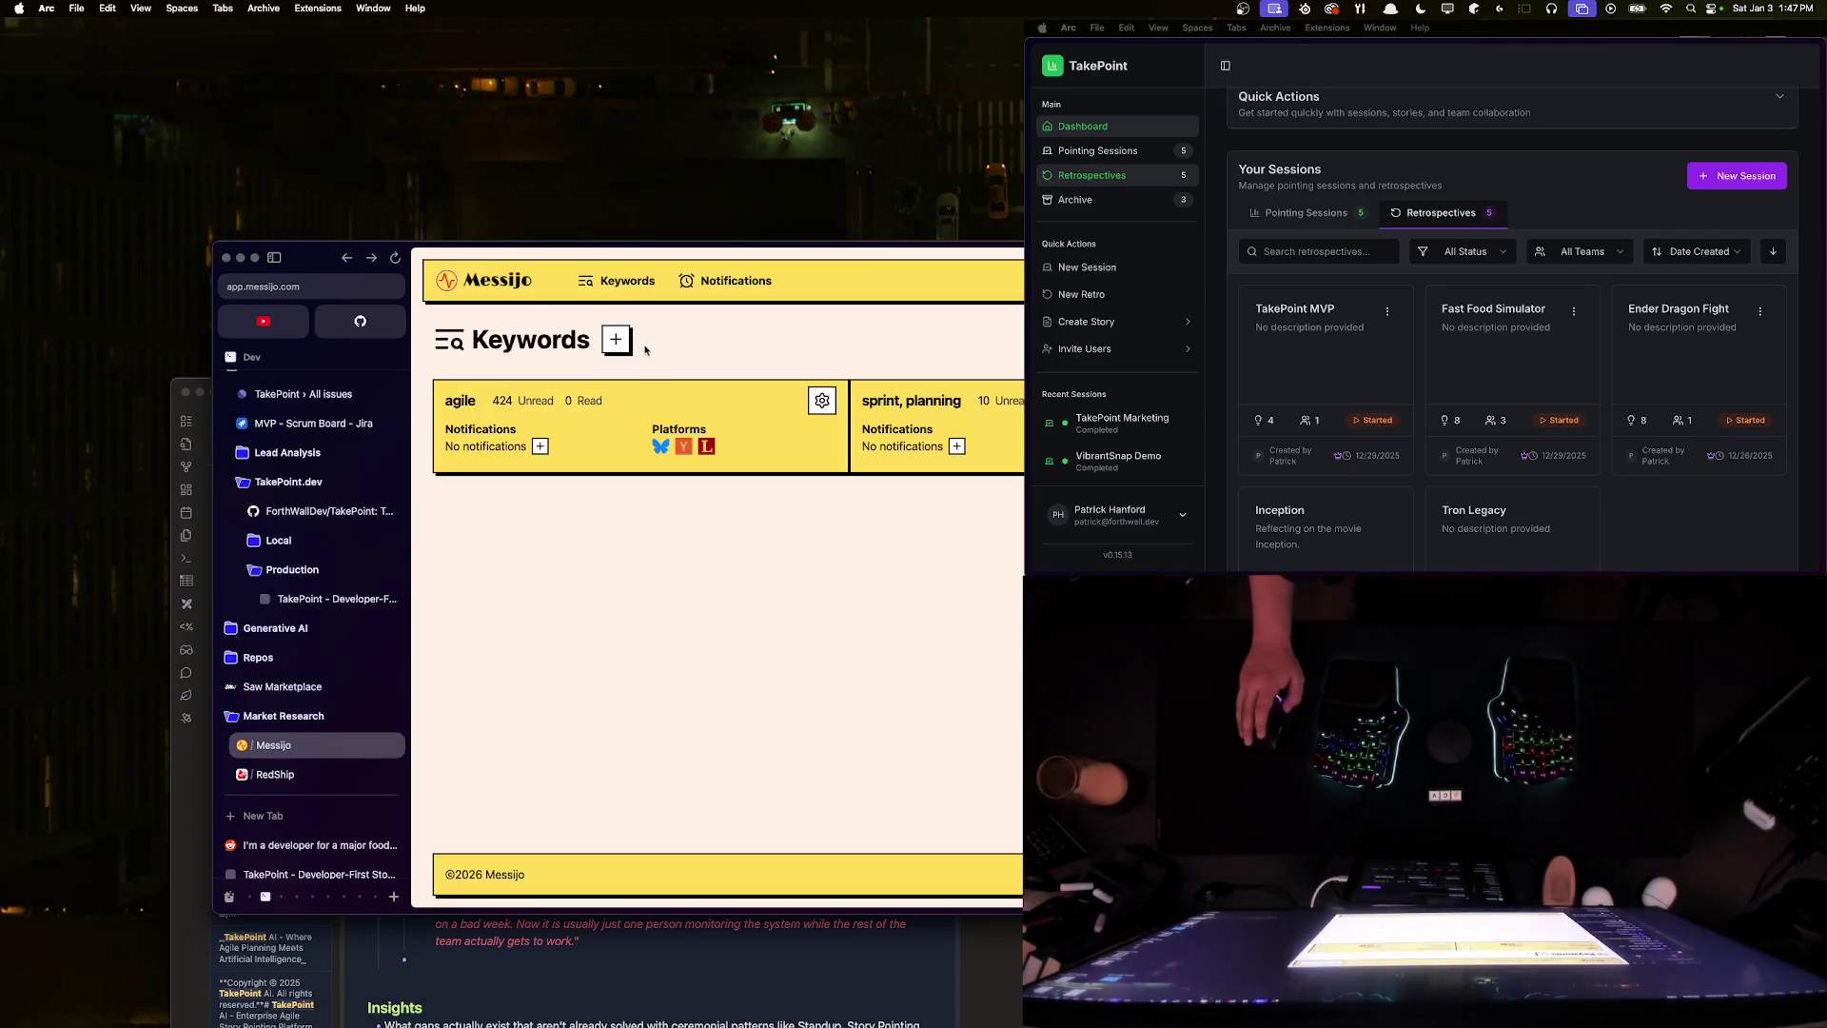
pyautogui.click(830, 400)
pyautogui.click(725, 493)
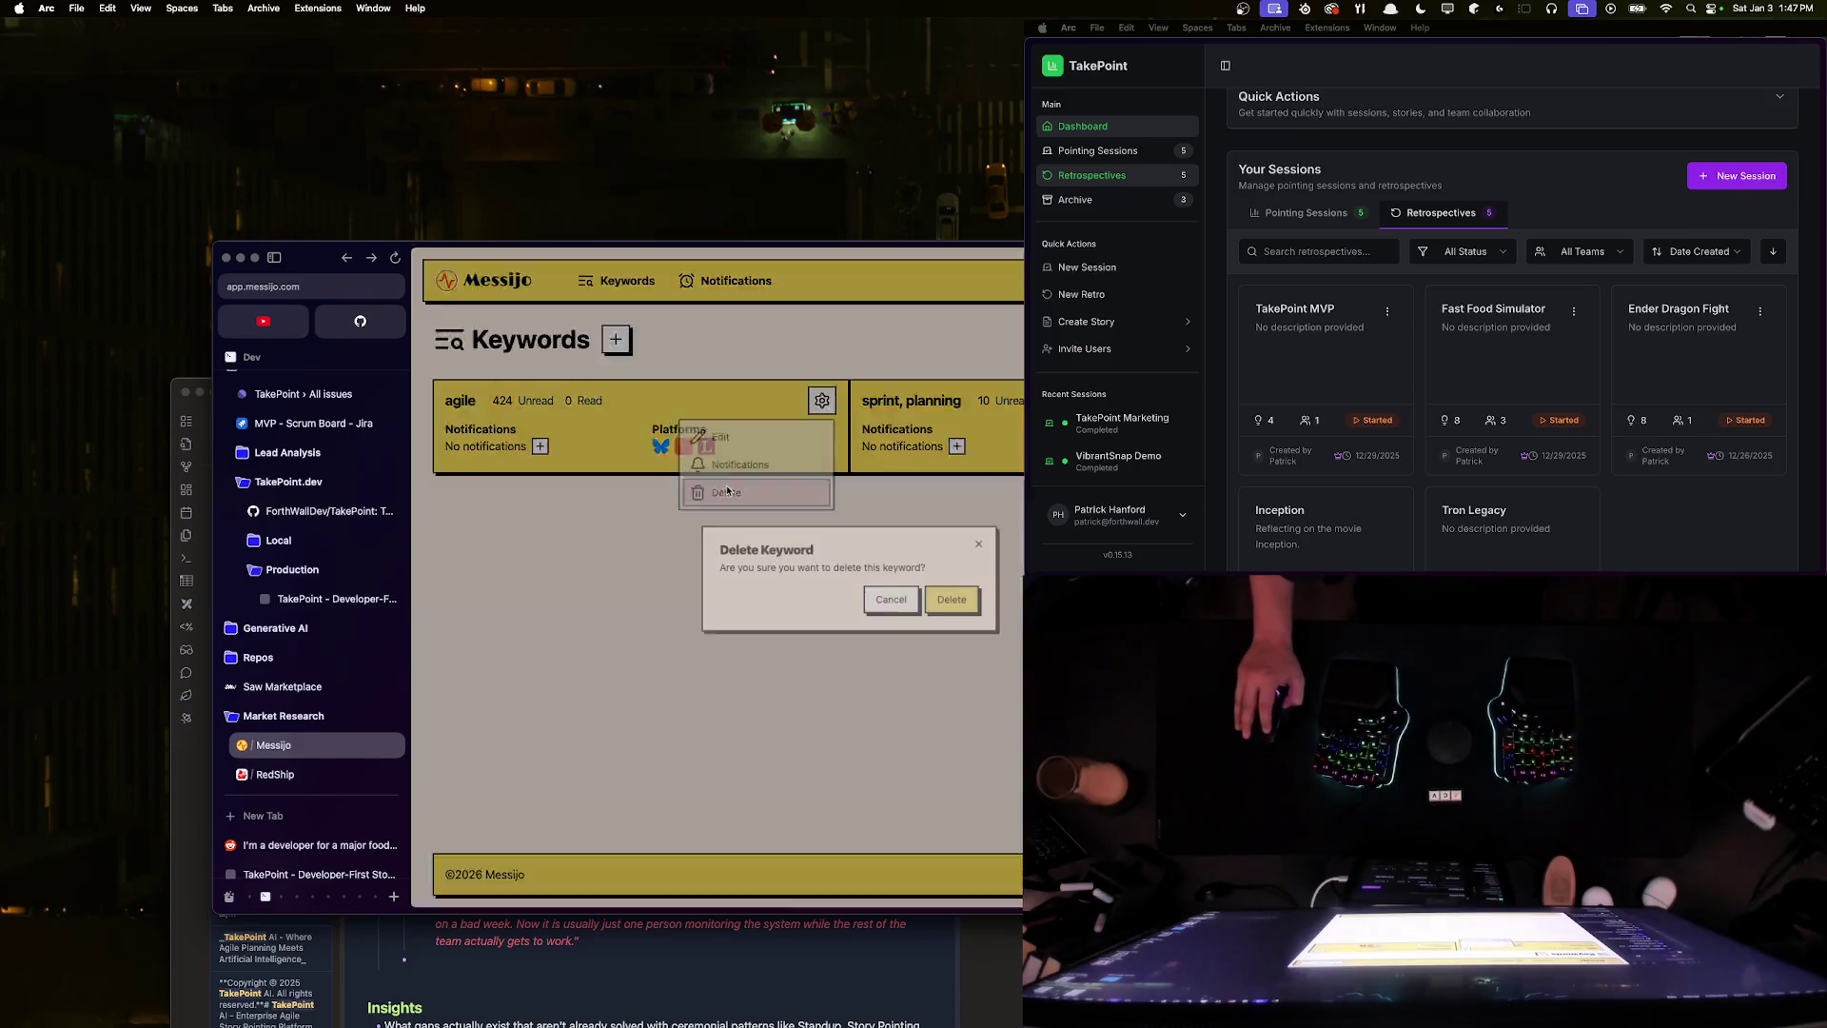
pyautogui.click(951, 601)
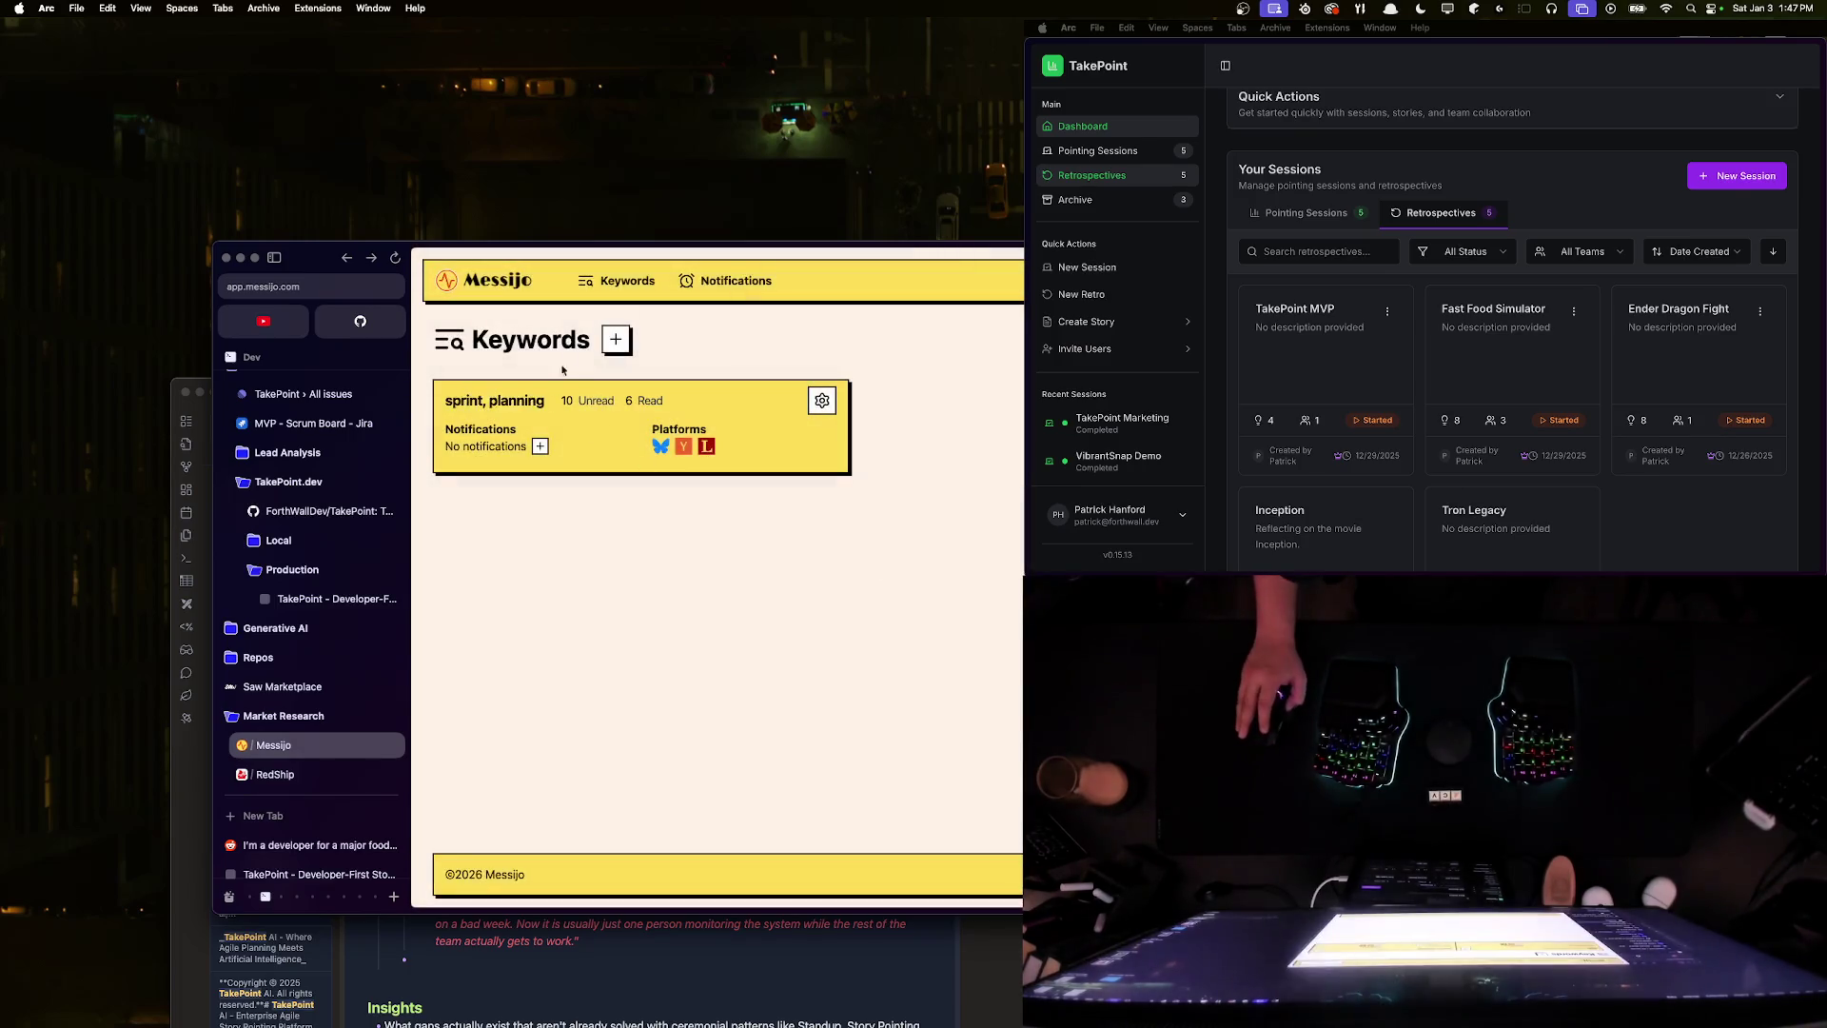
pyautogui.click(615, 340)
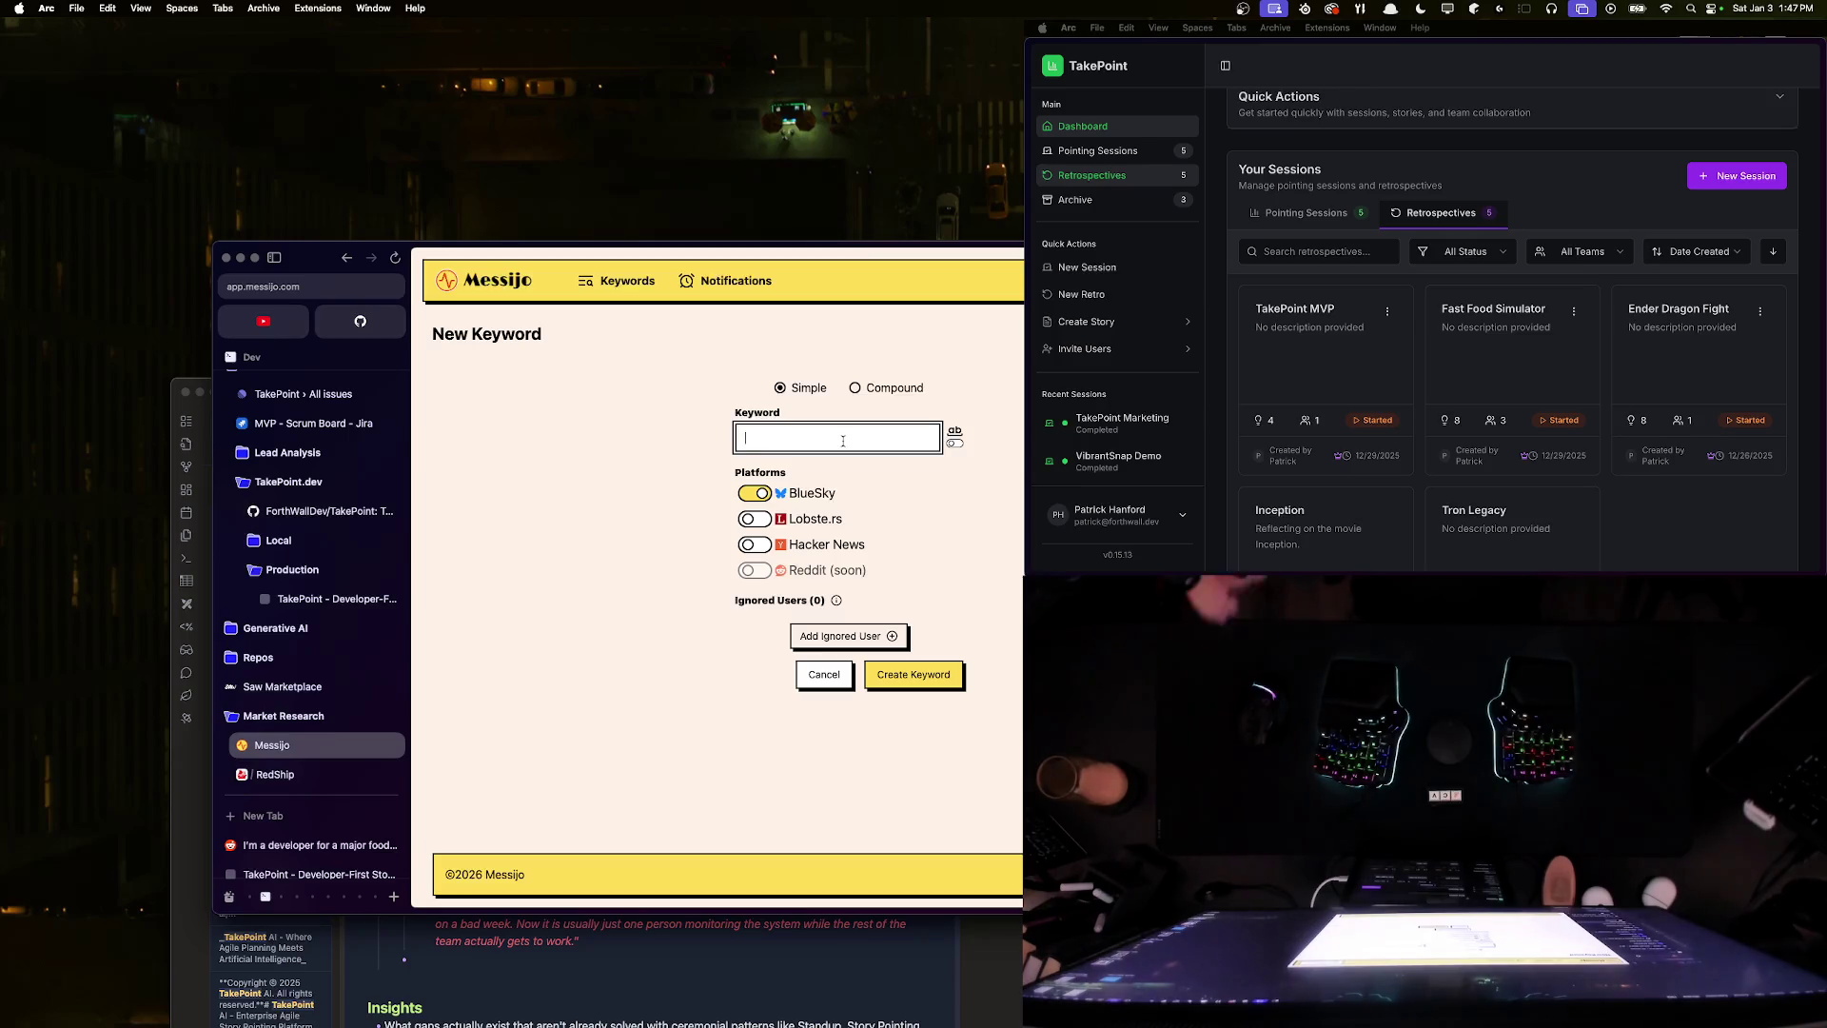
# - Enable Lobste.rs and Hacker News, enter 'scrum' as the keyword, and create it
pyautogui.click(755, 519)
pyautogui.click(754, 545)
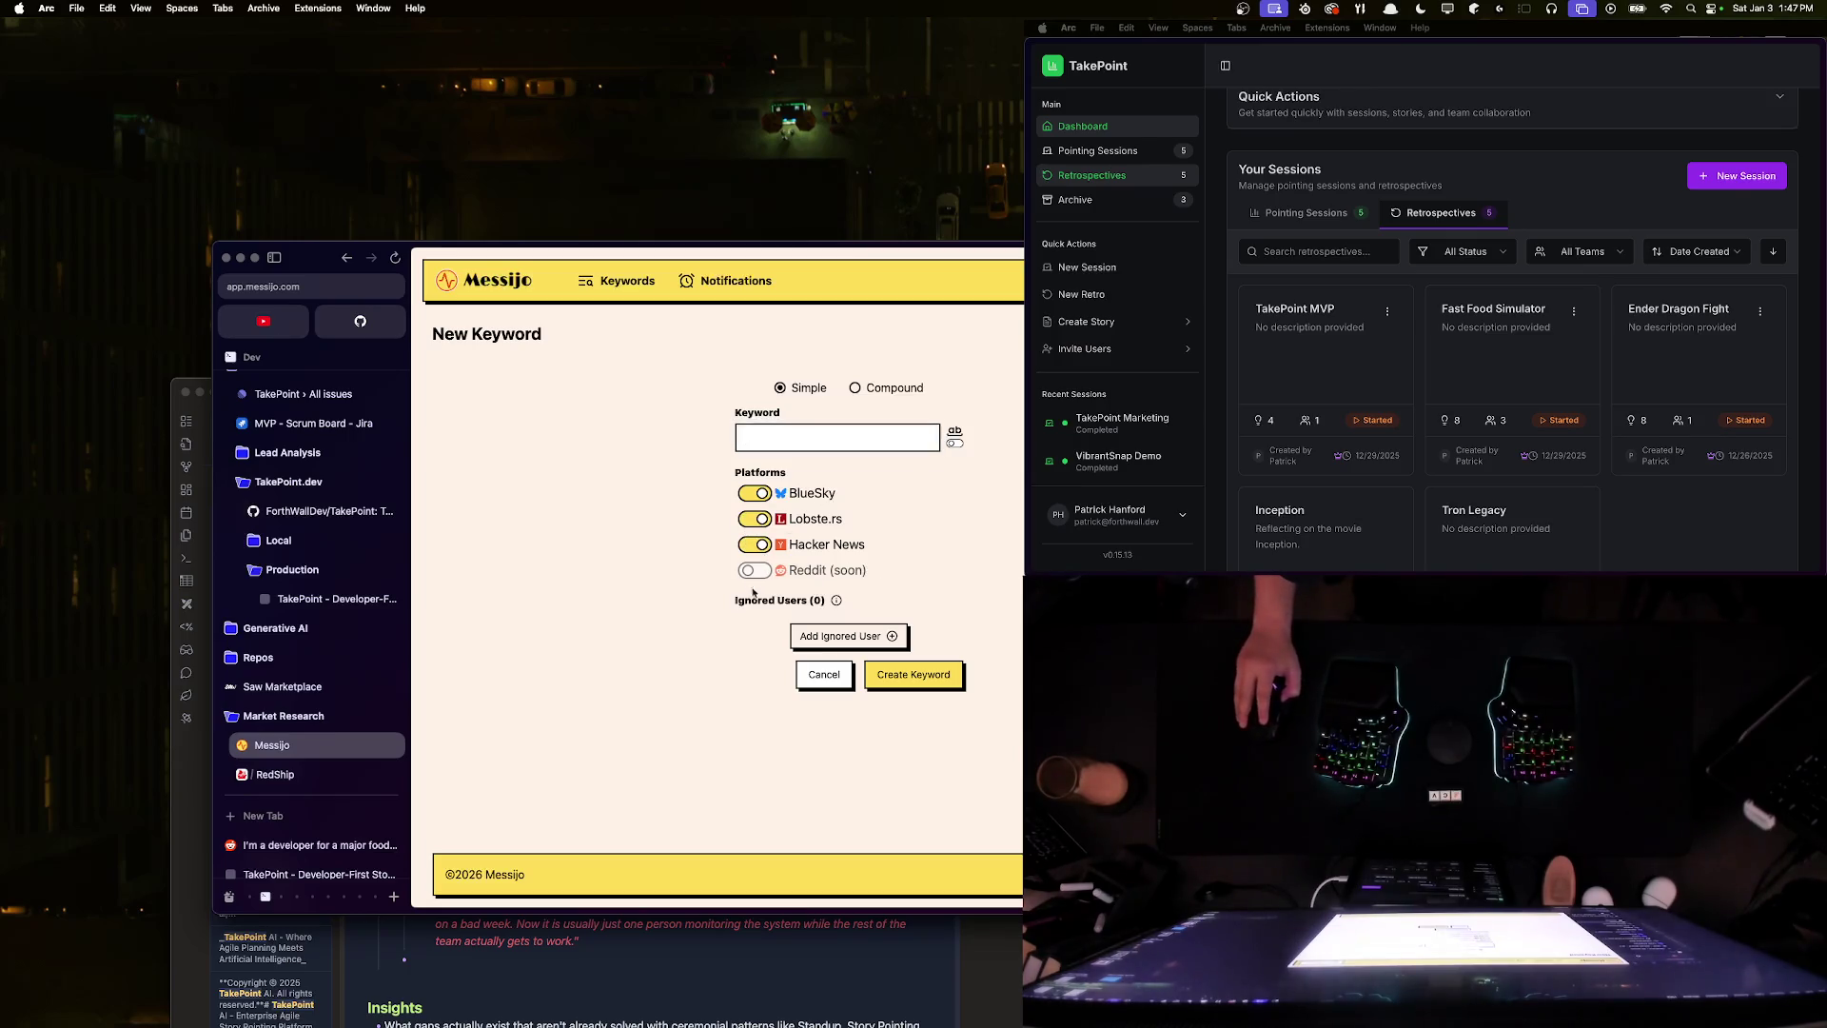
pyautogui.click(830, 435)
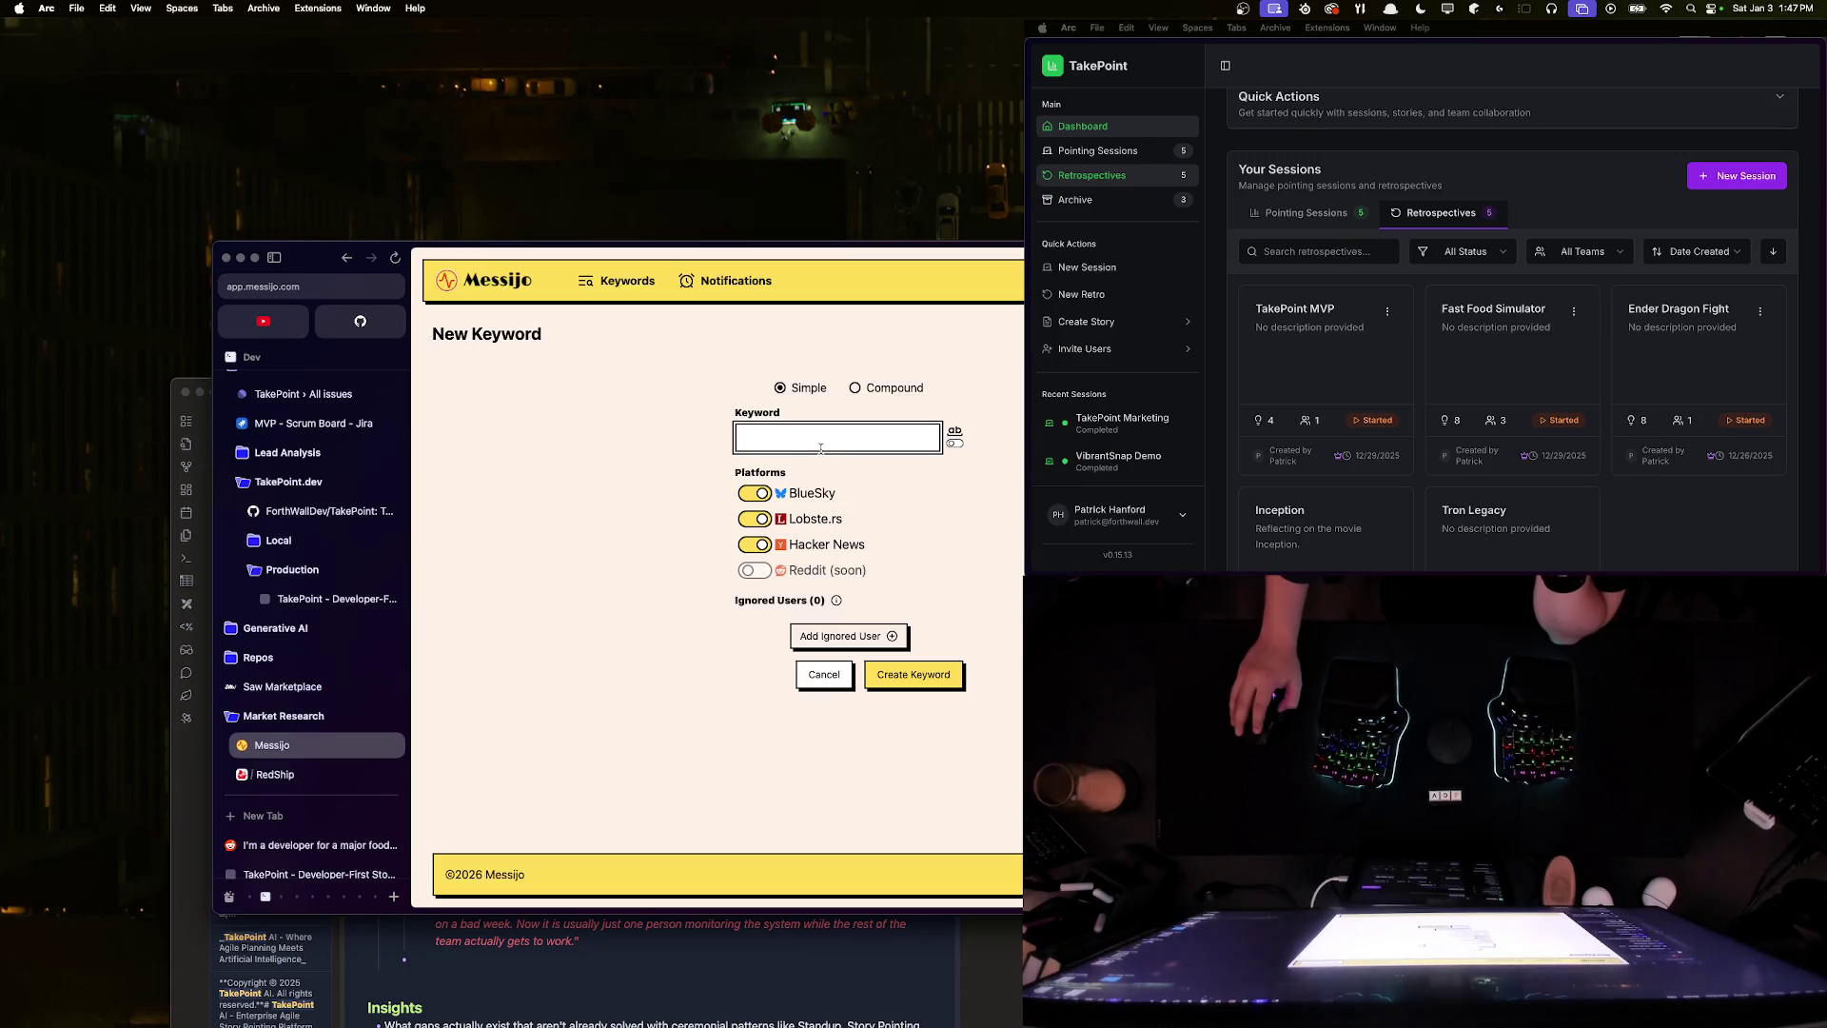
pyautogui.write('scrum')
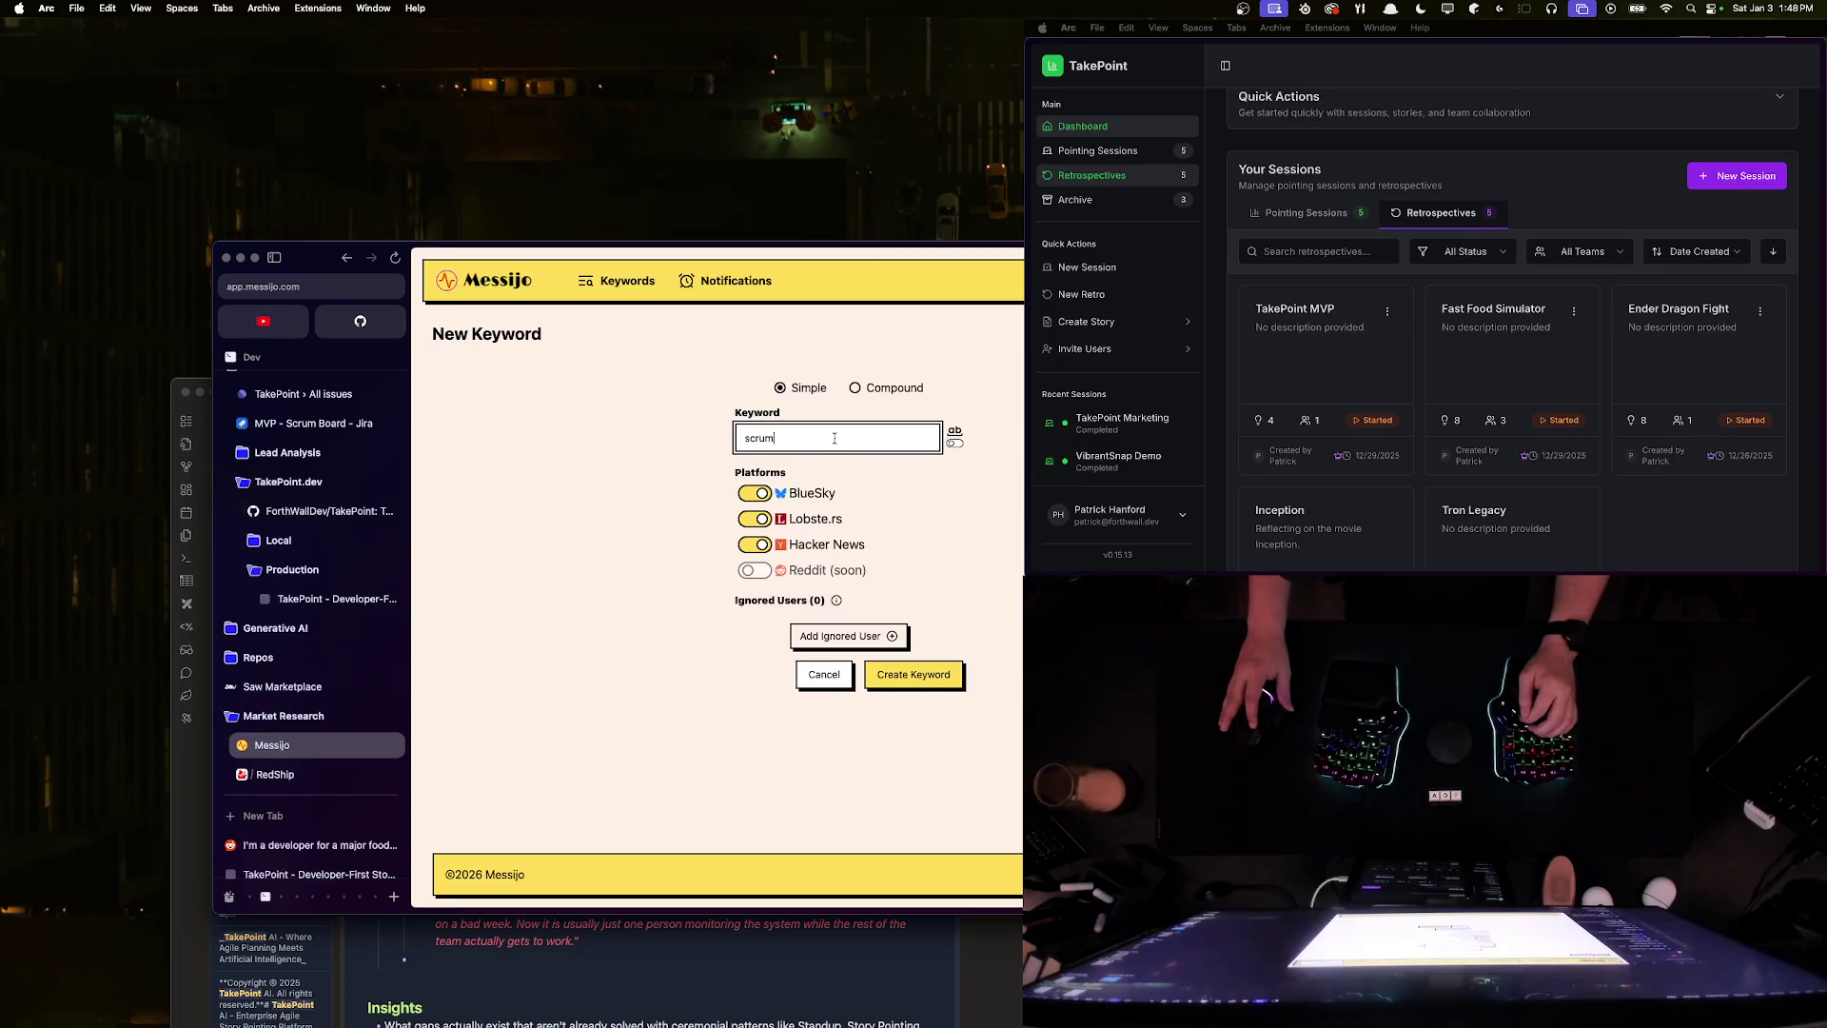
pyautogui.click(910, 683)
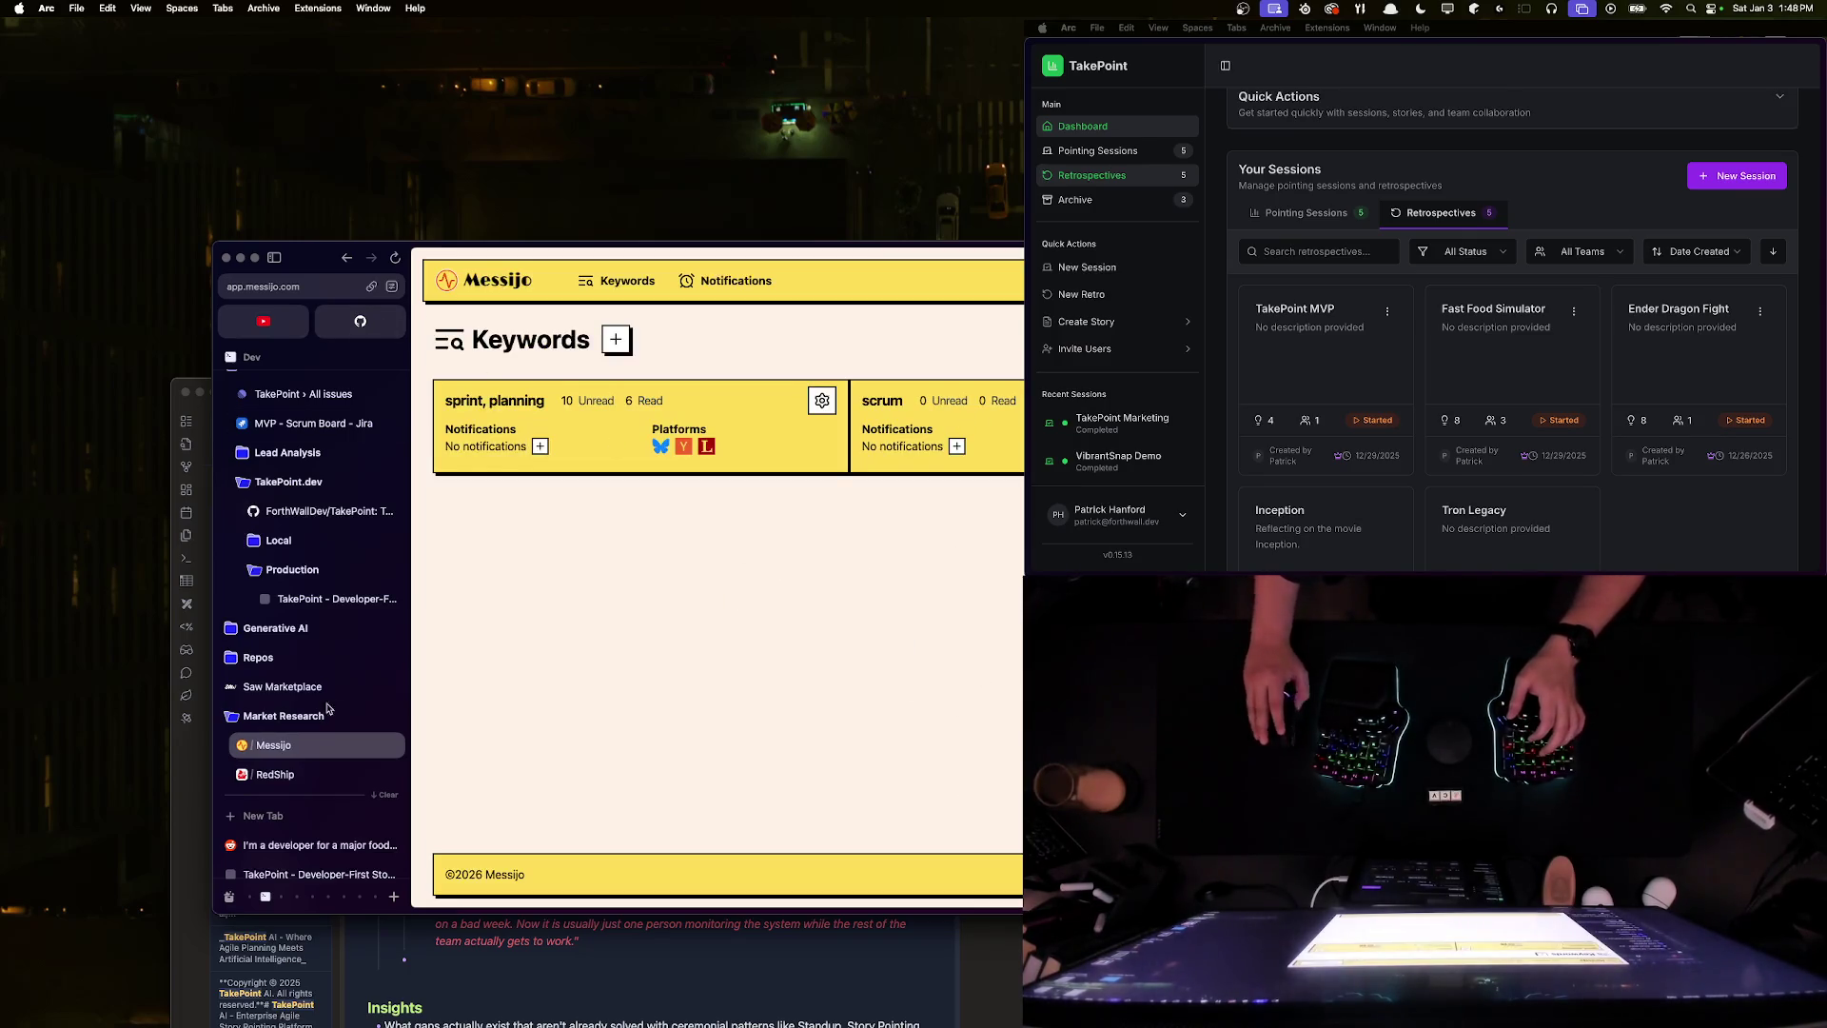
pyautogui.scroll(-2, 305, 742)
# - Expand the [deleted] comment's replies in the r/confession thread, then bring Obsidian forward
pyautogui.click(296, 786)
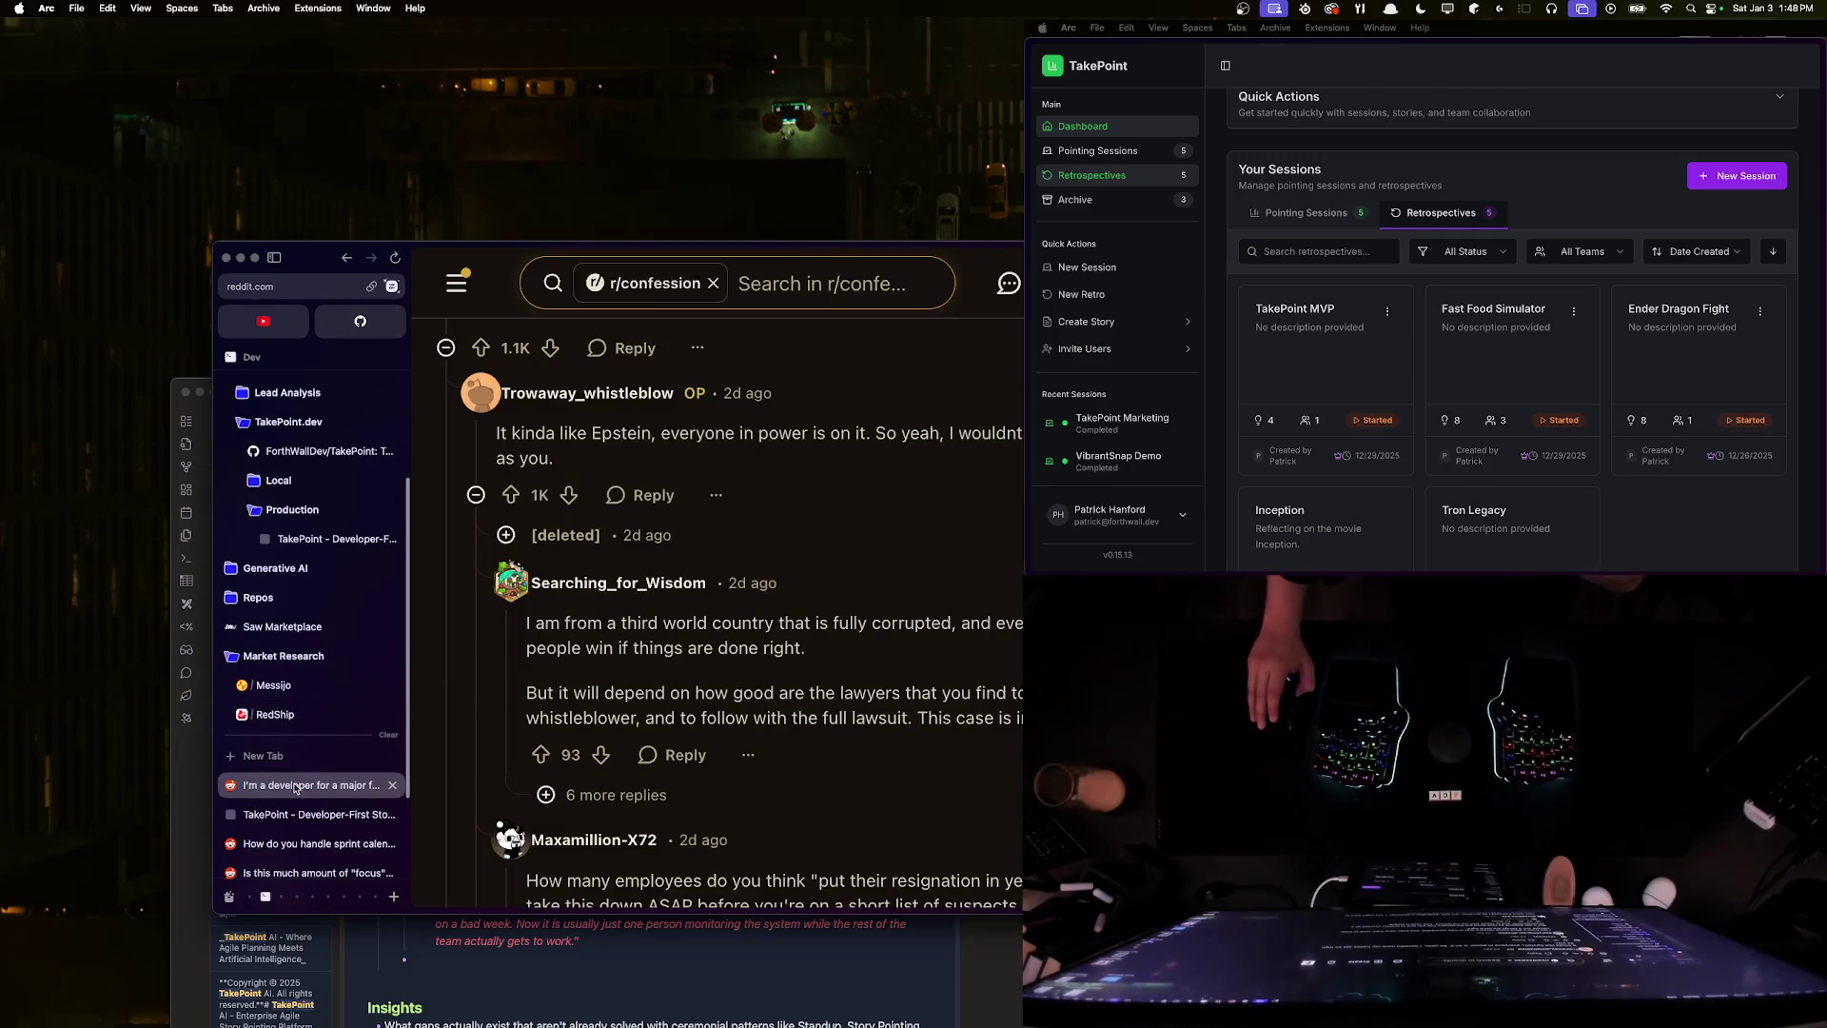
pyautogui.scroll(-3, 323, 790)
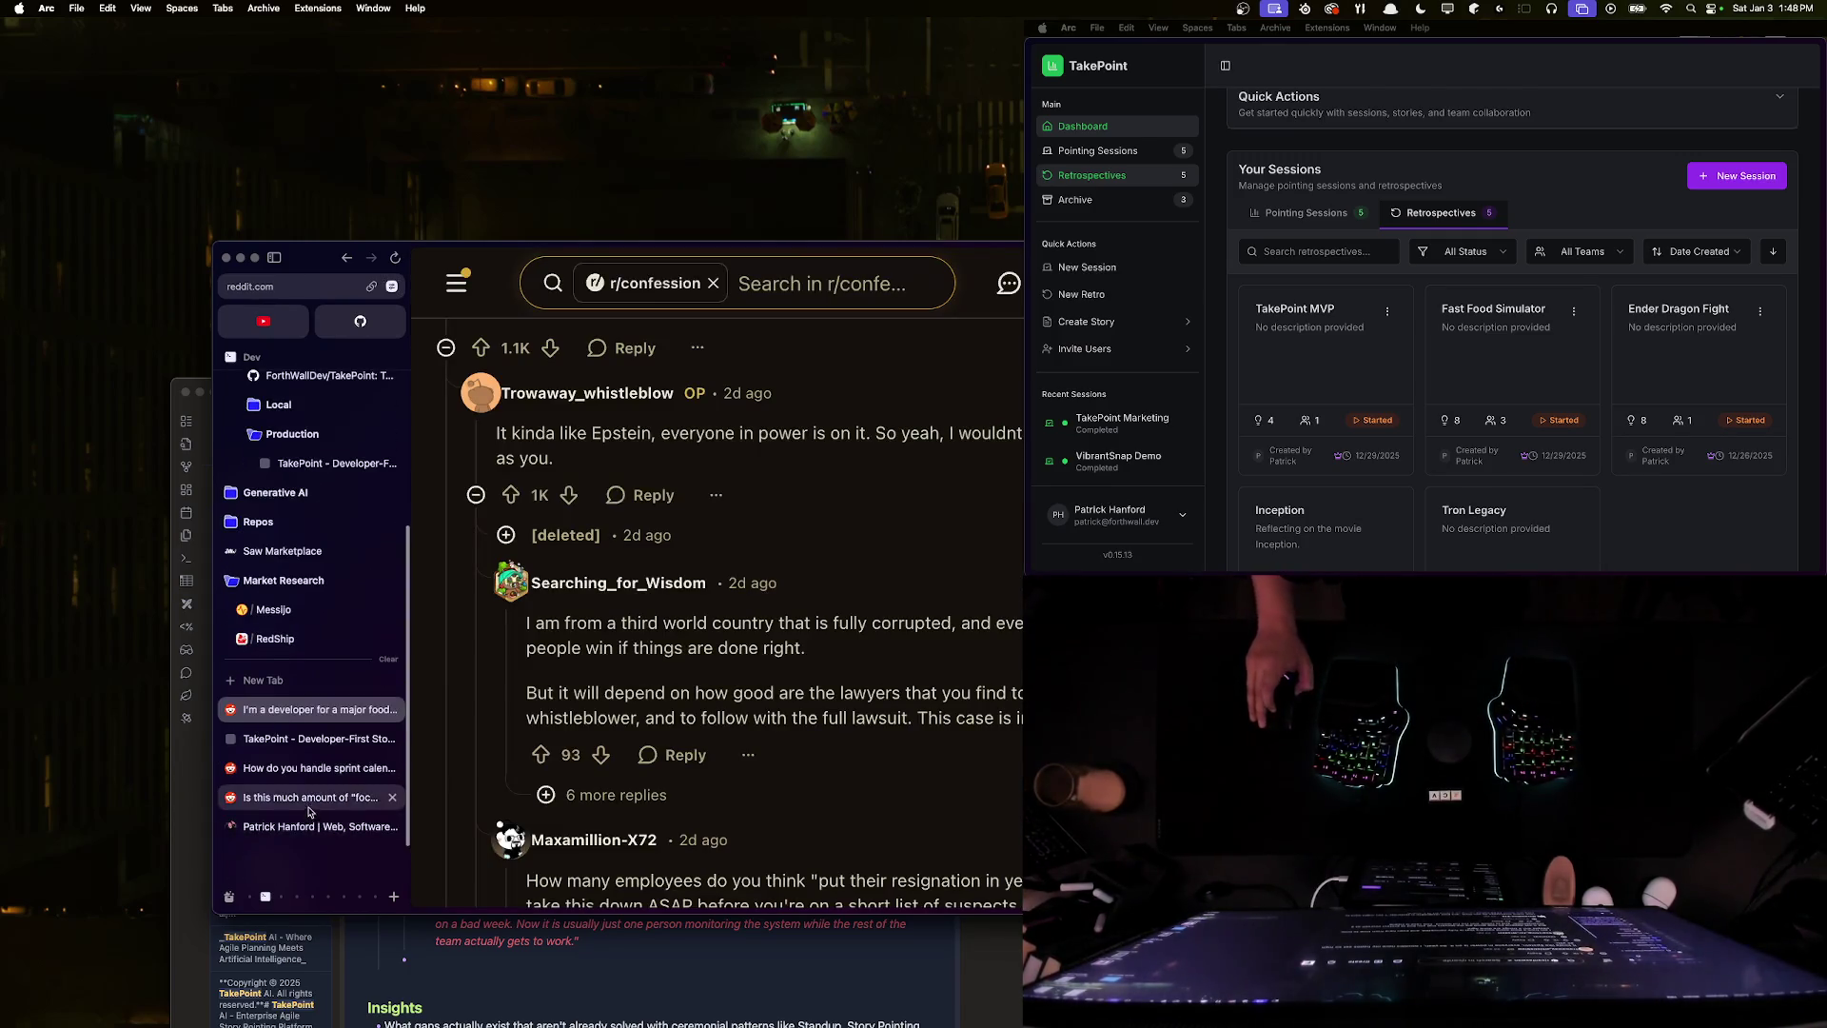
pyautogui.click(263, 632)
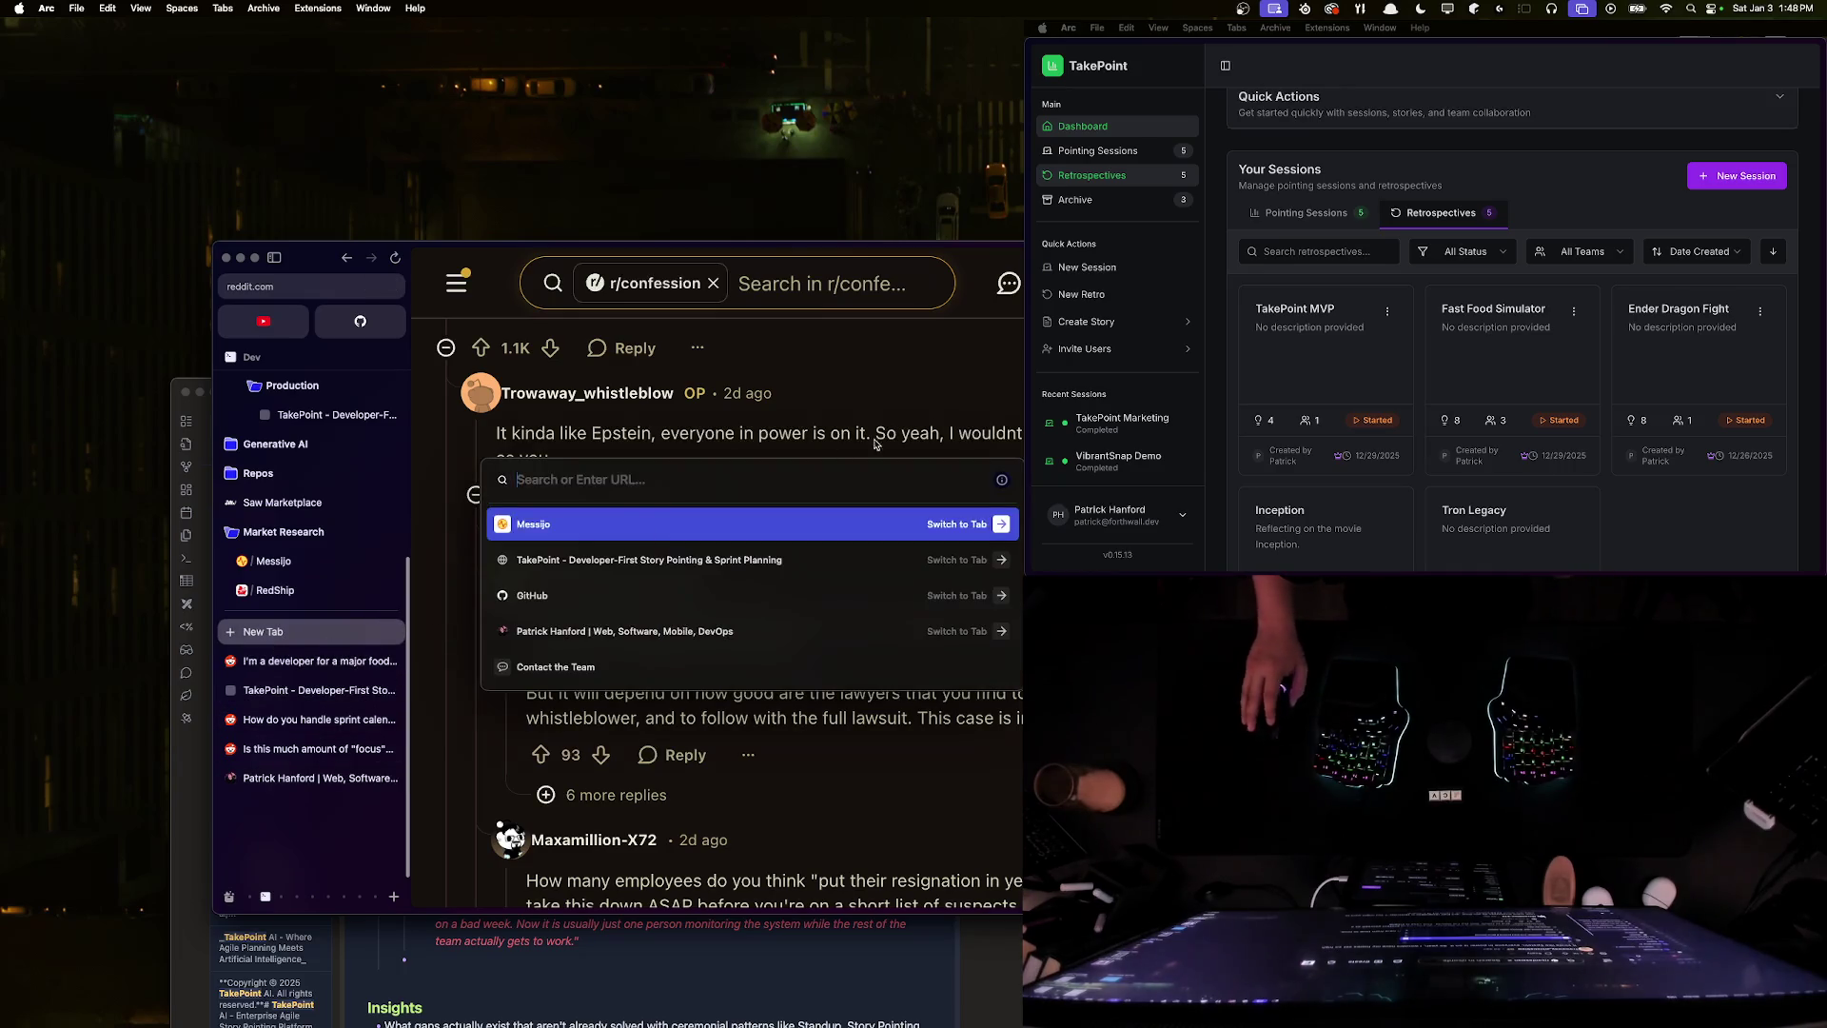
pyautogui.press('Escape')
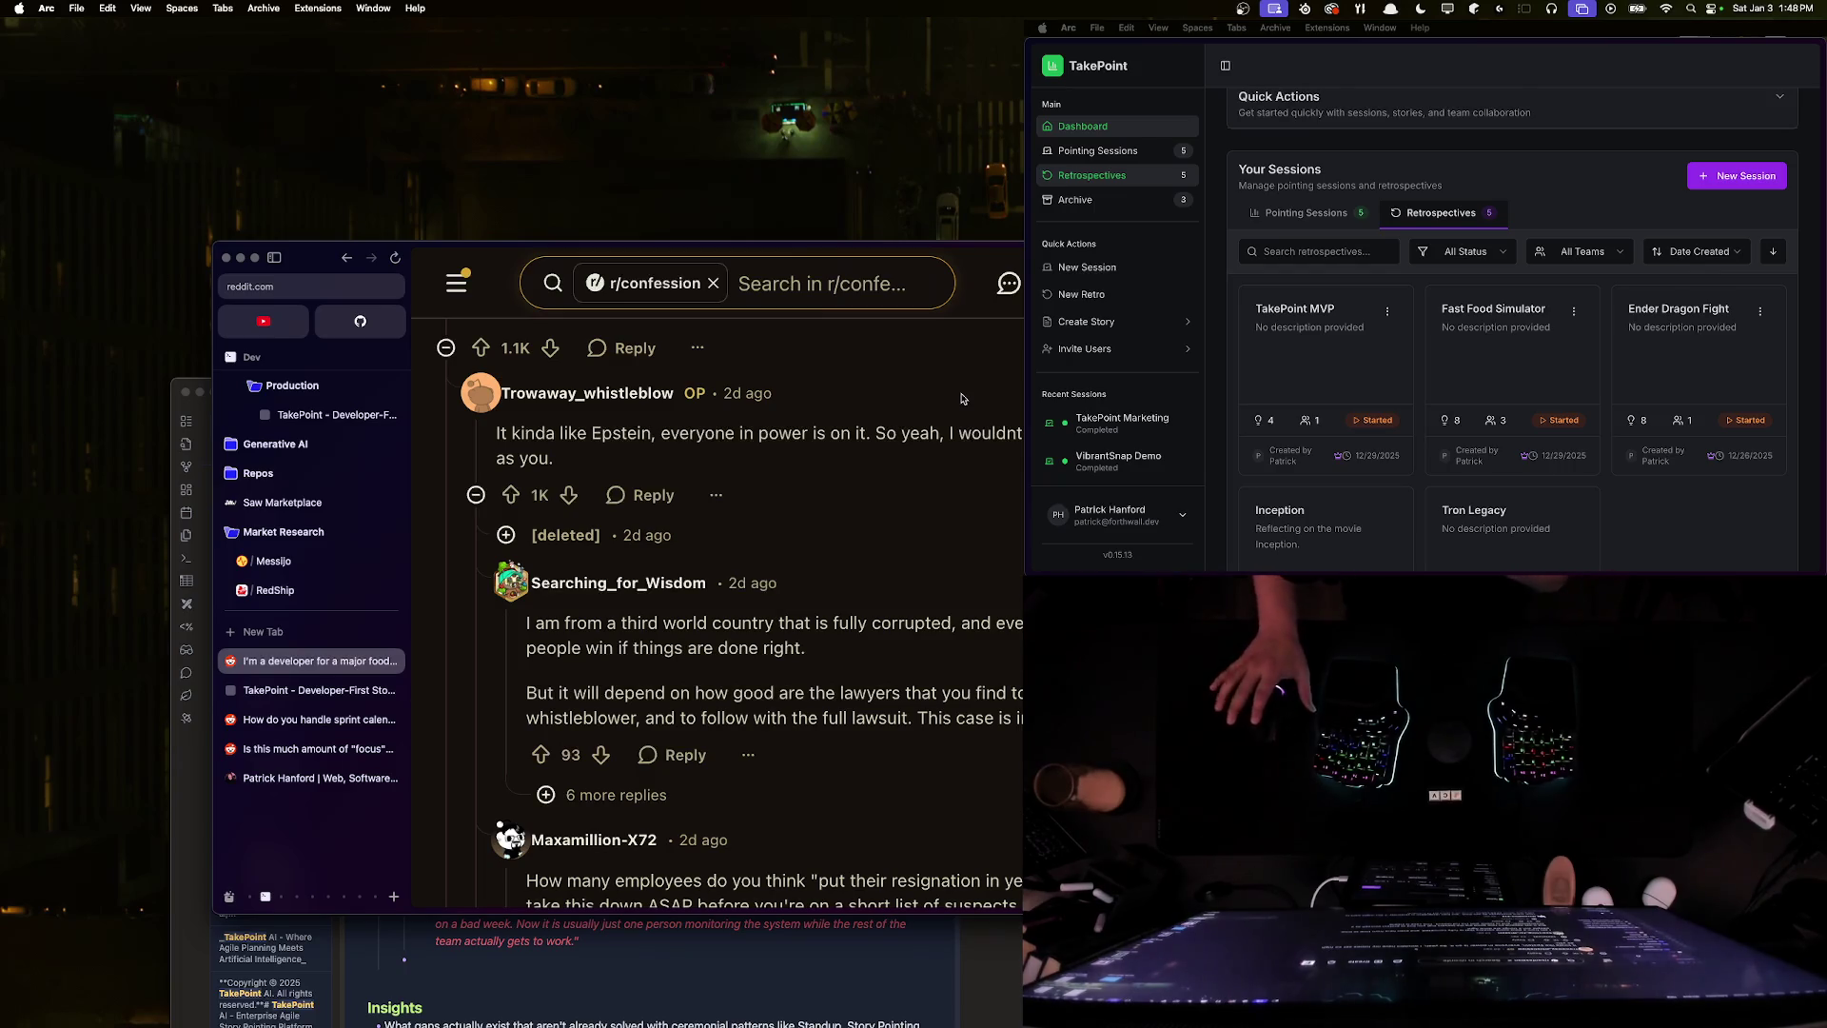
pyautogui.click(505, 535)
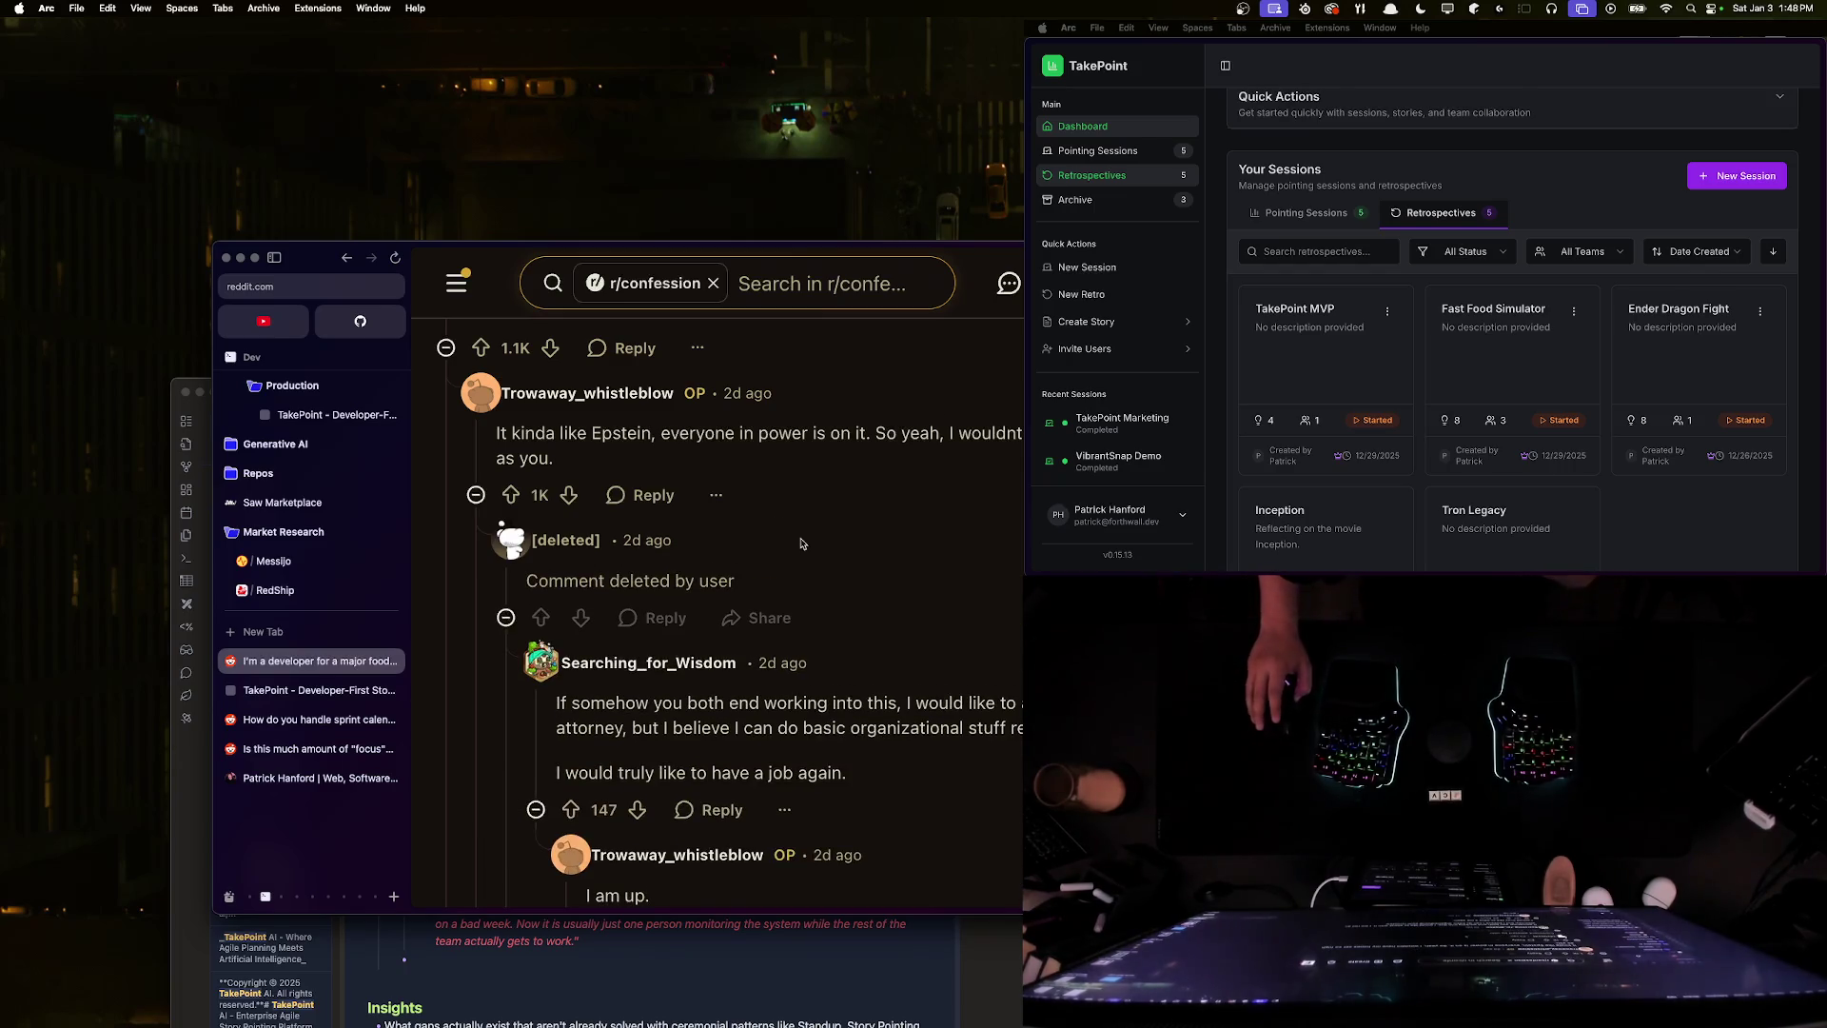
pyautogui.hotkey('ctrl', 'Up')
pyautogui.click(696, 550)
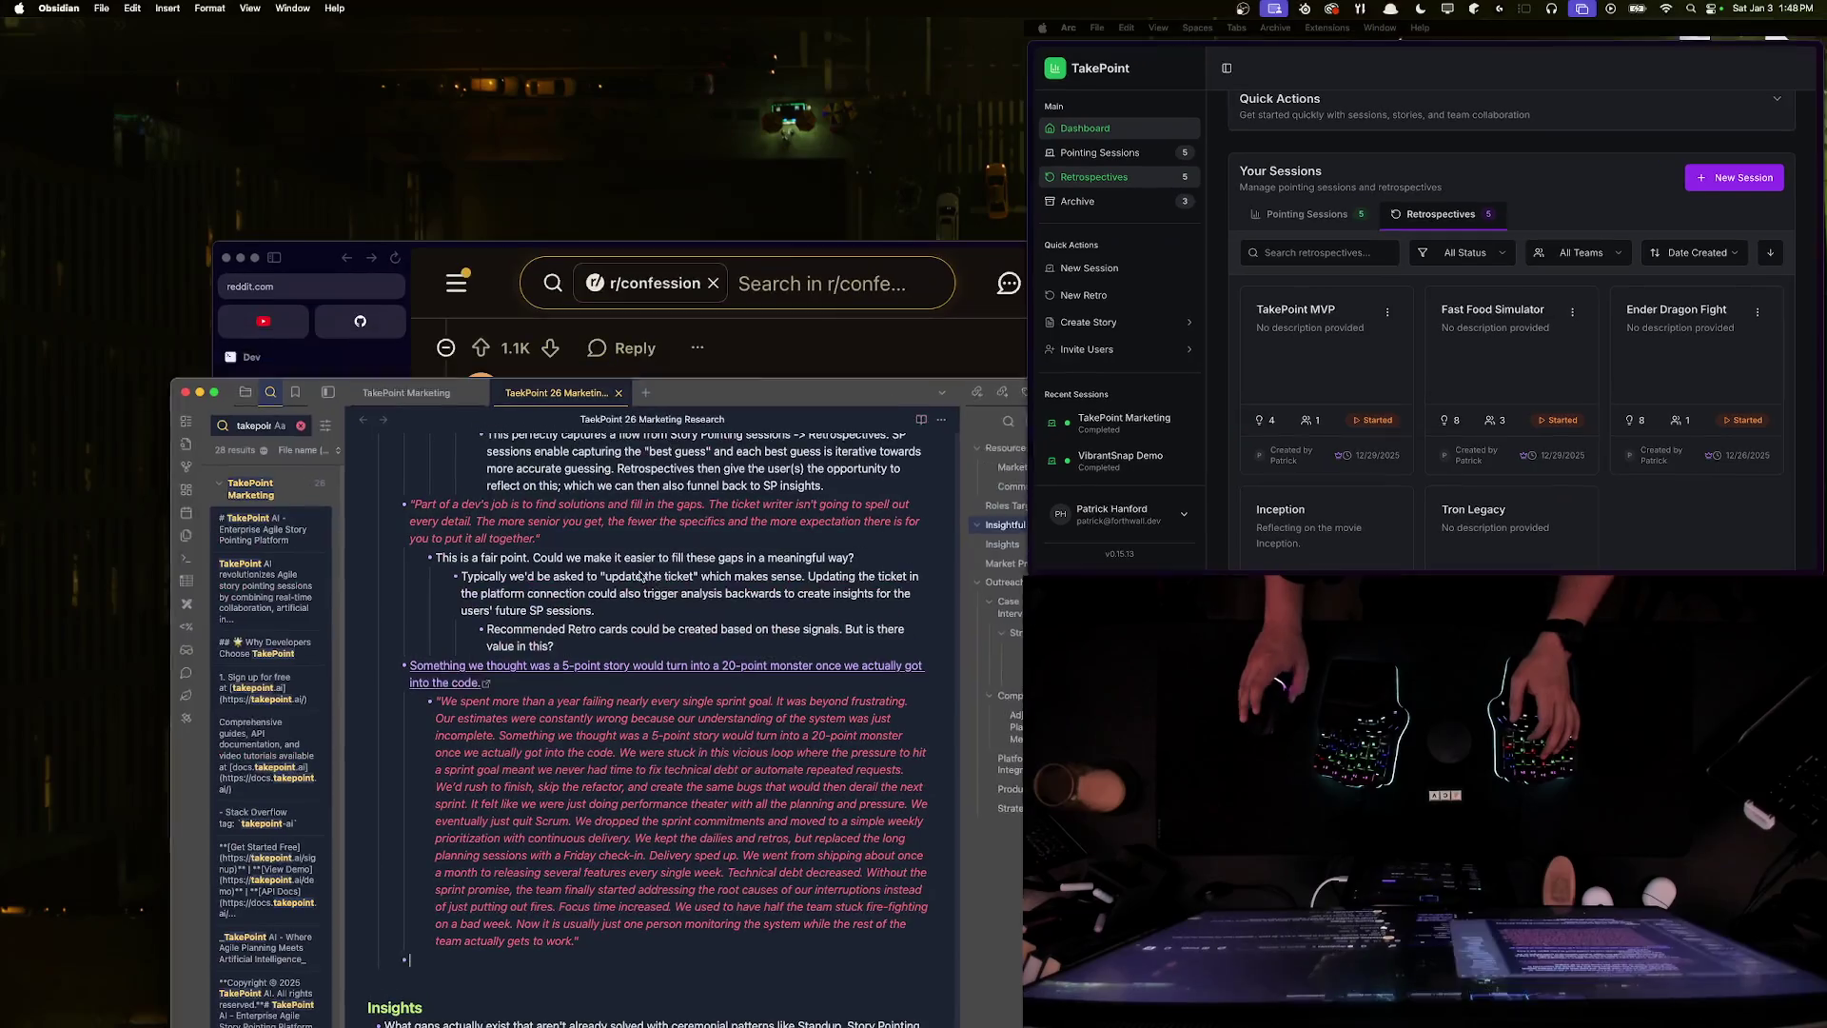
pyautogui.scroll(1, 696, 550)
pyautogui.scroll(5, 697, 550)
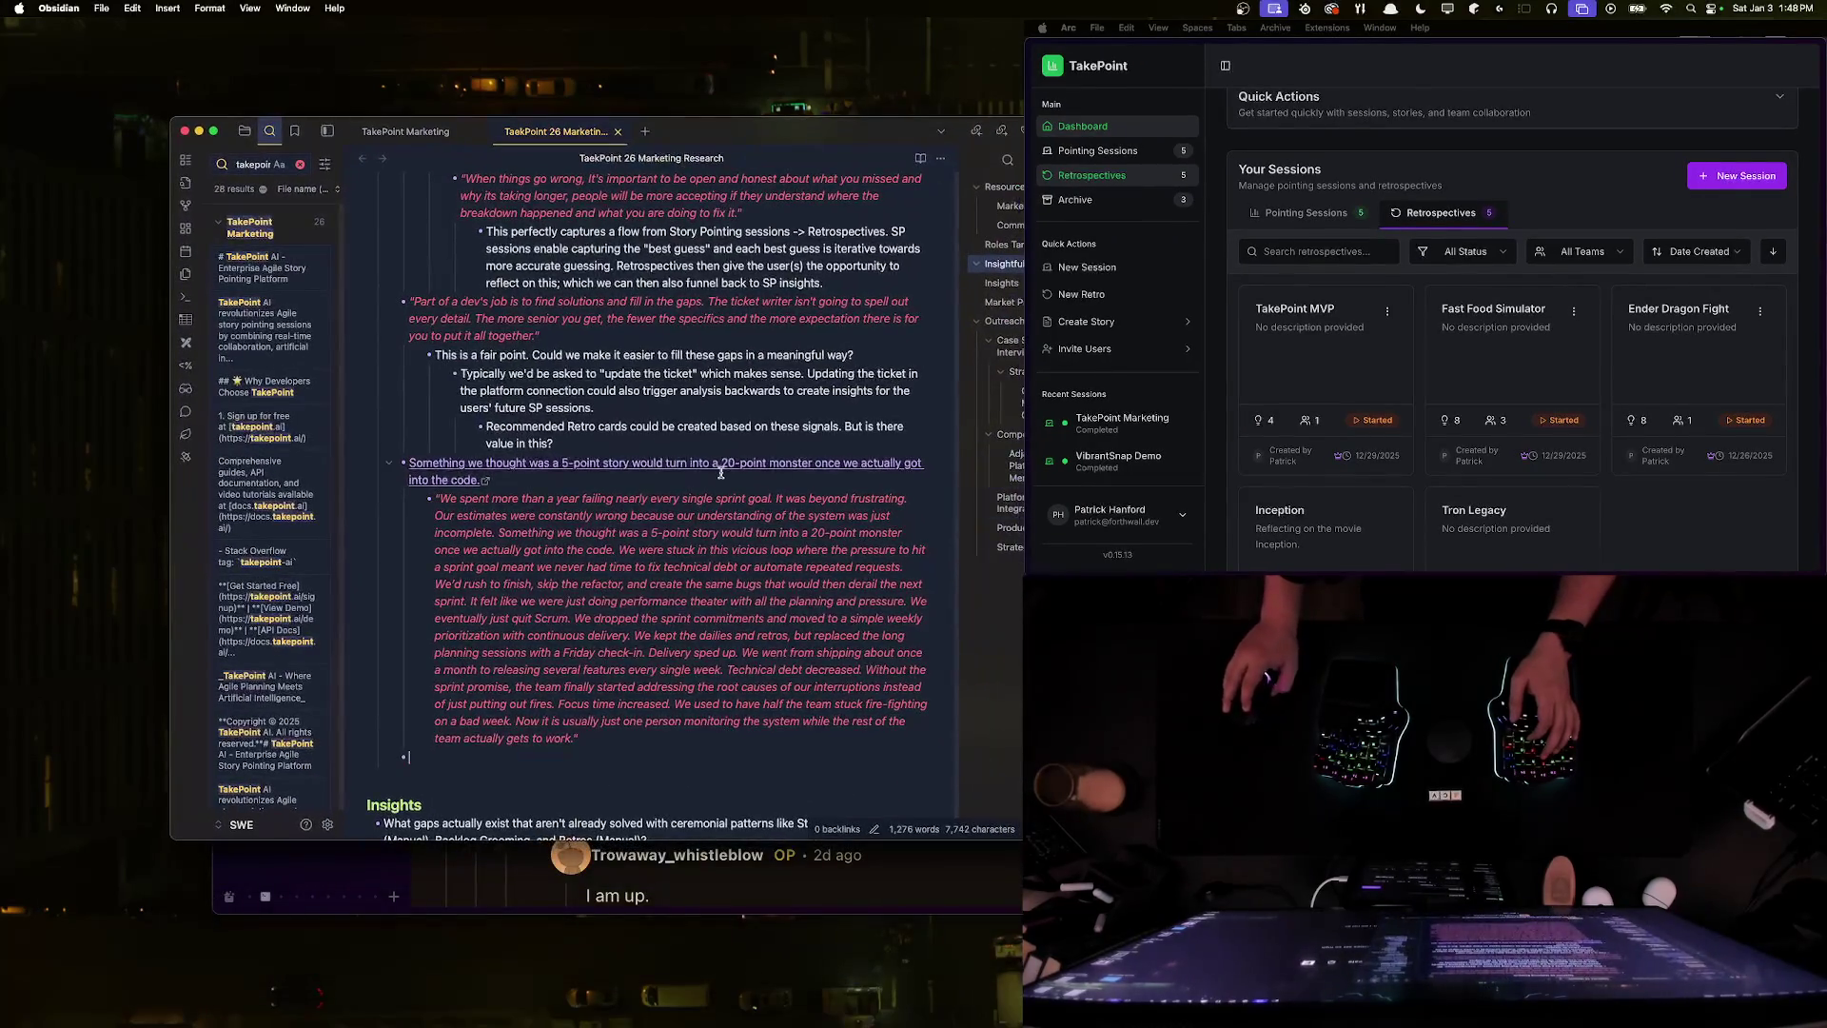
pyautogui.scroll(-5, 714, 478)
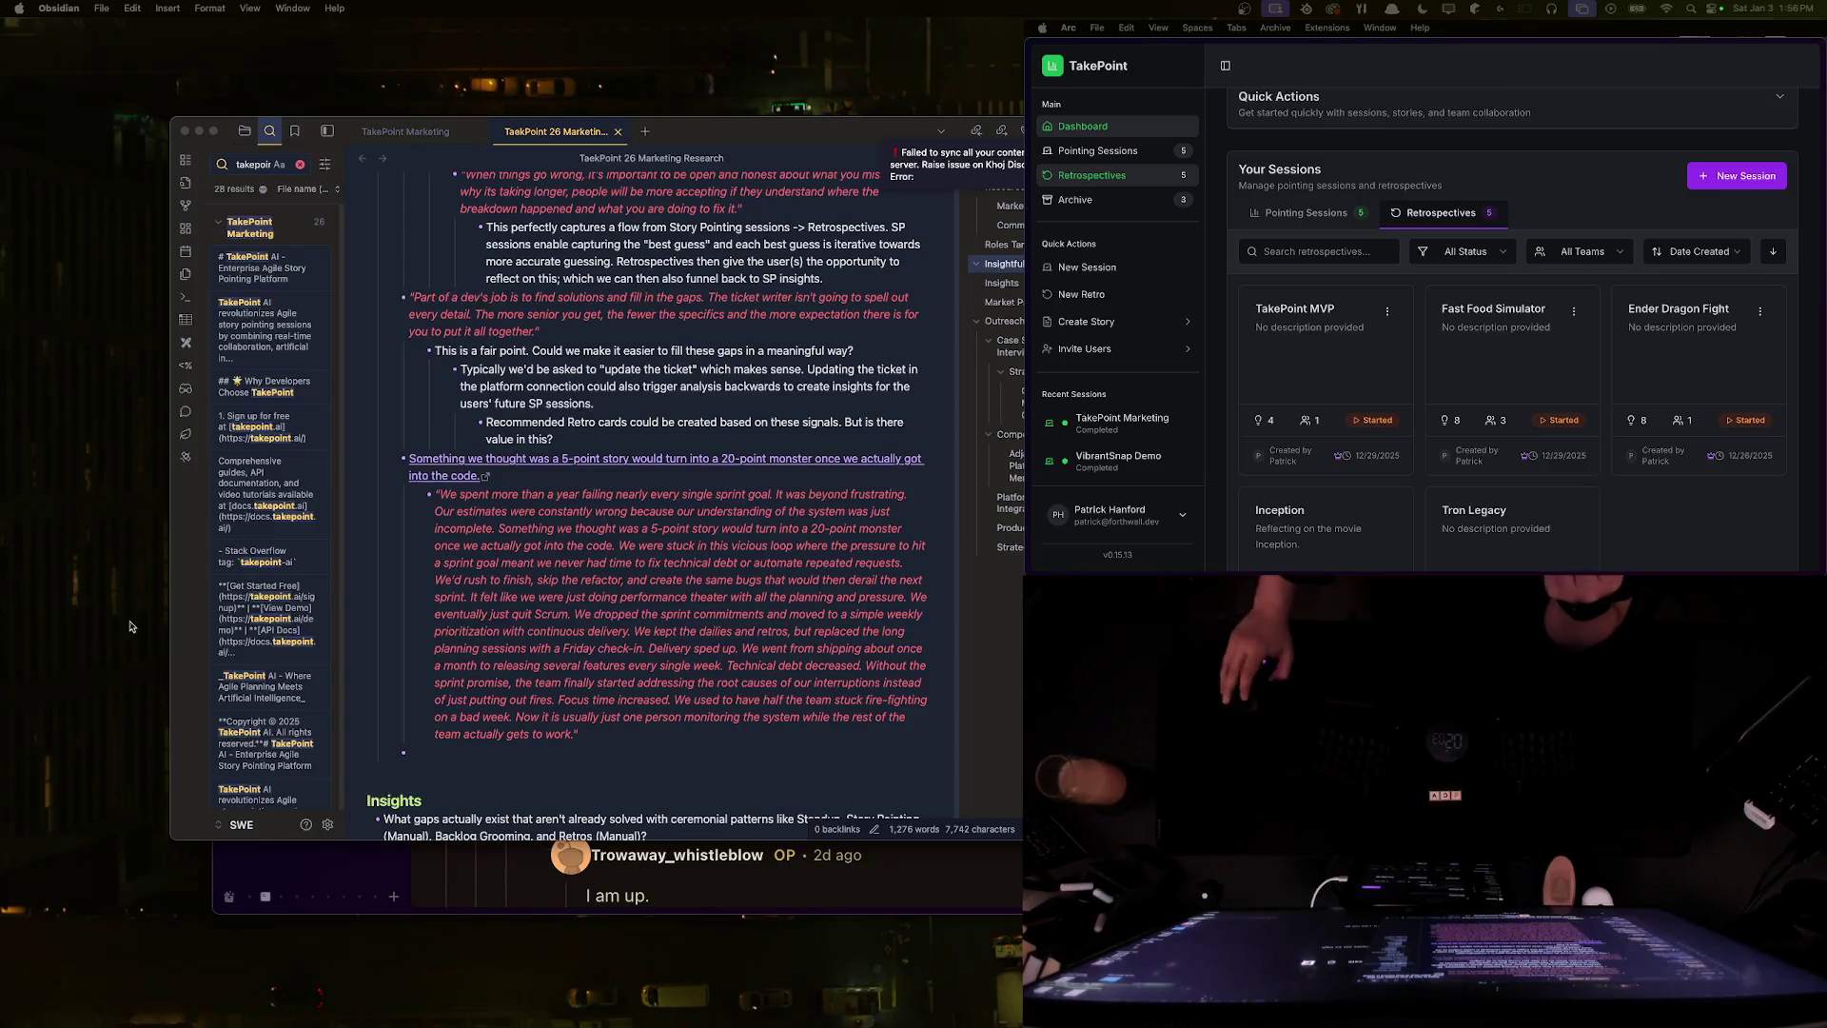
# - Add a new line under the Outreach Planning heading beginning '### What'
pyautogui.scroll(-5, 511, 590)
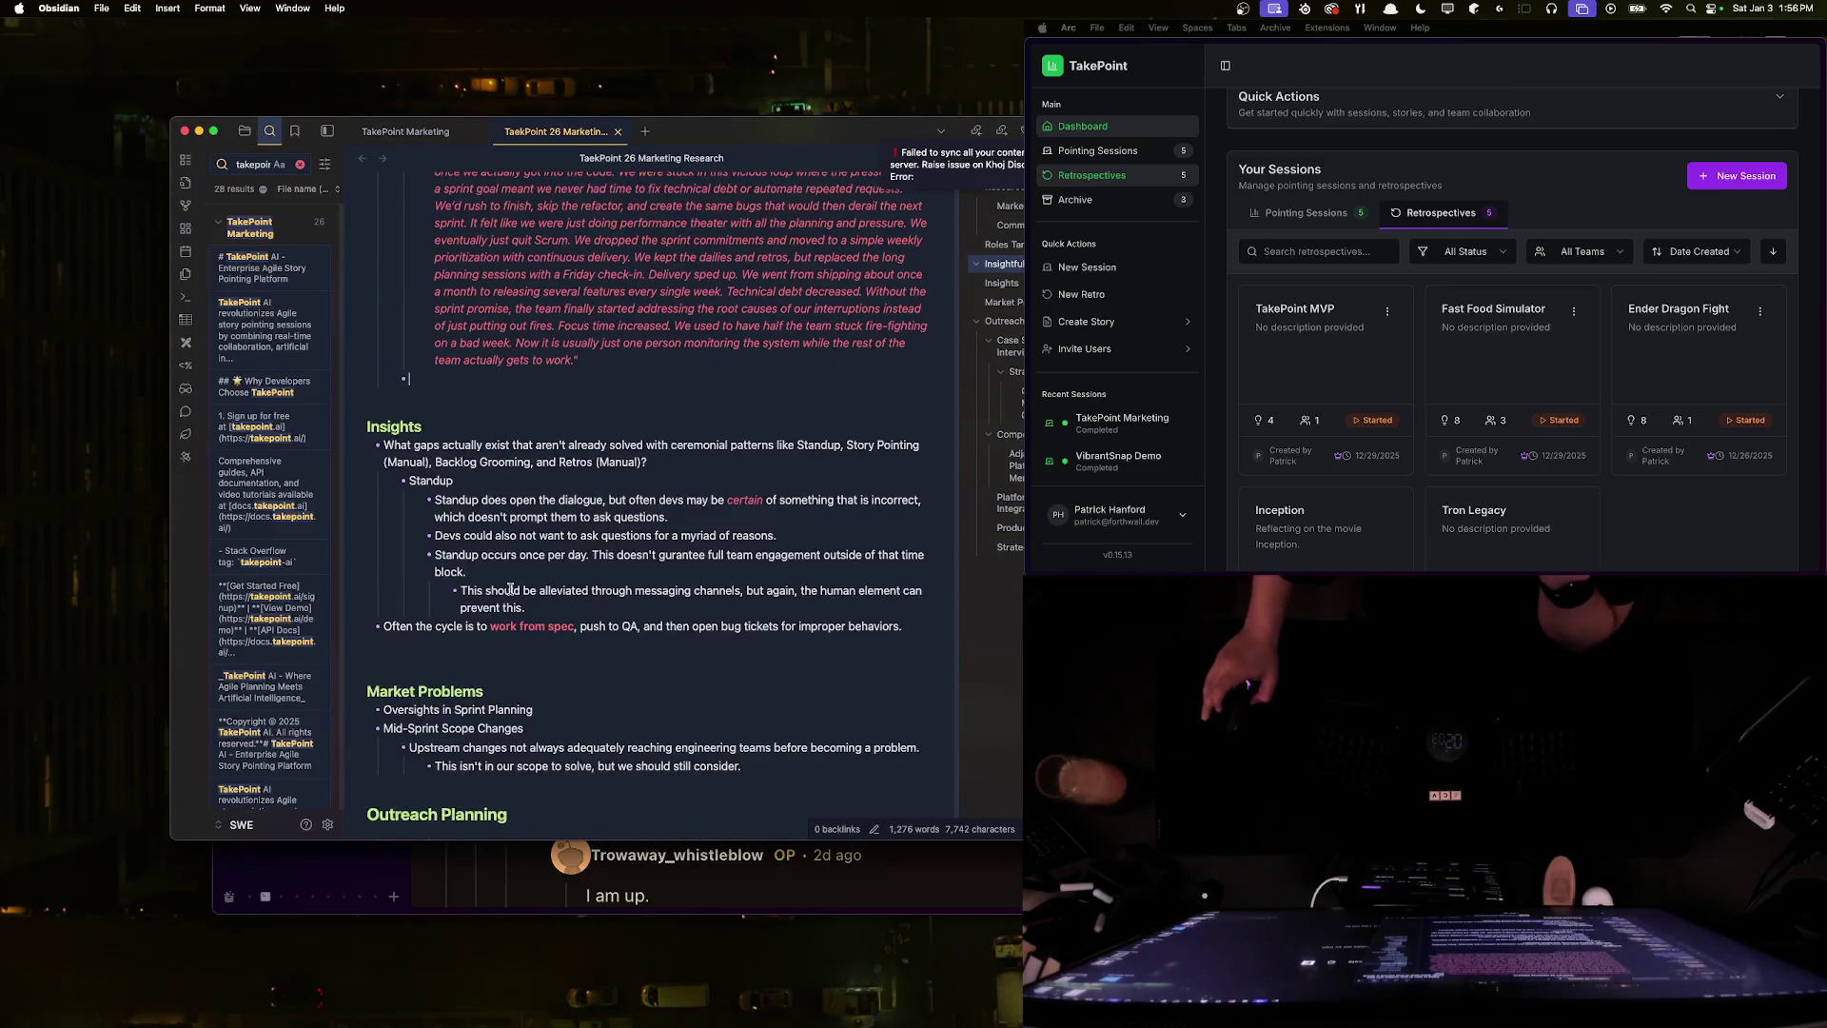
pyautogui.scroll(-5, 511, 590)
pyautogui.click(538, 496)
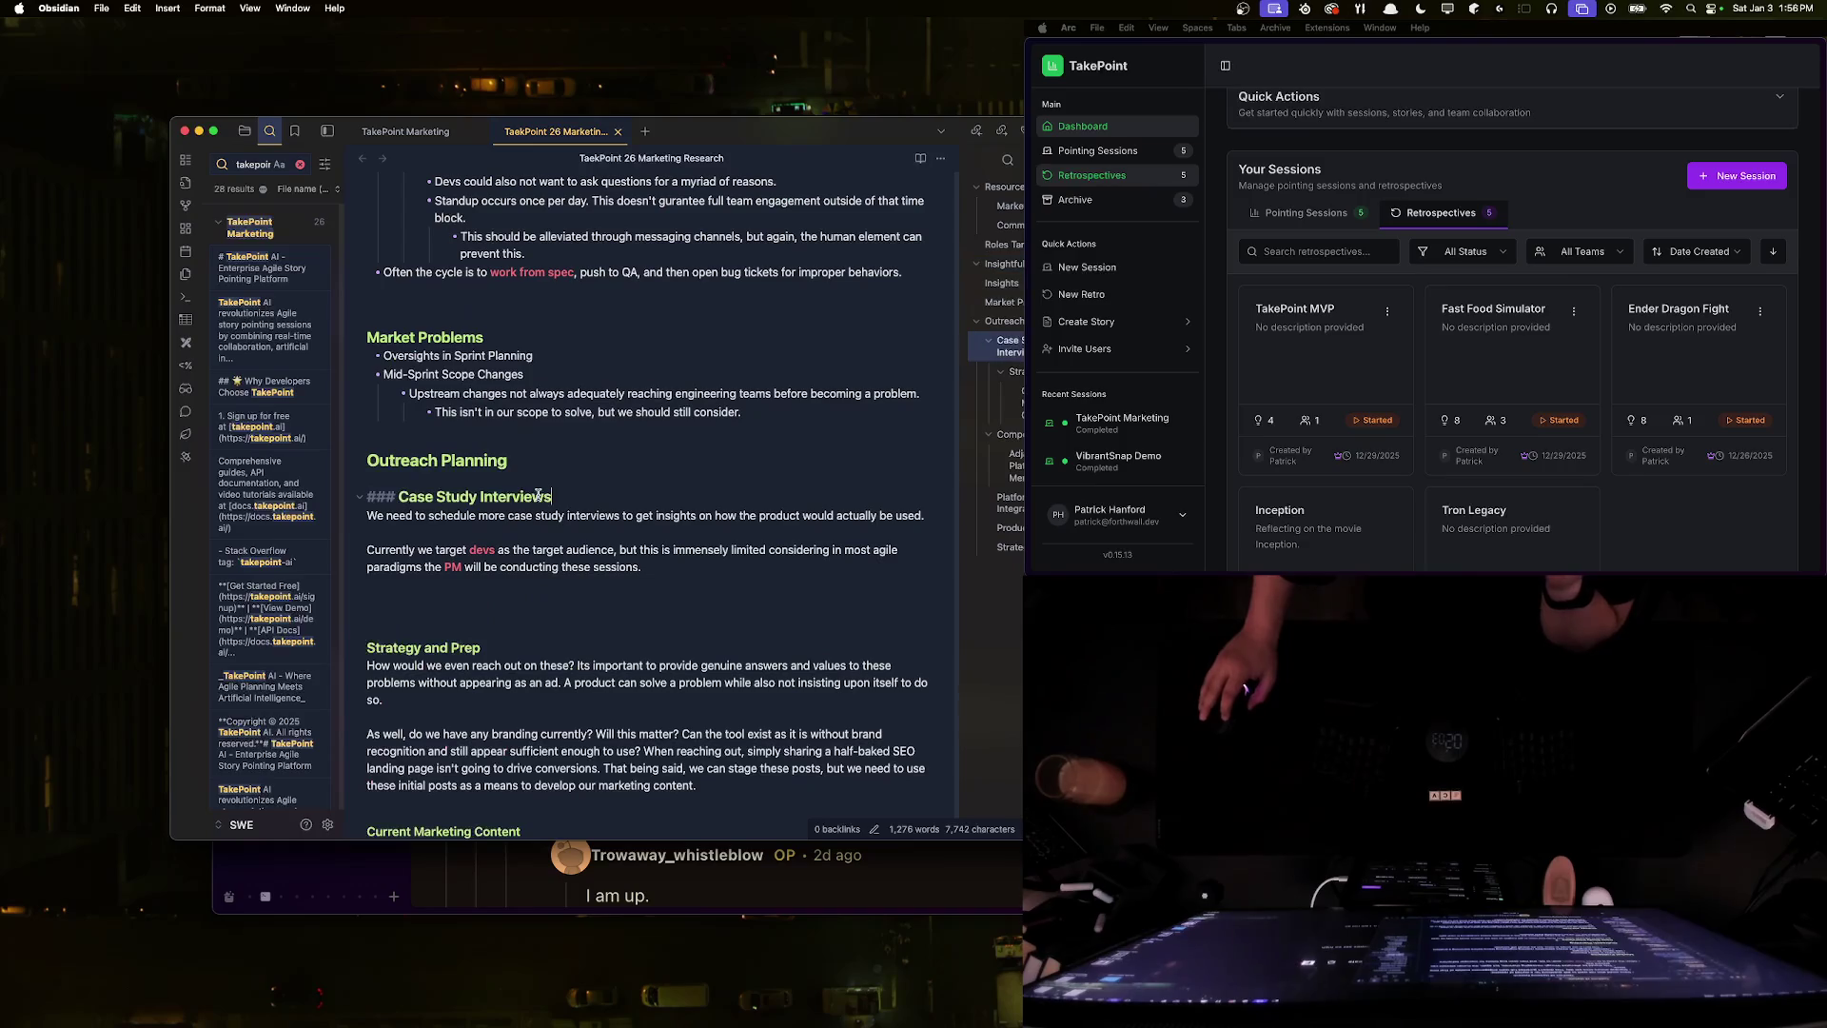
pyautogui.click(550, 461)
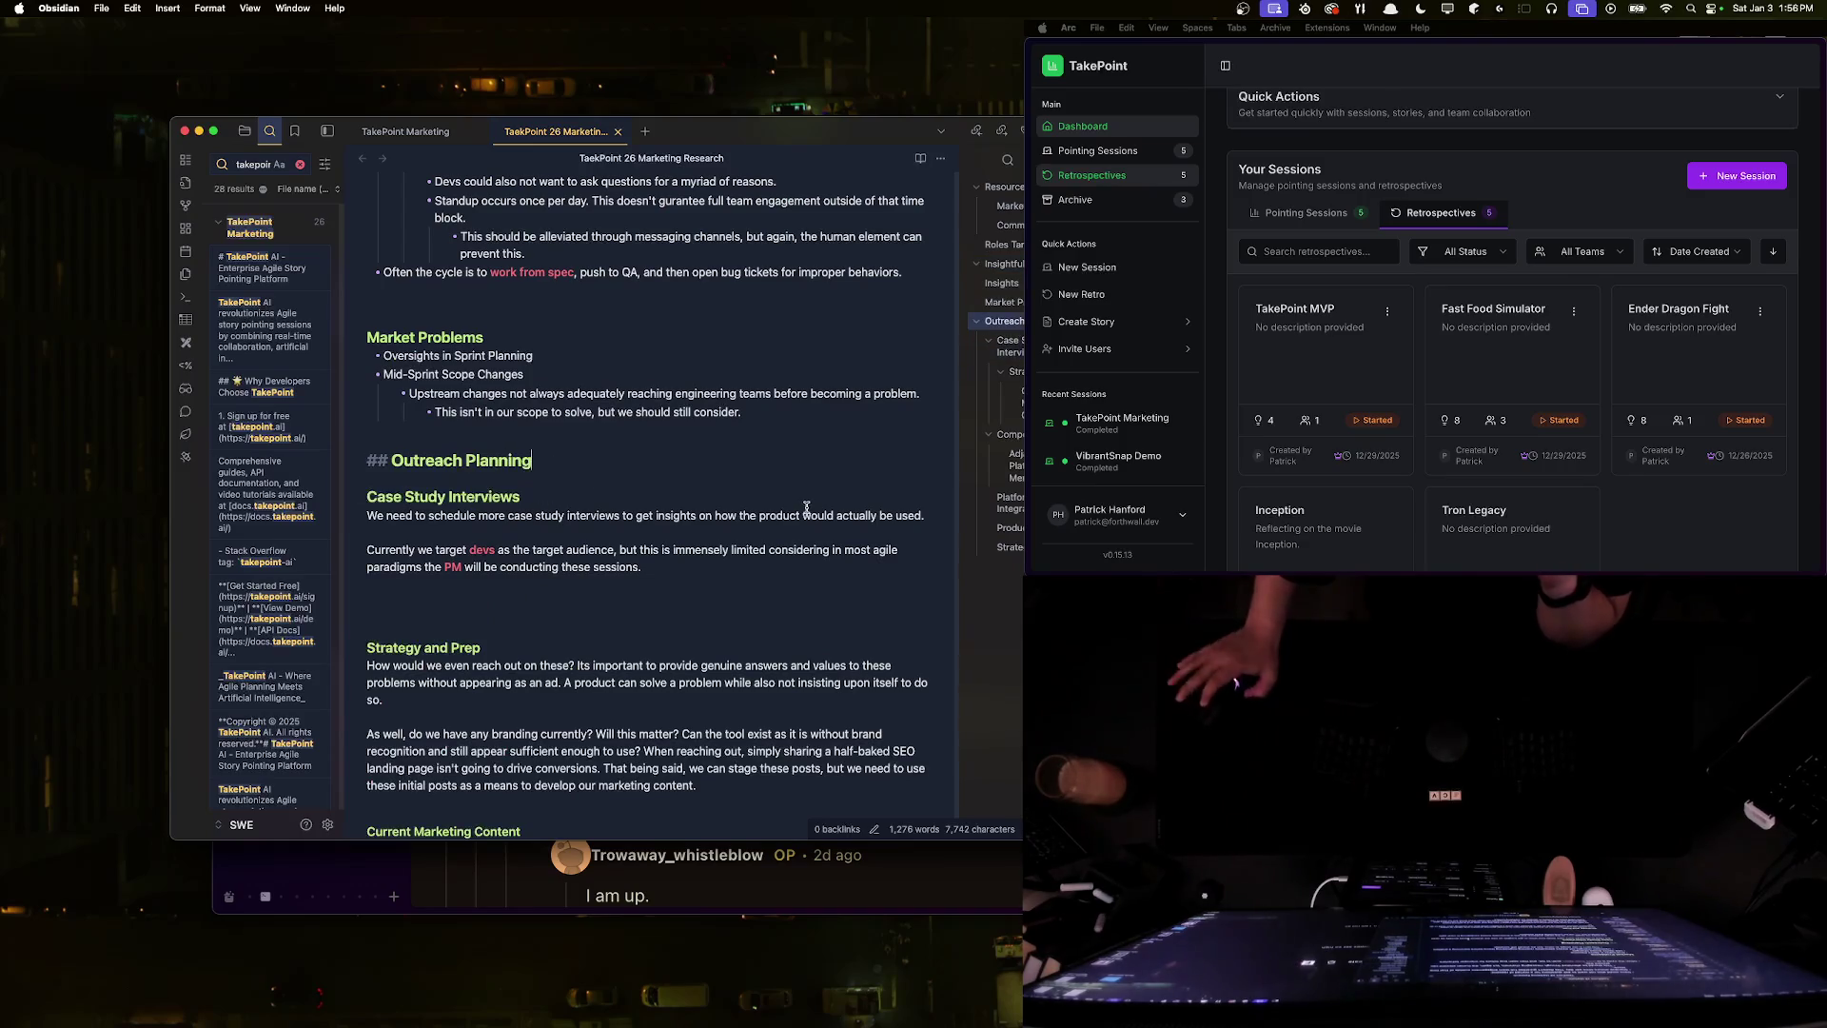
pyautogui.press('Return')
pyautogui.write('###')
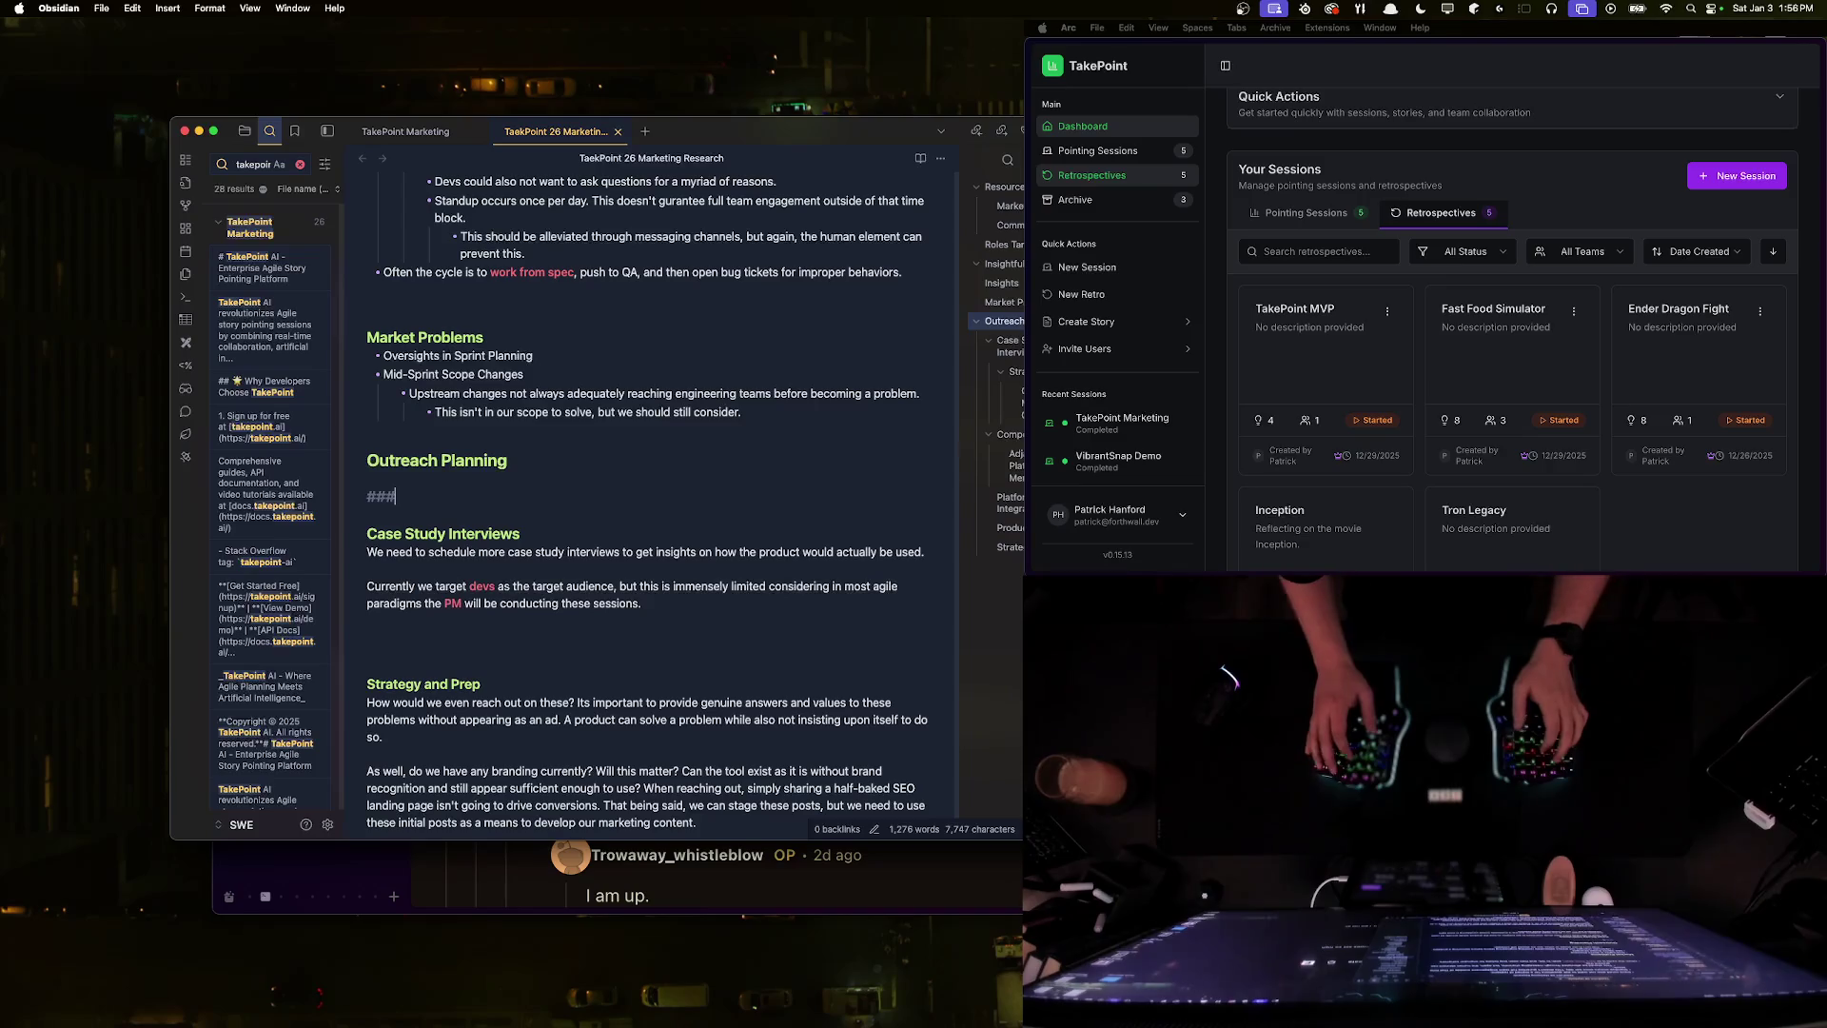
pyautogui.write(' What')
pyautogui.press('BackSpace')
pyautogui.press('BackSpace')
pyautogui.press('BackSpace')
# - Complete the 'Before We Start' heading and add 'What do we need before we start outreach?' beneath it
pyautogui.write('Before We Start')
pyautogui.press('Return')
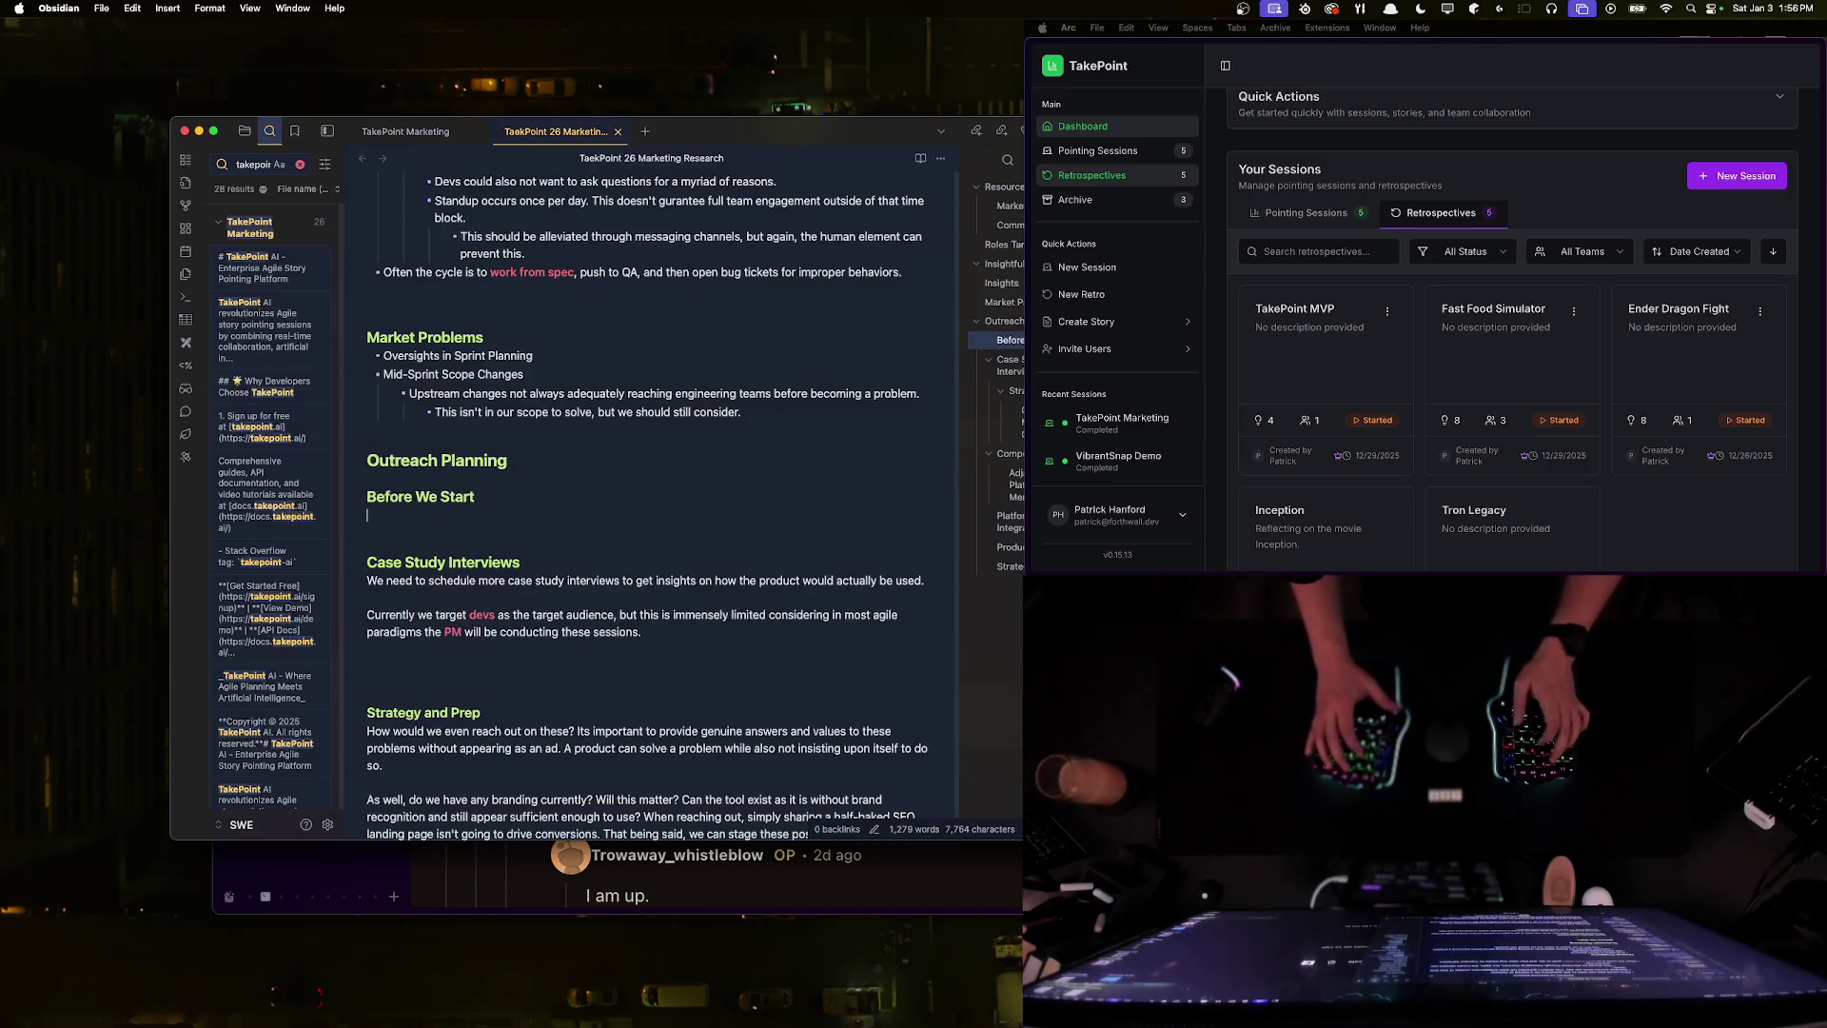
pyautogui.write('What do we need before we start')
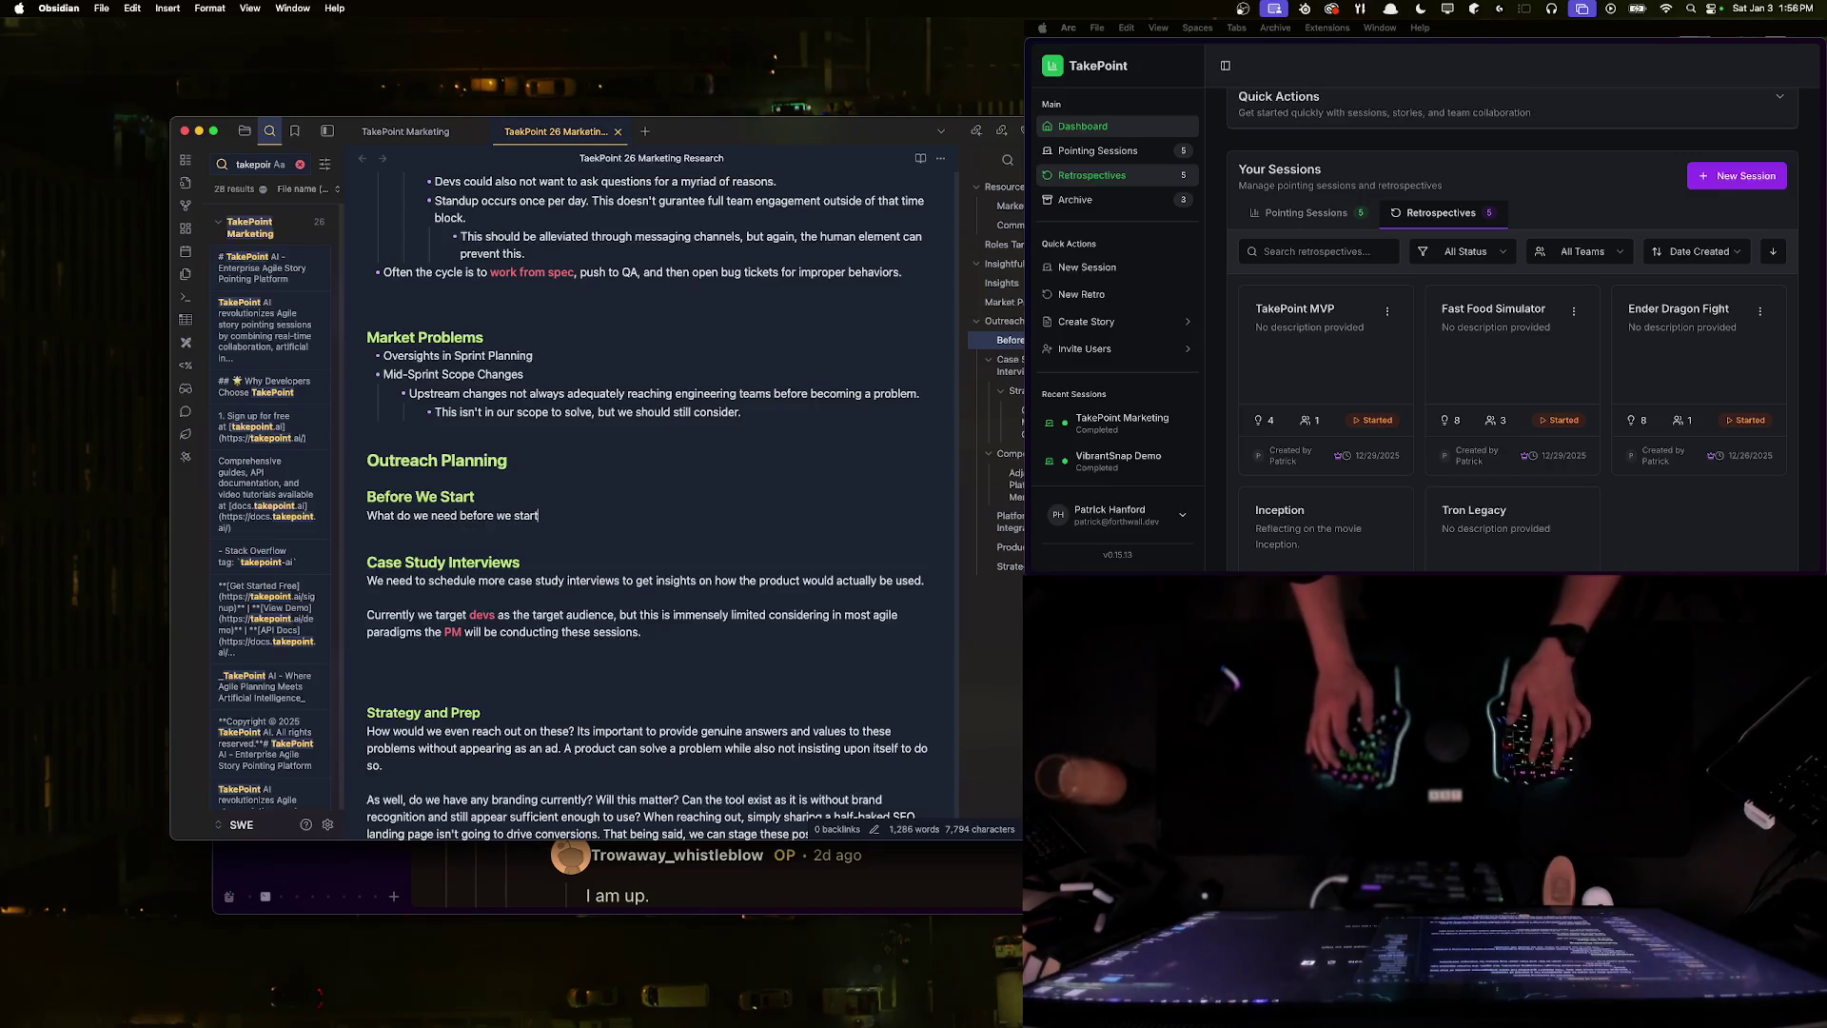
pyautogui.write(' outreach?')
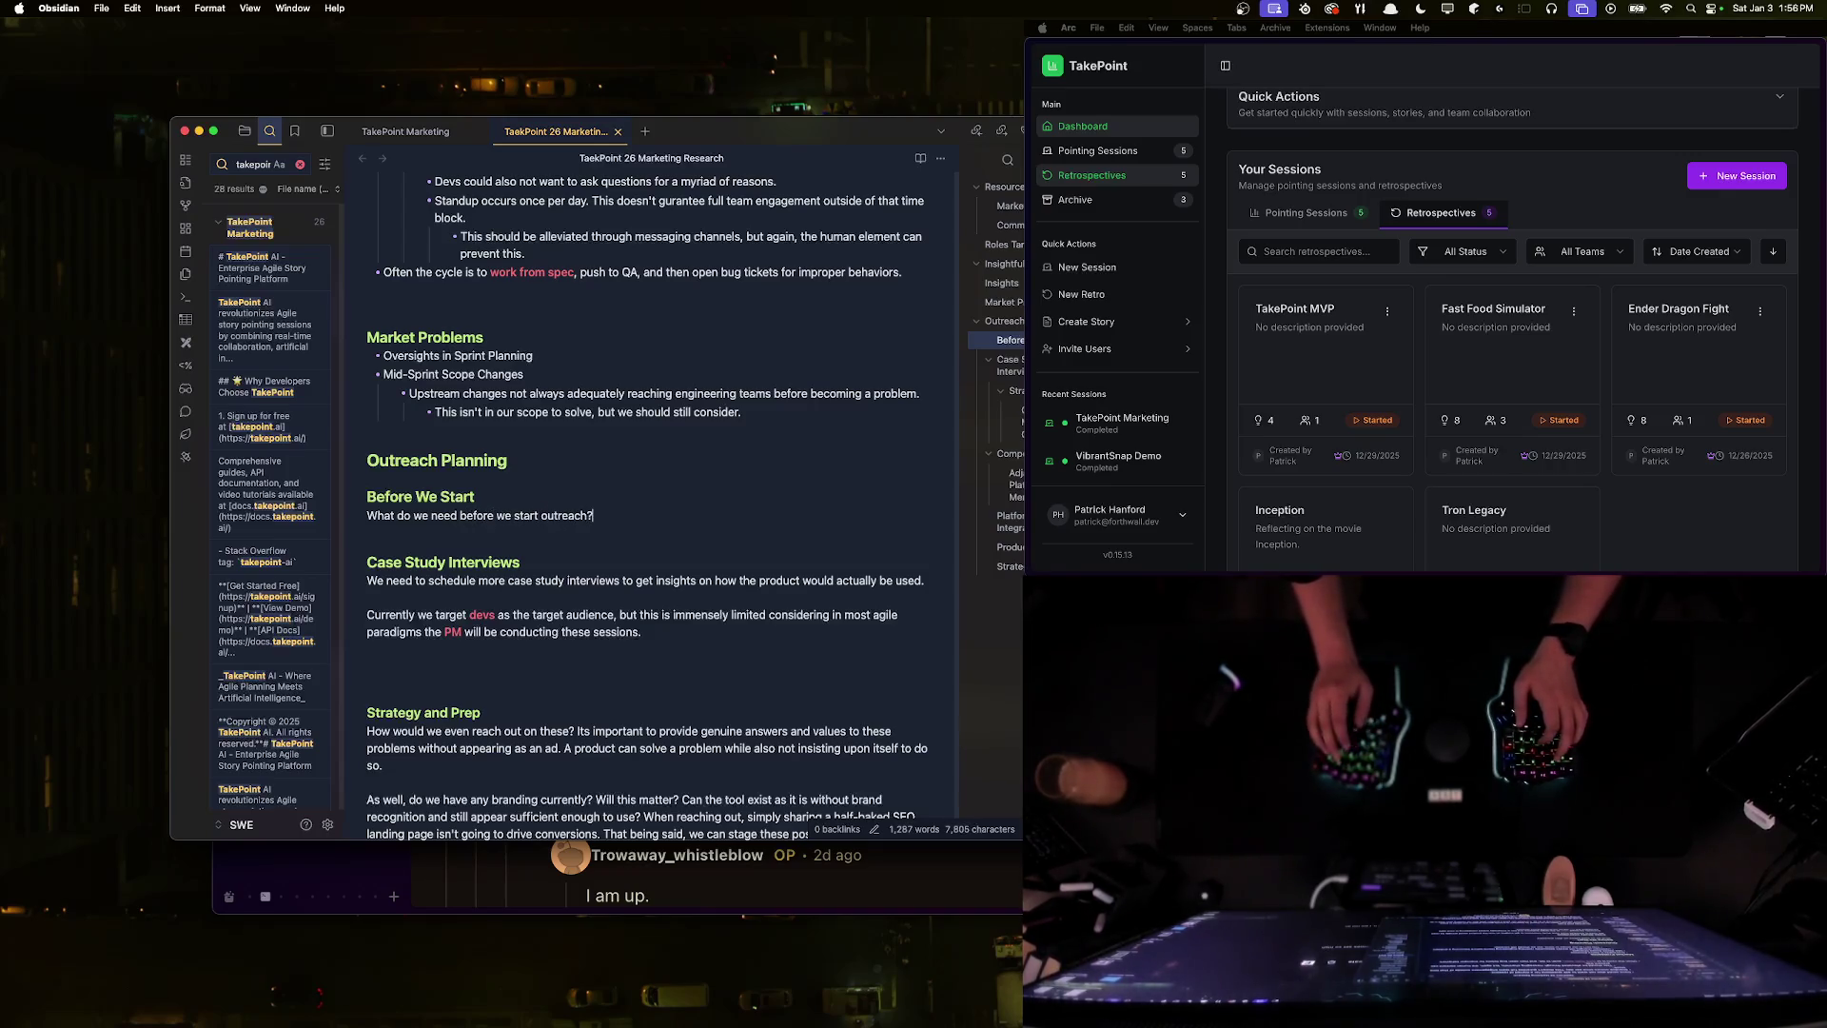
pyautogui.press('Return')
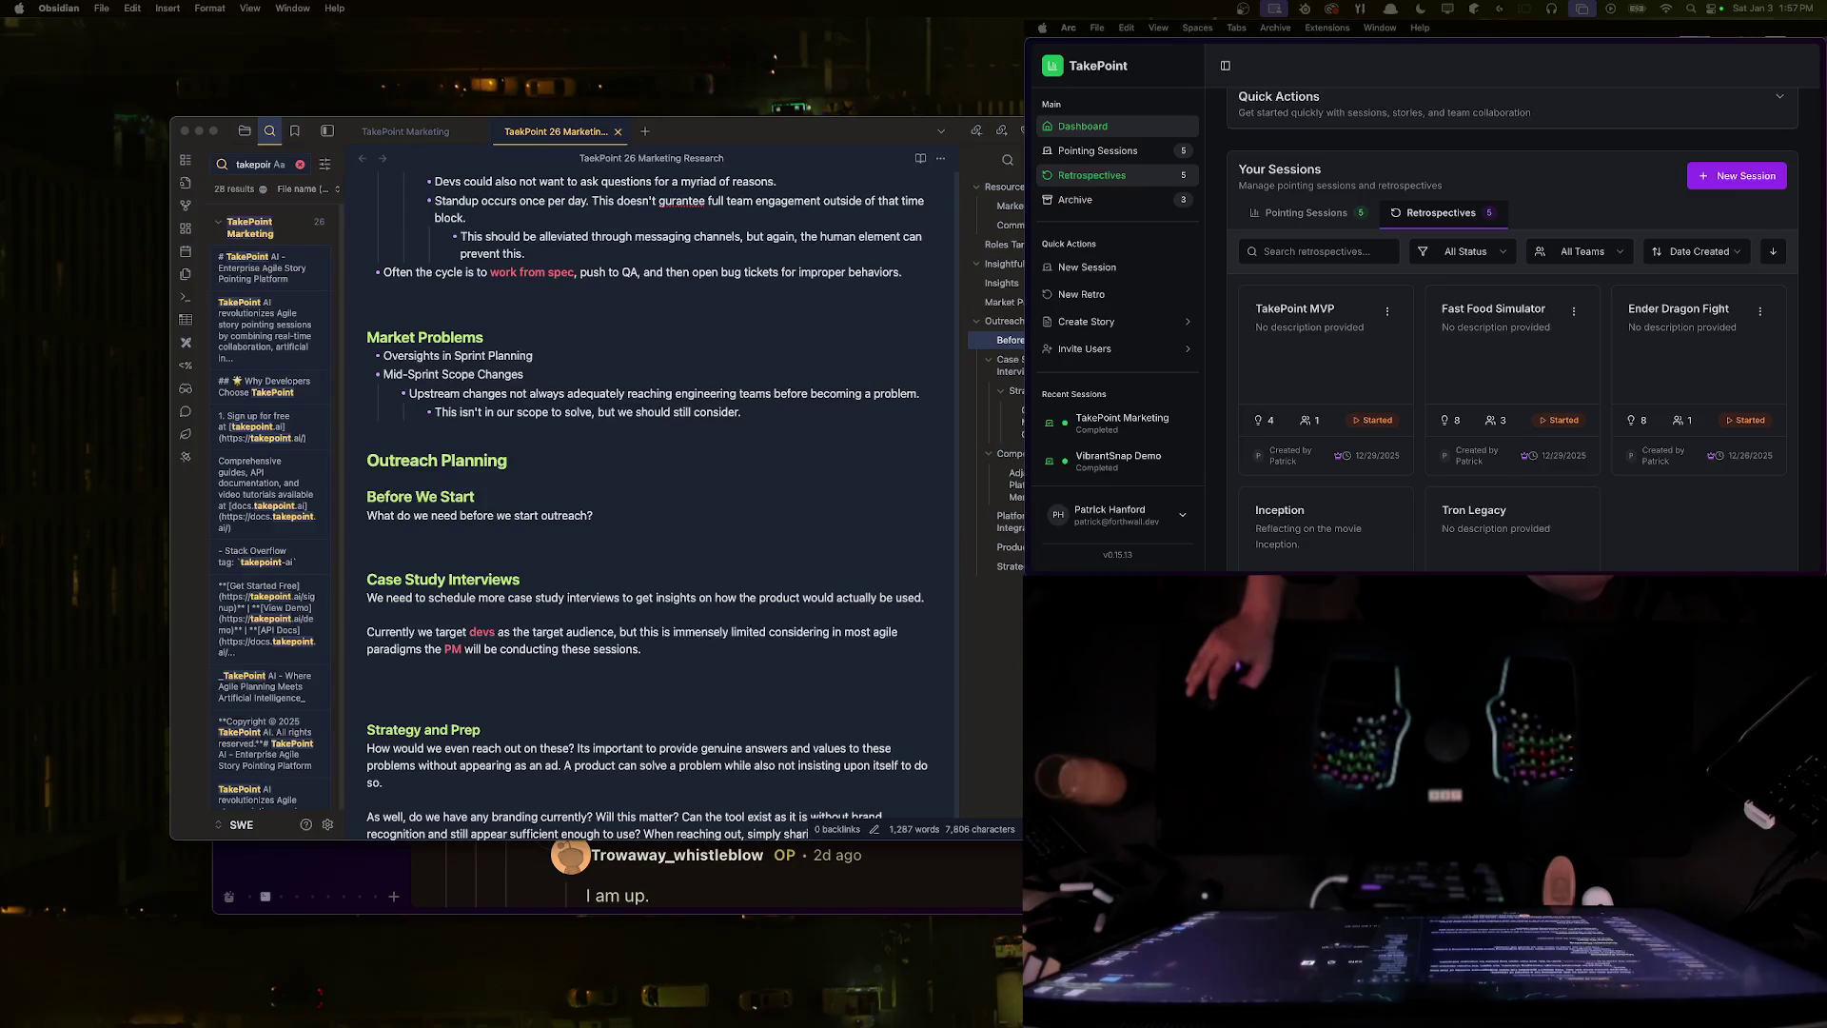
pyautogui.press('super+Tab')
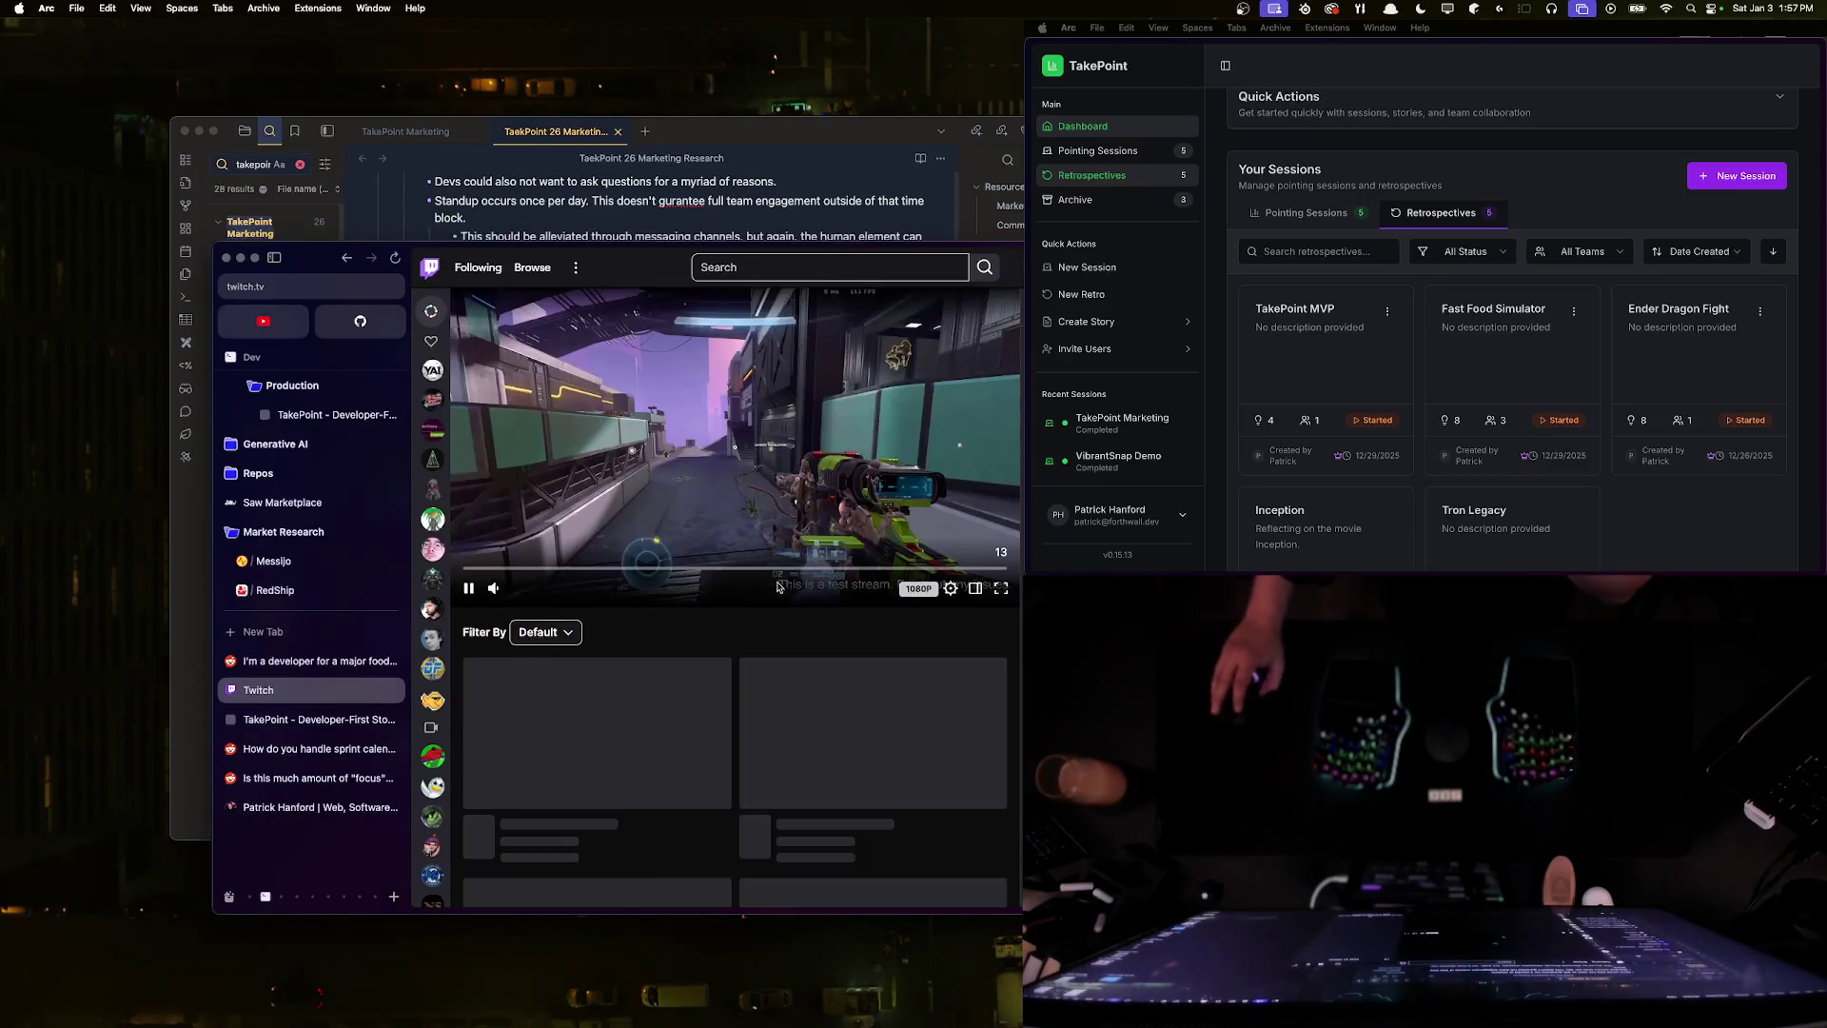
# - Watch the Twitch clip fullscreen, replay it from the start, then close its tab
pyautogui.click(998, 588)
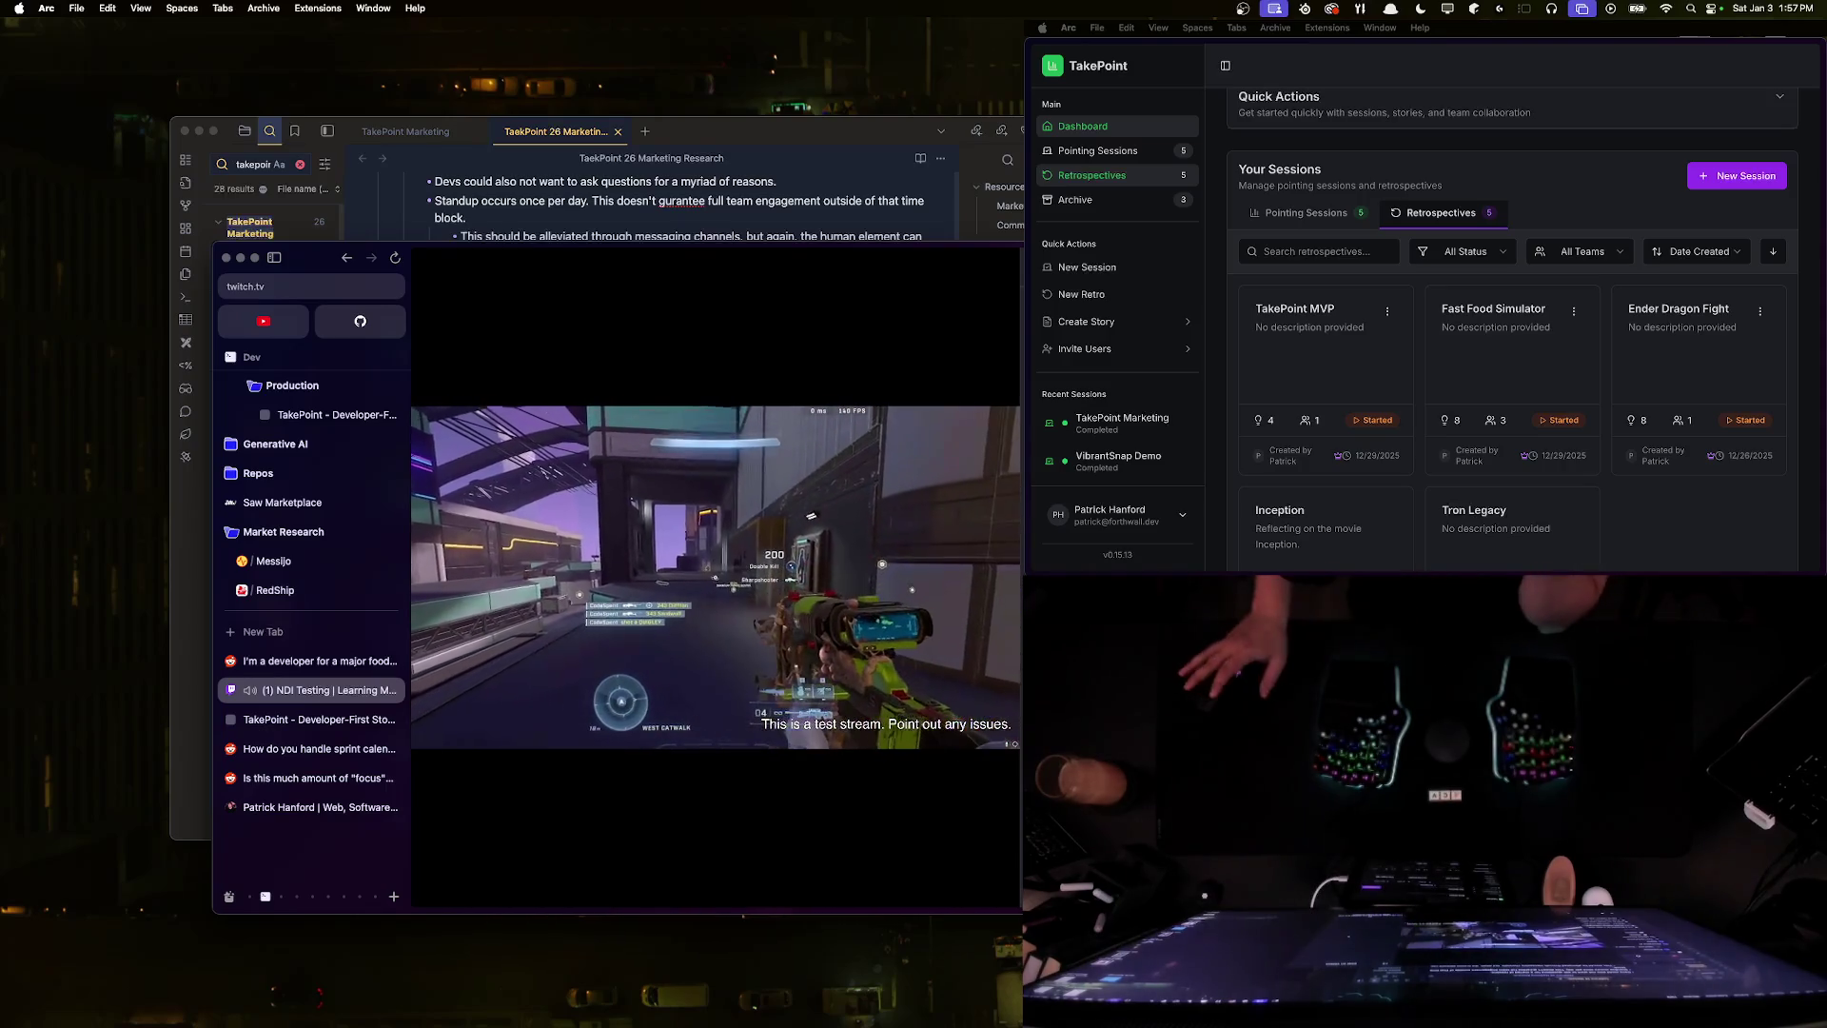
pyautogui.moveTo(731, 672)
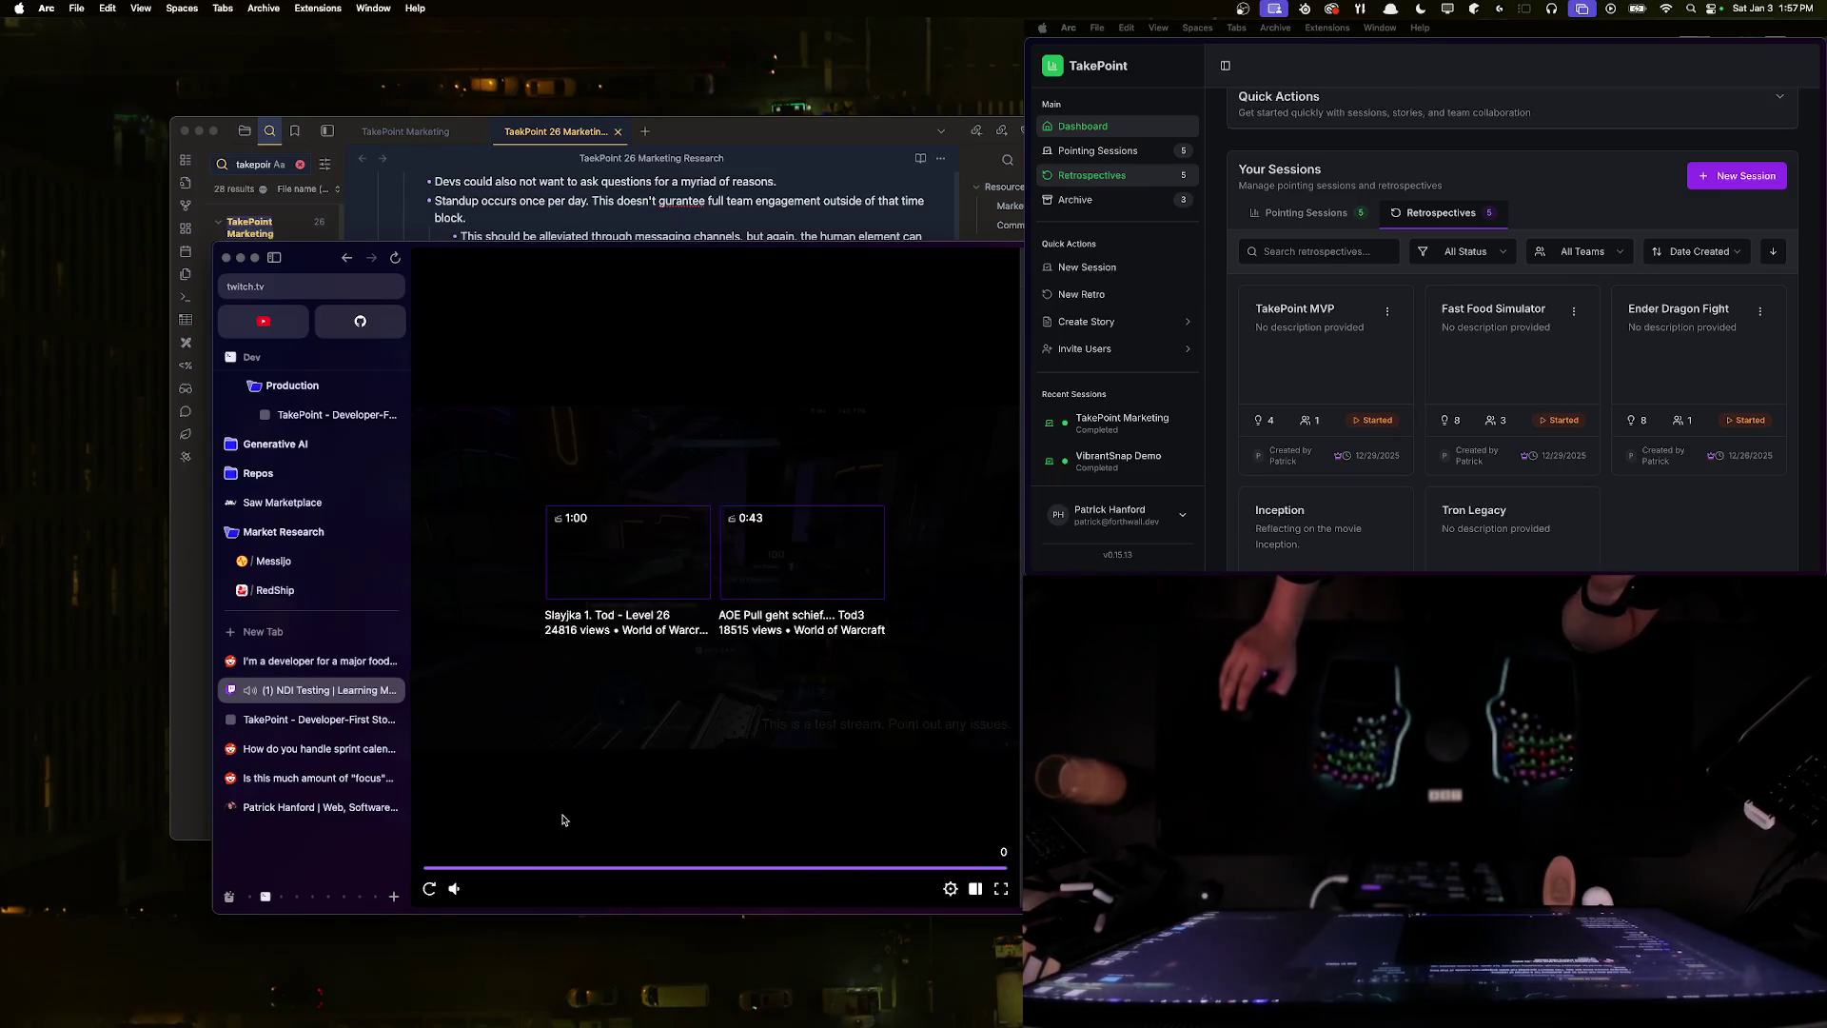
pyautogui.click(429, 888)
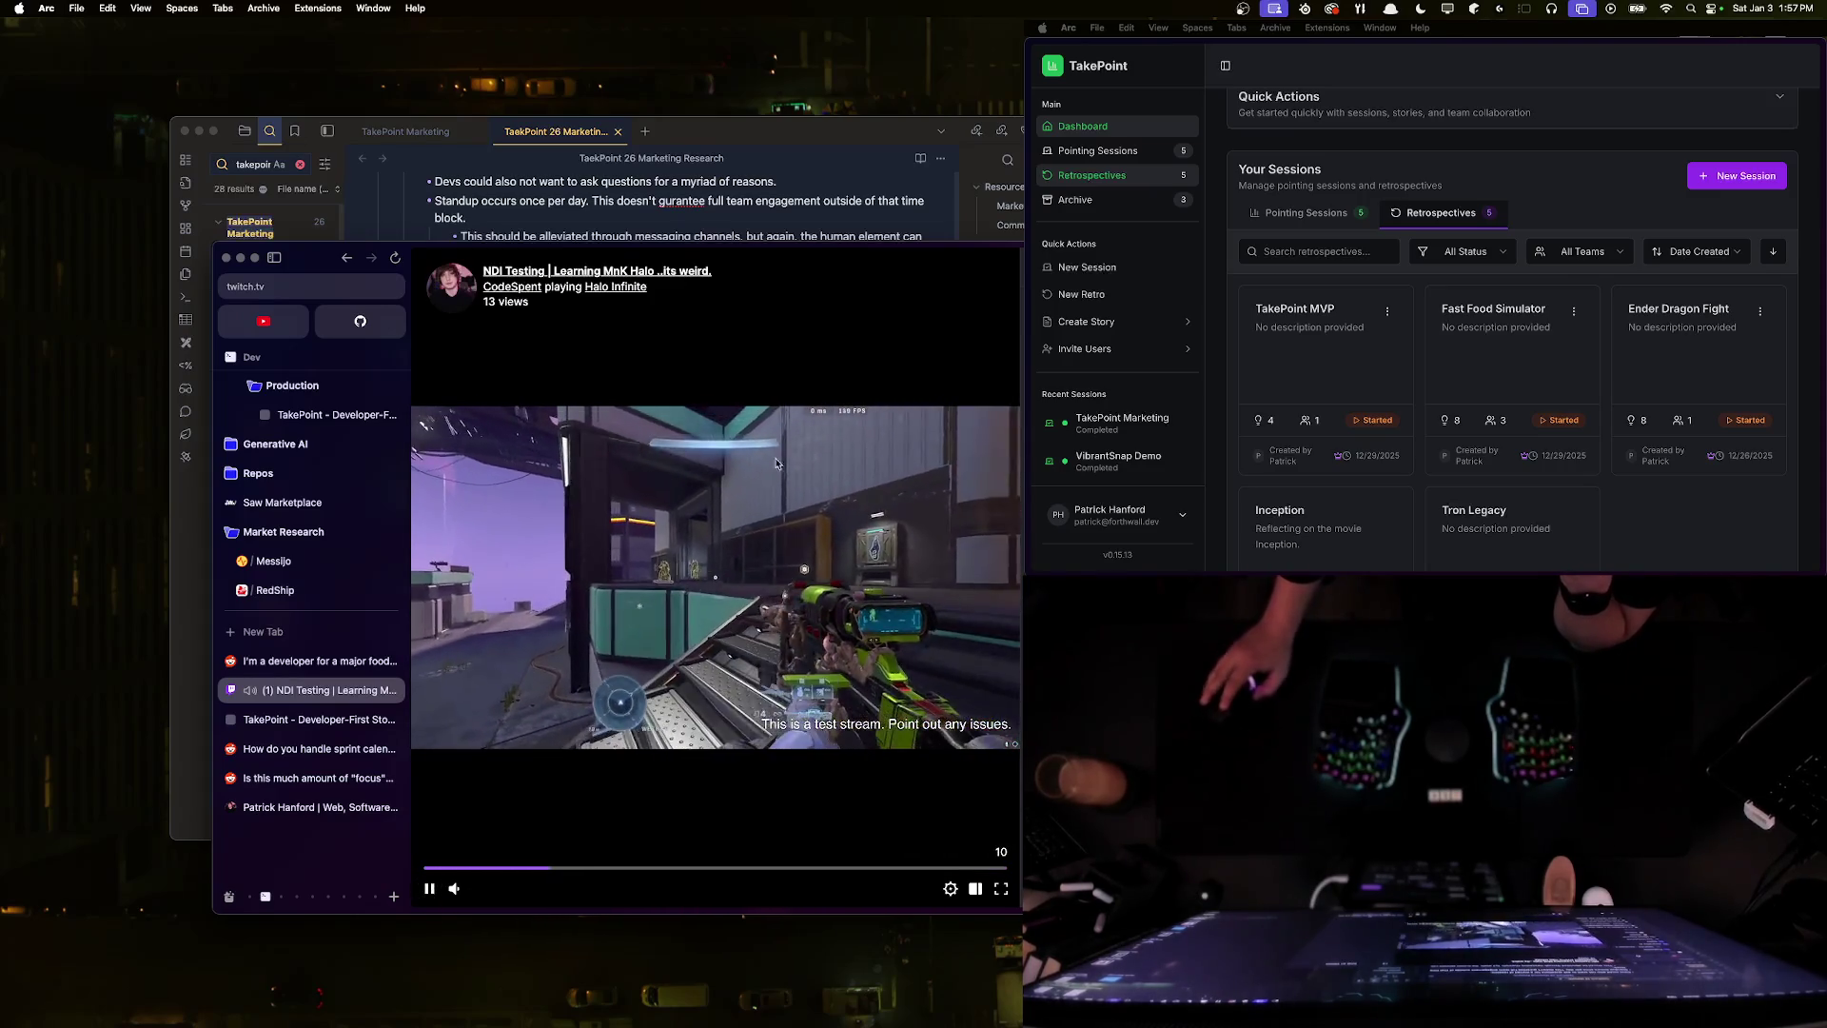
pyautogui.press('super+w')
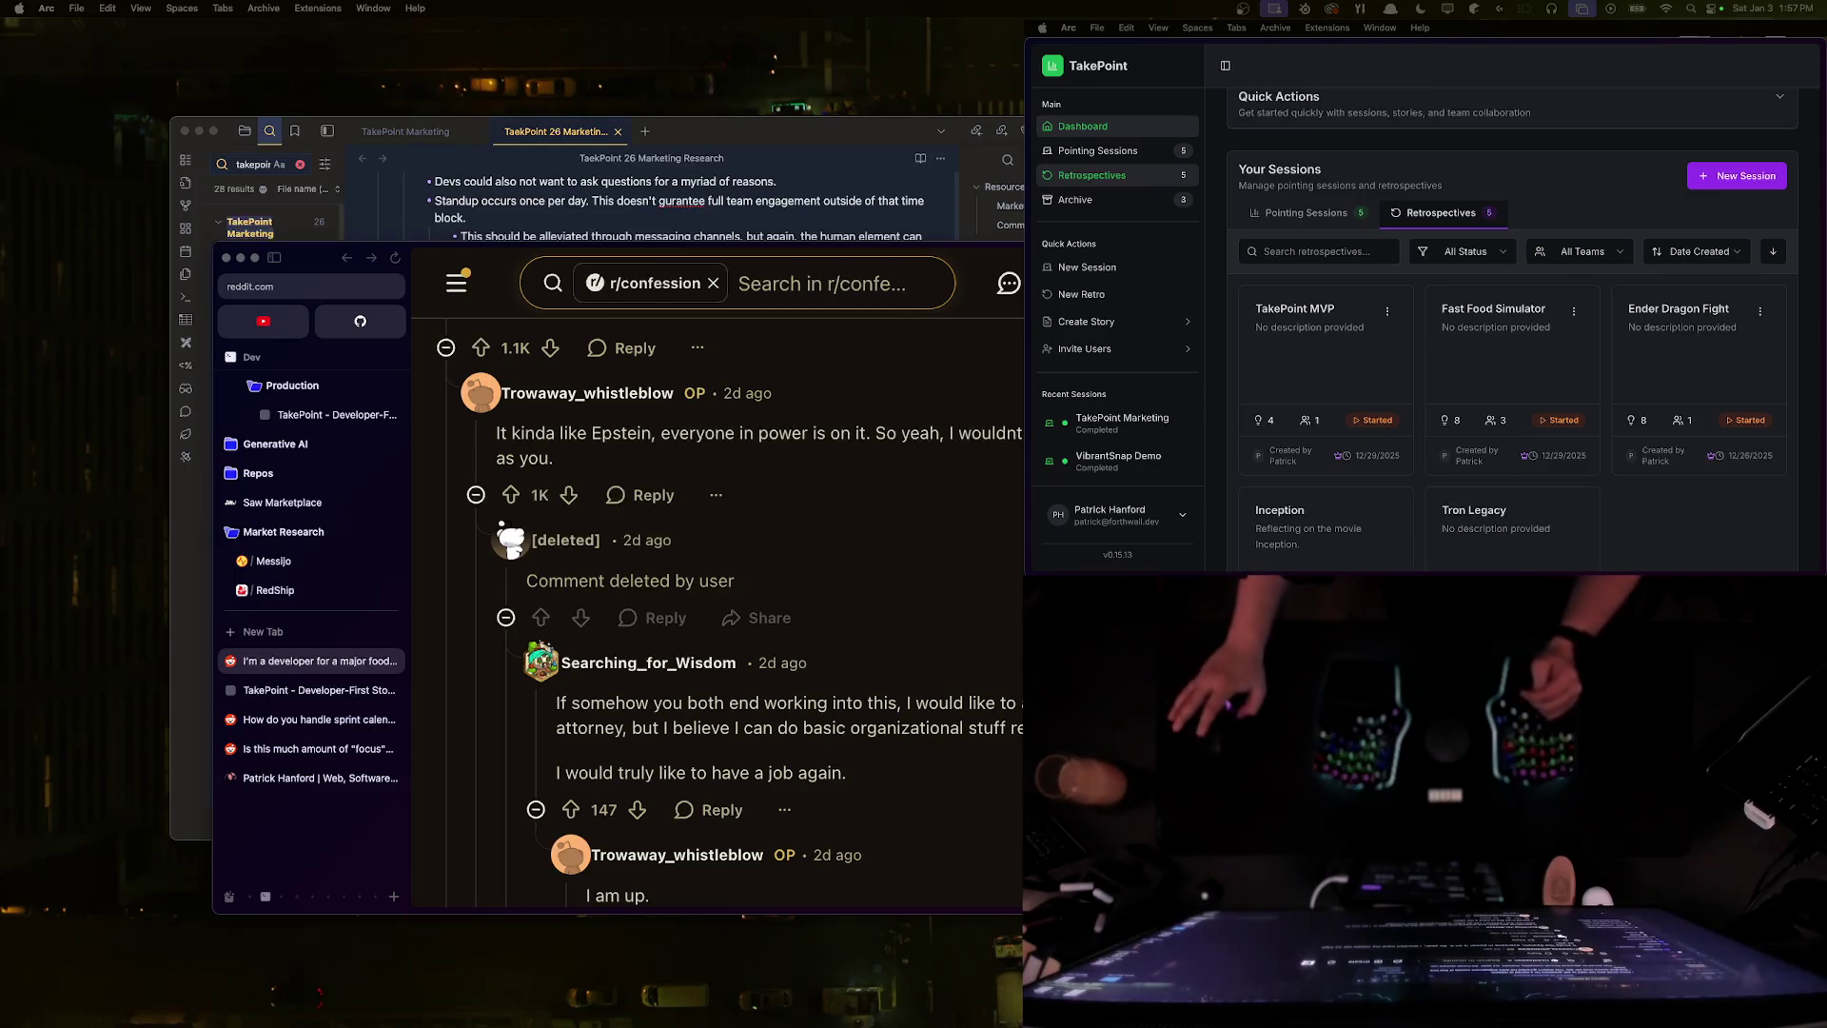
# - Scroll through the Reddit thread and close its tab, leaving the TakePoint dashboard
pyautogui.moveTo(824, 433); pyautogui.dragTo(553, 458)
pyautogui.scroll(-5, 777, 542)
pyautogui.scroll(-5, 754, 565)
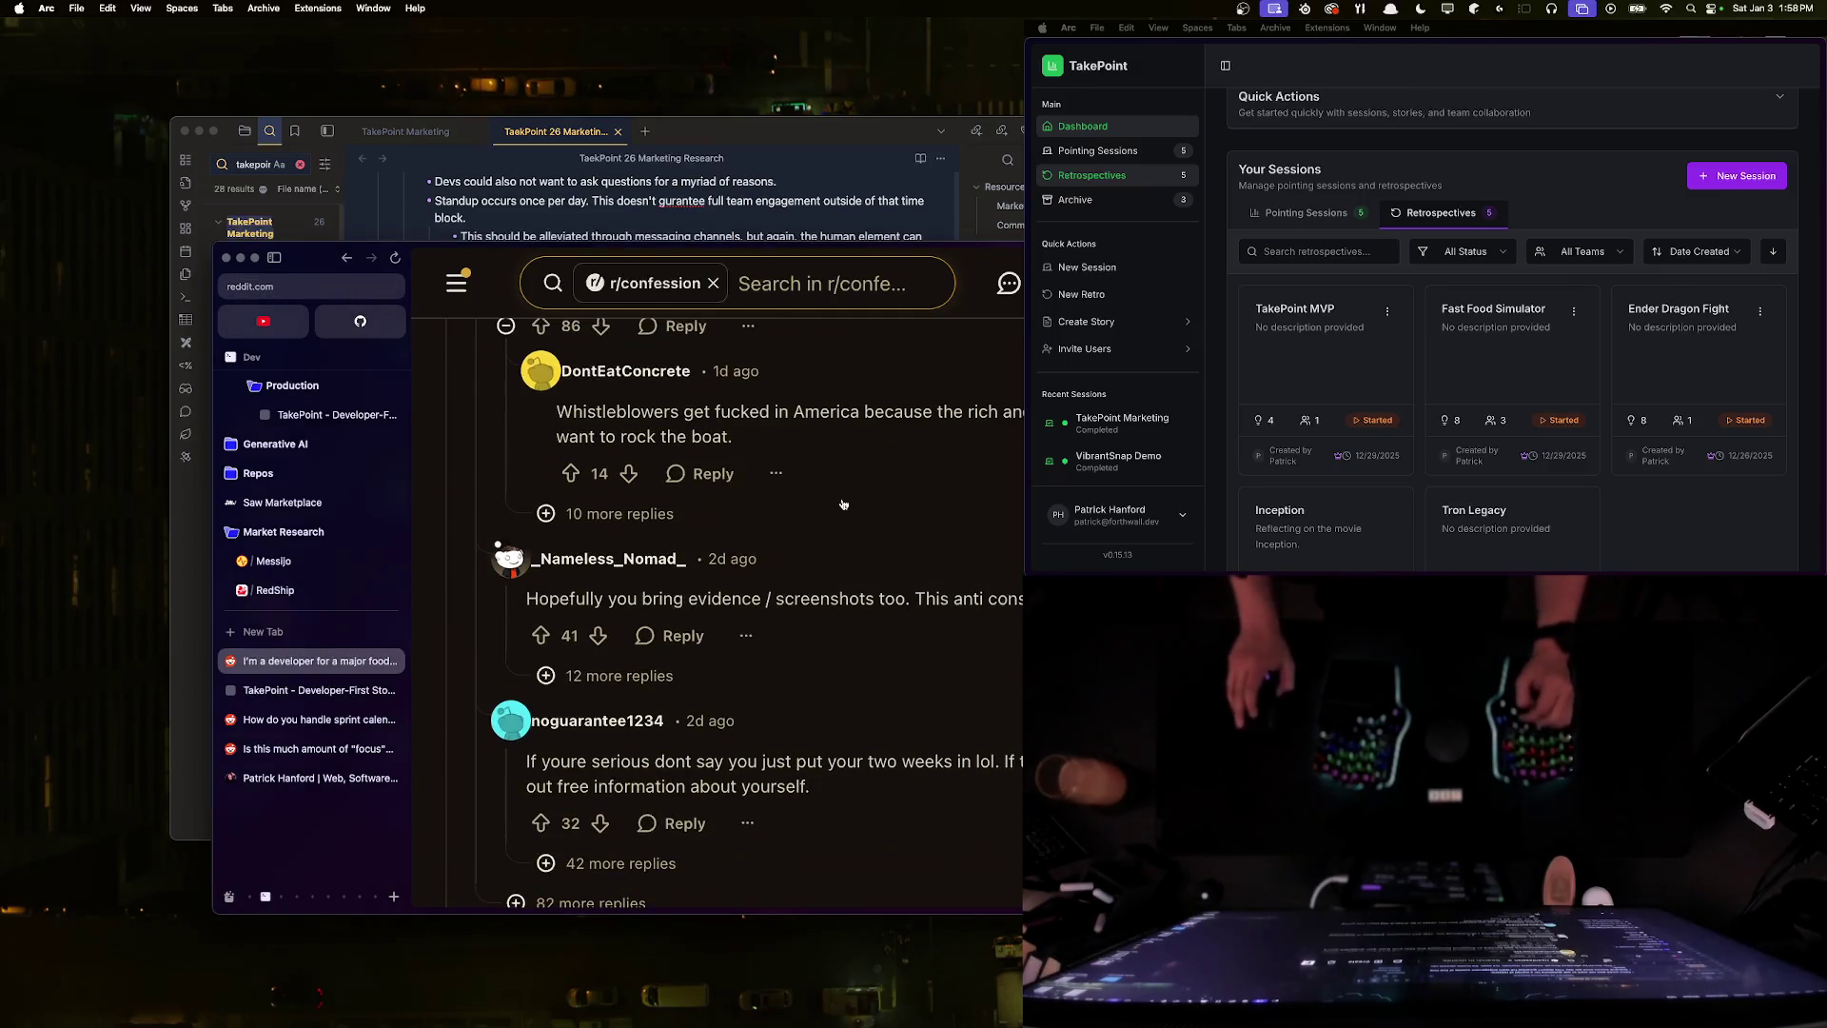
pyautogui.press('cmd+w')
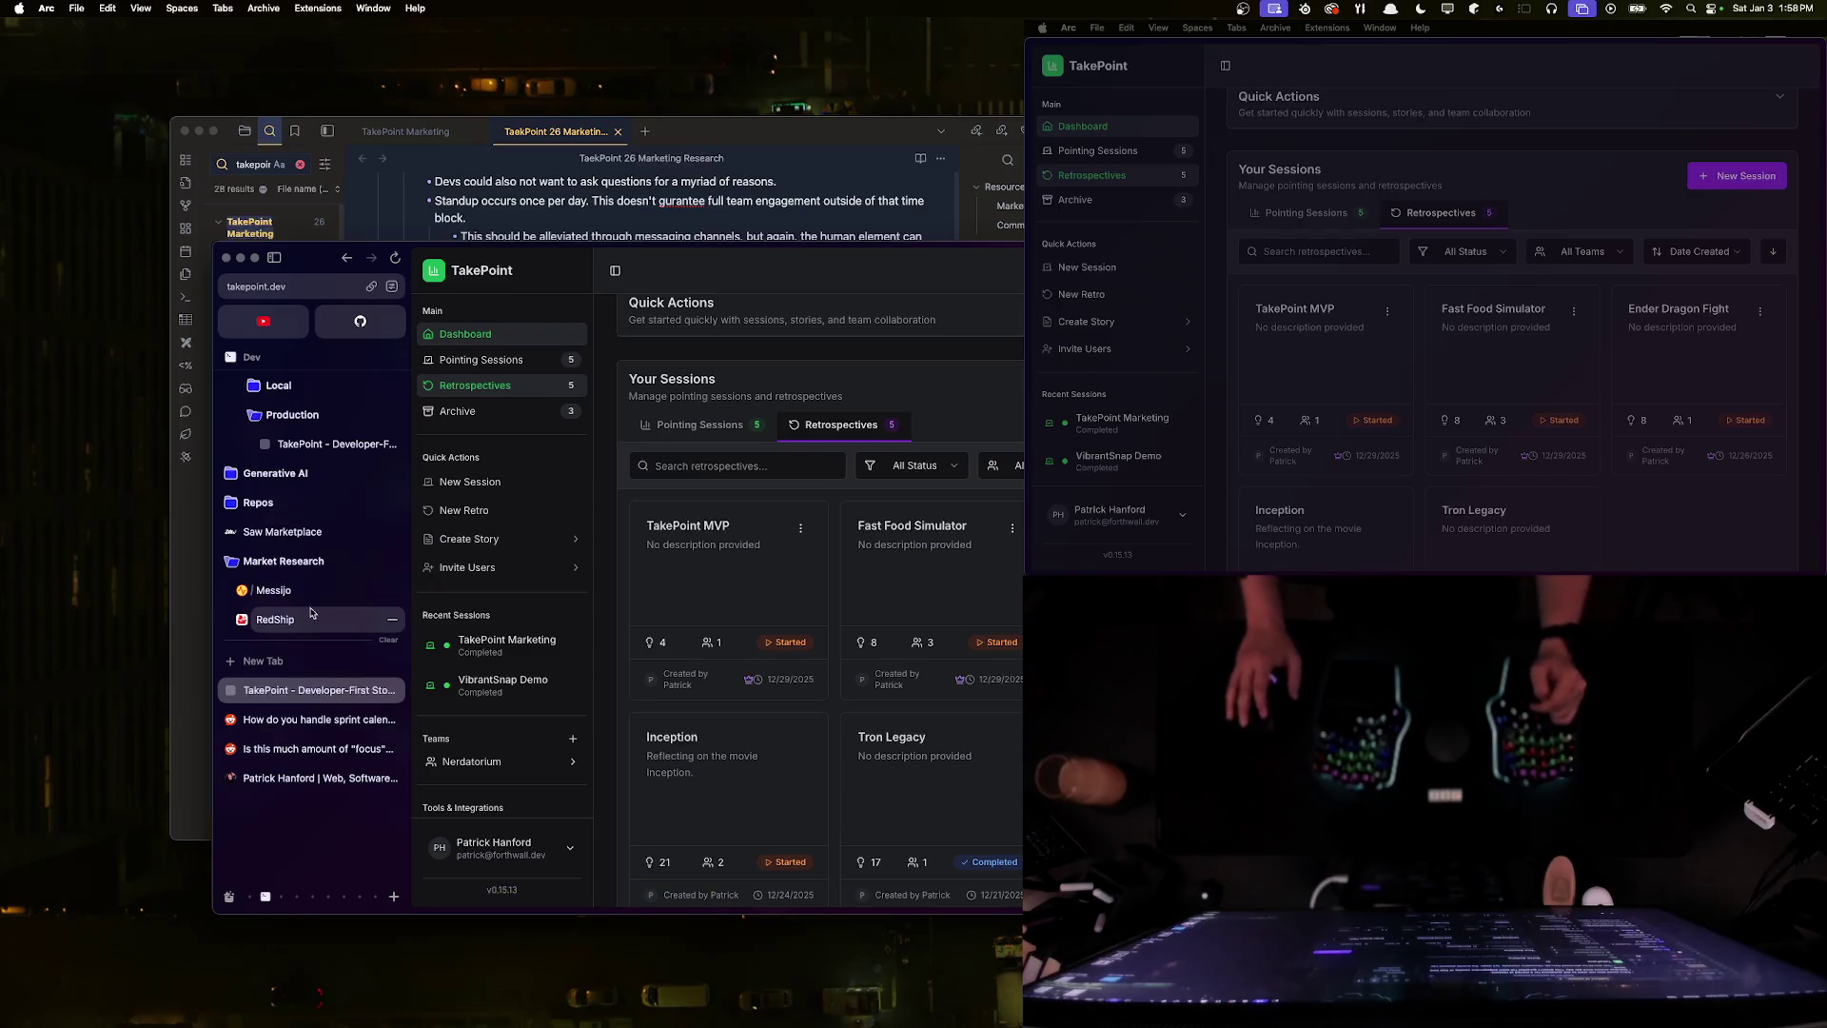
pyautogui.click(251, 664)
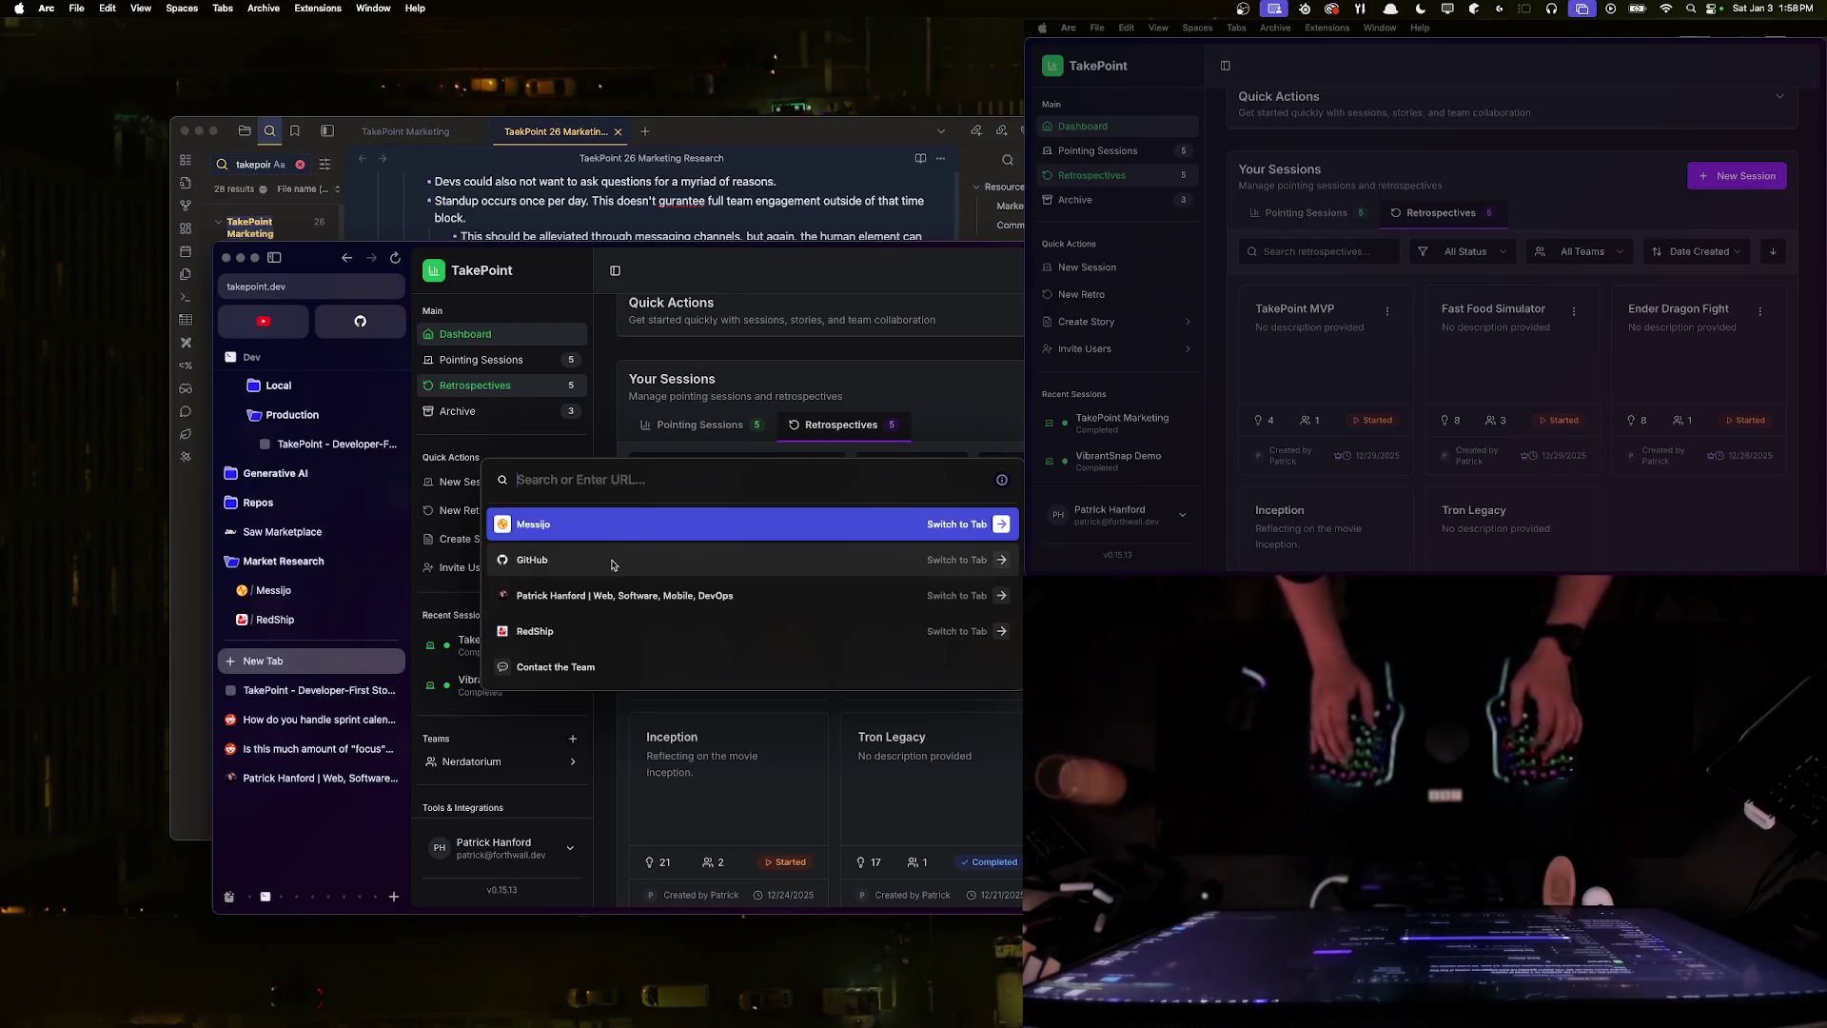
# - Bring the Obsidian TakePoint 26 Marketing Research note back in front of Arc
pyautogui.click(674, 214)
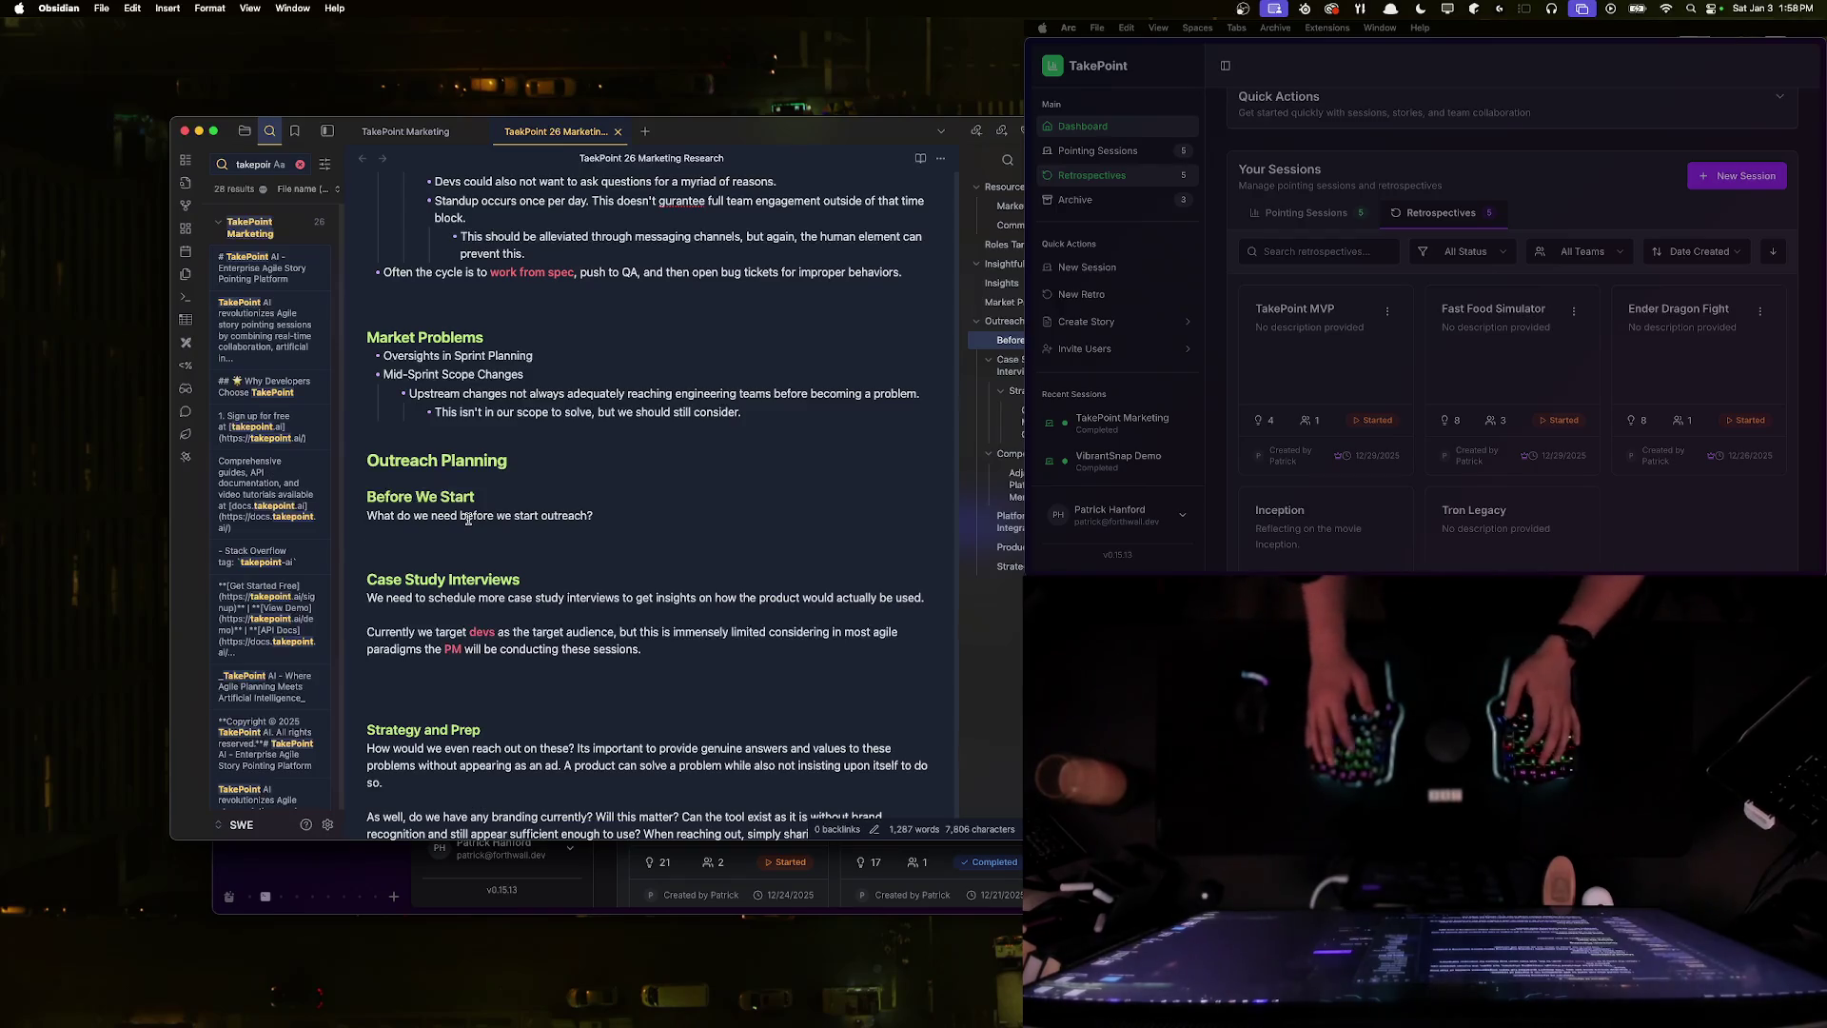
# - Add an Accounts checklist under the question with Reddit, Bluesky and Facebook items
pyautogui.press('BackSpace')
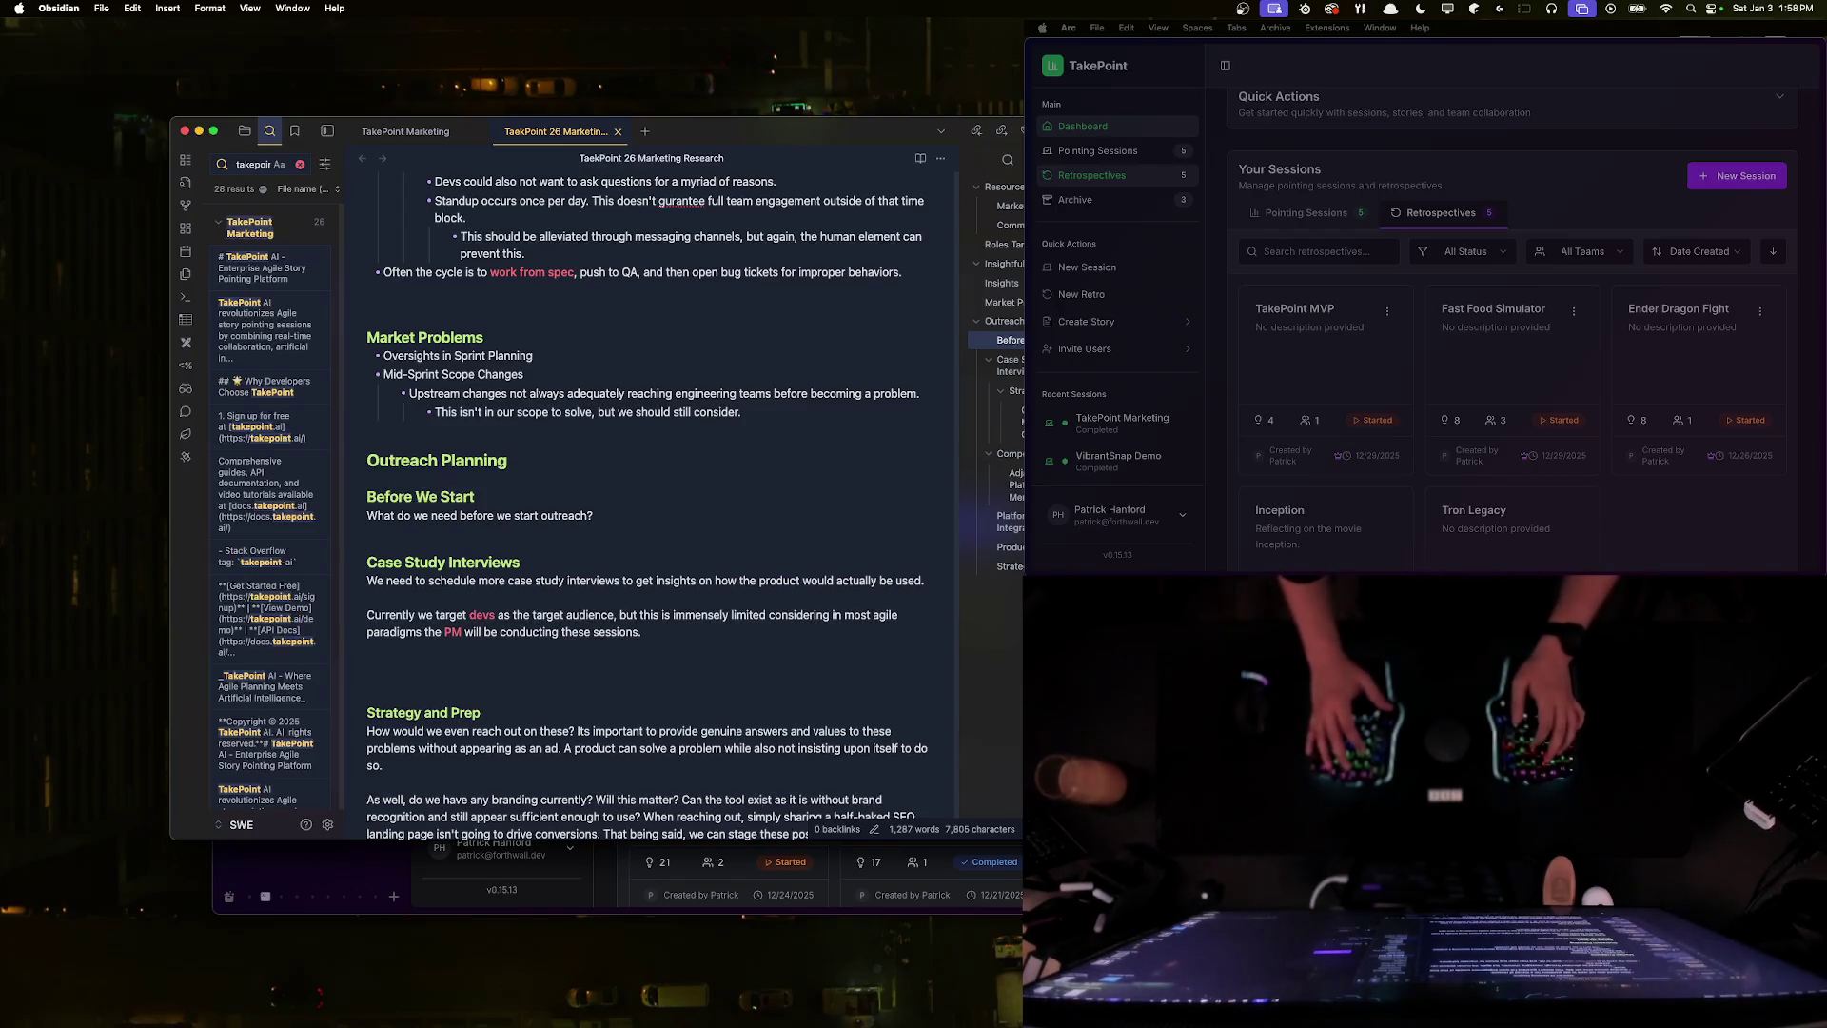
pyautogui.press('Return')
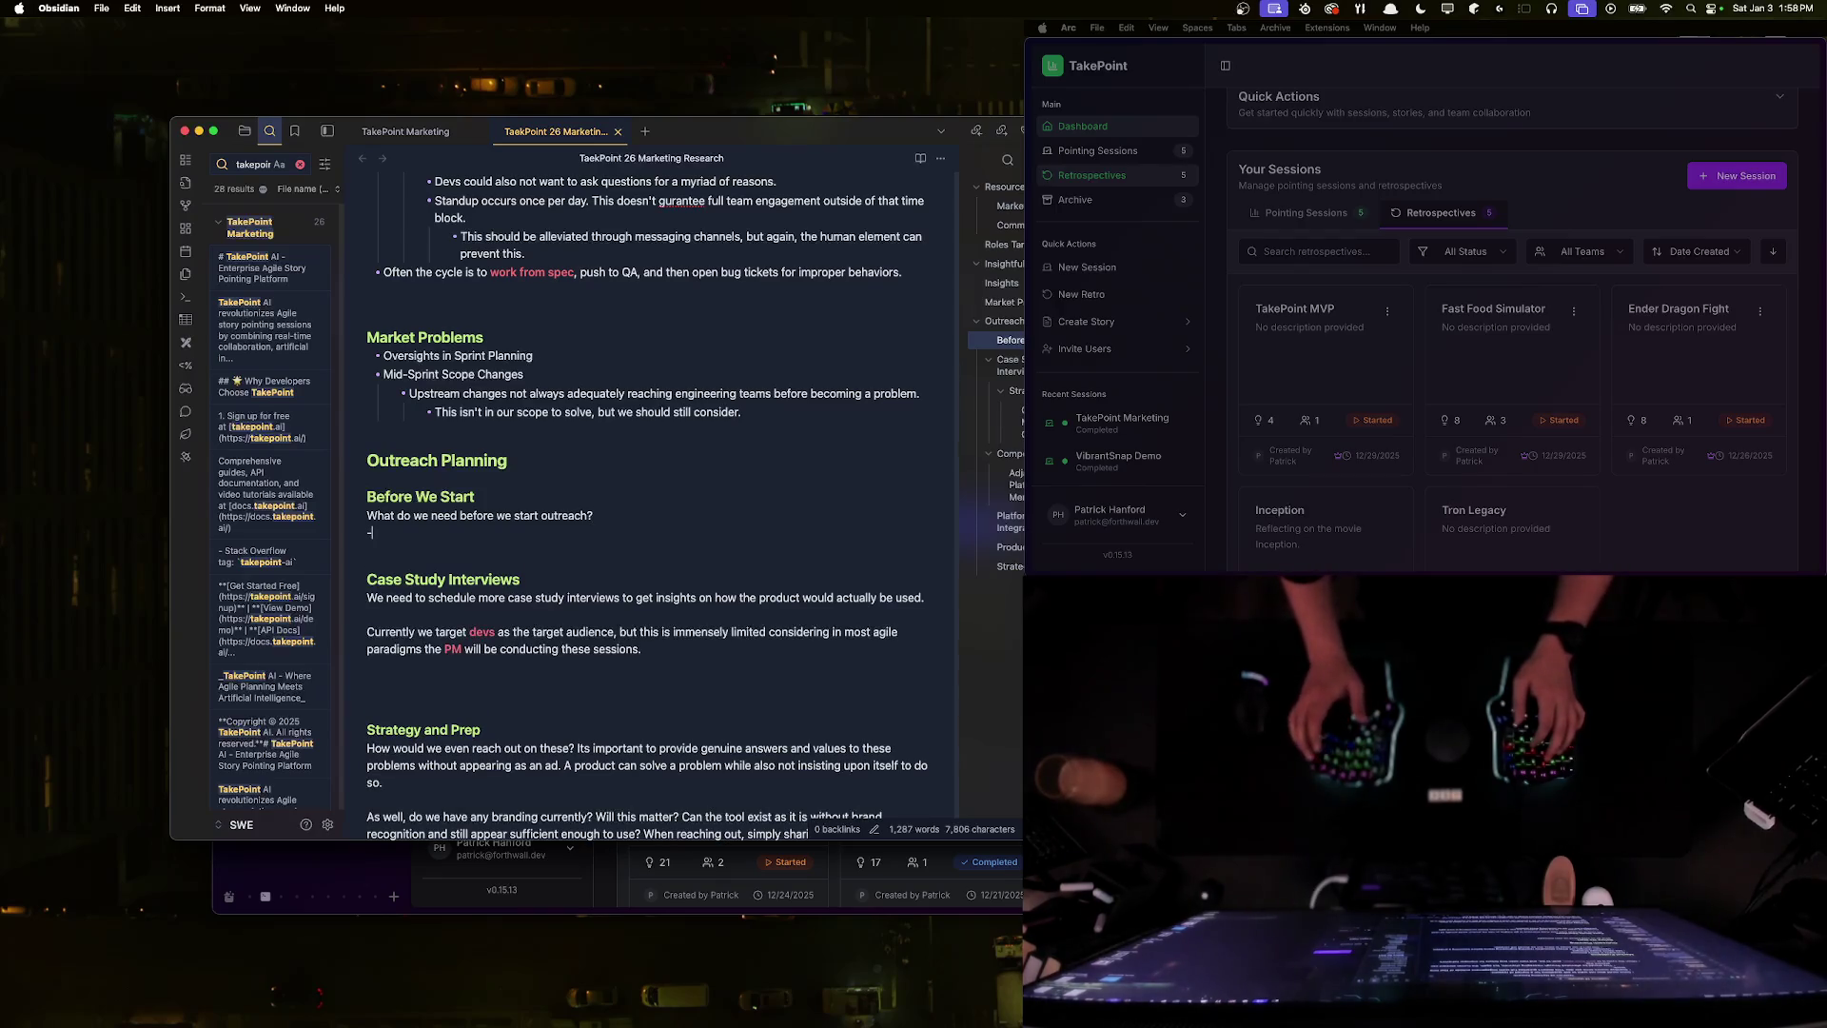
pyautogui.write('ounts')
pyautogui.press('Return')
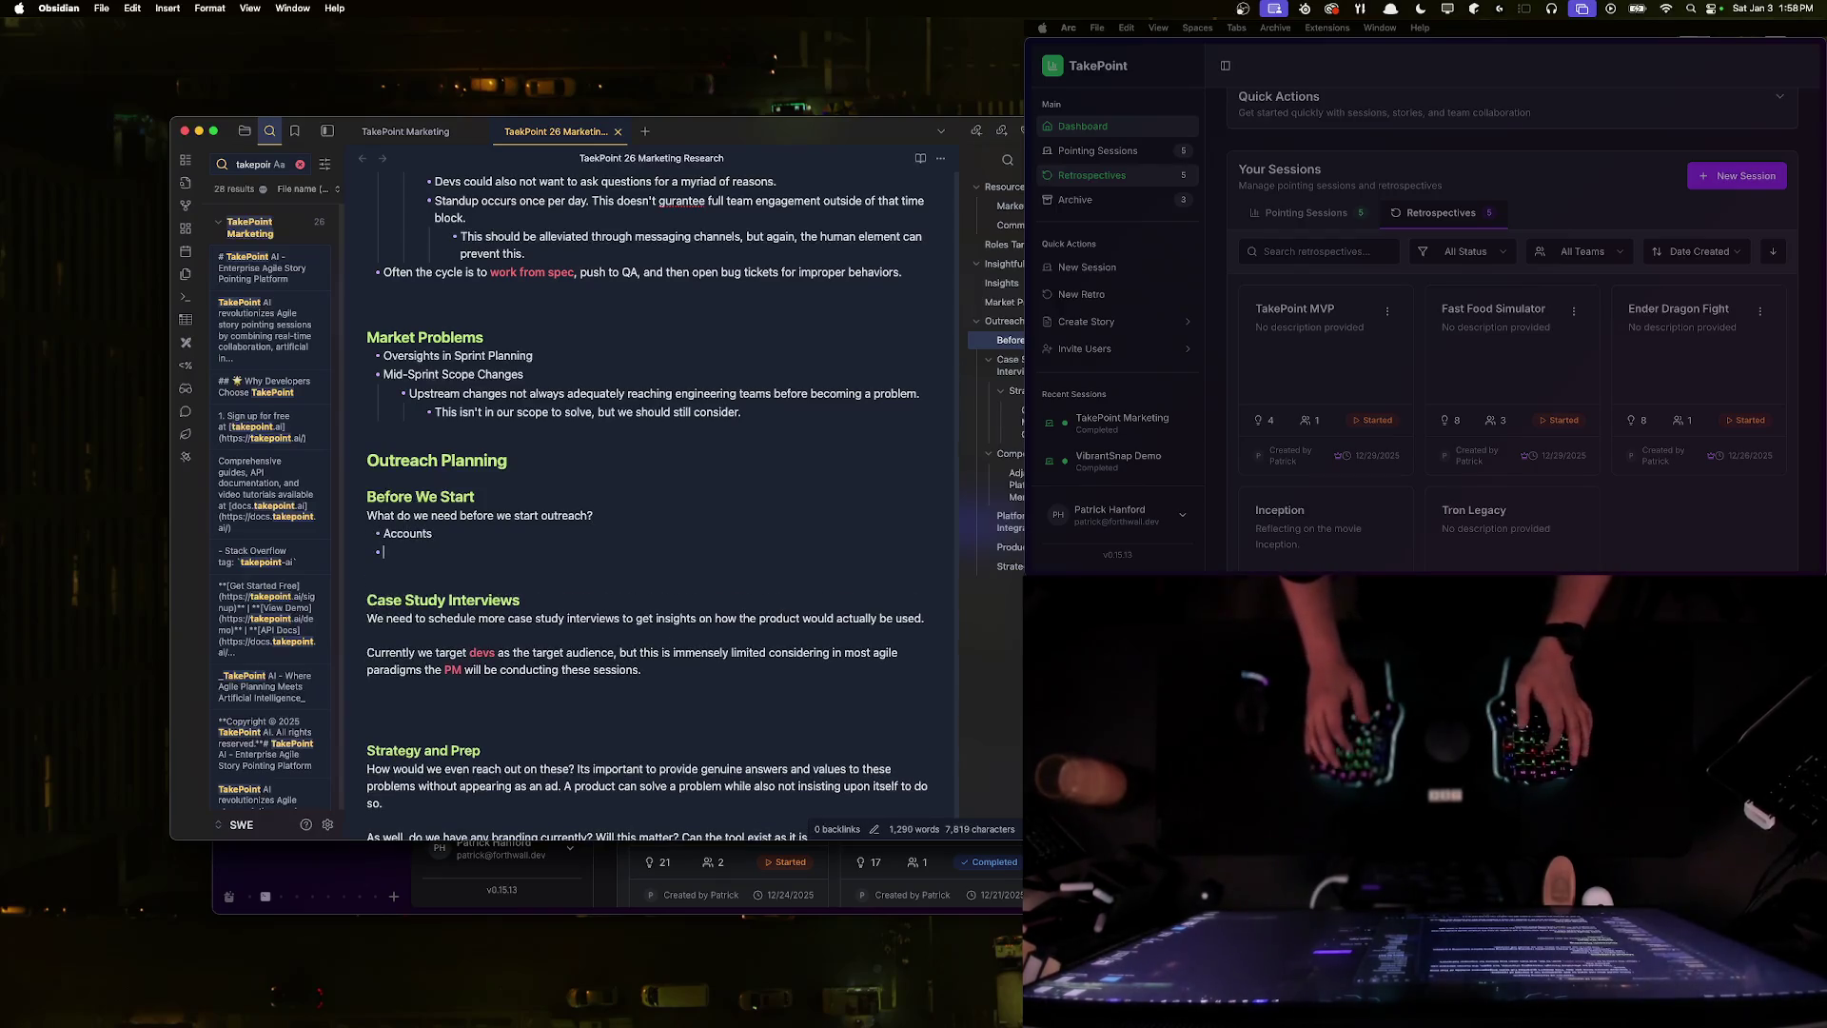
pyautogui.write('Redd')
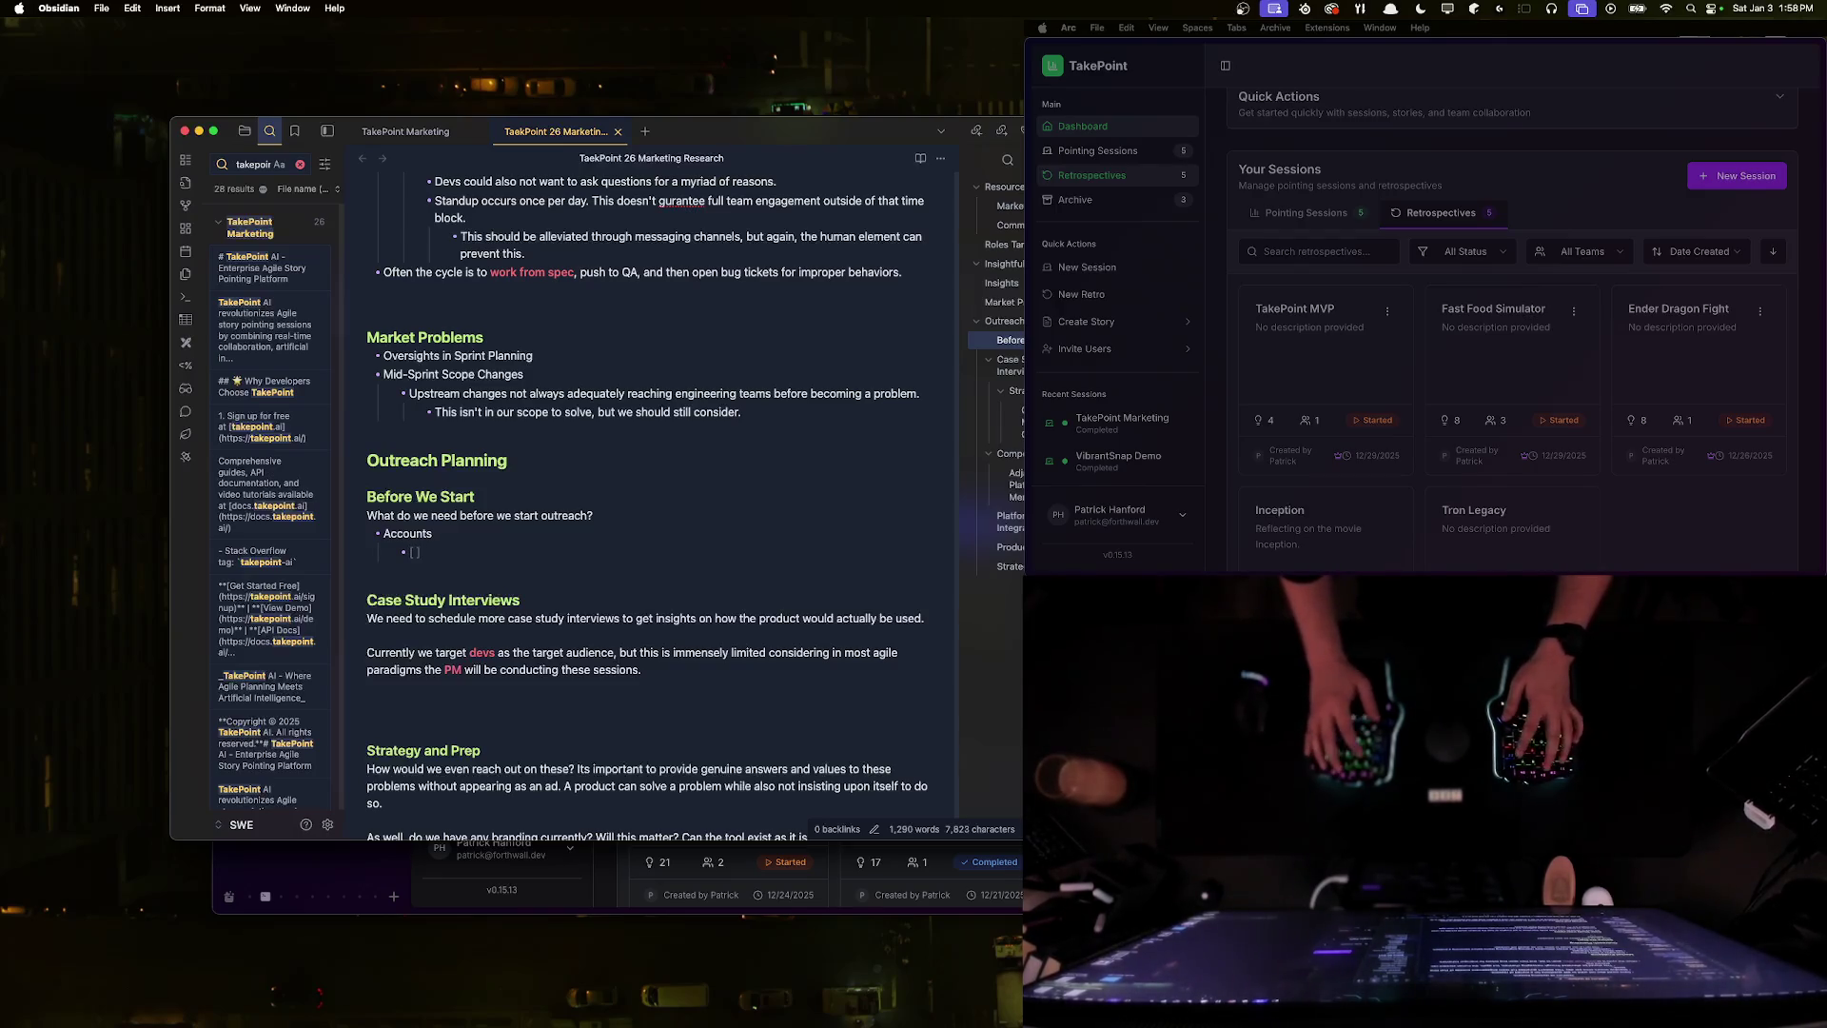
pyautogui.write('Reddit')
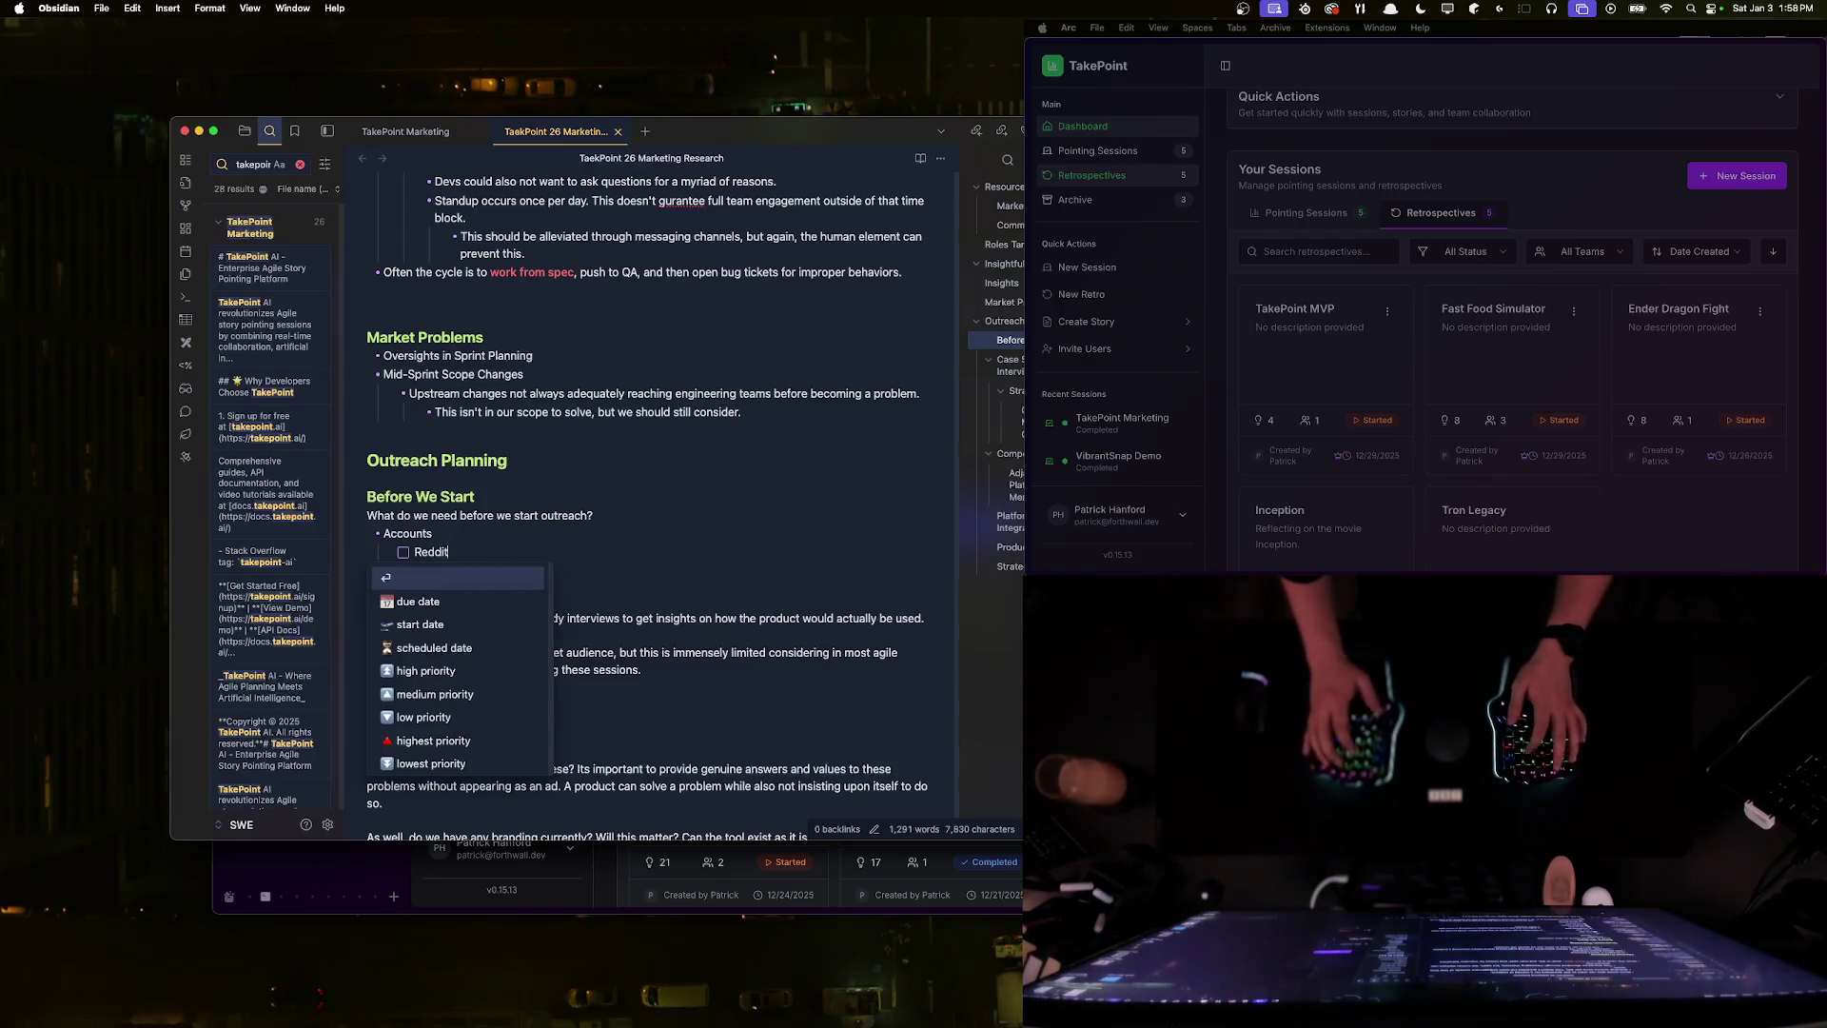
pyautogui.press('Return')
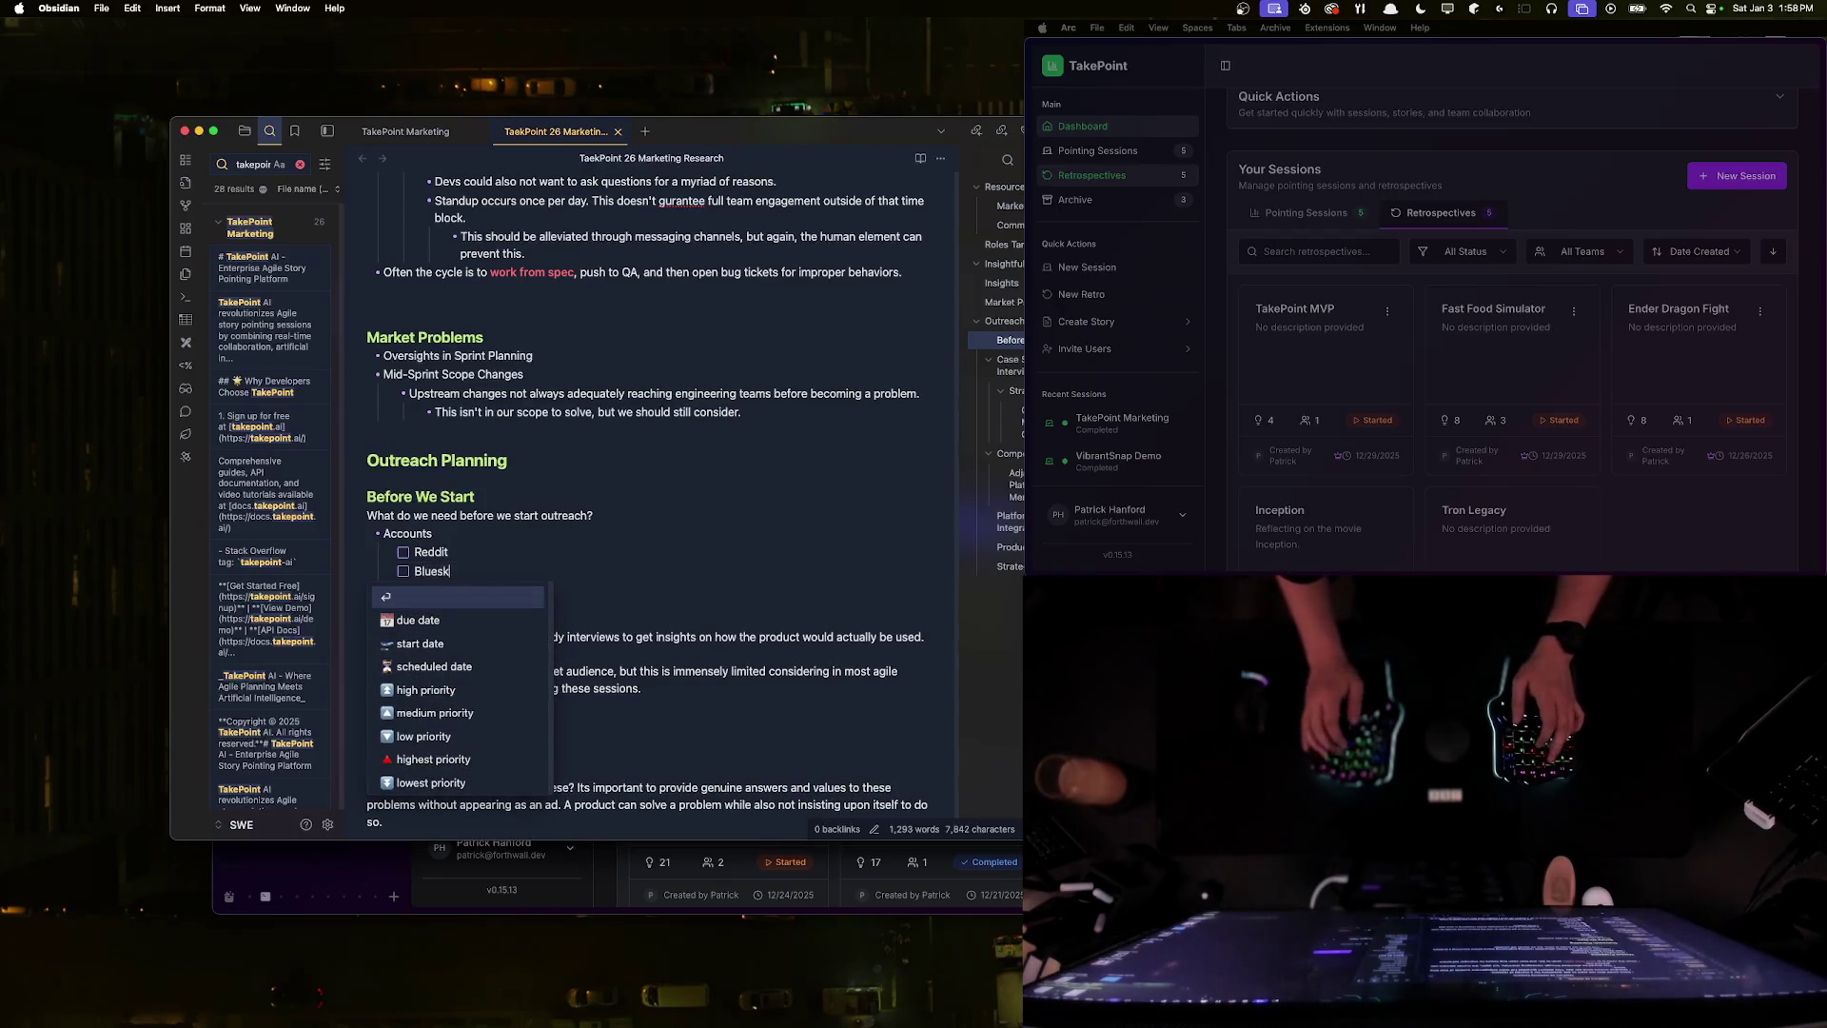
pyautogui.write('y')
pyautogui.press('Return')
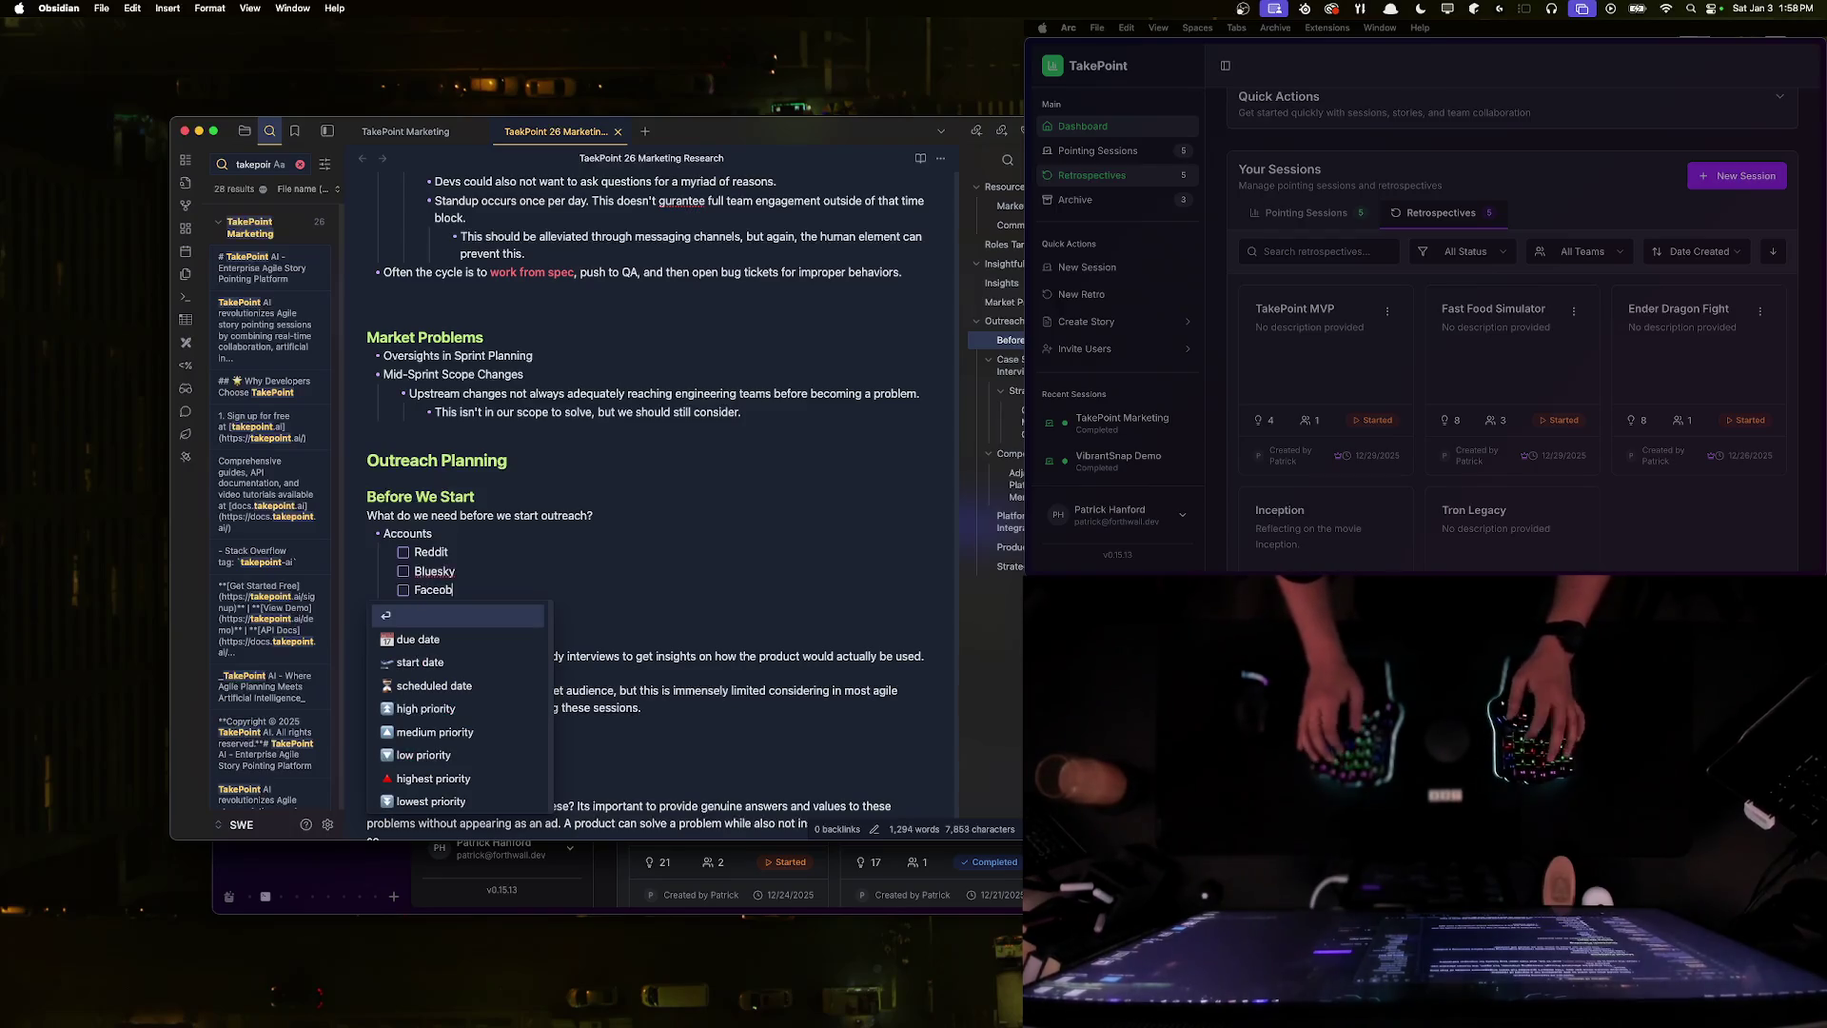
pyautogui.write('book')
pyautogui.press('Return')
# - Add a 'TikTok?' checklist item and clear the extra empty lines around it
pyautogui.write('TikTok')
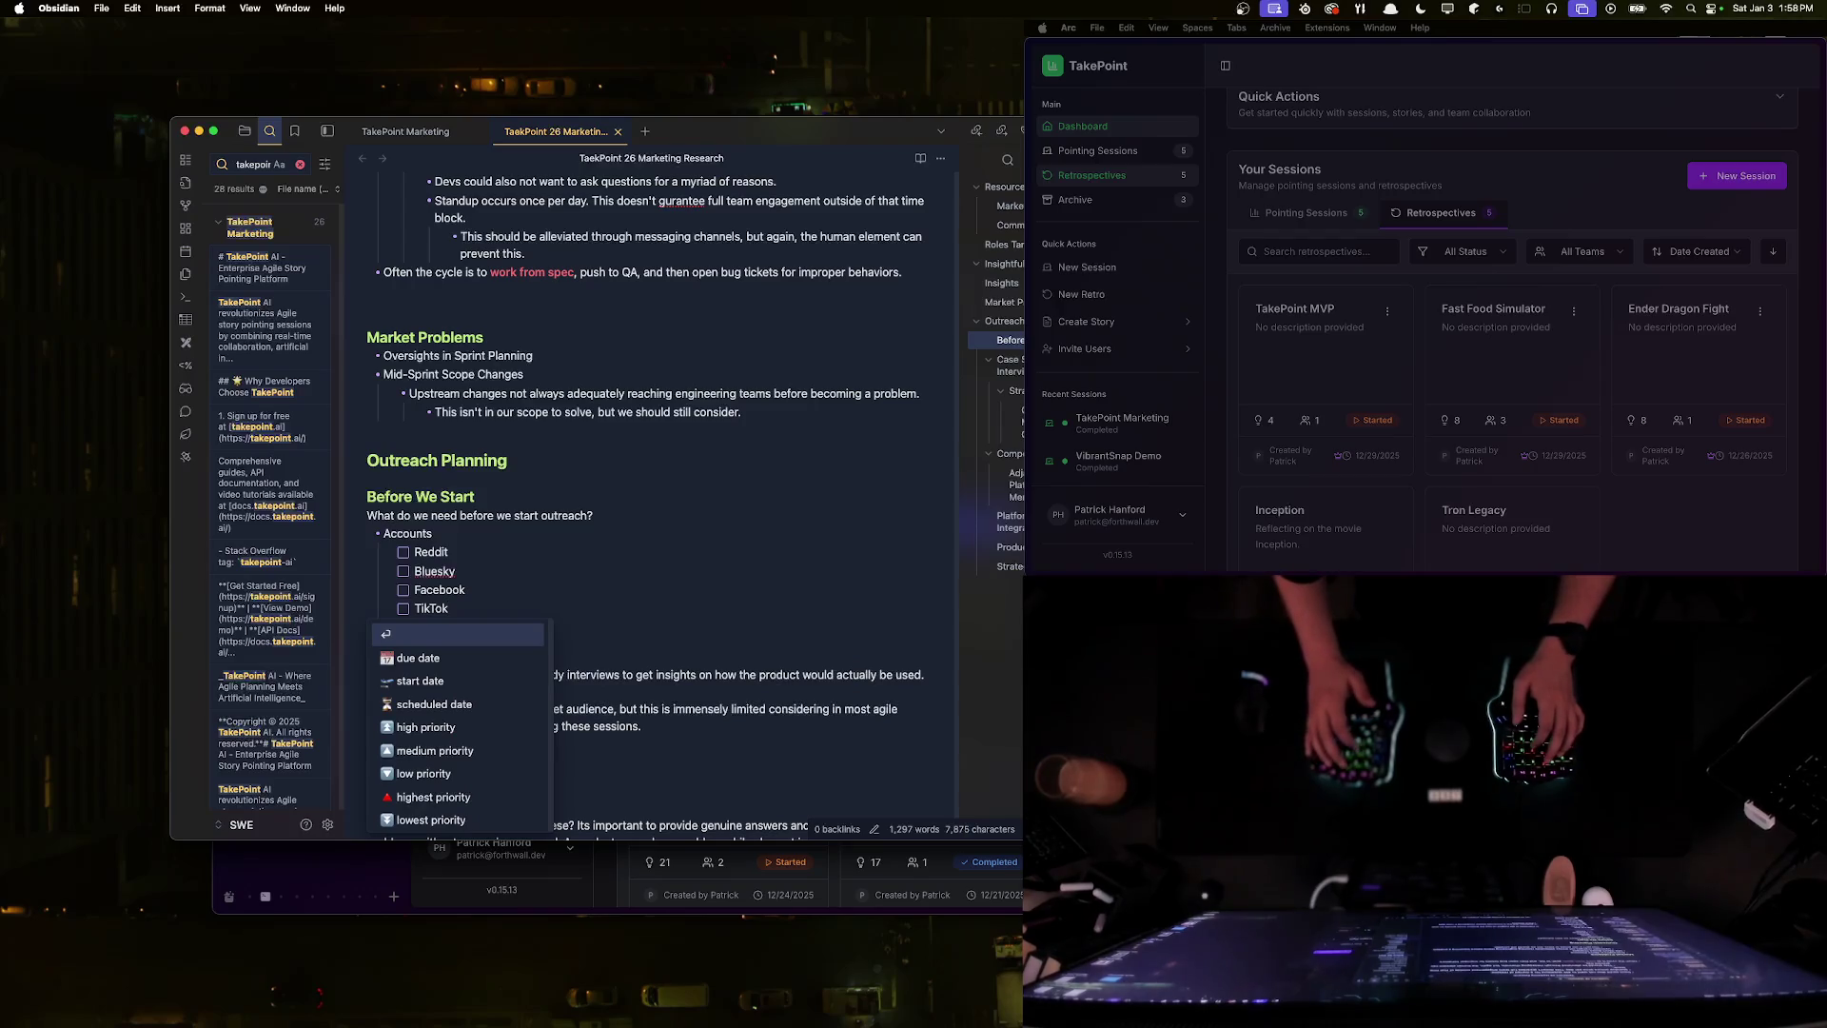
pyautogui.press('Return')
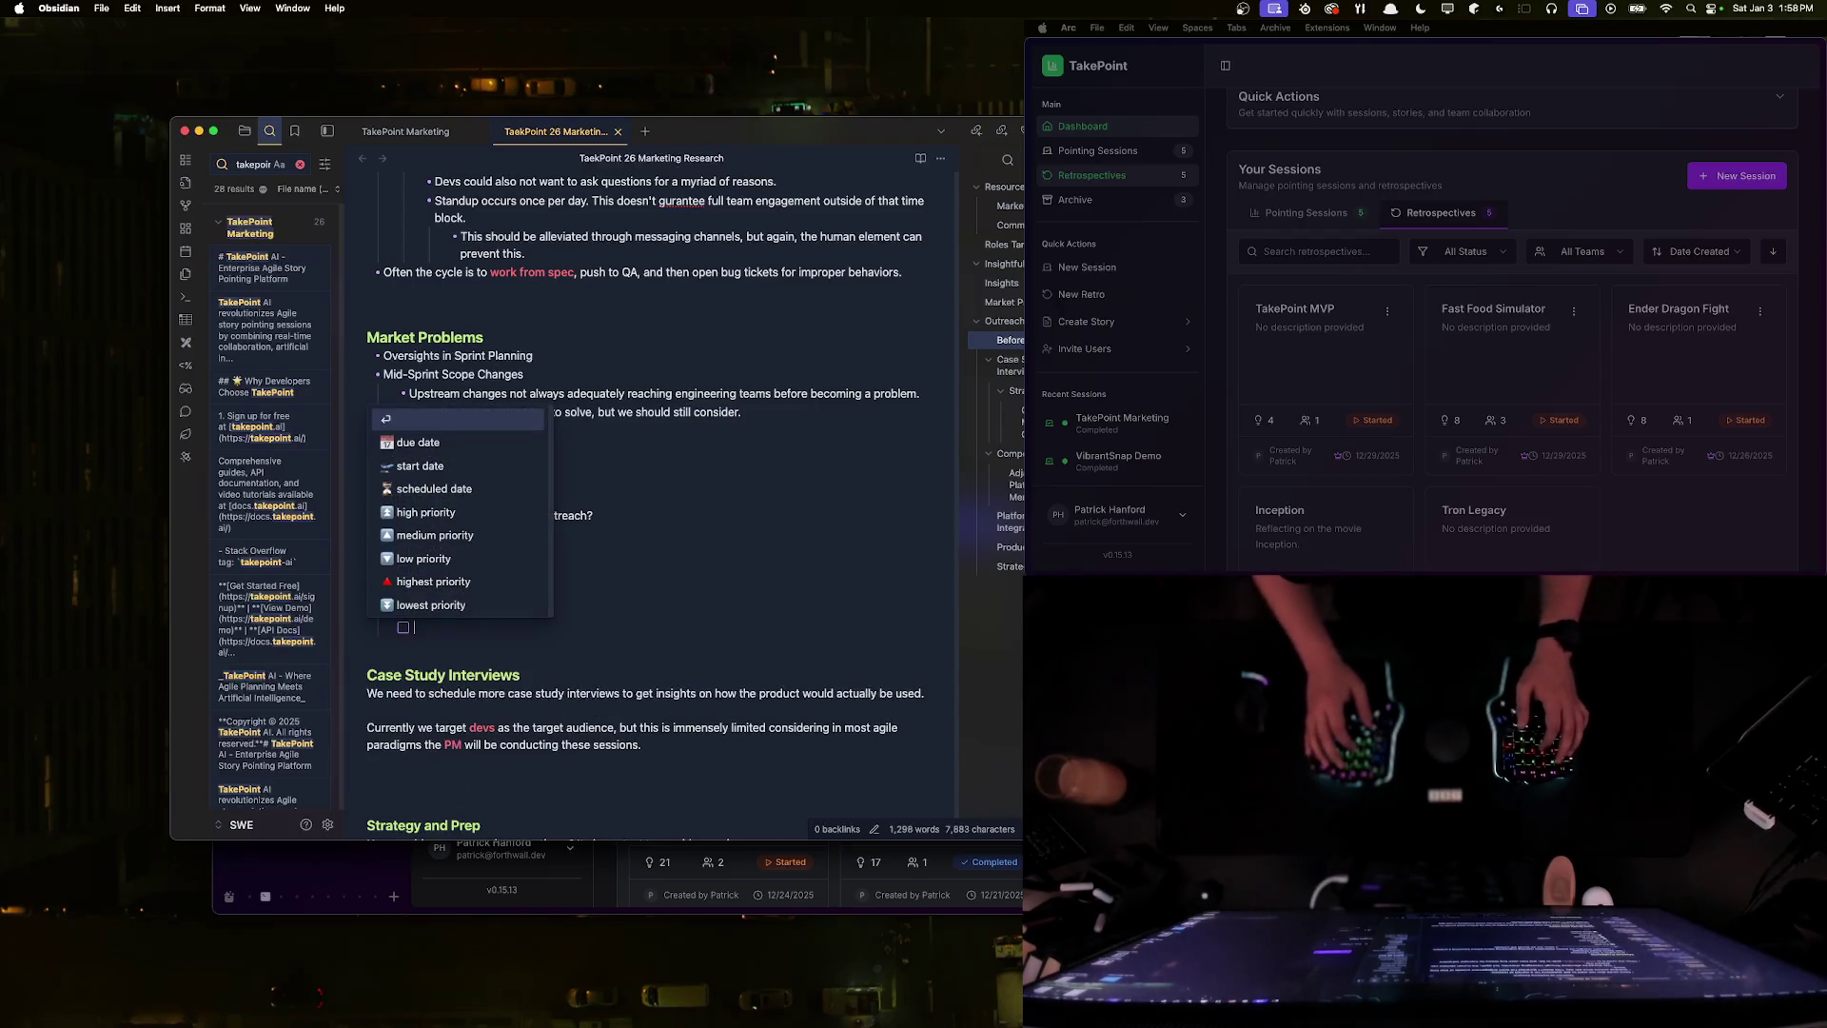
pyautogui.press('BackSpace')
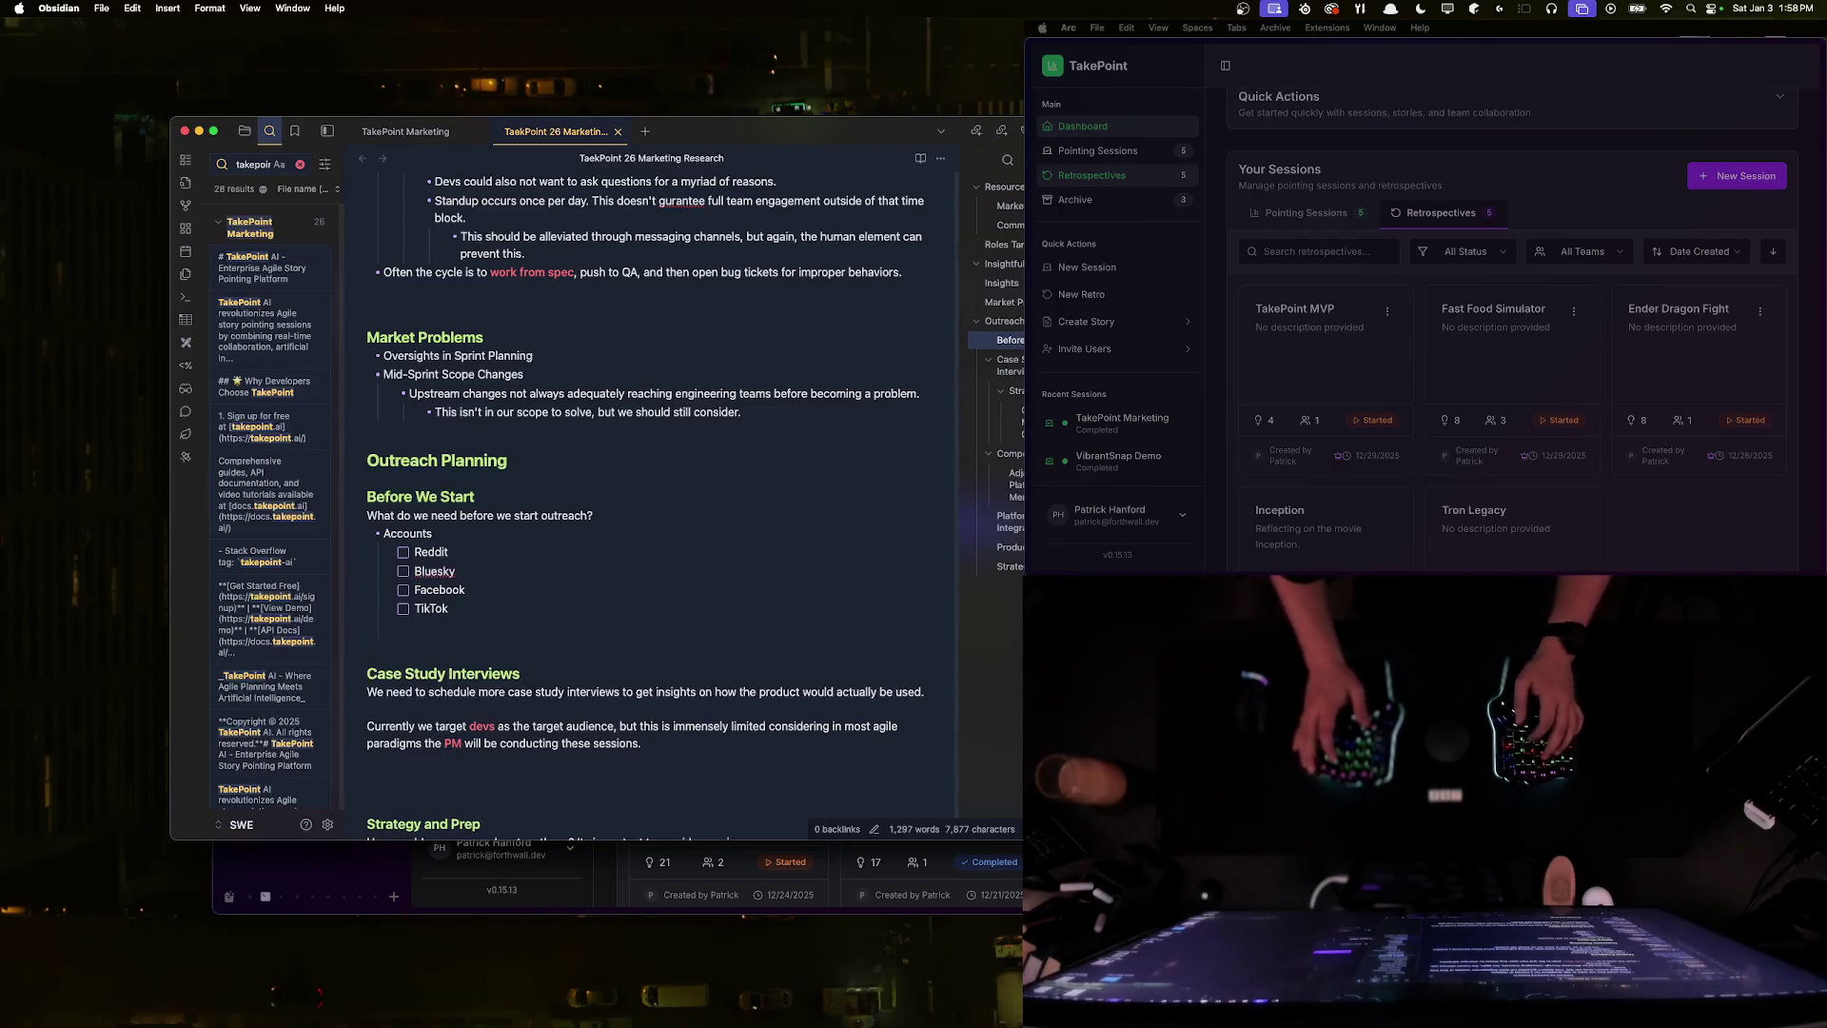
pyautogui.press('BackSpace')
pyautogui.write('?')
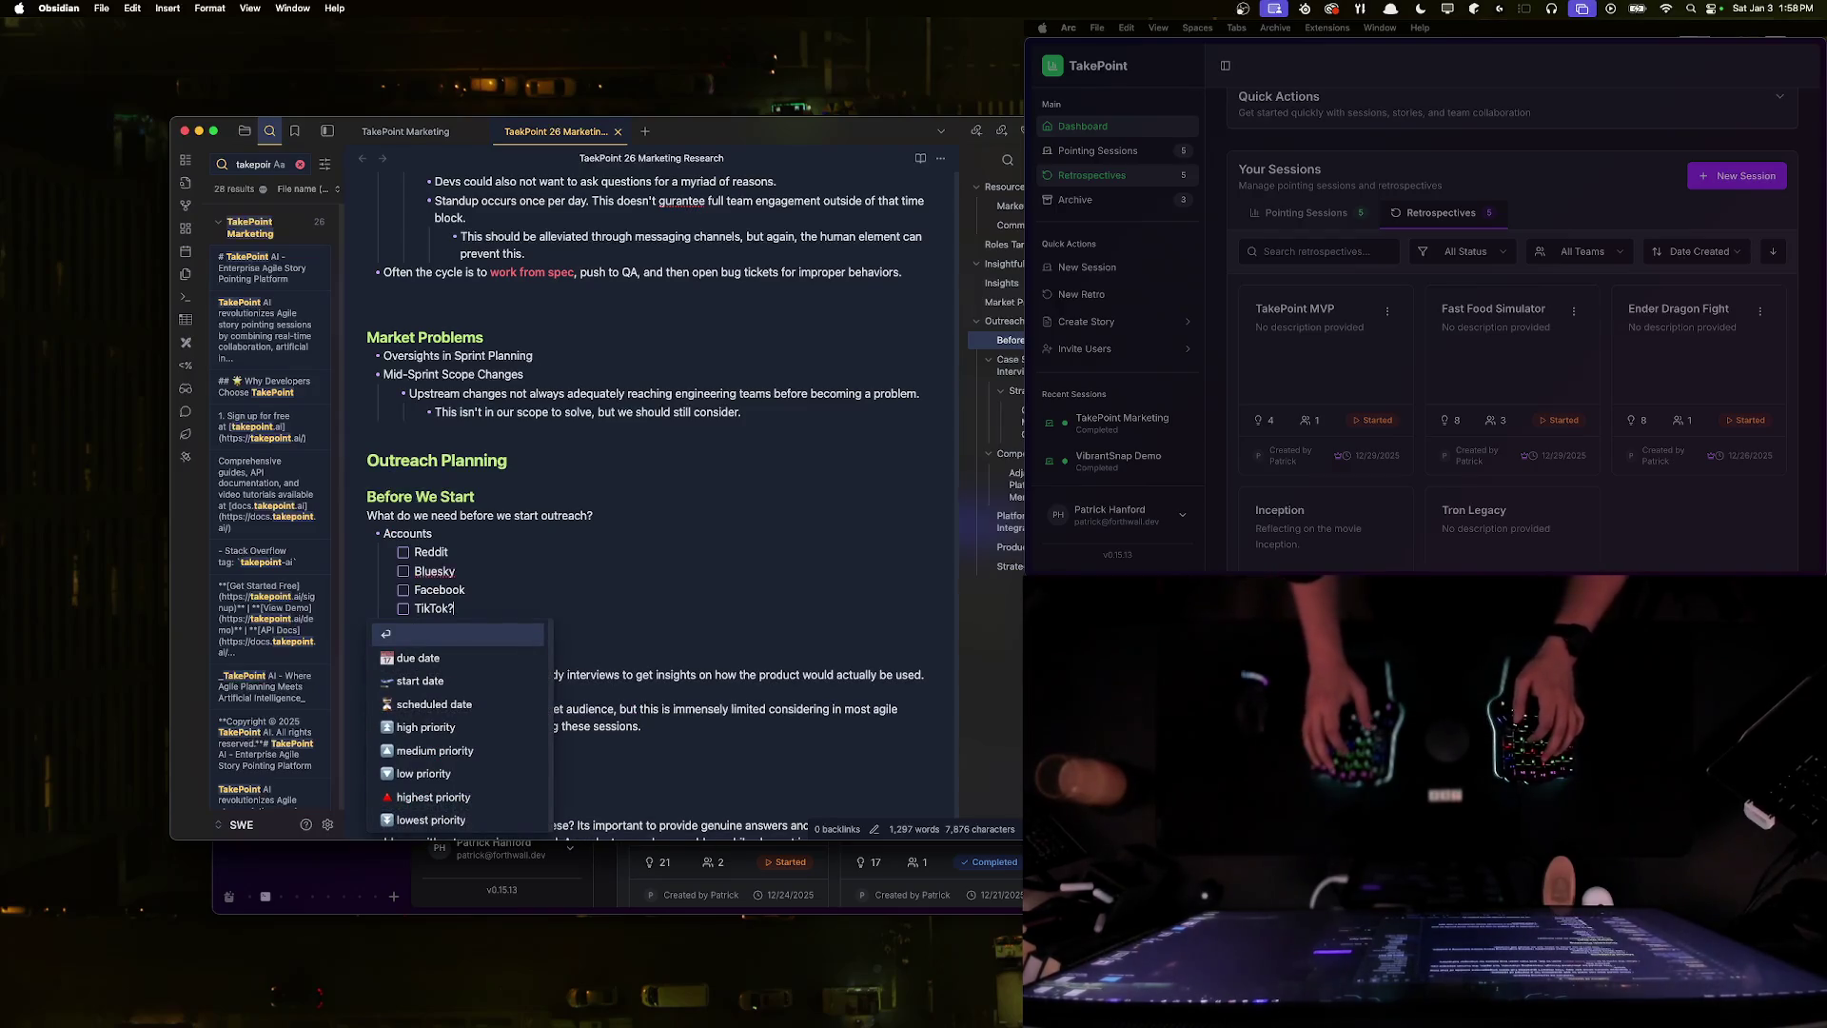
pyautogui.press('Return')
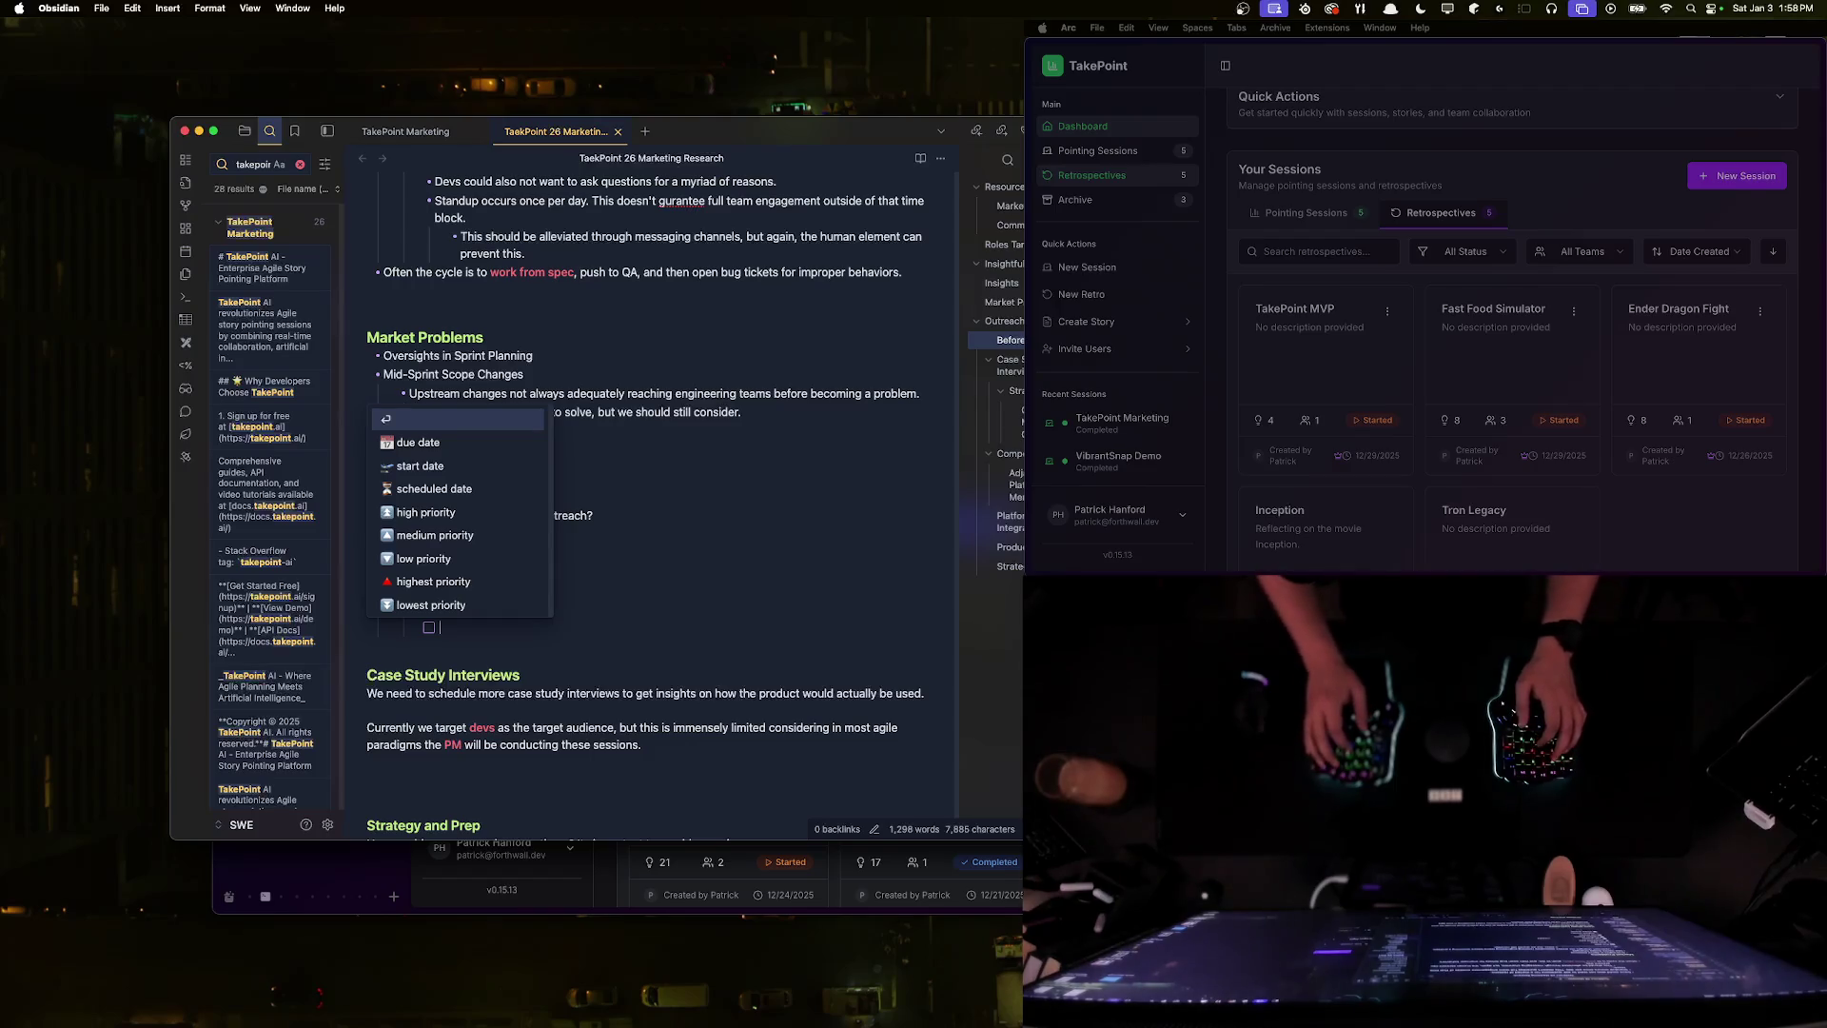
pyautogui.write('Doe')
pyautogui.press('BackSpace')
# - Nest 'Does my audience even use TikTok?' under TikTok and add an outdented LinkedIn item
pyautogui.write('Does my audience eve')
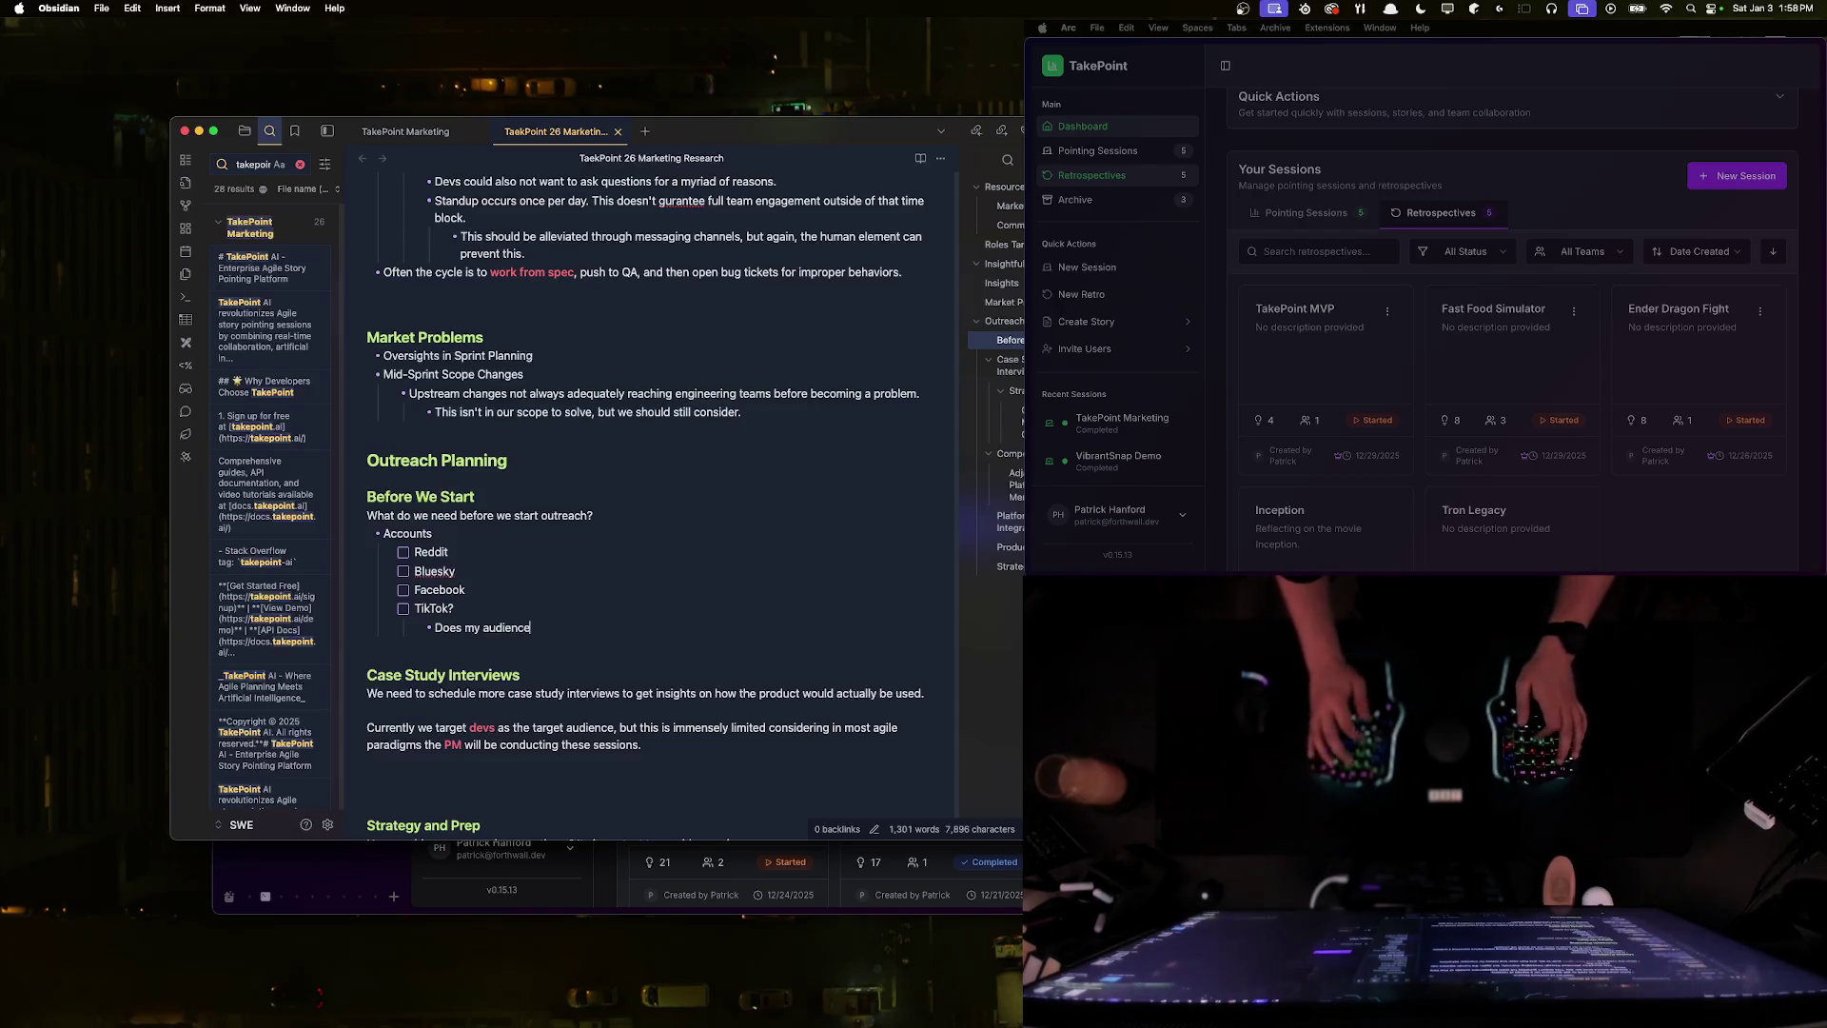
pyautogui.write('n use TikTok')
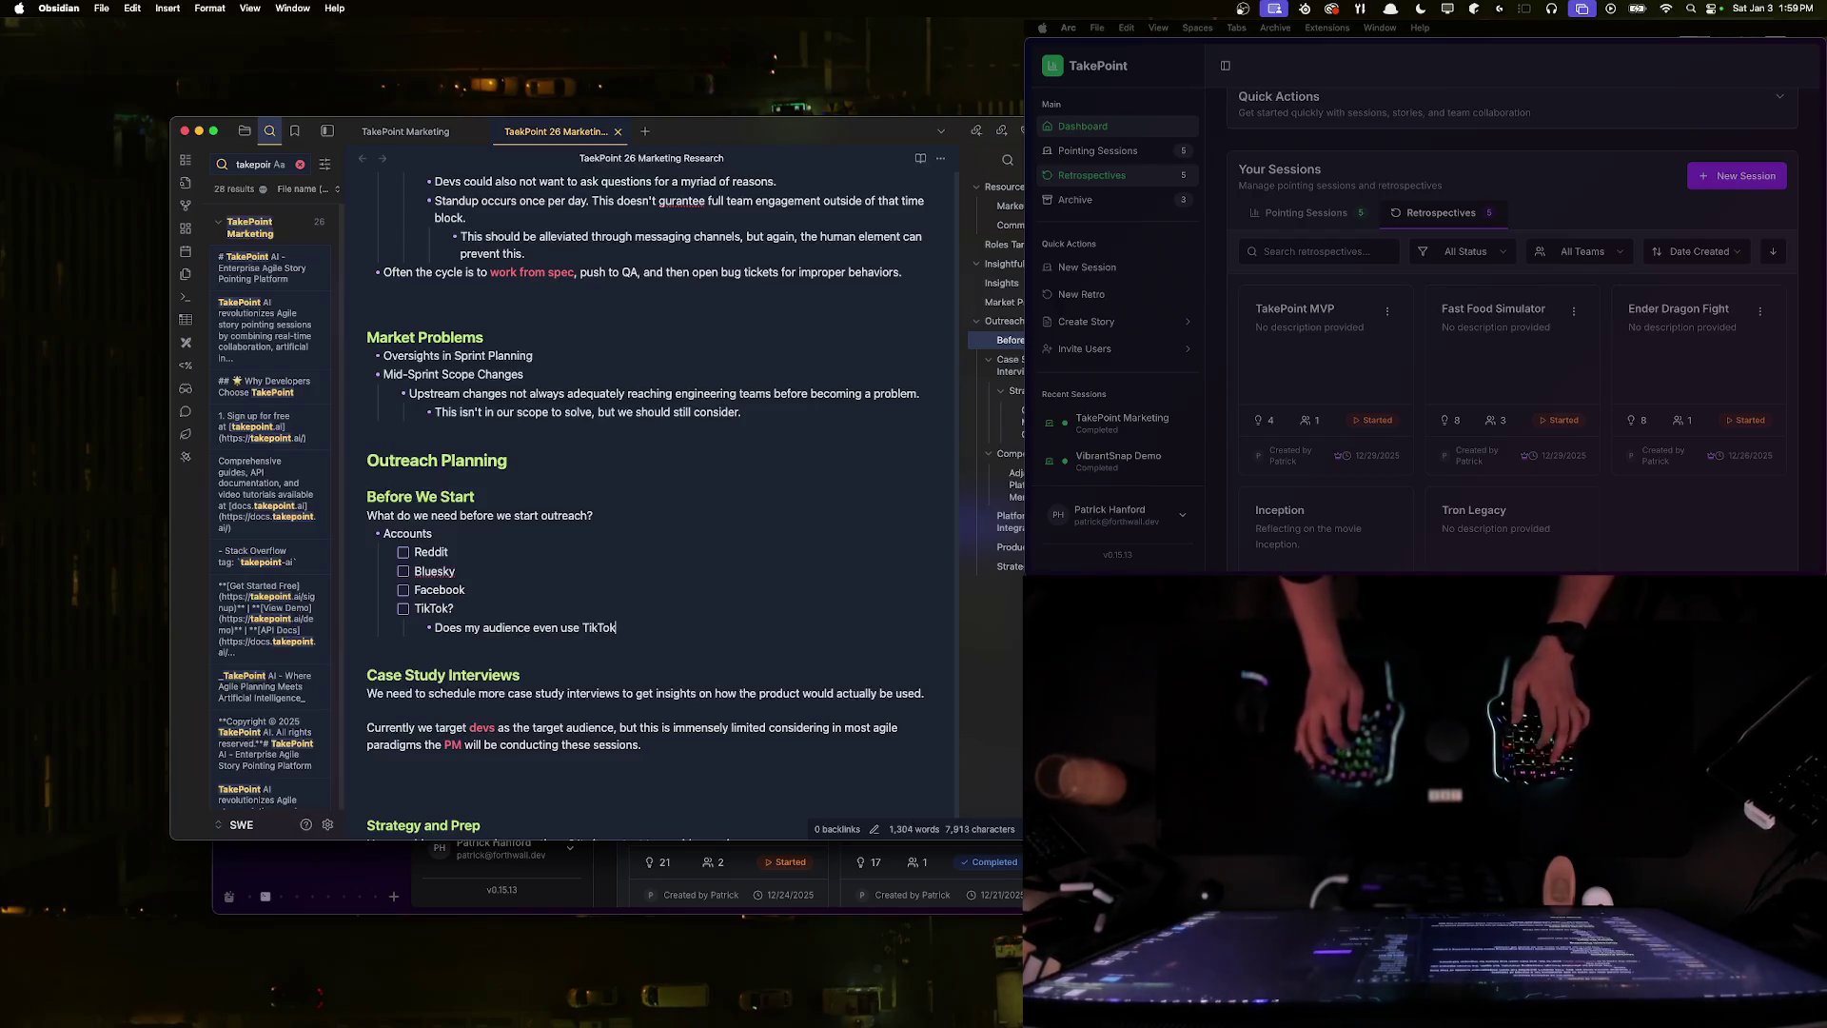
pyautogui.press('Return')
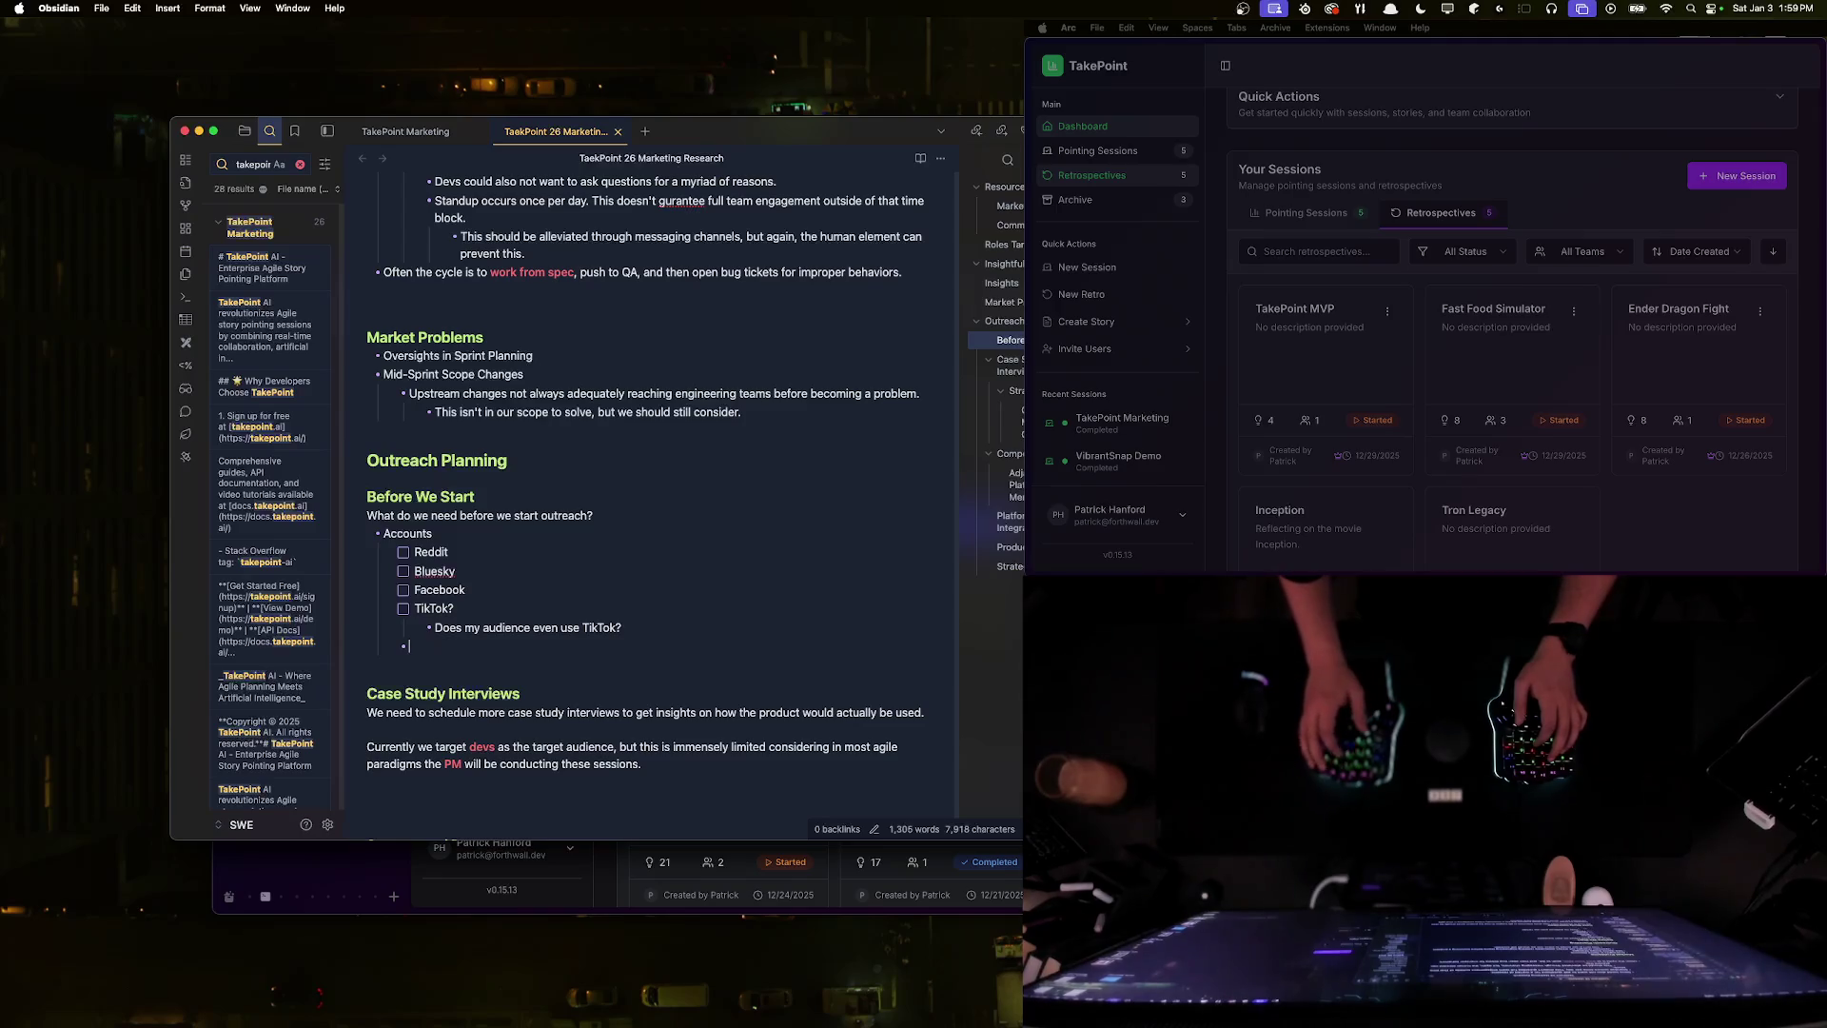
pyautogui.hotkey('shift', 'Tab')
pyautogui.write('- ')
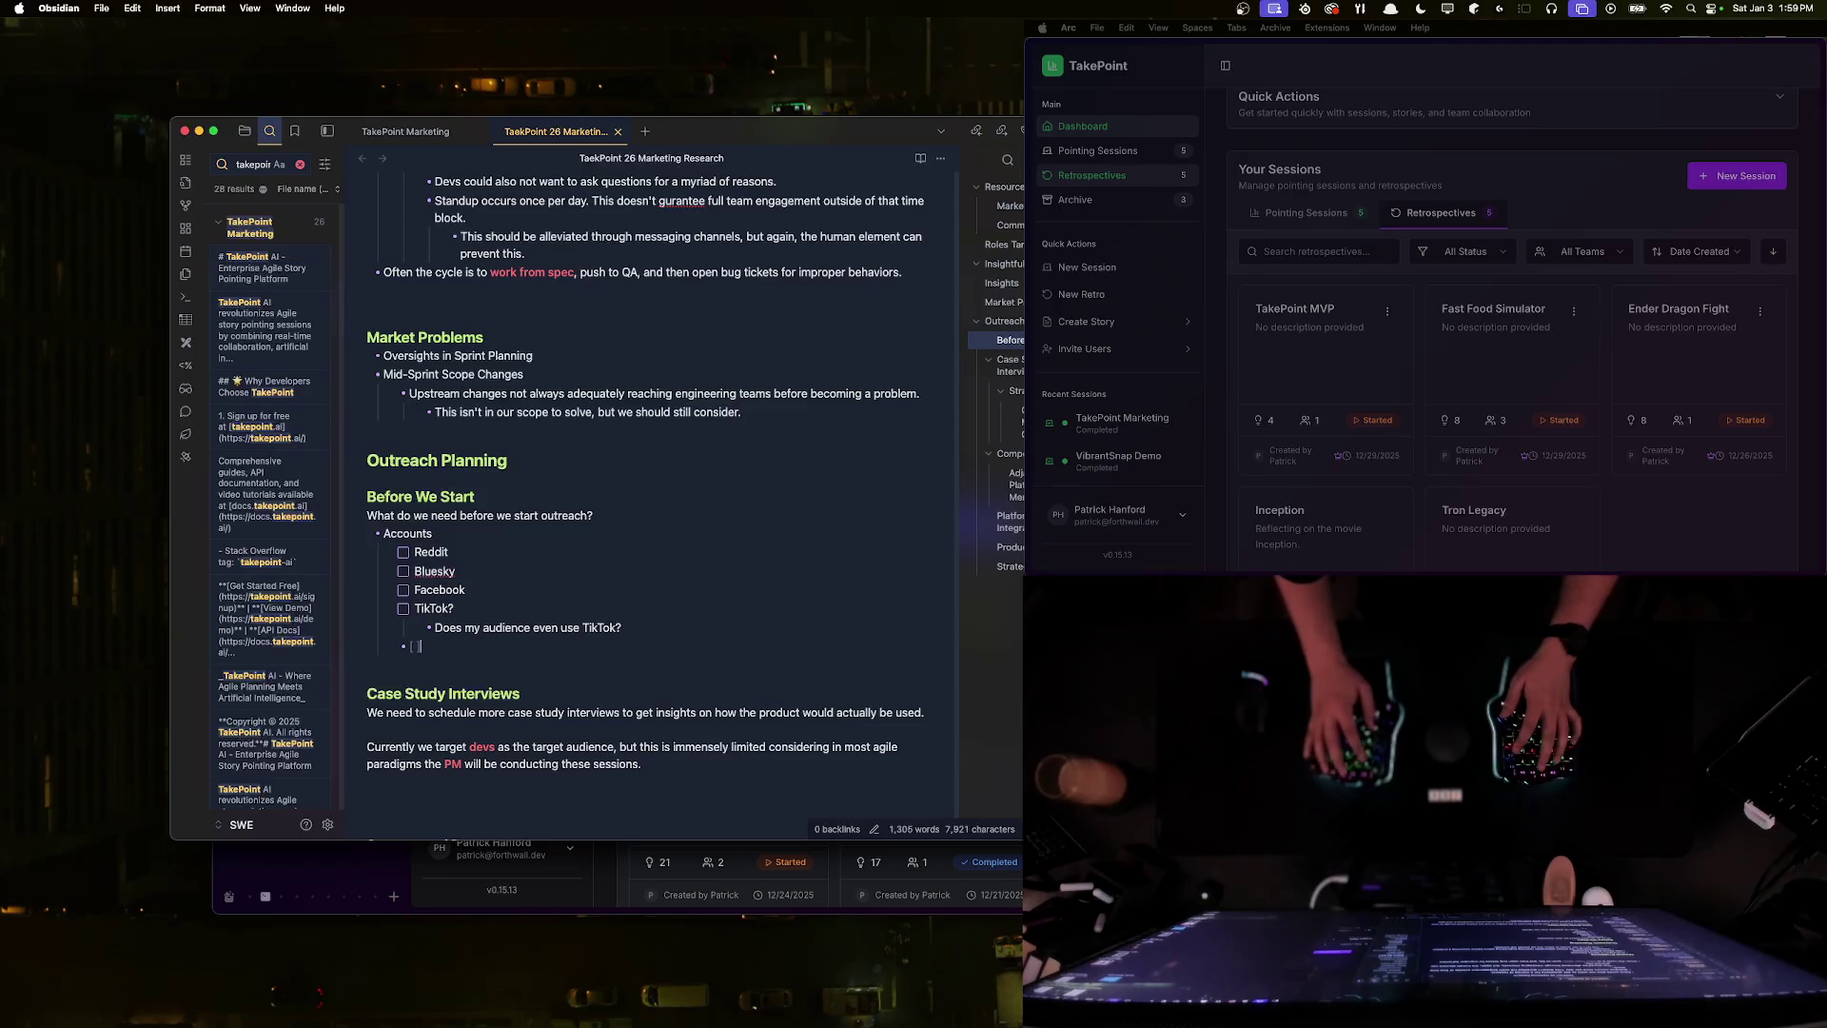
pyautogui.write(' LinkedIn')
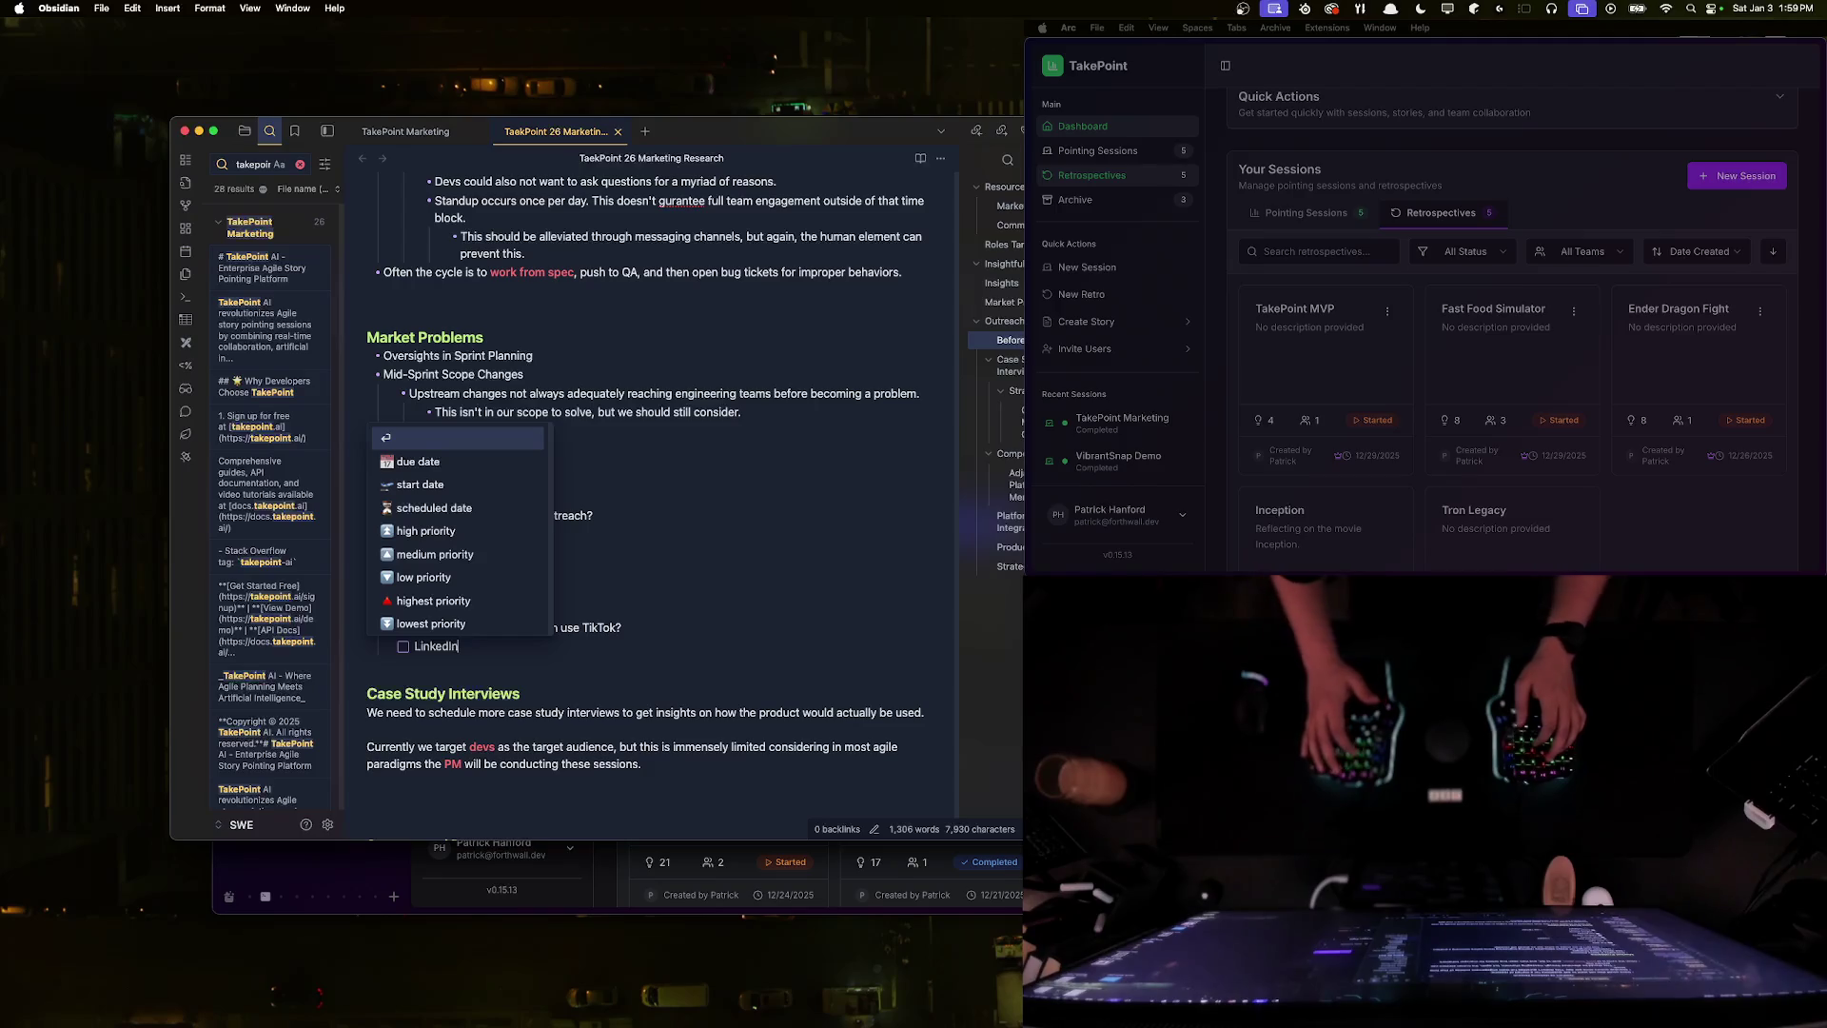
# - Remove the extra empty task line below LinkedIn
pyautogui.press('Return')
pyautogui.press('Escape')
pyautogui.press('BackSpace')
pyautogui.press('BackSpace')
pyautogui.press('Escape')
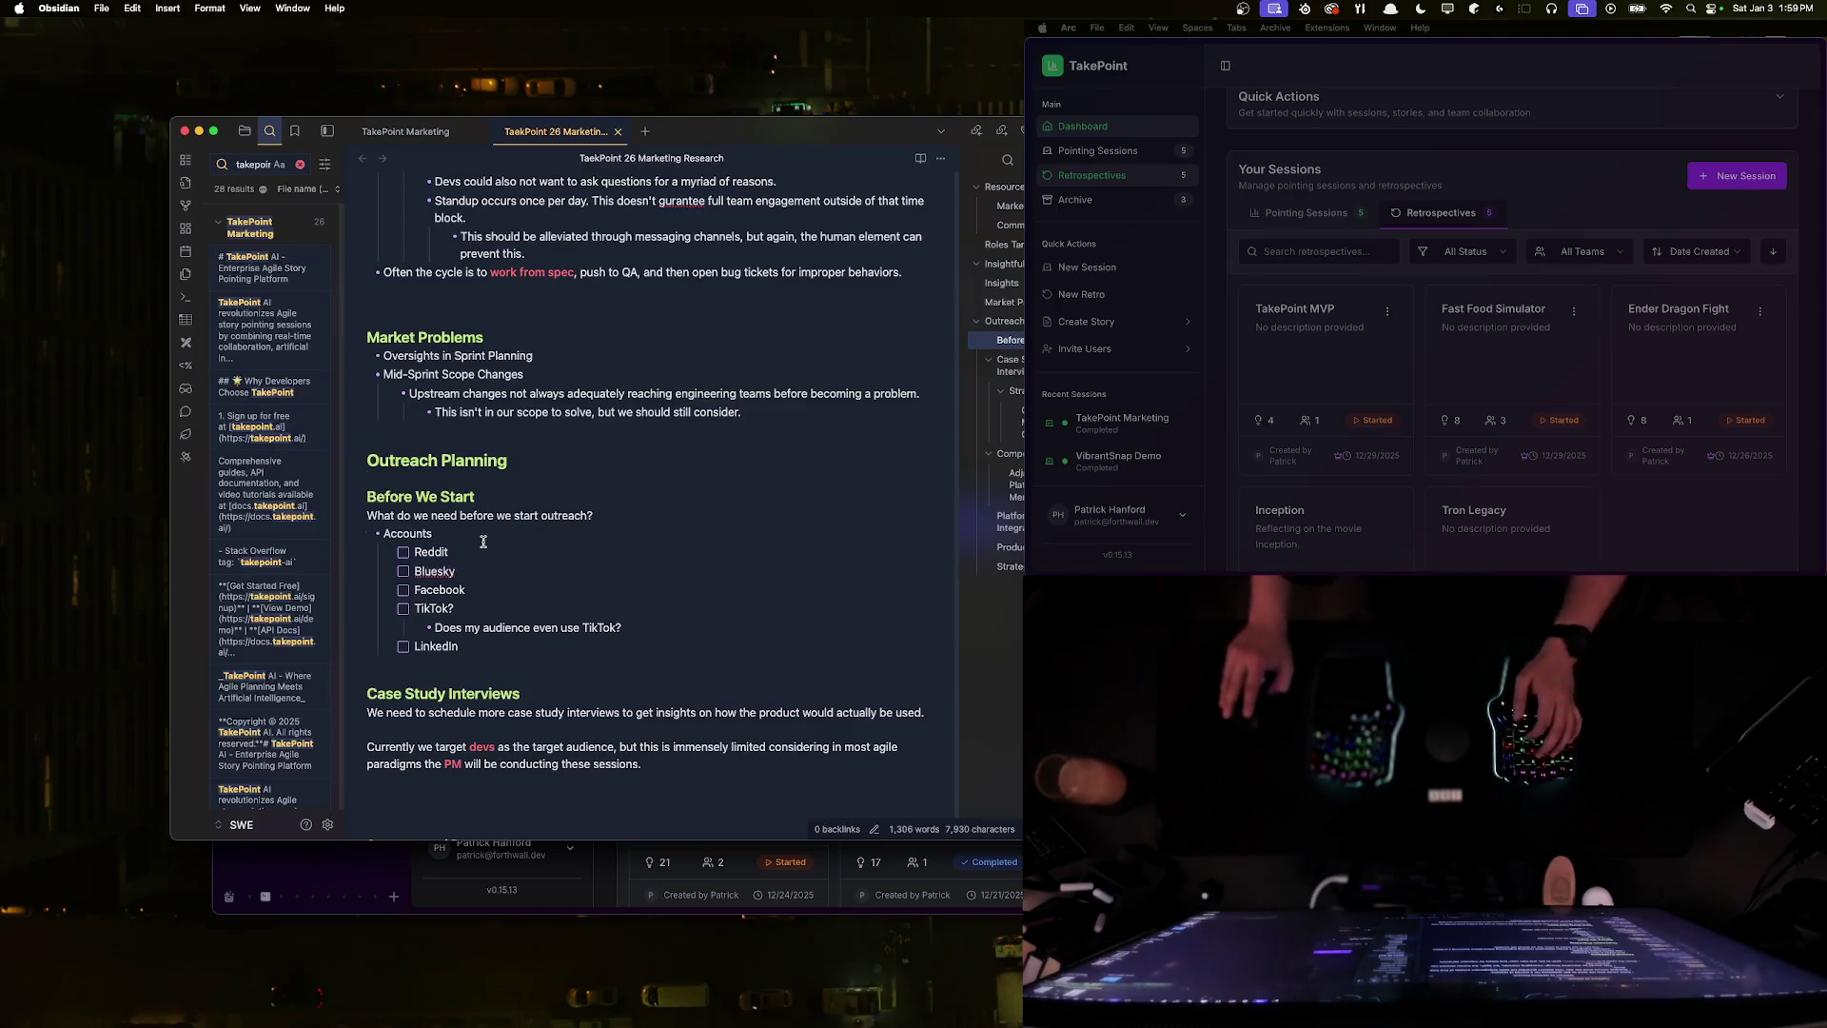
pyautogui.doubleClick(417, 534)
pyautogui.click(417, 533)
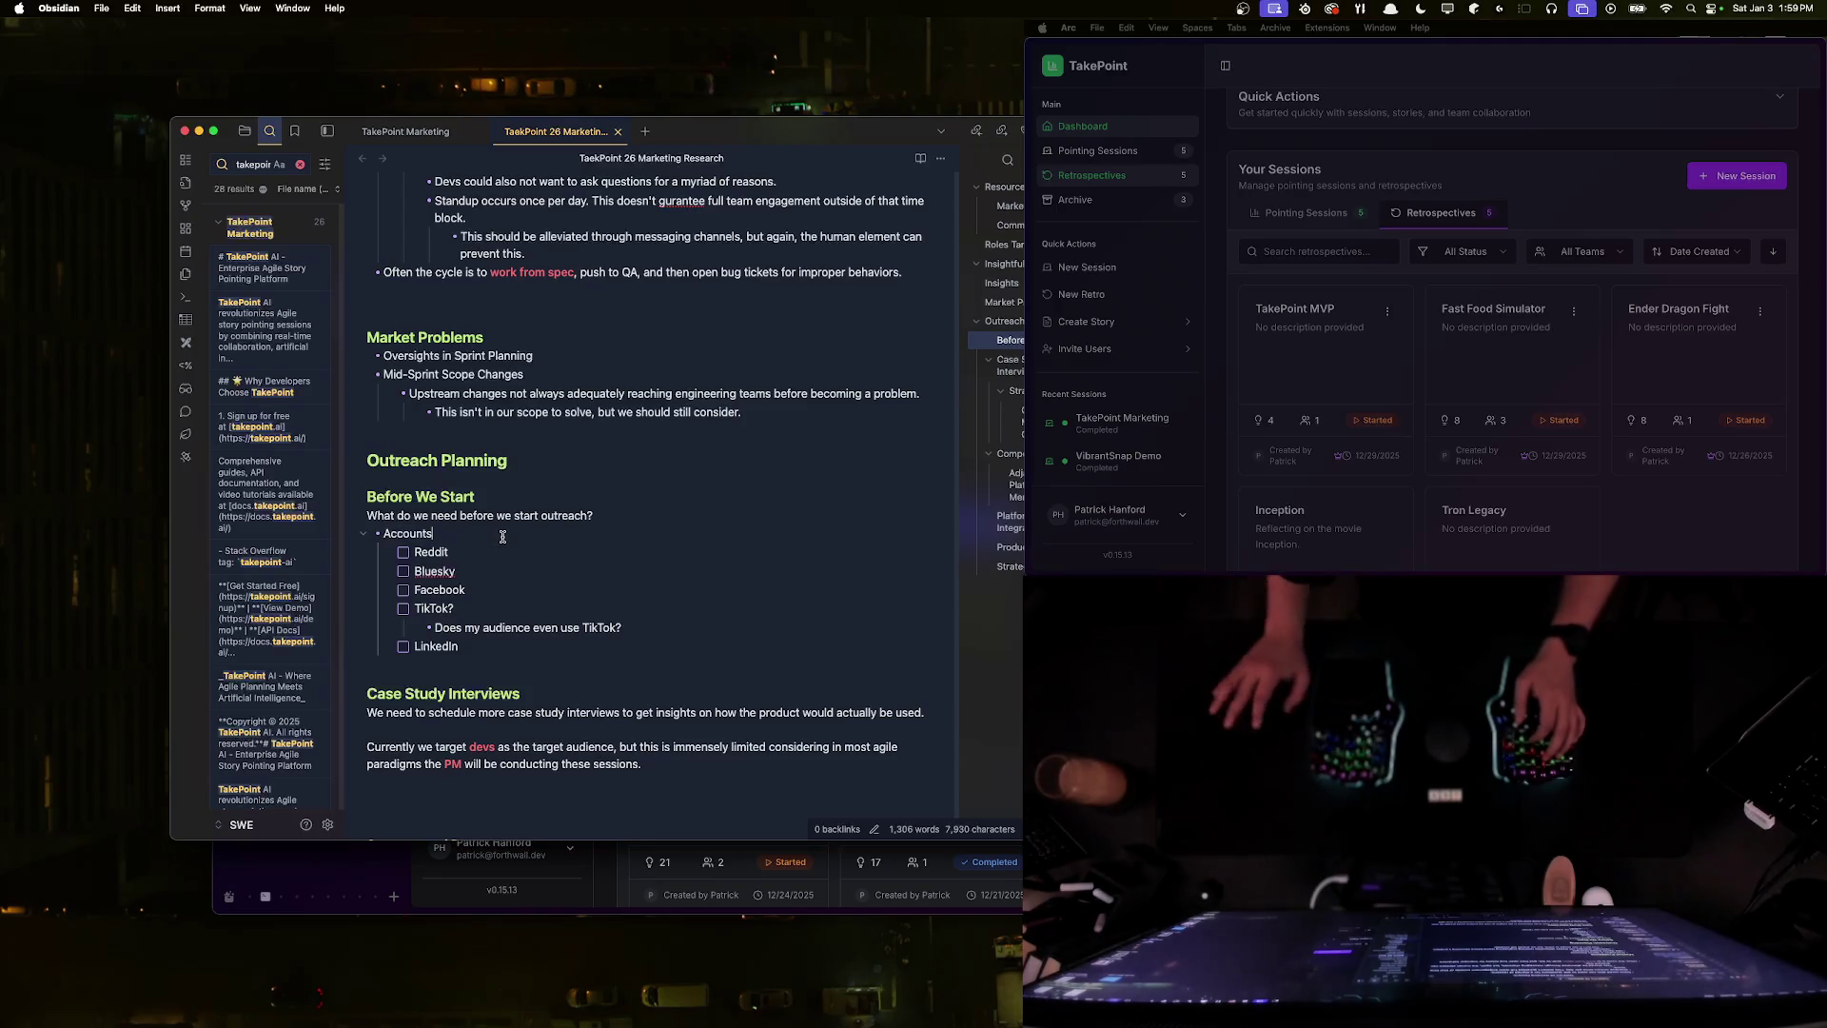
# - Start a fresh plain line below LinkedIn, discarding the stray checkbox entries
pyautogui.rightClick(527, 653)
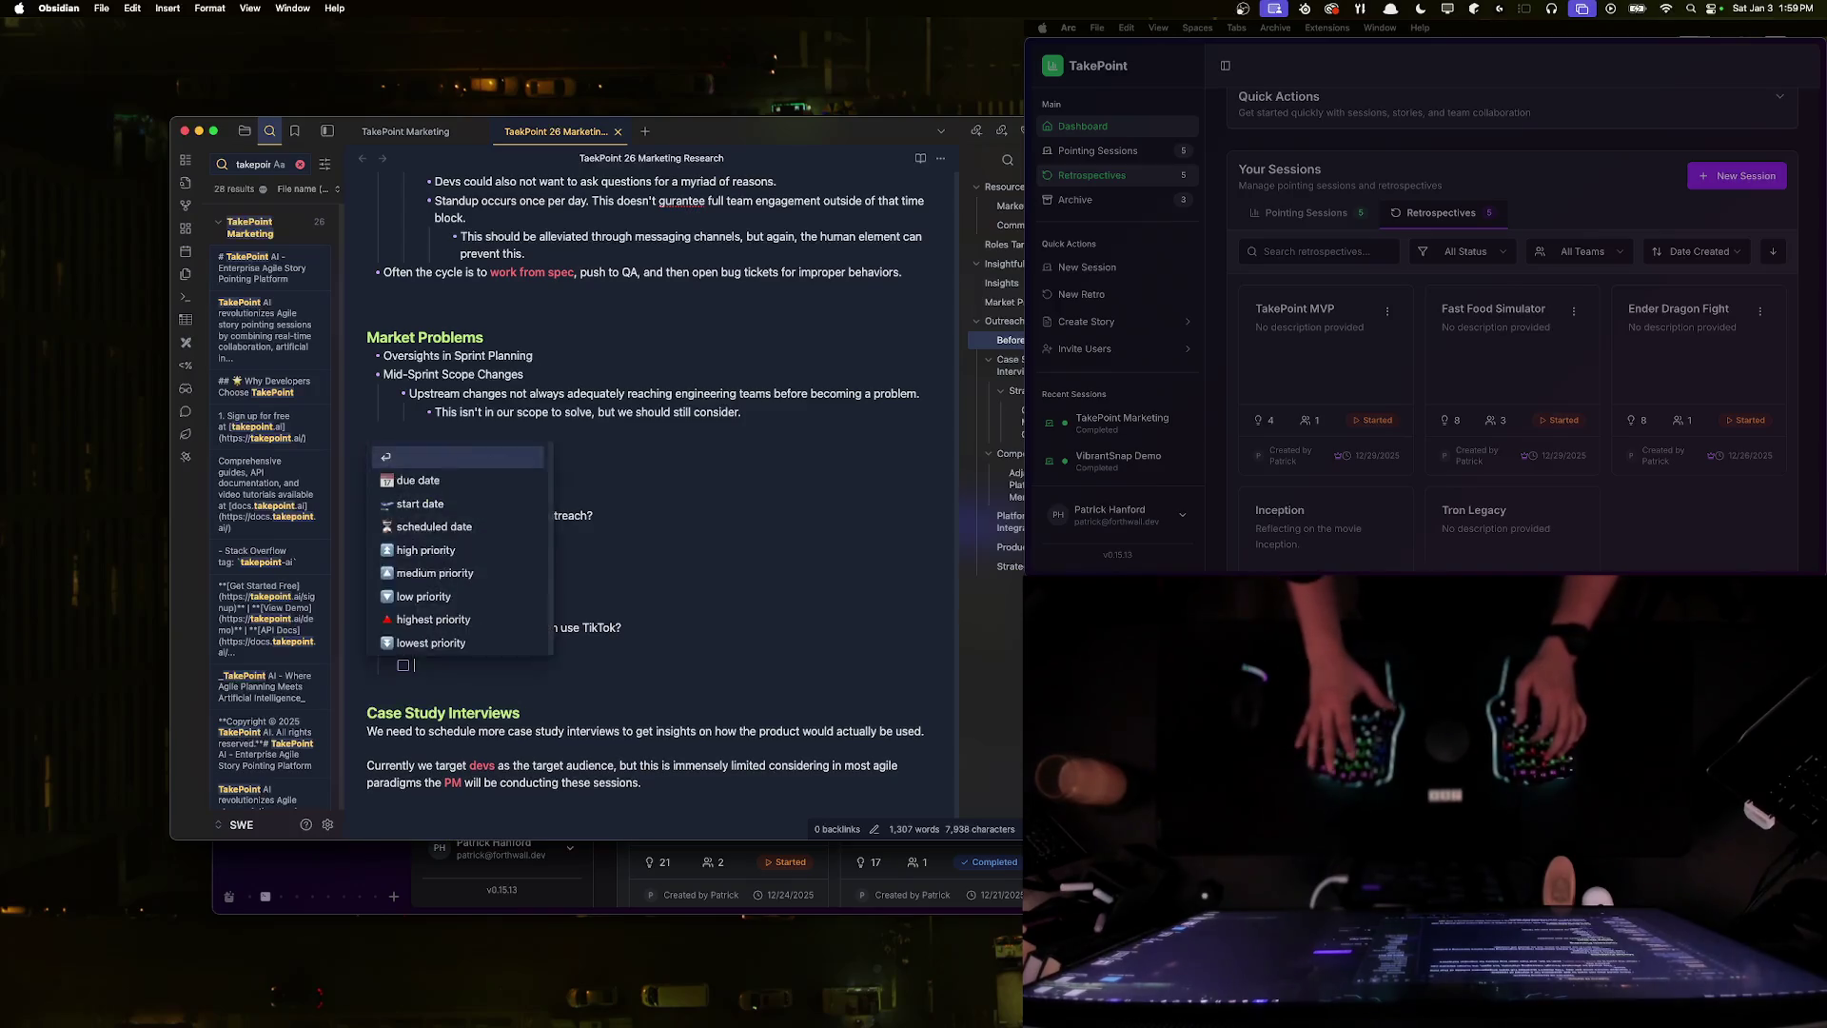
pyautogui.press('Escape')
pyautogui.press('Return')
pyautogui.write('[ ]')
pyautogui.press('Escape')
pyautogui.press('BackSpace')
pyautogui.press('BackSpace')
pyautogui.press('BackSpace')
pyautogui.press('Return')
pyautogui.write('[')
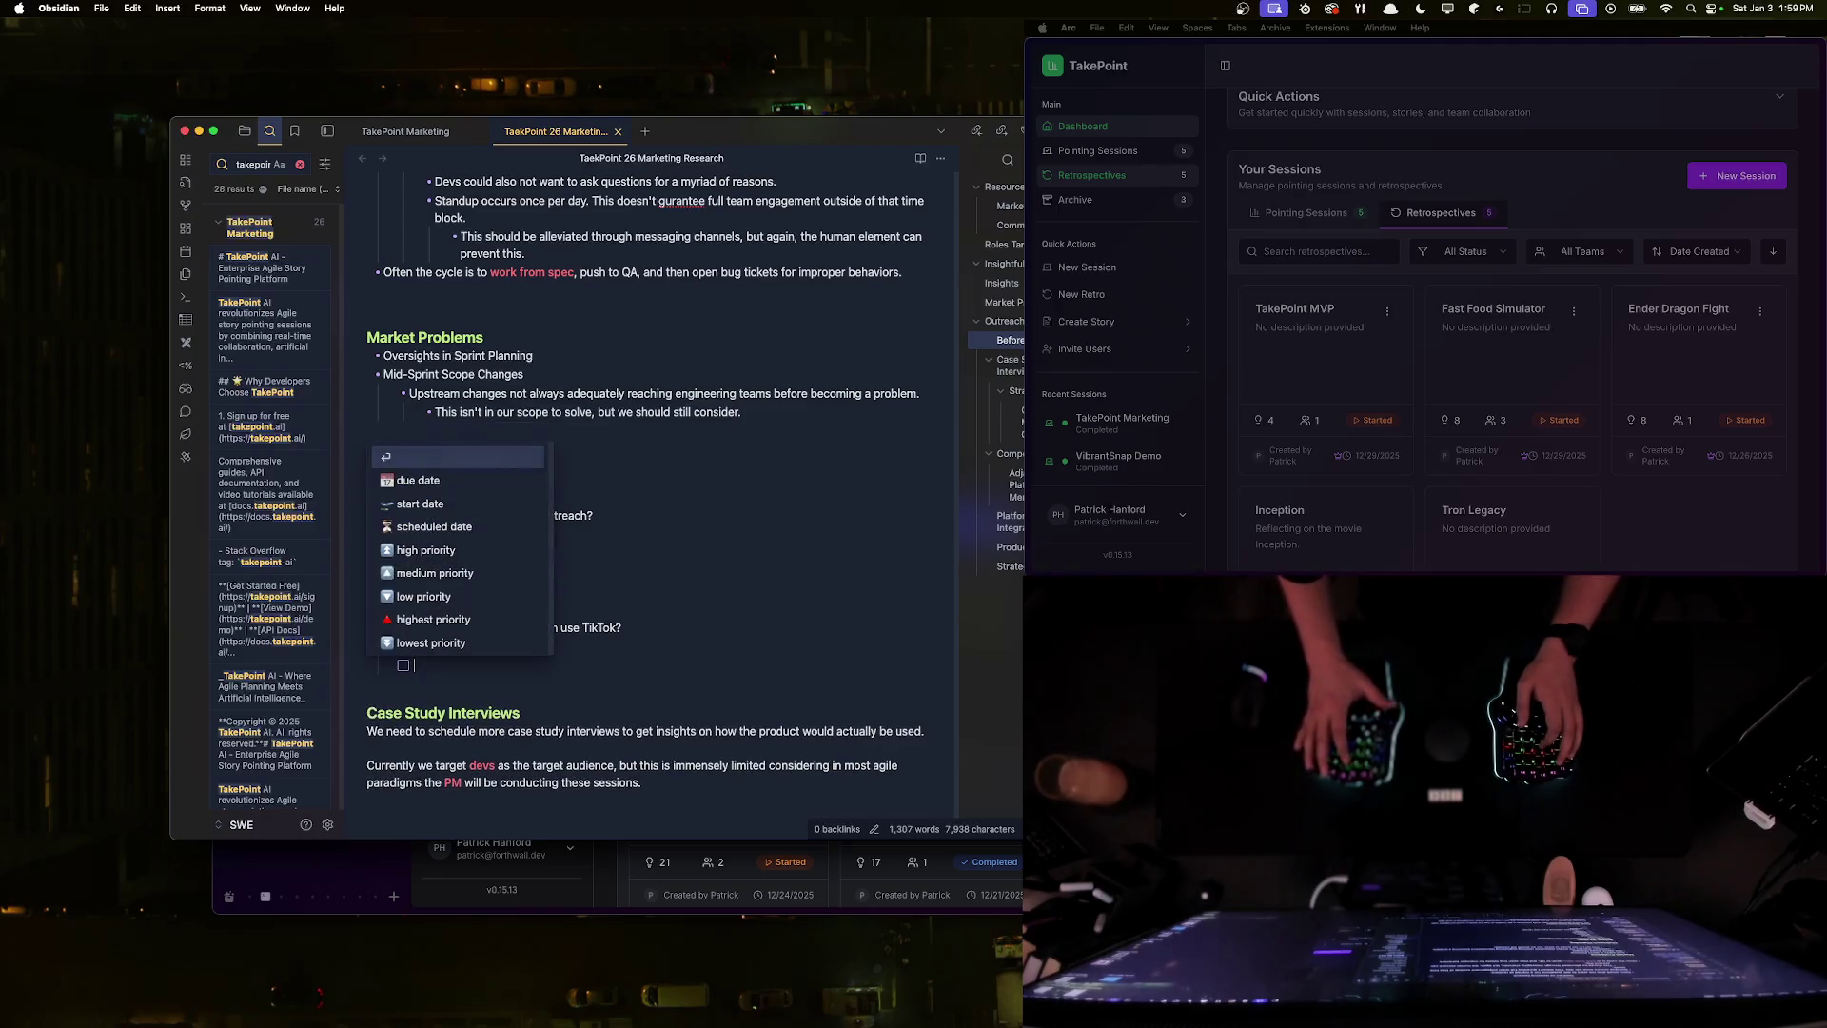
pyautogui.press('Escape')
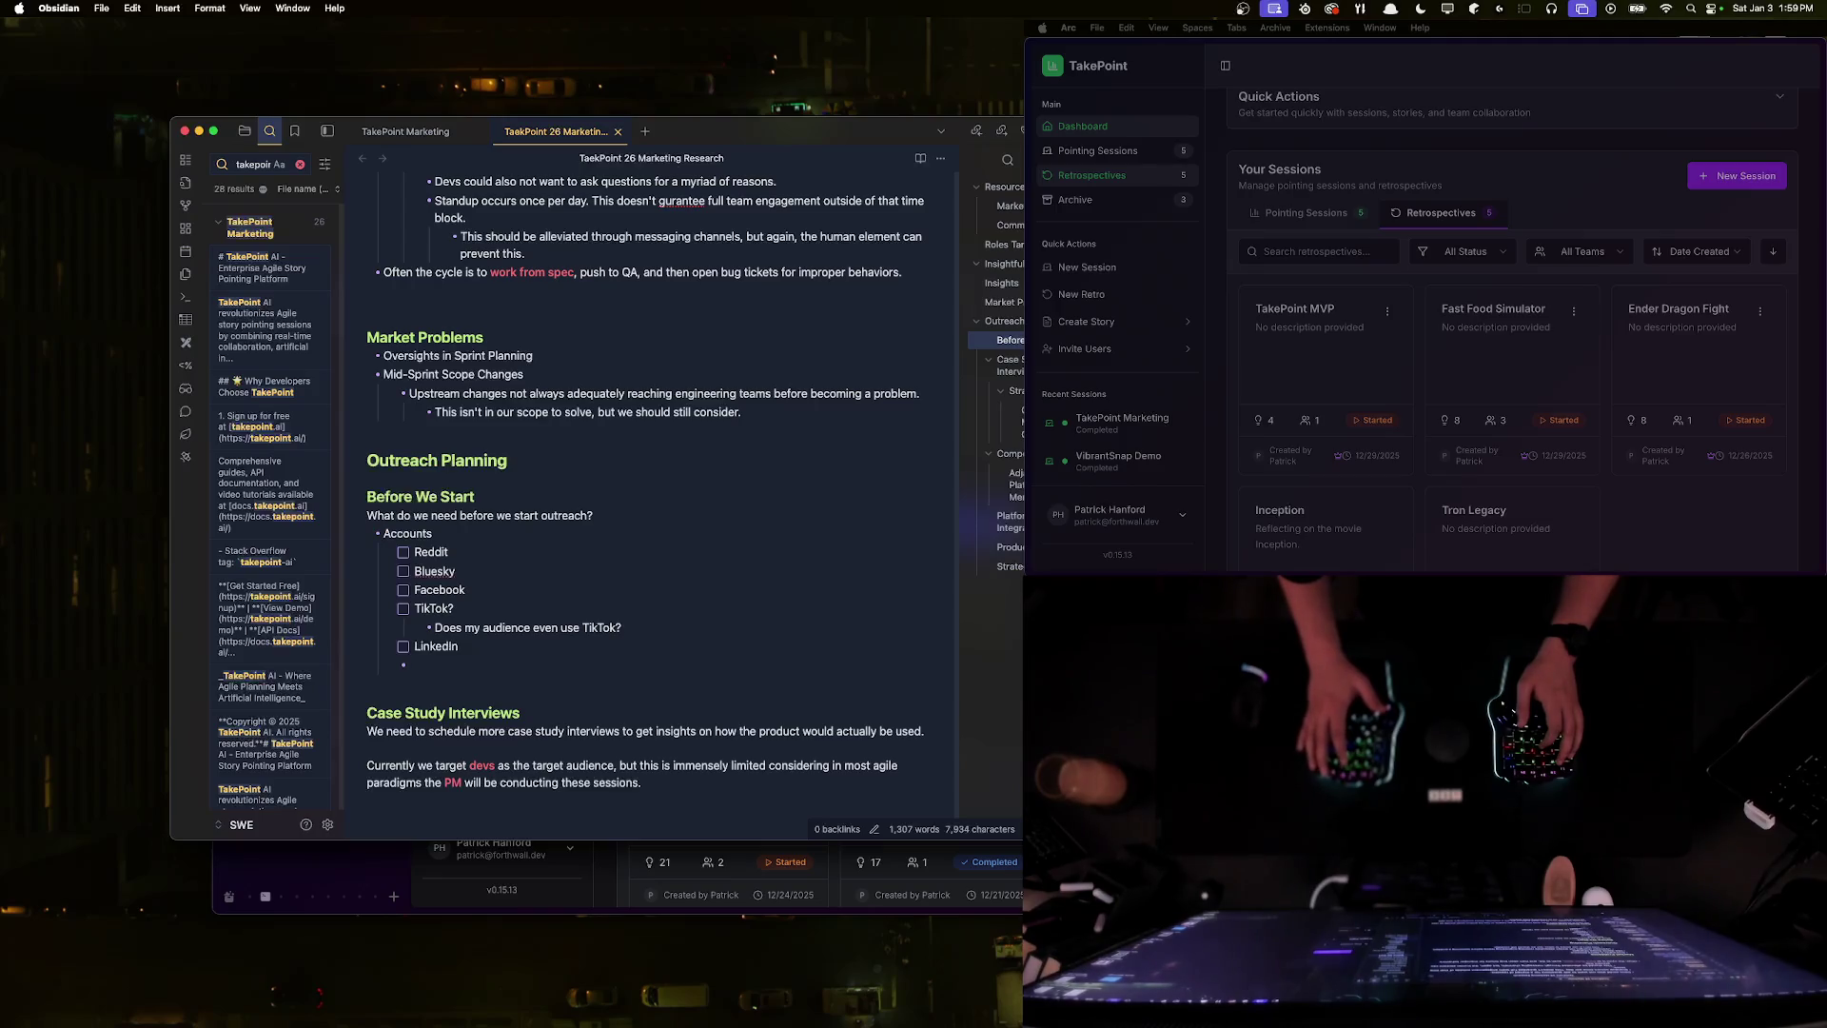
# - Ask whether to use a dedicated TakePoint account or ForthWall accounts, with branding and ForthWall sub-points
pyautogui.write('Do we use a dedicated TakePo')
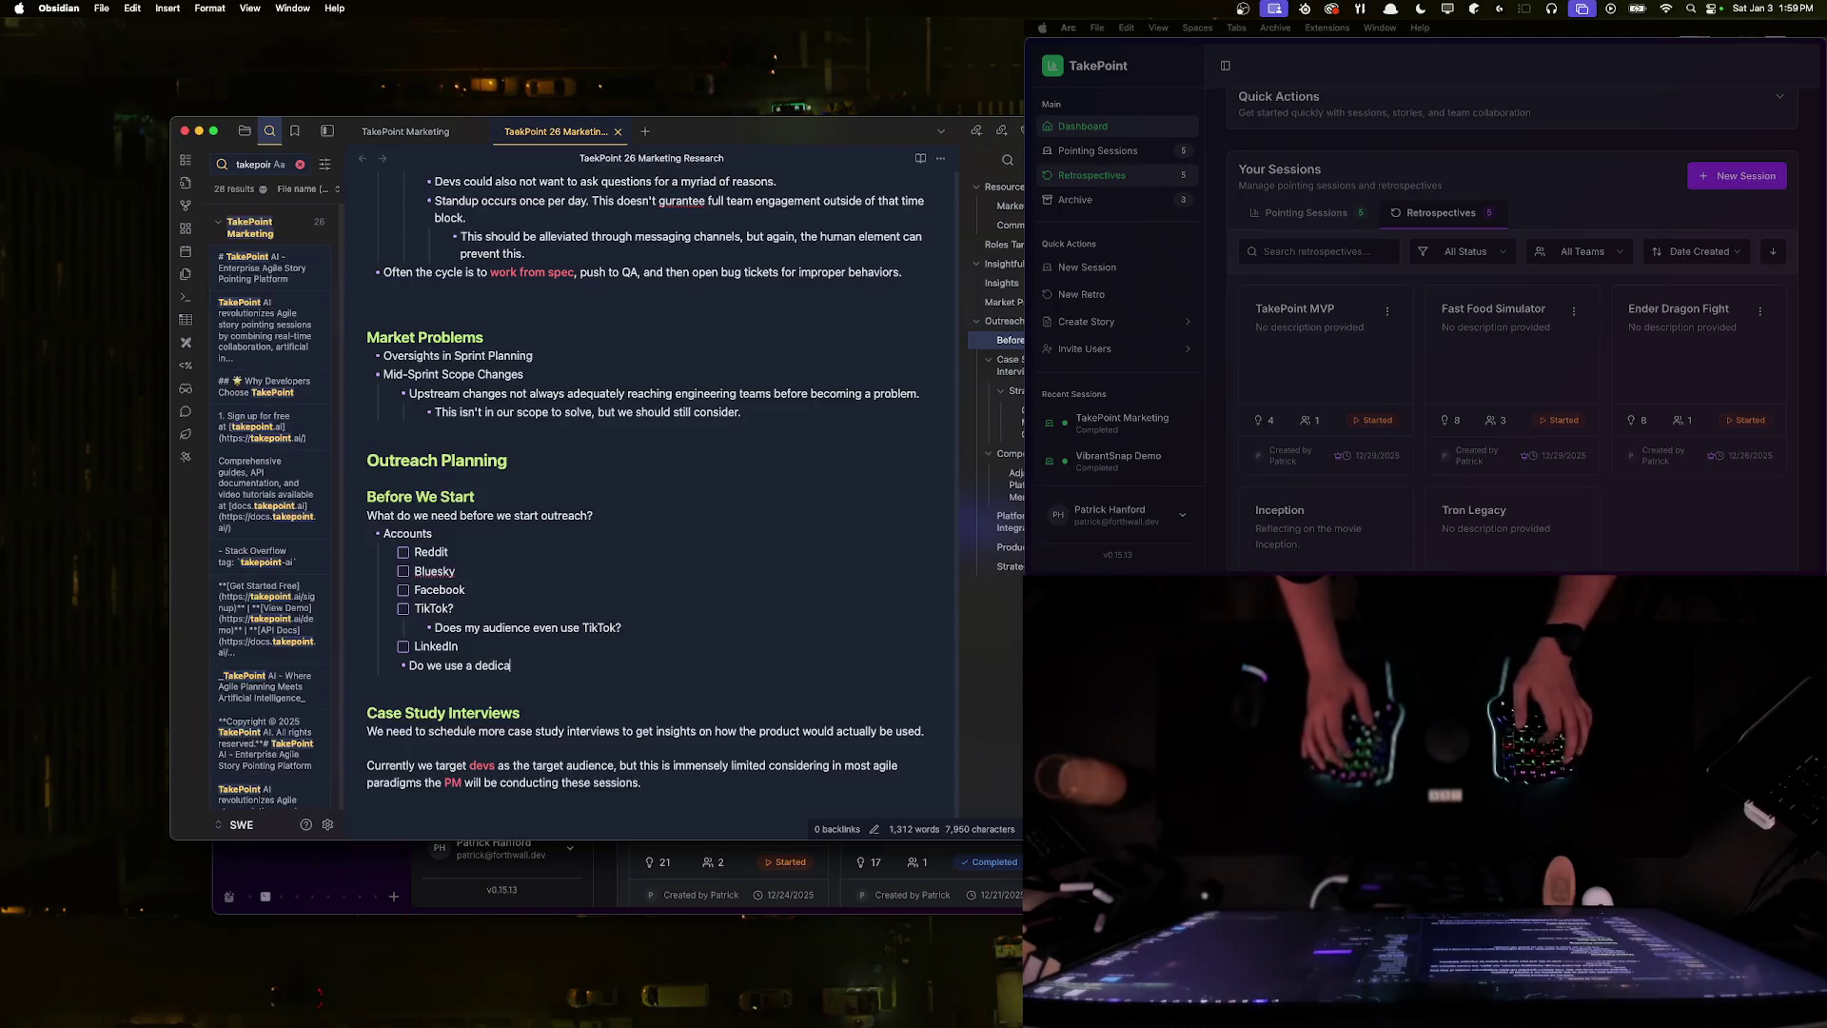
pyautogui.write('int account or')
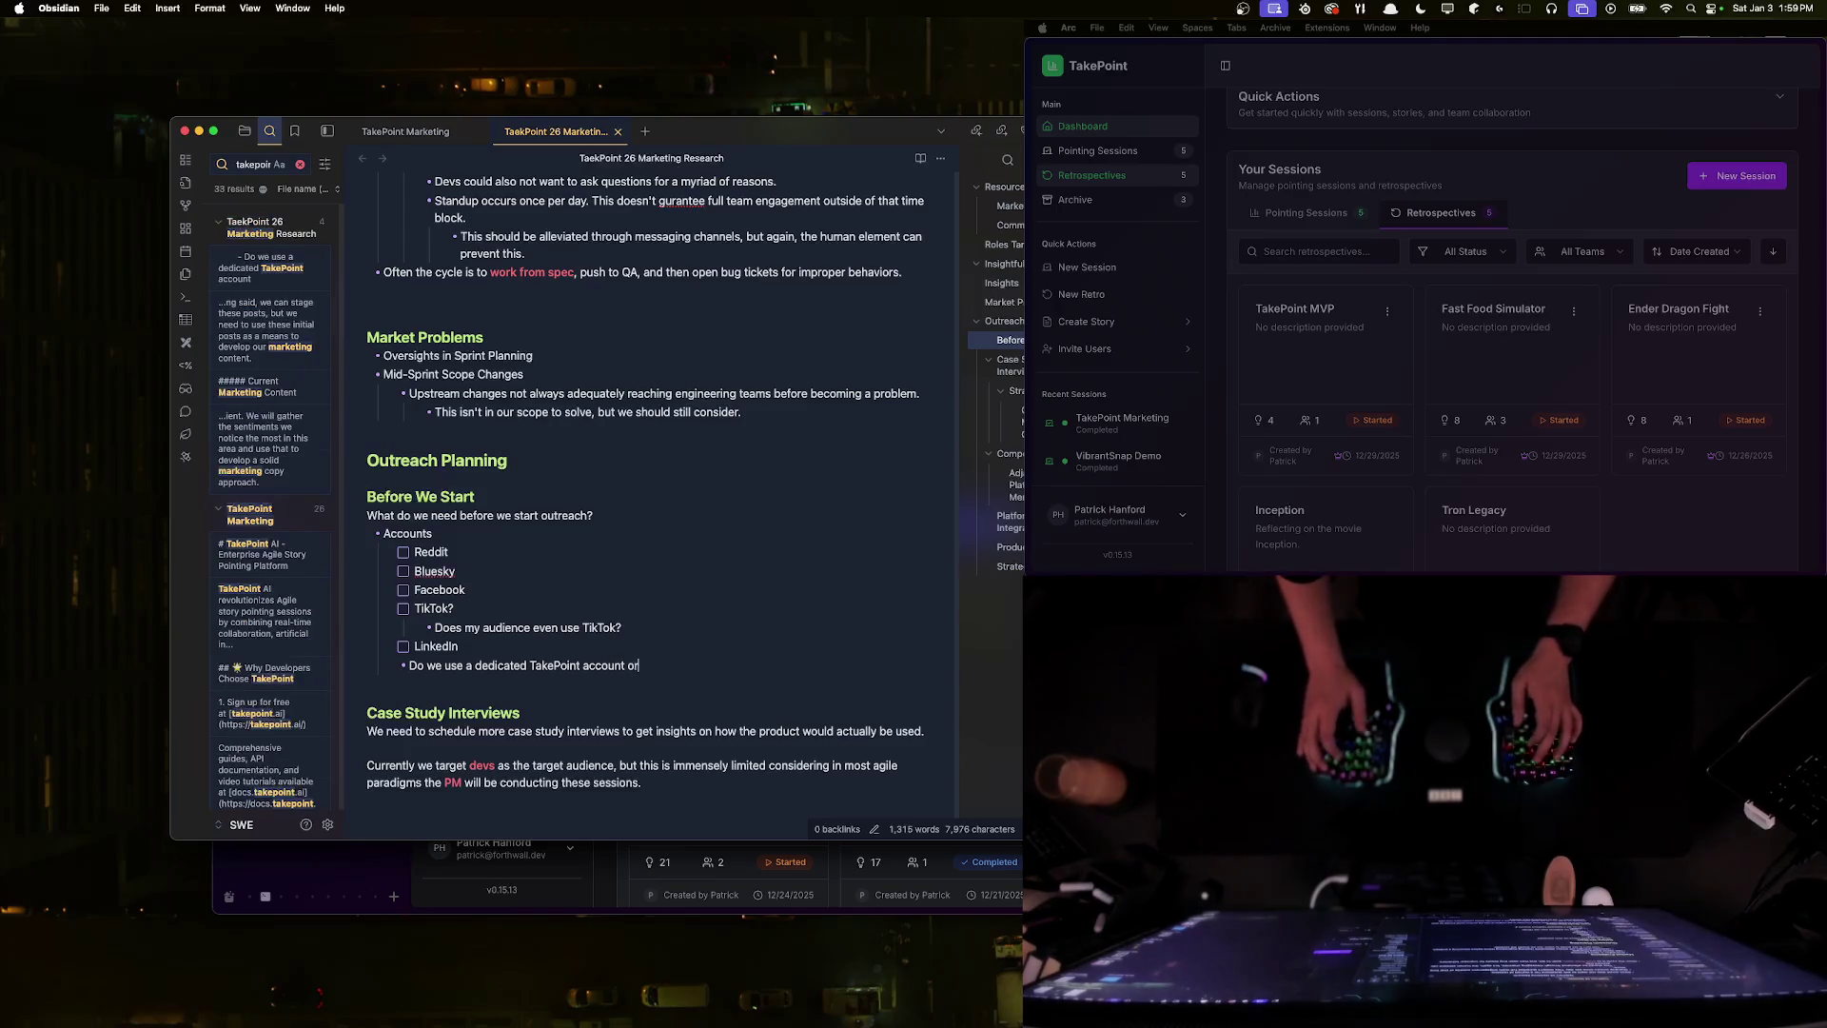
pyautogui.write(' our ForthWall a')
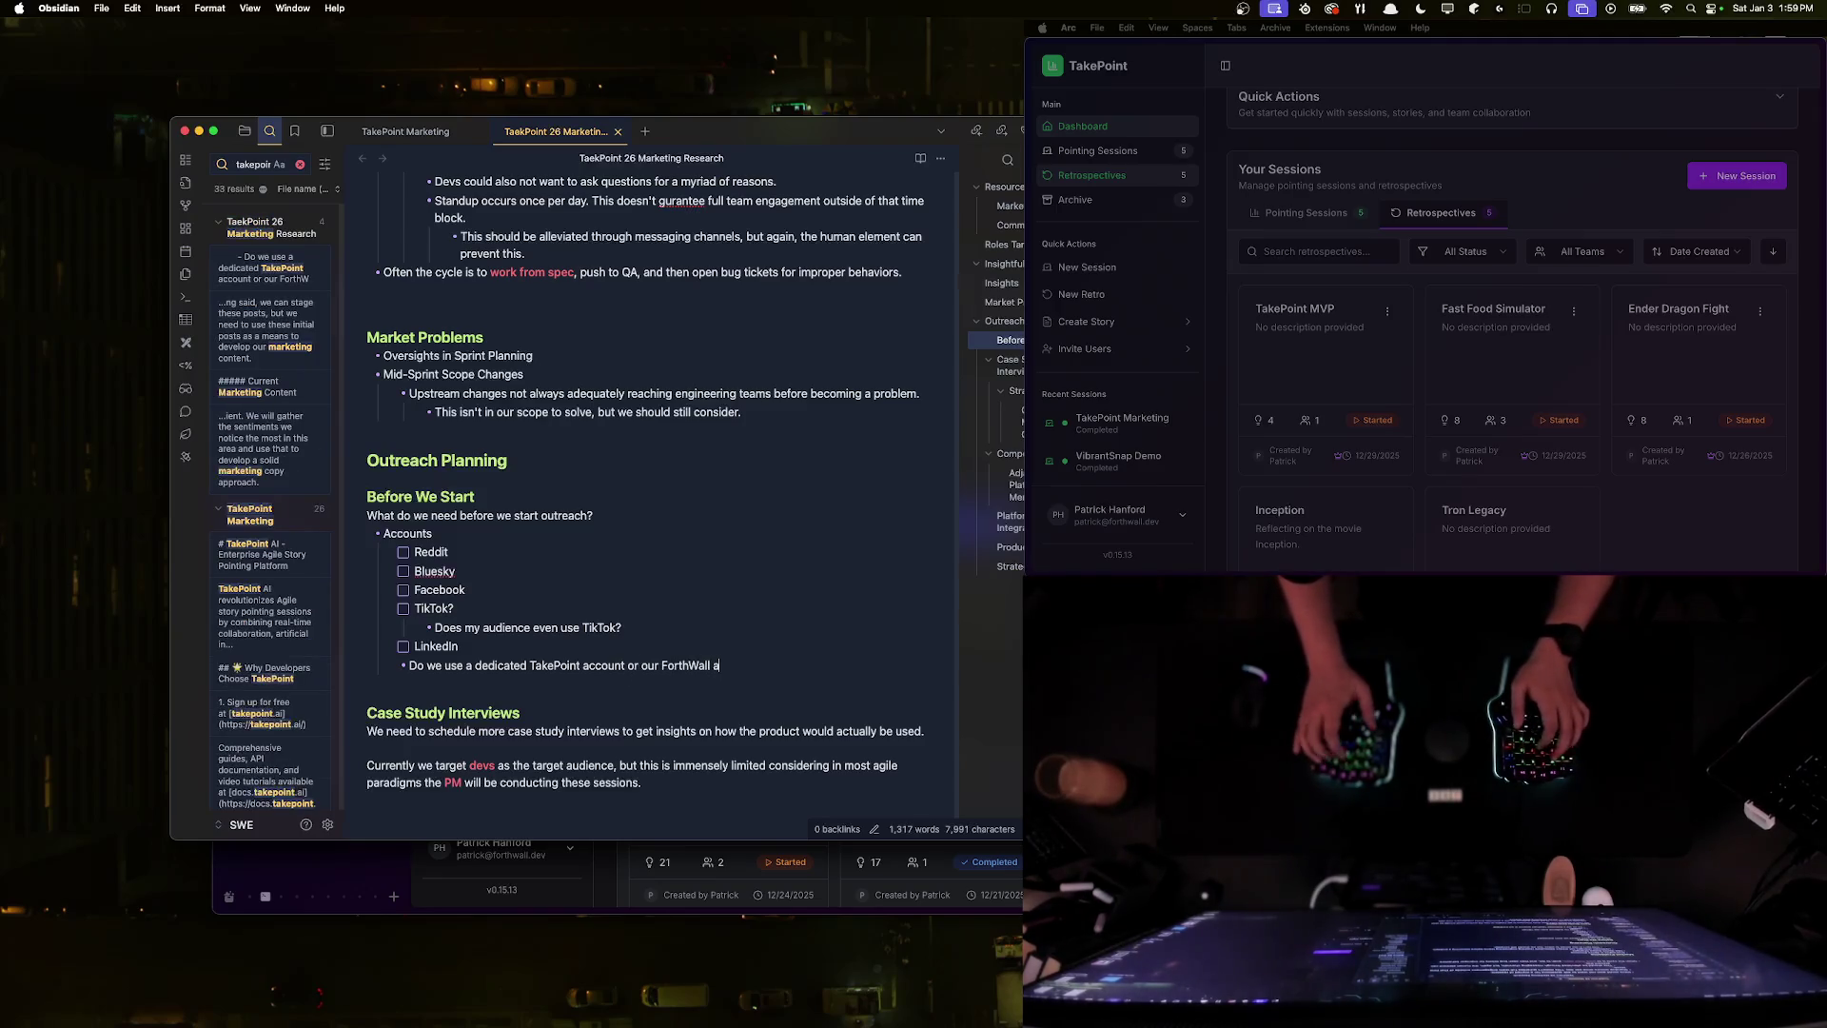
pyautogui.write('ccounts?')
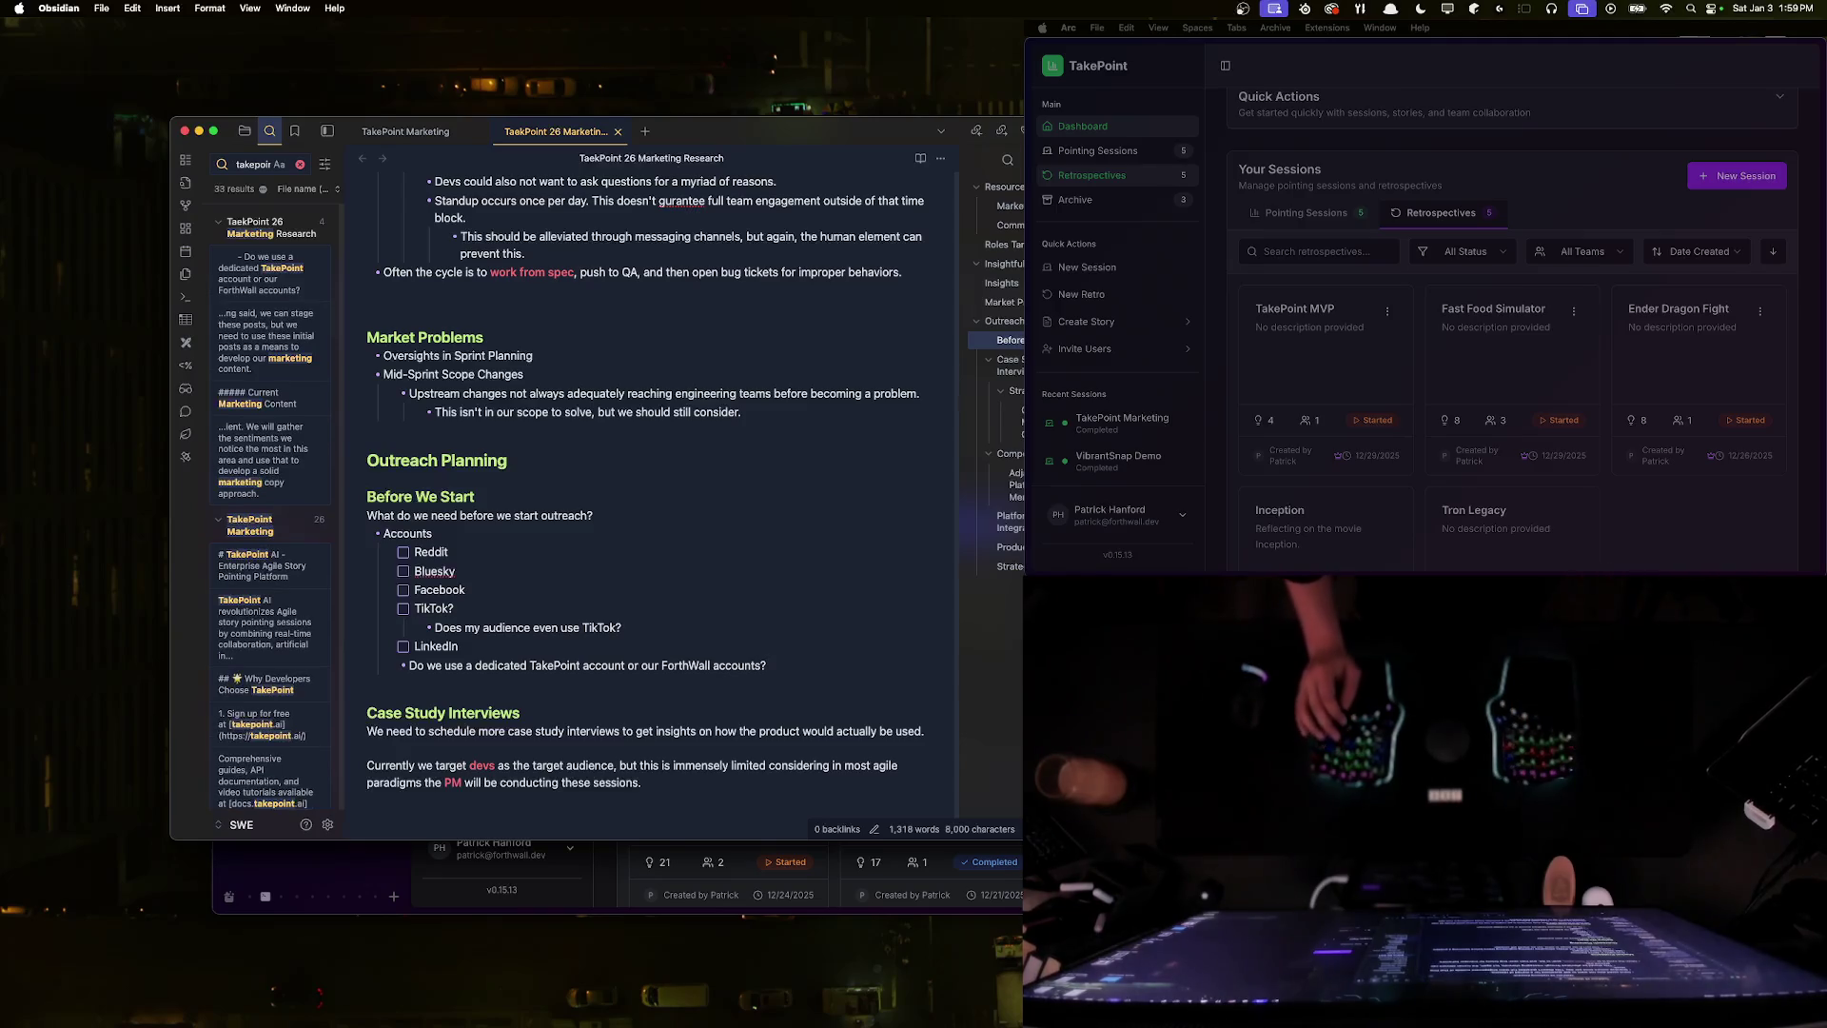
pyautogui.press('Return')
pyautogui.press('Tab')
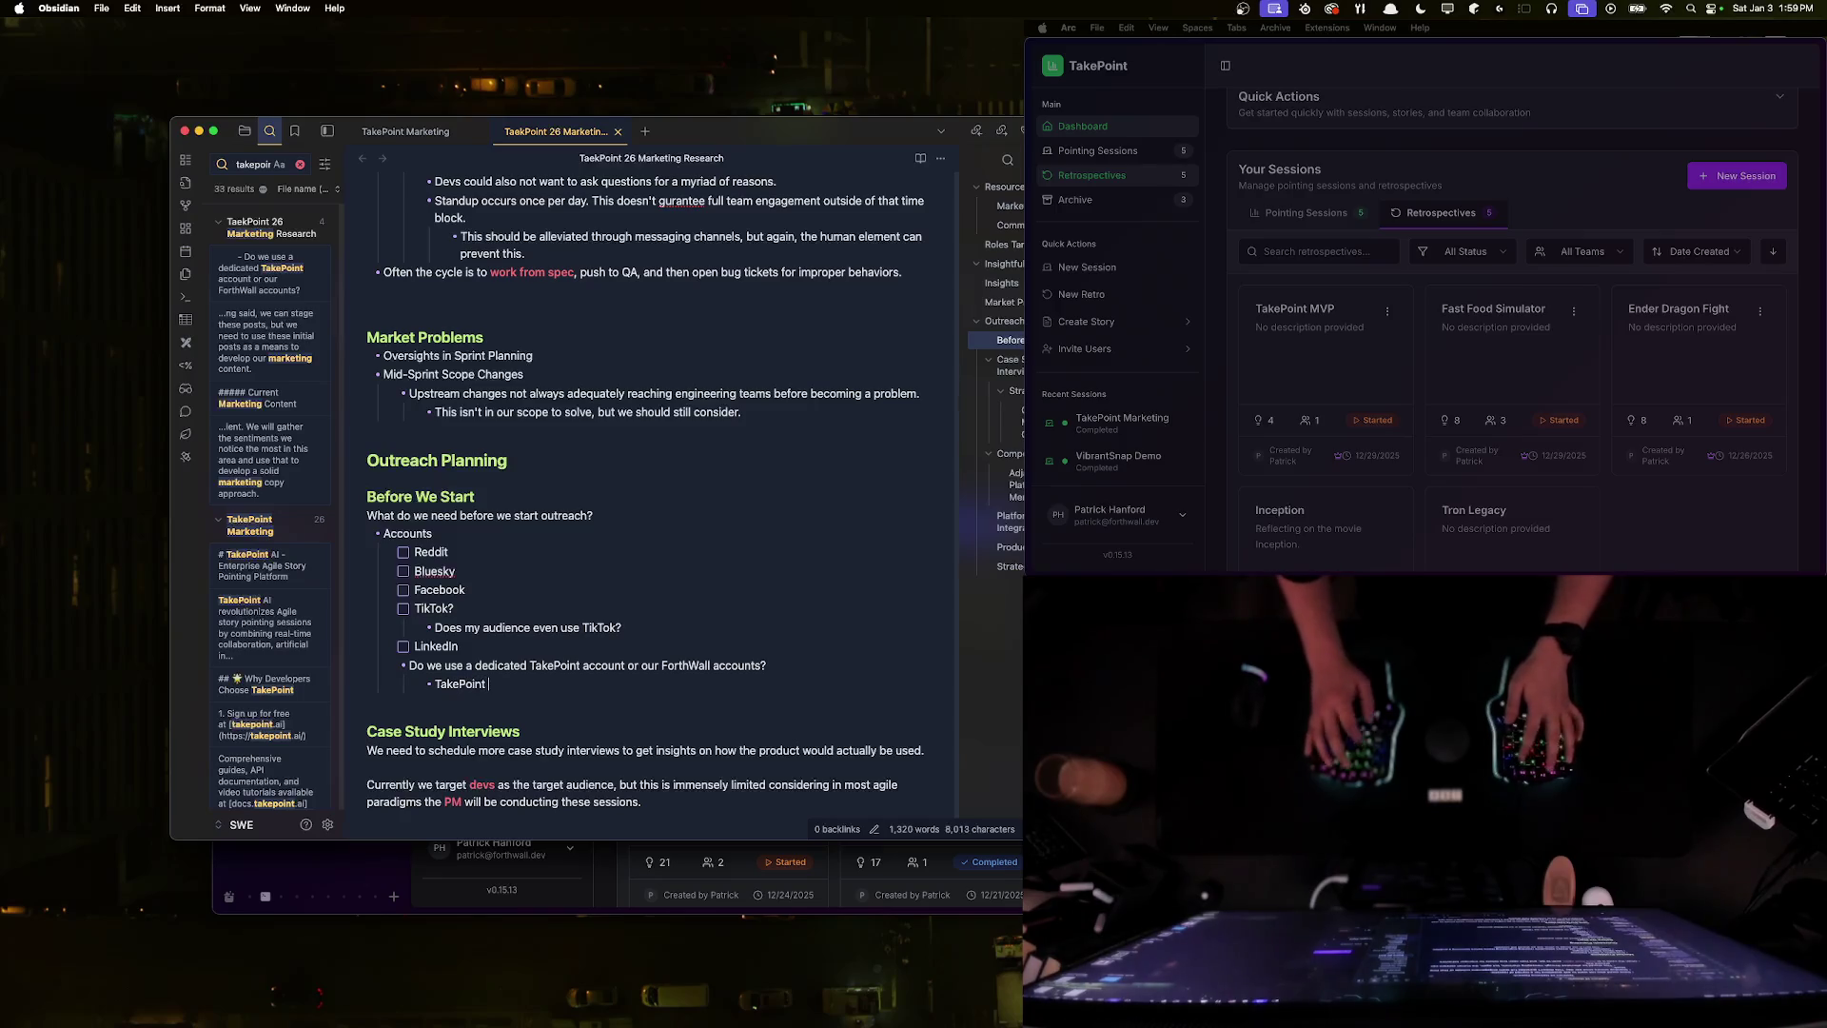
pyautogui.write('makes m')
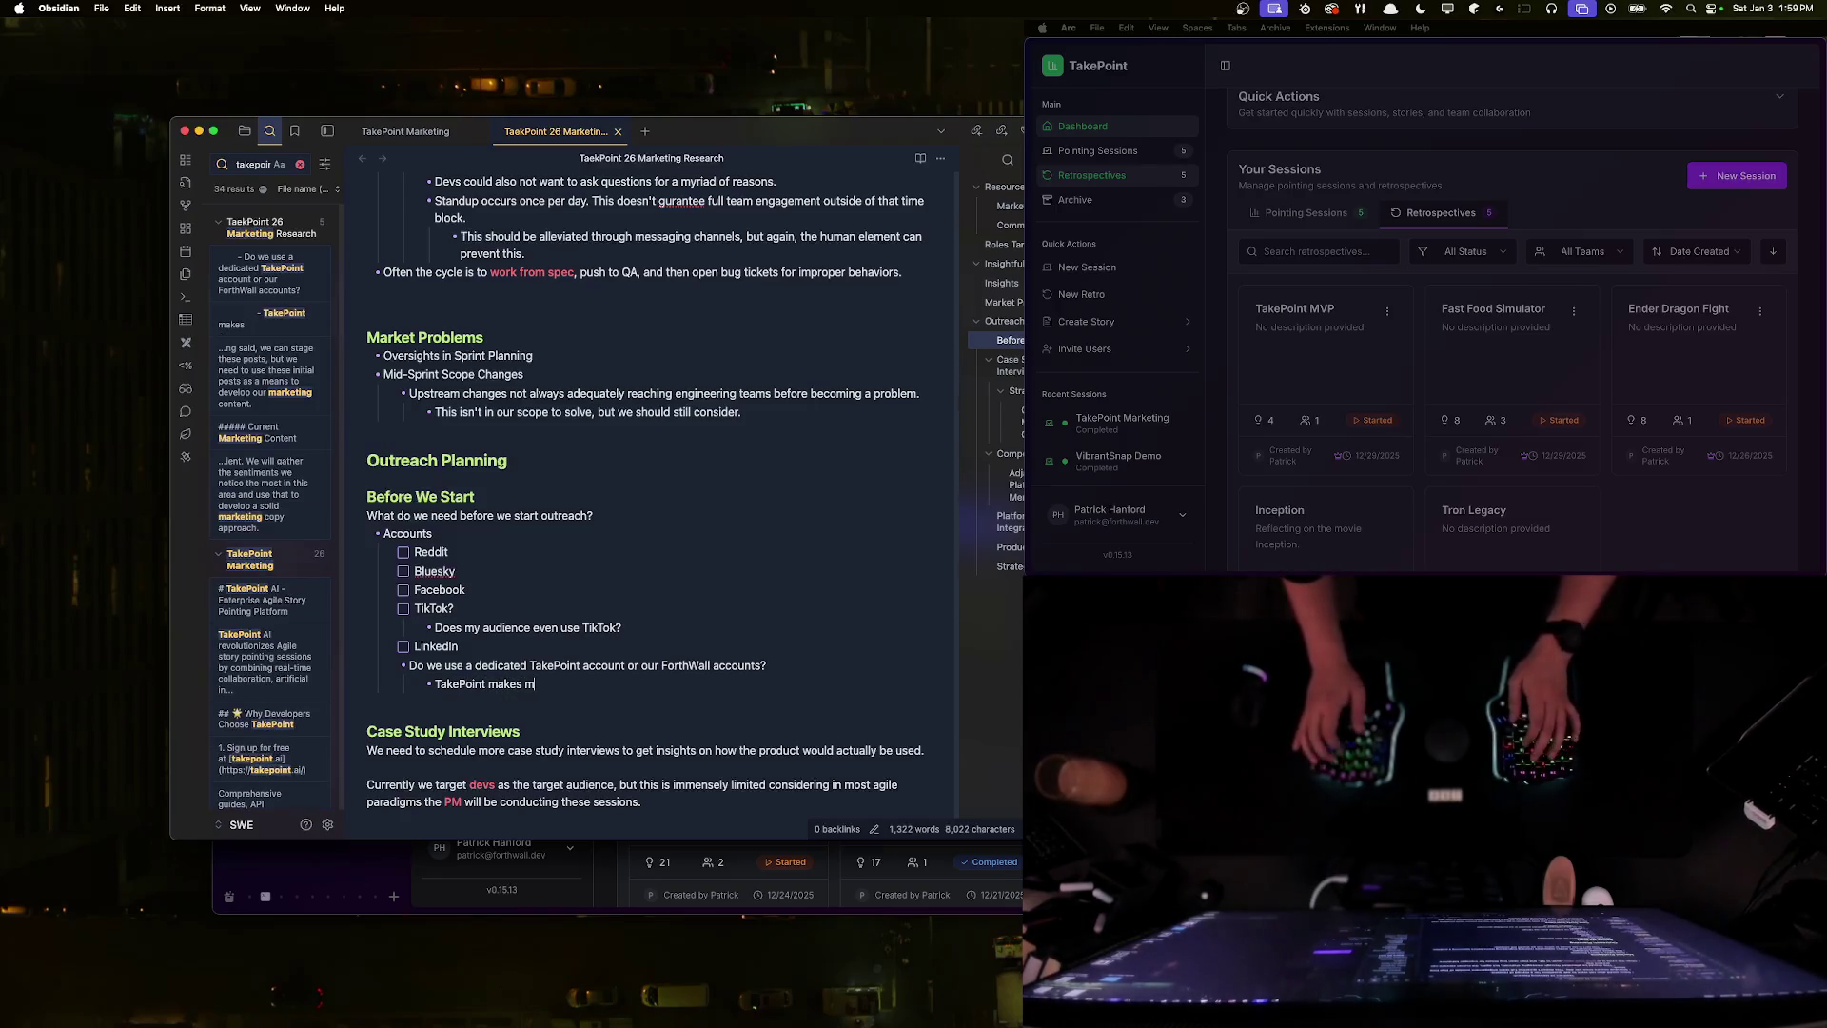
pyautogui.write('ore sense for ')
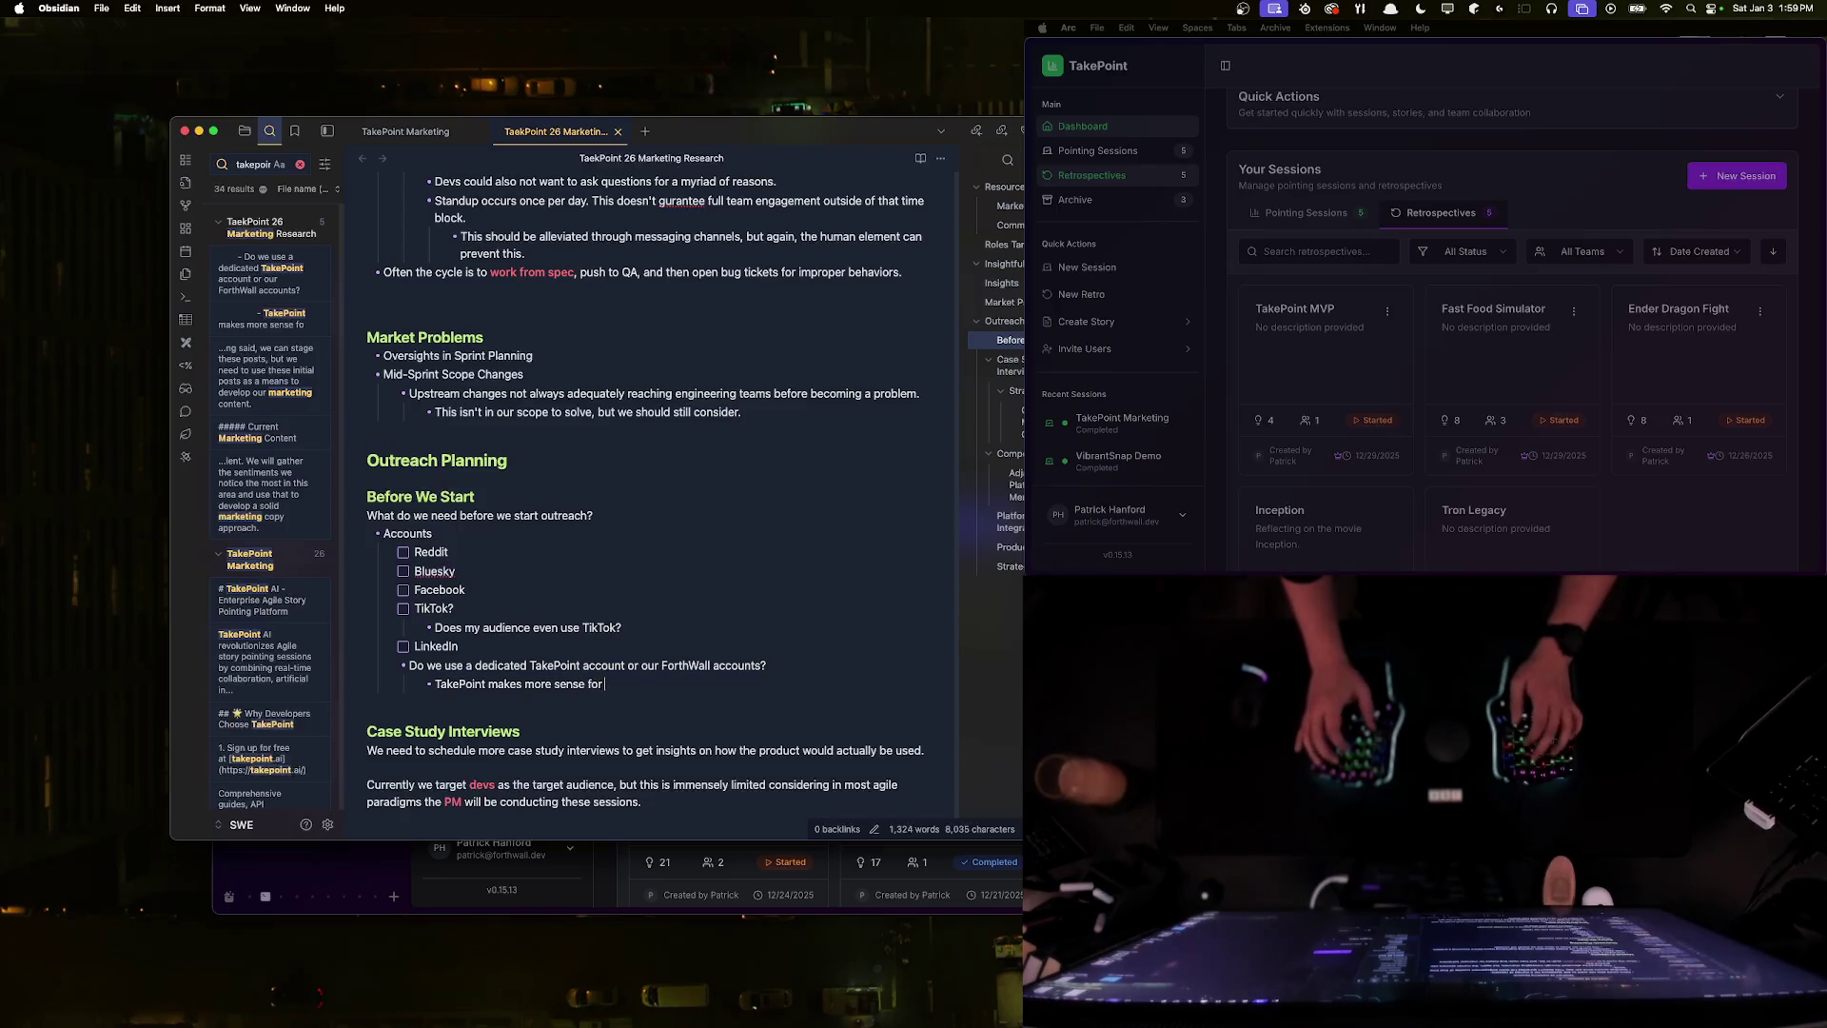
pyautogui.write('branding.')
pyautogui.press('Return')
pyautogui.write('Forth')
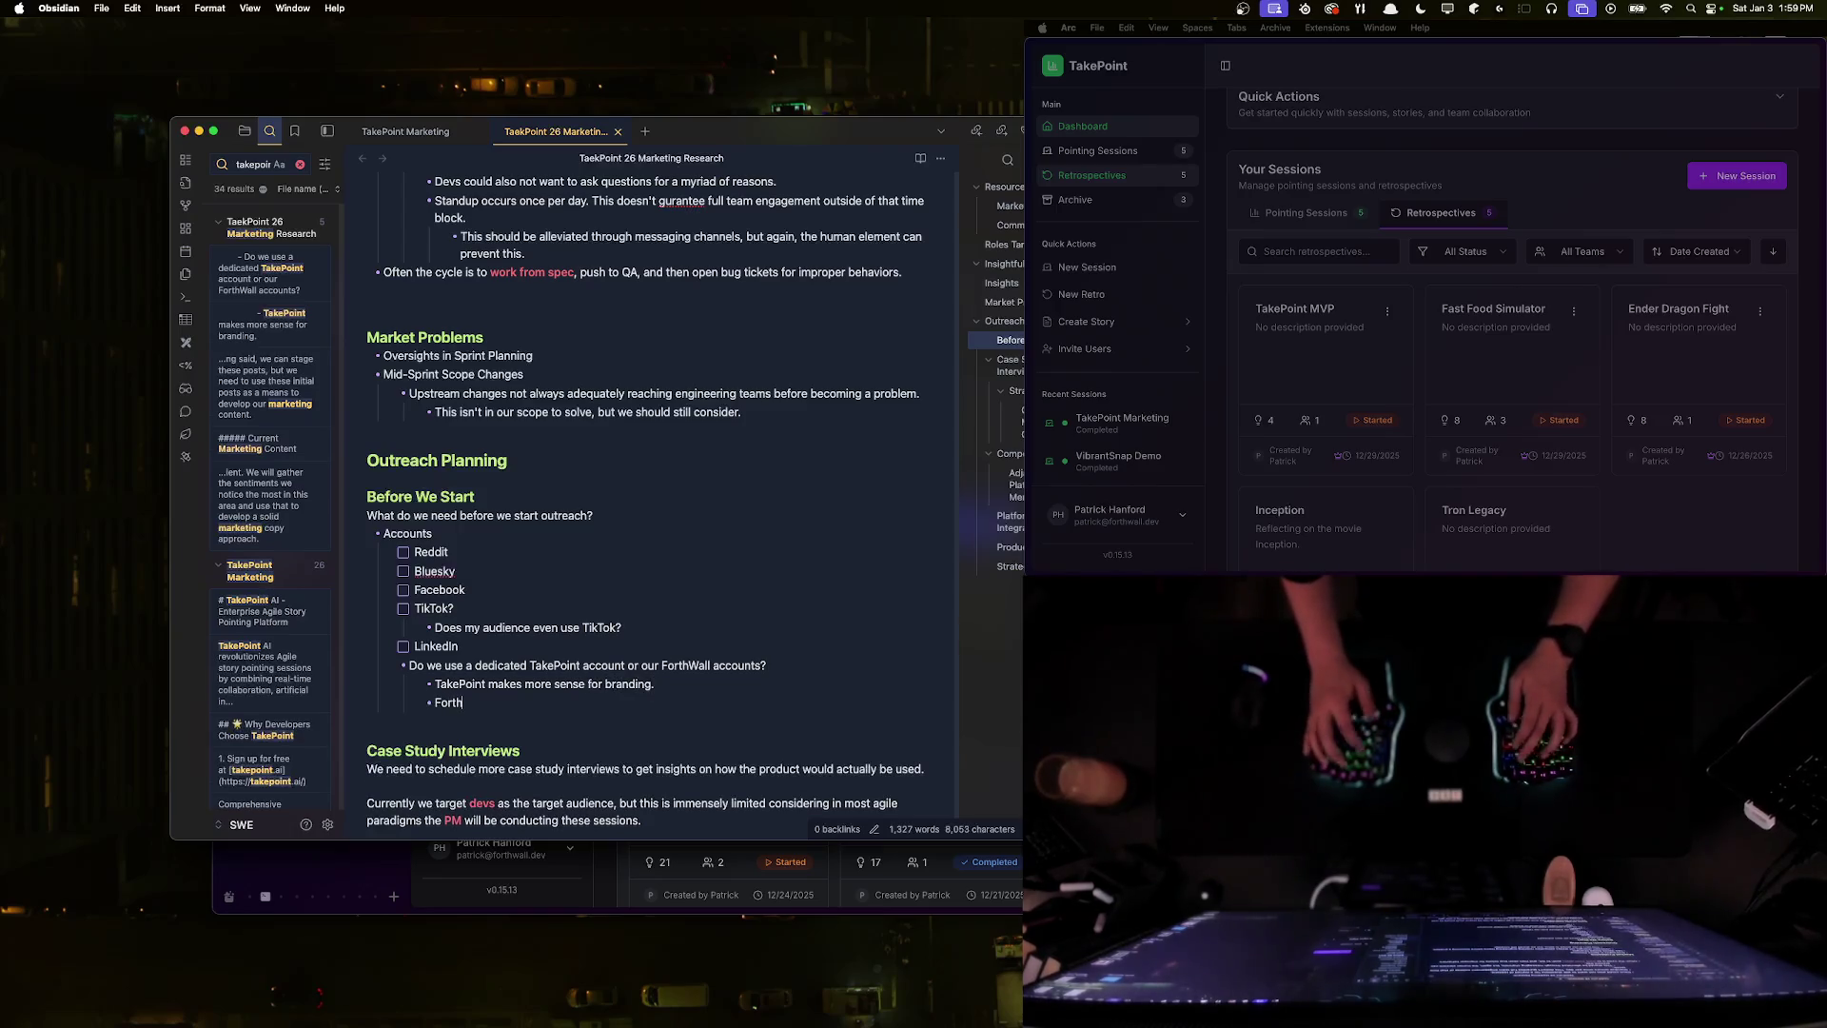
pyautogui.write('Wall maksense for funnel')
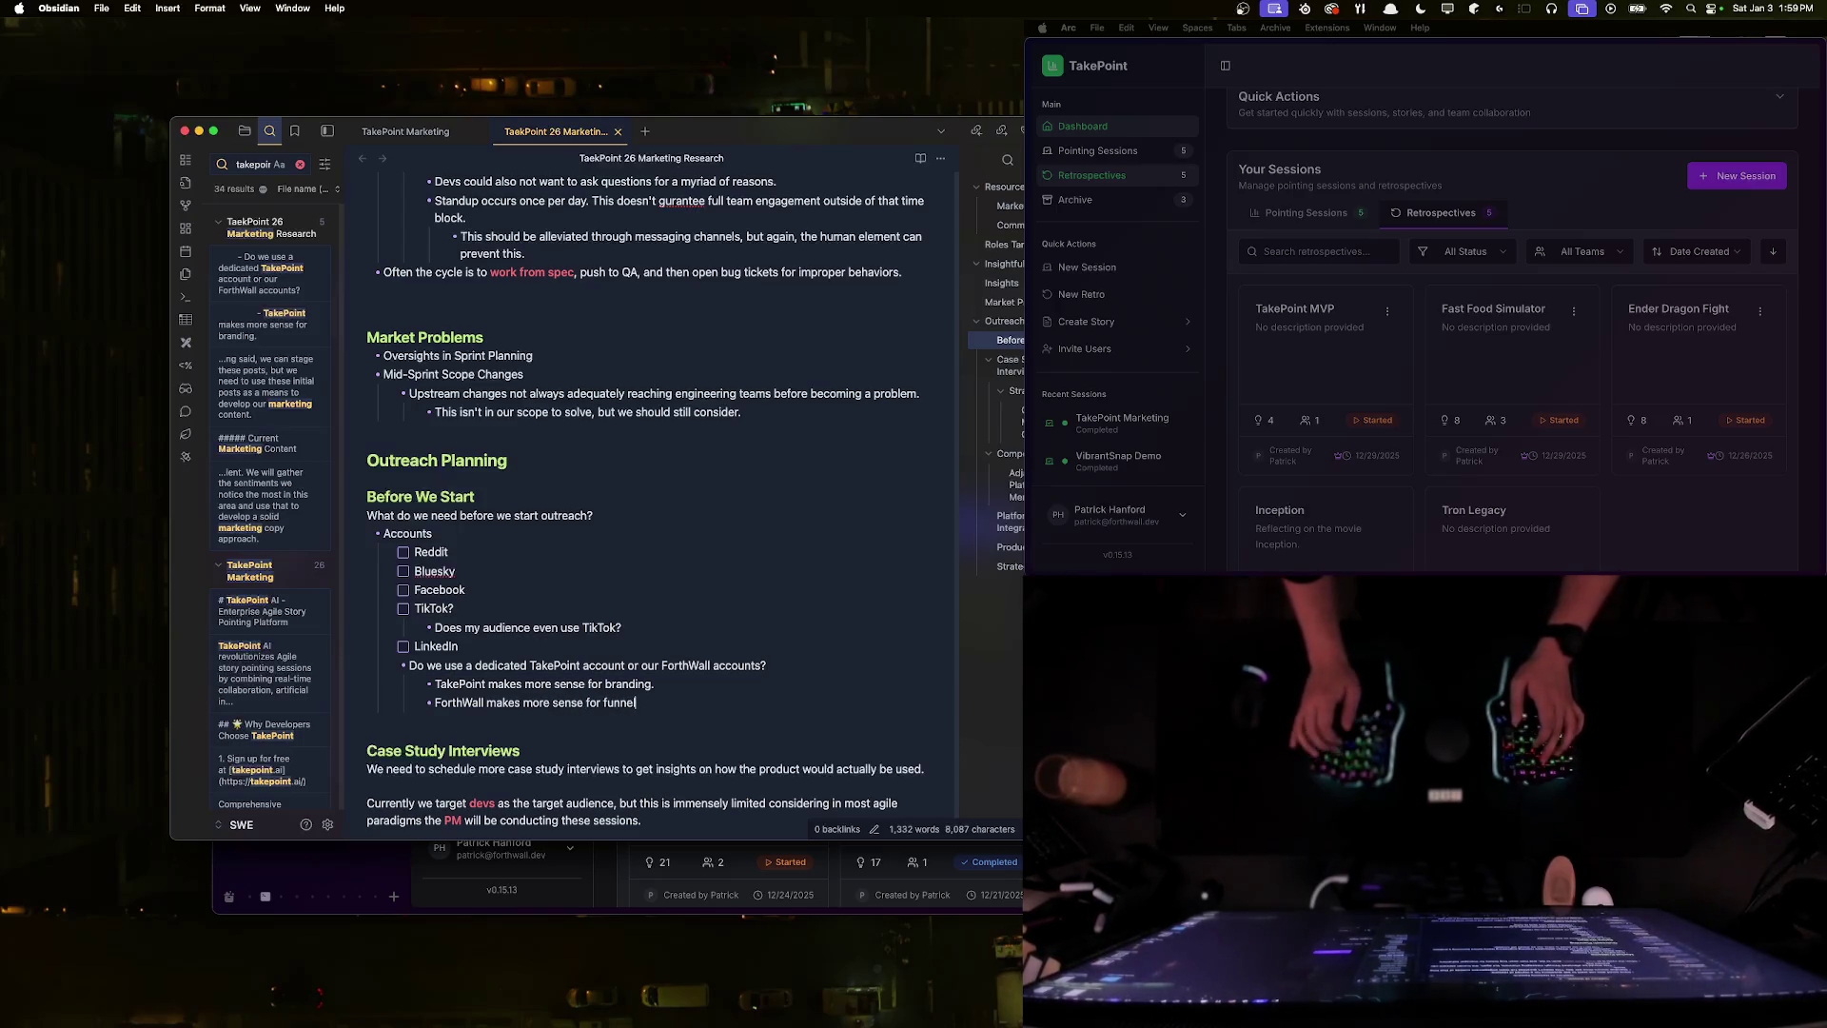
pyautogui.write('.')
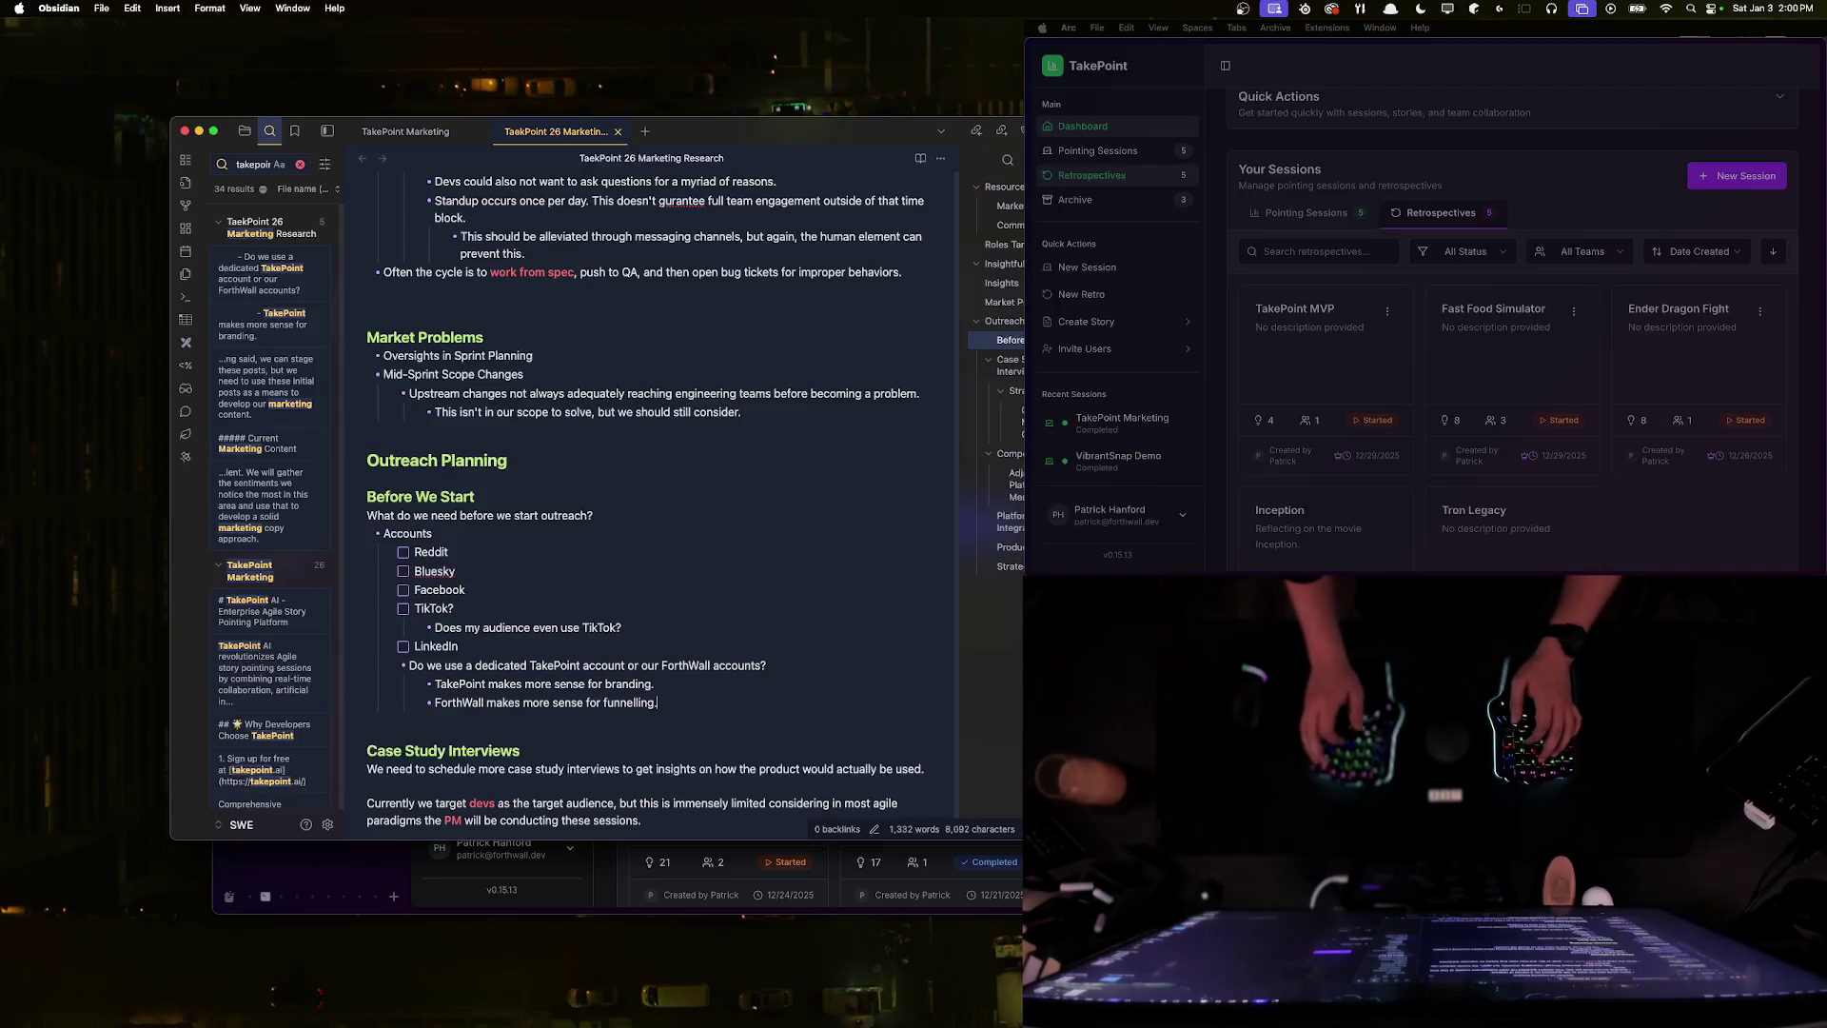
# - Nest the question: funnel leveraging this SaaS or let the product succeed independently?
pyautogui.press('Return')
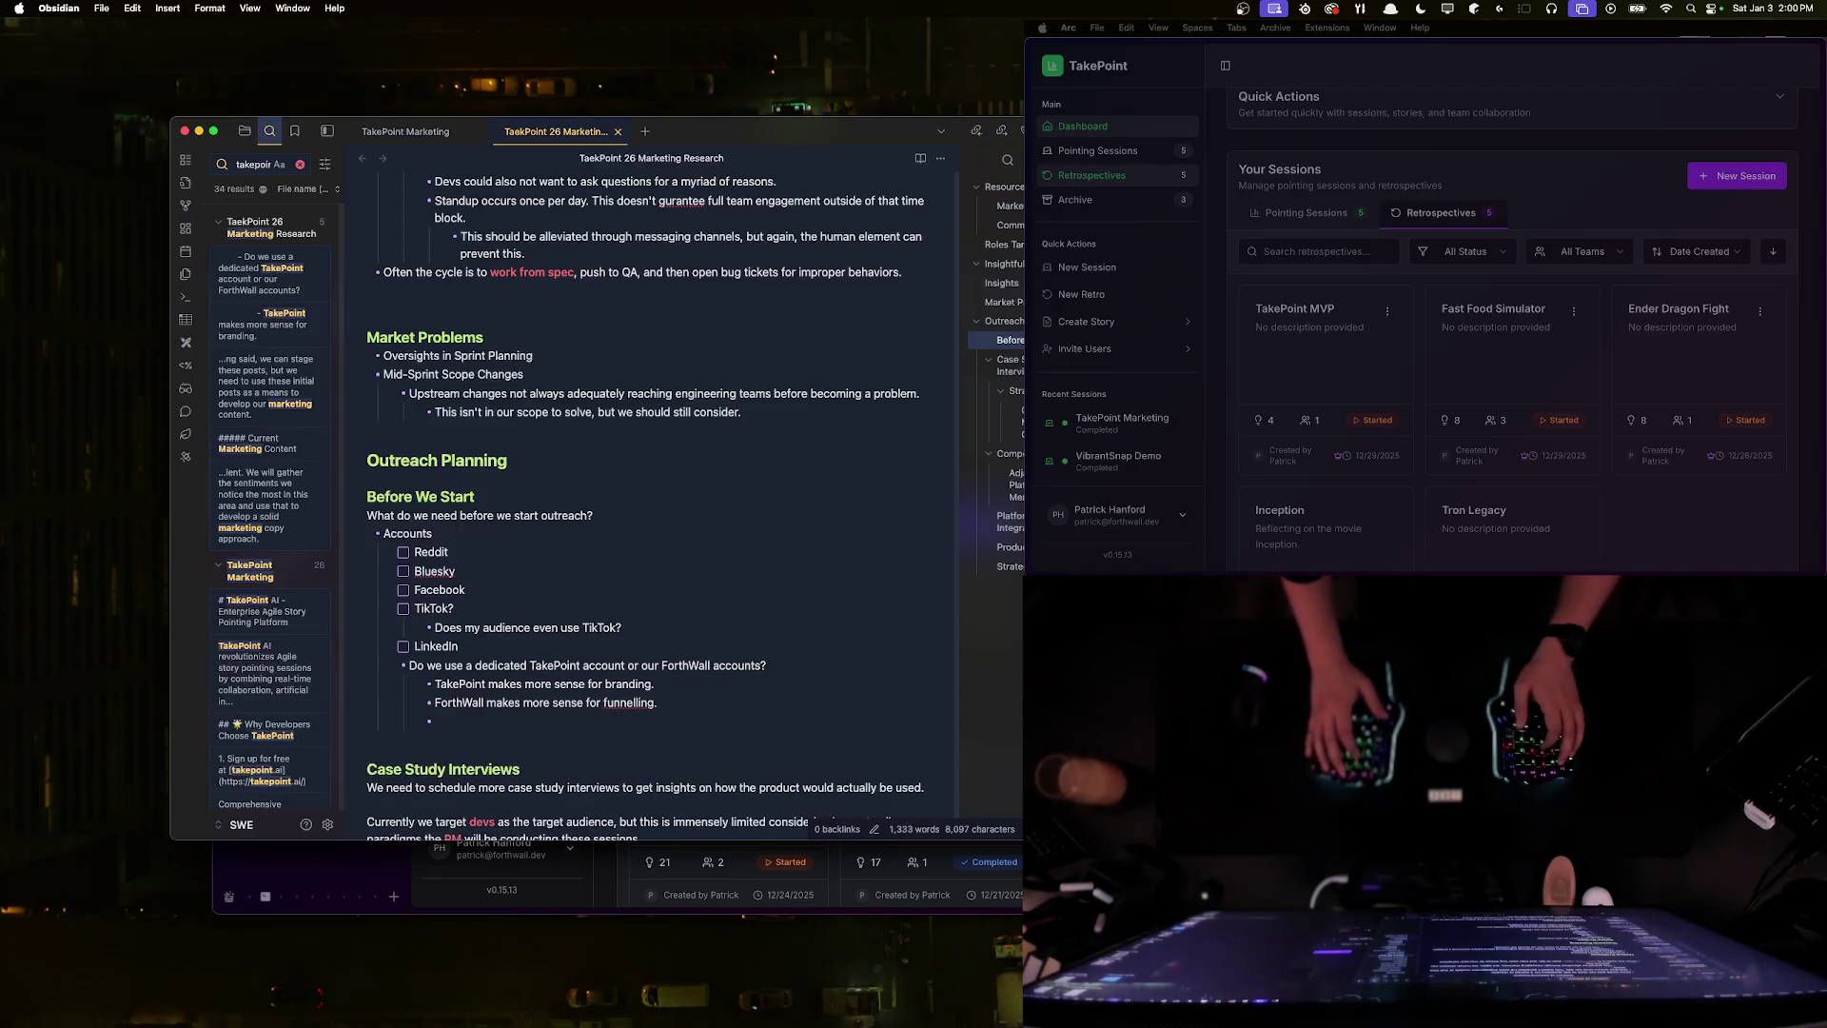
pyautogui.write('Do we')
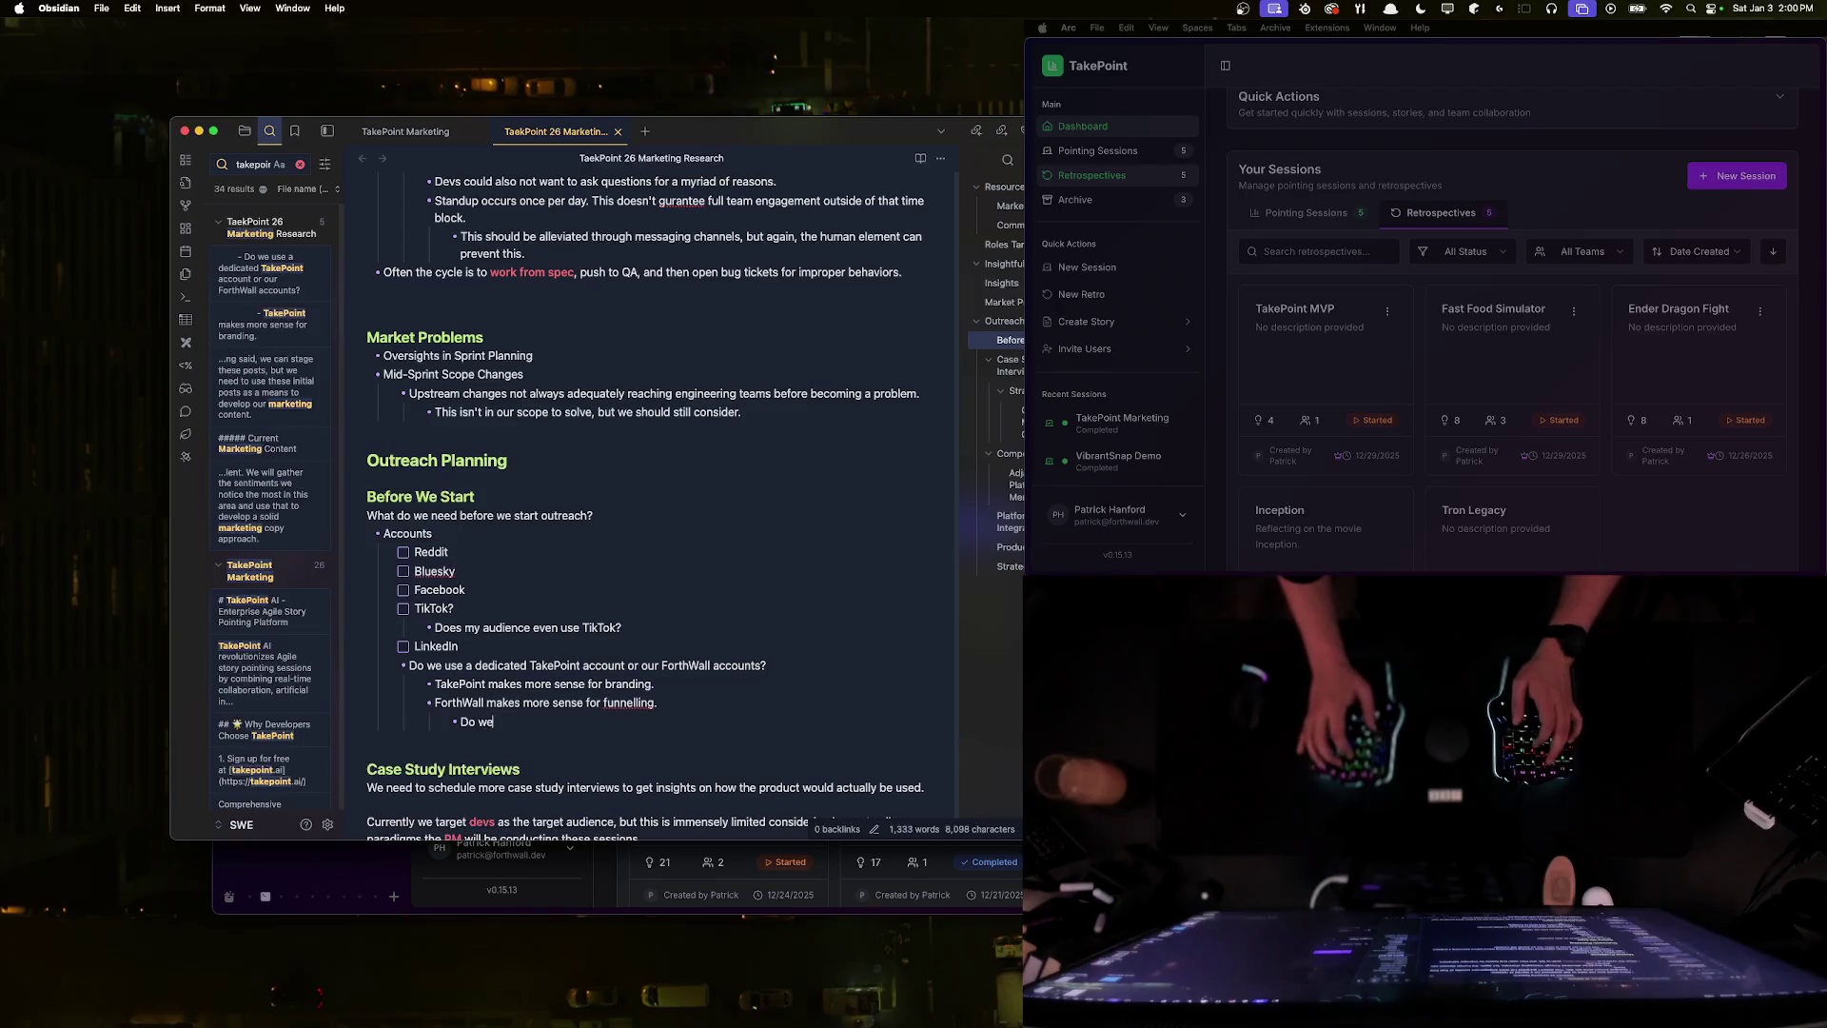
pyautogui.write(' want to funnel')
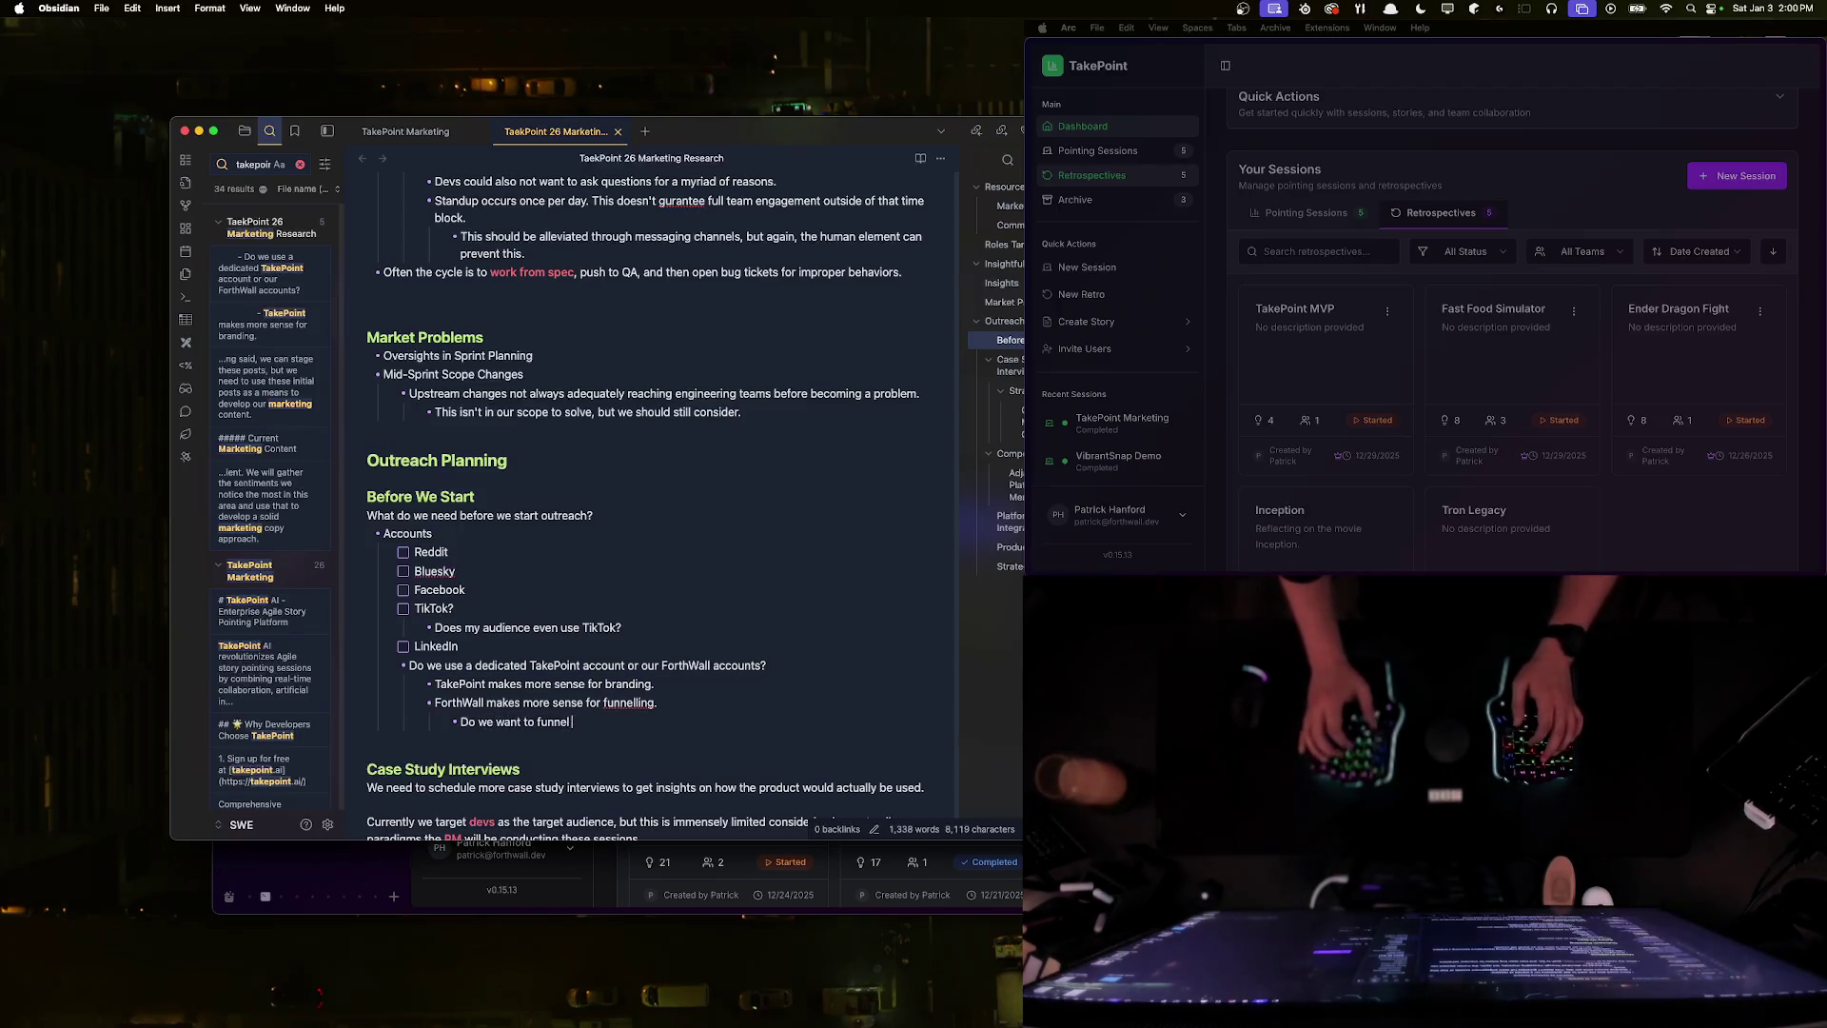
pyautogui.write(' leveraging this SaaS ')
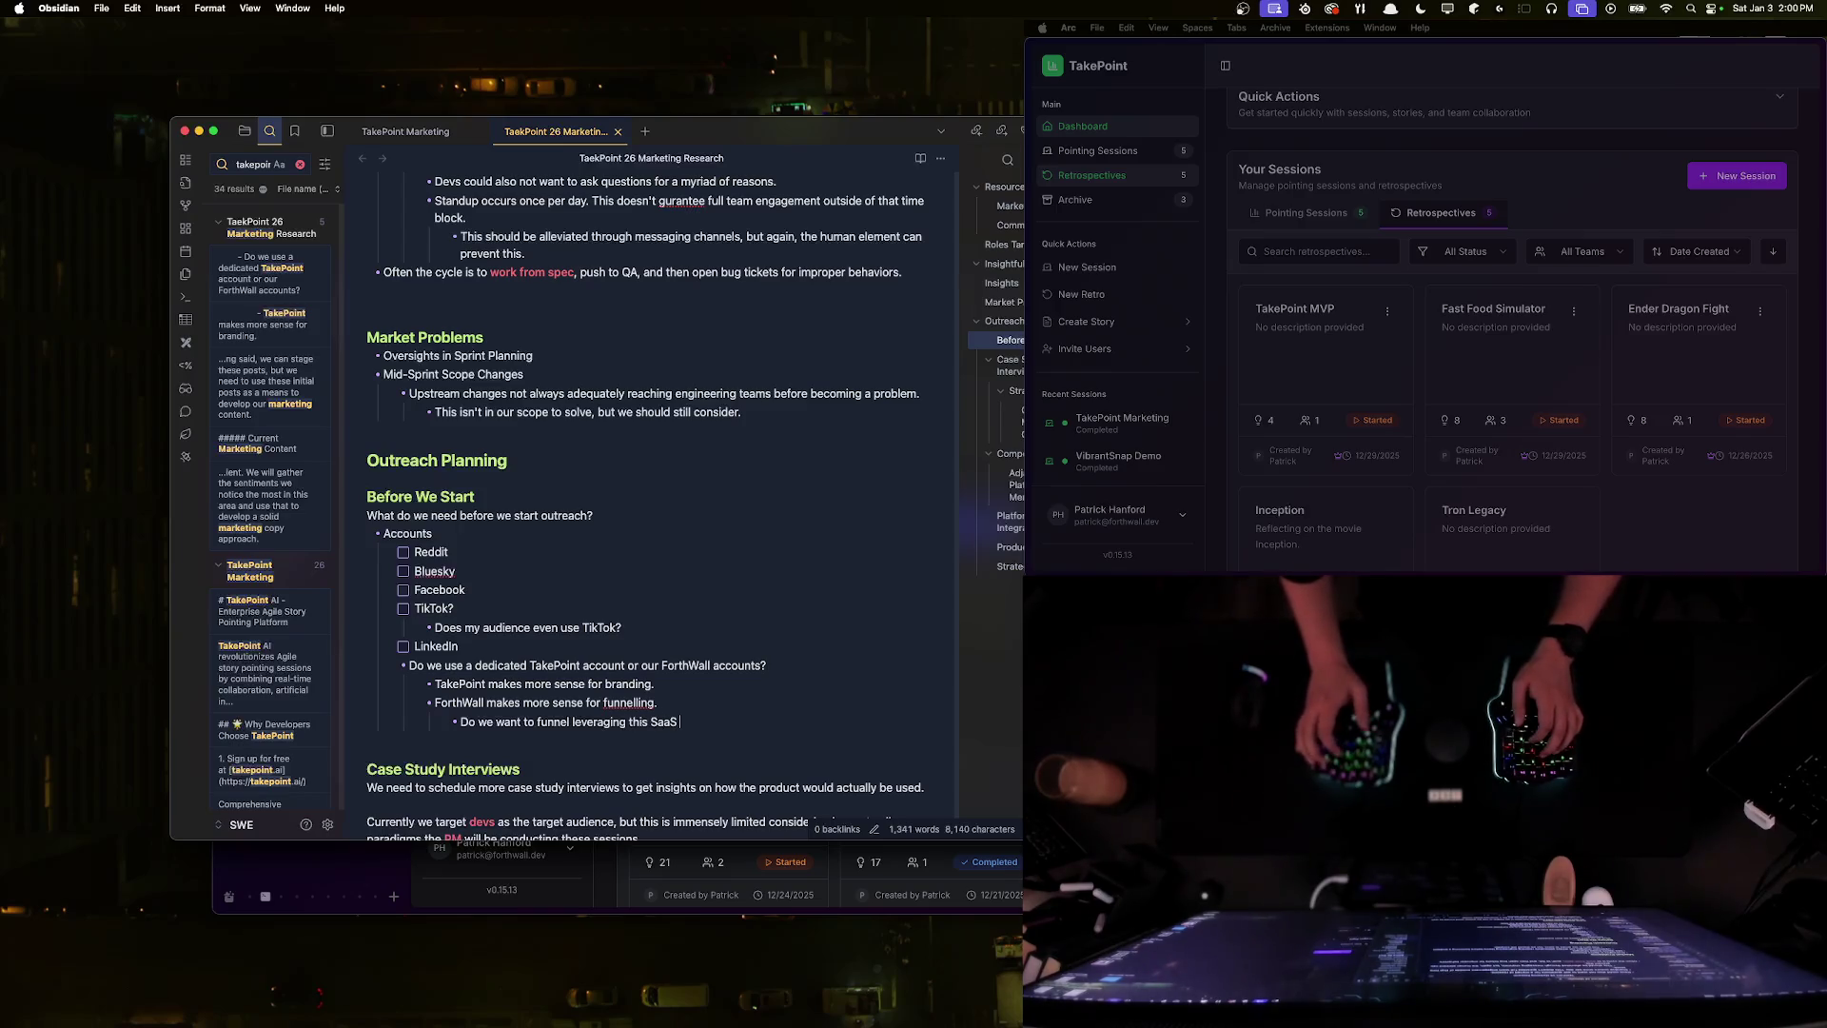
pyautogui.write('or do we wa')
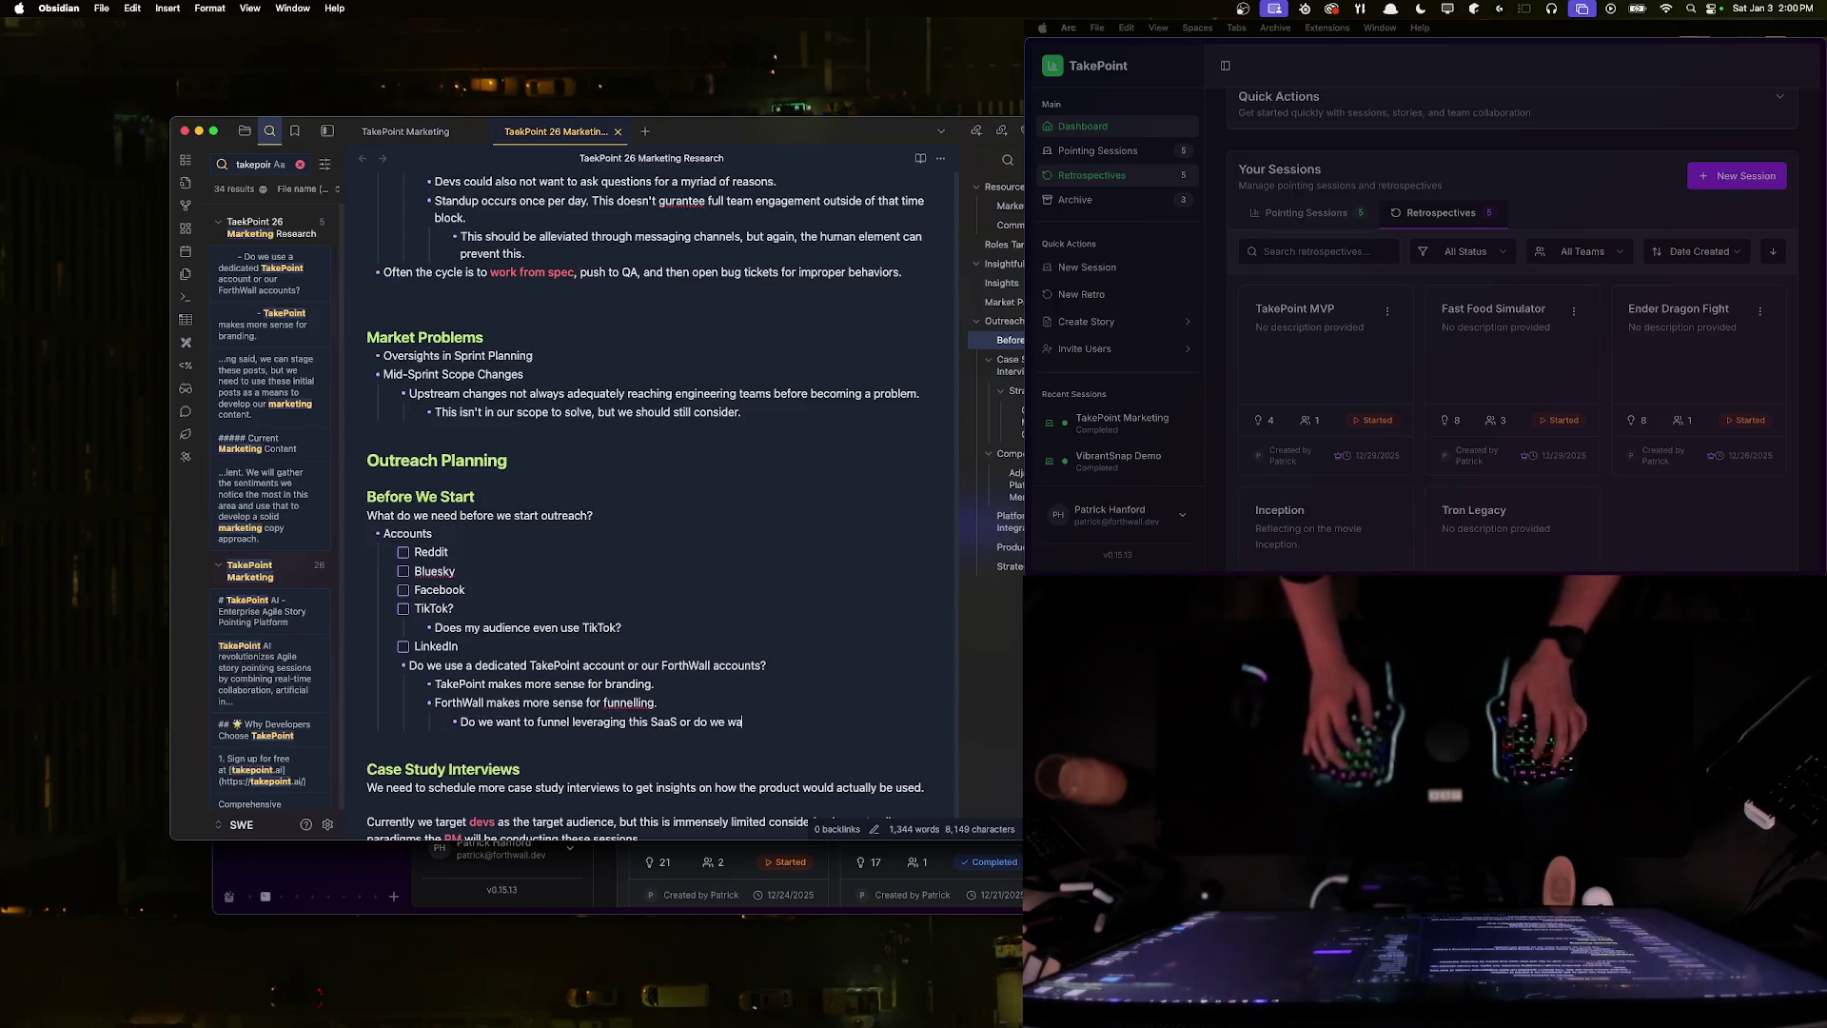
pyautogui.write('nt to let the prod')
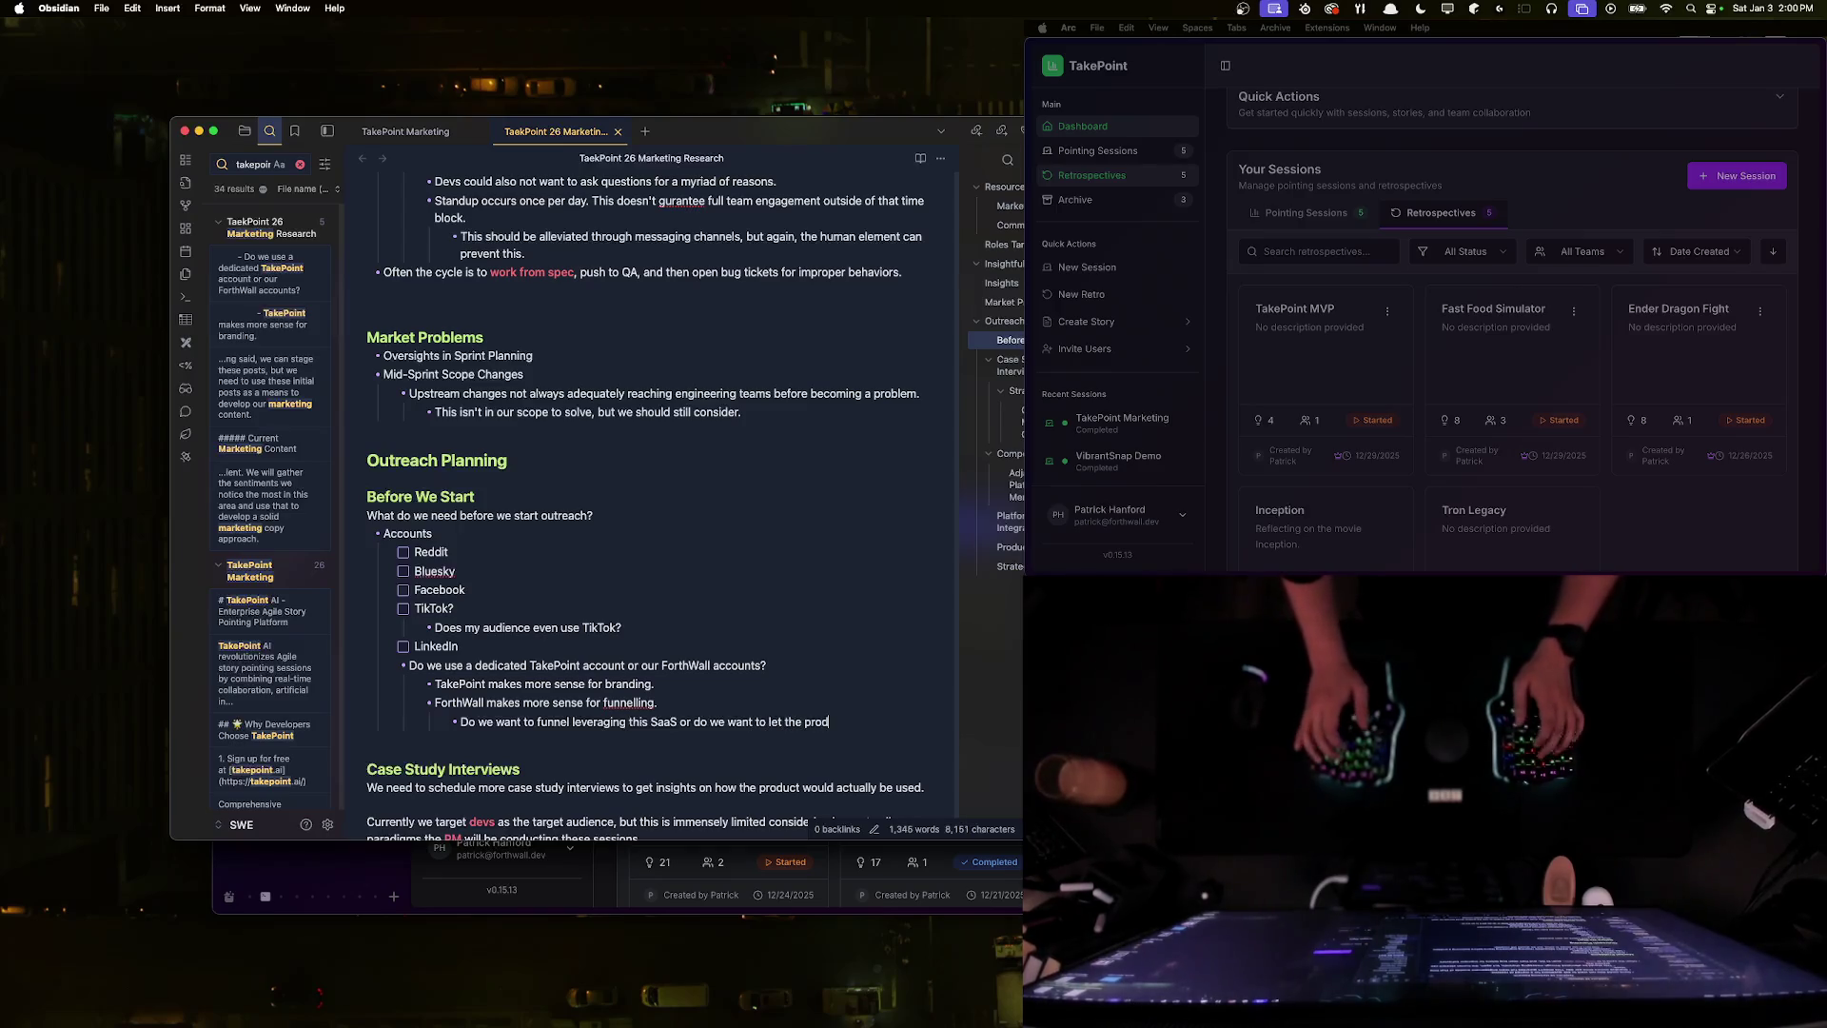
pyautogui.write('uct succee')
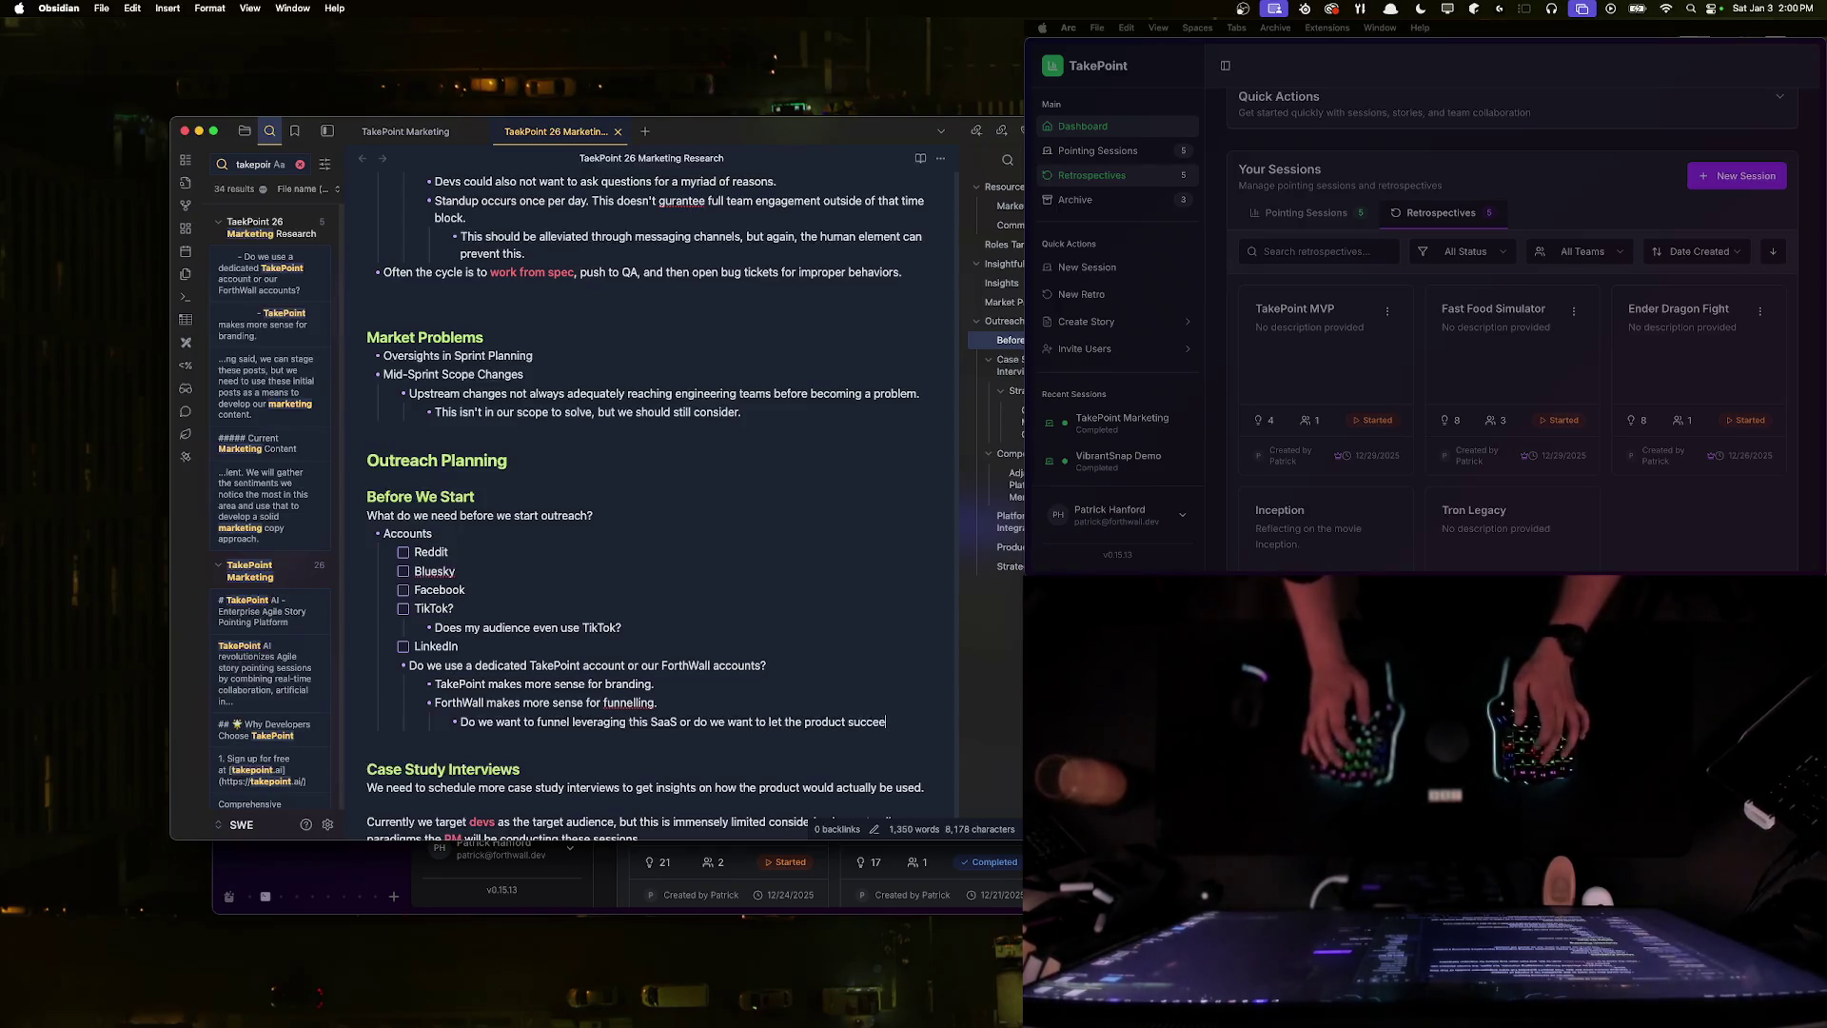
pyautogui.write('d indep')
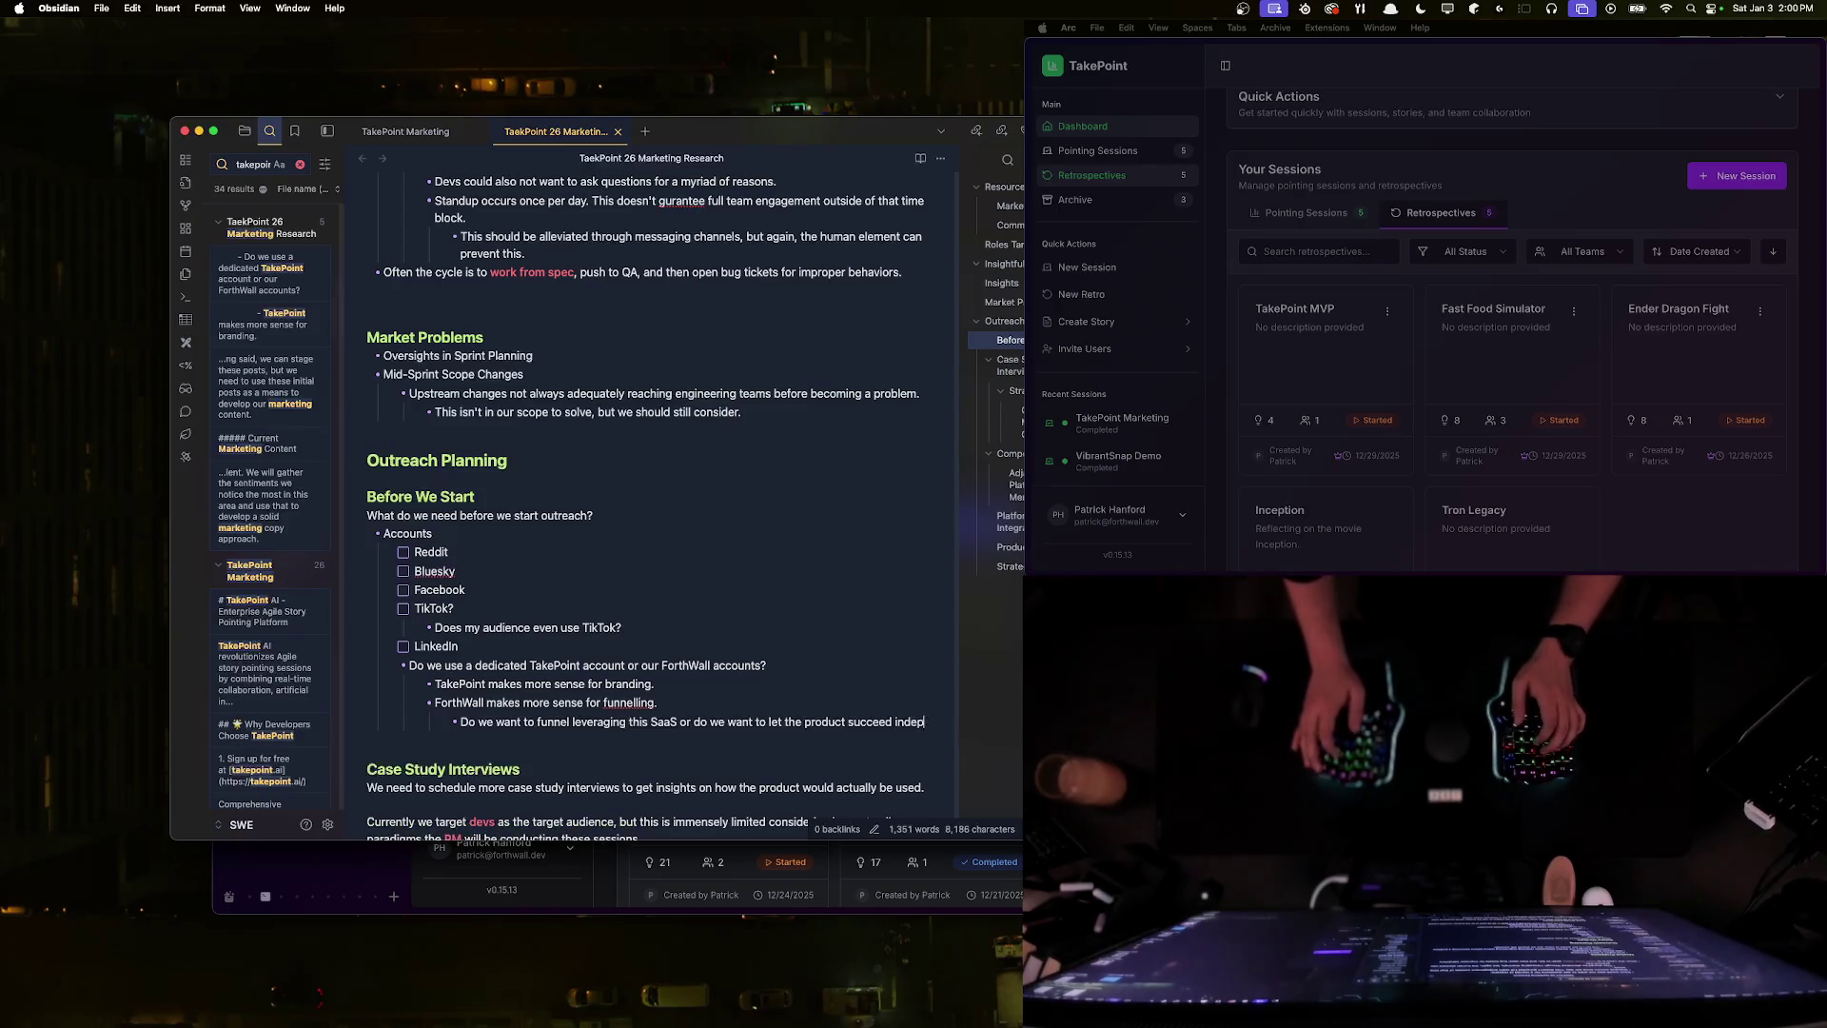
pyautogui.write('e')
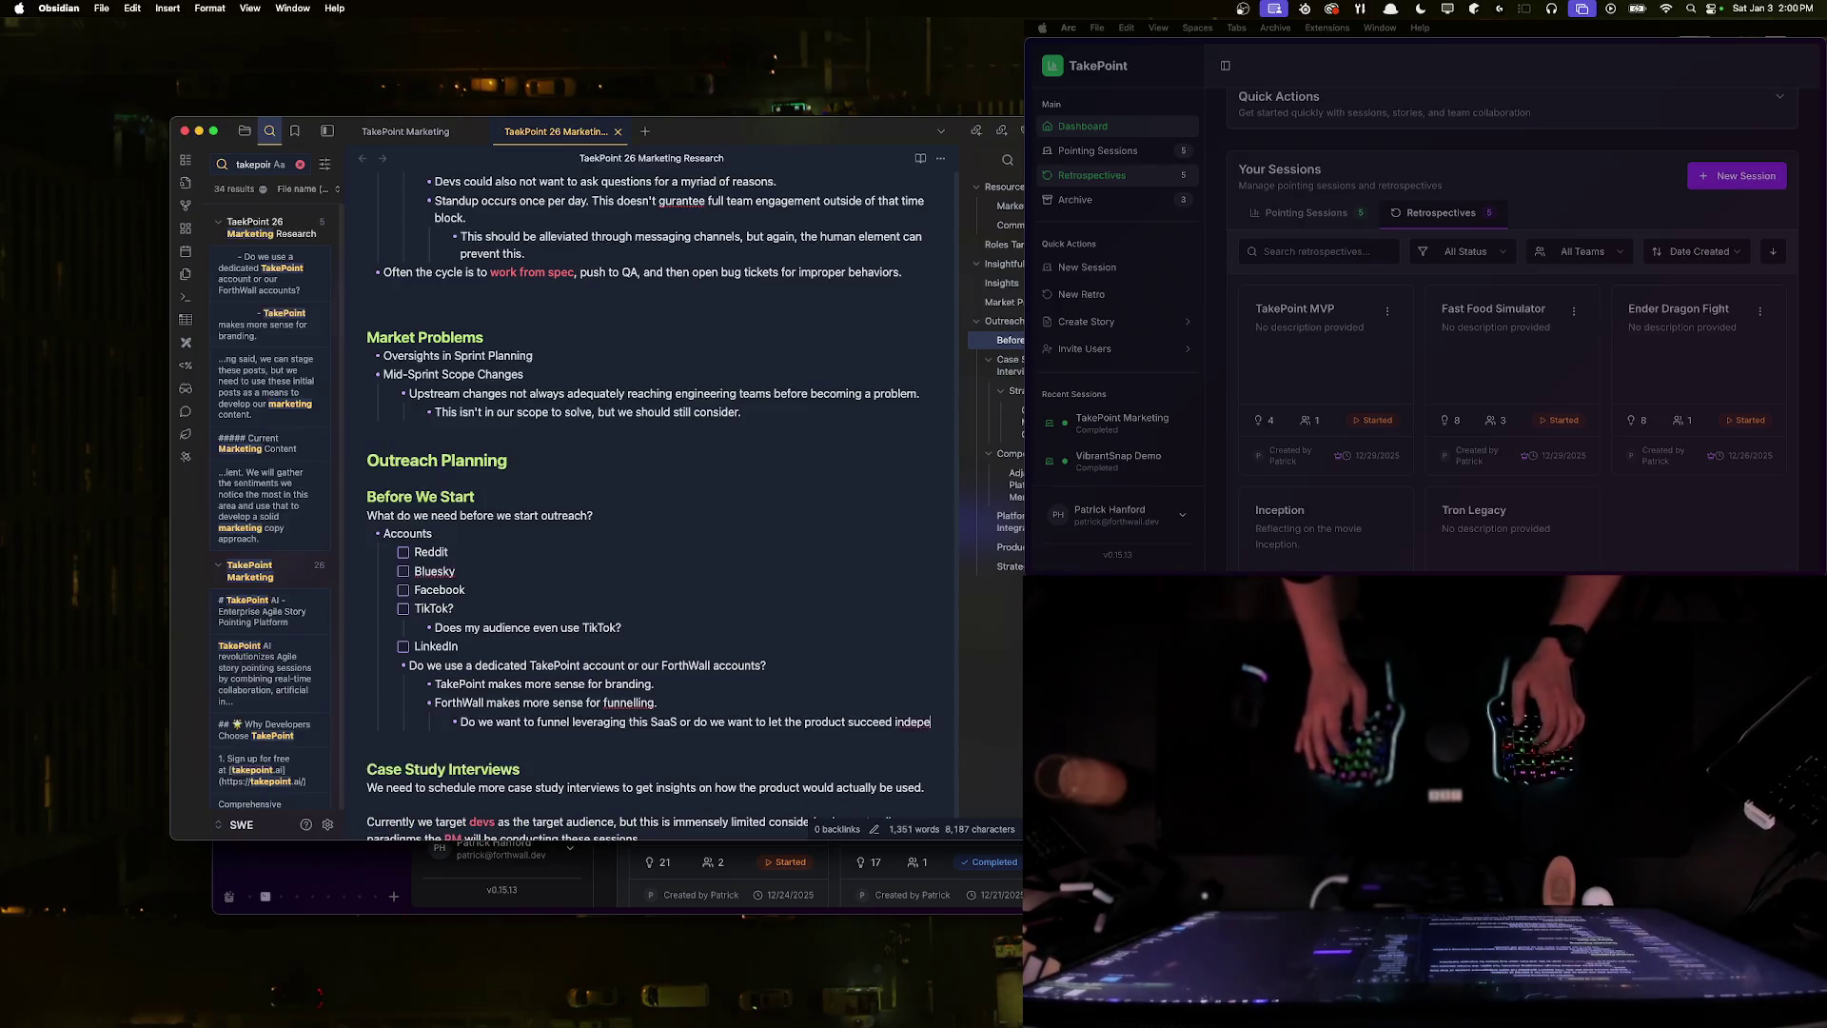
pyautogui.write('ndently.')
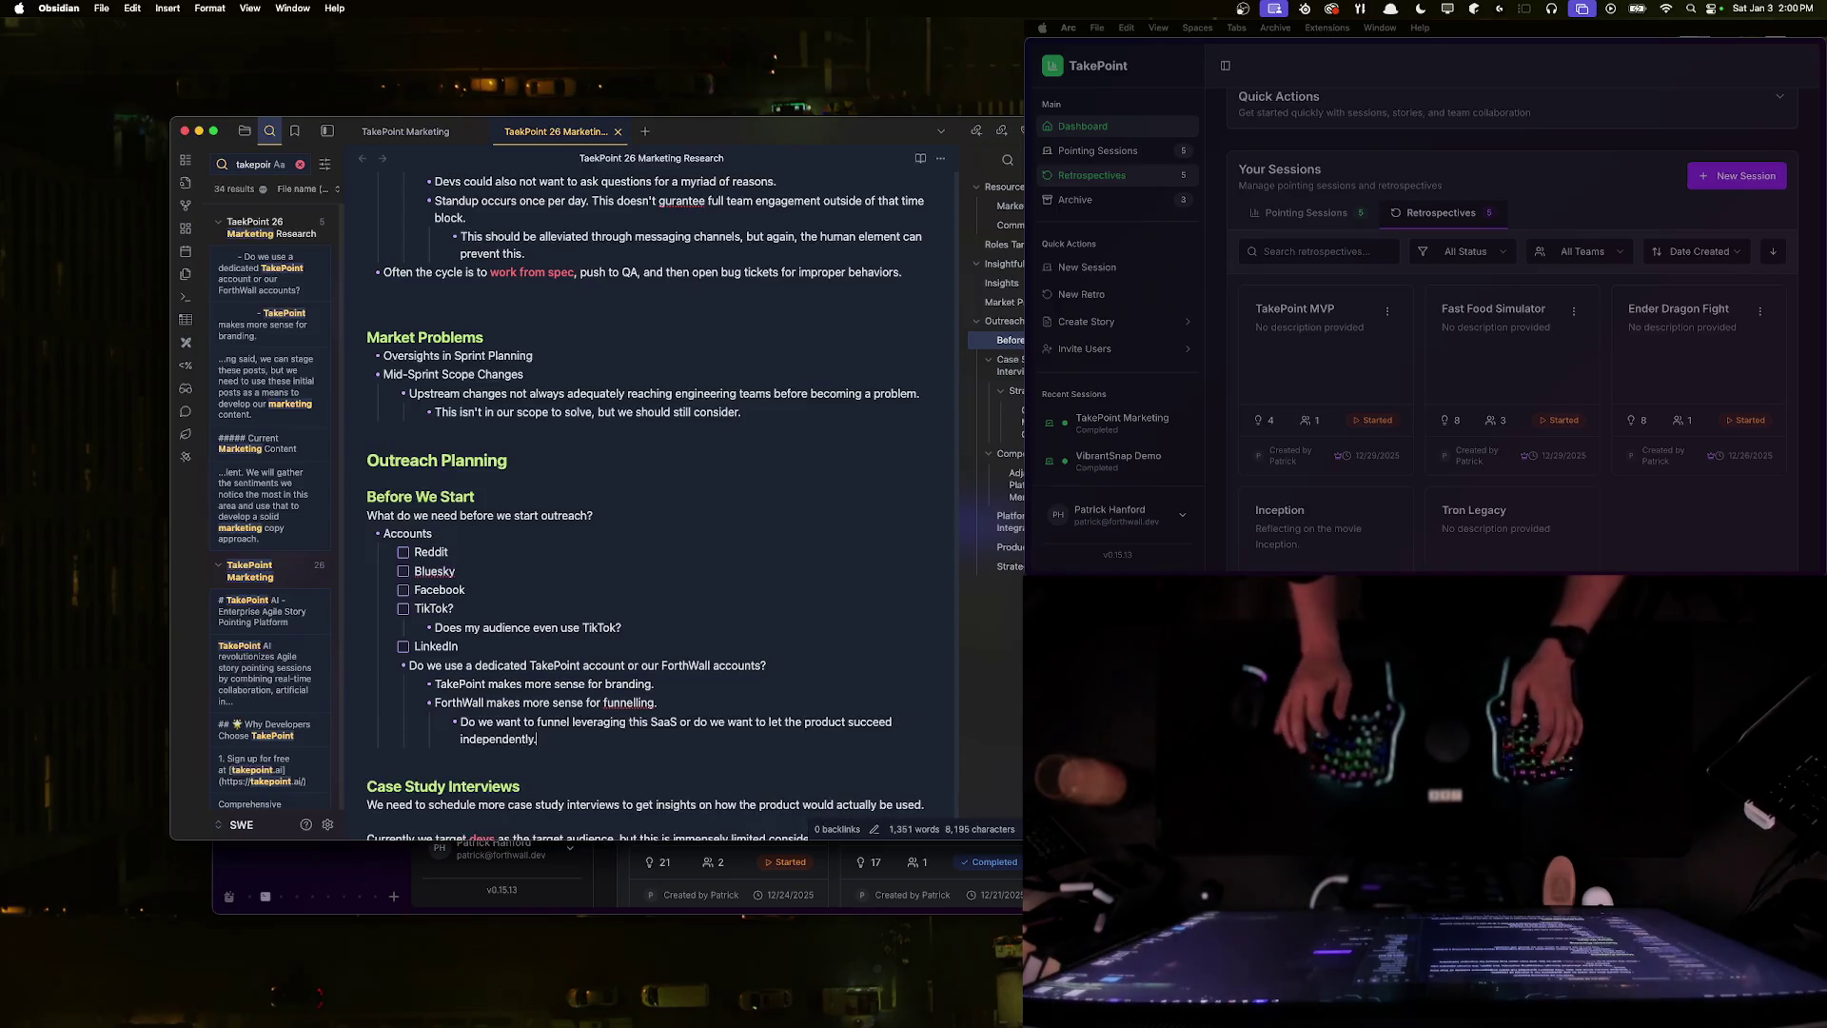
# - Correct 'funnelling' to 'funneling' using the spelling suggestion
pyautogui.rightClick(628, 703)
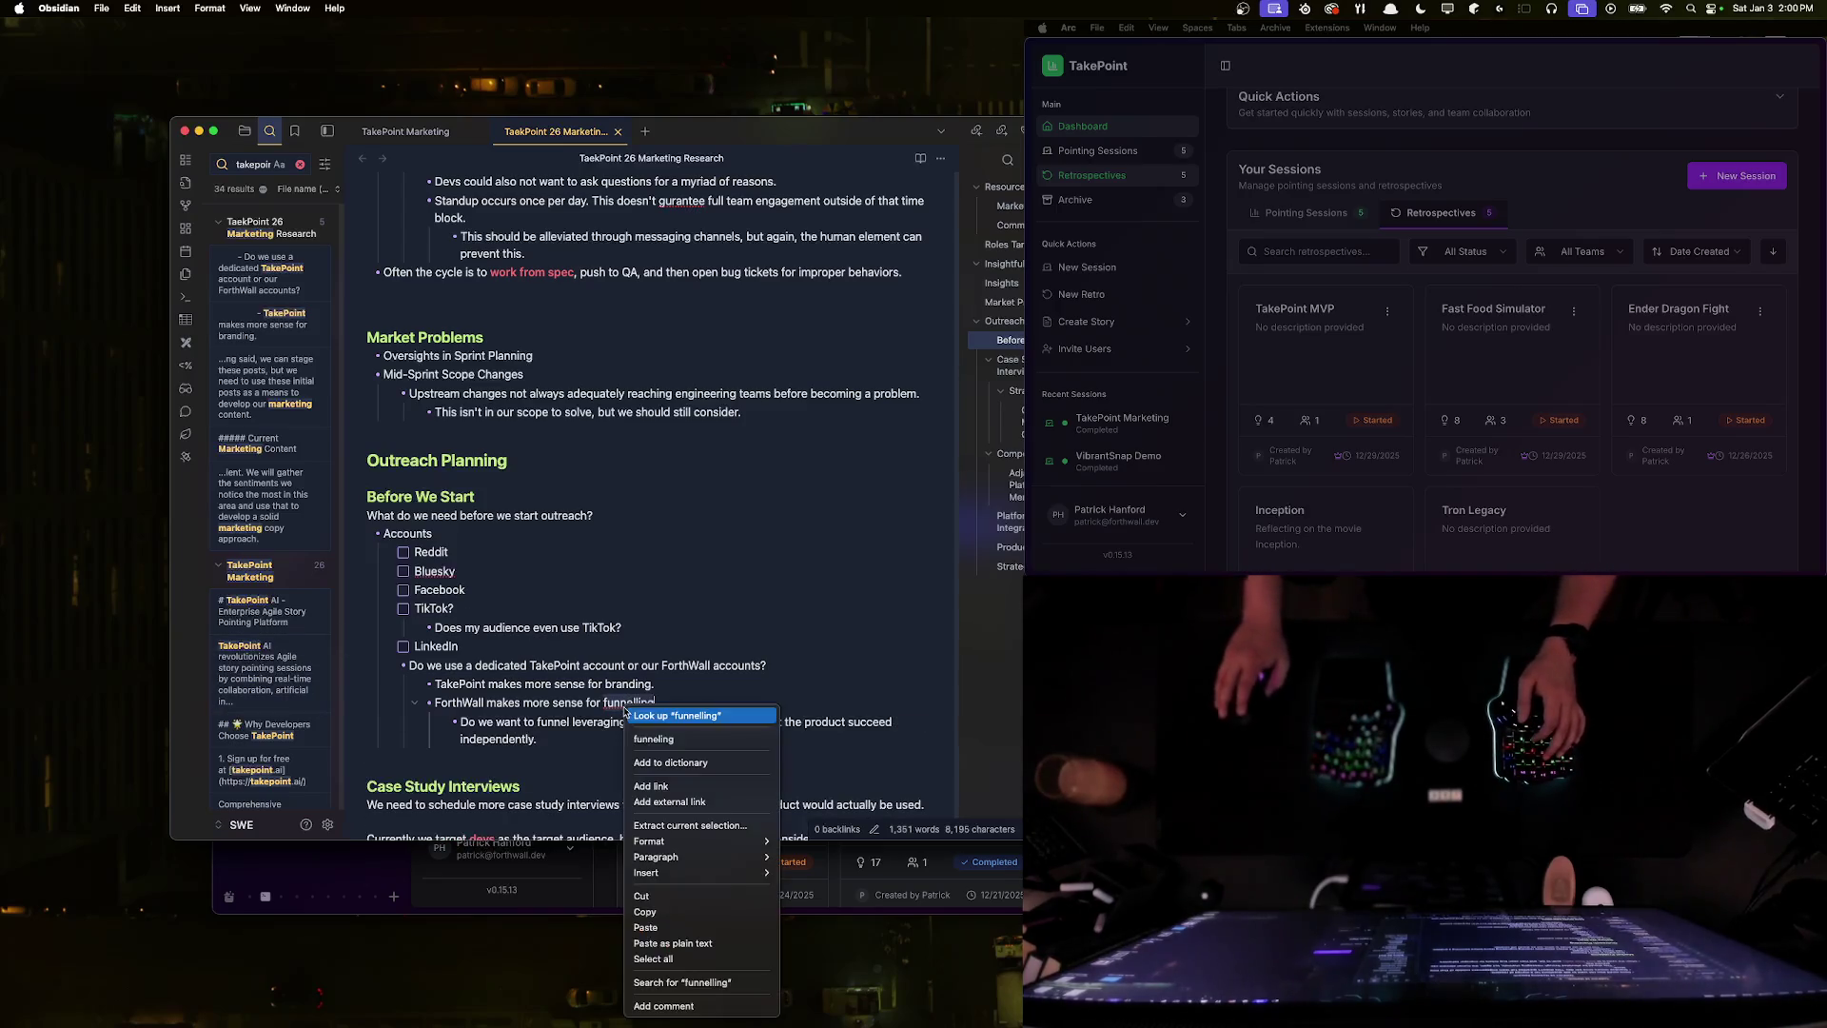
pyautogui.click(665, 740)
pyautogui.scroll(-3, 541, 576)
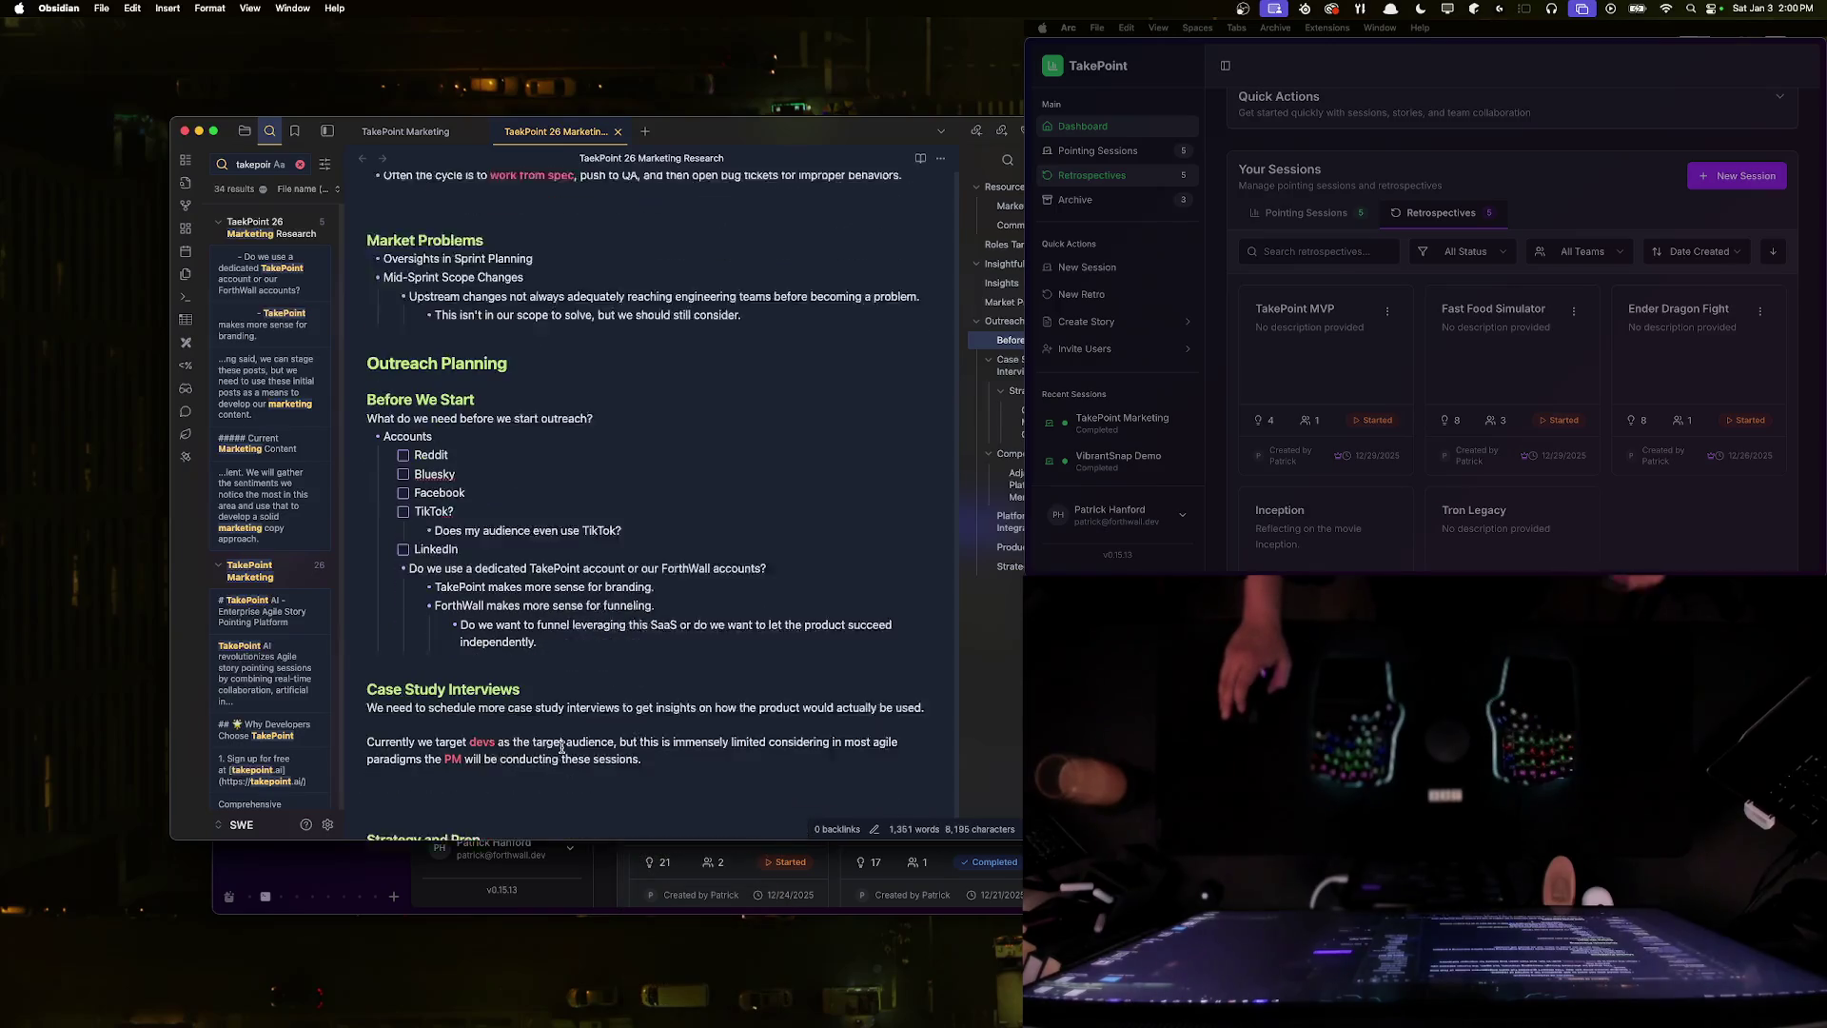
# - Add an empty outer-level bullet below the independently question, removing a stray checkbox
pyautogui.press('Return')
pyautogui.hotkey('shift', 'Tab')
pyautogui.hotkey('shift', 'Tab')
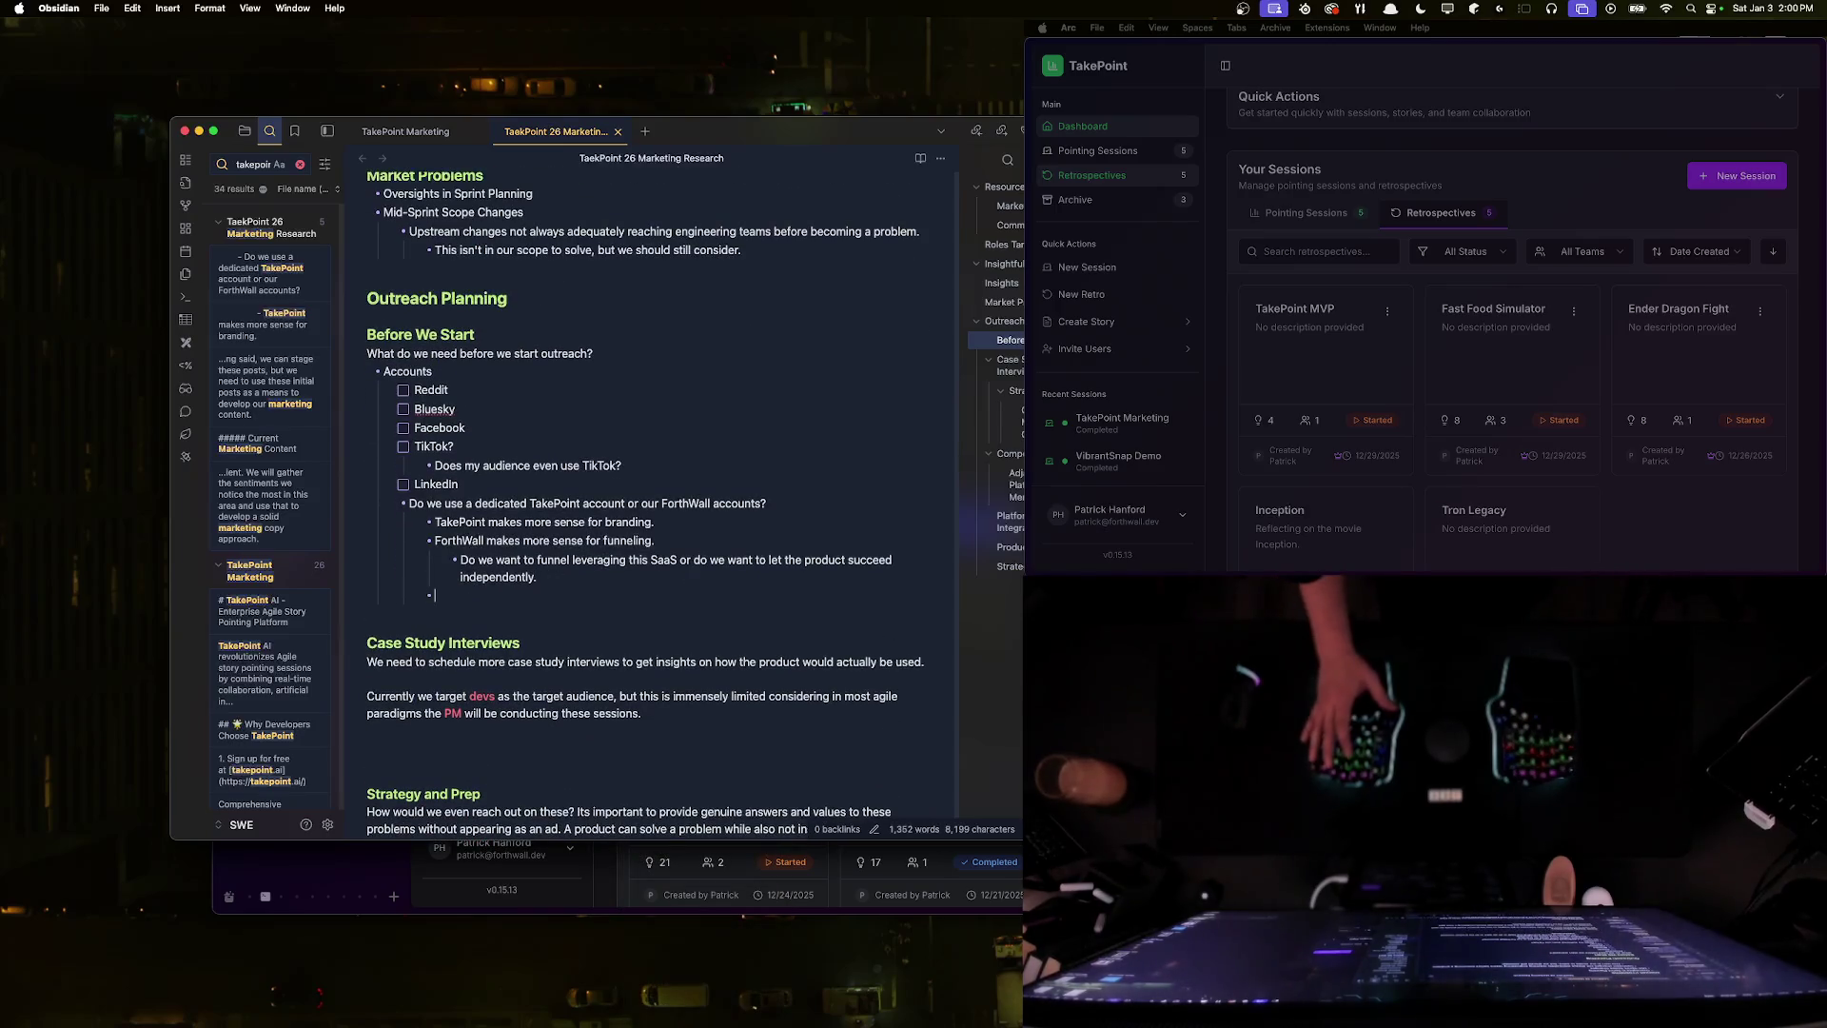
pyautogui.press('BackSpace')
pyautogui.press('BackSpace')
pyautogui.press('BackSpace')
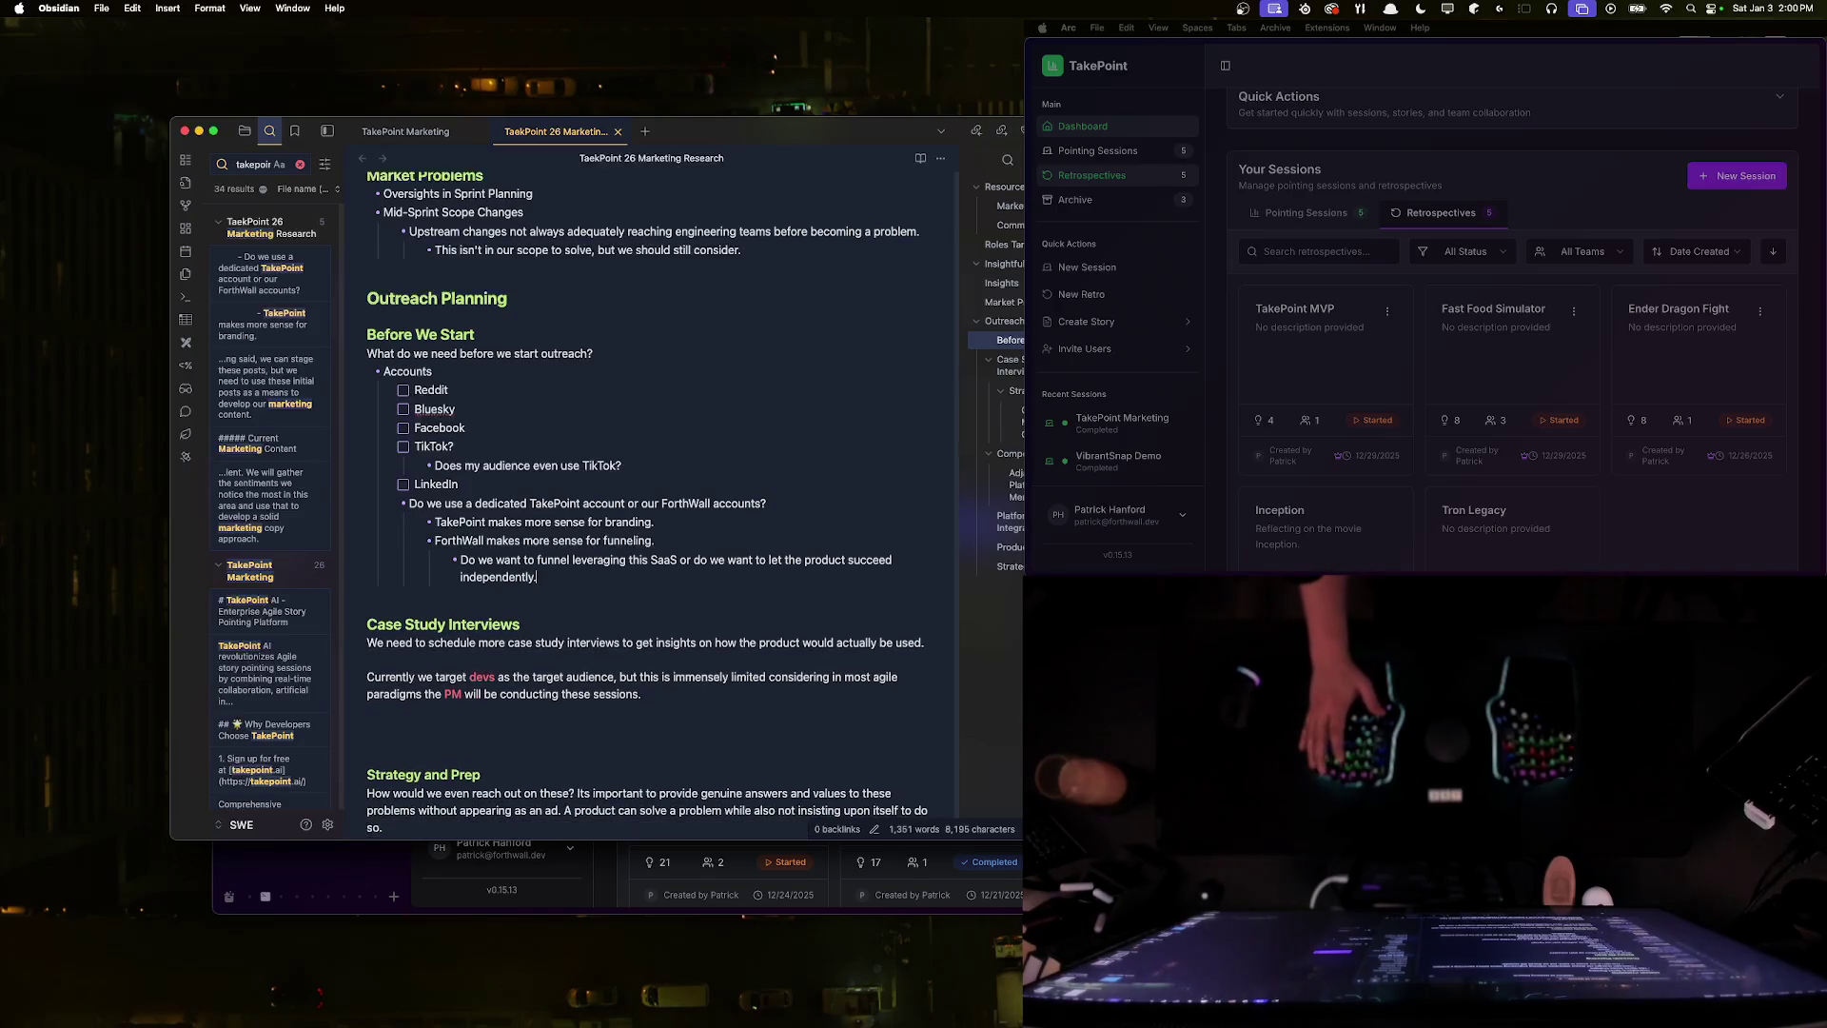
pyautogui.write('.')
pyautogui.press('Return')
pyautogui.hotkey('shift', 'Tab')
pyautogui.hotkey('shift', 'Tab')
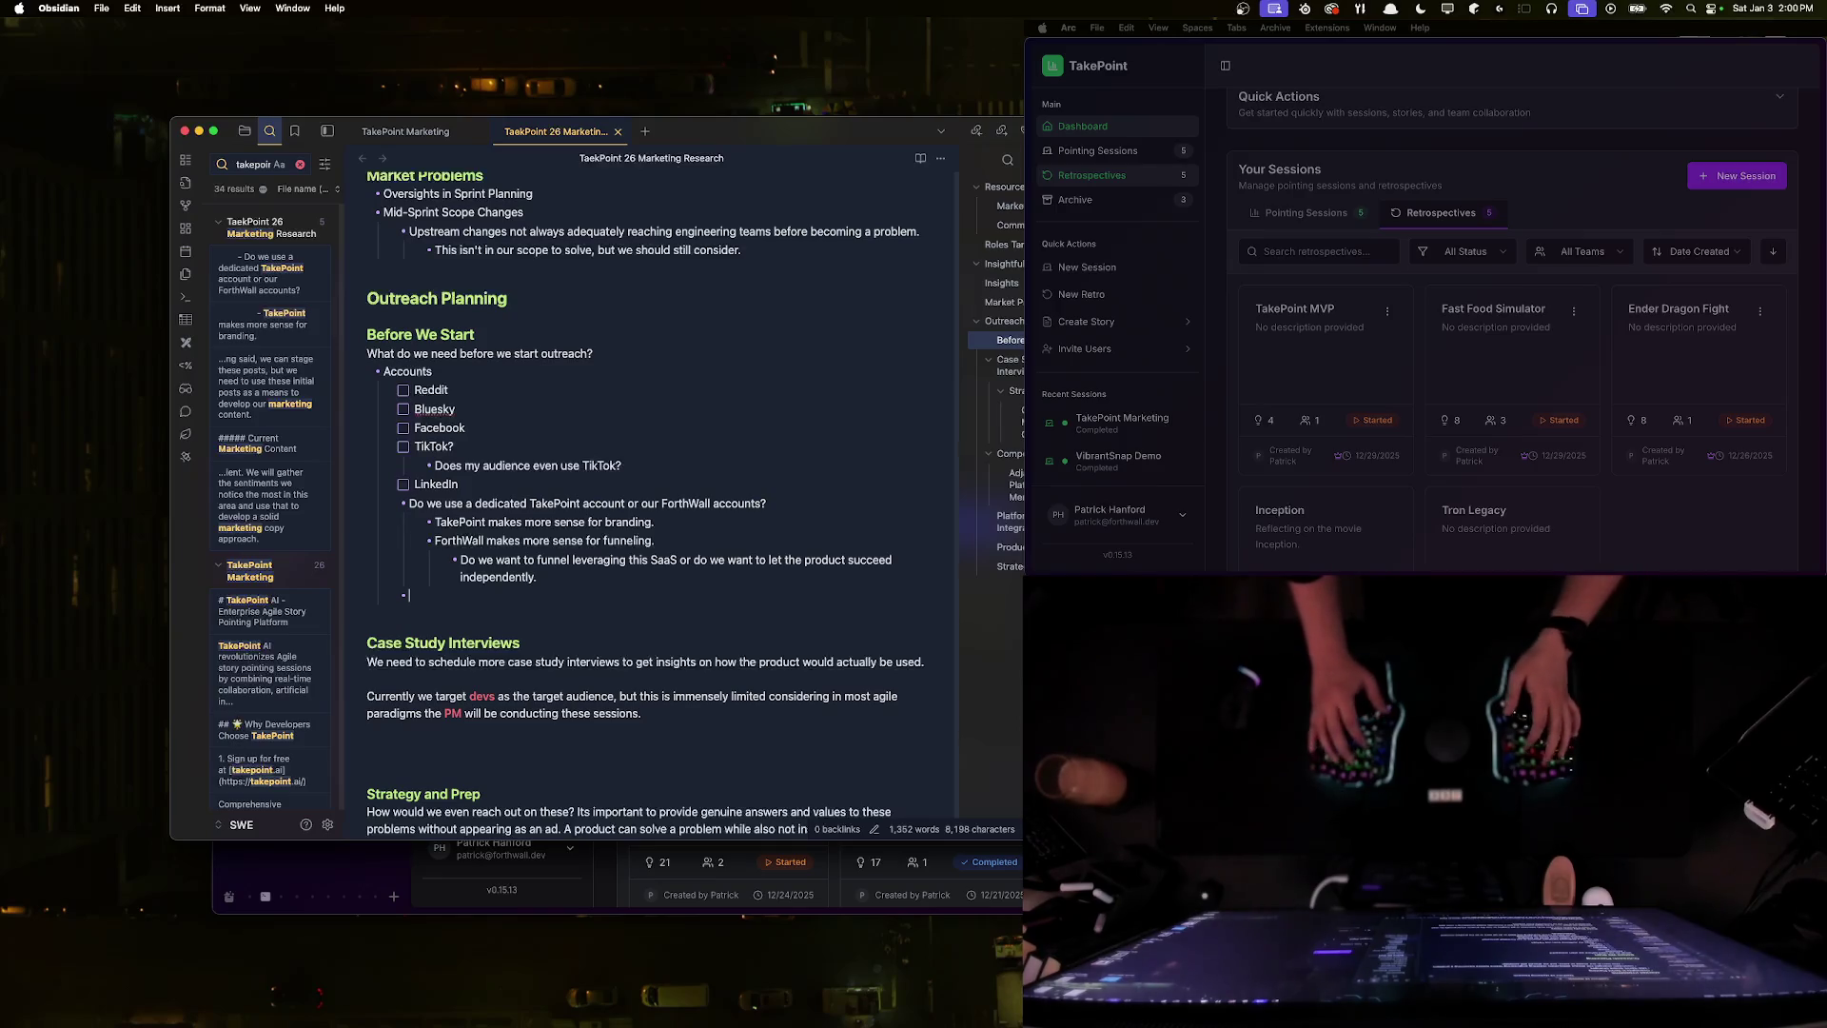
pyautogui.write('[ ]')
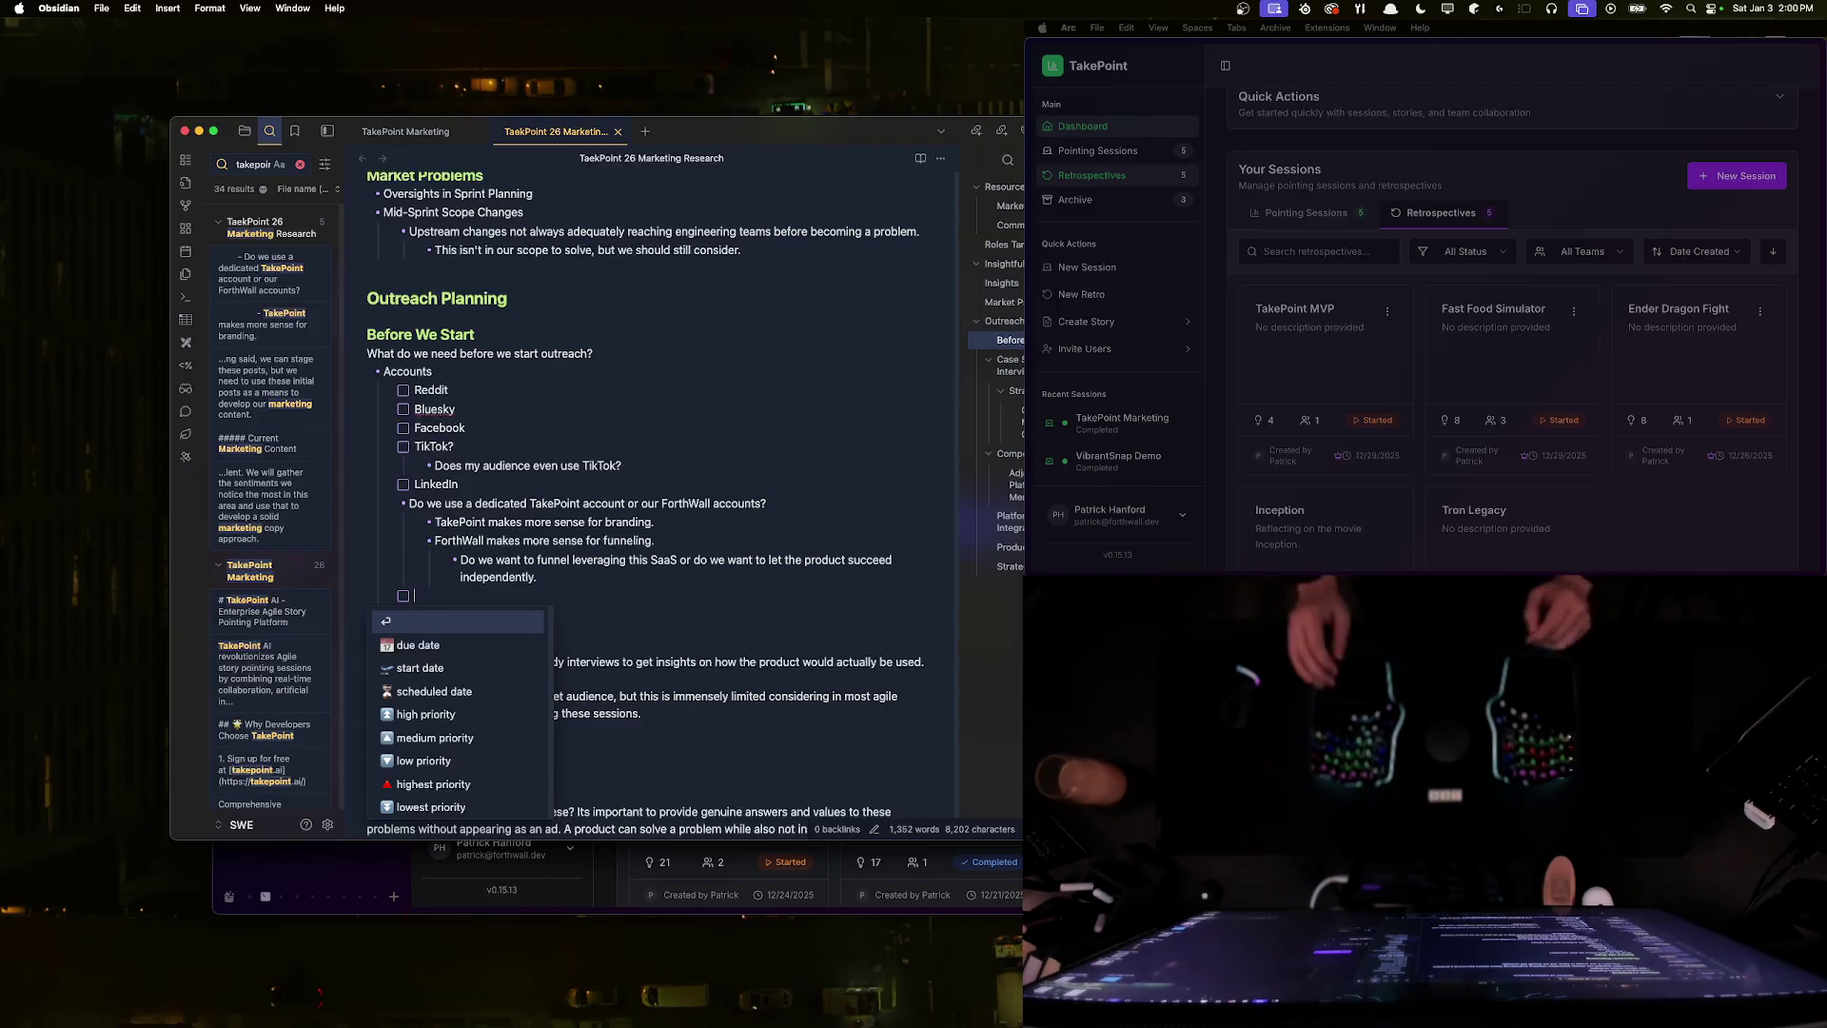
pyautogui.press('BackSpace')
pyautogui.press('BackSpace')
pyautogui.press('BackSpace')
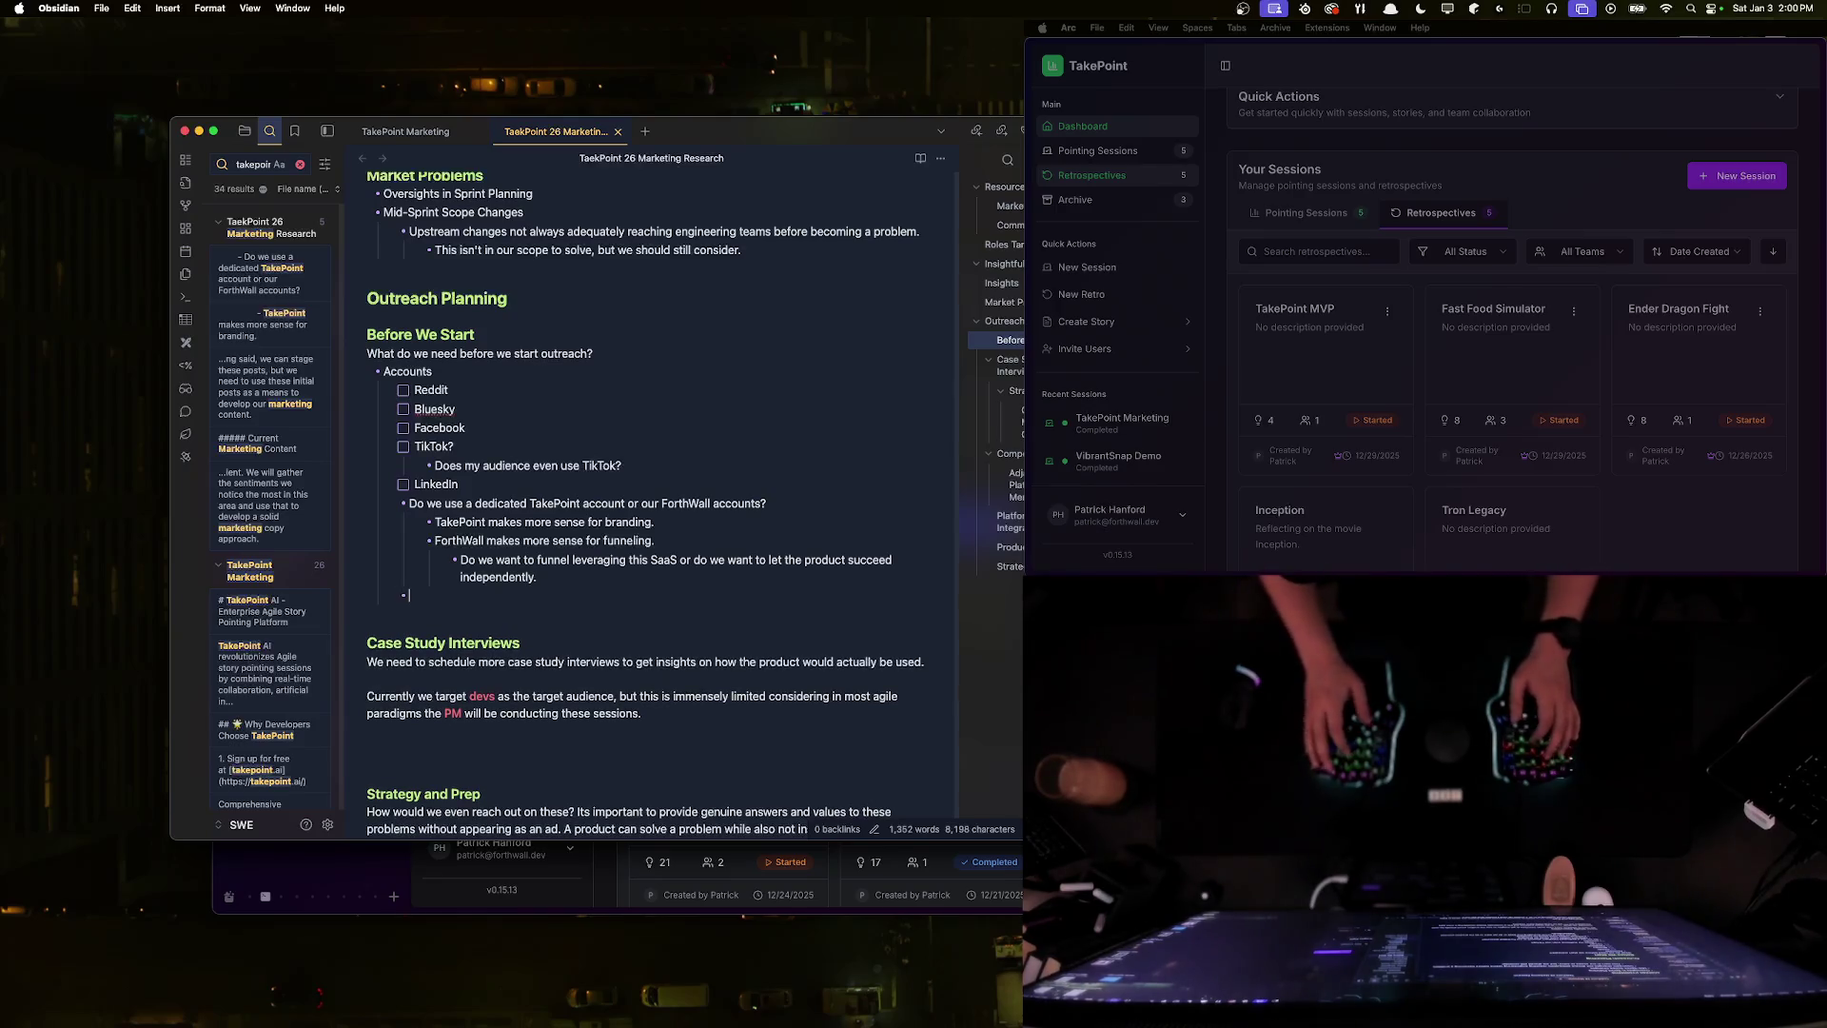
# - Paste the Branding "Kit" (Logo, Post templates) and Blog outline with a nested bullet under Blog
pyautogui.write('Branding "Kit" \t- Logo \t- Post templates - Blog')
pyautogui.press('Return')
pyautogui.press('Tab')
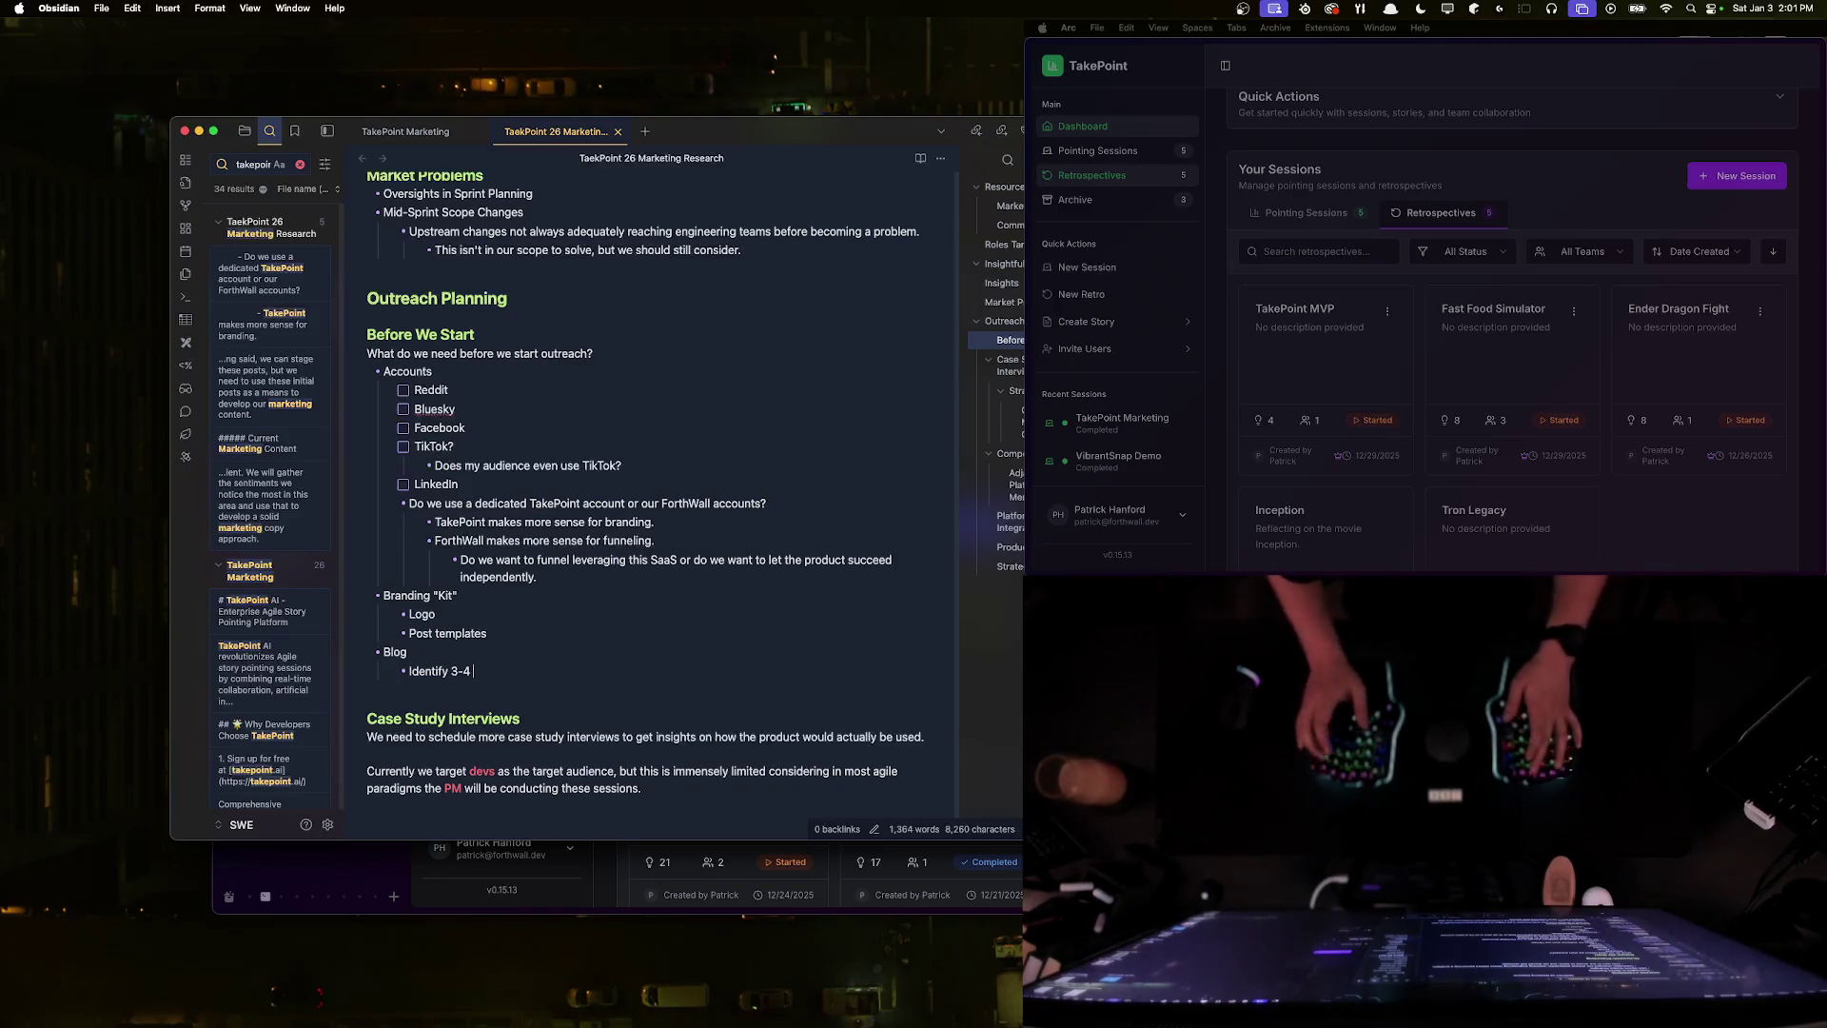
# - Note under Blog to answer 3-4 major audience questions in posts, then start a new Arc search
pyautogui.write('ma')
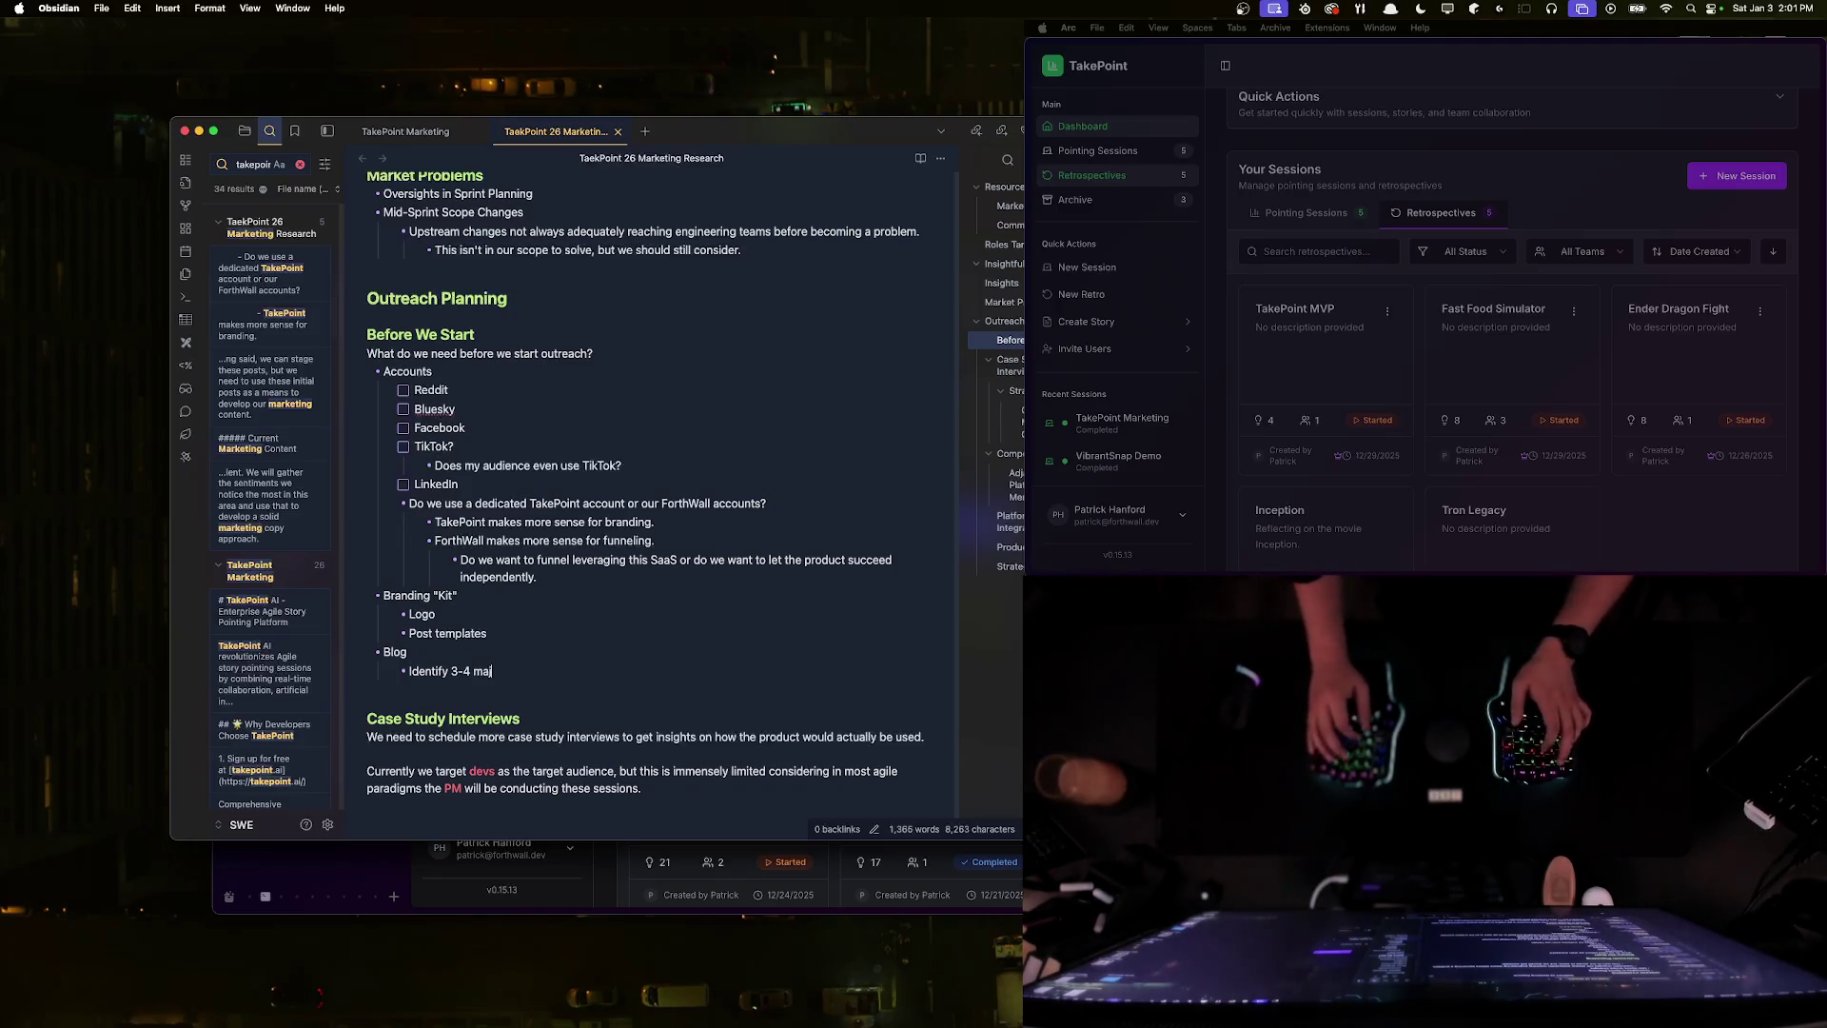
pyautogui.write(' questions amongst')
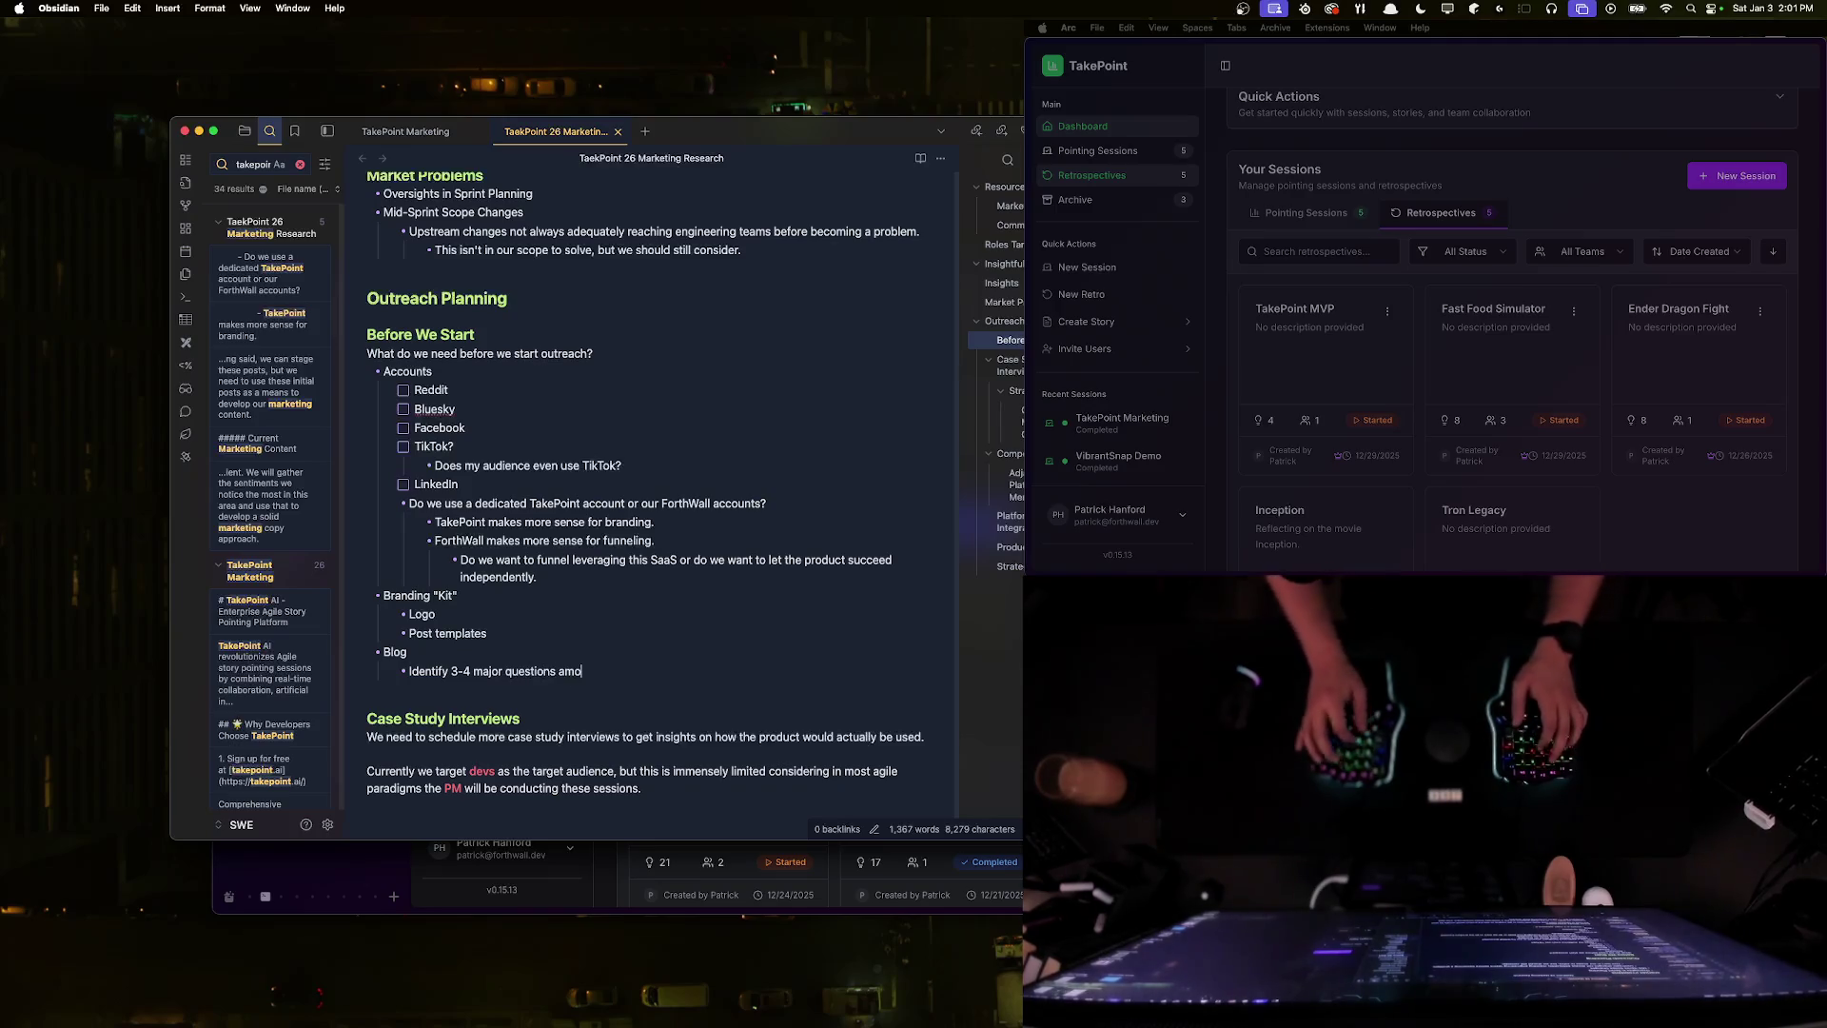
pyautogui.write('du and answer within')
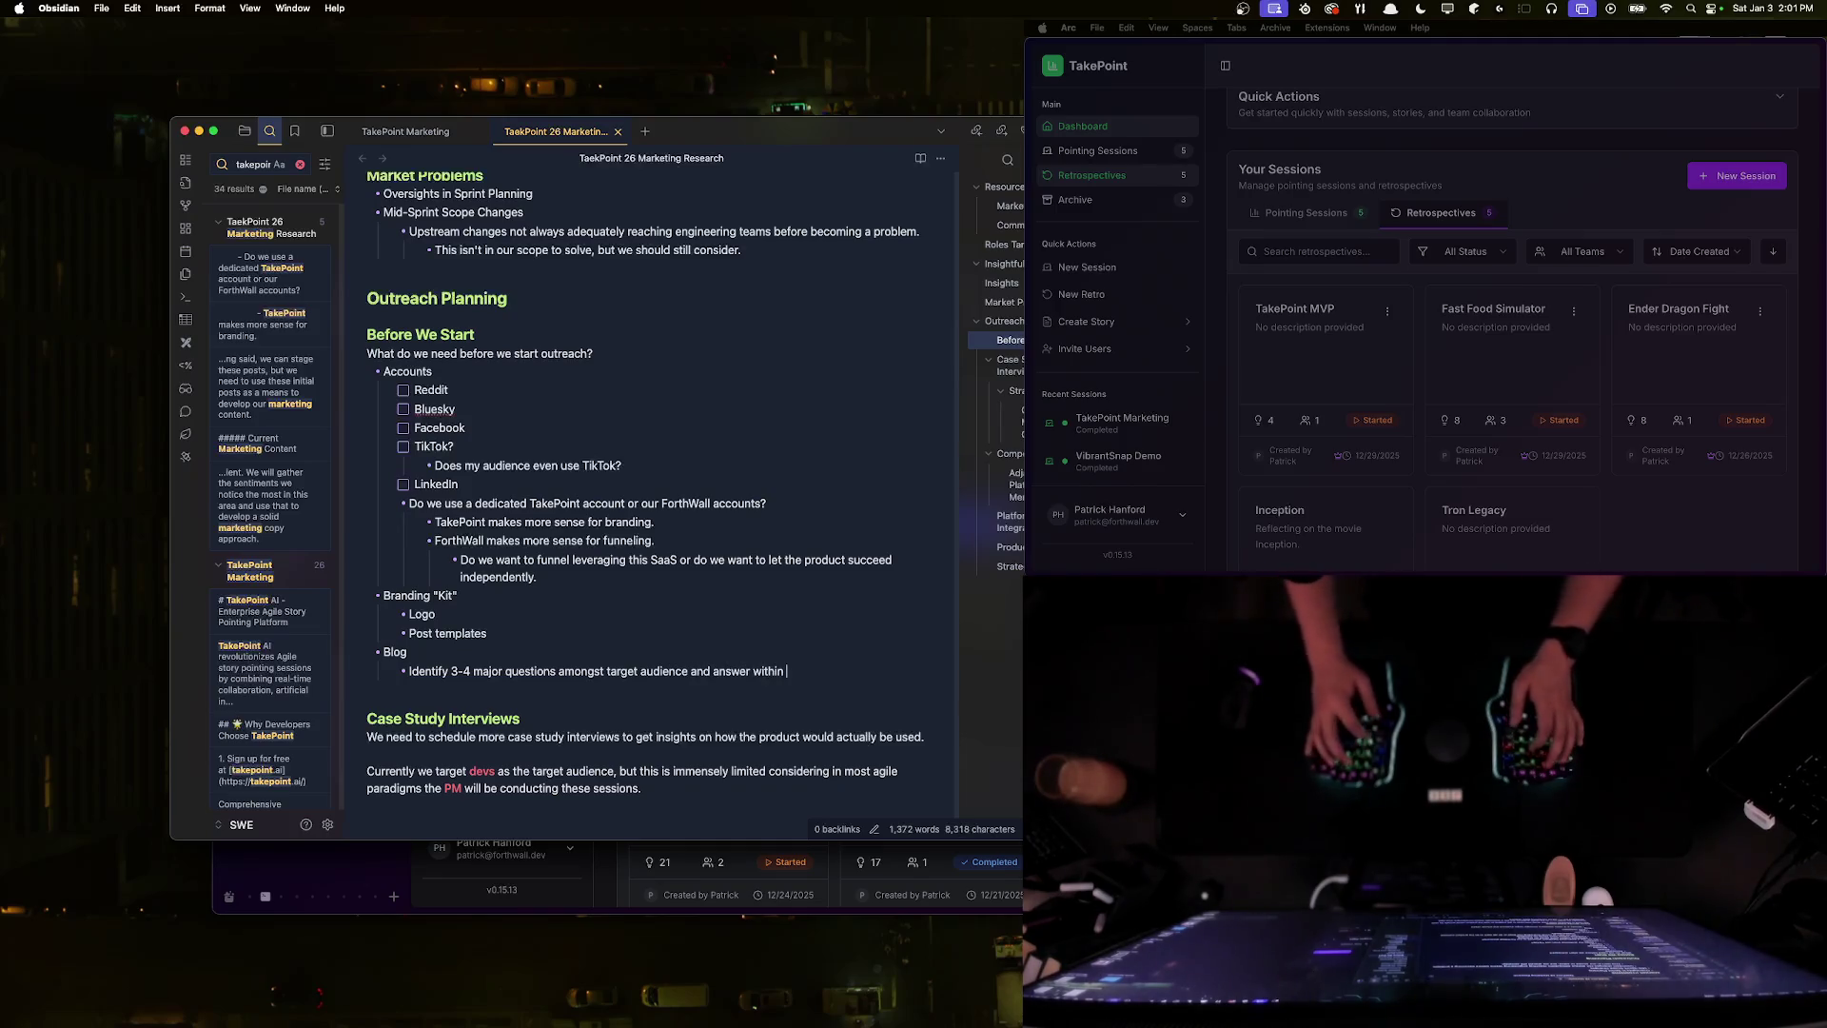
pyautogui.write('gs posts.')
pyautogui.press('Return')
pyautogui.hotkey('shift', 'Tab')
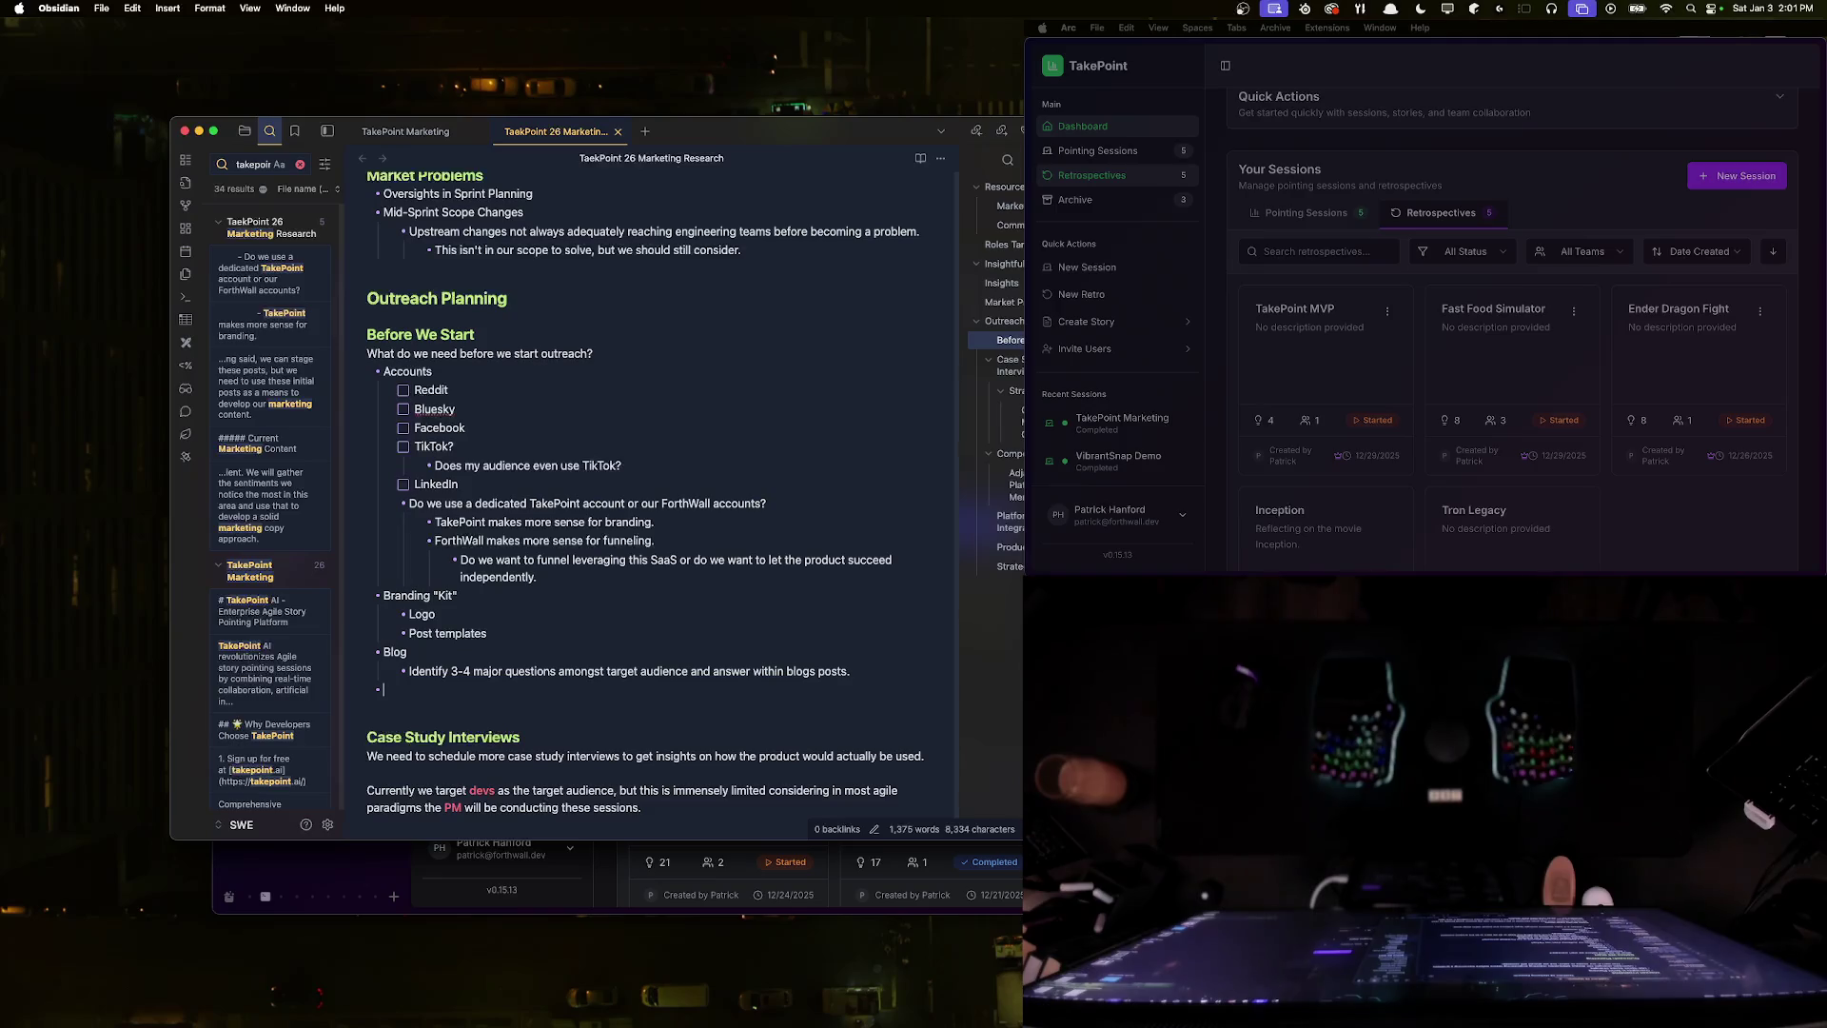
pyautogui.press('super+Tab')
pyautogui.press('super+t')
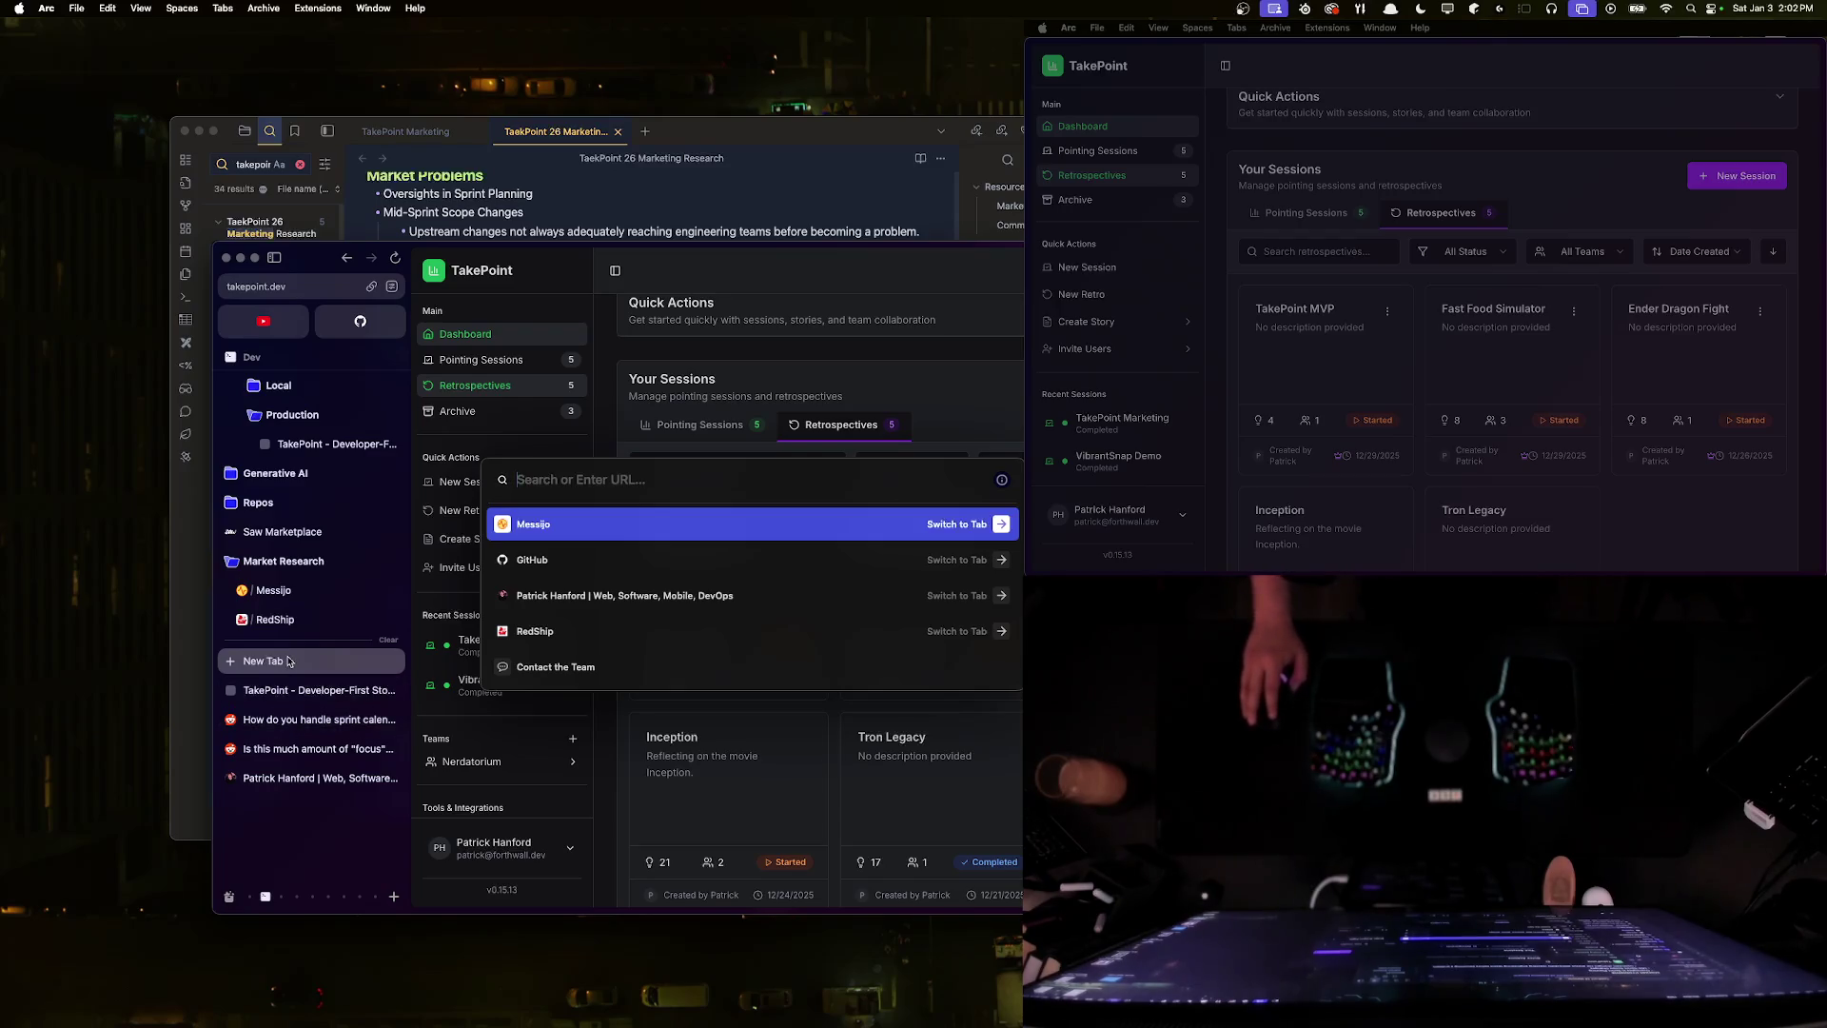
pyautogui.scroll(5, 323, 657)
pyautogui.scroll(-4, 324, 647)
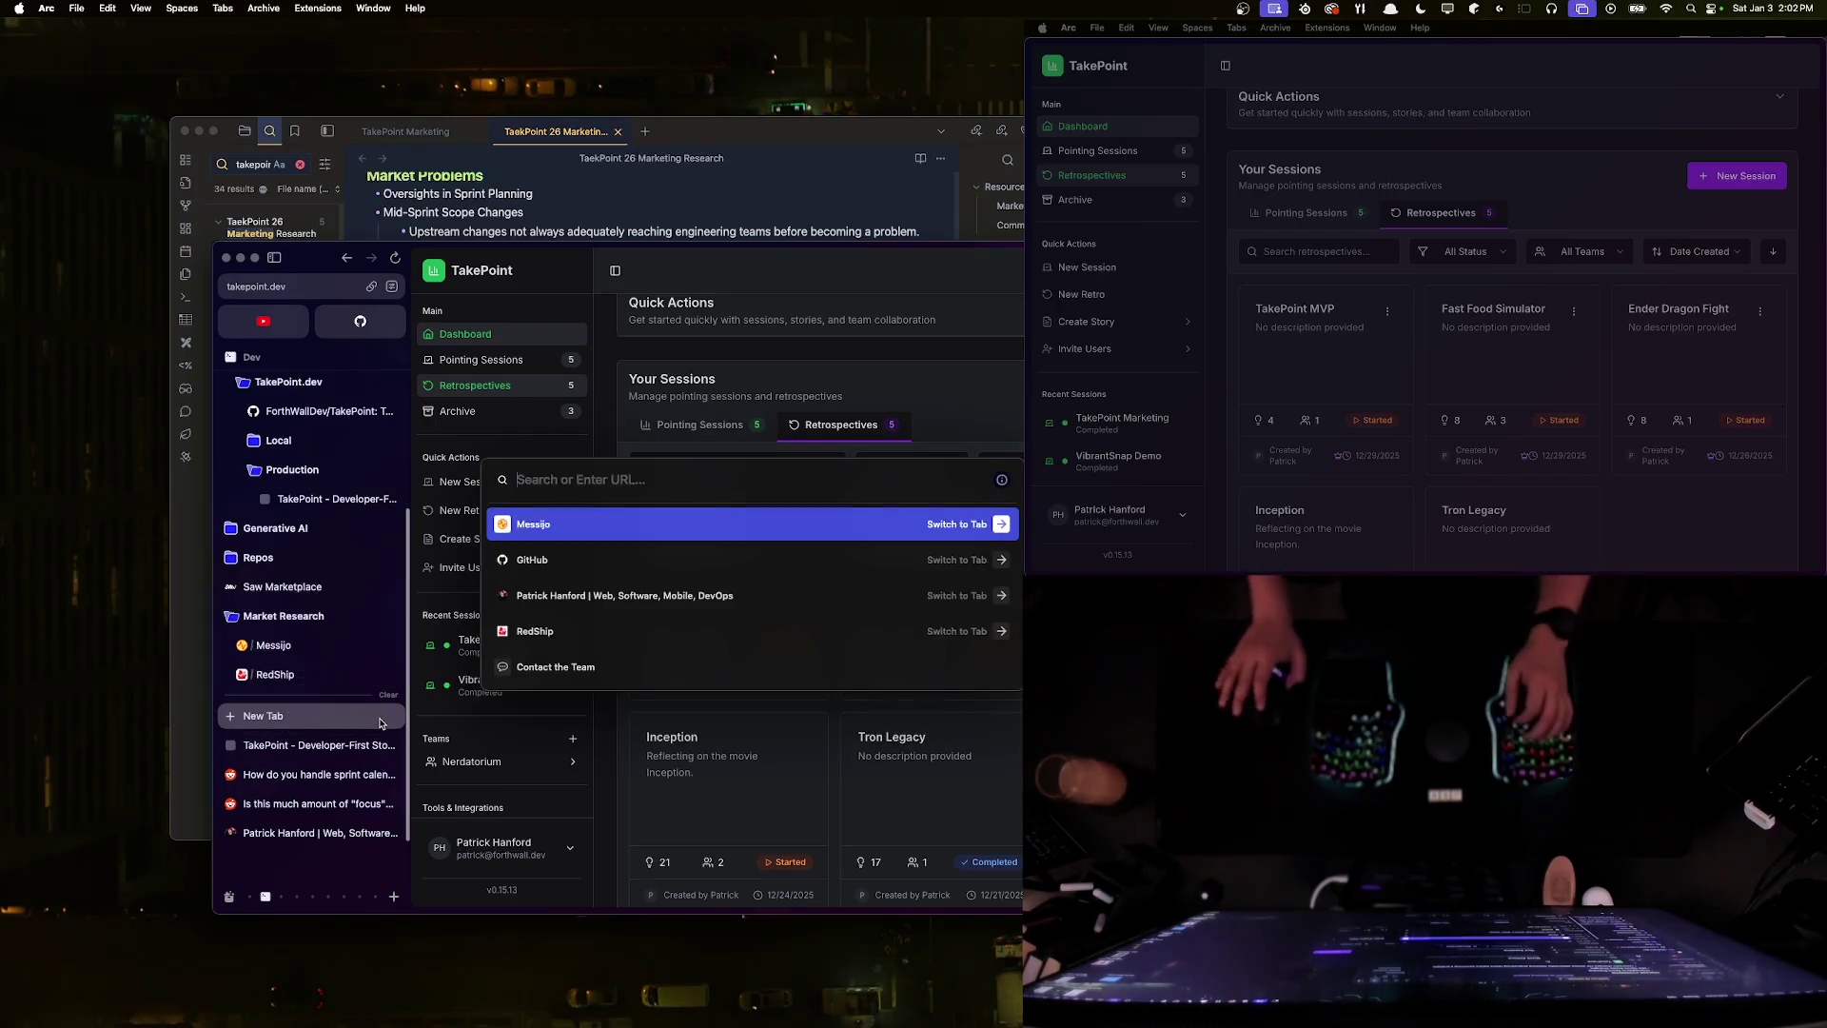
pyautogui.write('linkedin')
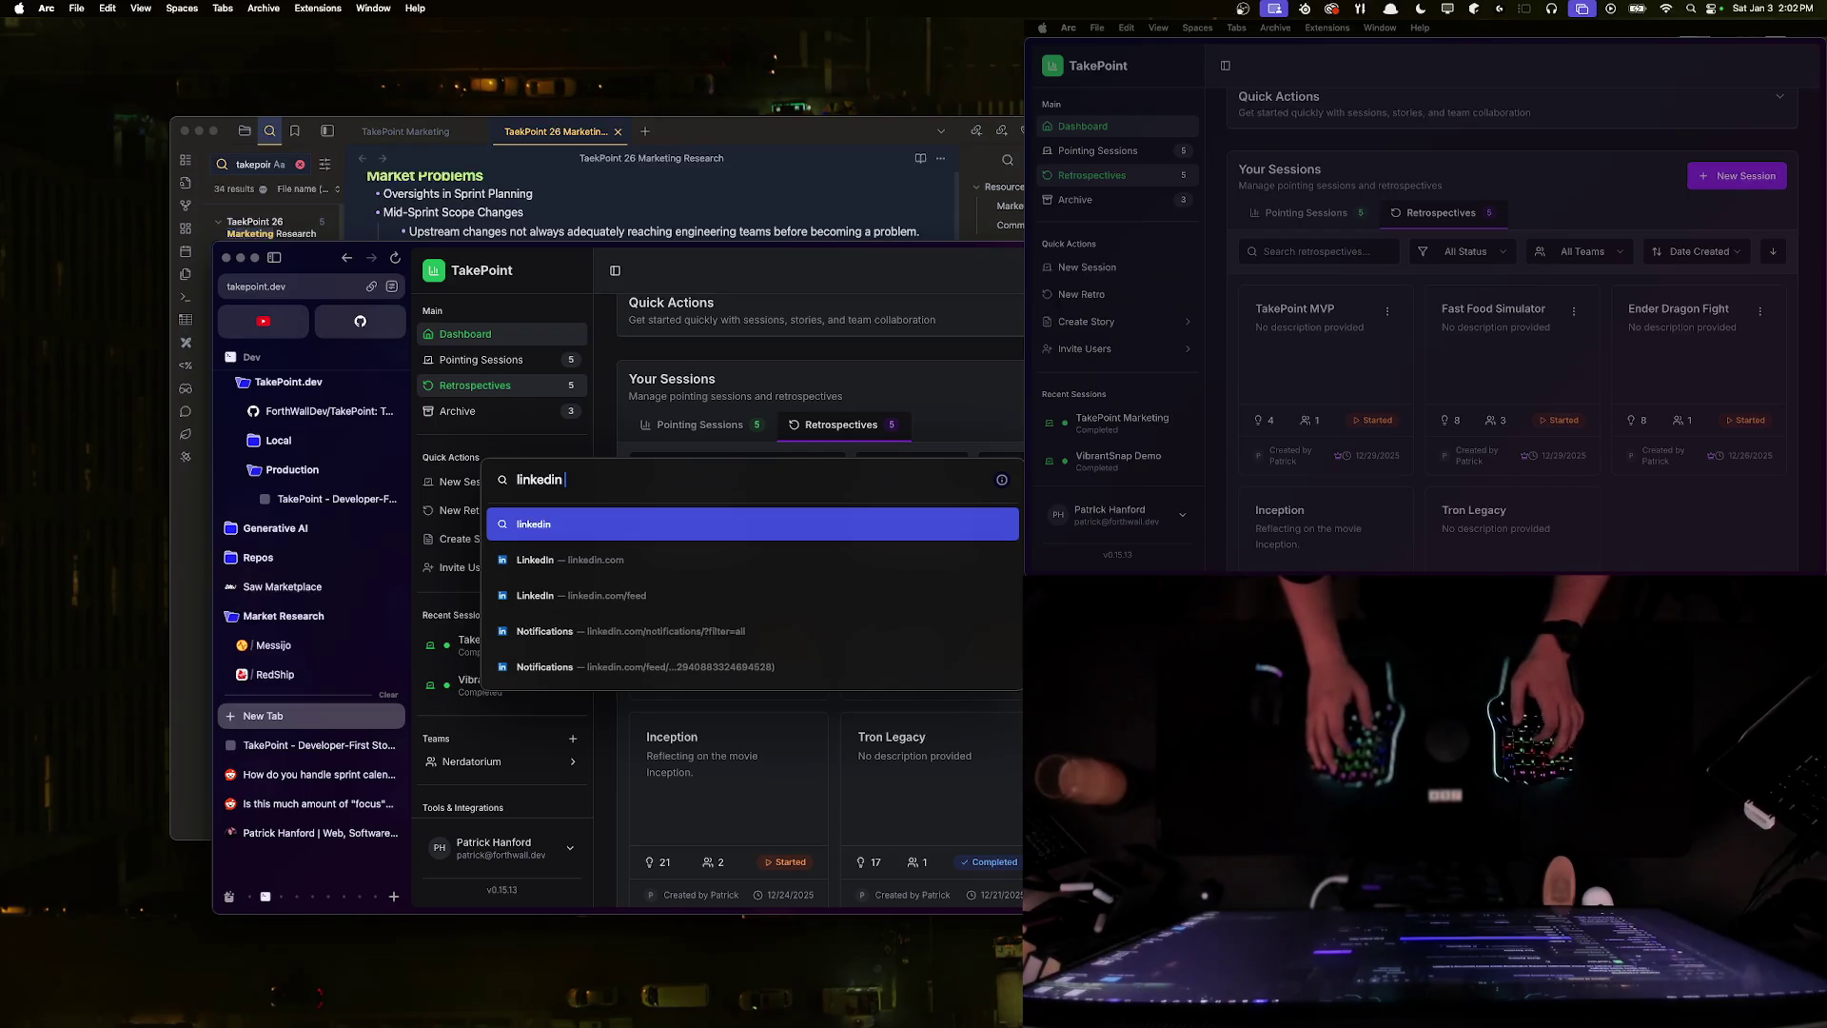
pyautogui.write('conversation discovery io')
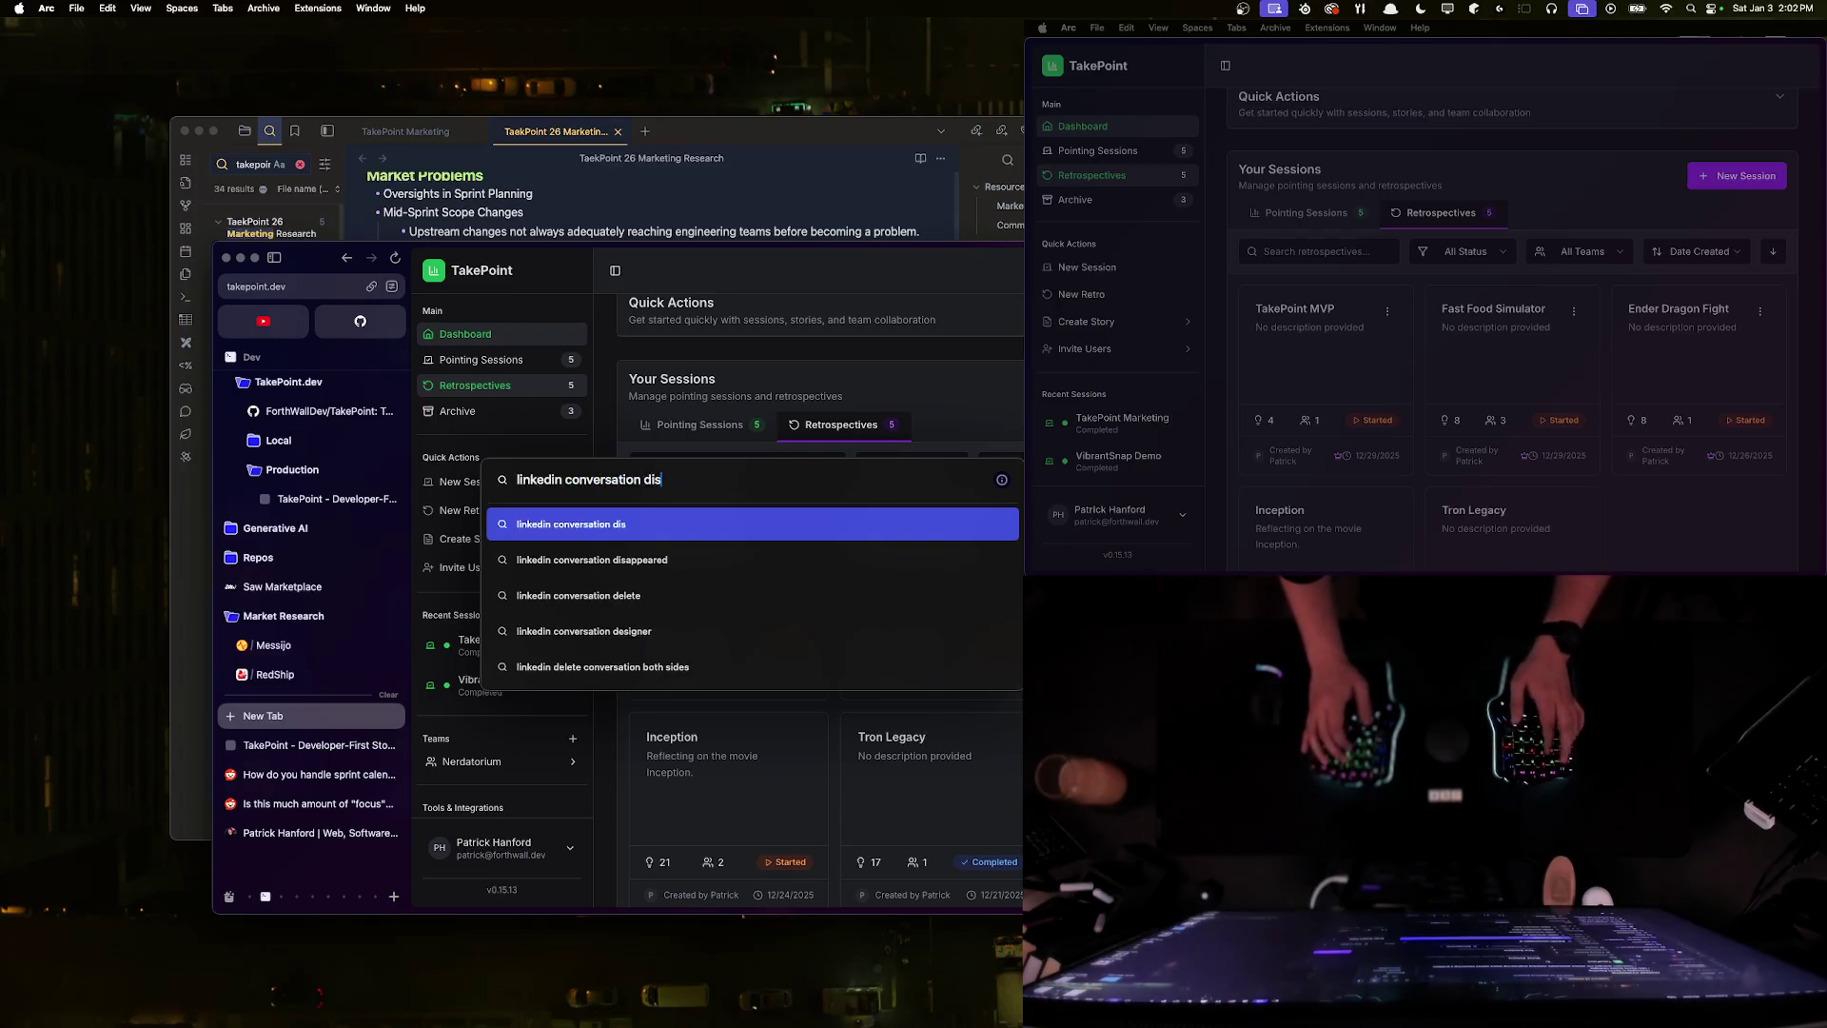
pyautogui.press('Return')
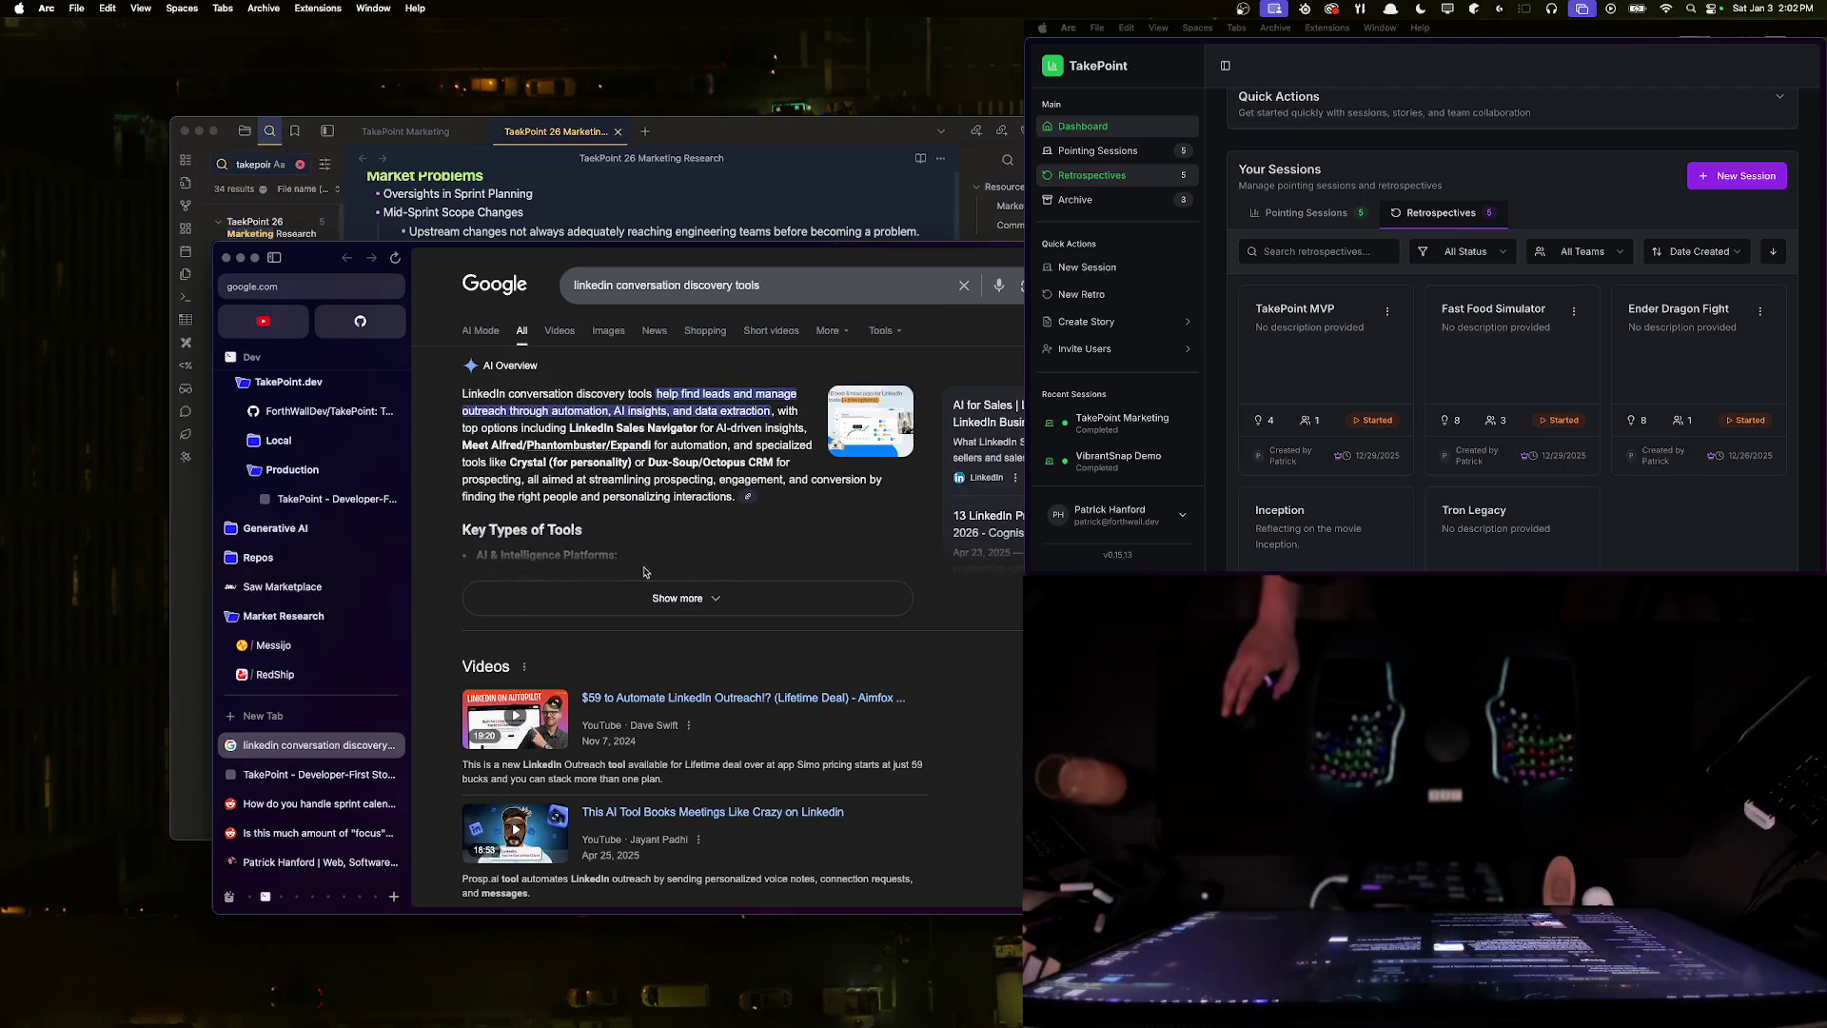
pyautogui.scroll(-5, 651, 571)
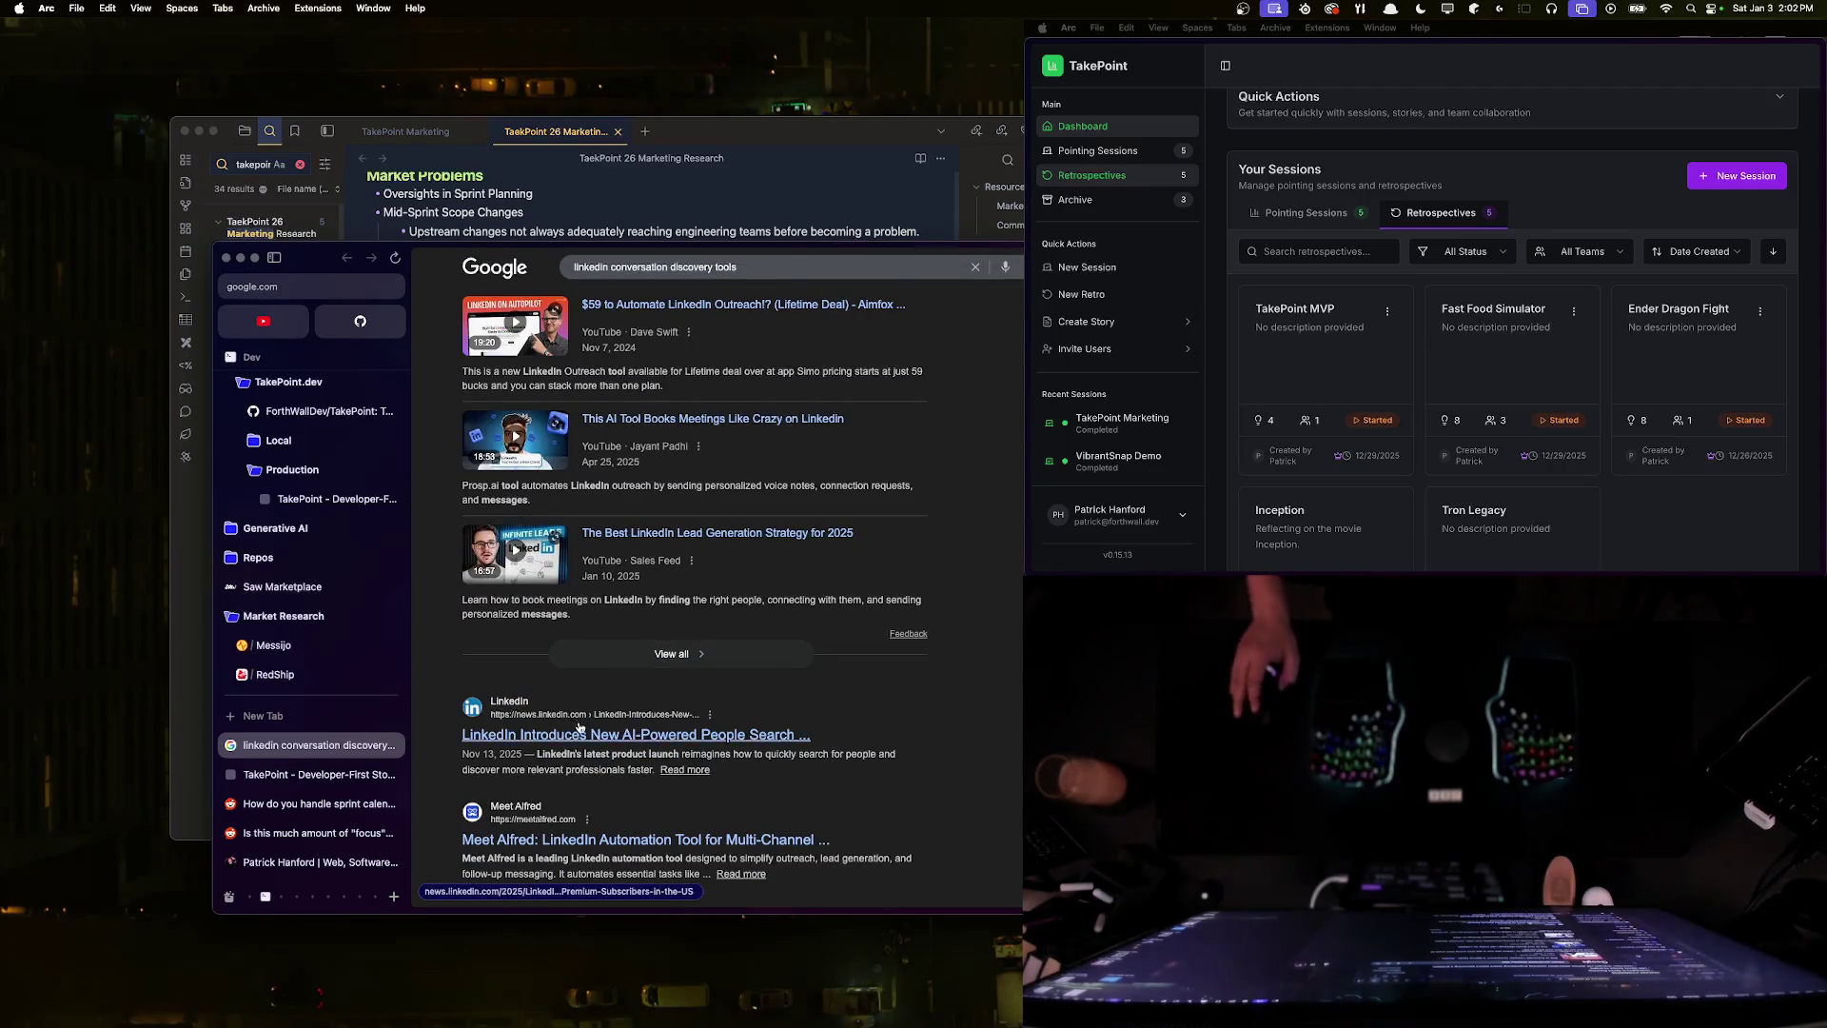
pyautogui.scroll(-2, 655, 667)
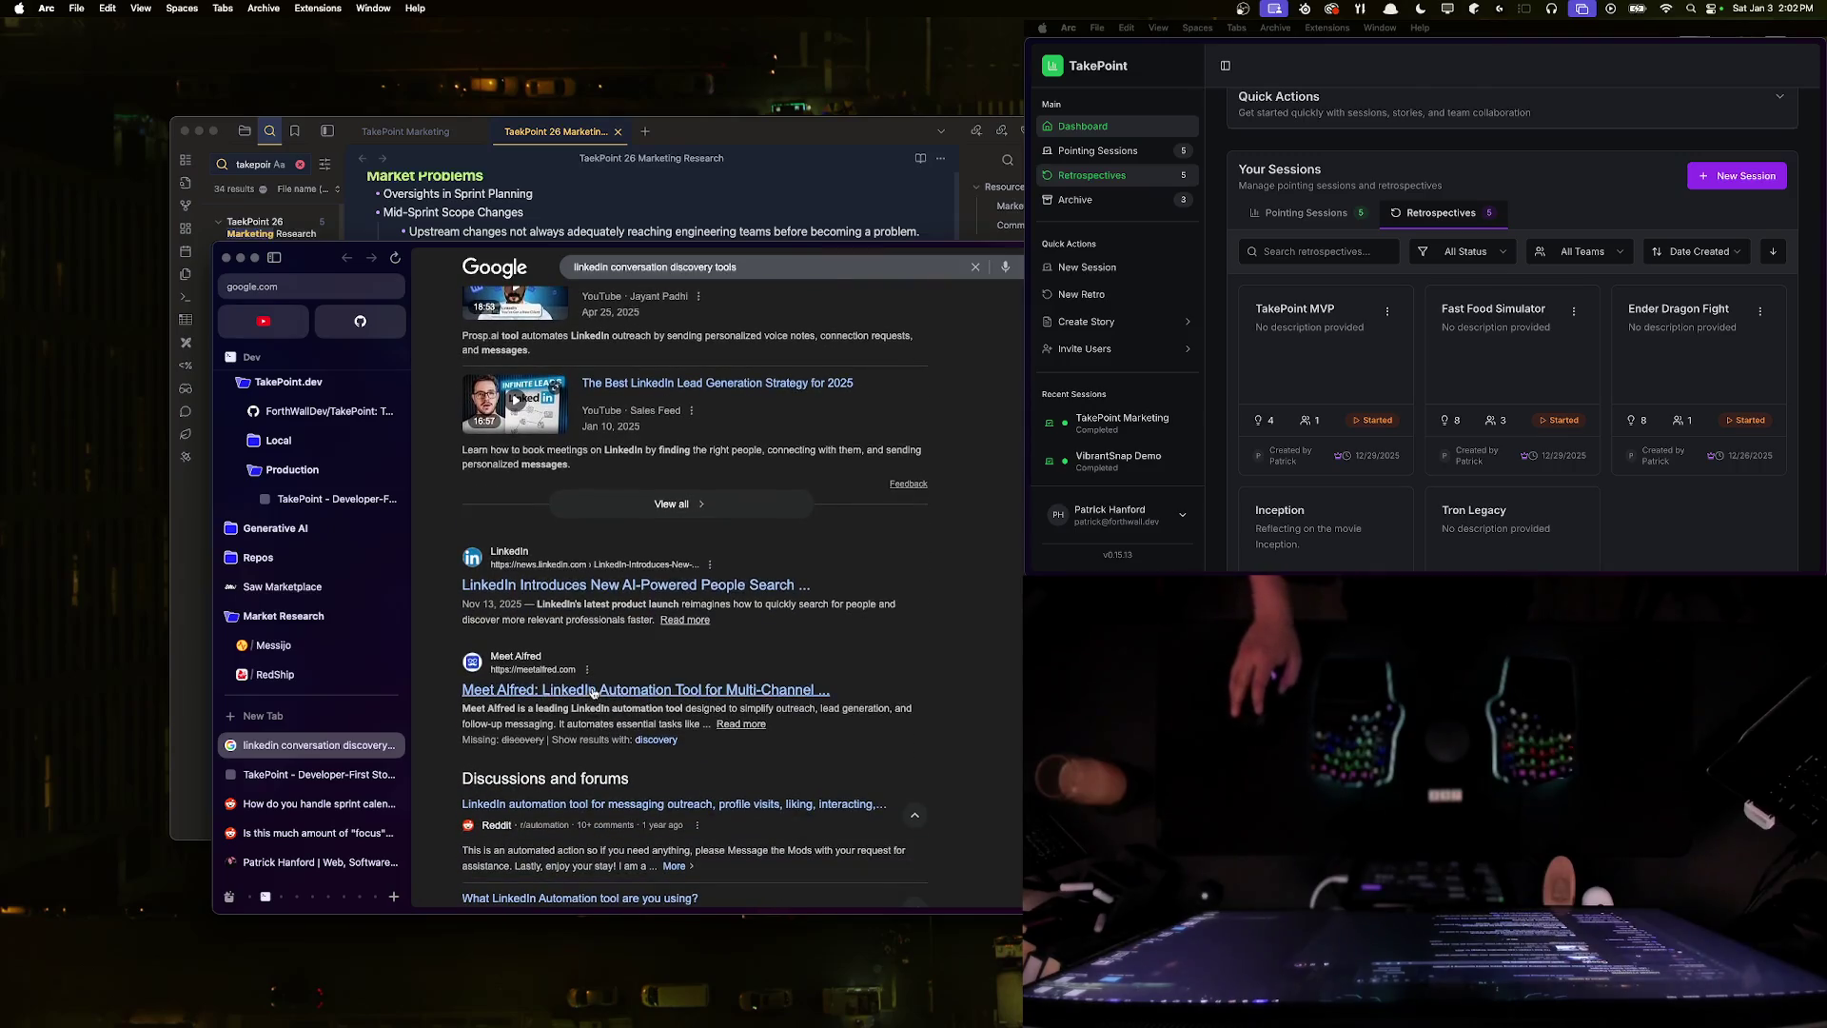
pyautogui.click(592, 691)
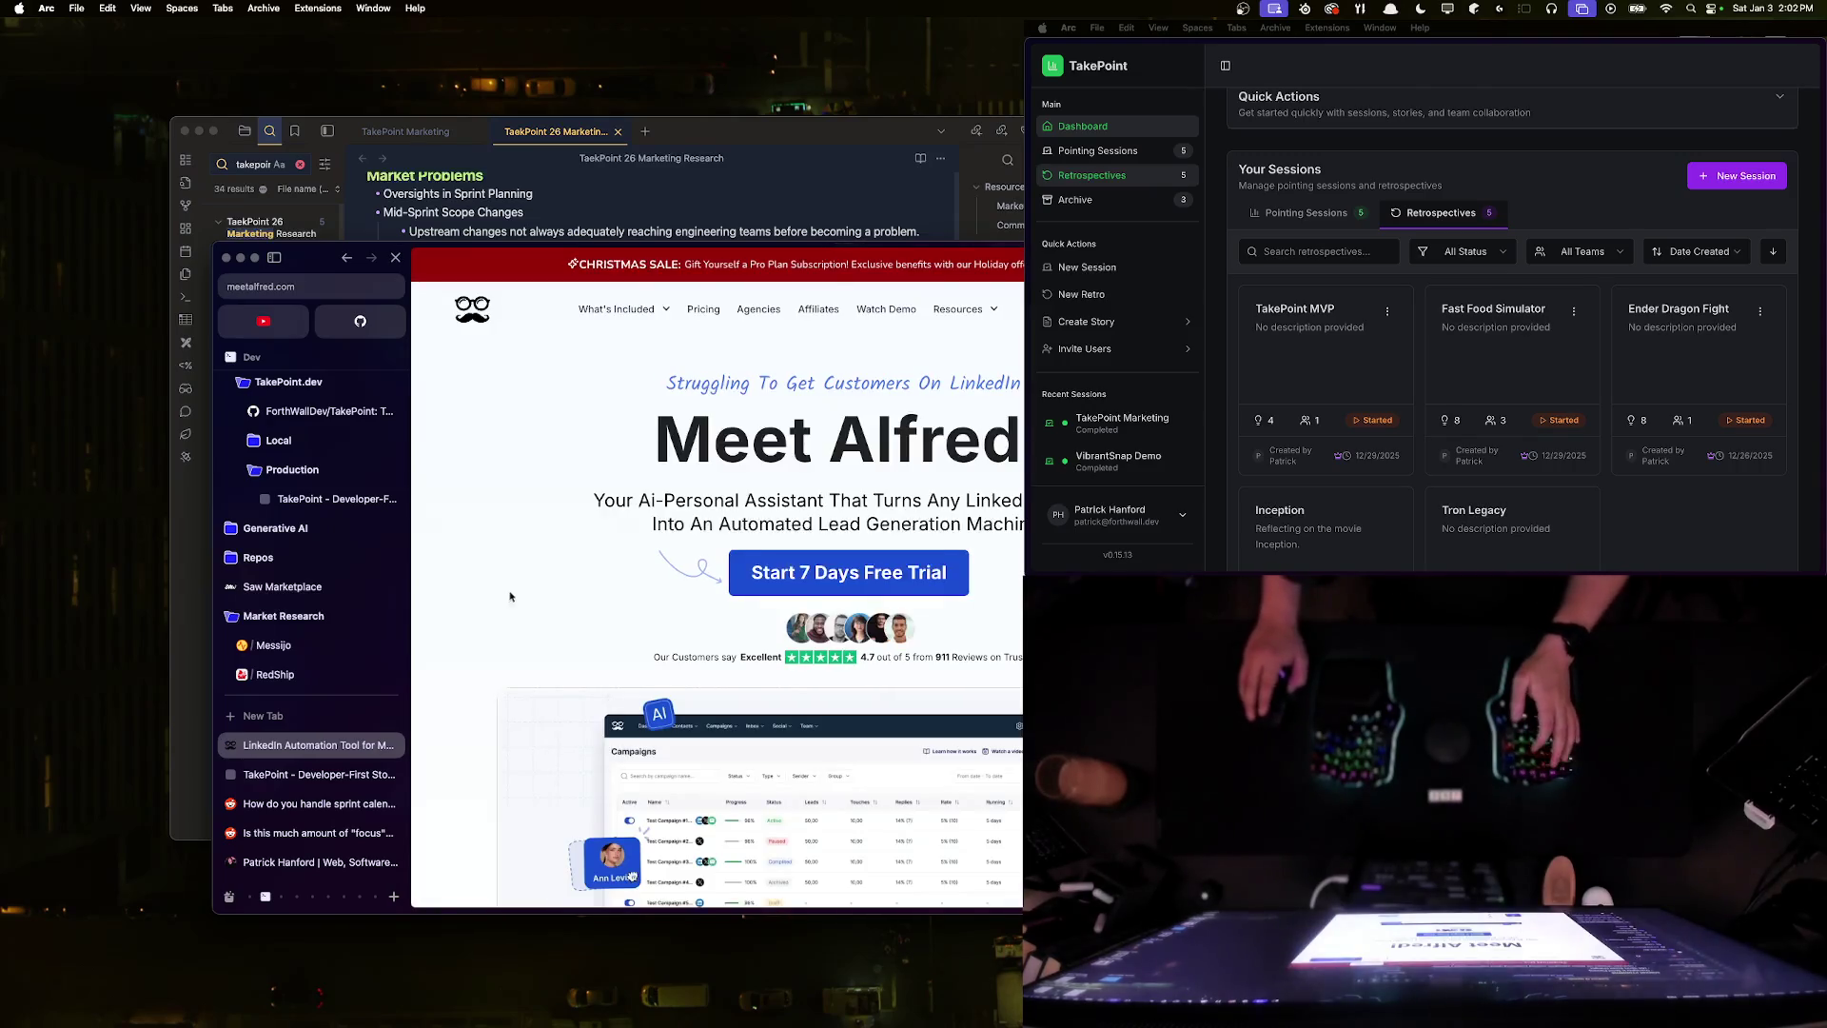
pyautogui.moveTo(616, 500); pyautogui.dragTo(895, 495)
pyautogui.click(894, 494)
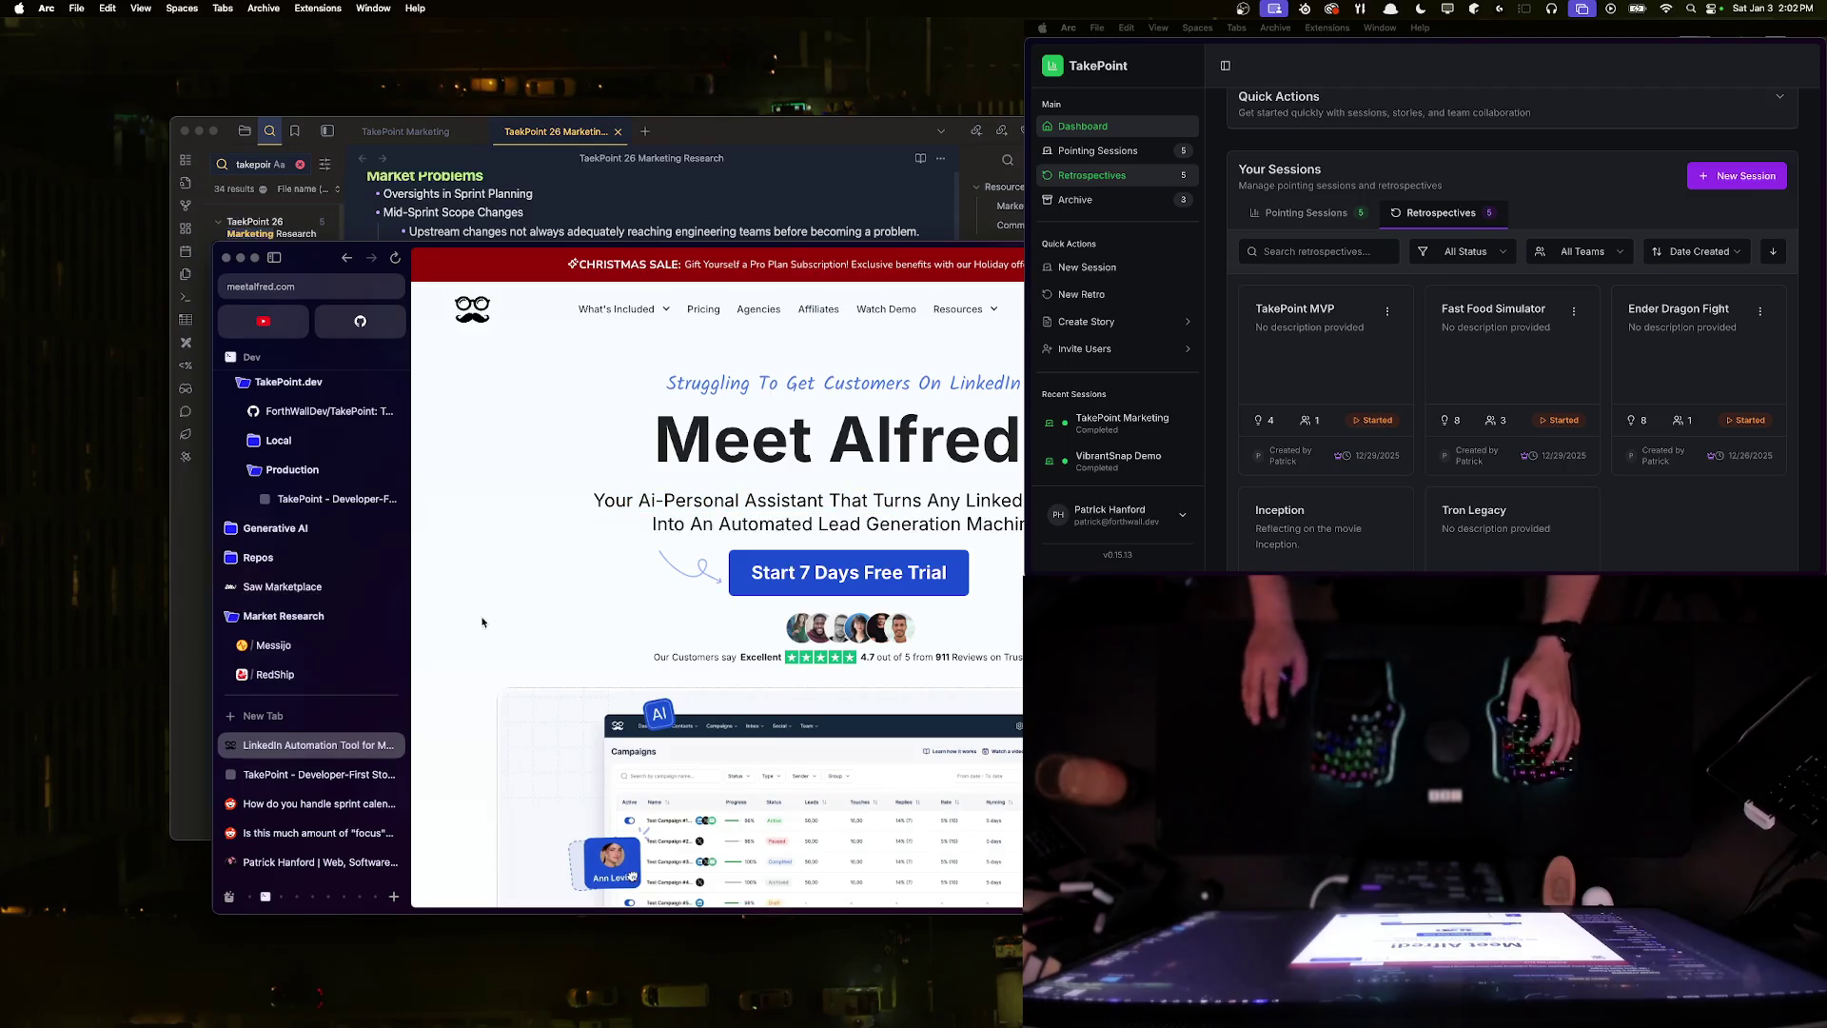
pyautogui.scroll(-1, 721, 522)
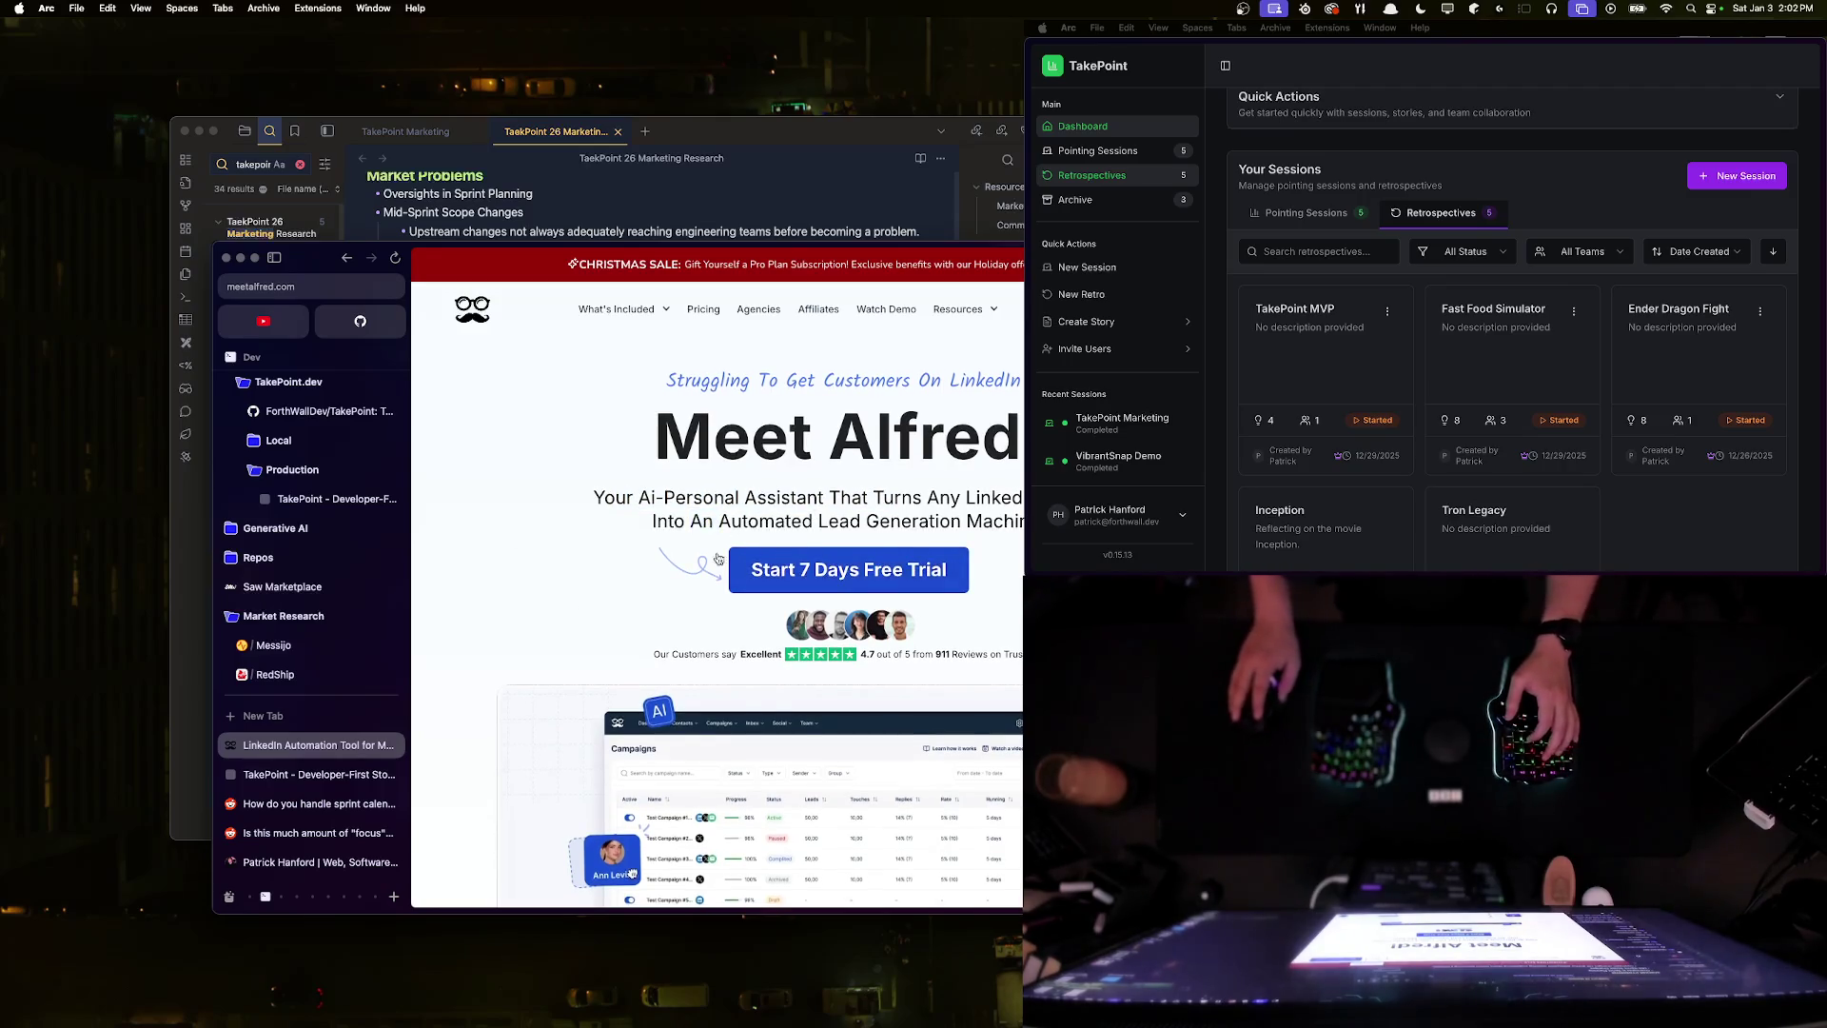
pyautogui.scroll(-4, 809, 620)
pyautogui.scroll(-6, 809, 620)
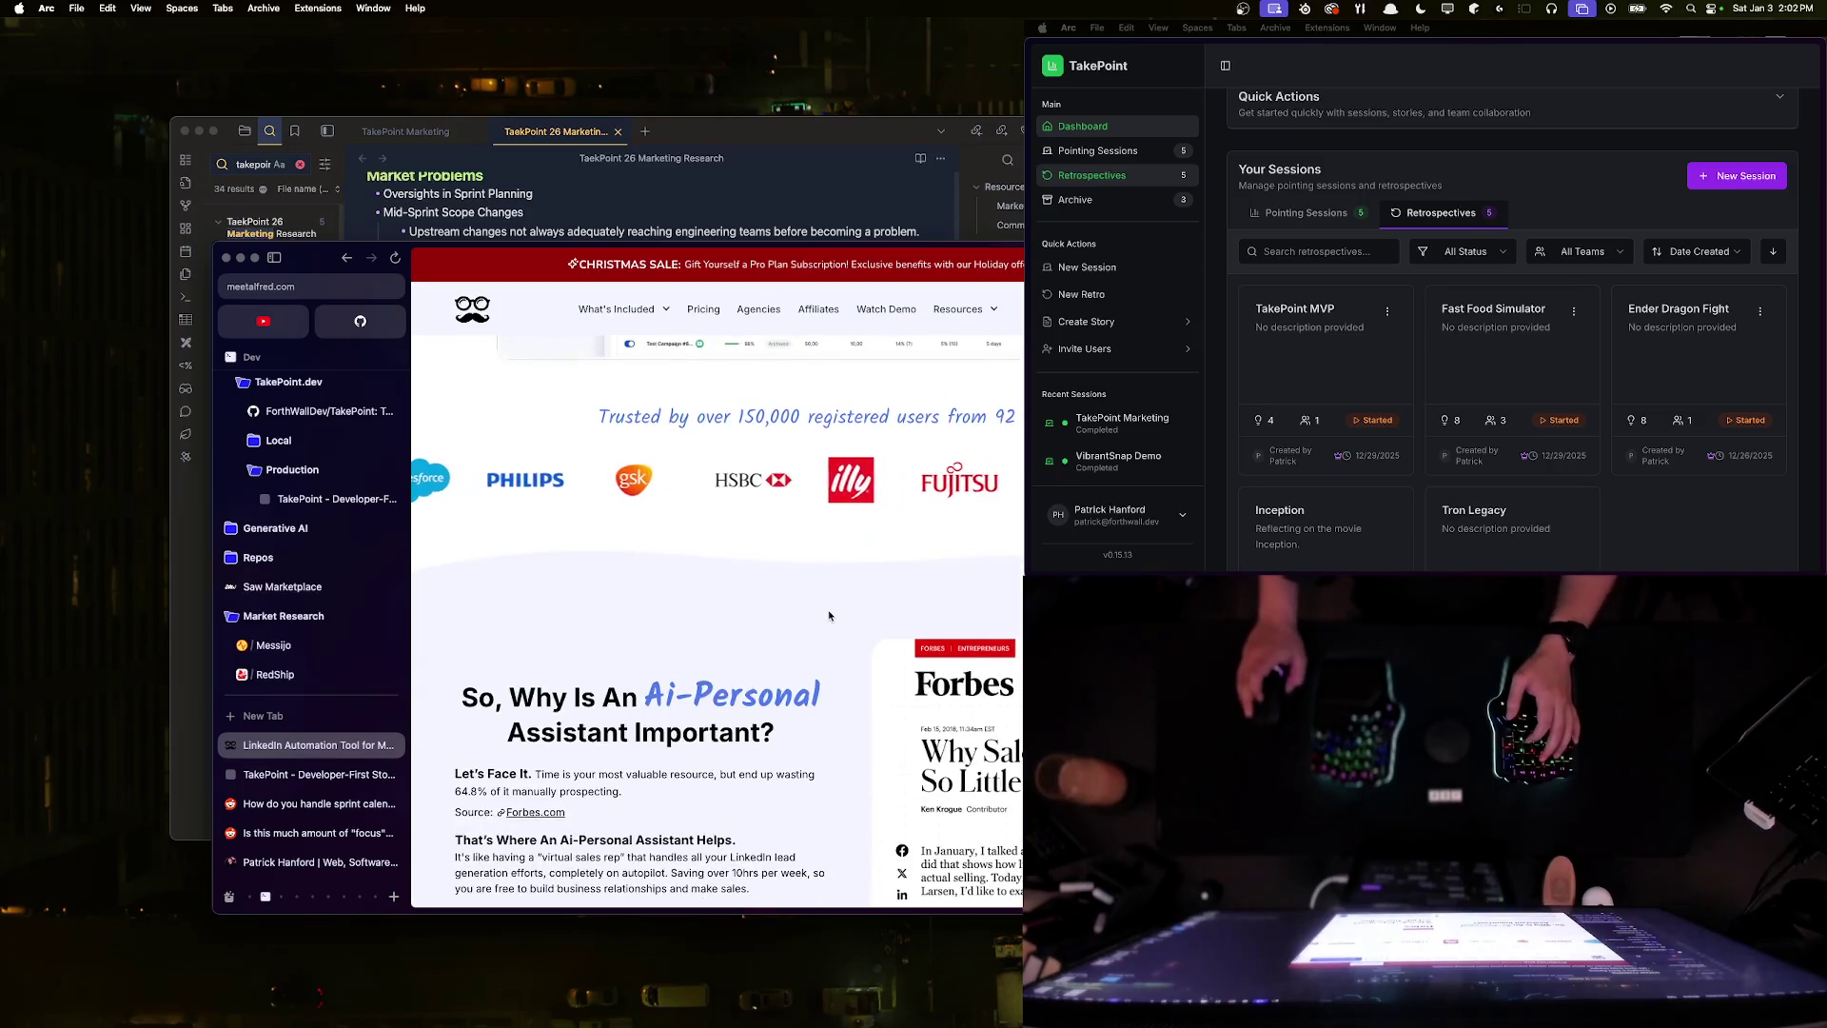
pyautogui.scroll(2, 724, 514)
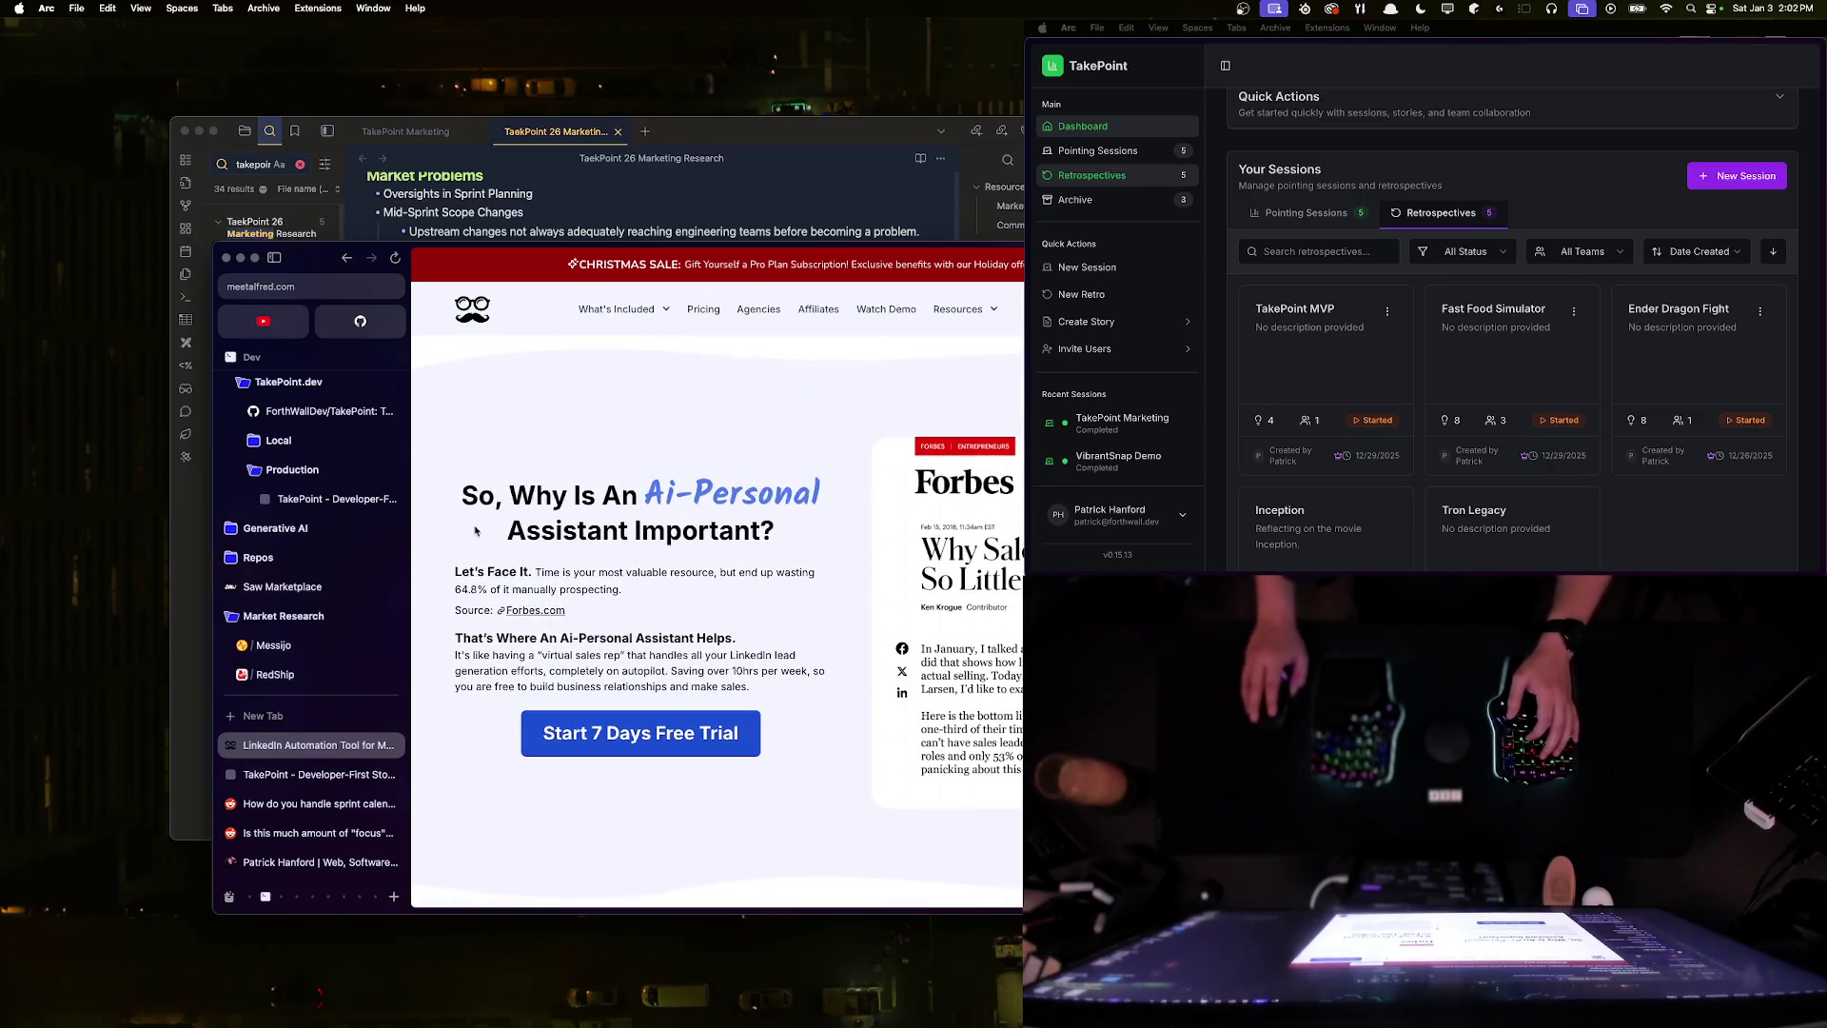
pyautogui.press('super+s')
pyautogui.scroll(-2, 533, 542)
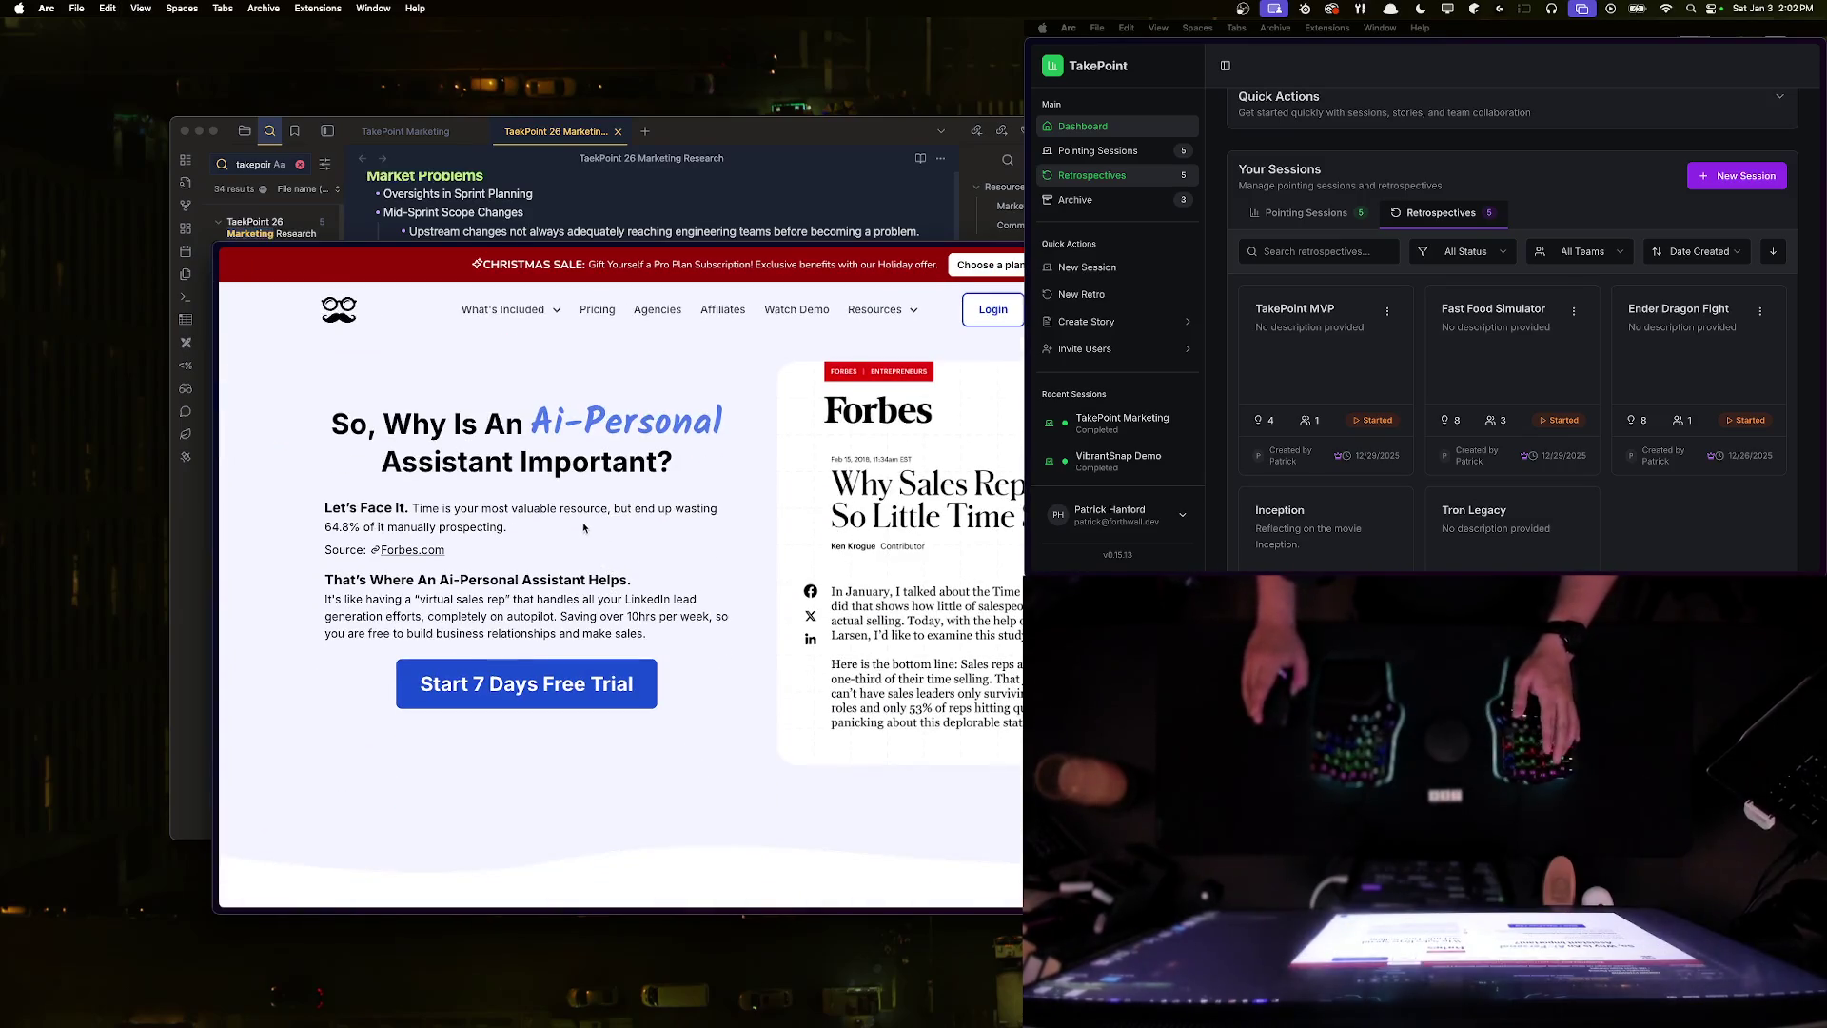
pyautogui.scroll(-5, 491, 519)
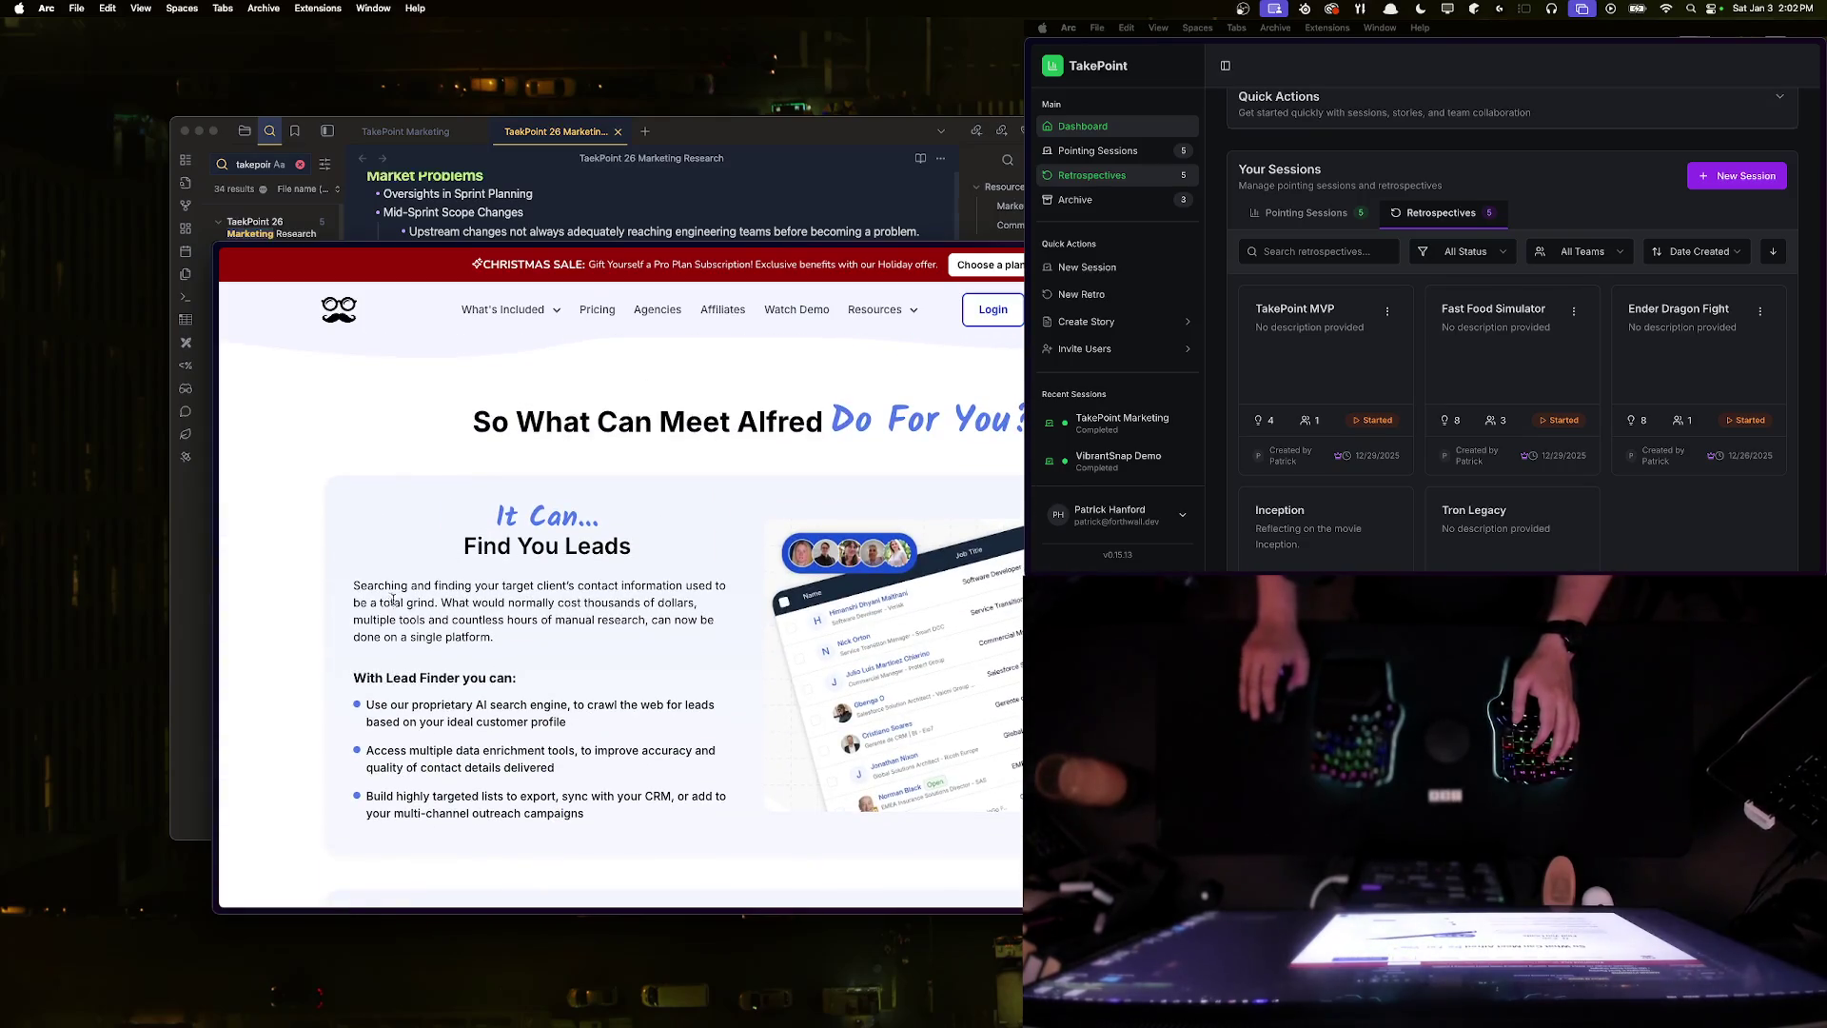
pyautogui.moveTo(550, 585)
pyautogui.mouseDown()
pyautogui.moveTo(656, 604)
pyautogui.moveTo(397, 619)
pyautogui.moveTo(440, 603)
pyautogui.mouseUp()
pyautogui.click(612, 623)
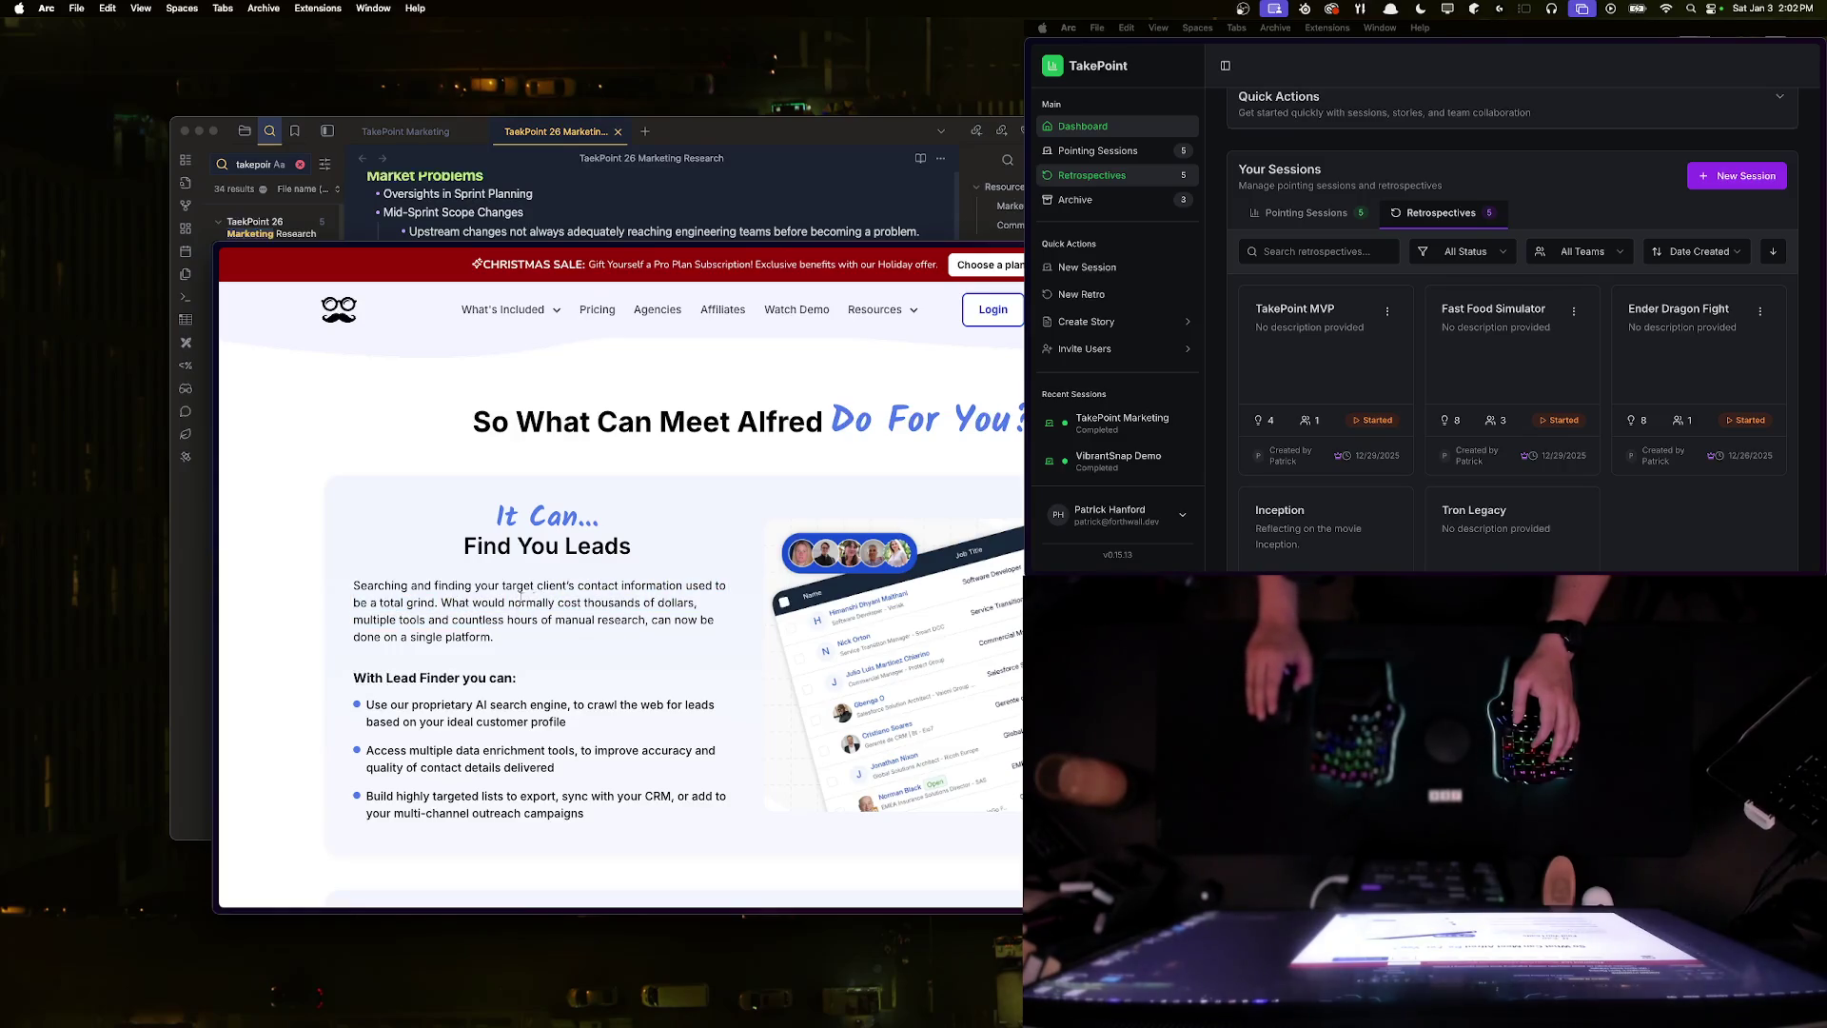
pyautogui.scroll(-2, 409, 619)
pyautogui.tripleClick(420, 562)
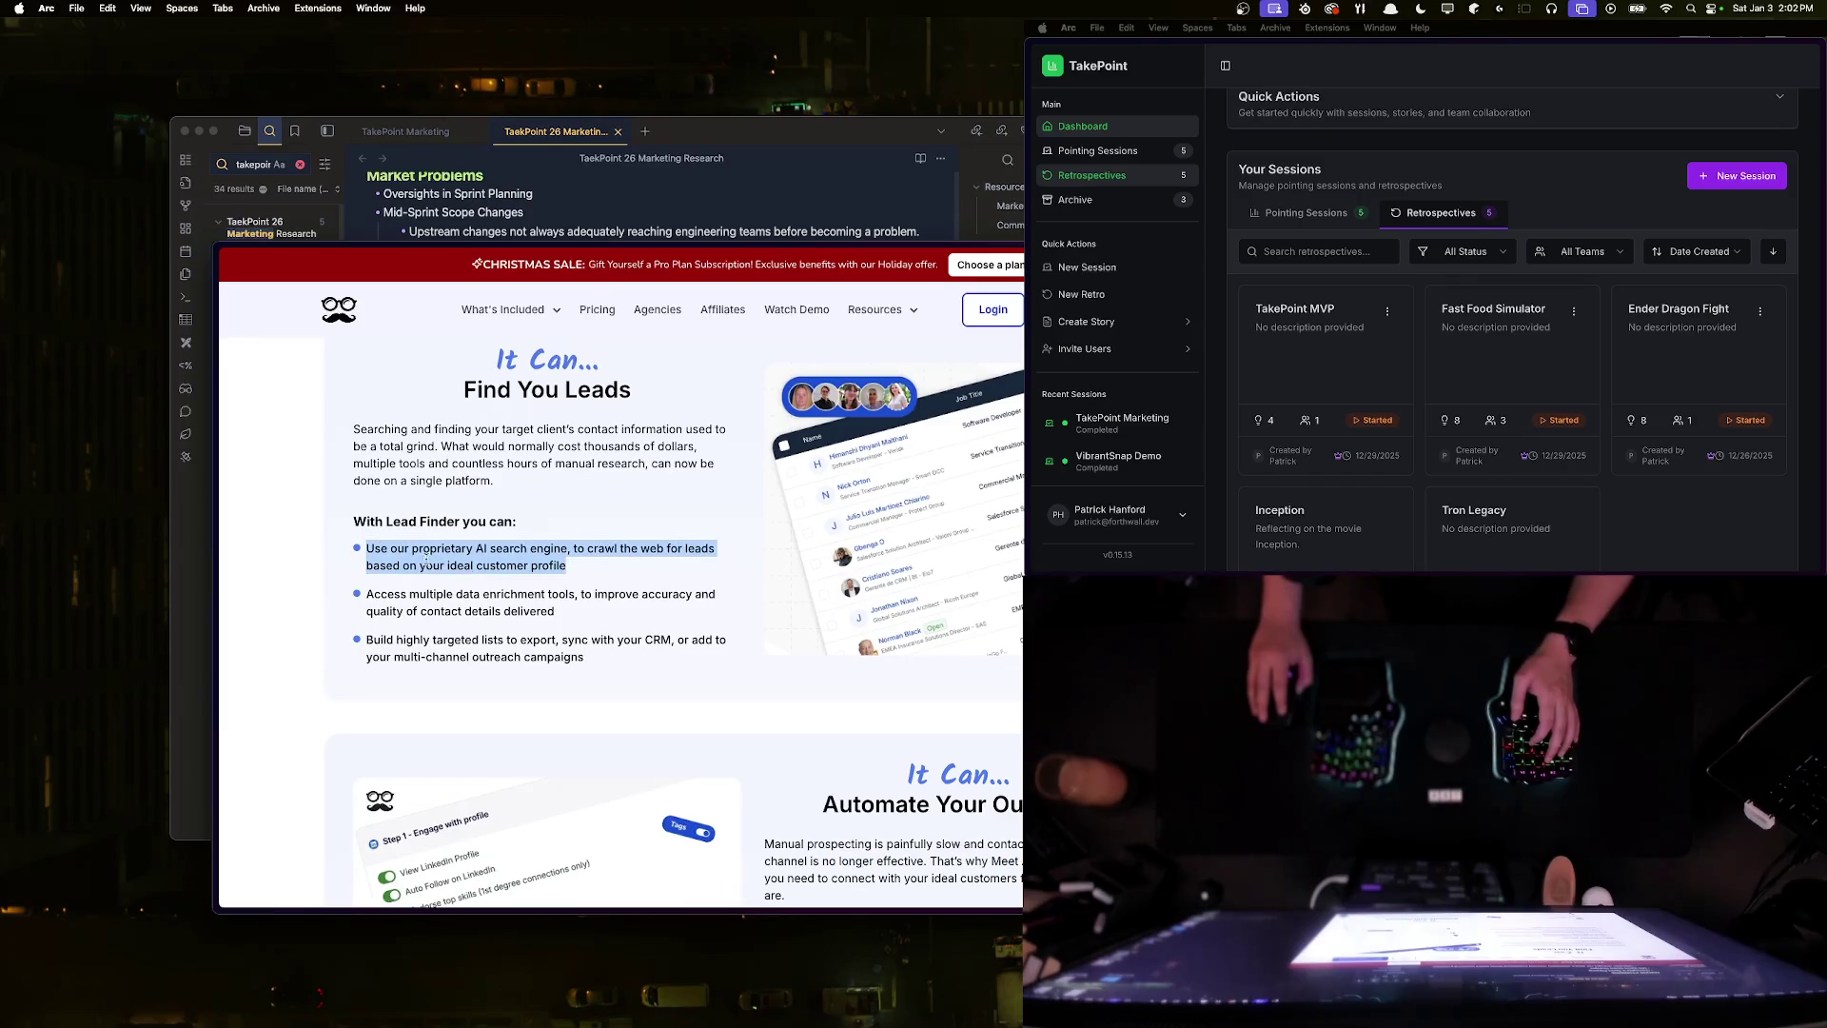
pyautogui.scroll(-1, 546, 554)
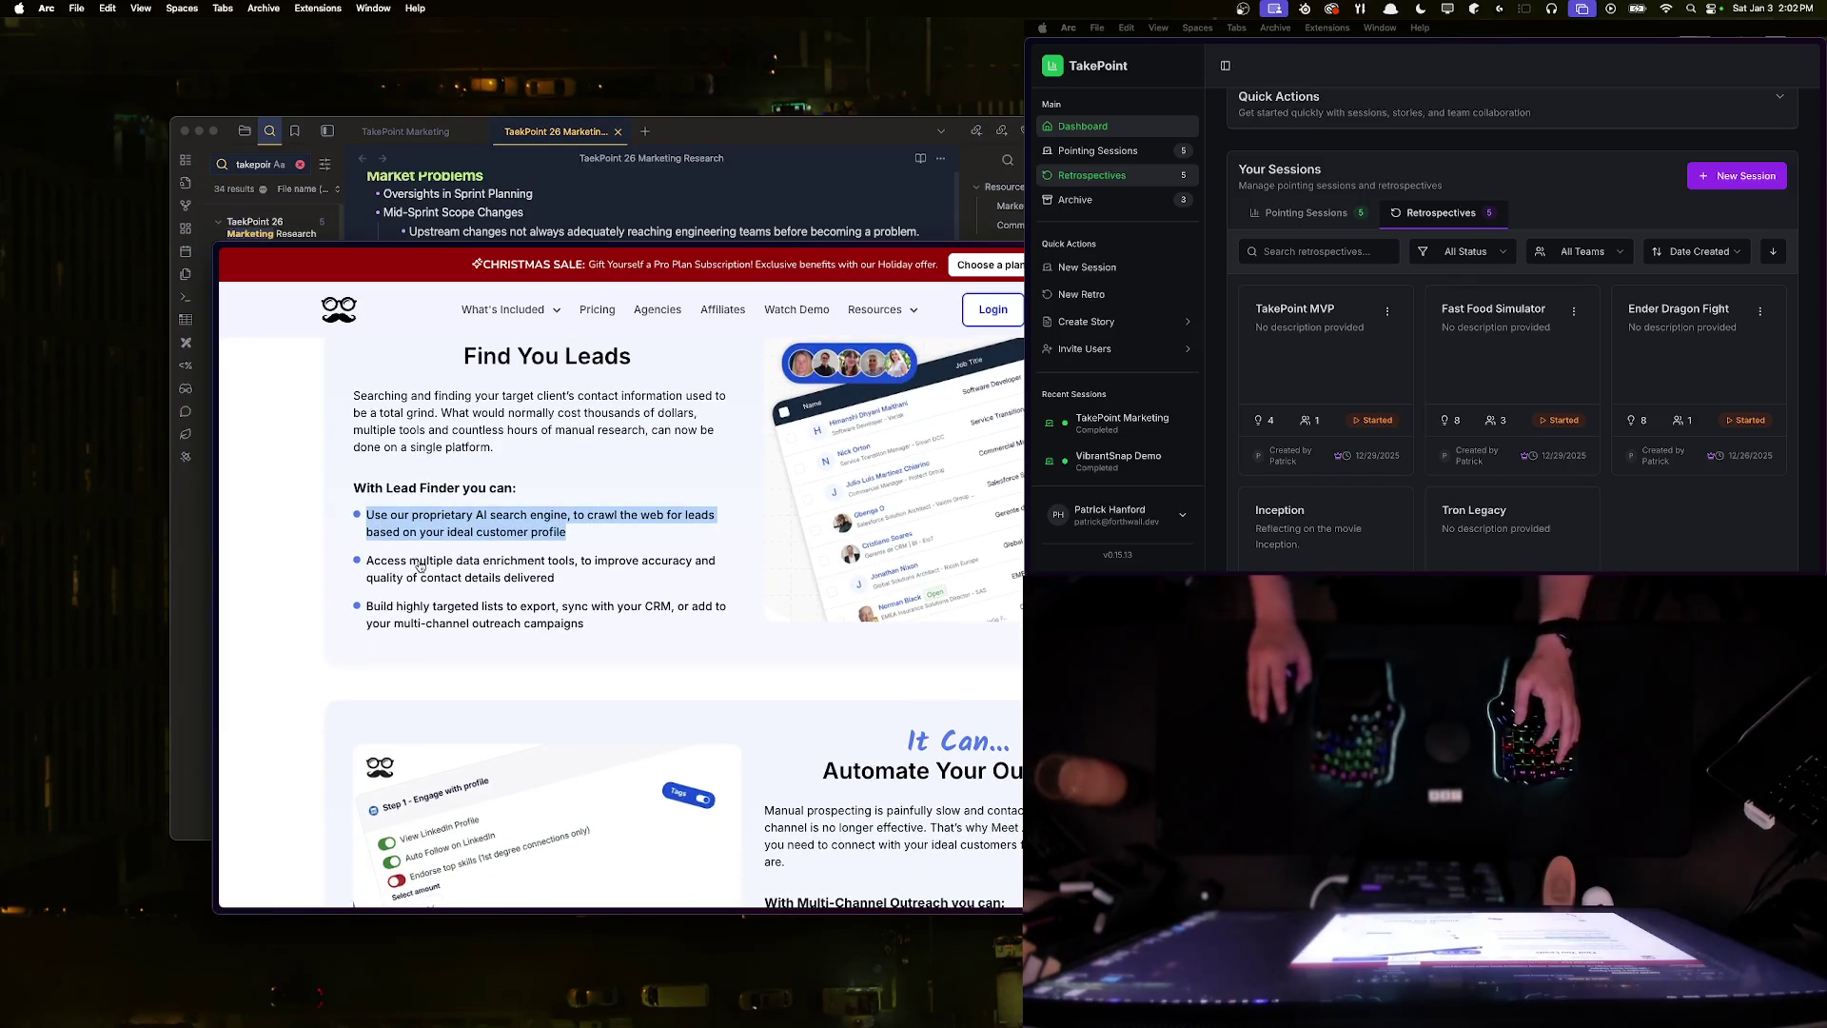
pyautogui.tripleClick(460, 578)
pyautogui.click(463, 578)
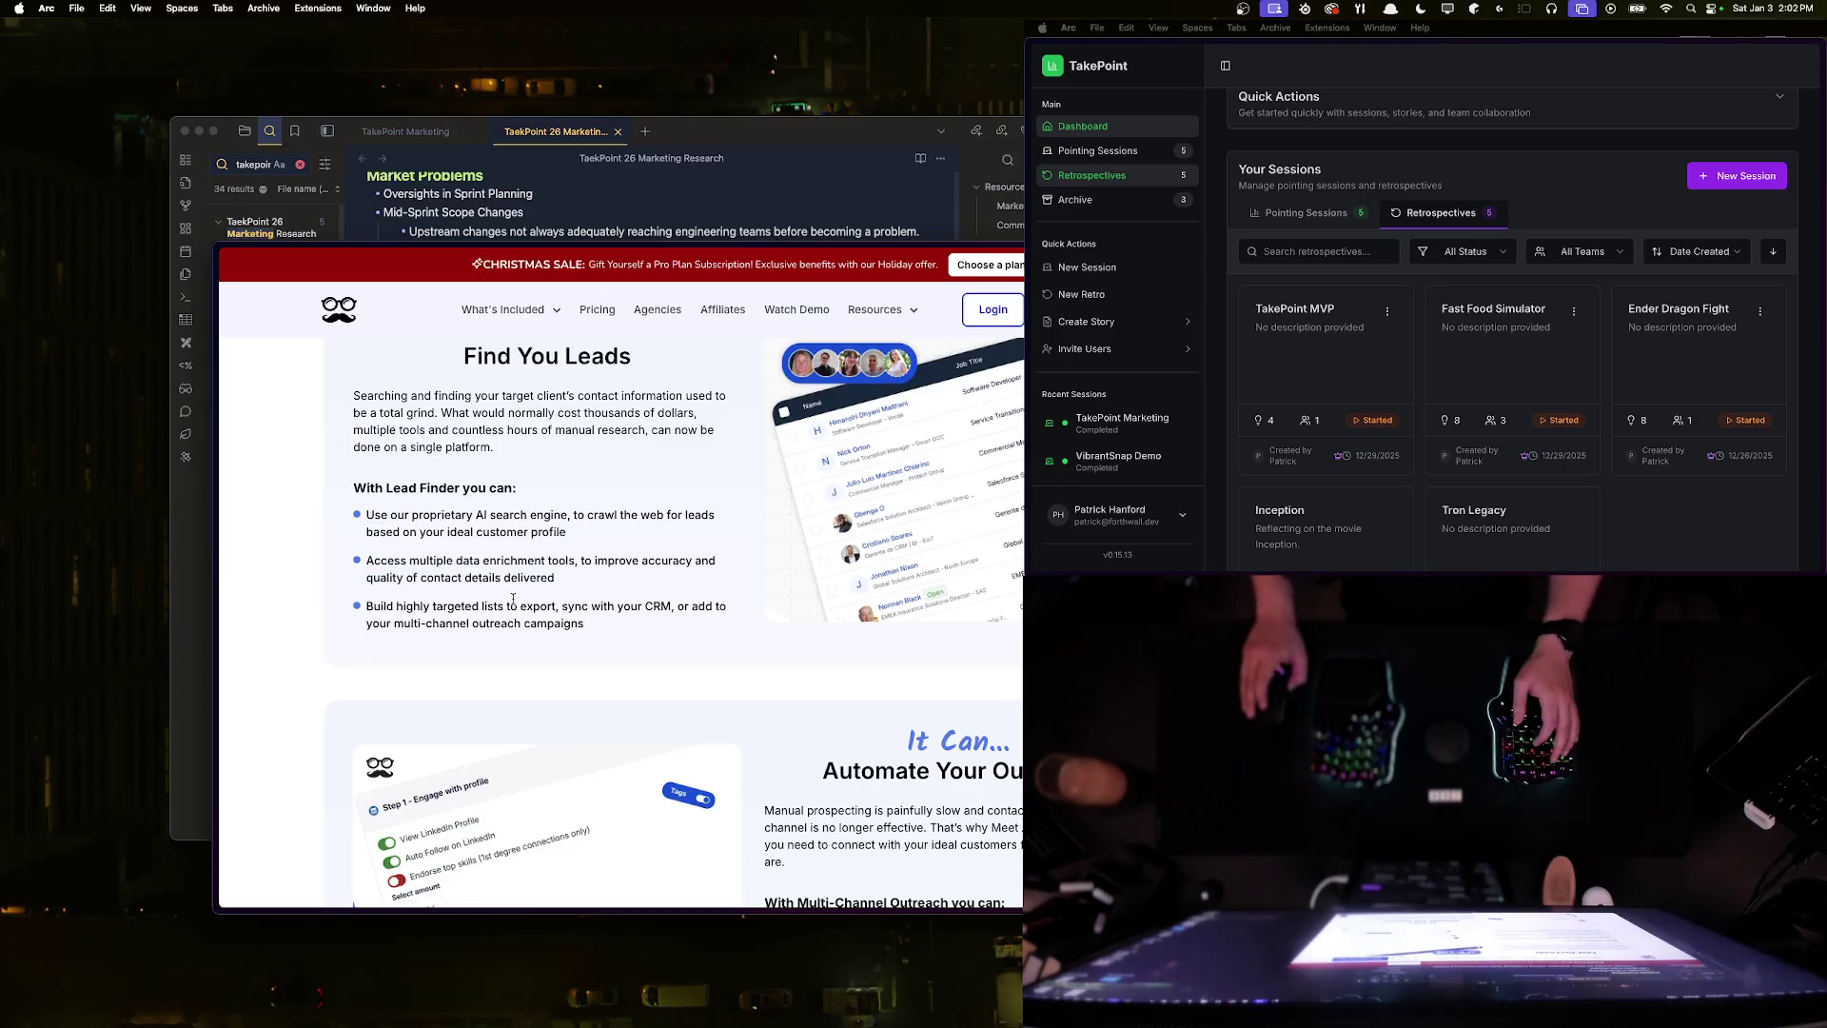
pyautogui.scroll(-1, 480, 591)
pyautogui.tripleClick(481, 591)
pyautogui.click(481, 591)
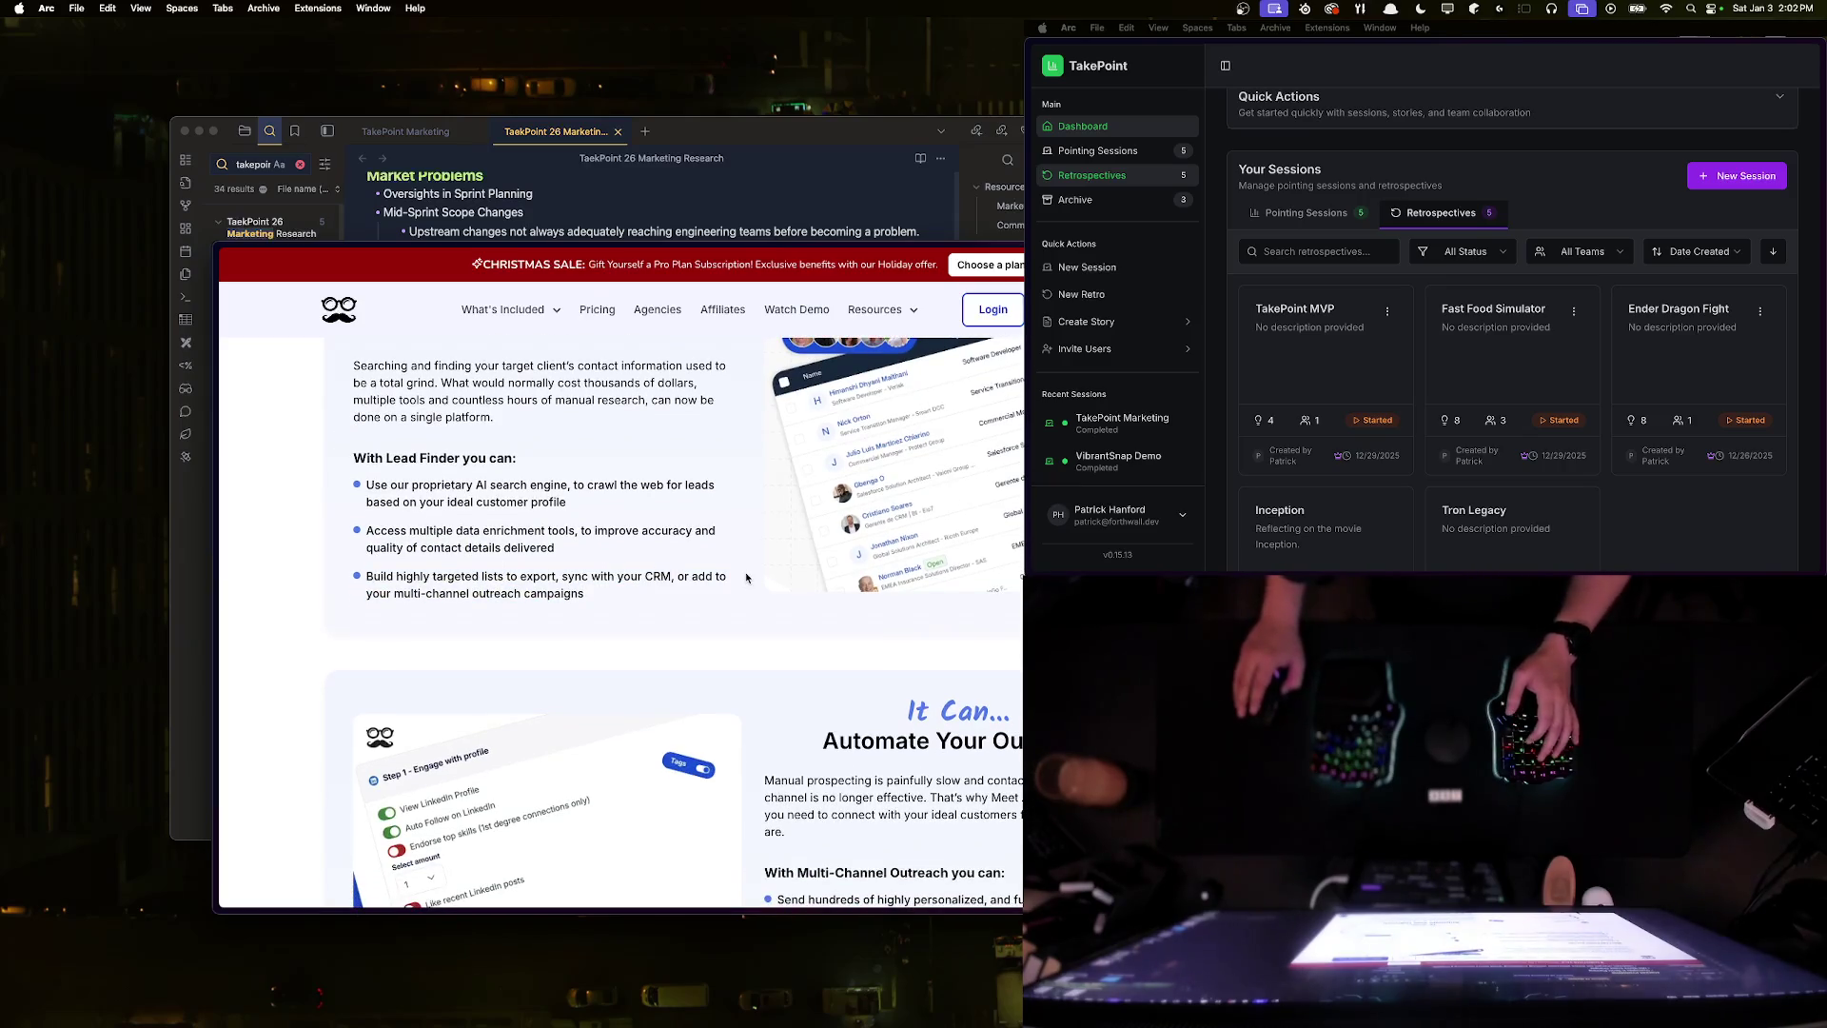
pyautogui.scroll(-10, 634, 533)
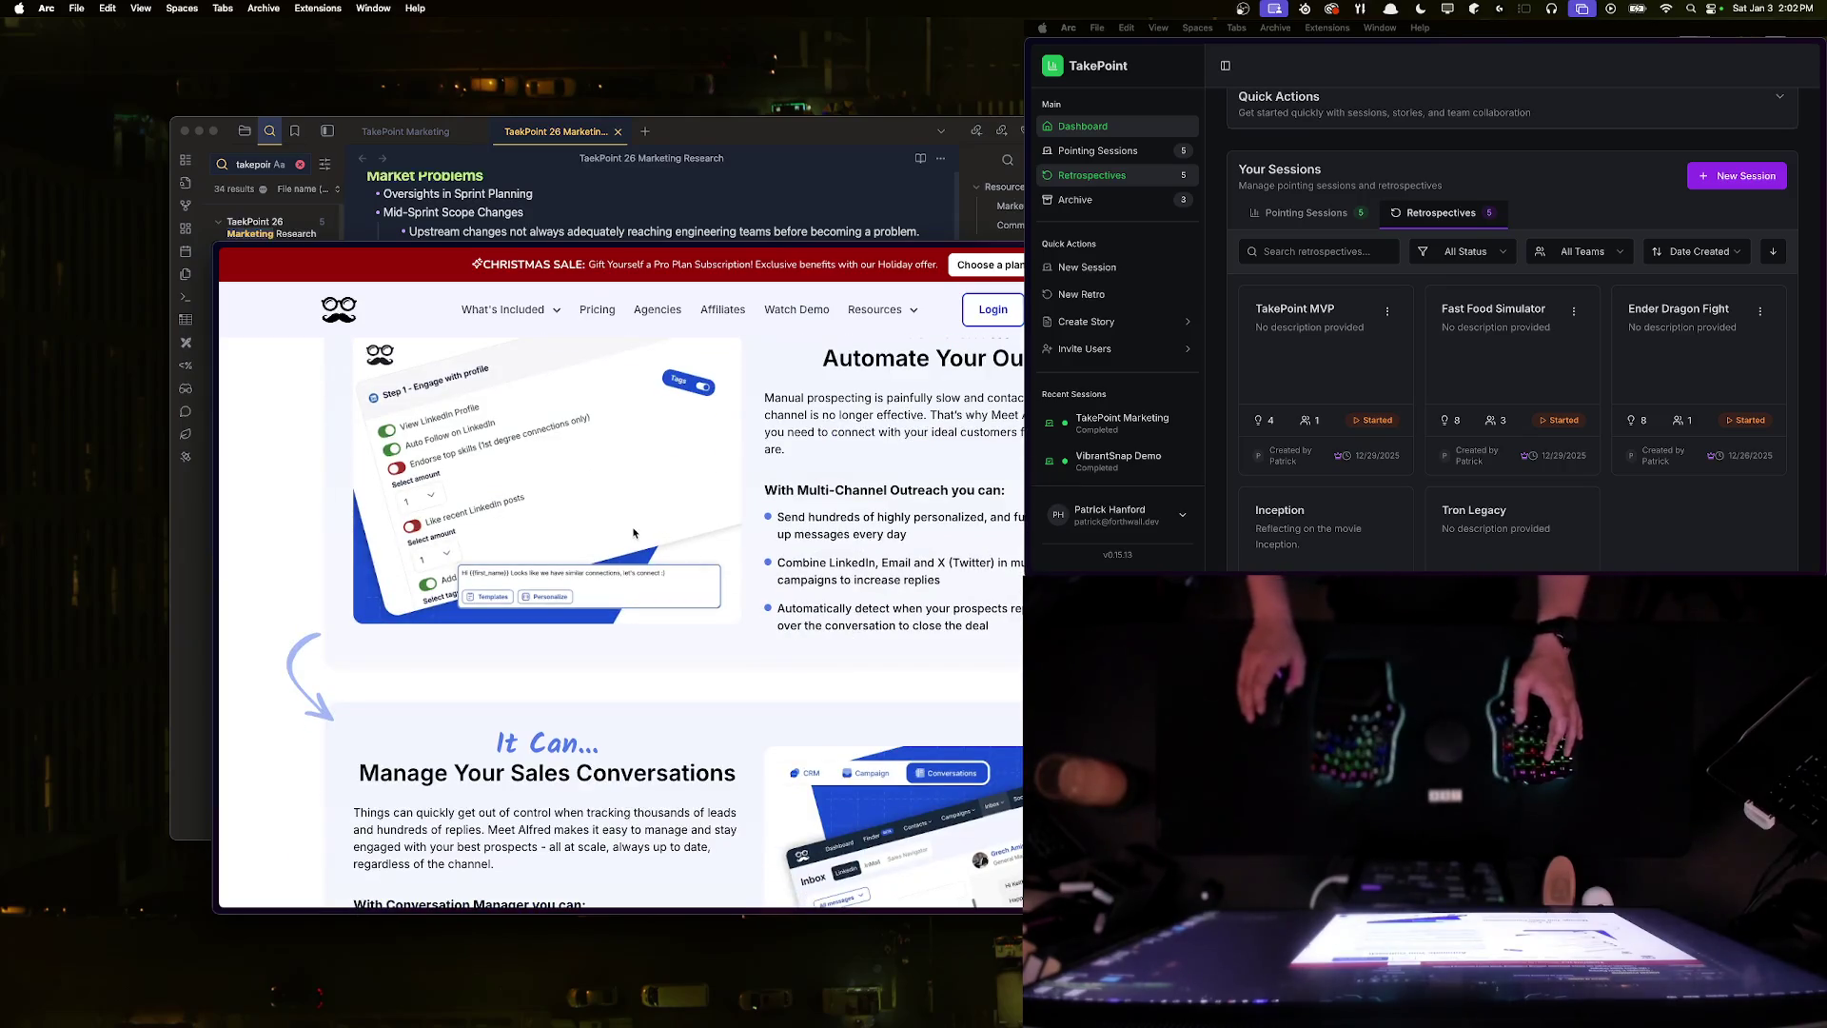
pyautogui.scroll(20, 866, 574)
pyautogui.click(861, 577)
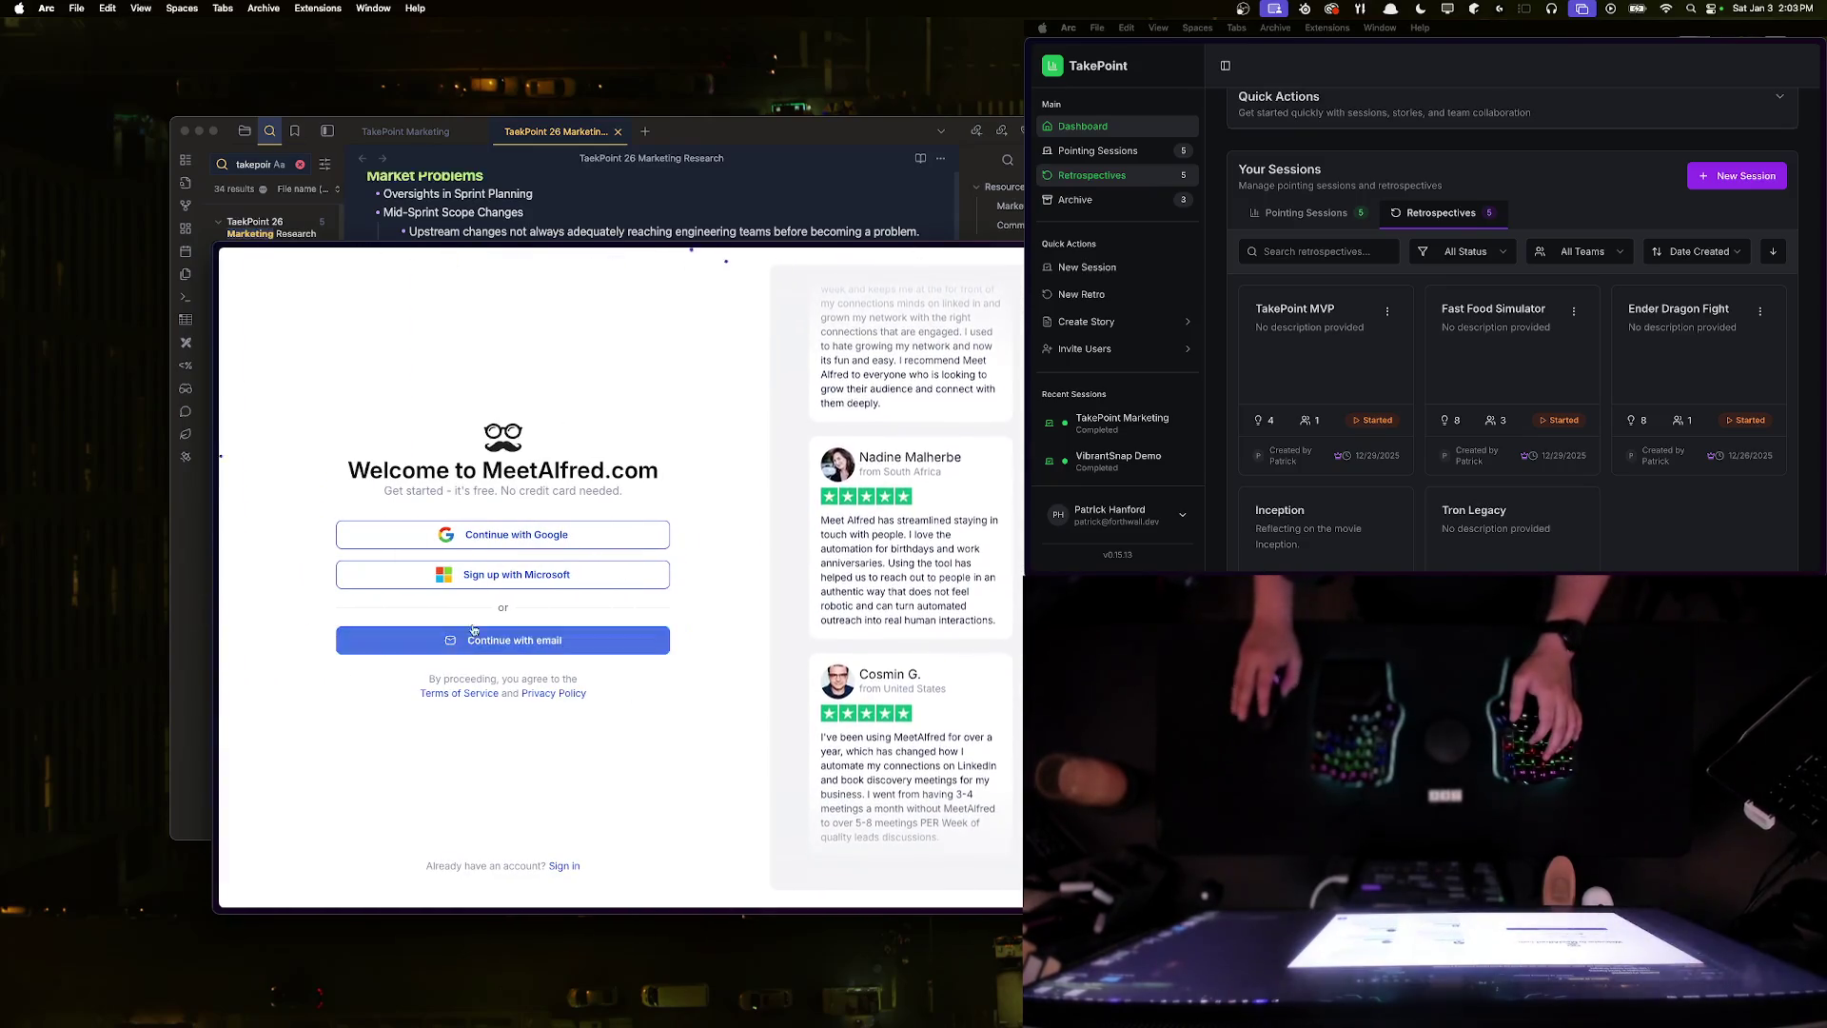
# - Sign up for Meet Alfred with Google, grant access, and return to the Obsidian note
pyautogui.click(525, 540)
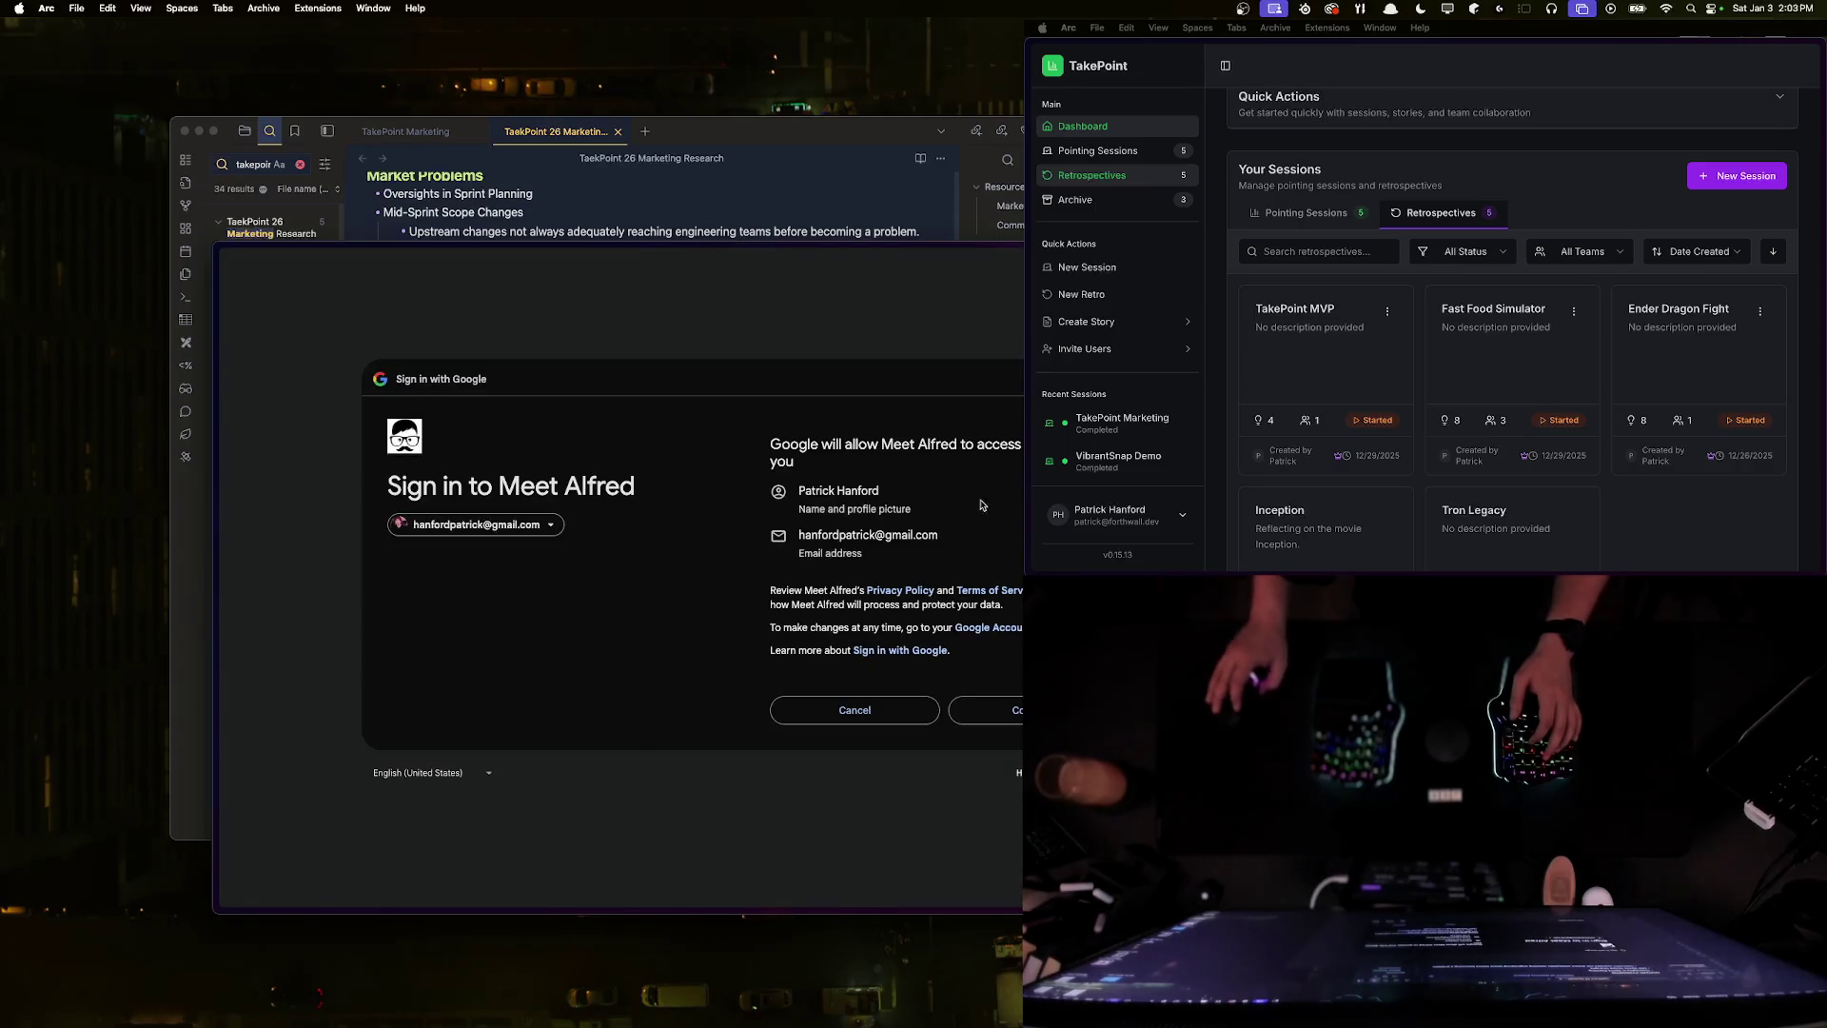
pyautogui.click(999, 710)
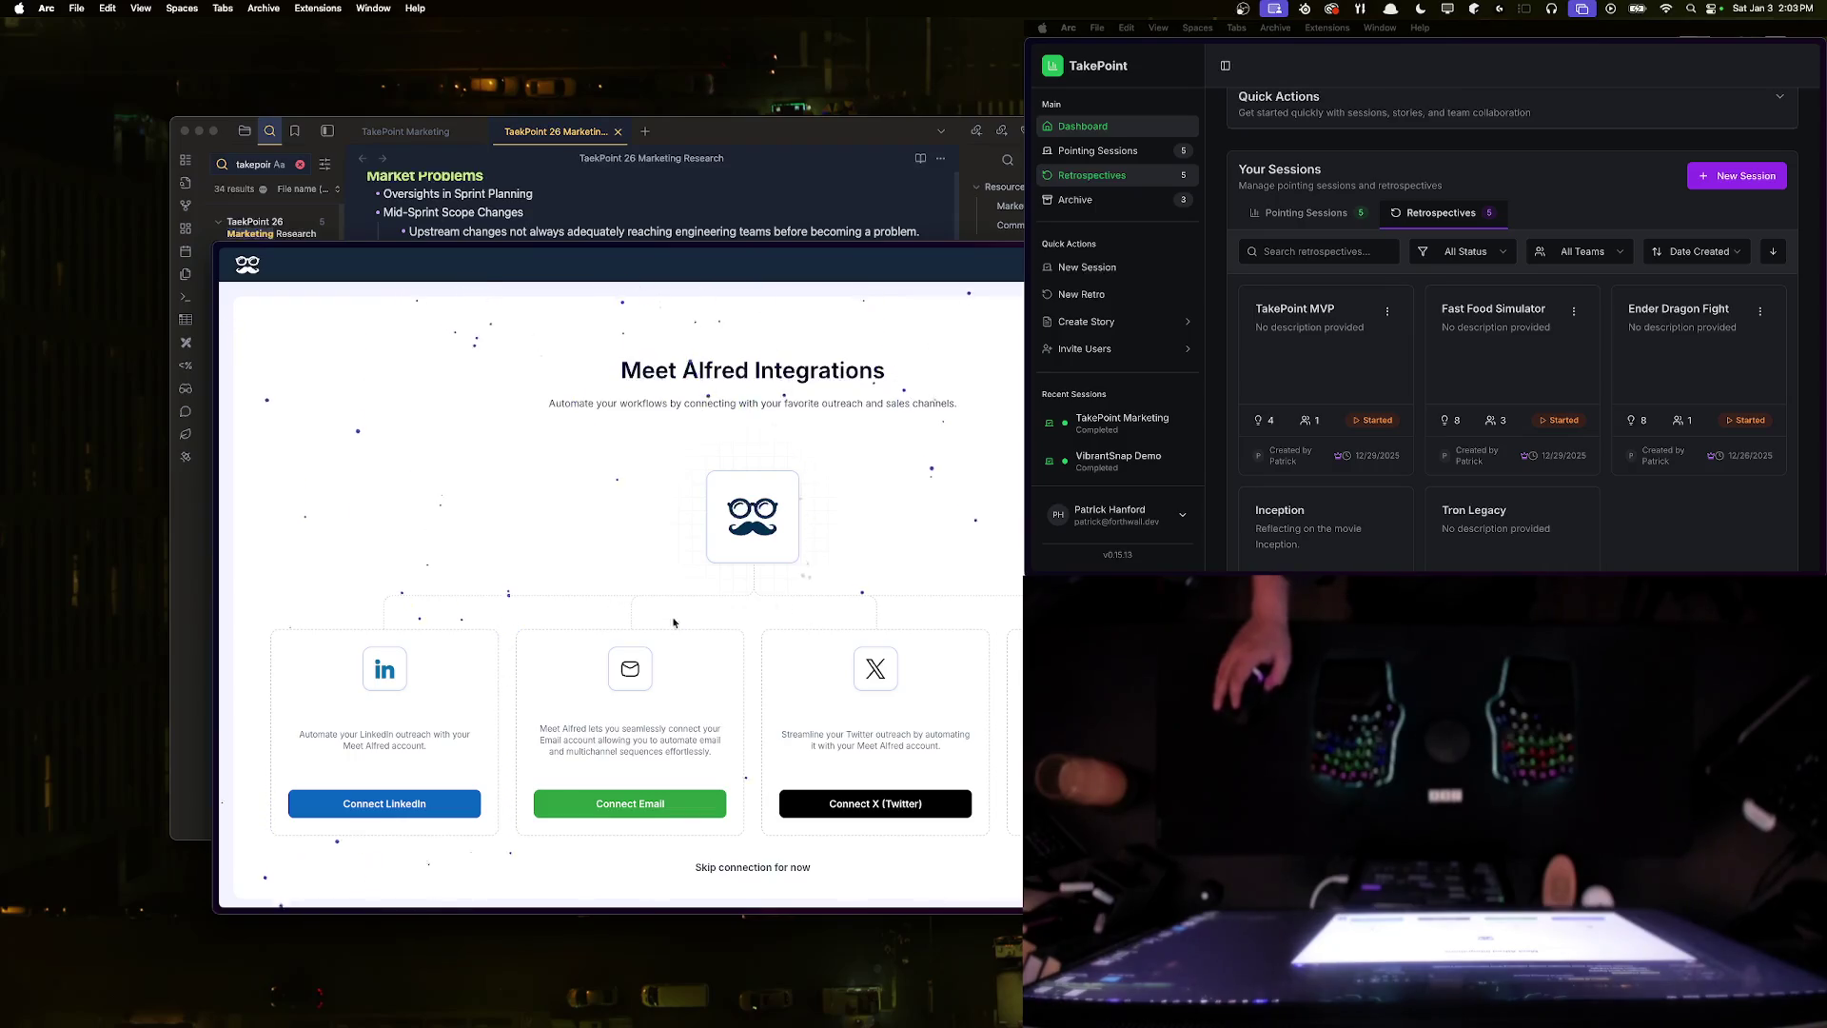
pyautogui.click(525, 214)
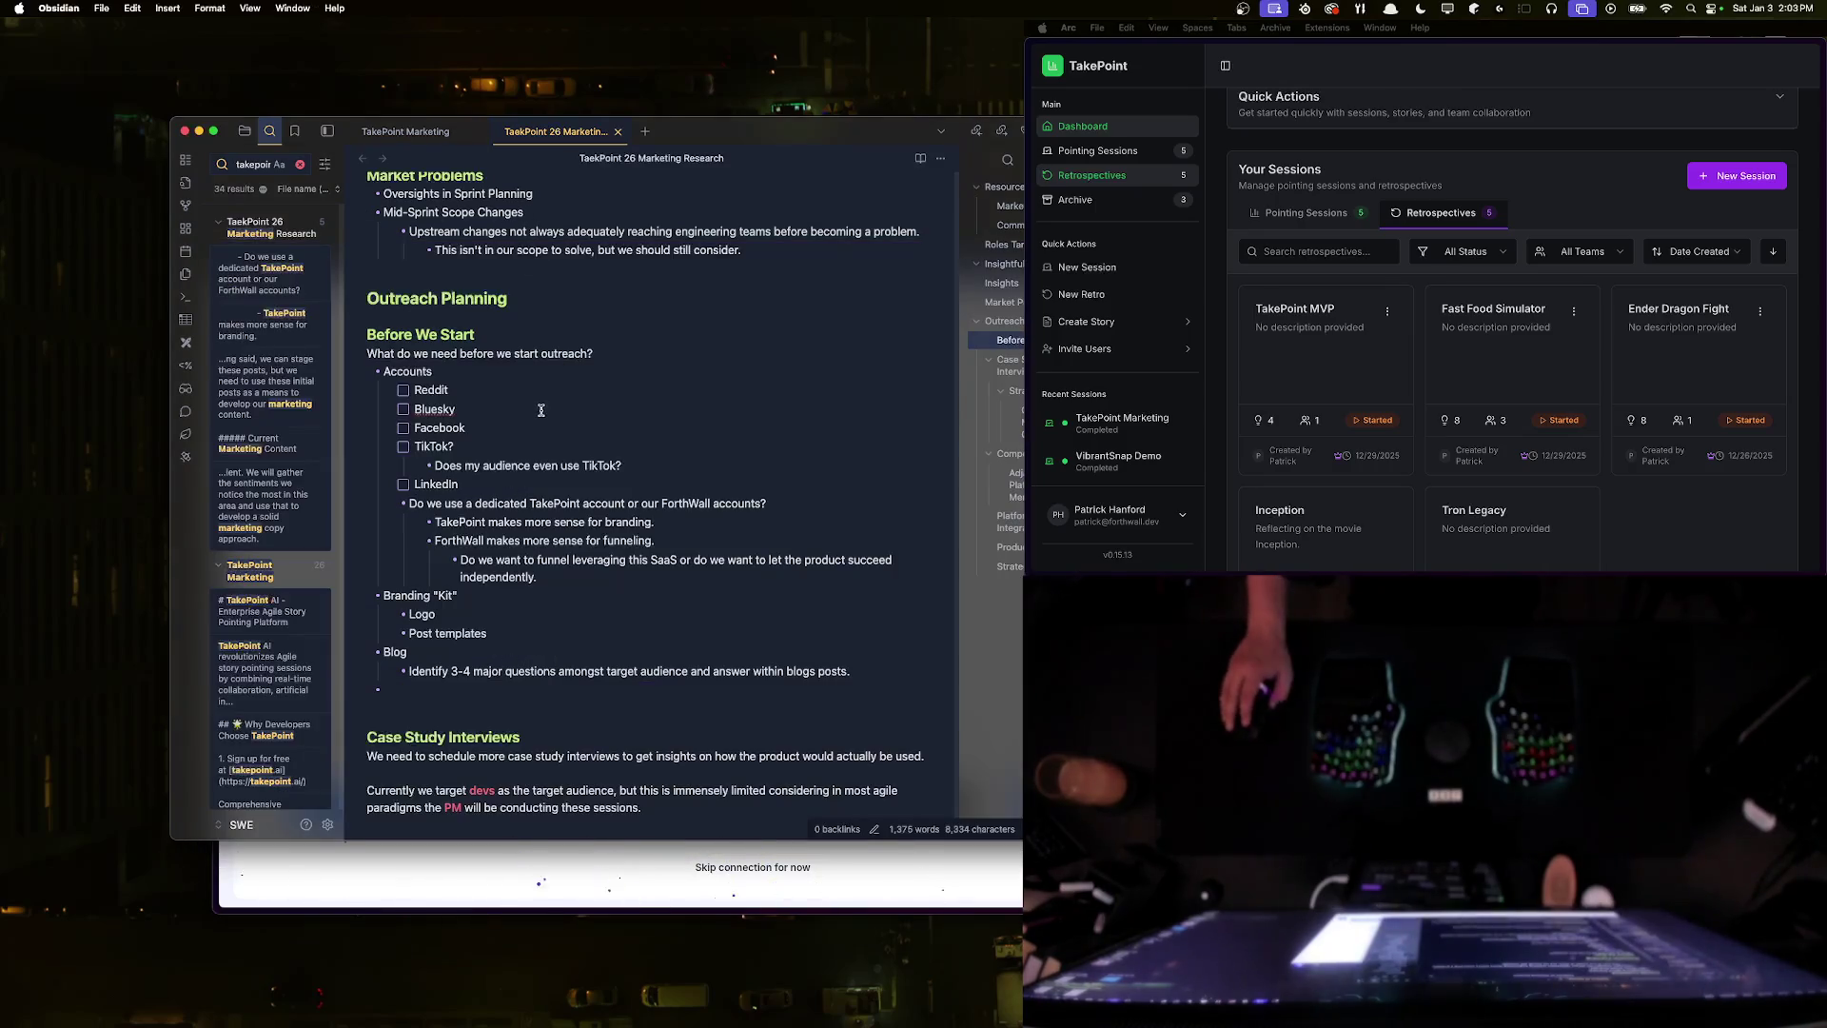
# - Under LinkedIn, nest the dedicated TakePoint LinkedIn account question and a note needing branding materials first
pyautogui.scroll(-1, 541, 410)
pyautogui.click(486, 456)
pyautogui.press('Return')
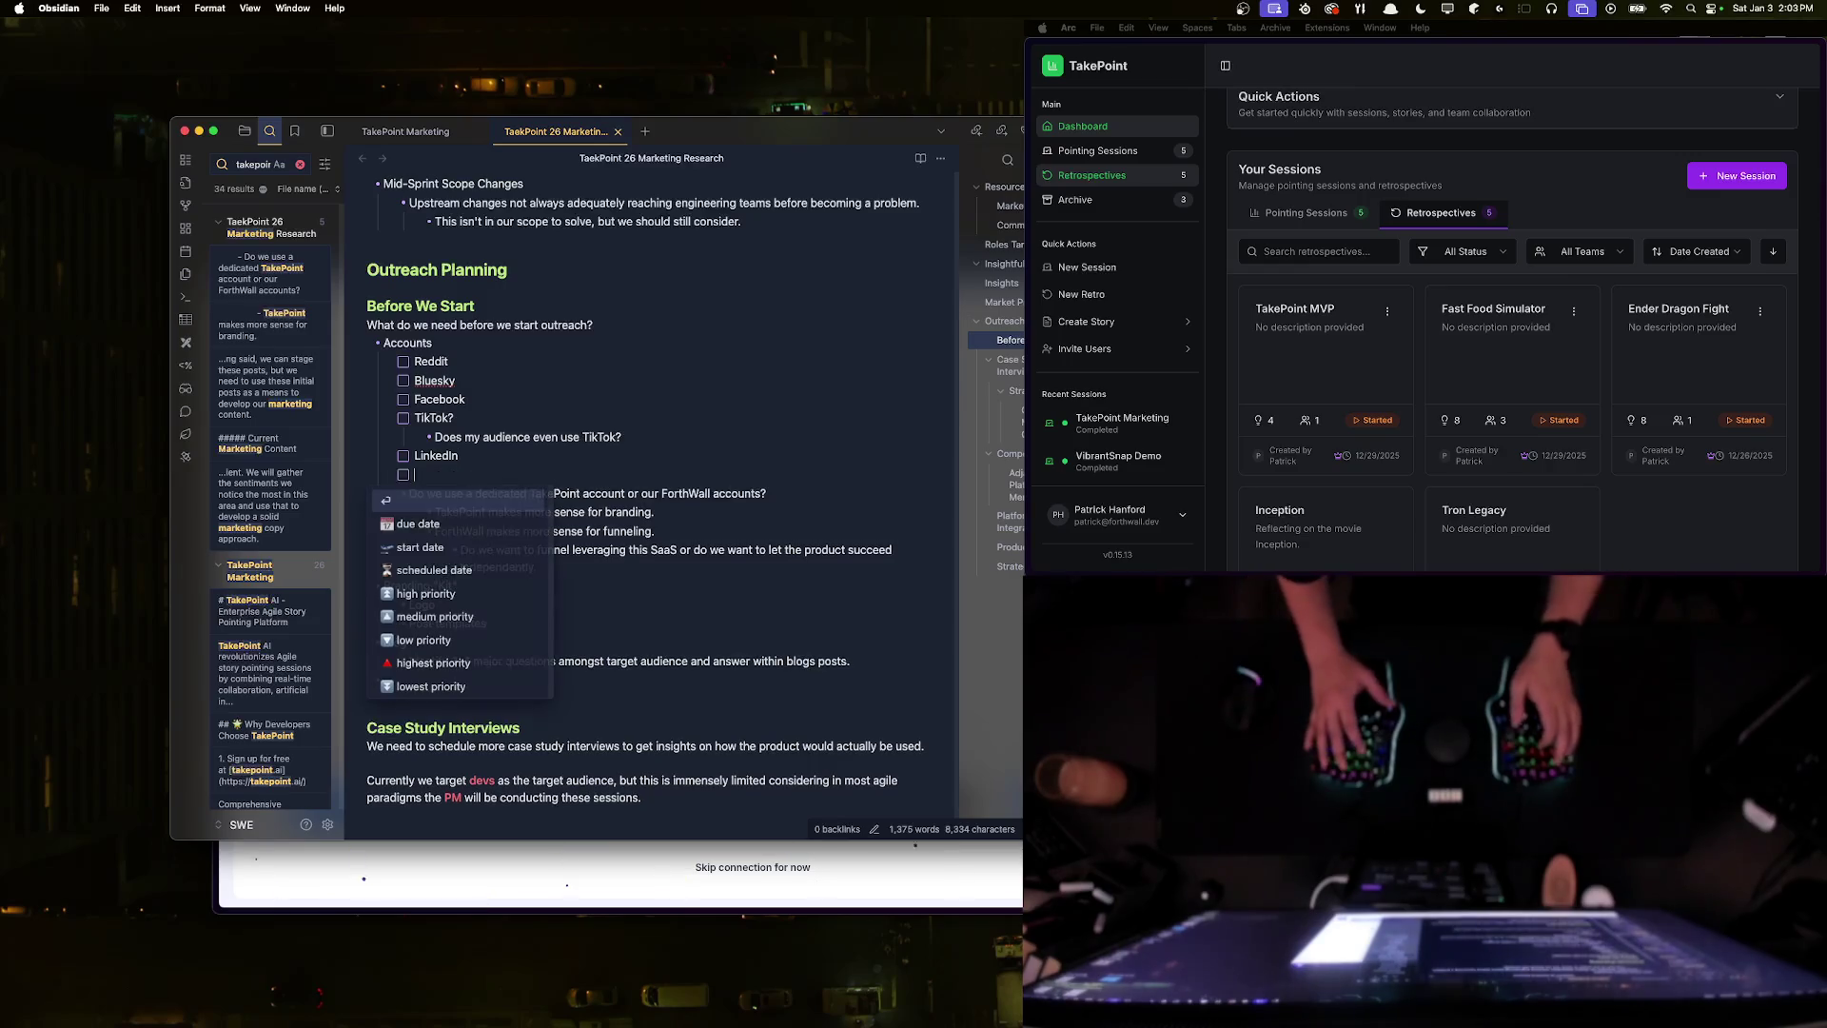
pyautogui.press('Tab')
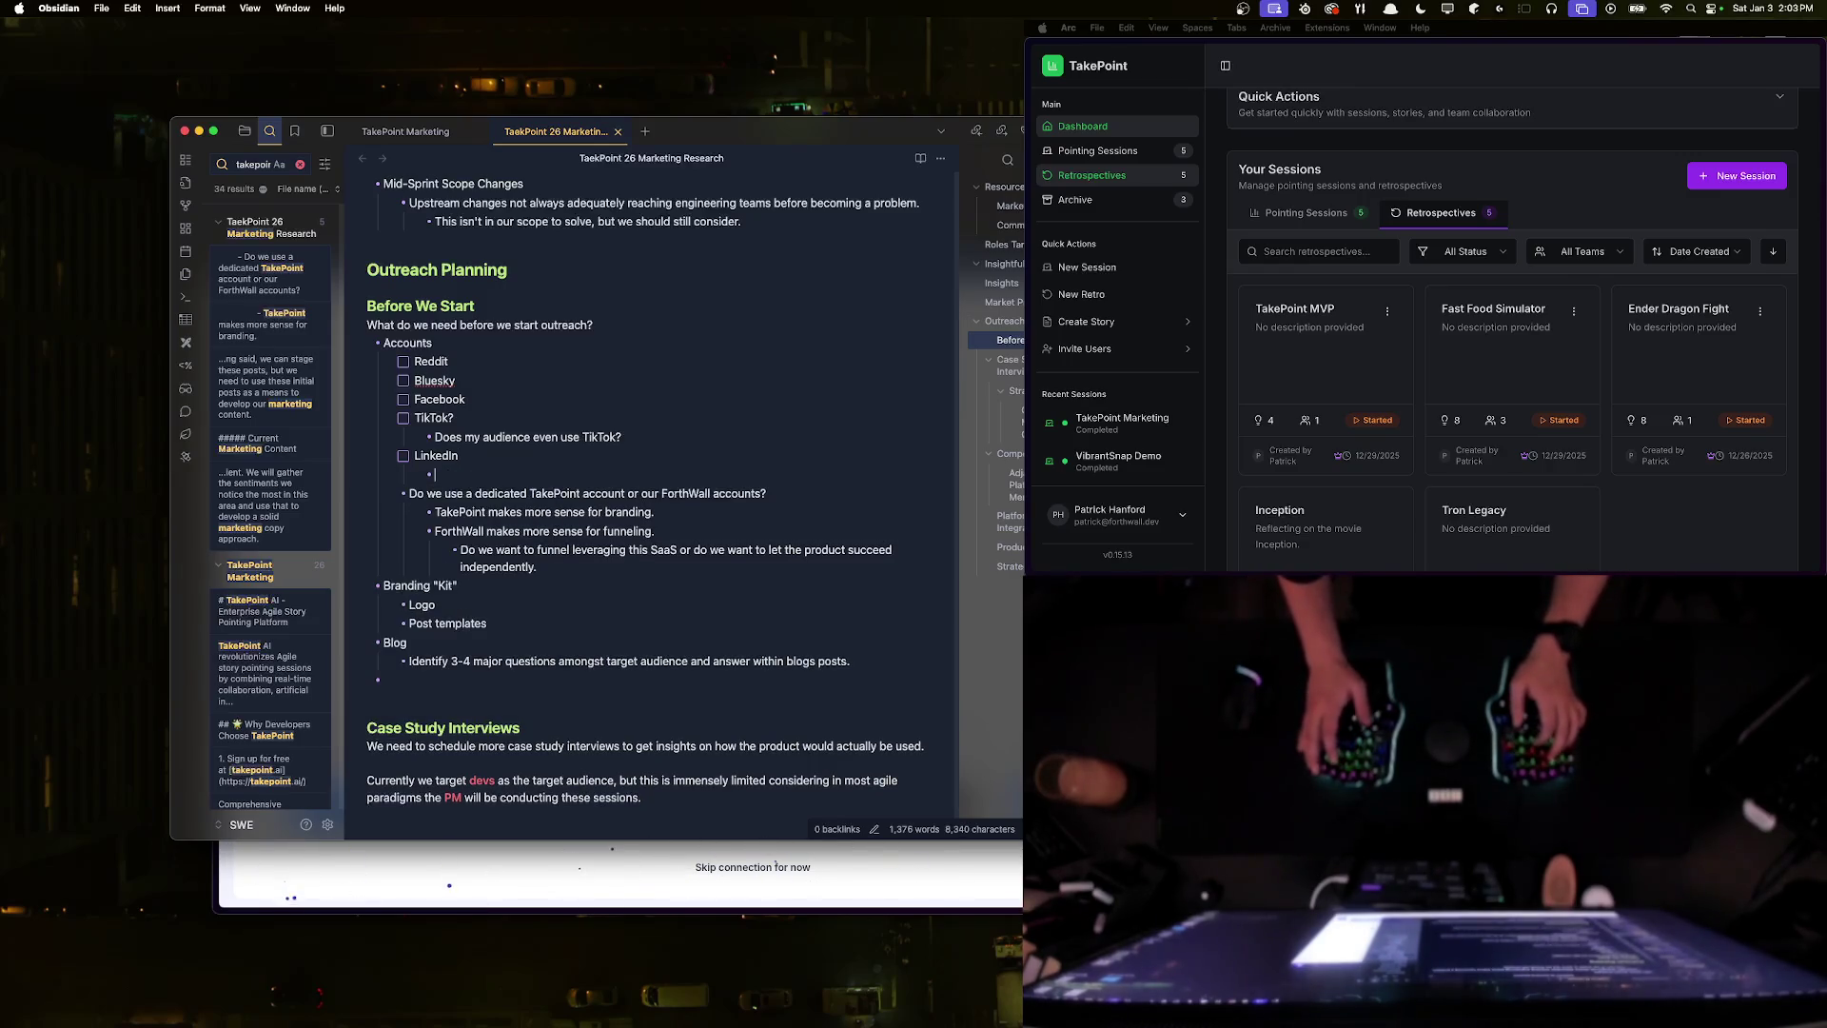
pyautogui.write('Do we want a ded')
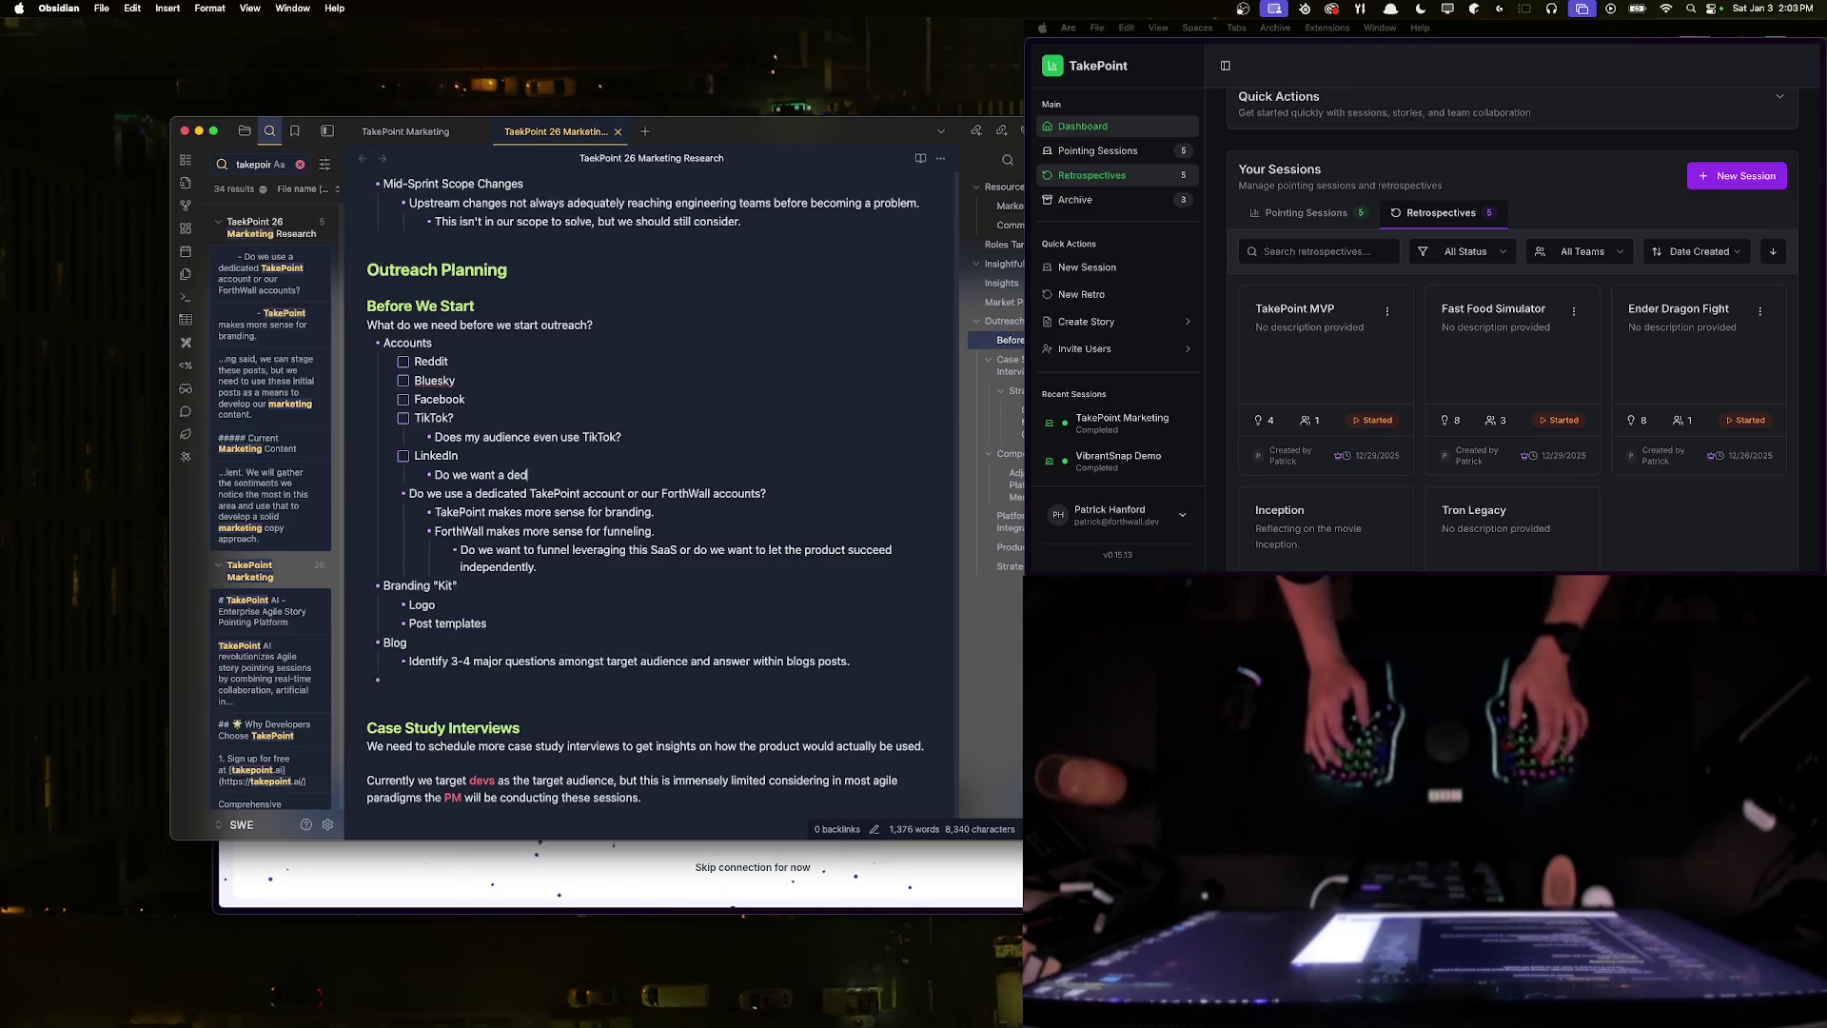
pyautogui.write('icated TakePoint LinkedIn ac')
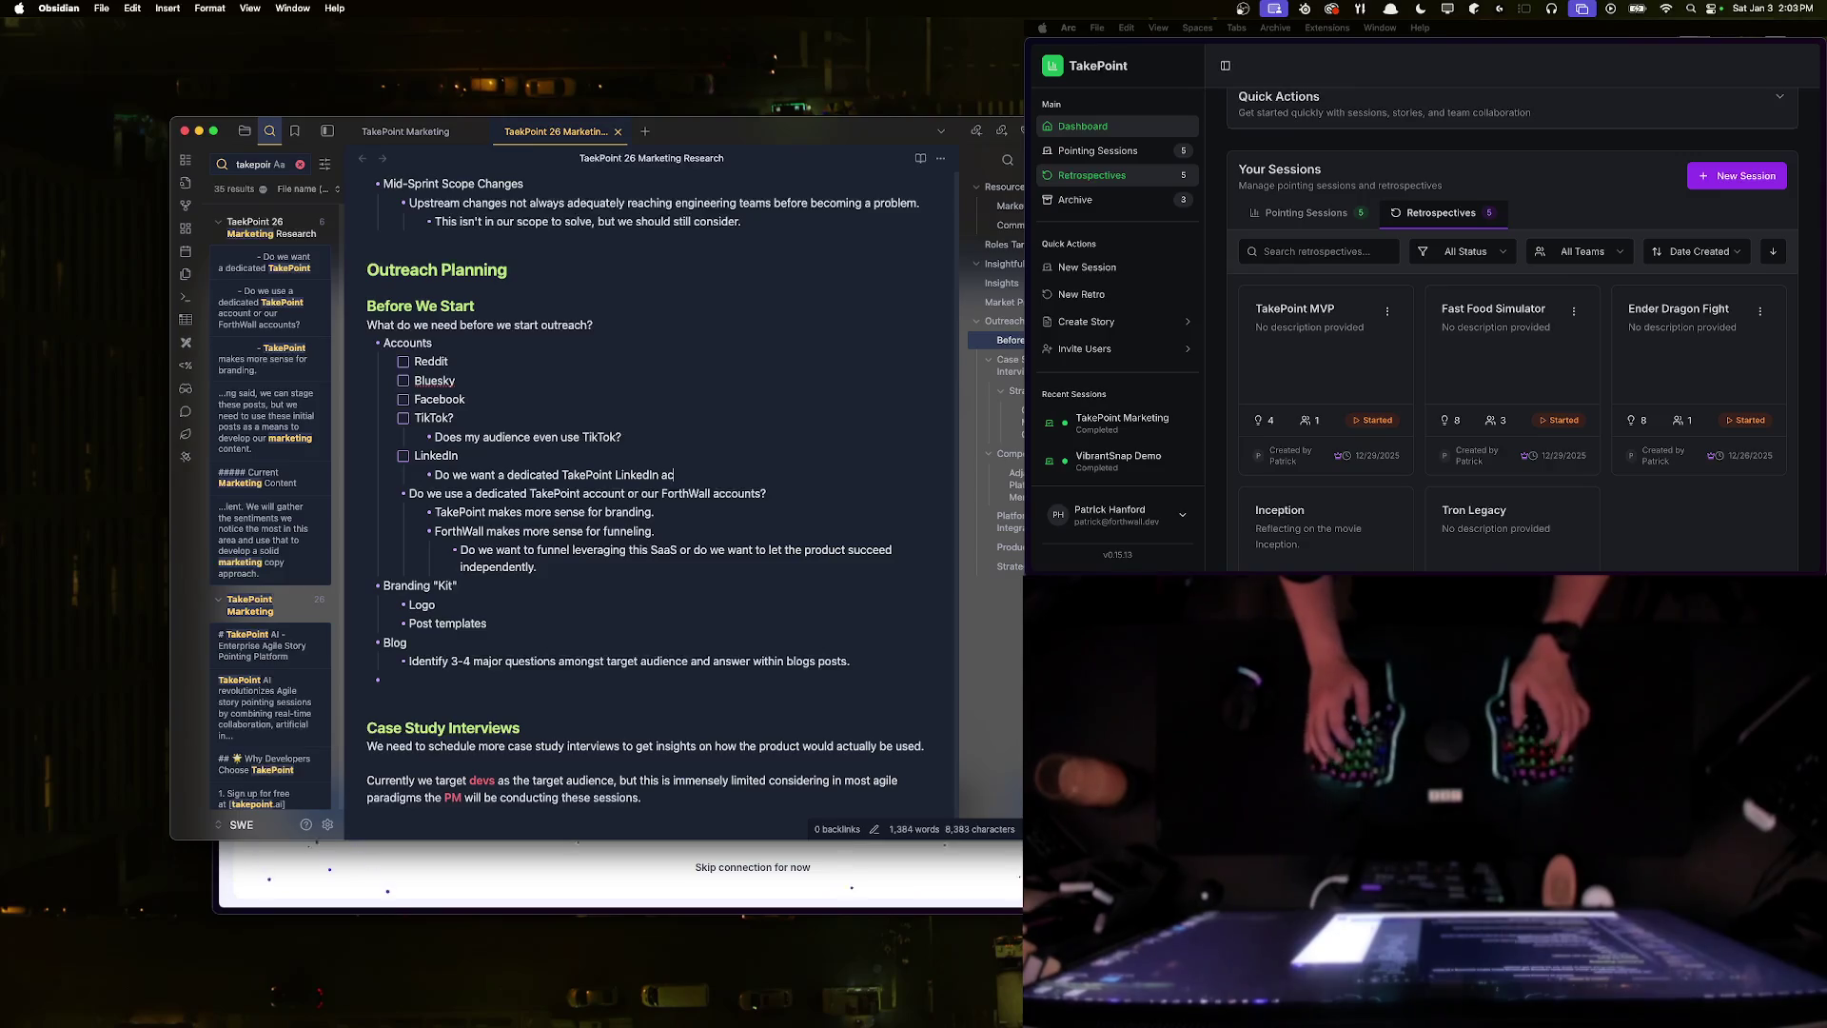
pyautogui.write('count?')
pyautogui.press('Return')
pyautogui.press('Tab')
pyautogui.write('If so, we would need')
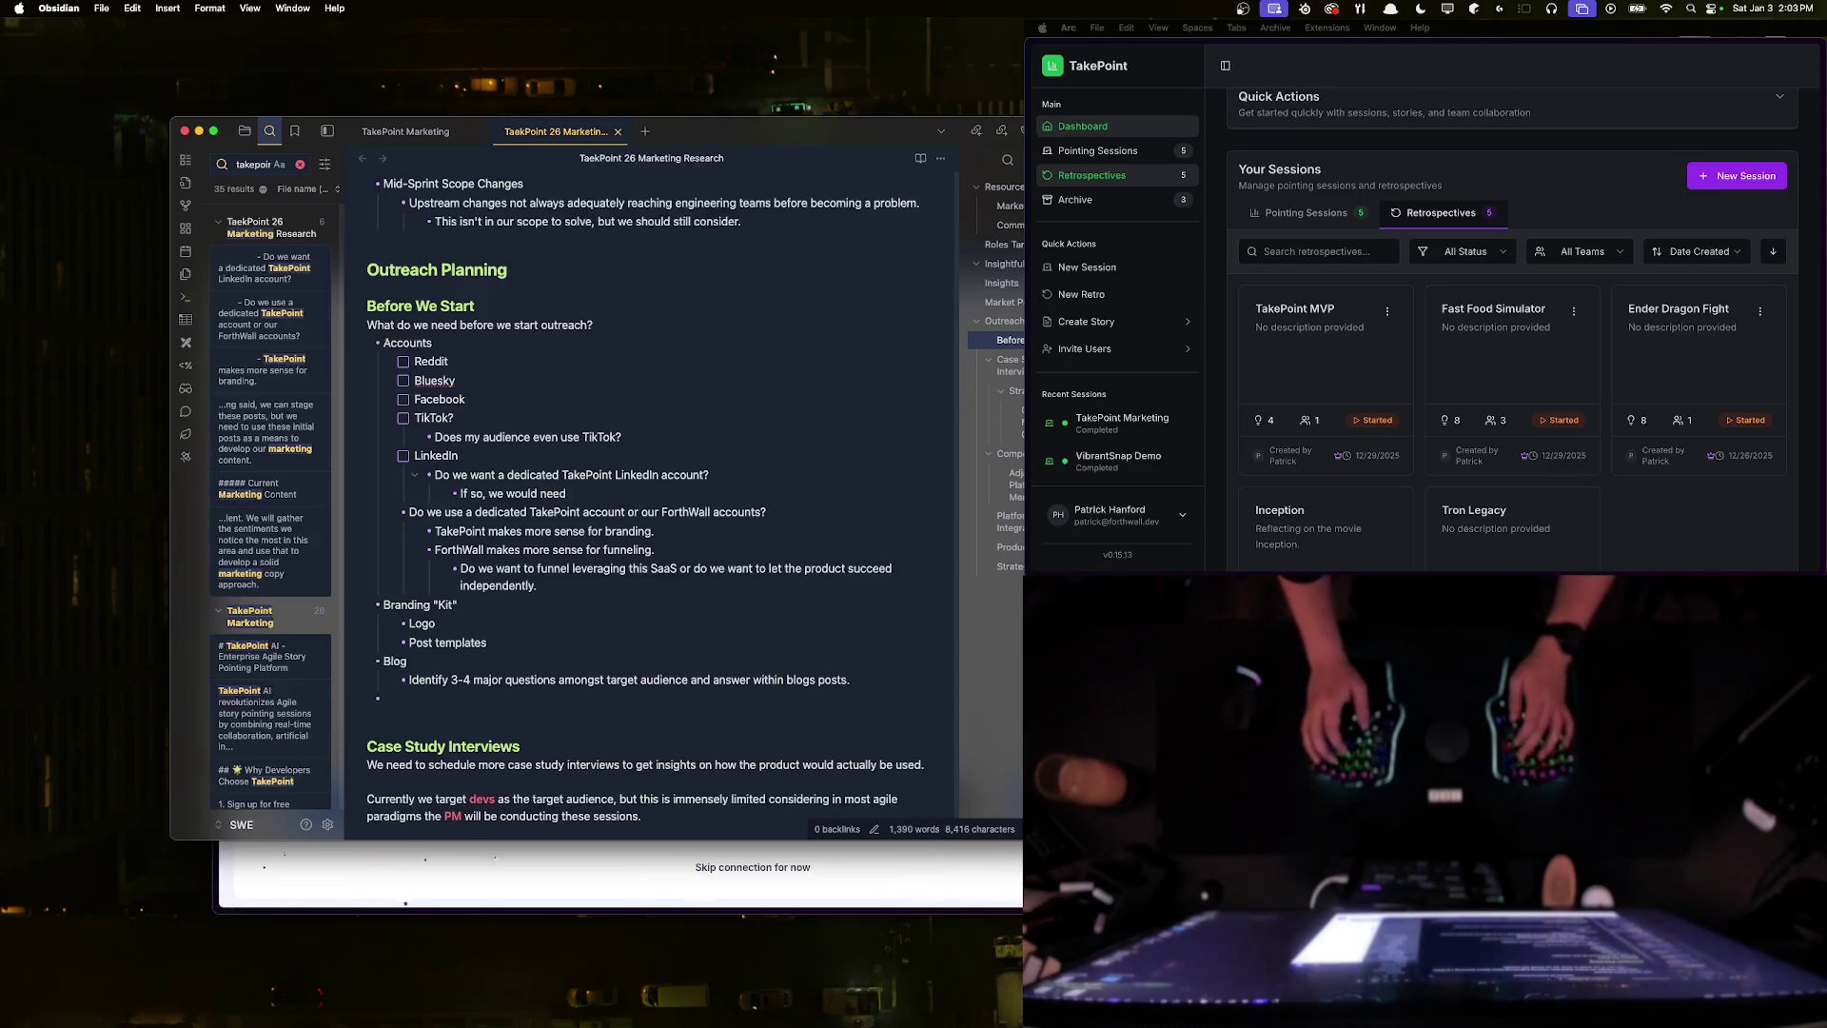
pyautogui.write('branding')
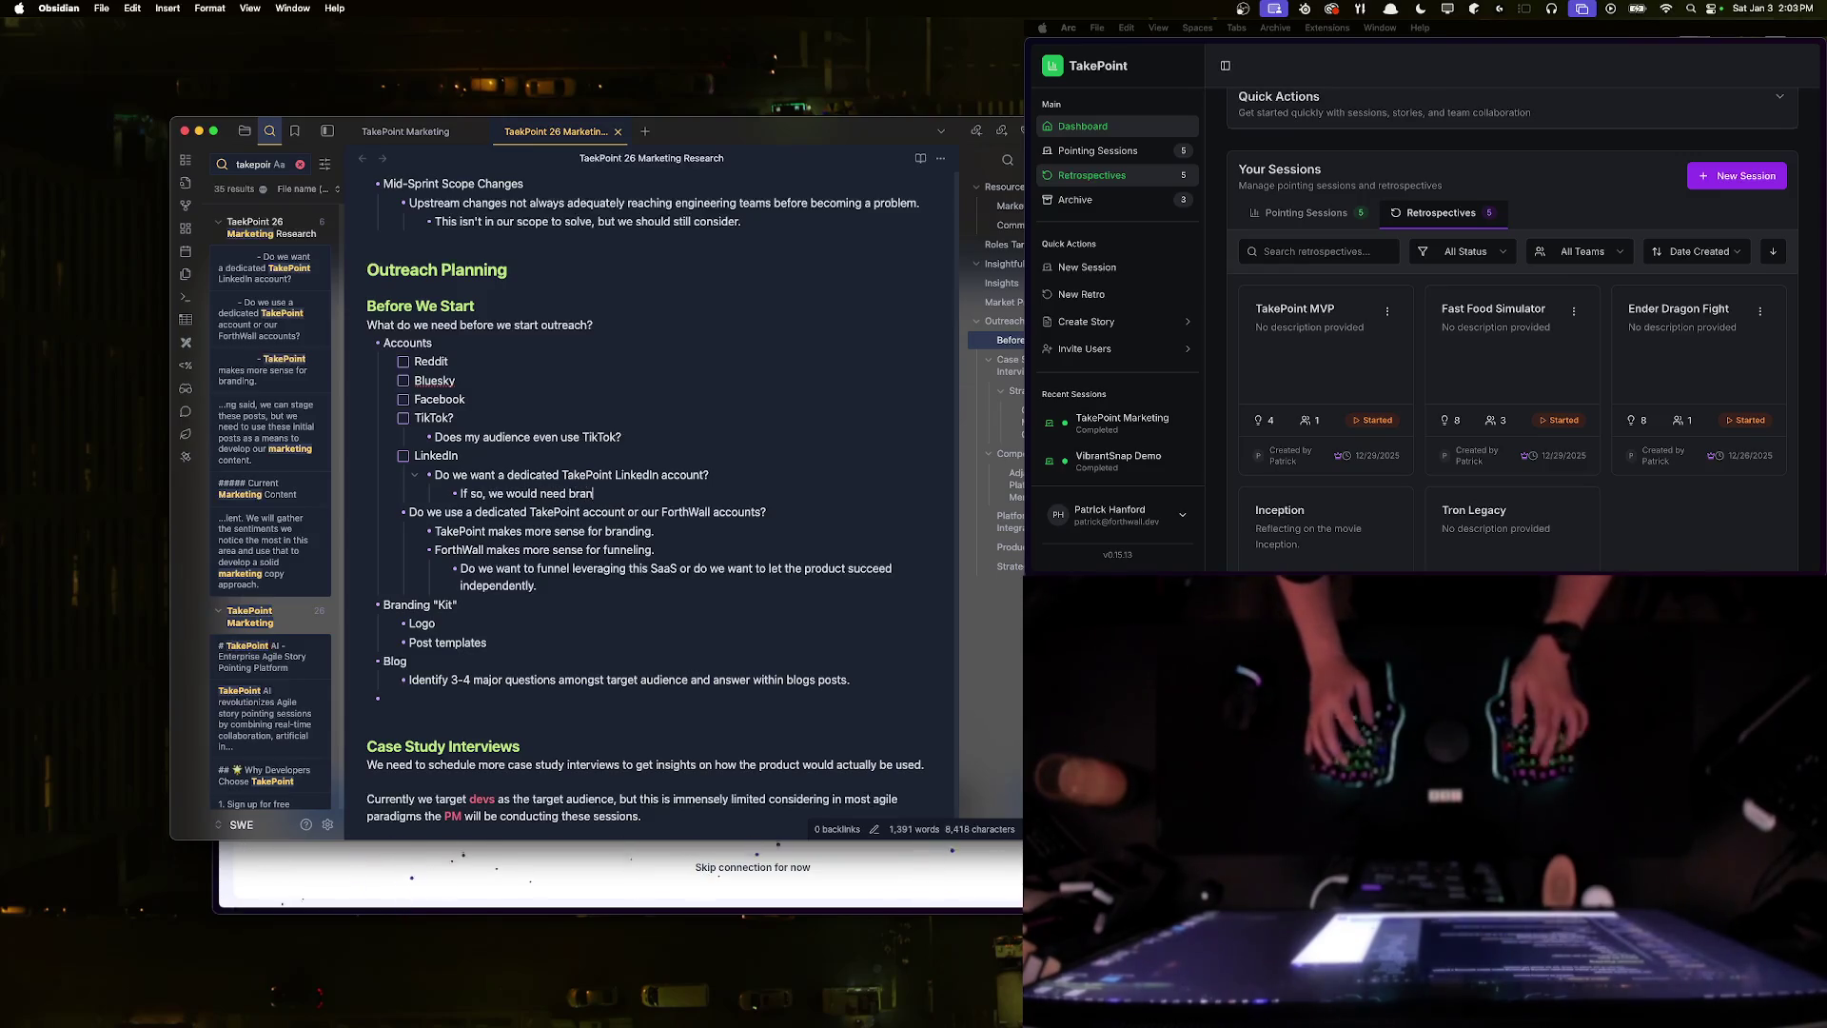
pyautogui.write(' materials before ')
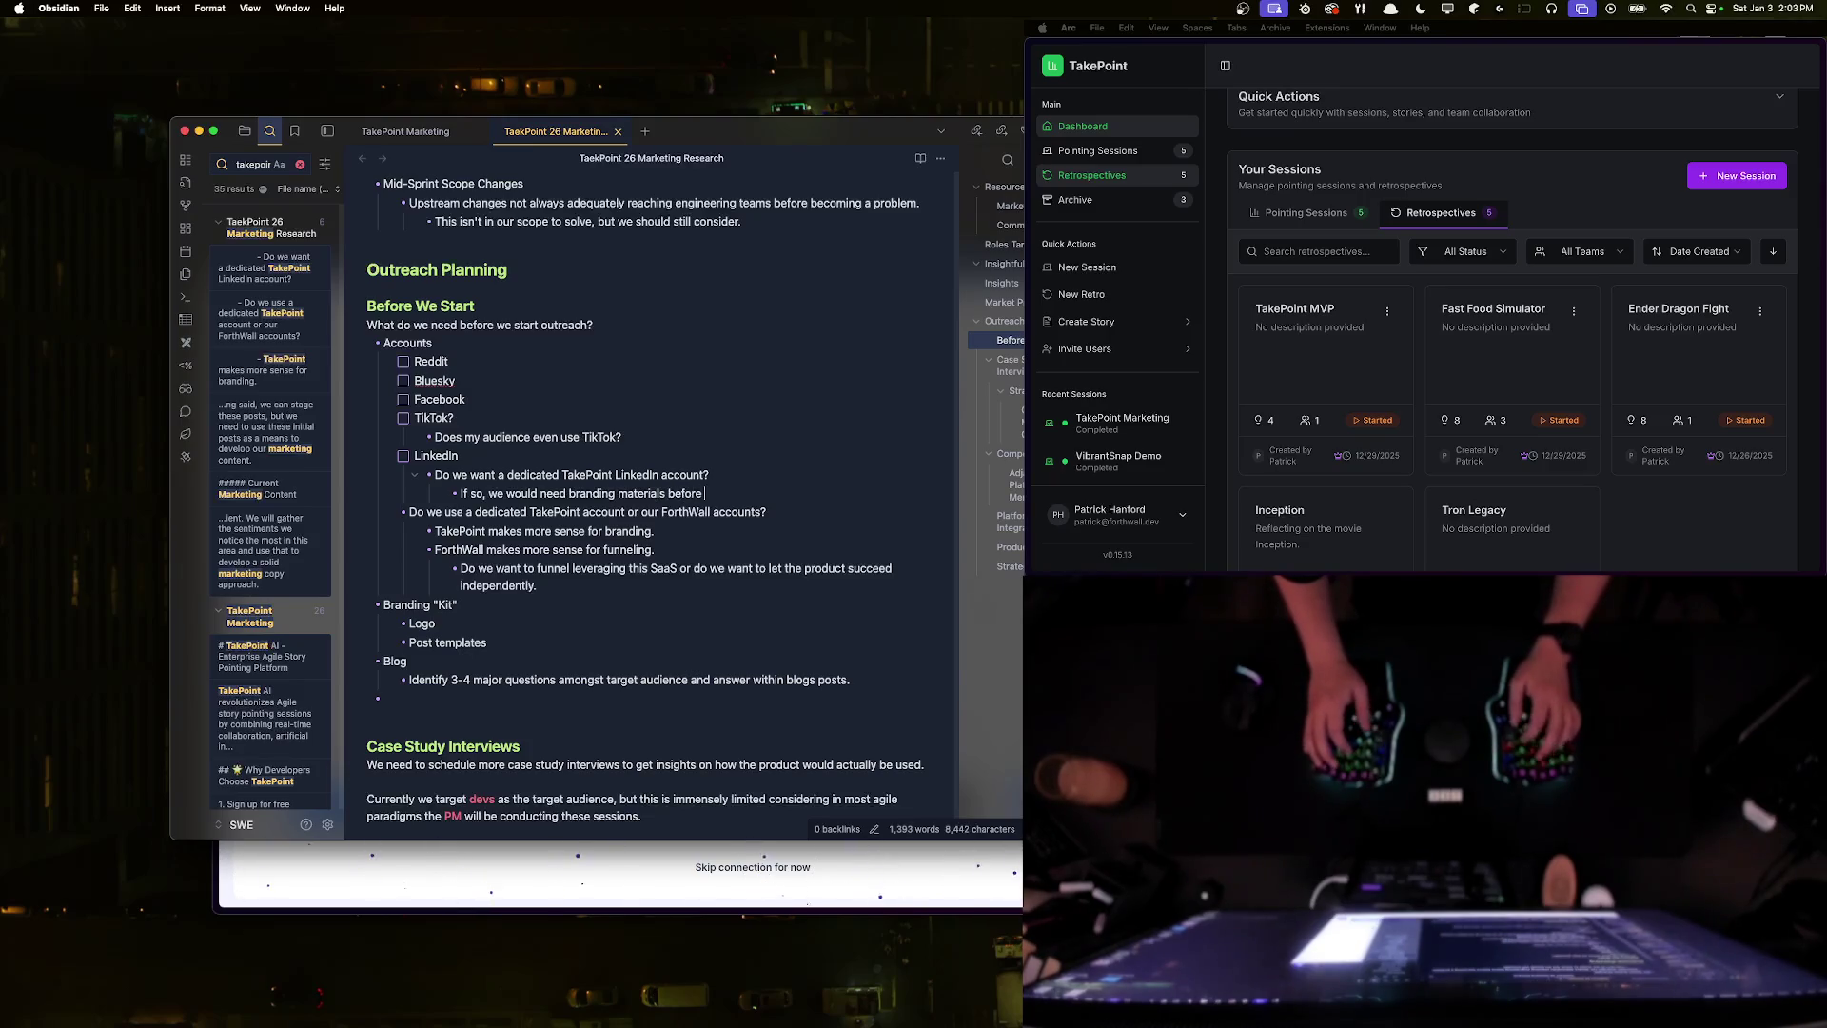
pyautogui.write('executing.')
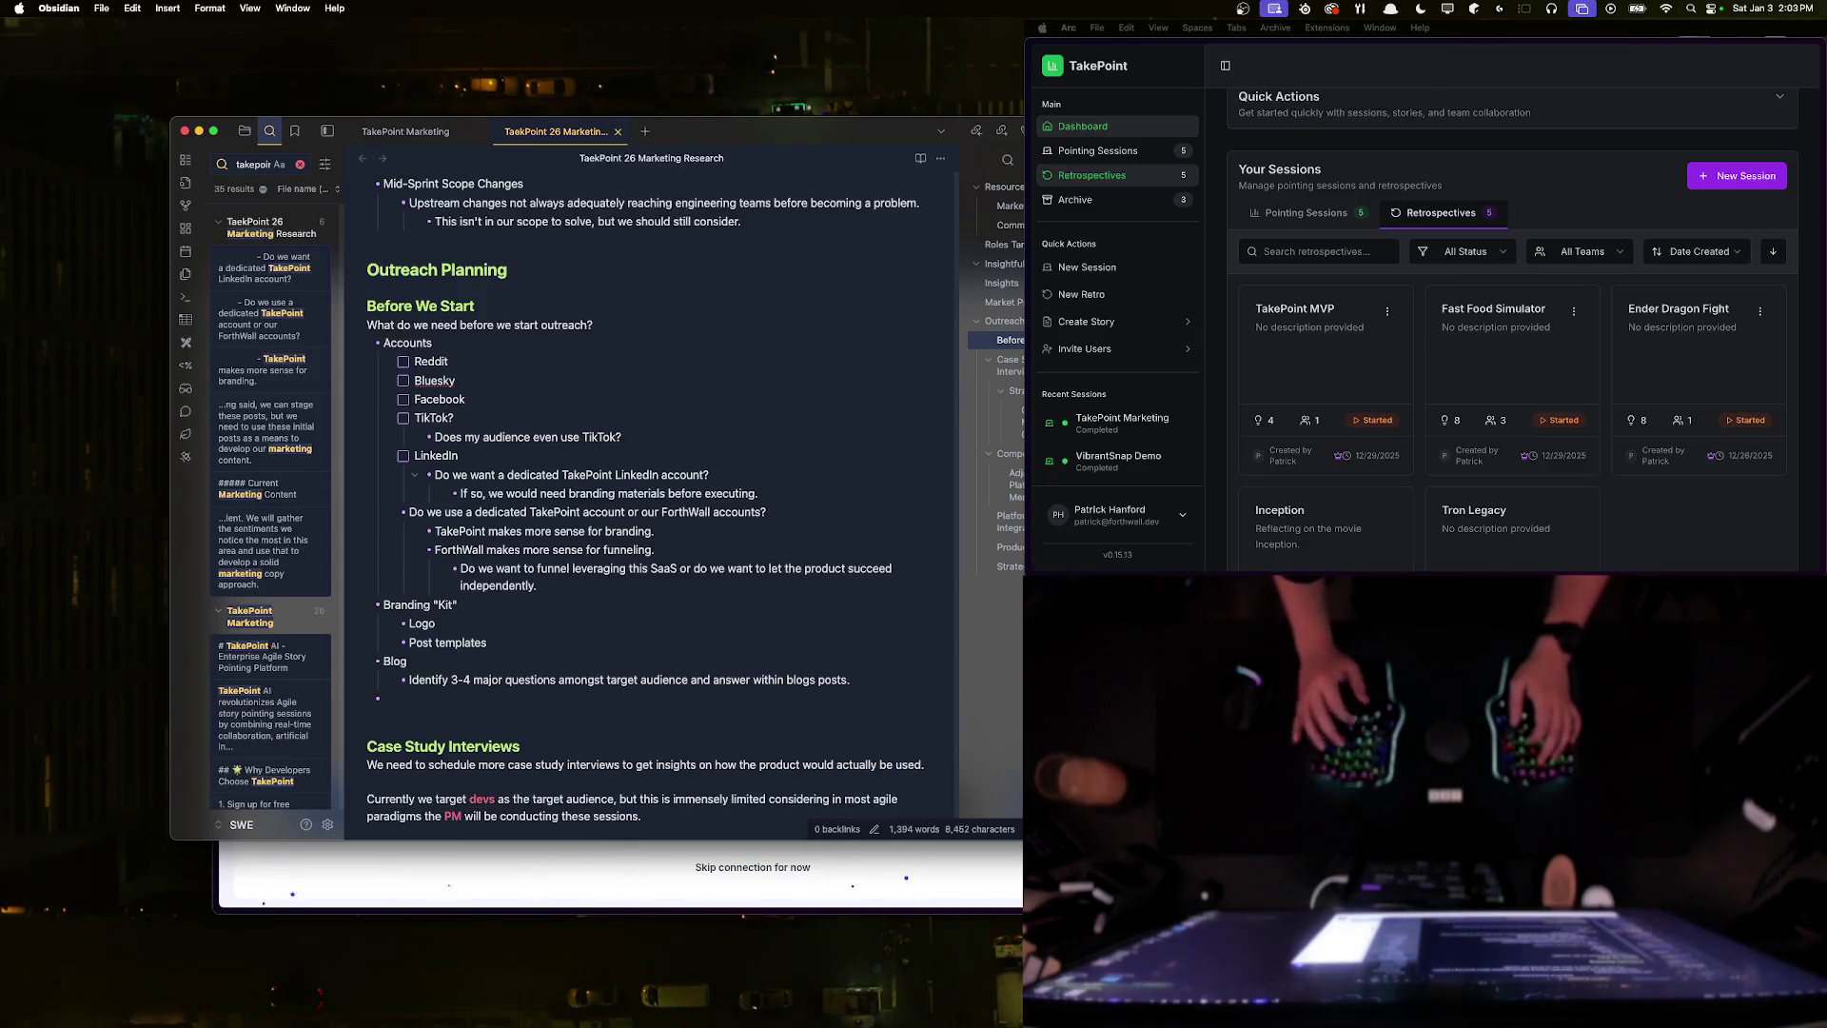
pyautogui.press('super+Tab')
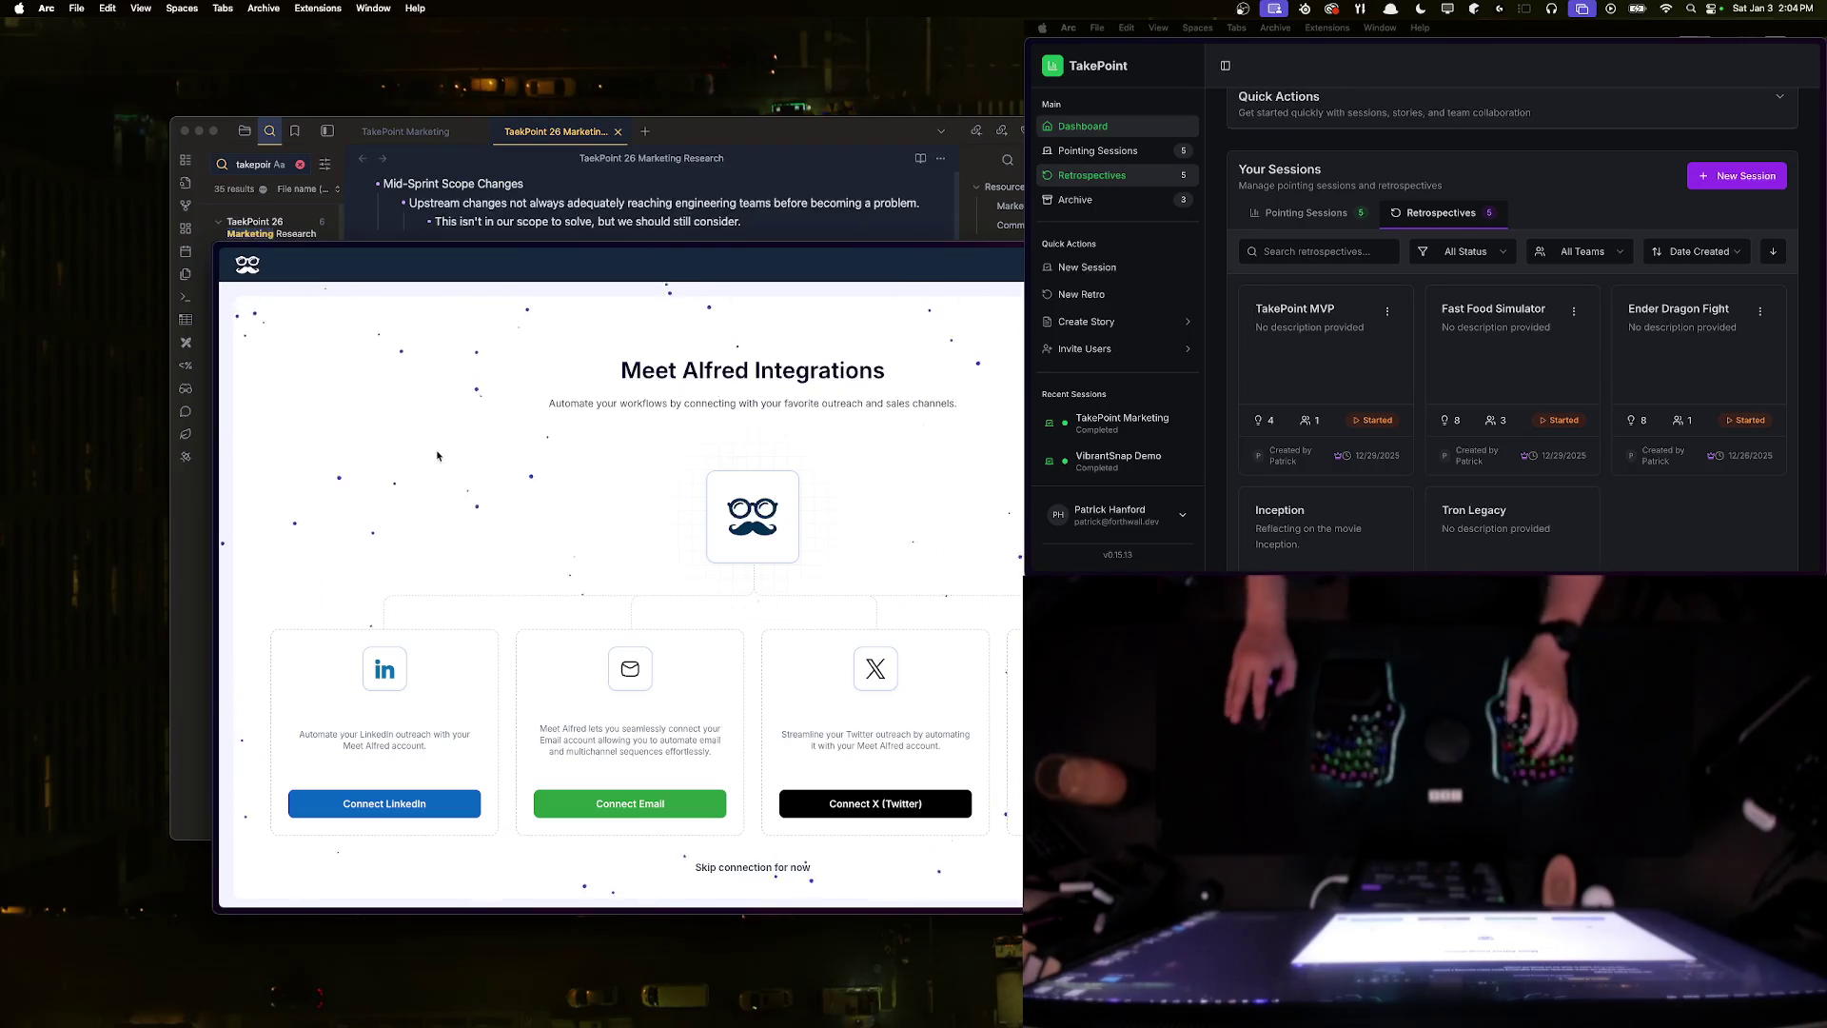
# - Shift the Arc window right and show the sidebar listing the Meet Alfred tab
pyautogui.moveTo(559, 255)
pyautogui.mouseDown()
pyautogui.moveTo(733, 246)
pyautogui.moveTo(702, 299)
pyautogui.mouseUp()
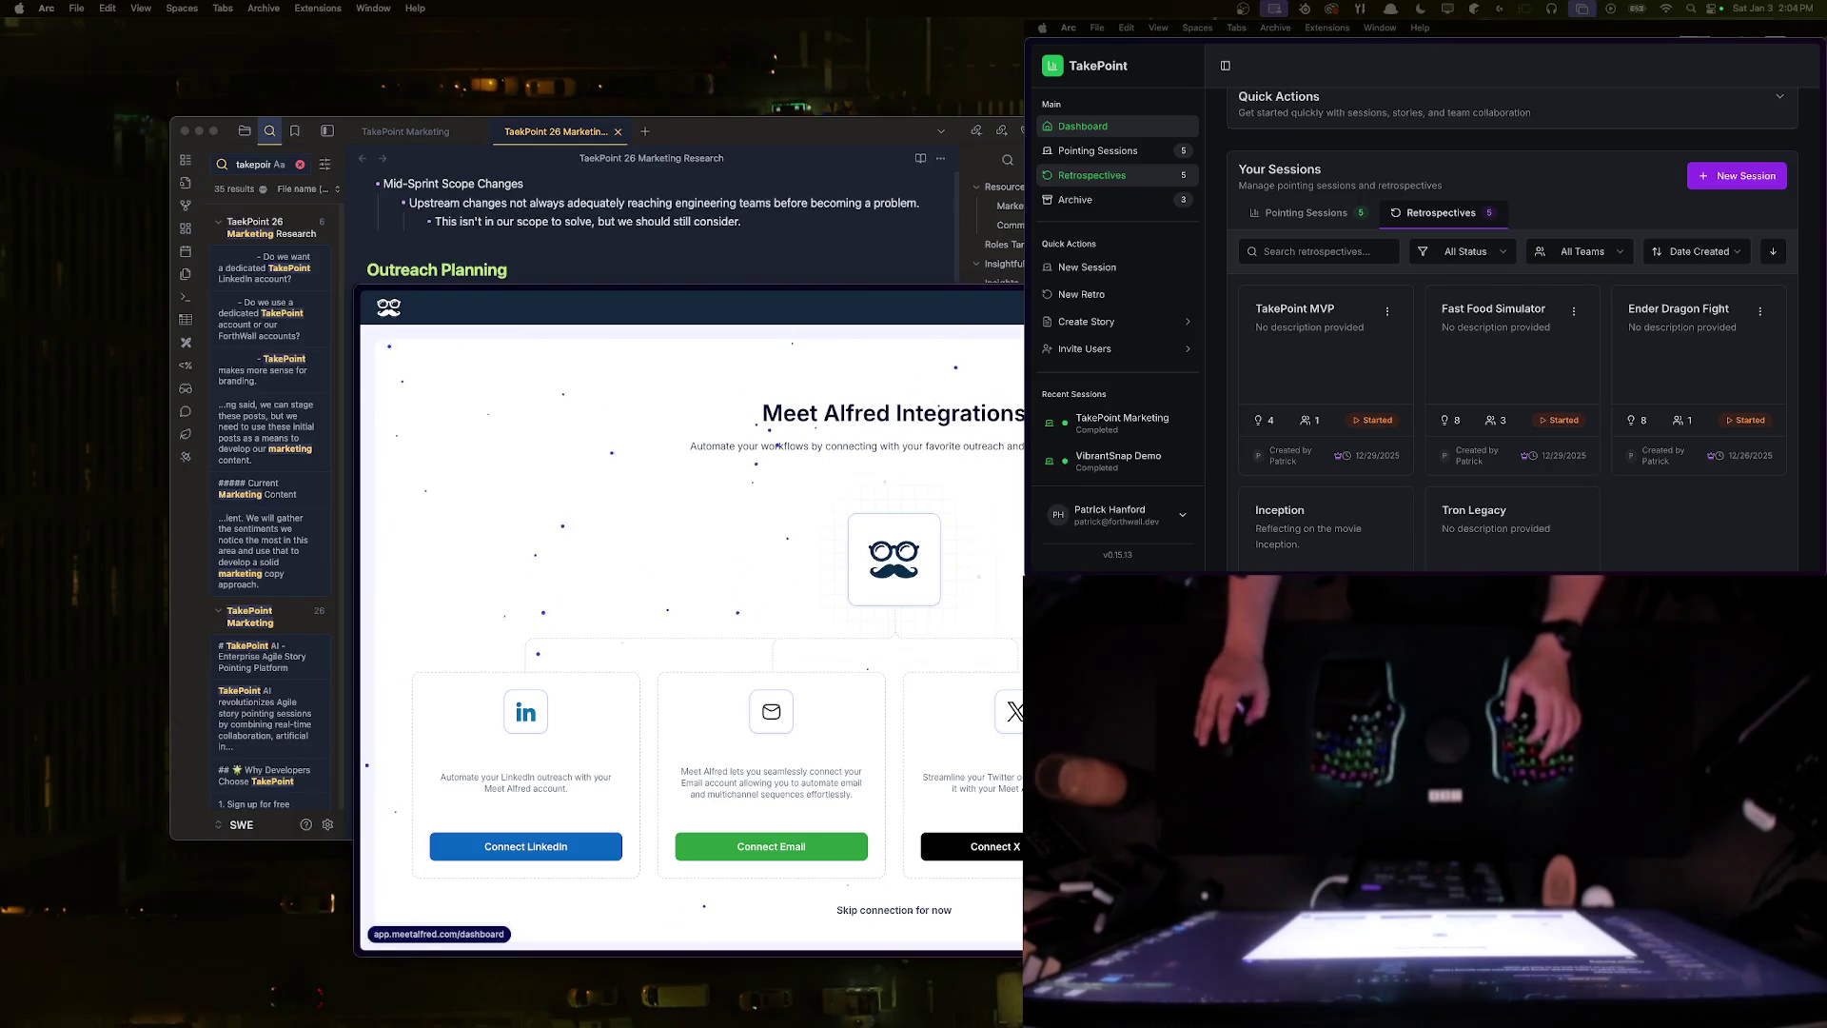
pyautogui.press('super+s')
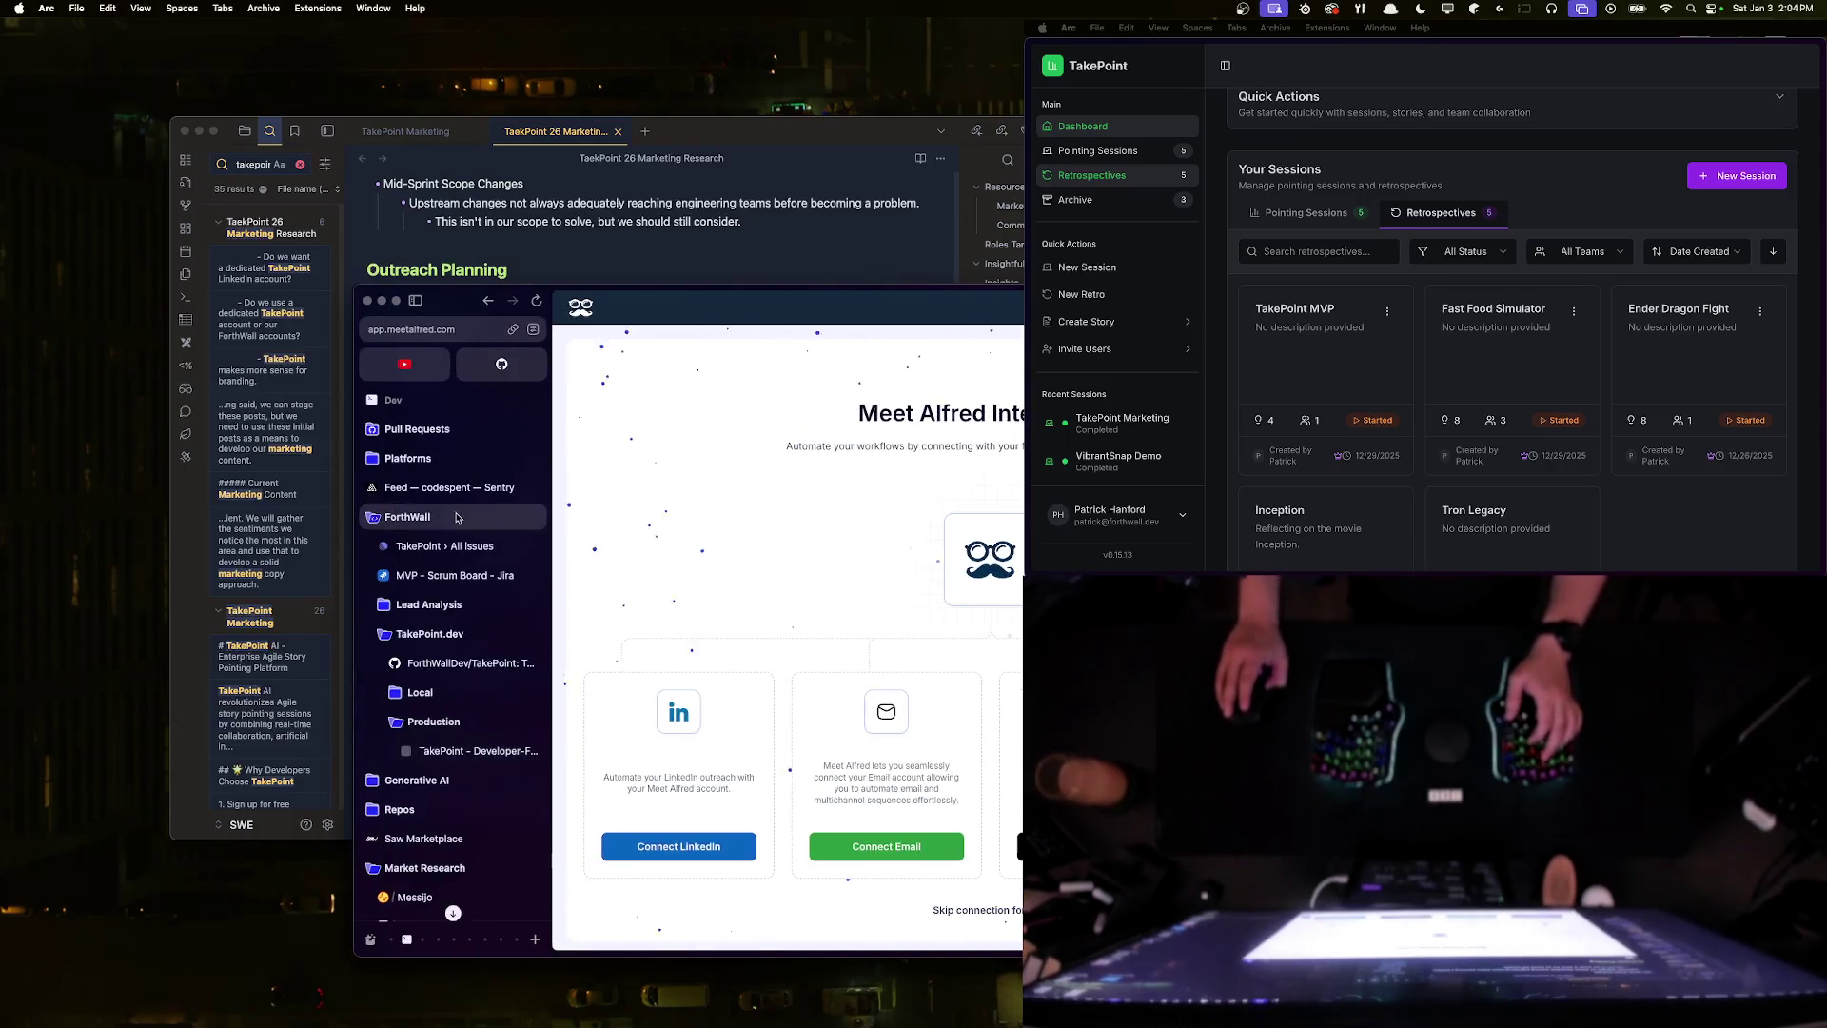
pyautogui.scroll(-5, 423, 886)
pyautogui.rightClick(421, 789)
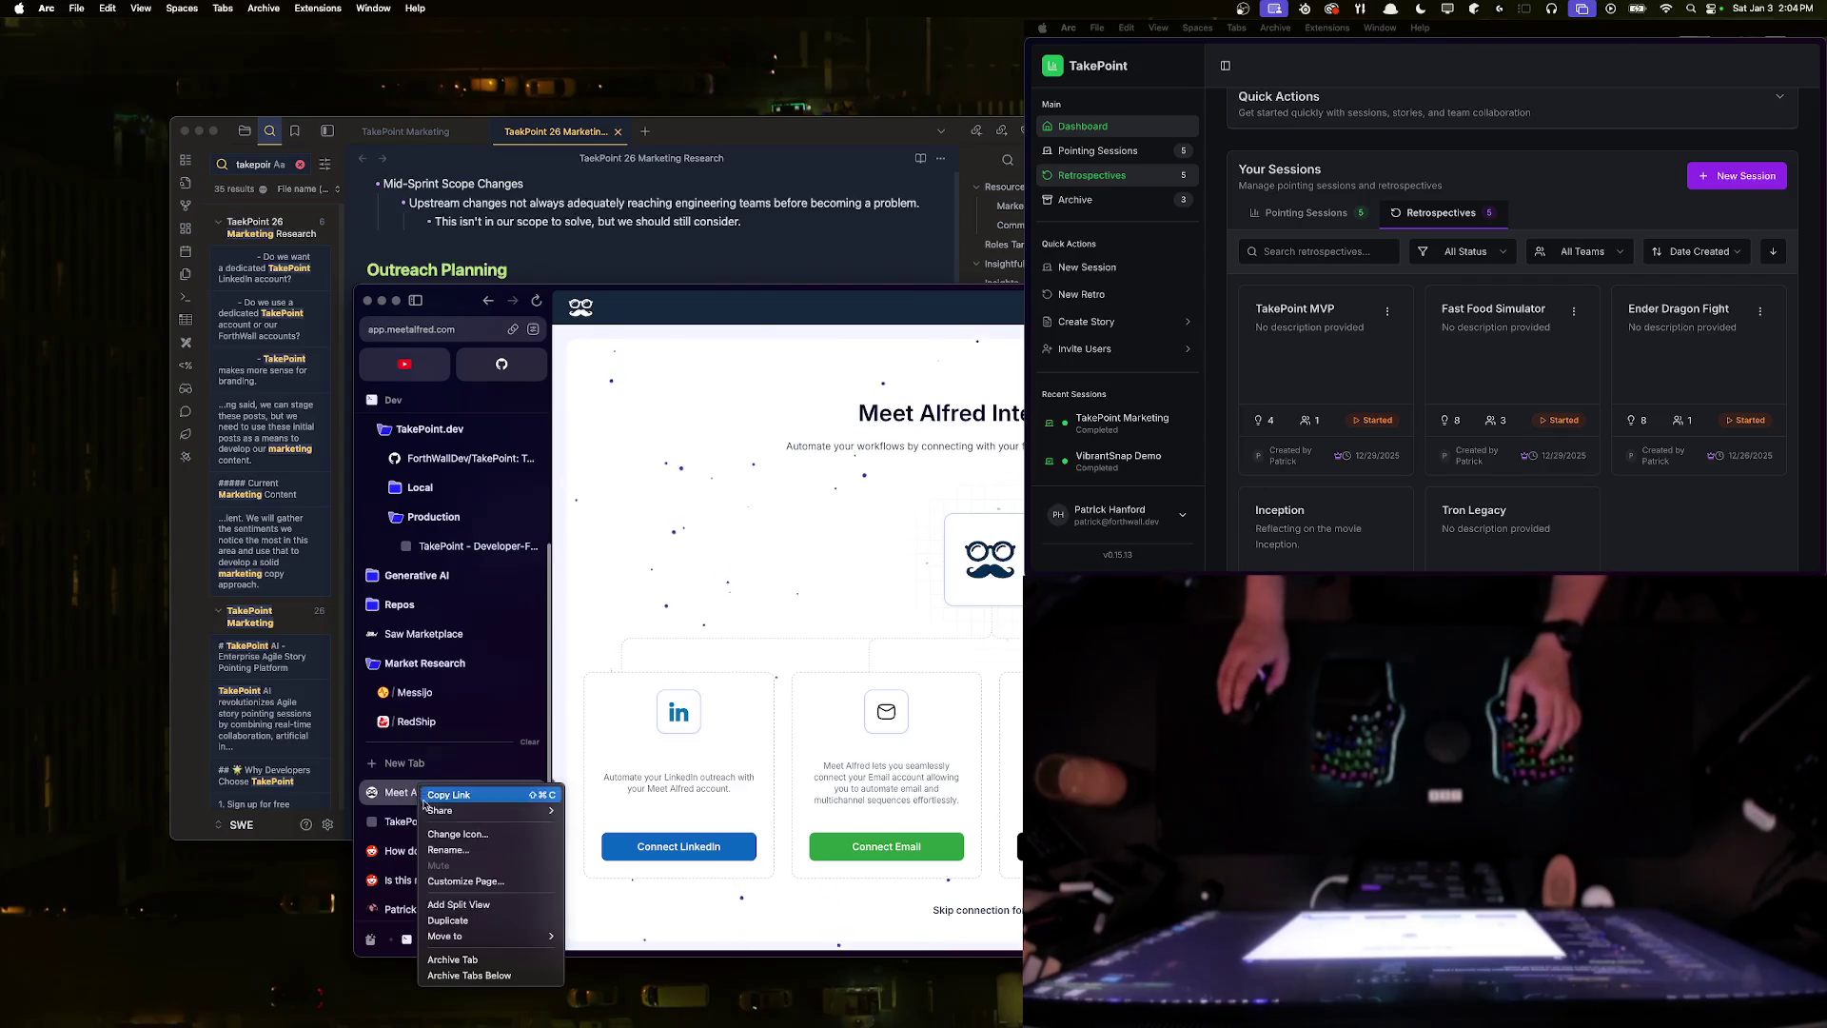
pyautogui.press('Escape')
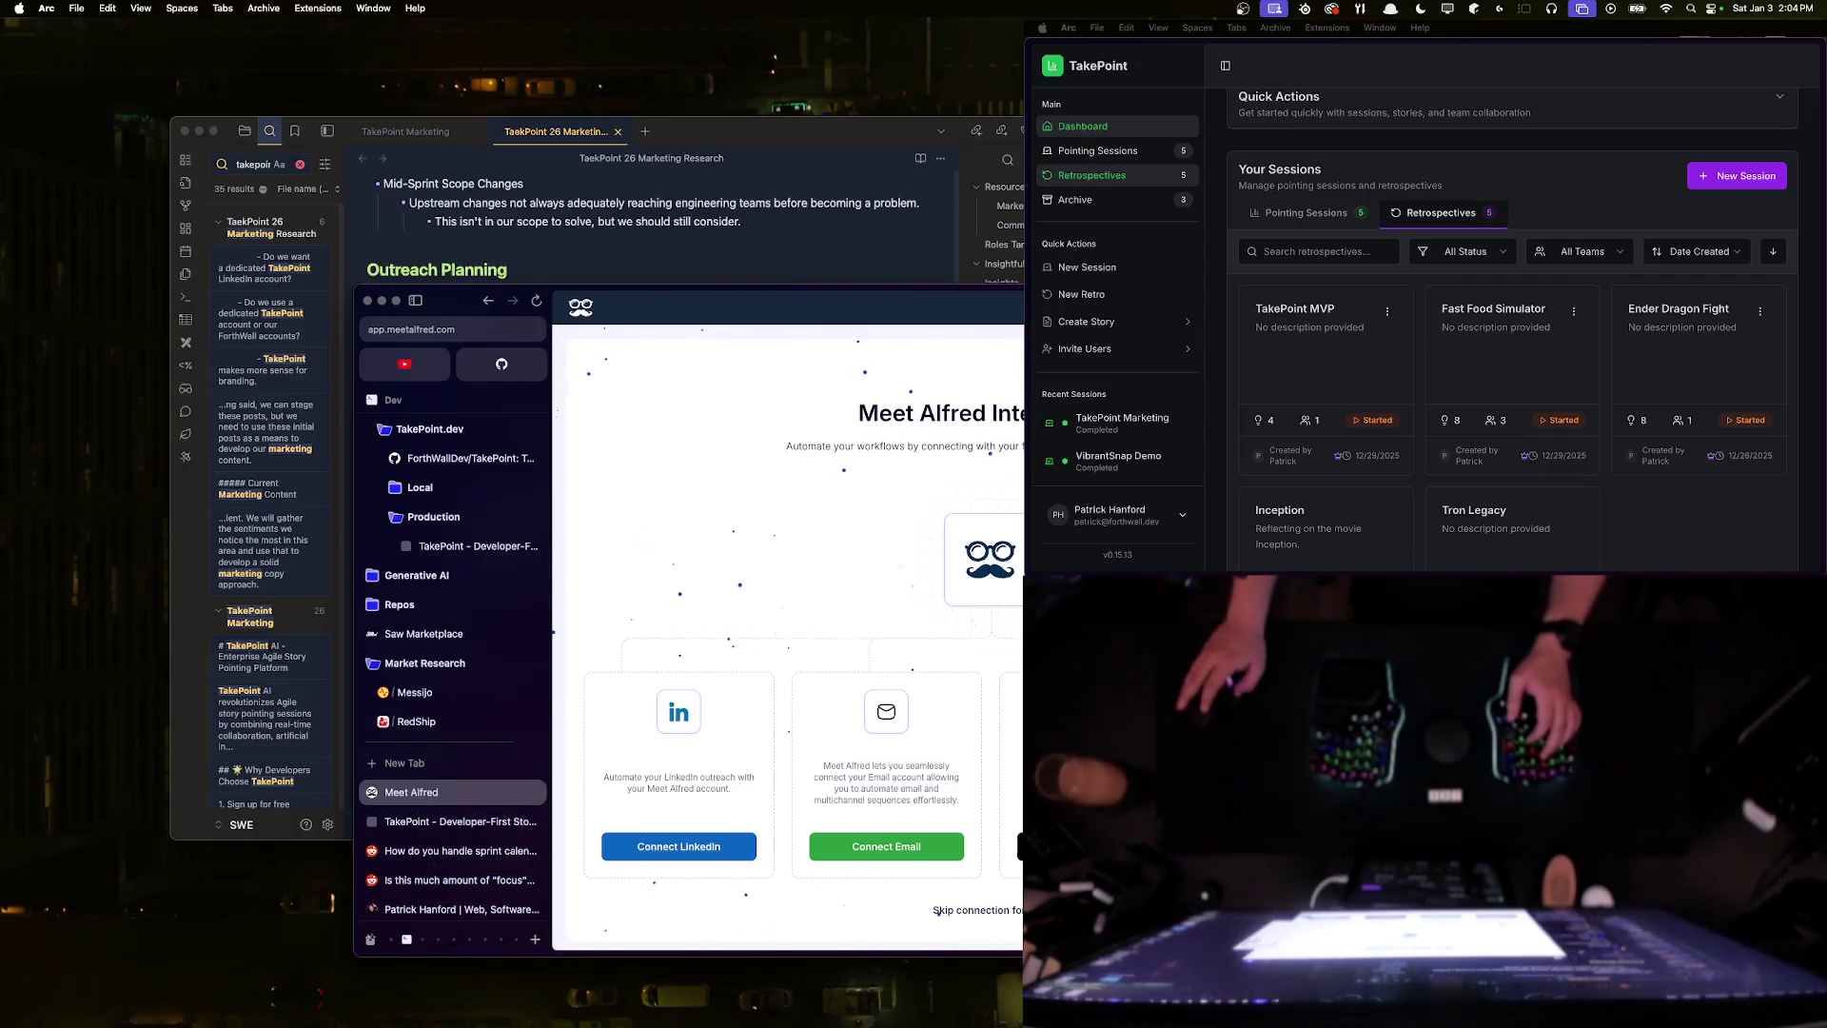
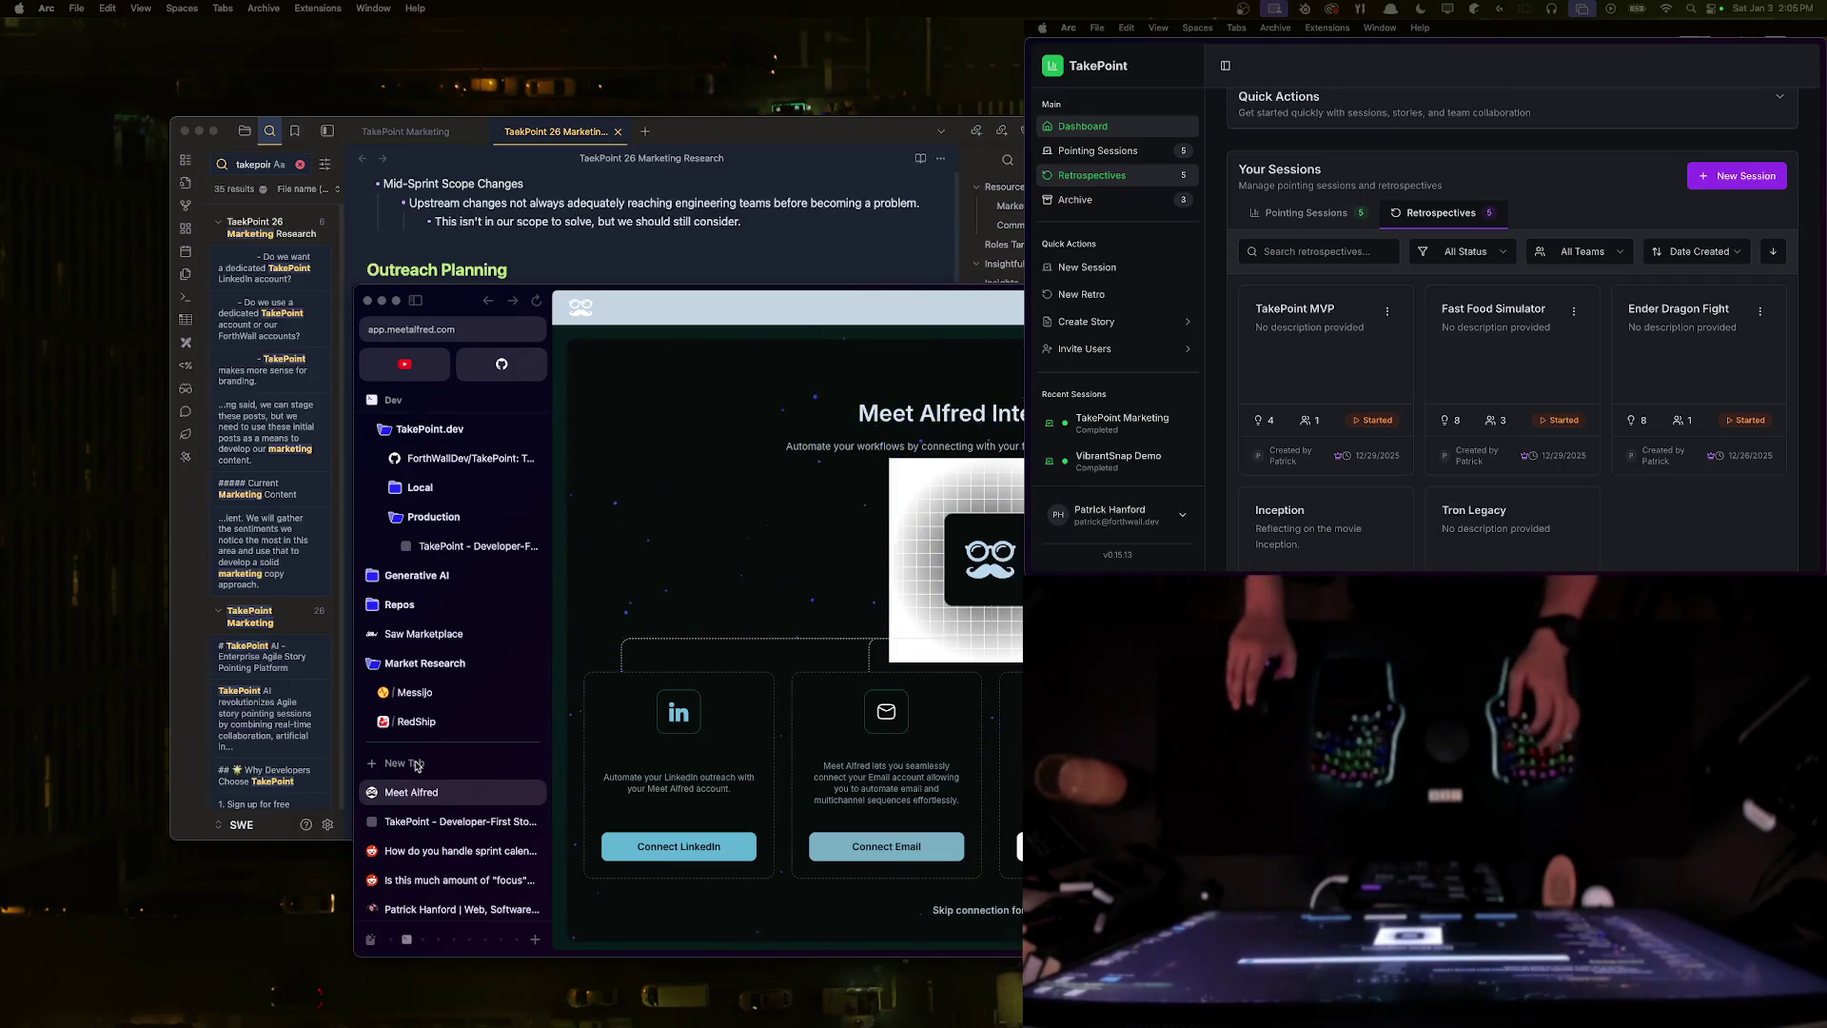
# - Load linkedin.com/ForthWall in a new tab and continue from the error page to the LinkedIn feed
pyautogui.press('super+t')
pyautogui.write('linked')
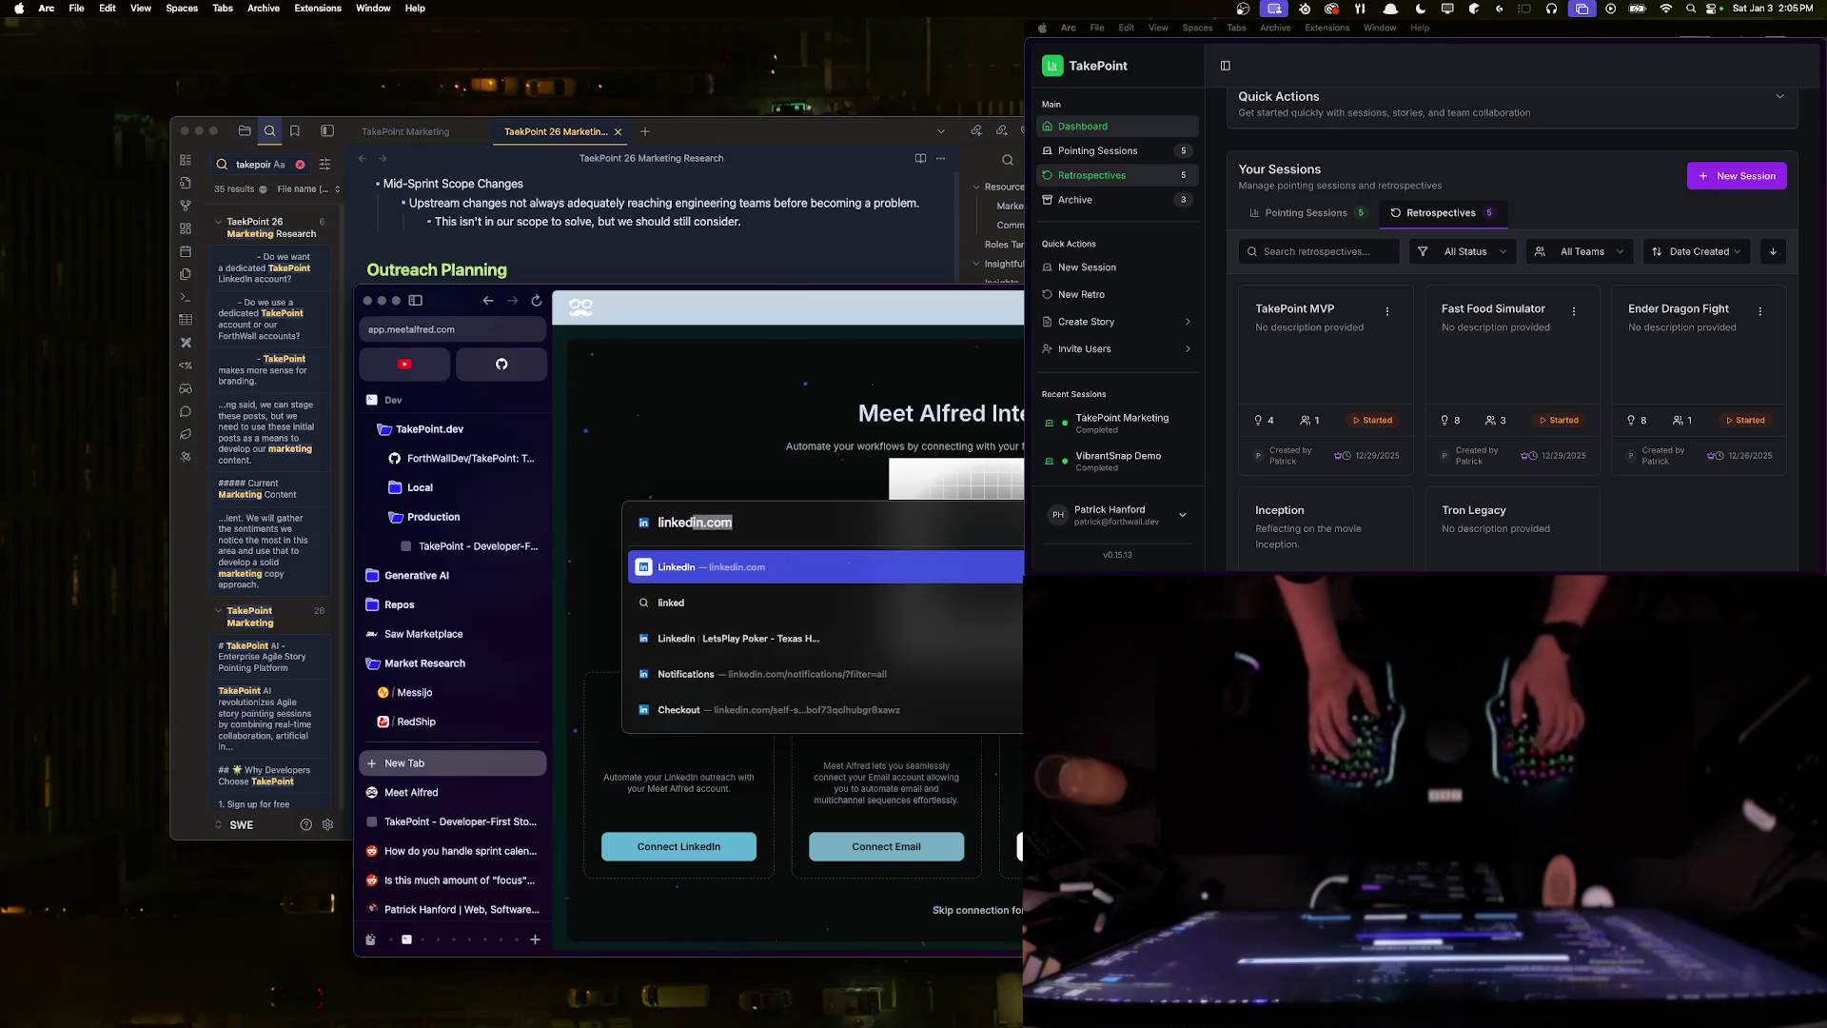
pyautogui.write('in.com/ForthWallConsulti')
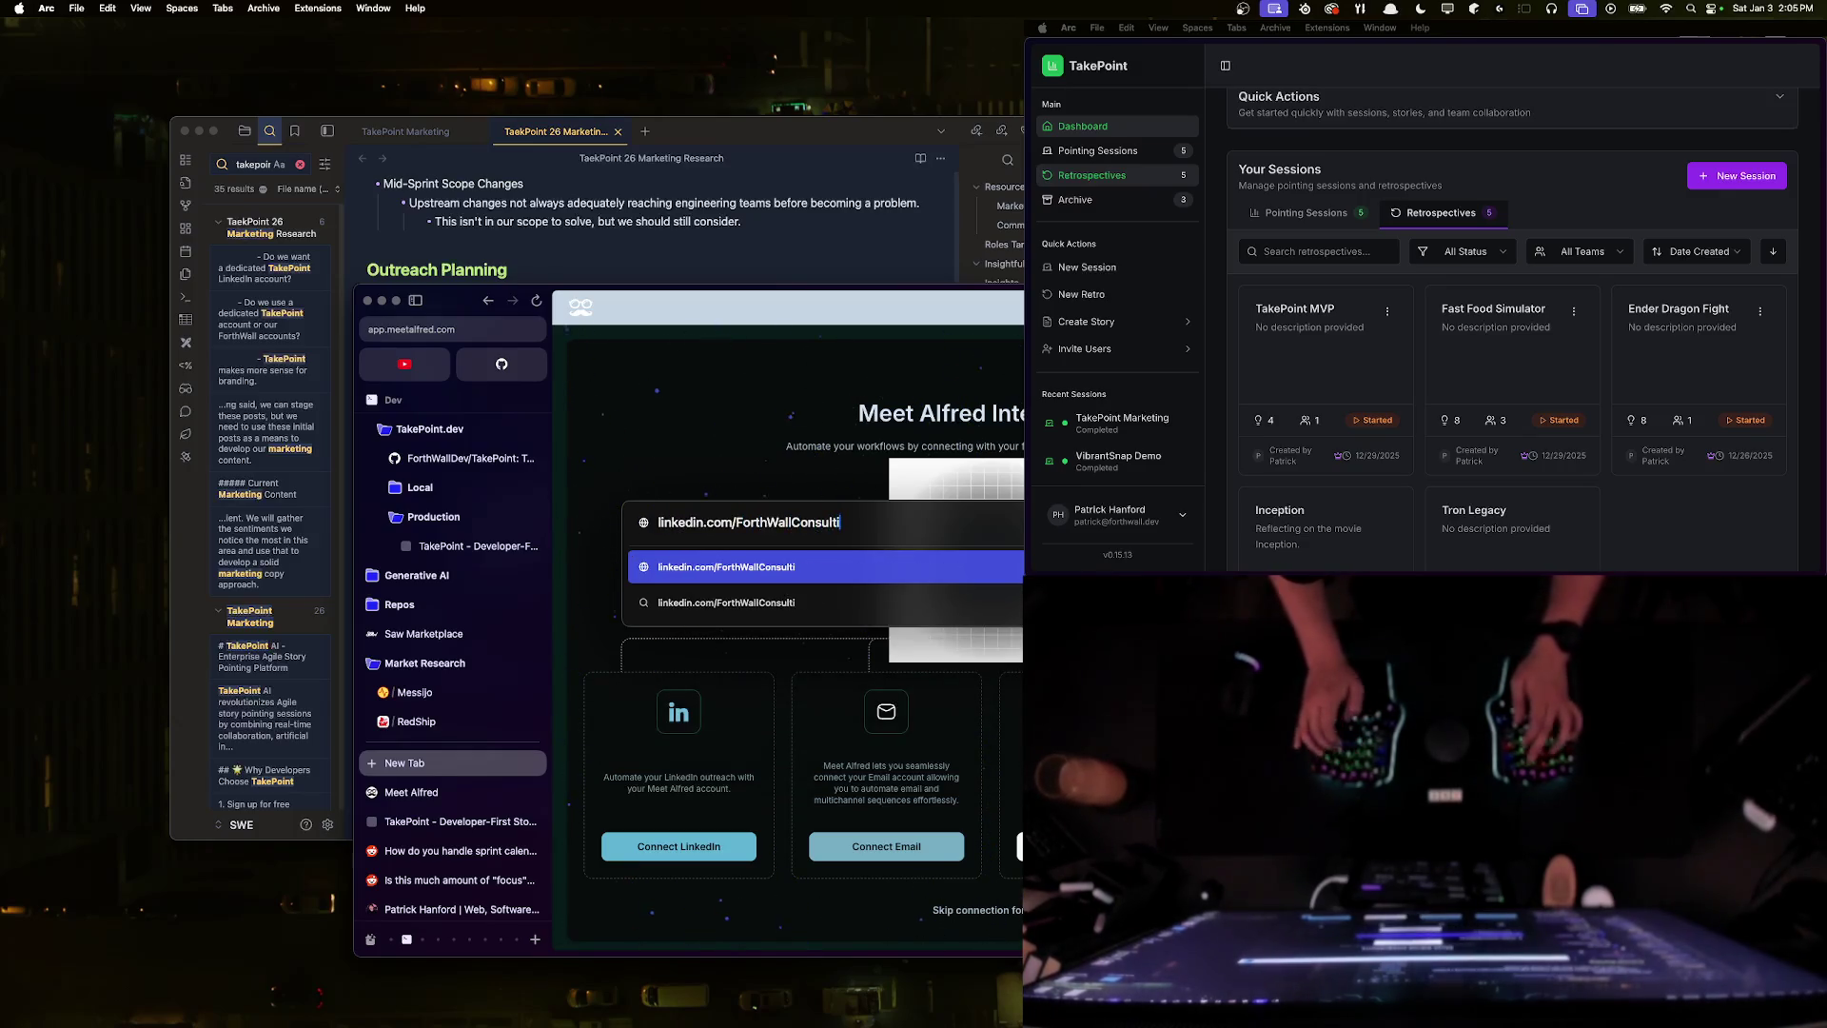
pyautogui.press('Return')
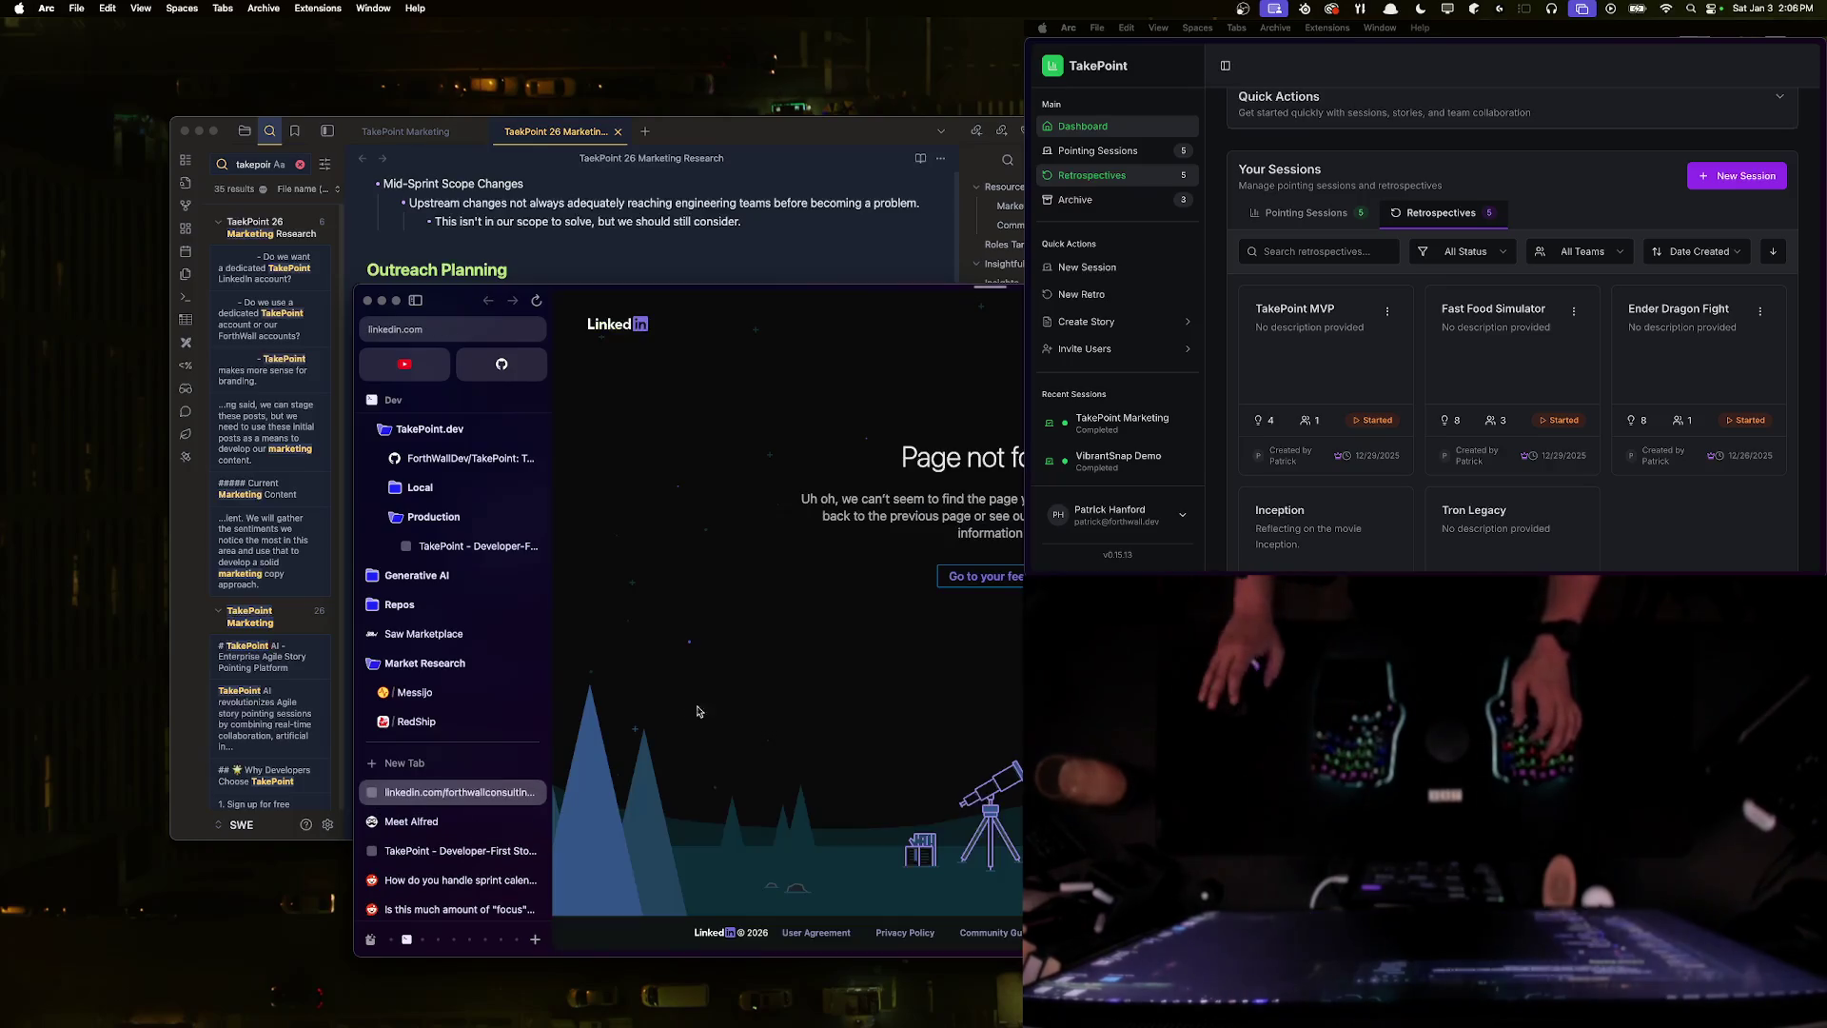
pyautogui.click(990, 576)
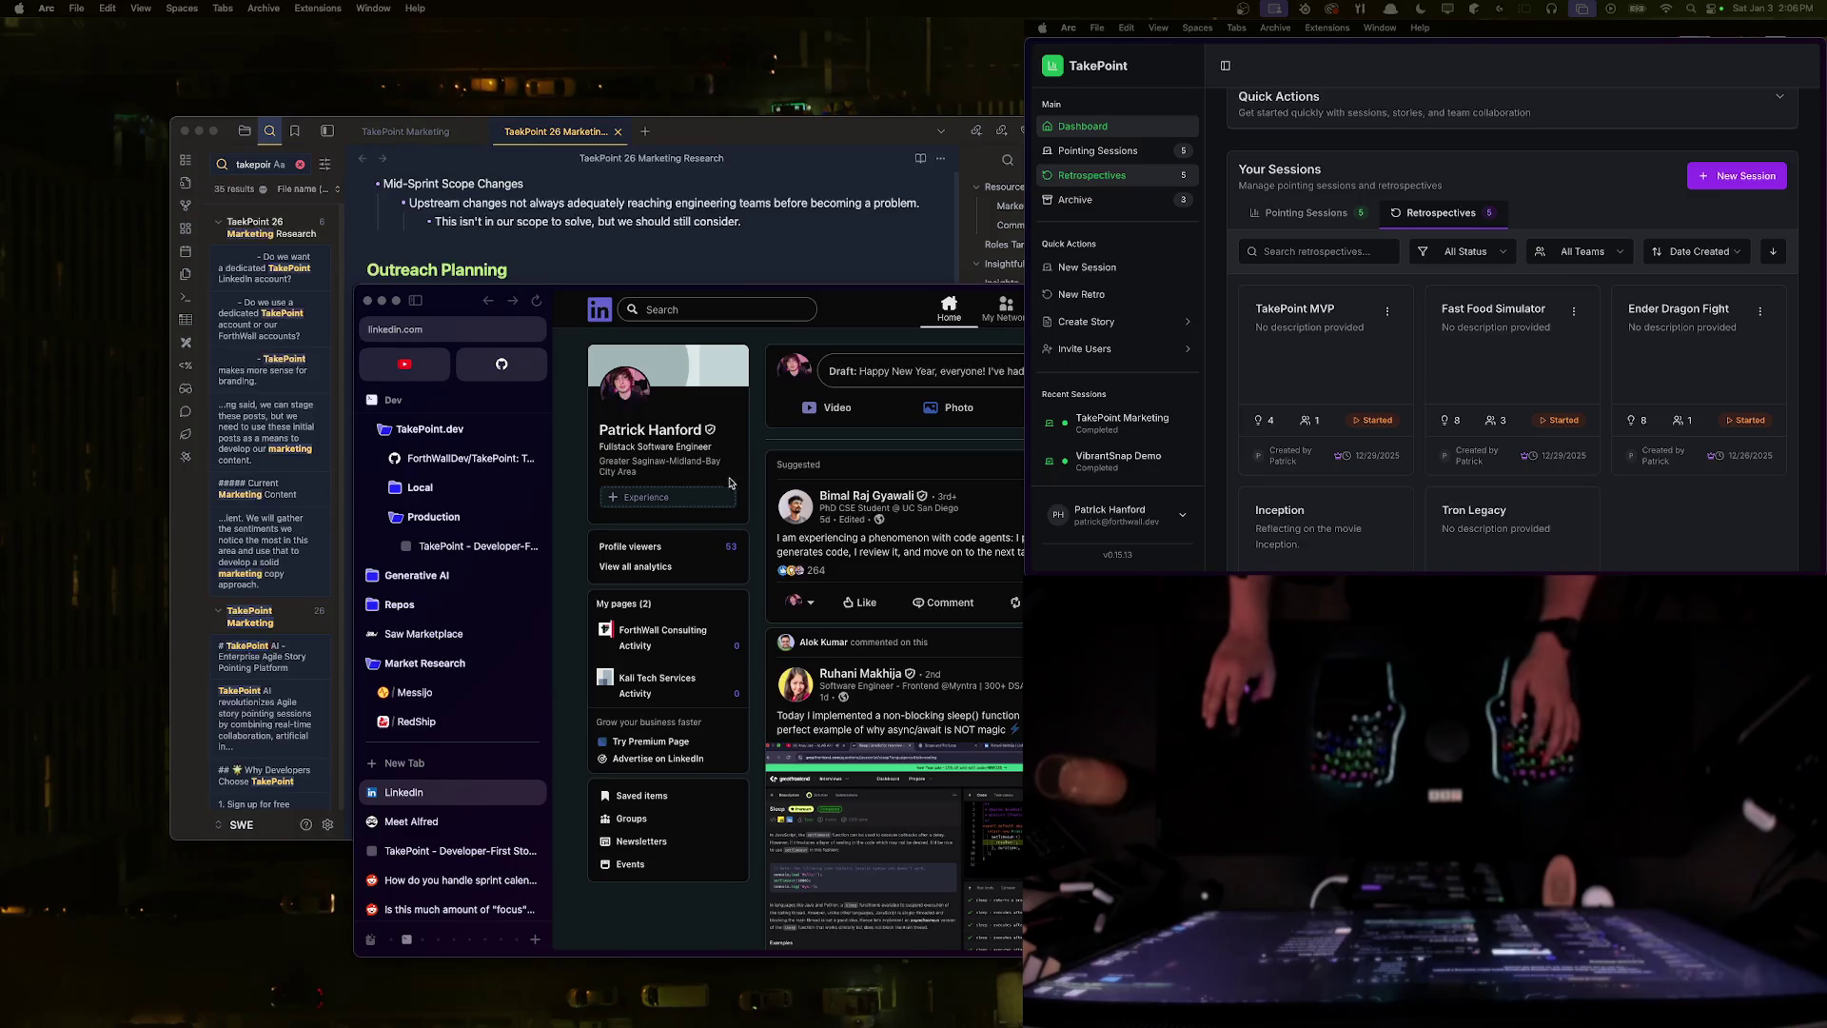
# - Open ForthWall Consulting's job posting settings and begin adding an email domain
pyautogui.click(701, 652)
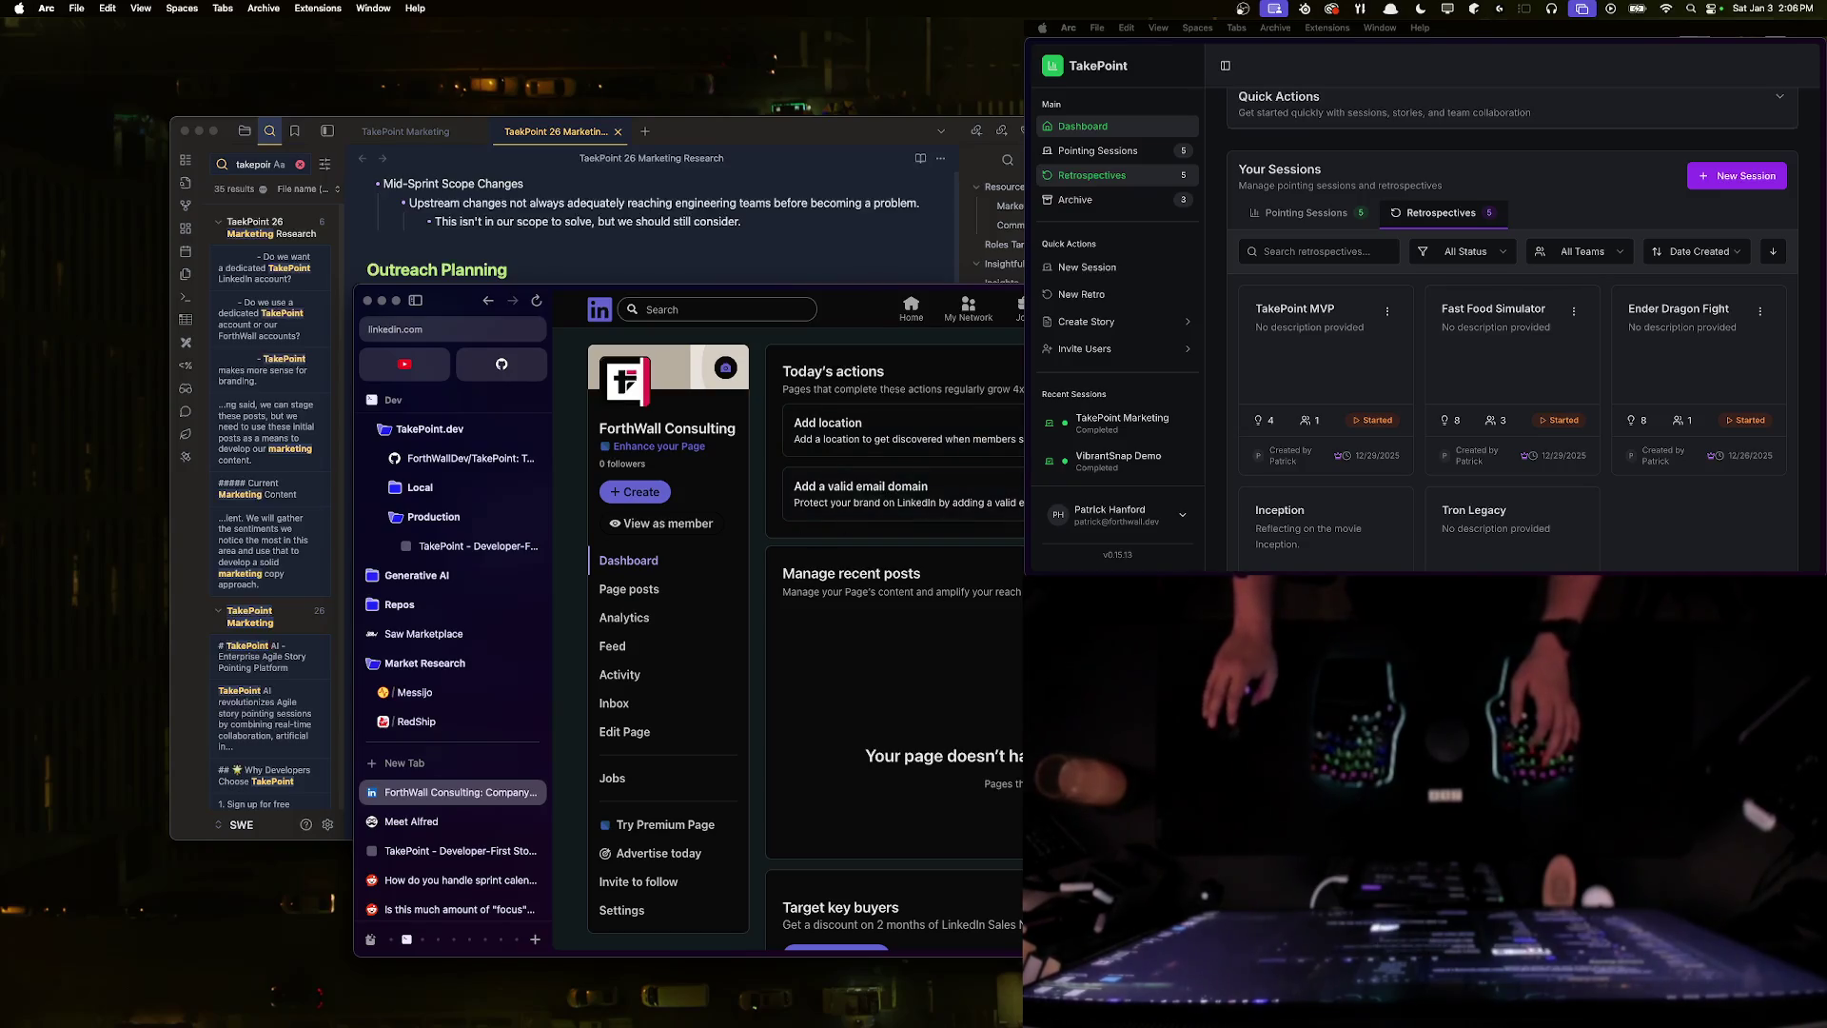
pyautogui.click(883, 490)
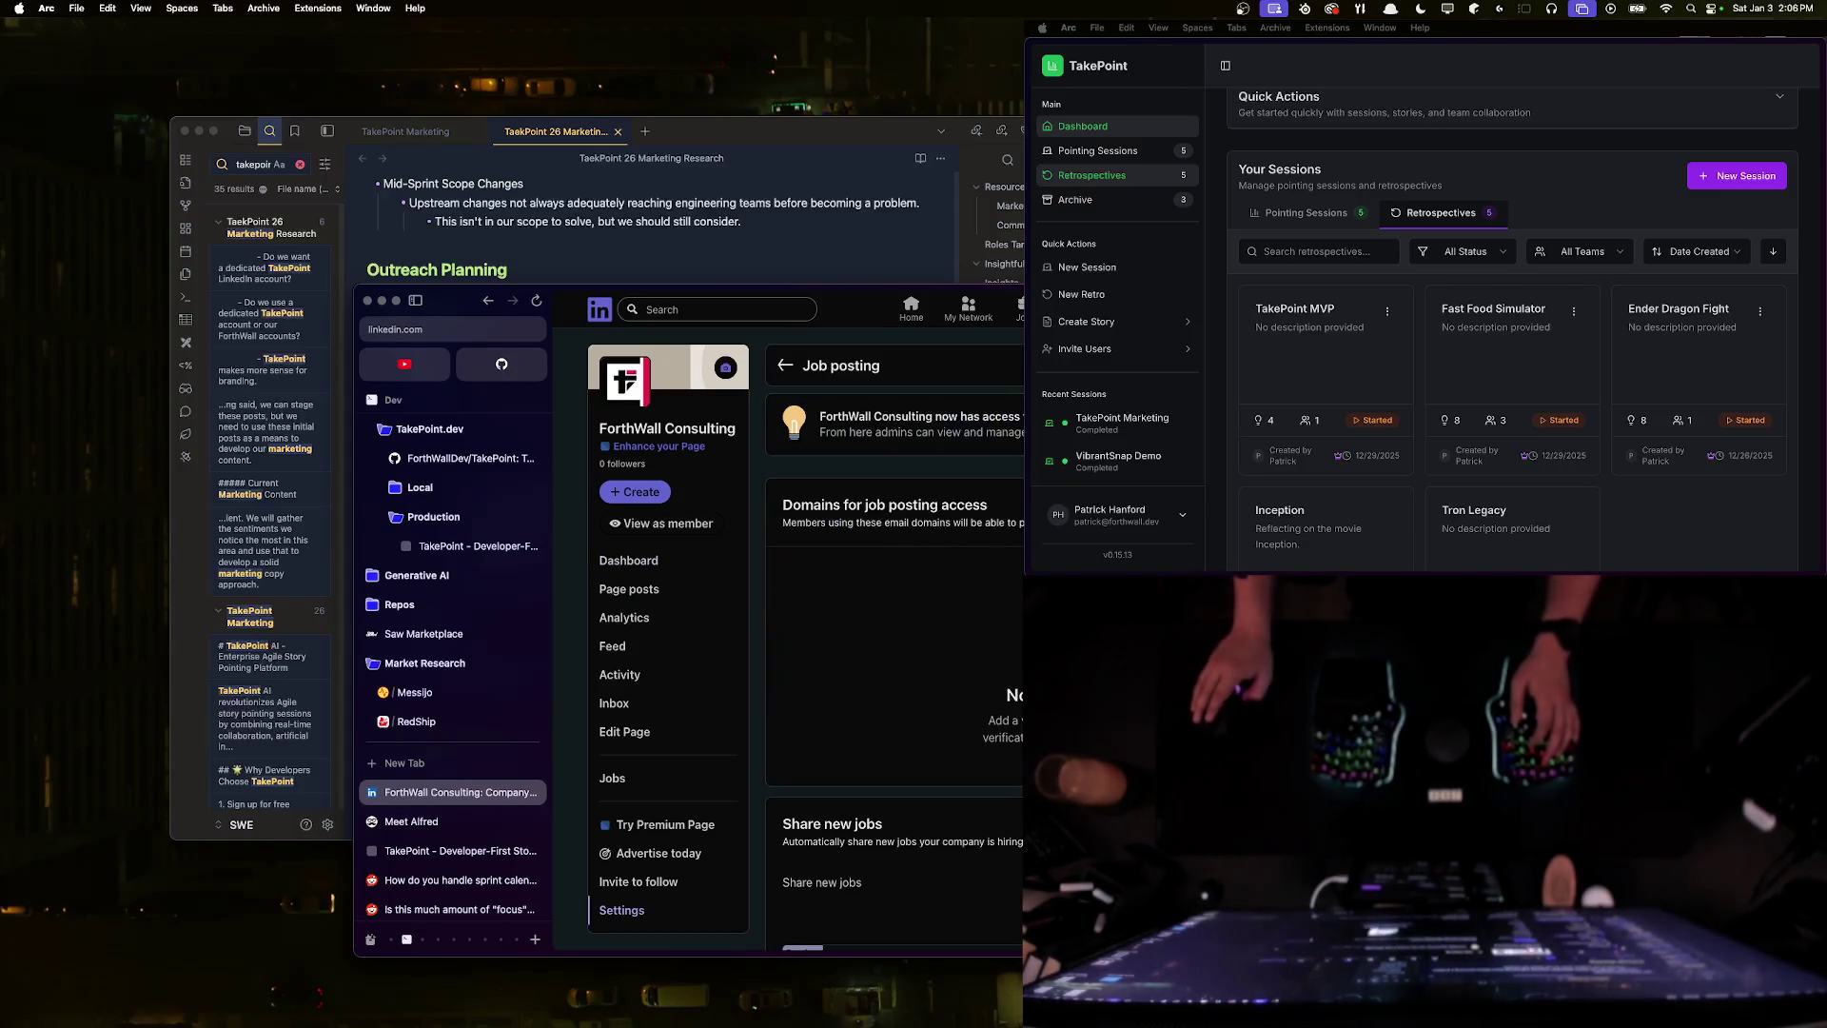
pyautogui.click(885, 571)
pyautogui.click(818, 430)
# - Add forthwall.dev as an approved job-posting email domain and close the dialog
pyautogui.write('forthwall.dev')
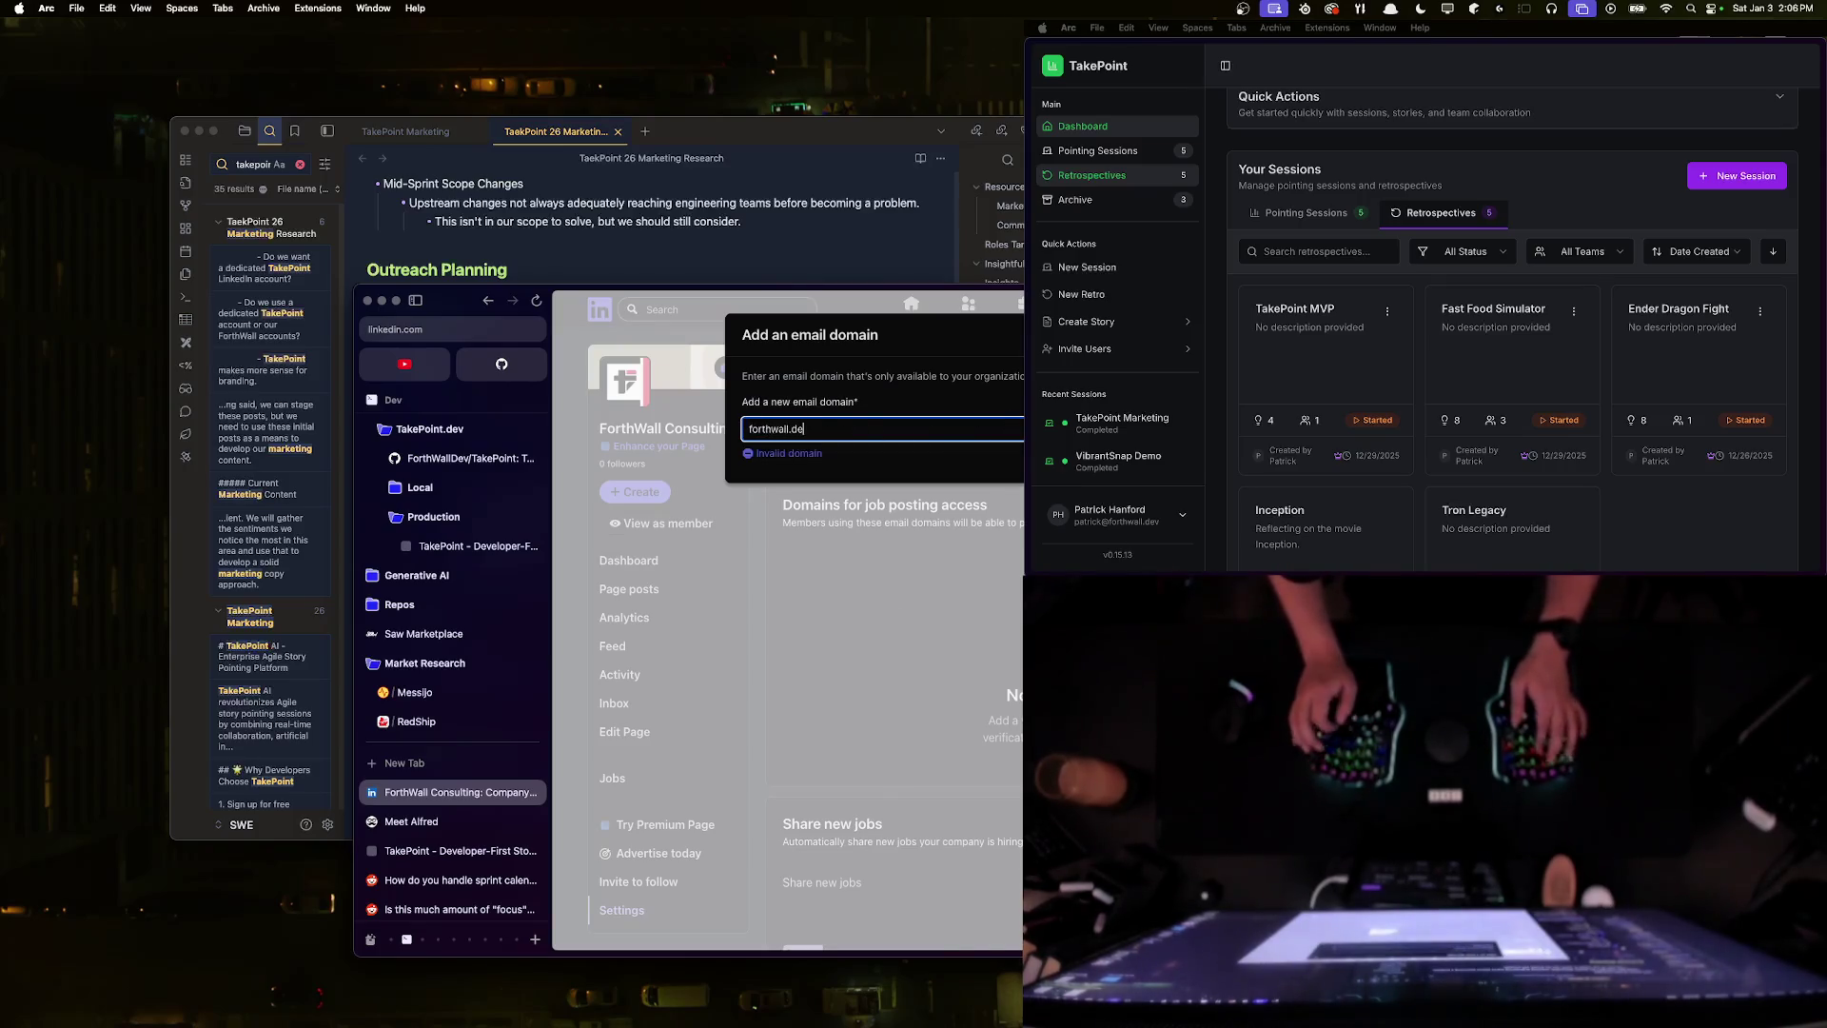
pyautogui.press('Return')
pyautogui.click(879, 659)
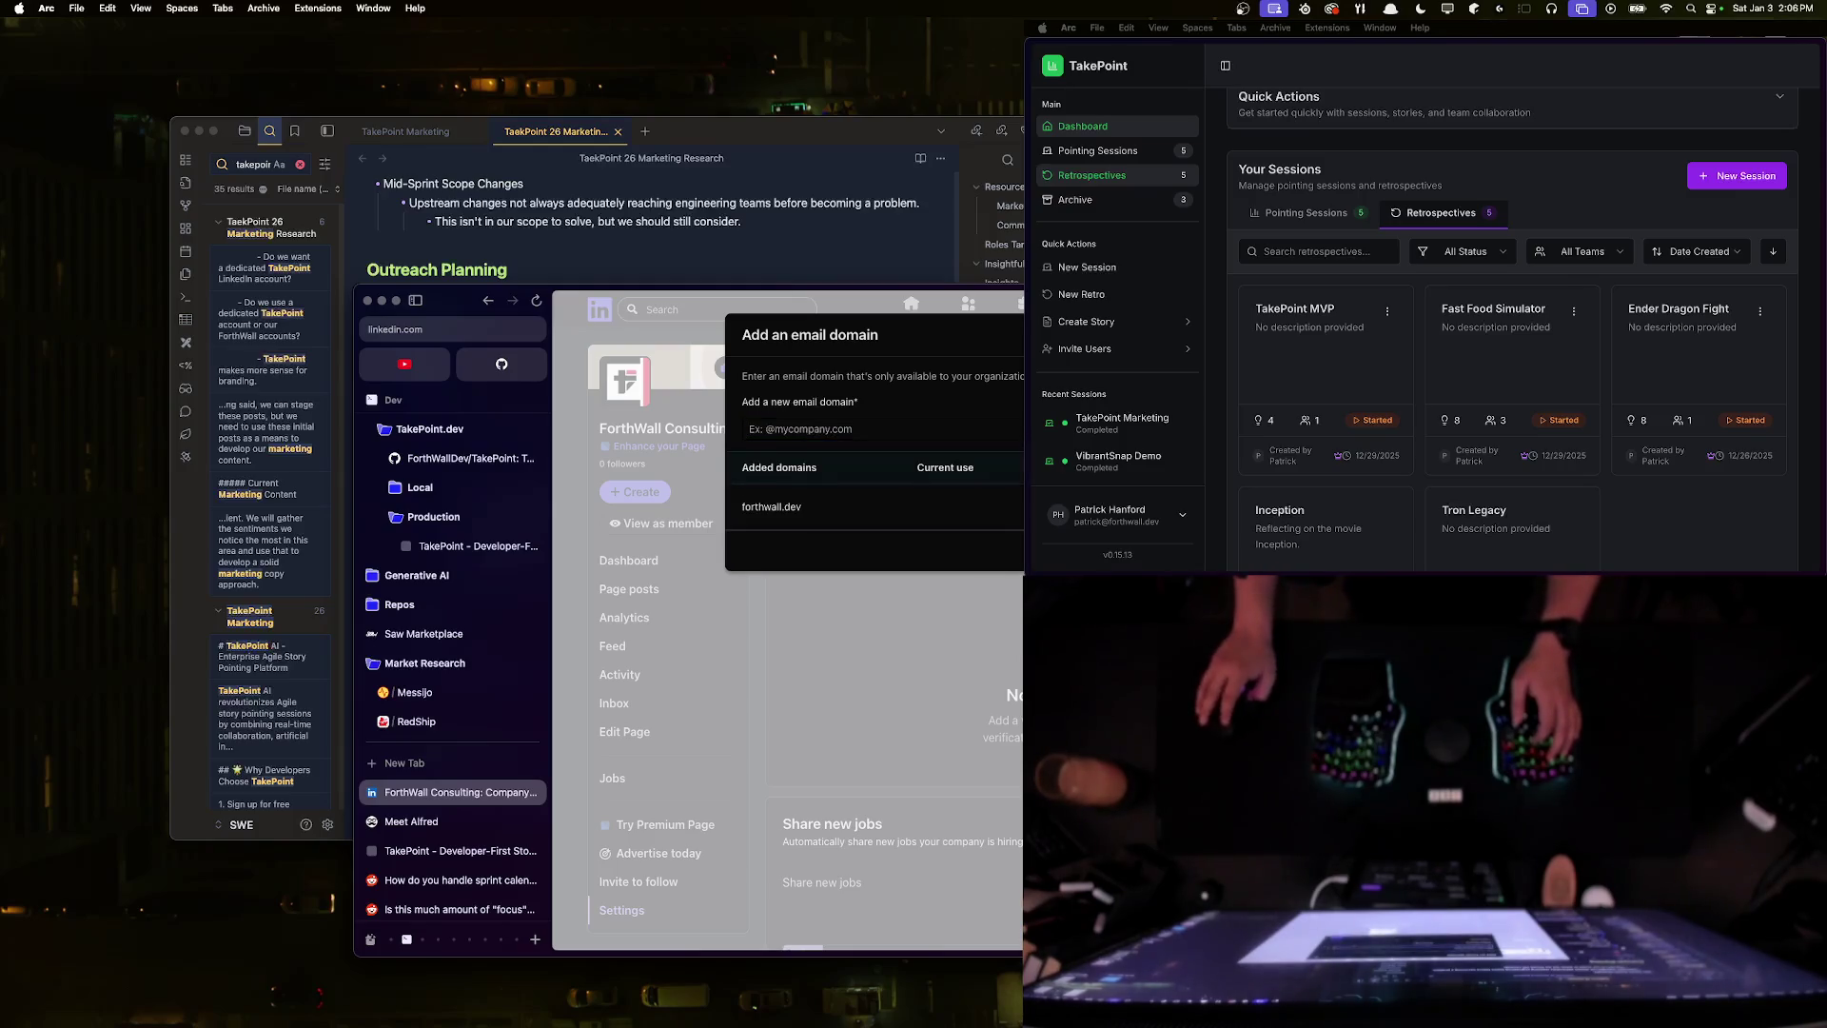
pyautogui.scroll(-3, 818, 696)
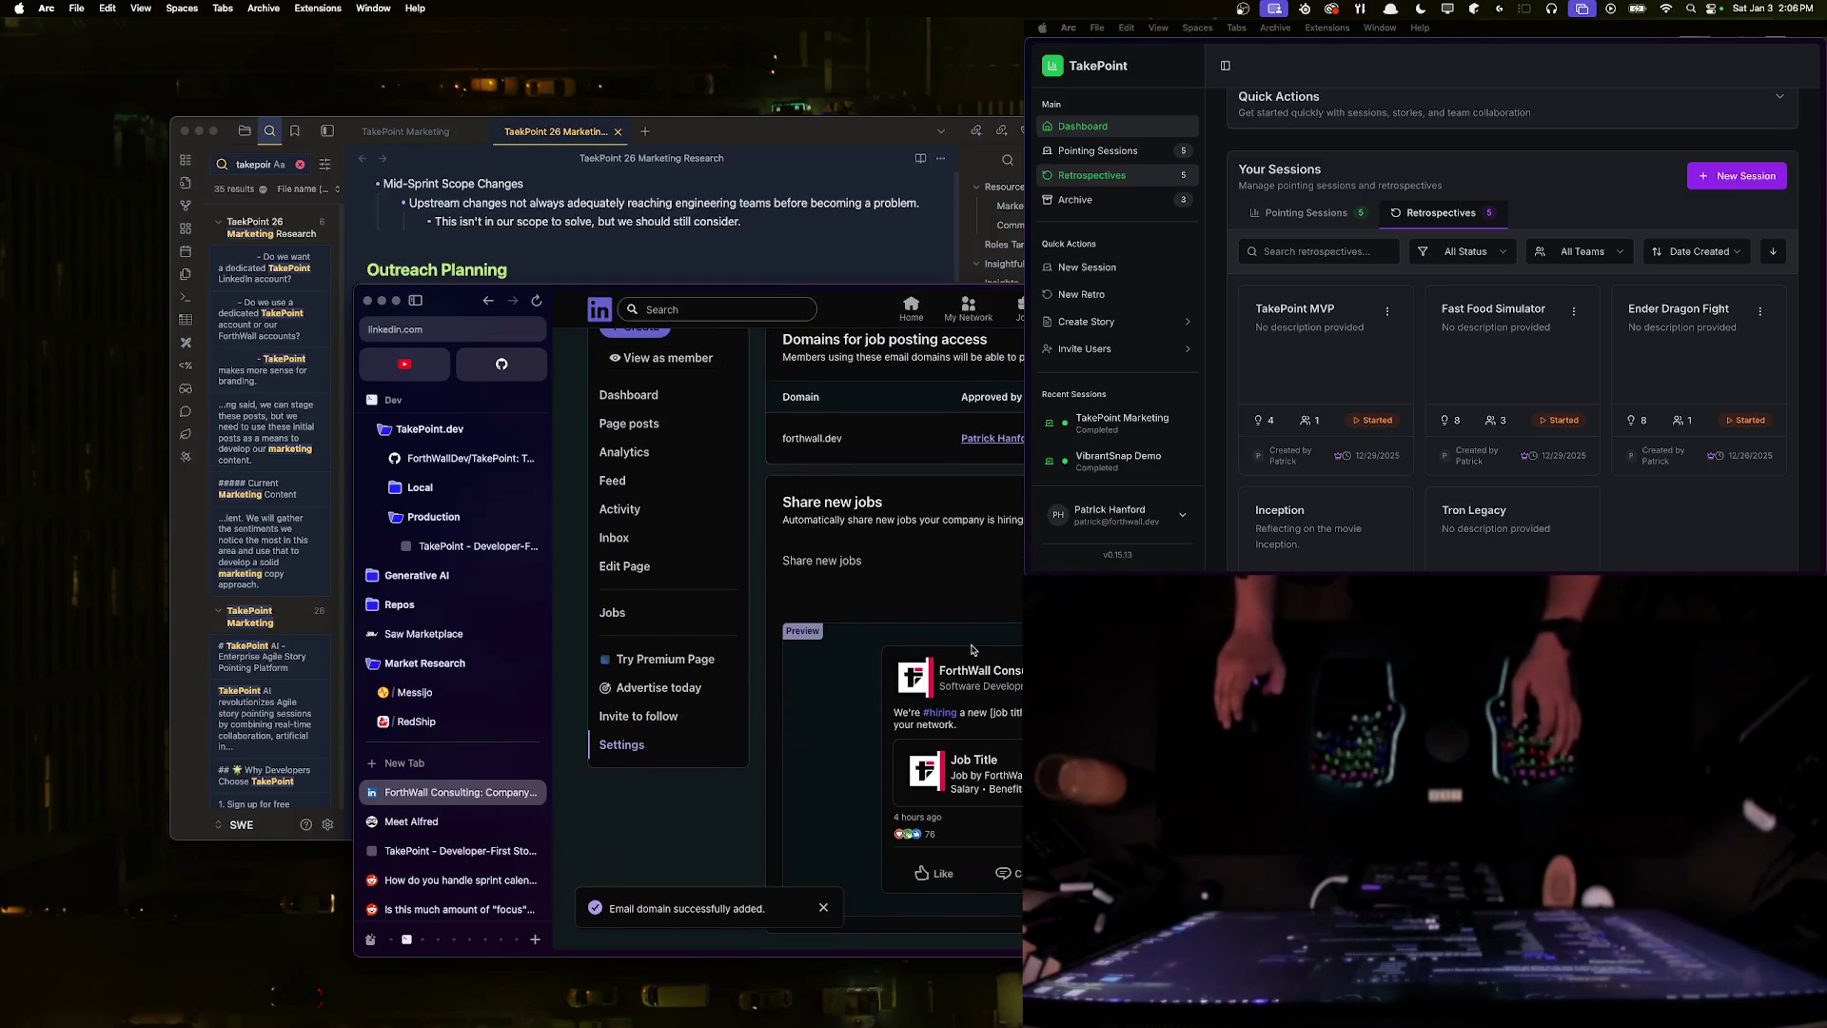
pyautogui.scroll(3, 628, 574)
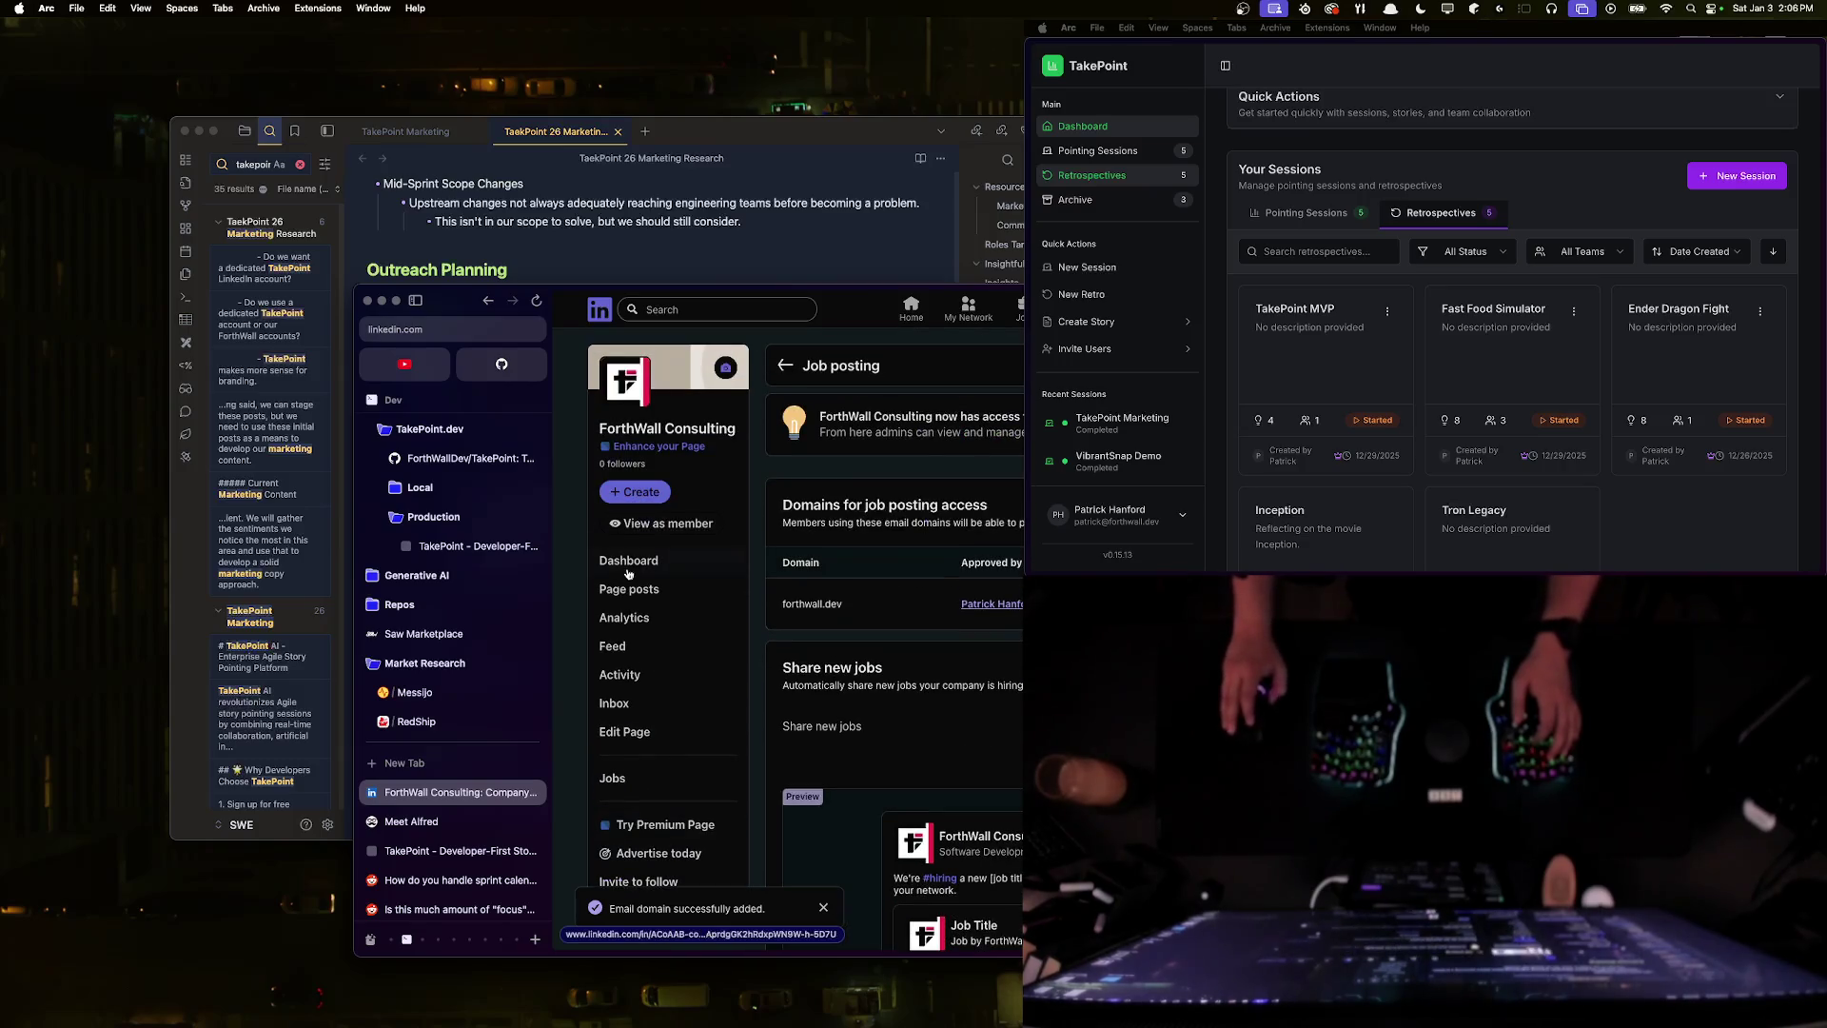
pyautogui.scroll(-1, 628, 570)
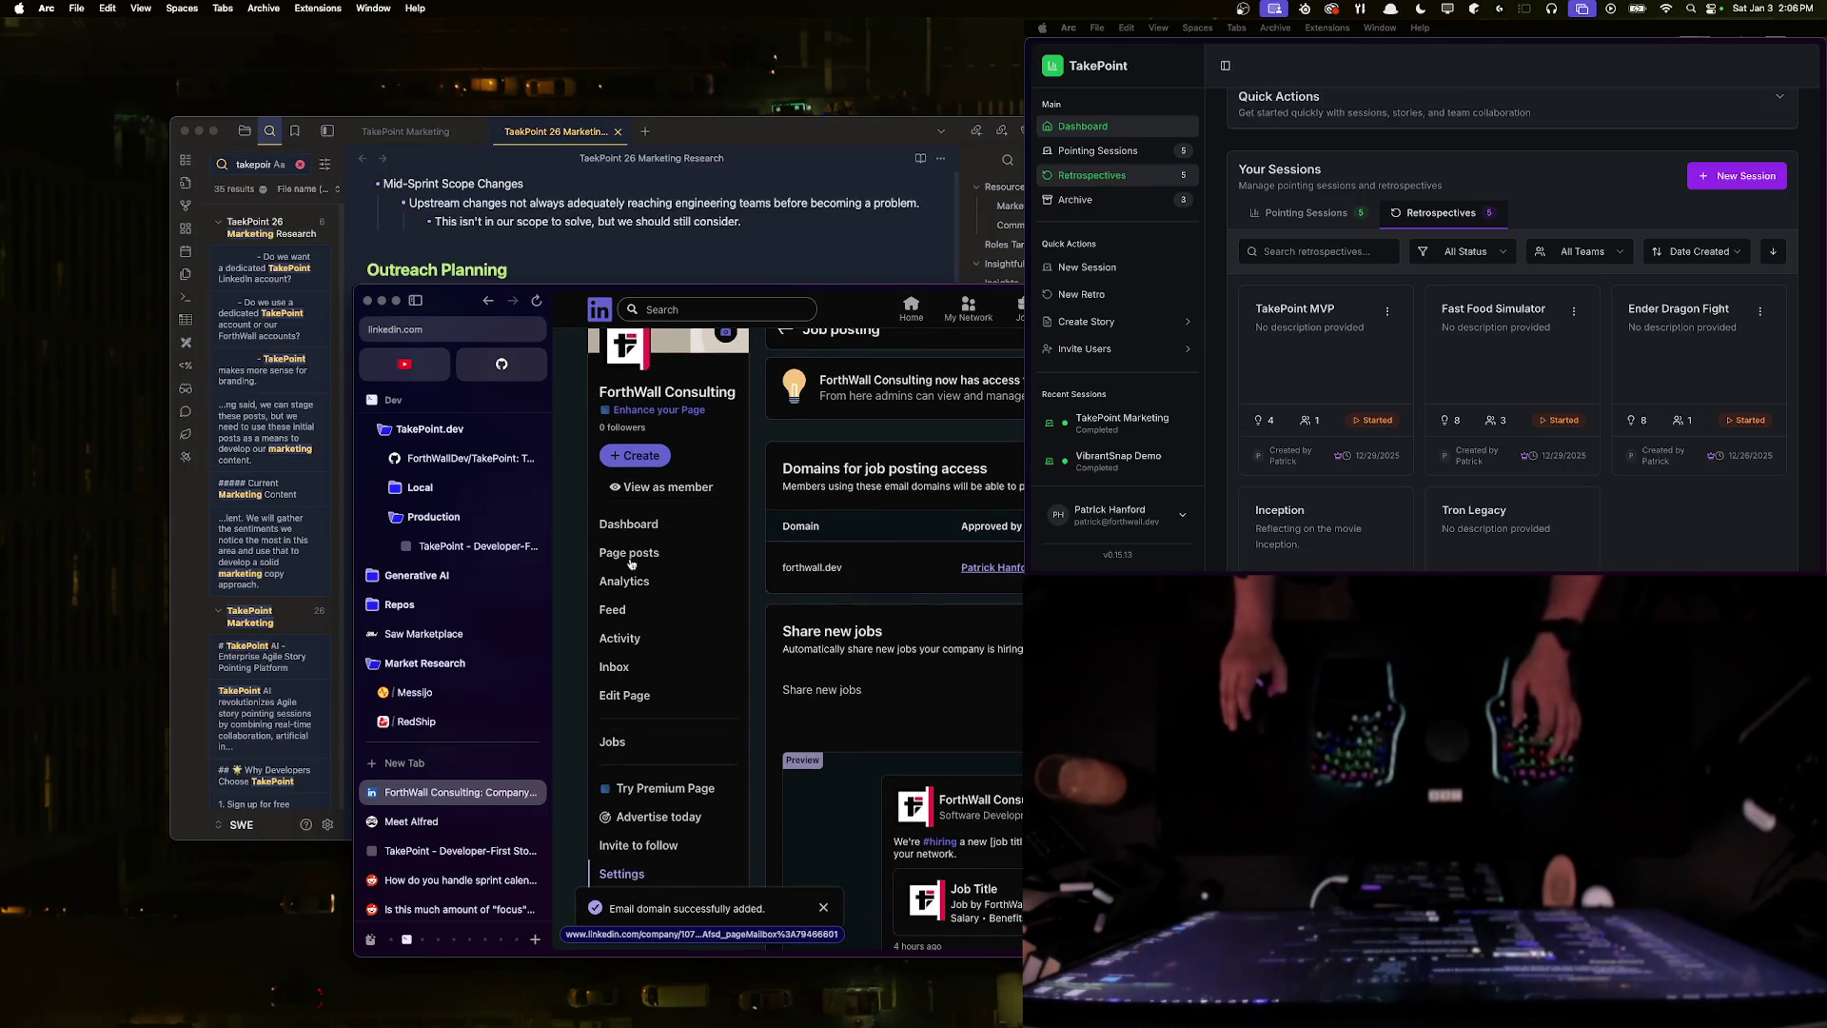
# - Browse the company page's dashboard, inbox and posts, then return to the LinkedIn home feed
pyautogui.click(630, 524)
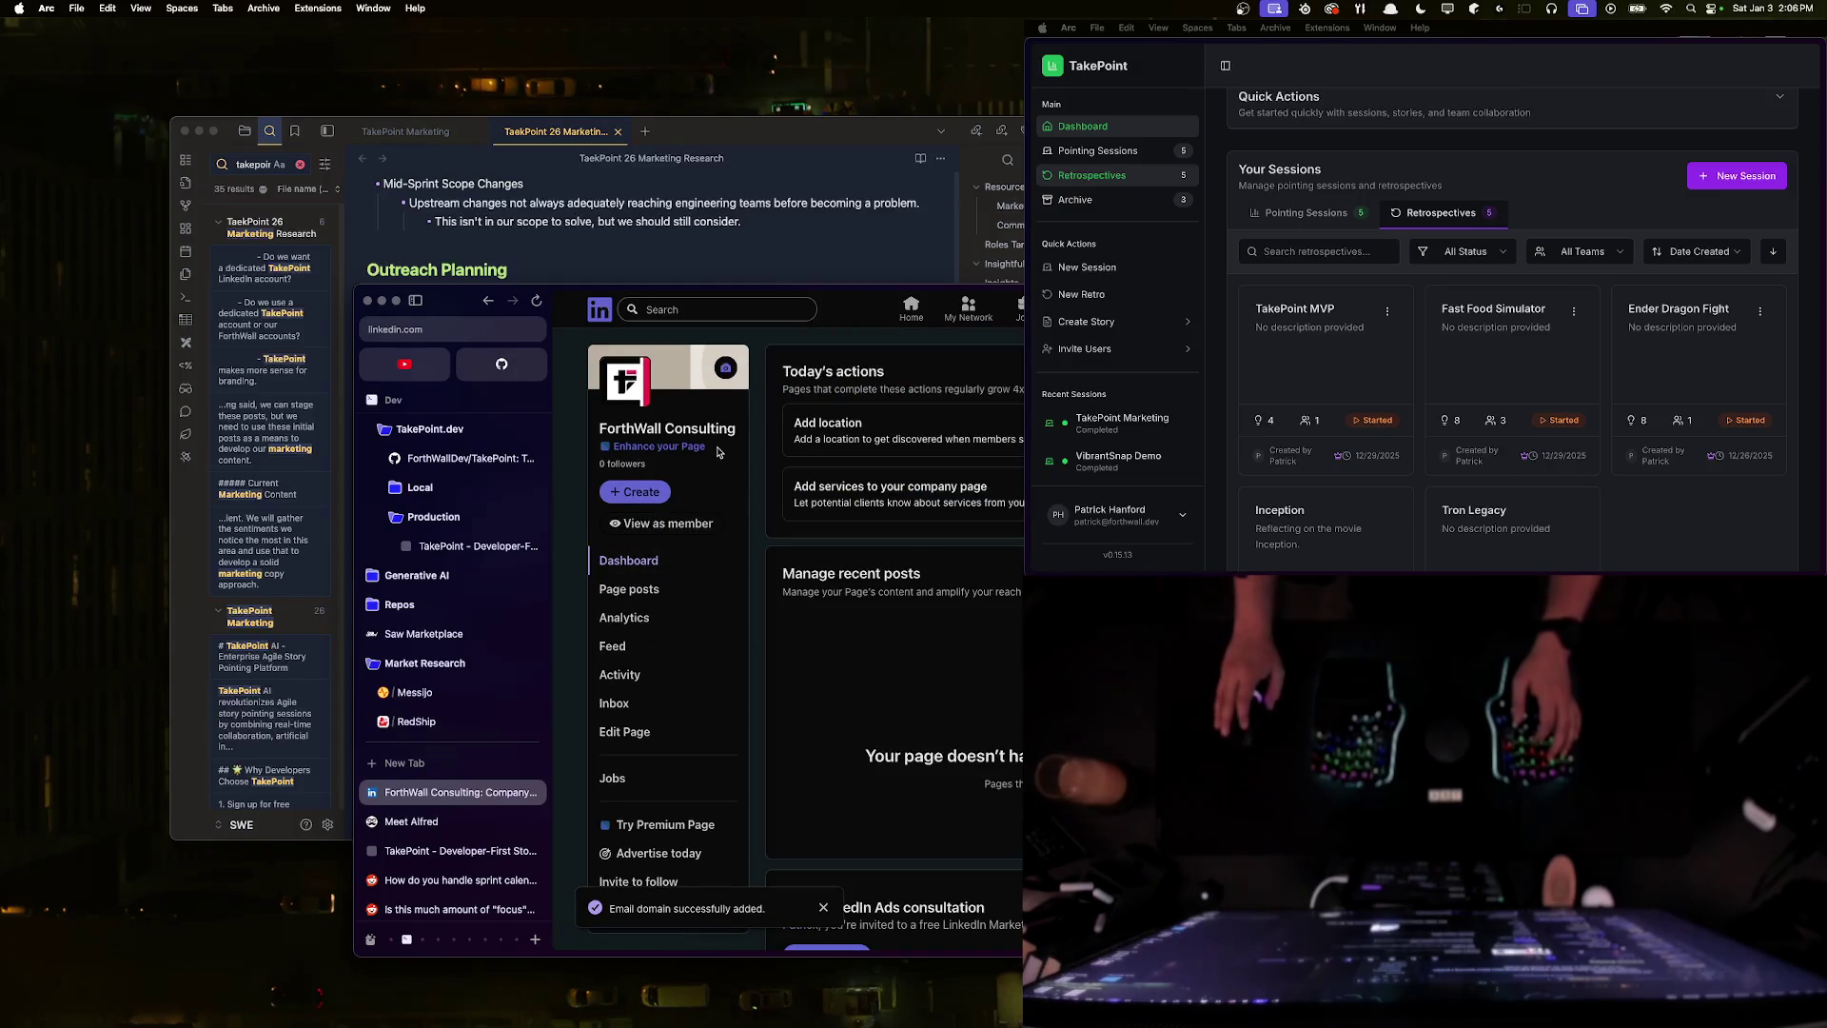
pyautogui.scroll(-7, 905, 557)
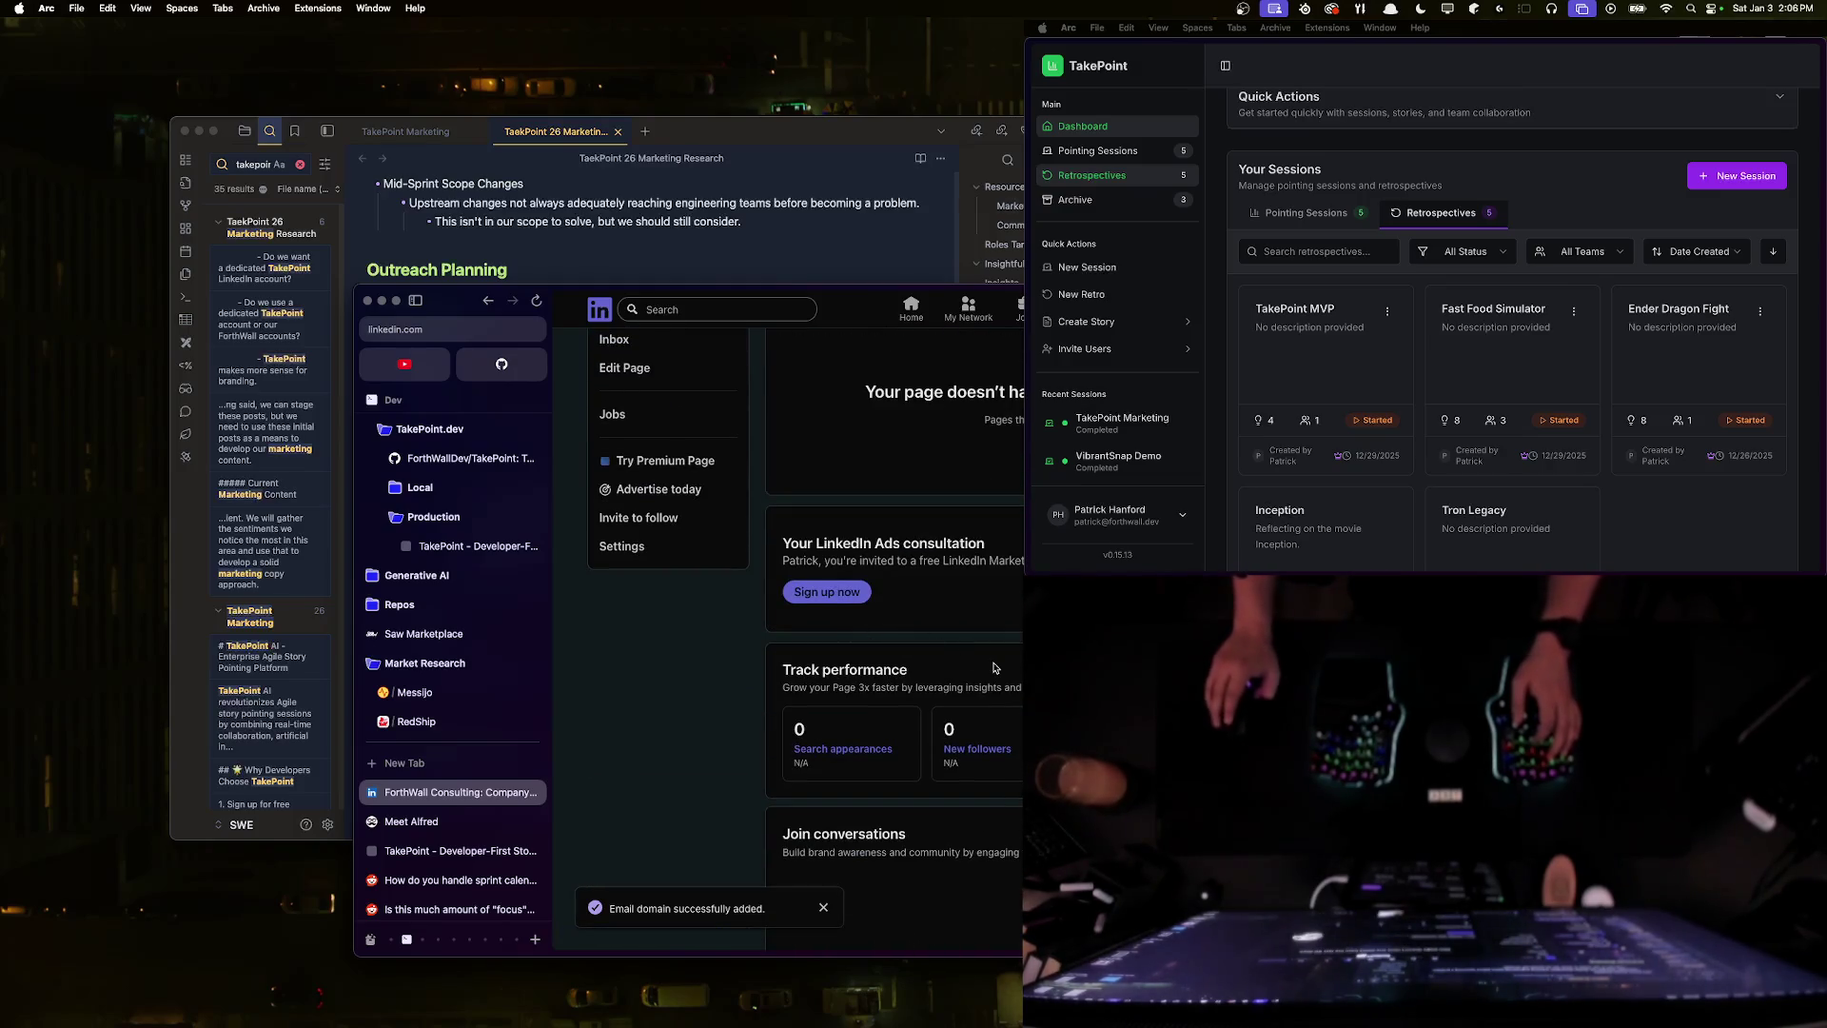
pyautogui.scroll(8, 994, 668)
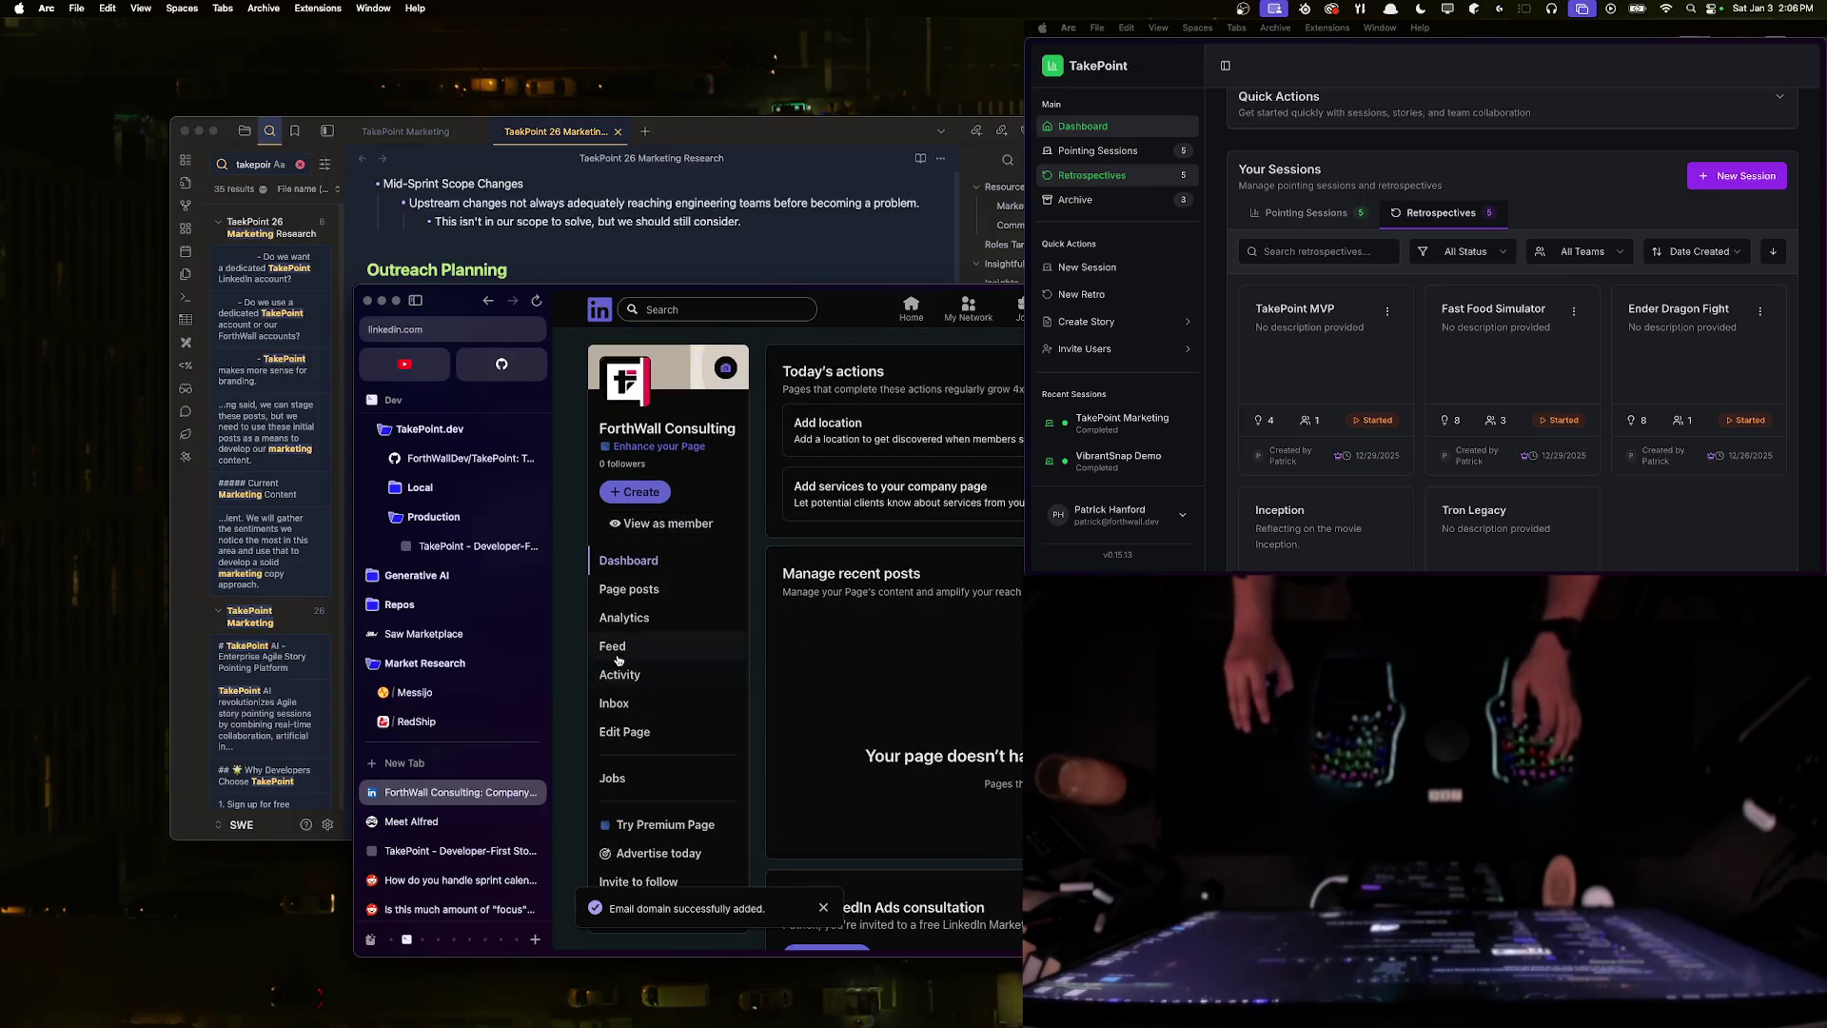
pyautogui.click(643, 709)
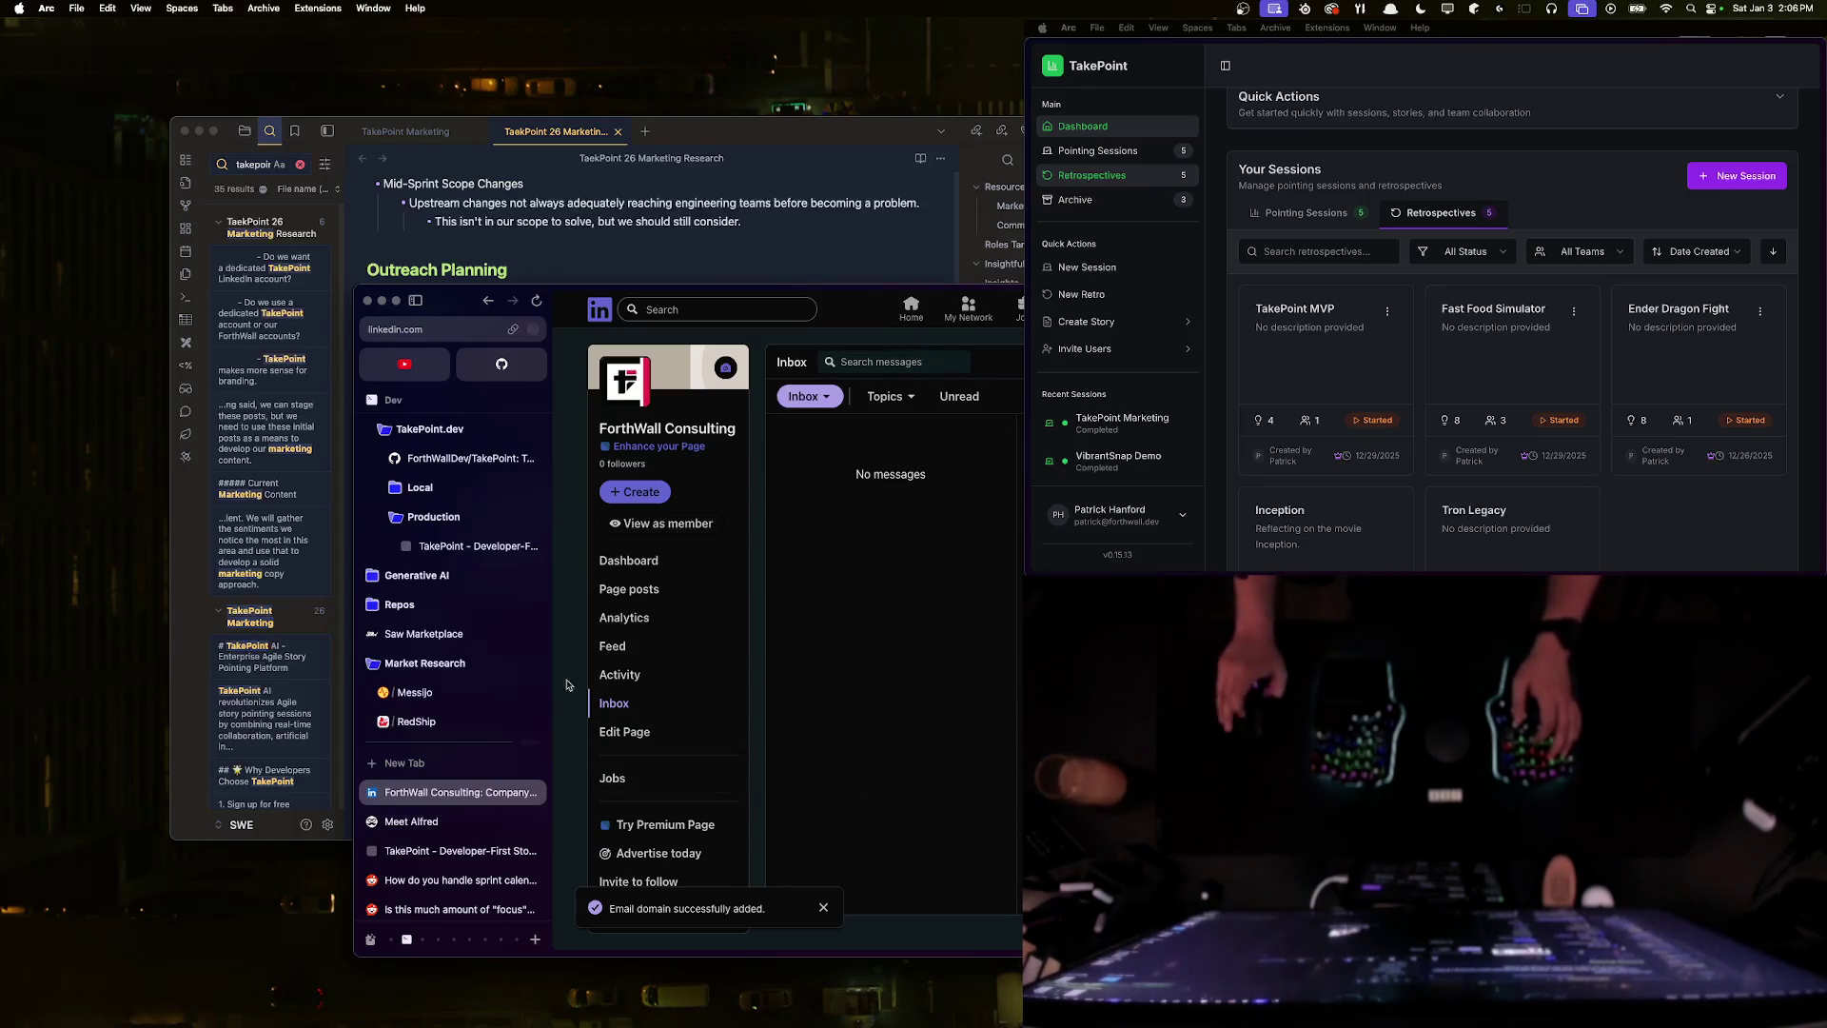
pyautogui.click(642, 591)
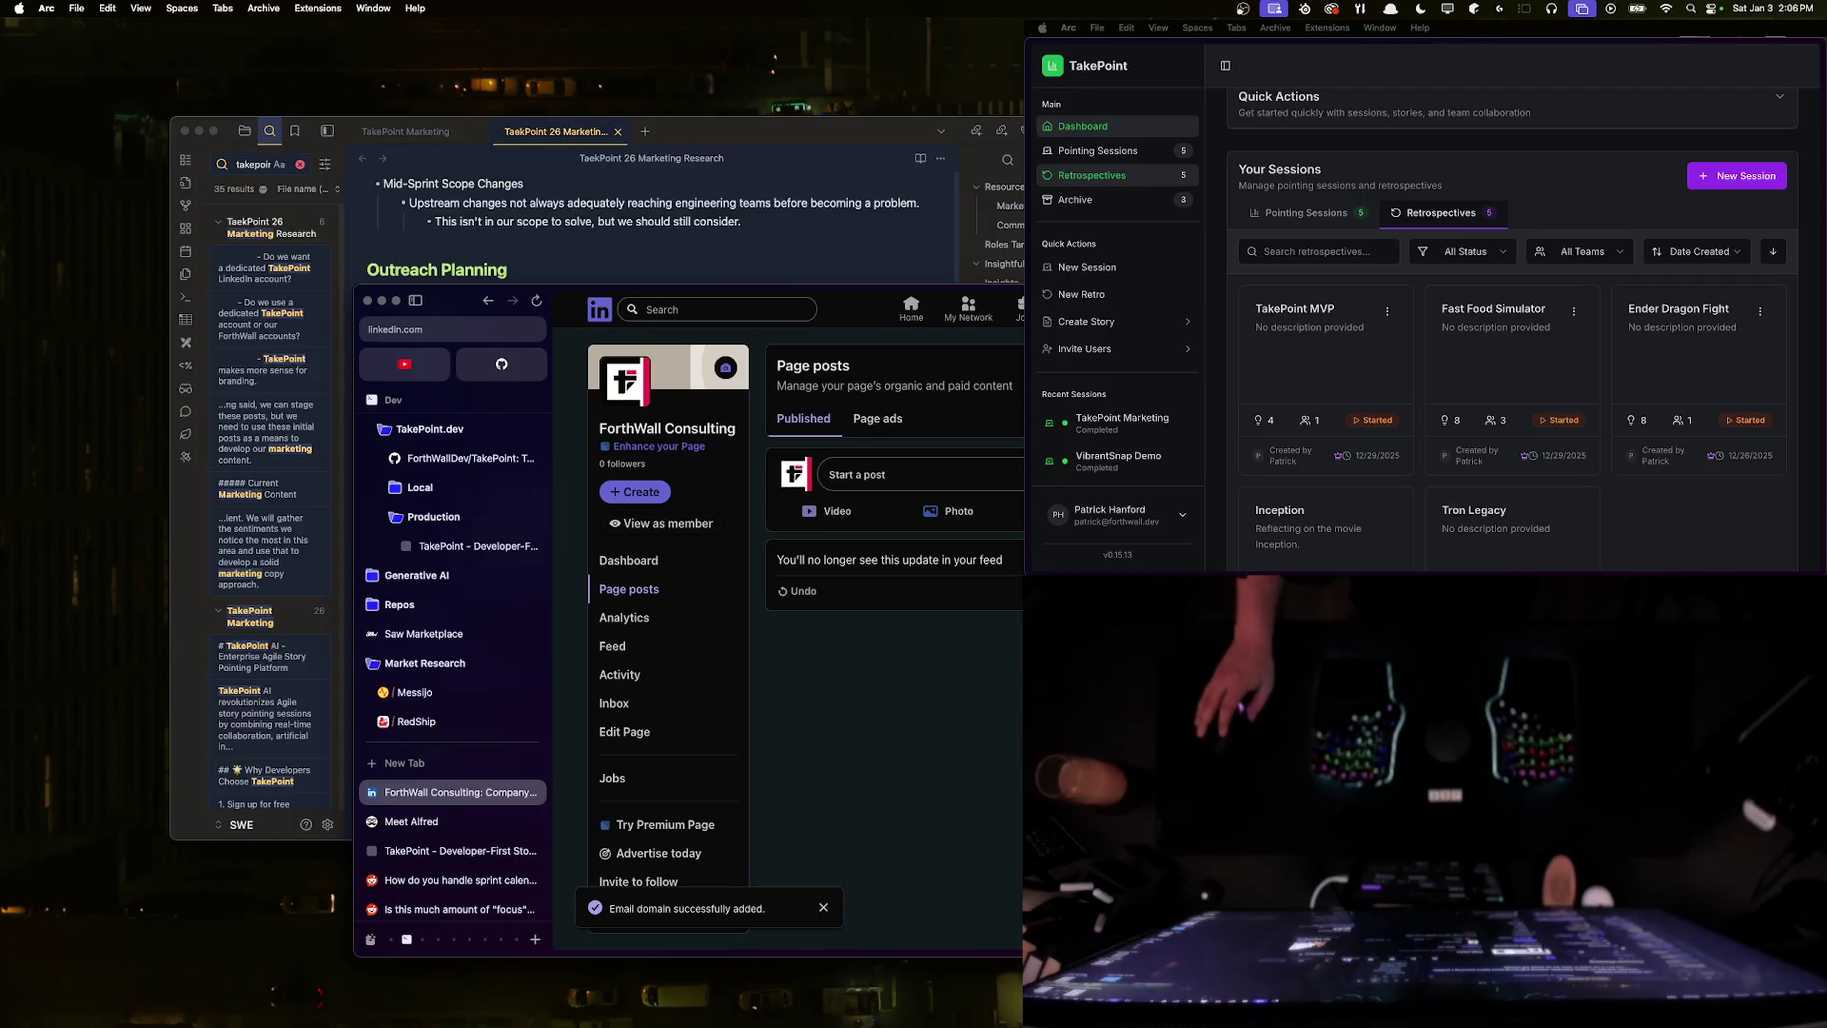
pyautogui.click(1138, 310)
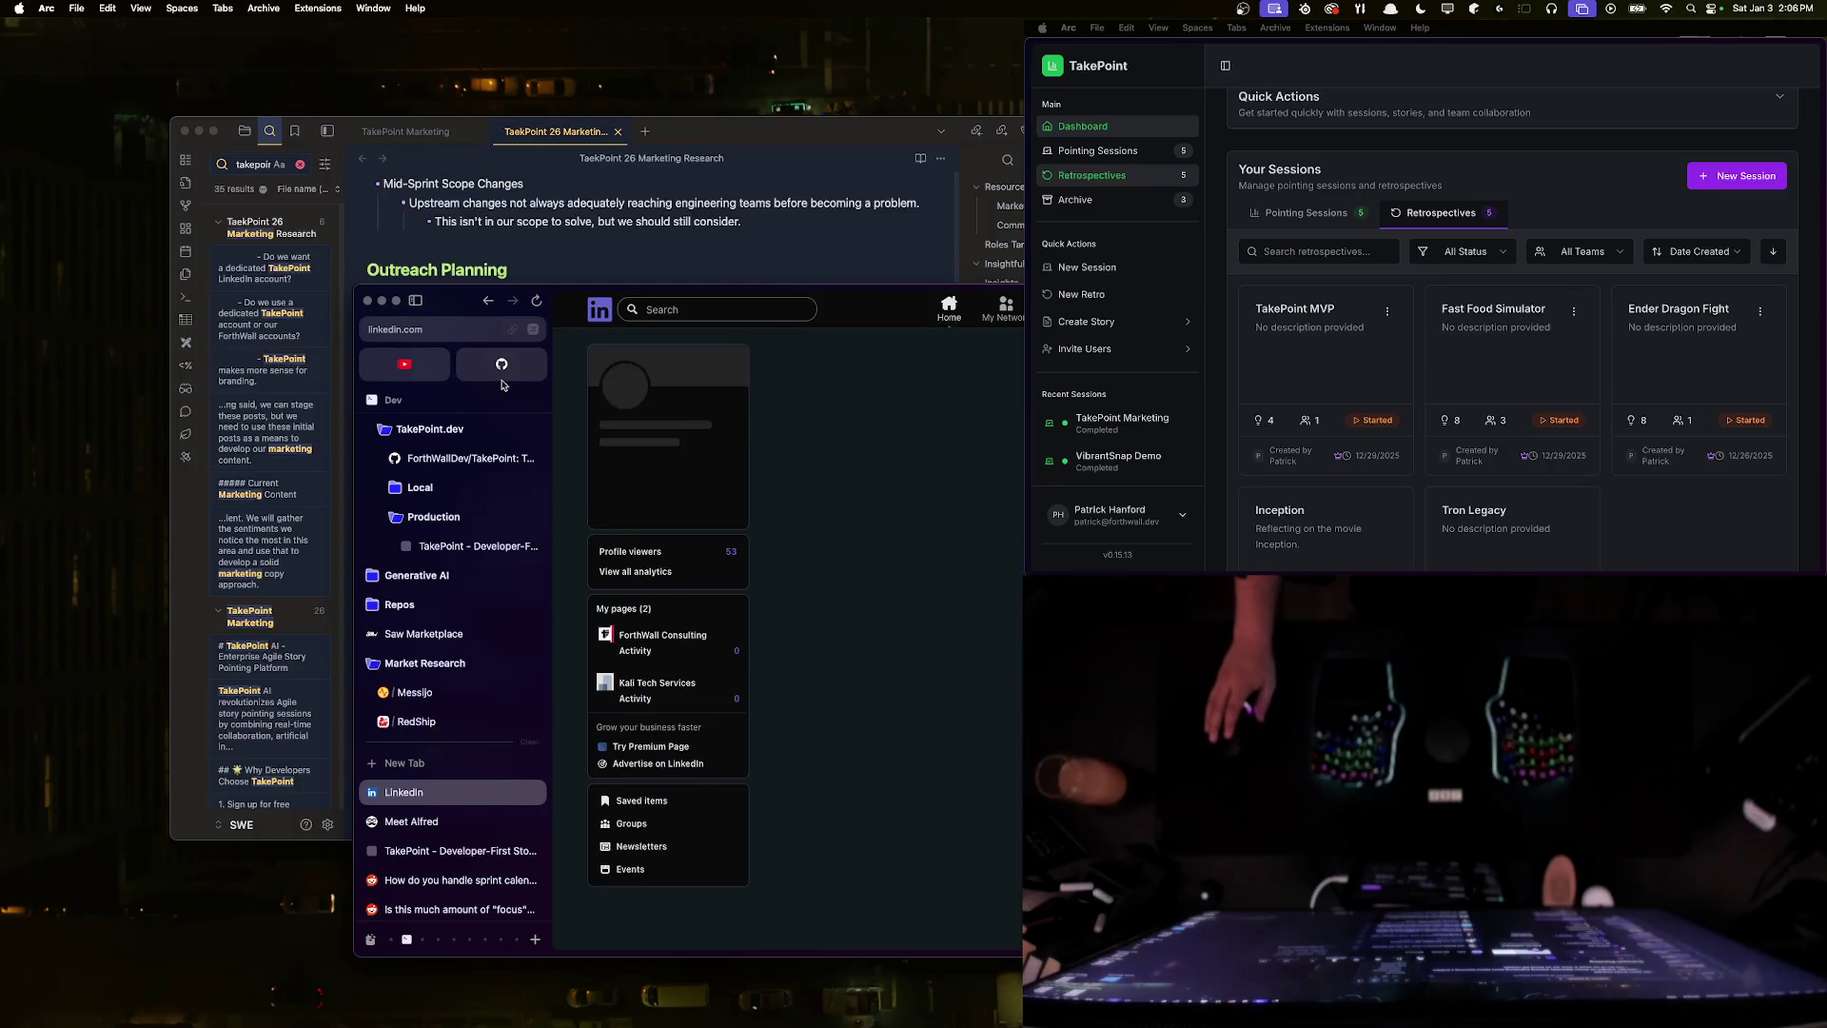
pyautogui.press('super+Tab')
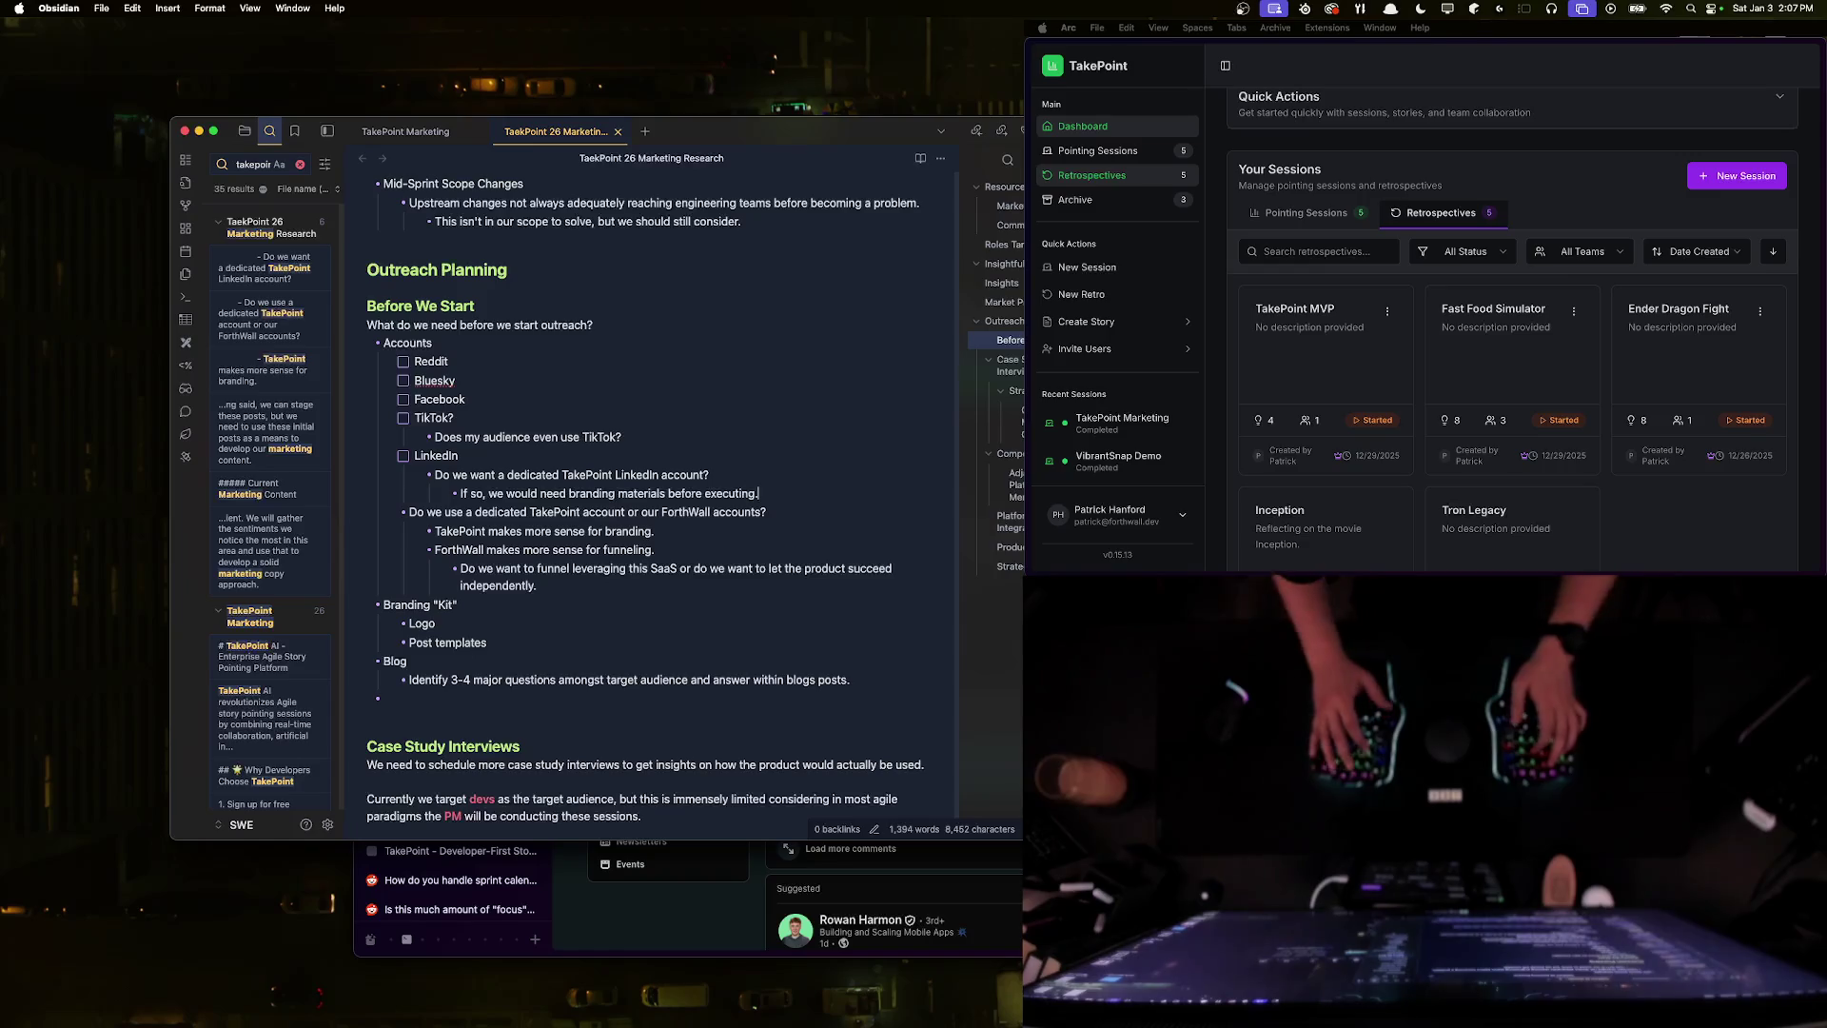
# - Add an outdented note under the LinkedIn bullet: ForthWall's accounts will be used to advertise for now
pyautogui.press('Return')
pyautogui.hotkey('shift', 'Tab')
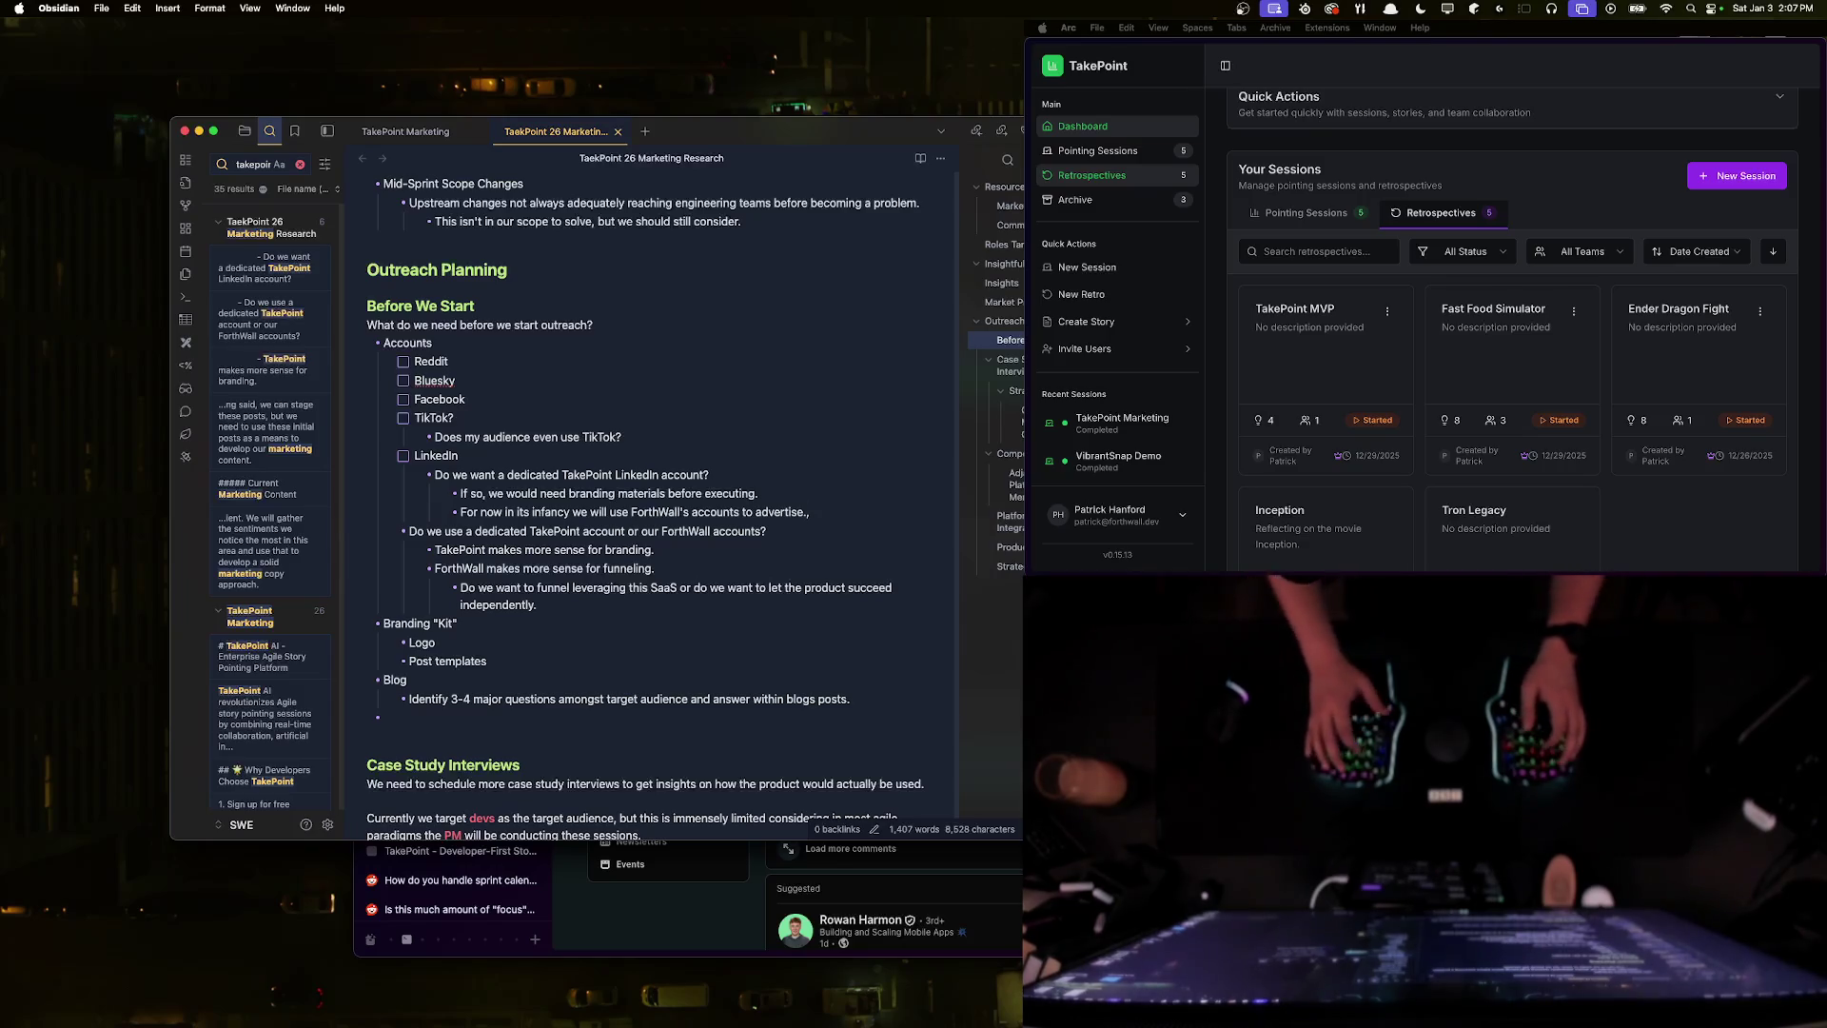
pyautogui.press('BackSpace')
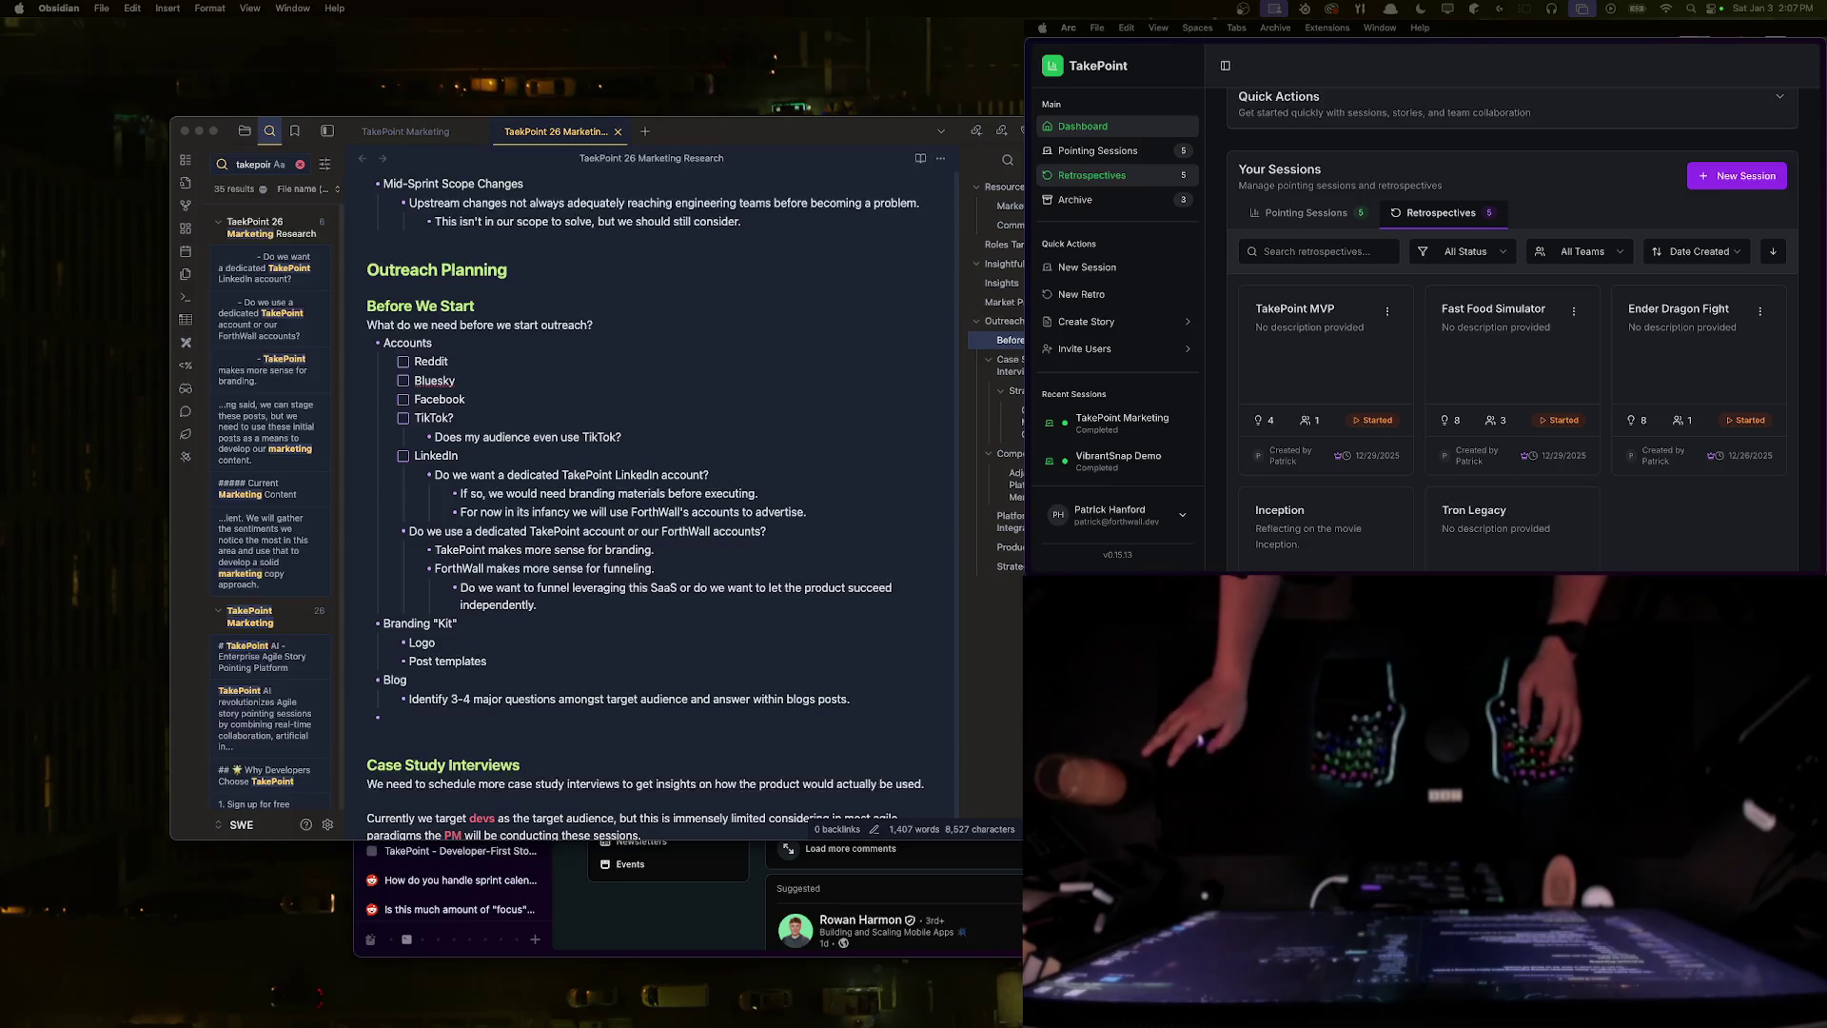
pyautogui.scroll(-5, 581, 496)
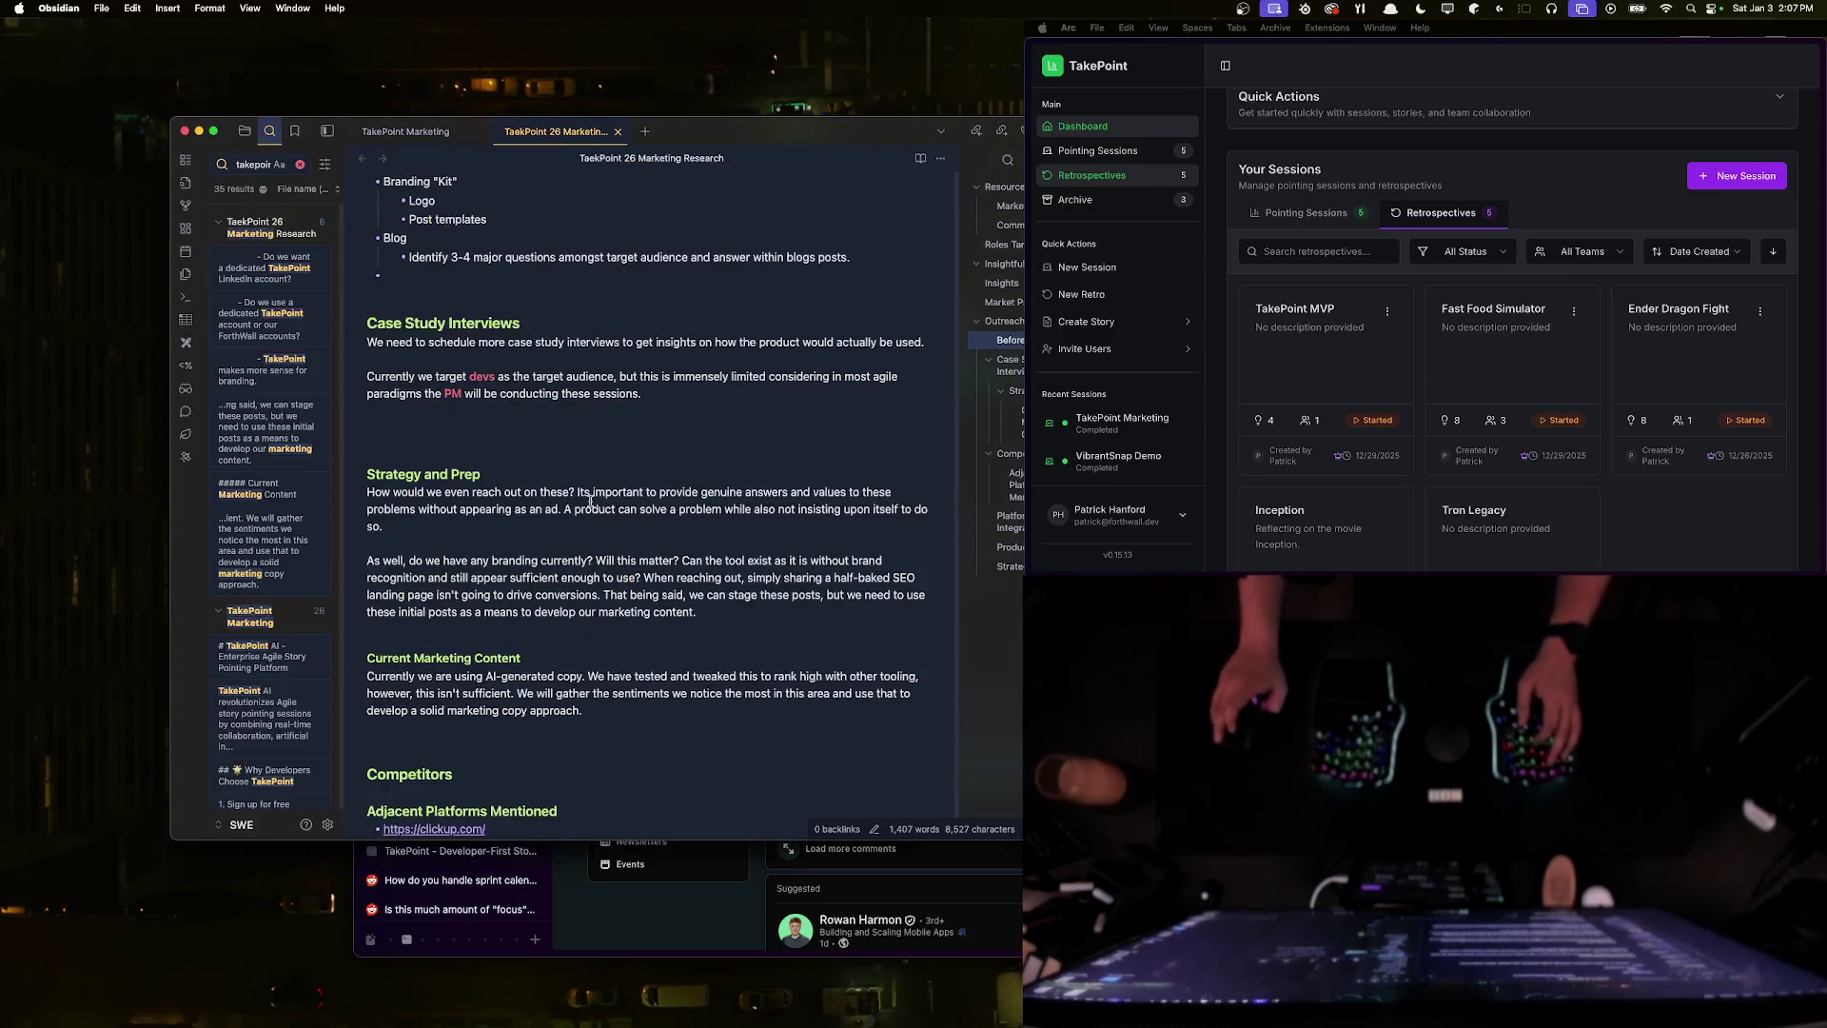
pyautogui.scroll(1, 579, 495)
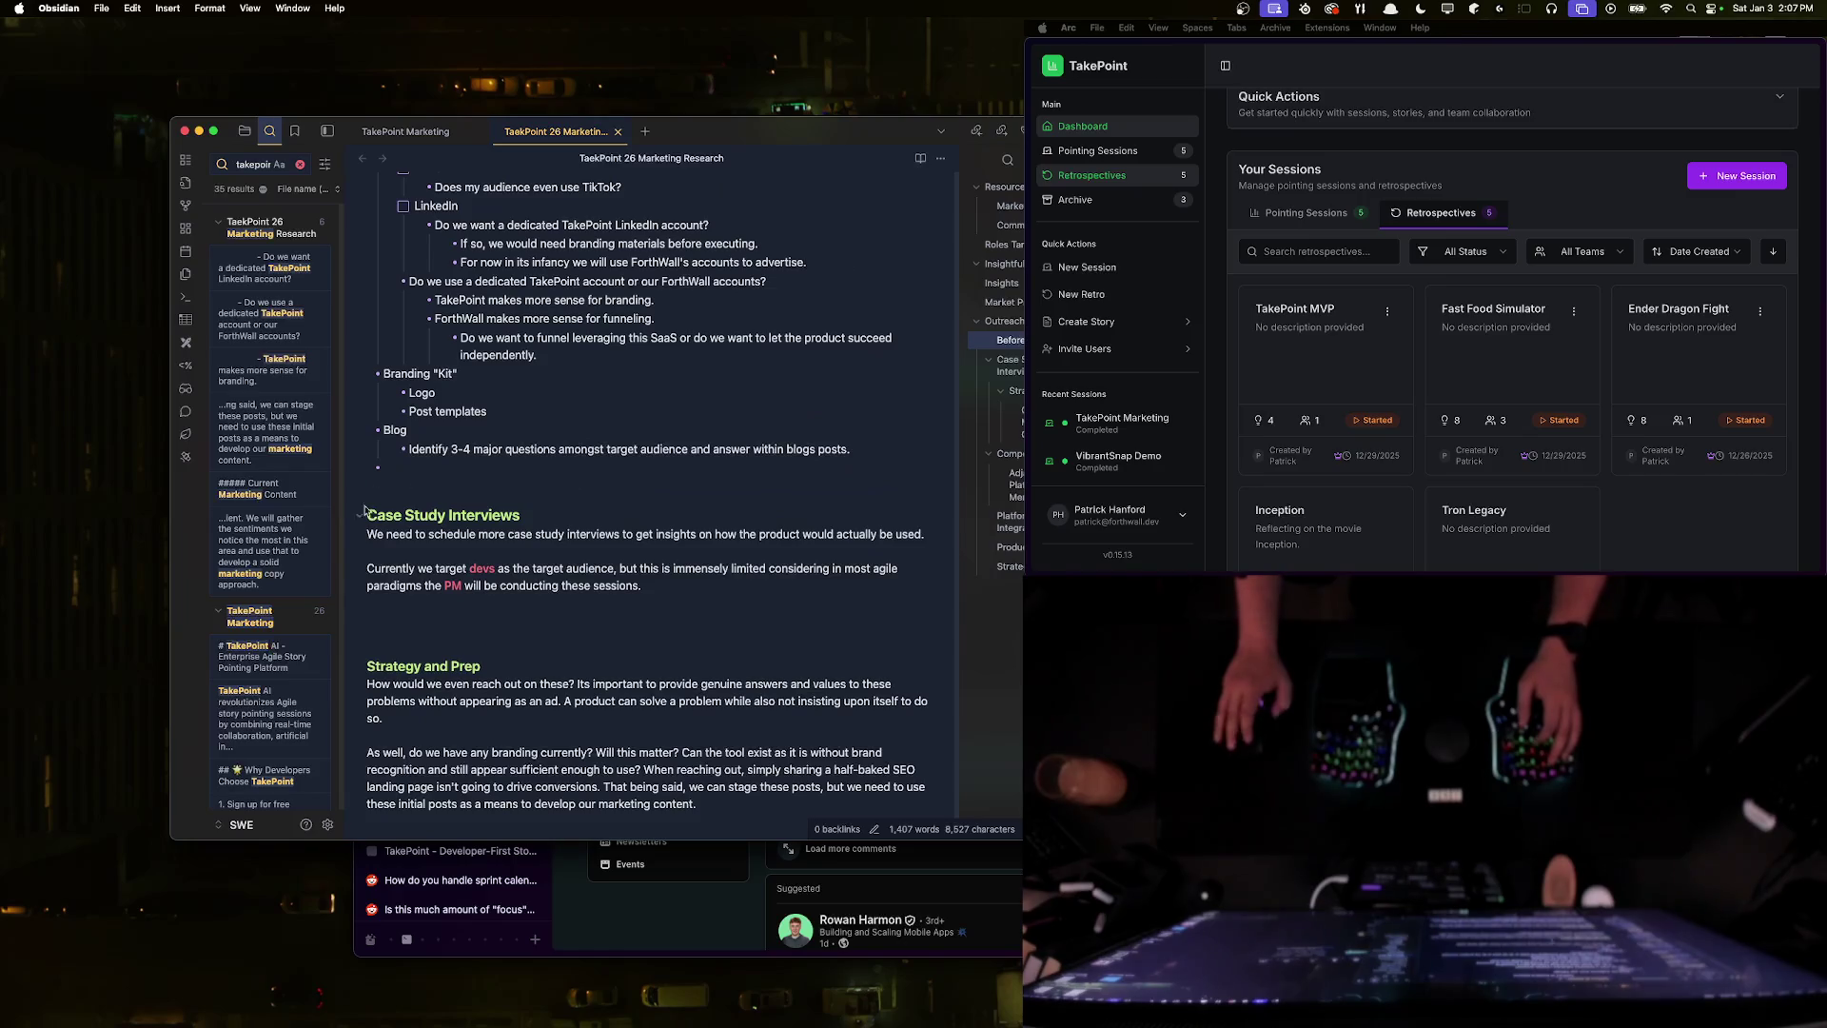
pyautogui.press('super+Tab')
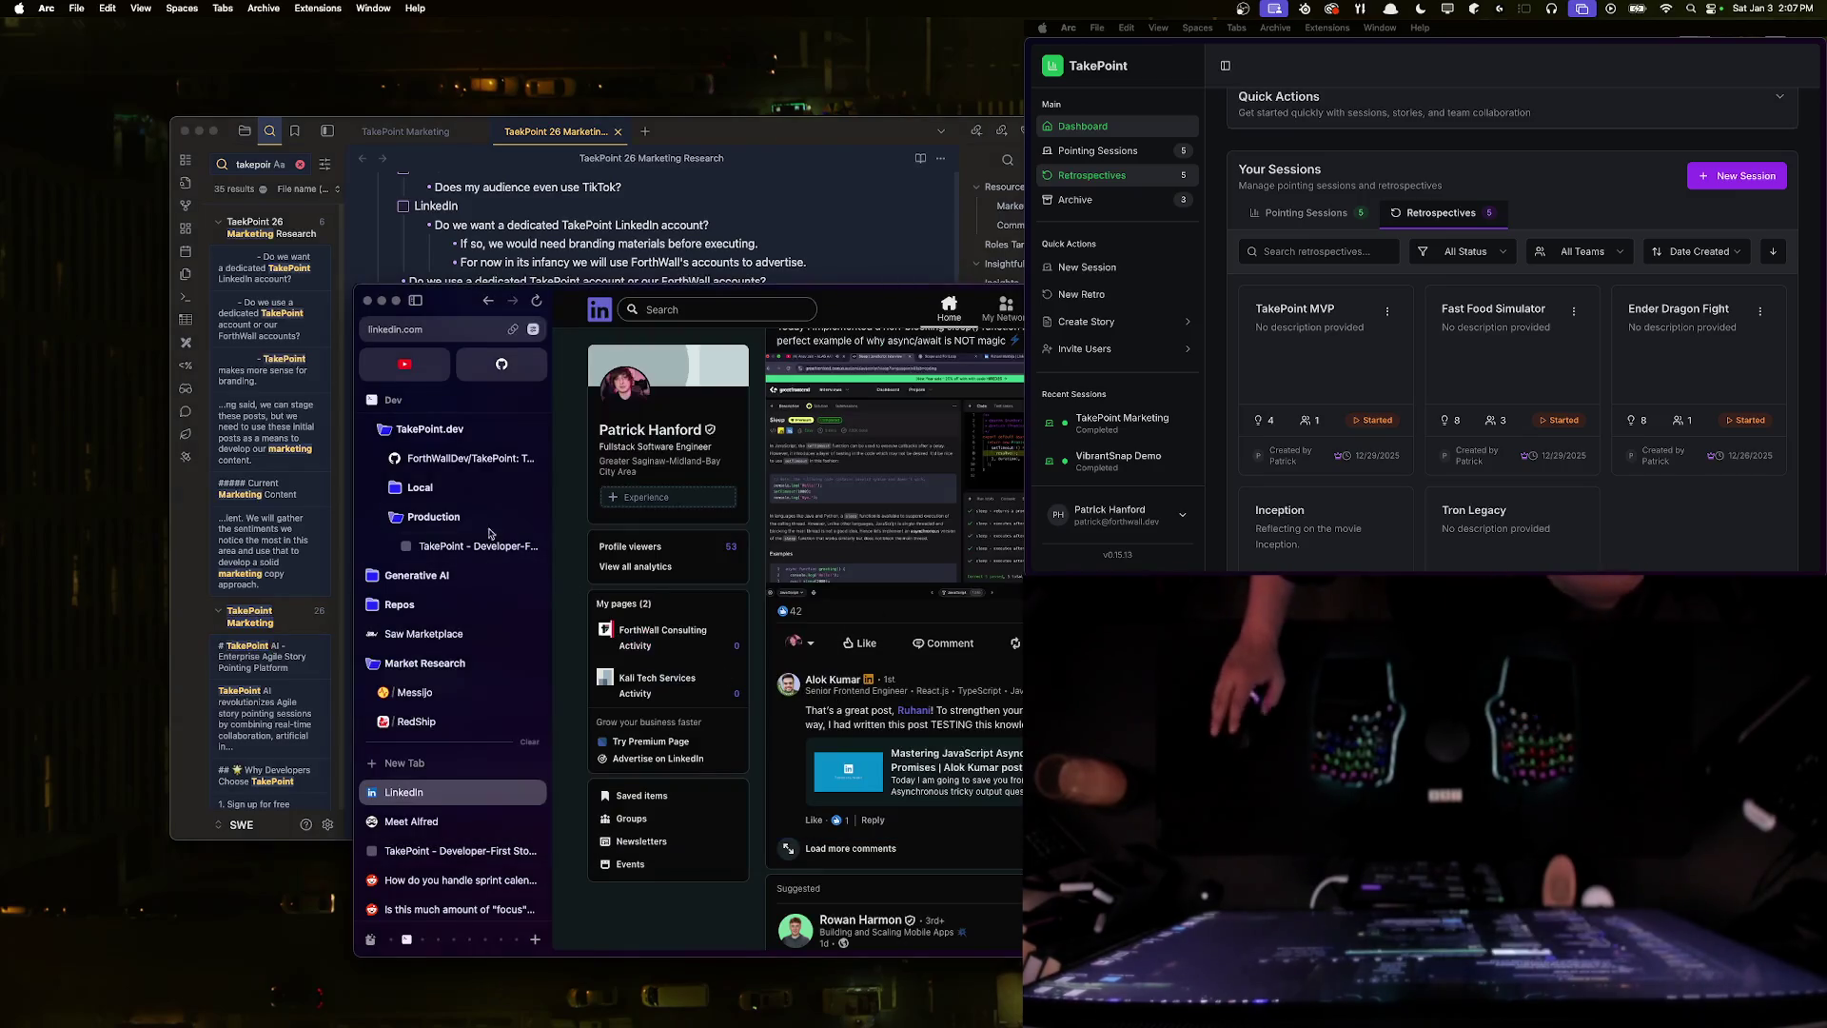
# - Revisit the ForthWall Consulting page, then switch to the Meet Alfred tab
pyautogui.scroll(-3, 593, 596)
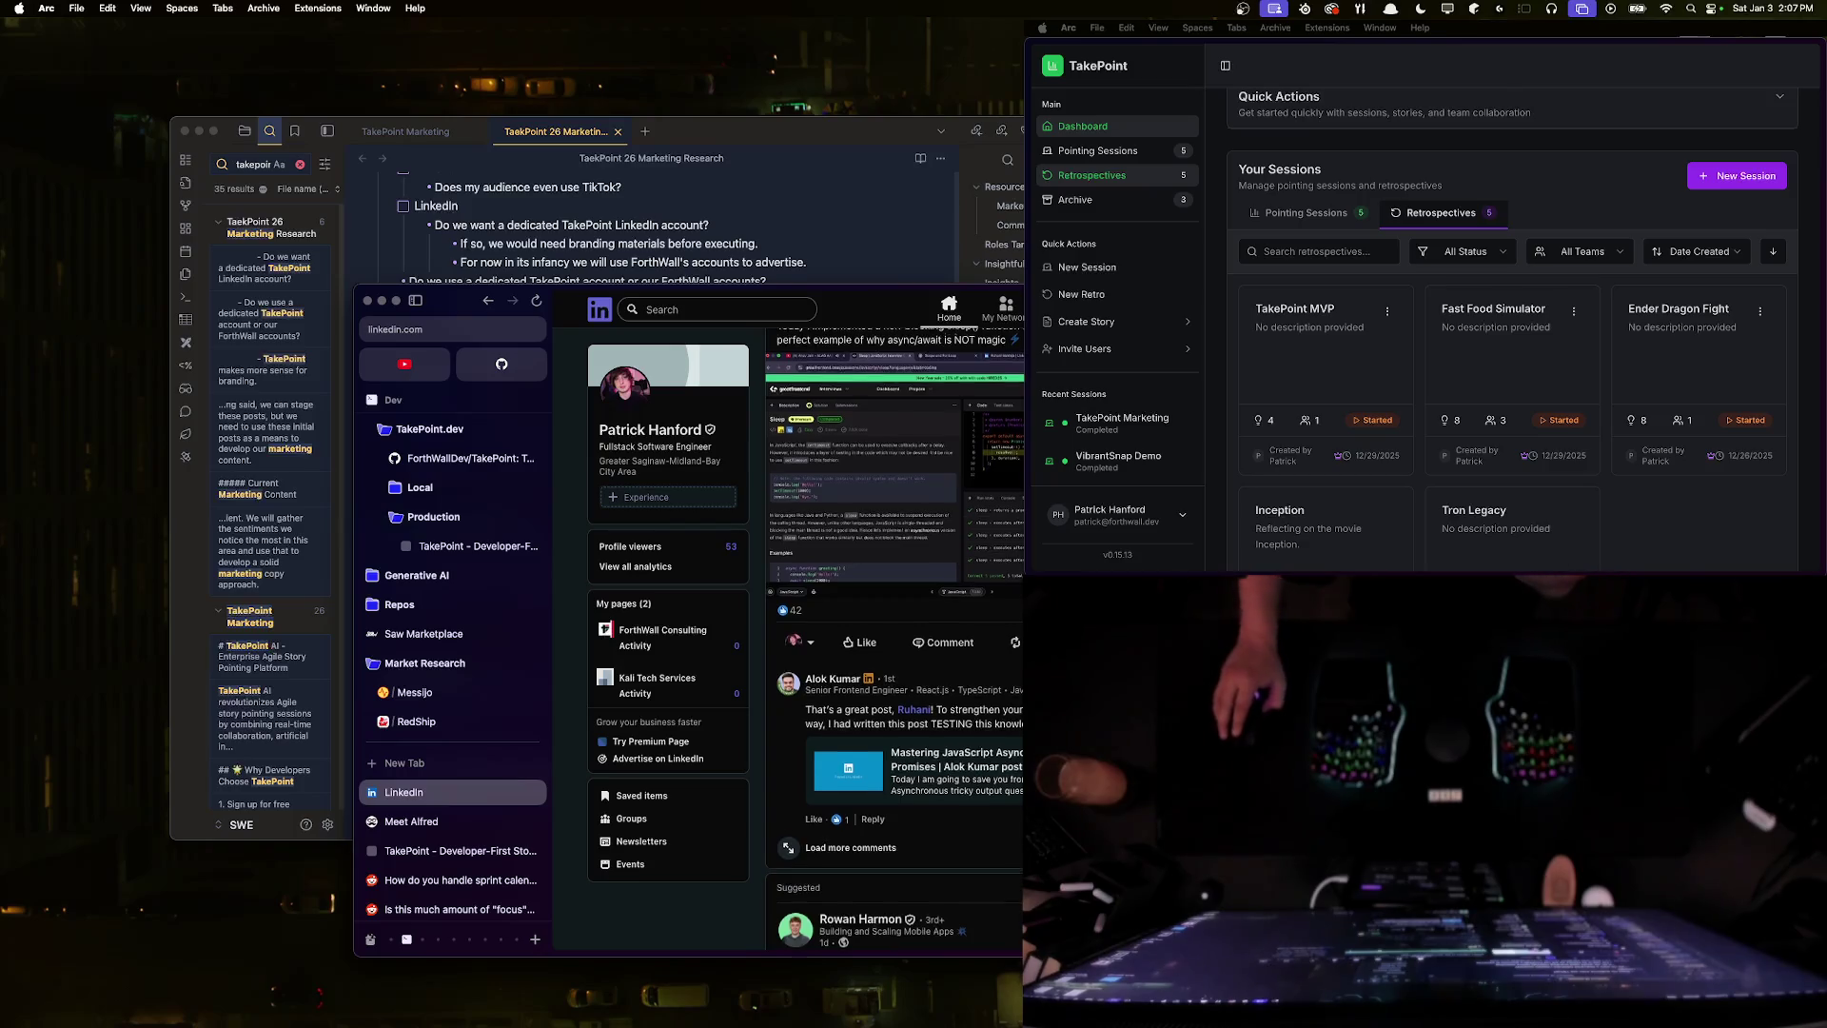
pyautogui.click(653, 634)
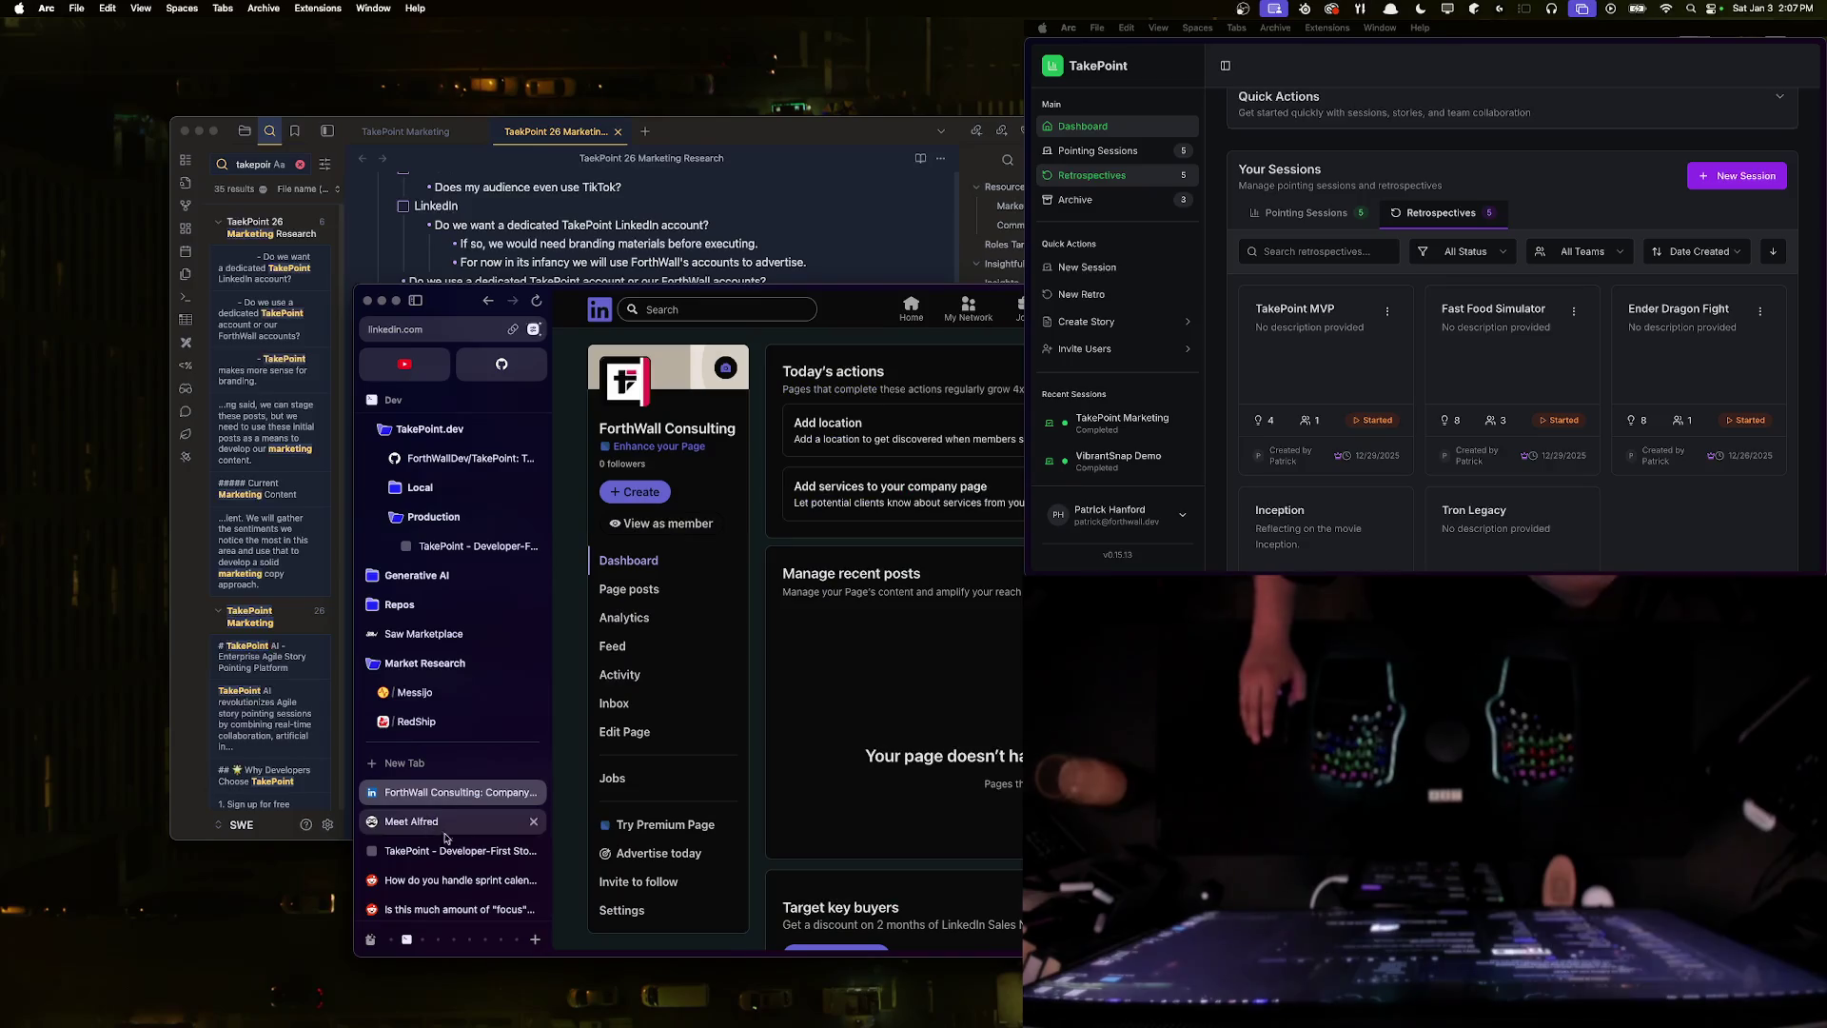
pyautogui.scroll(-2, 436, 819)
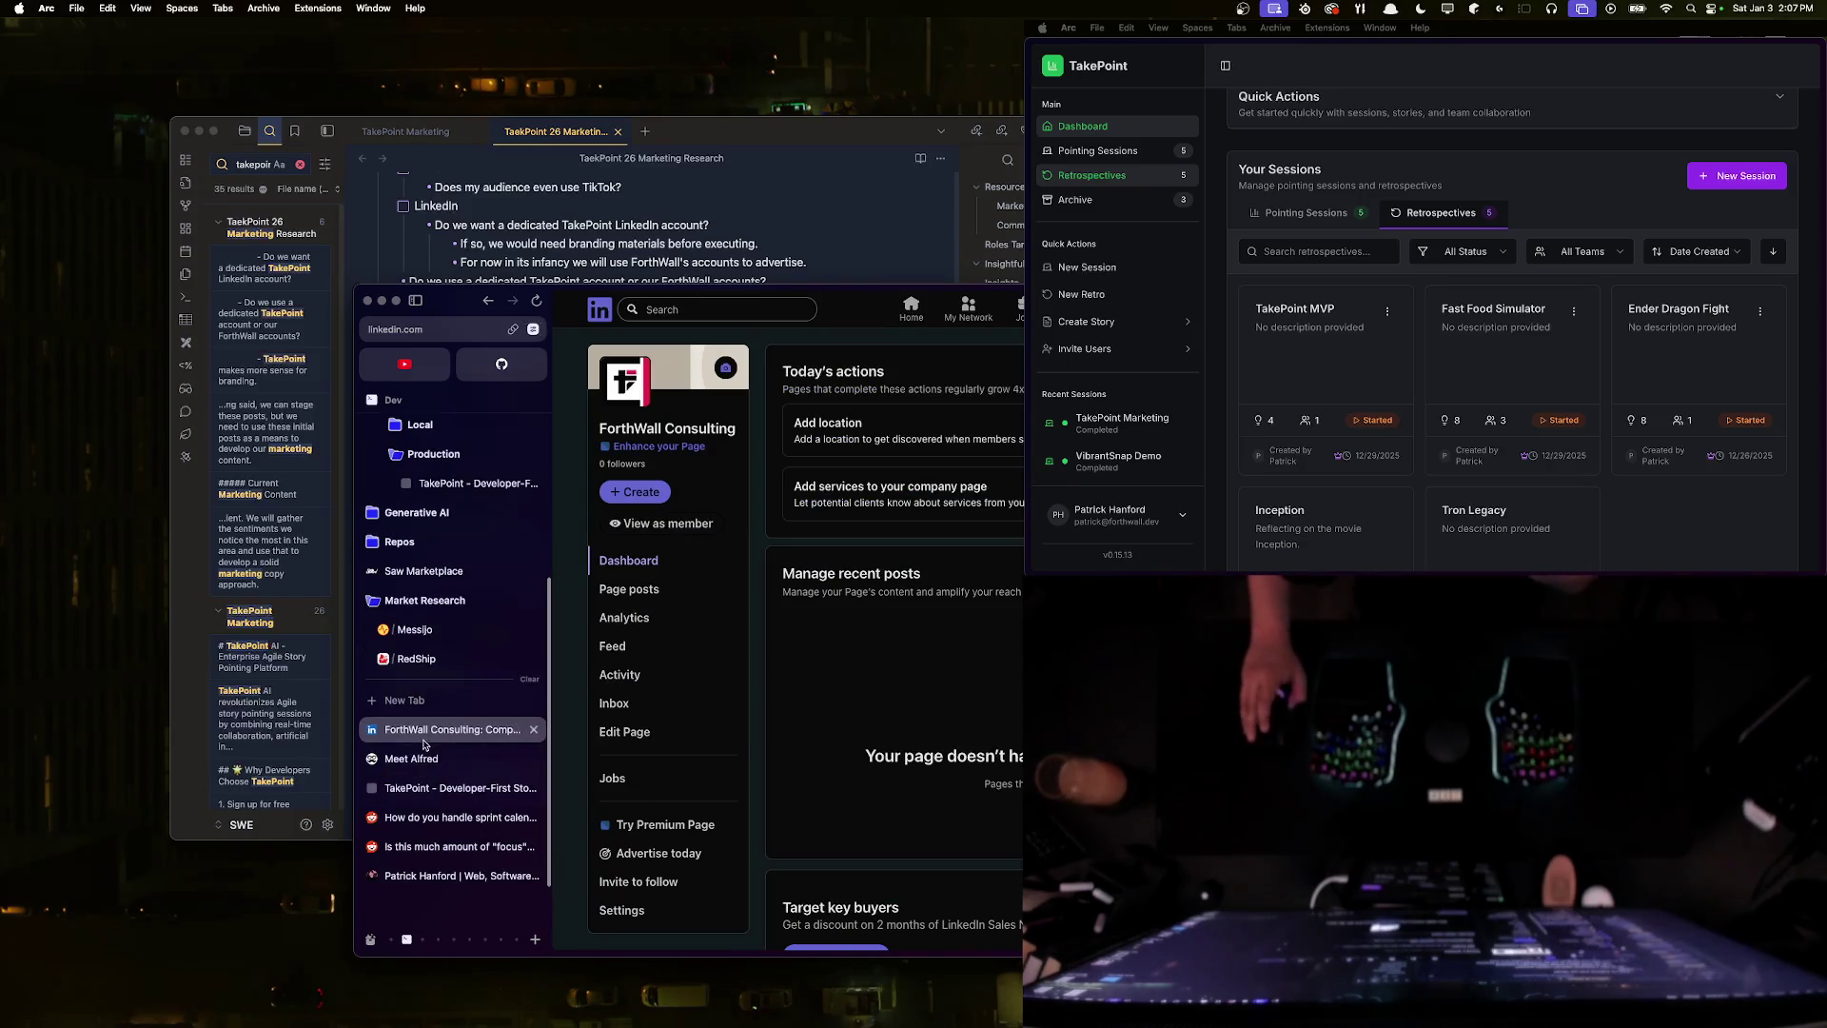
pyautogui.click(419, 759)
pyautogui.click(678, 846)
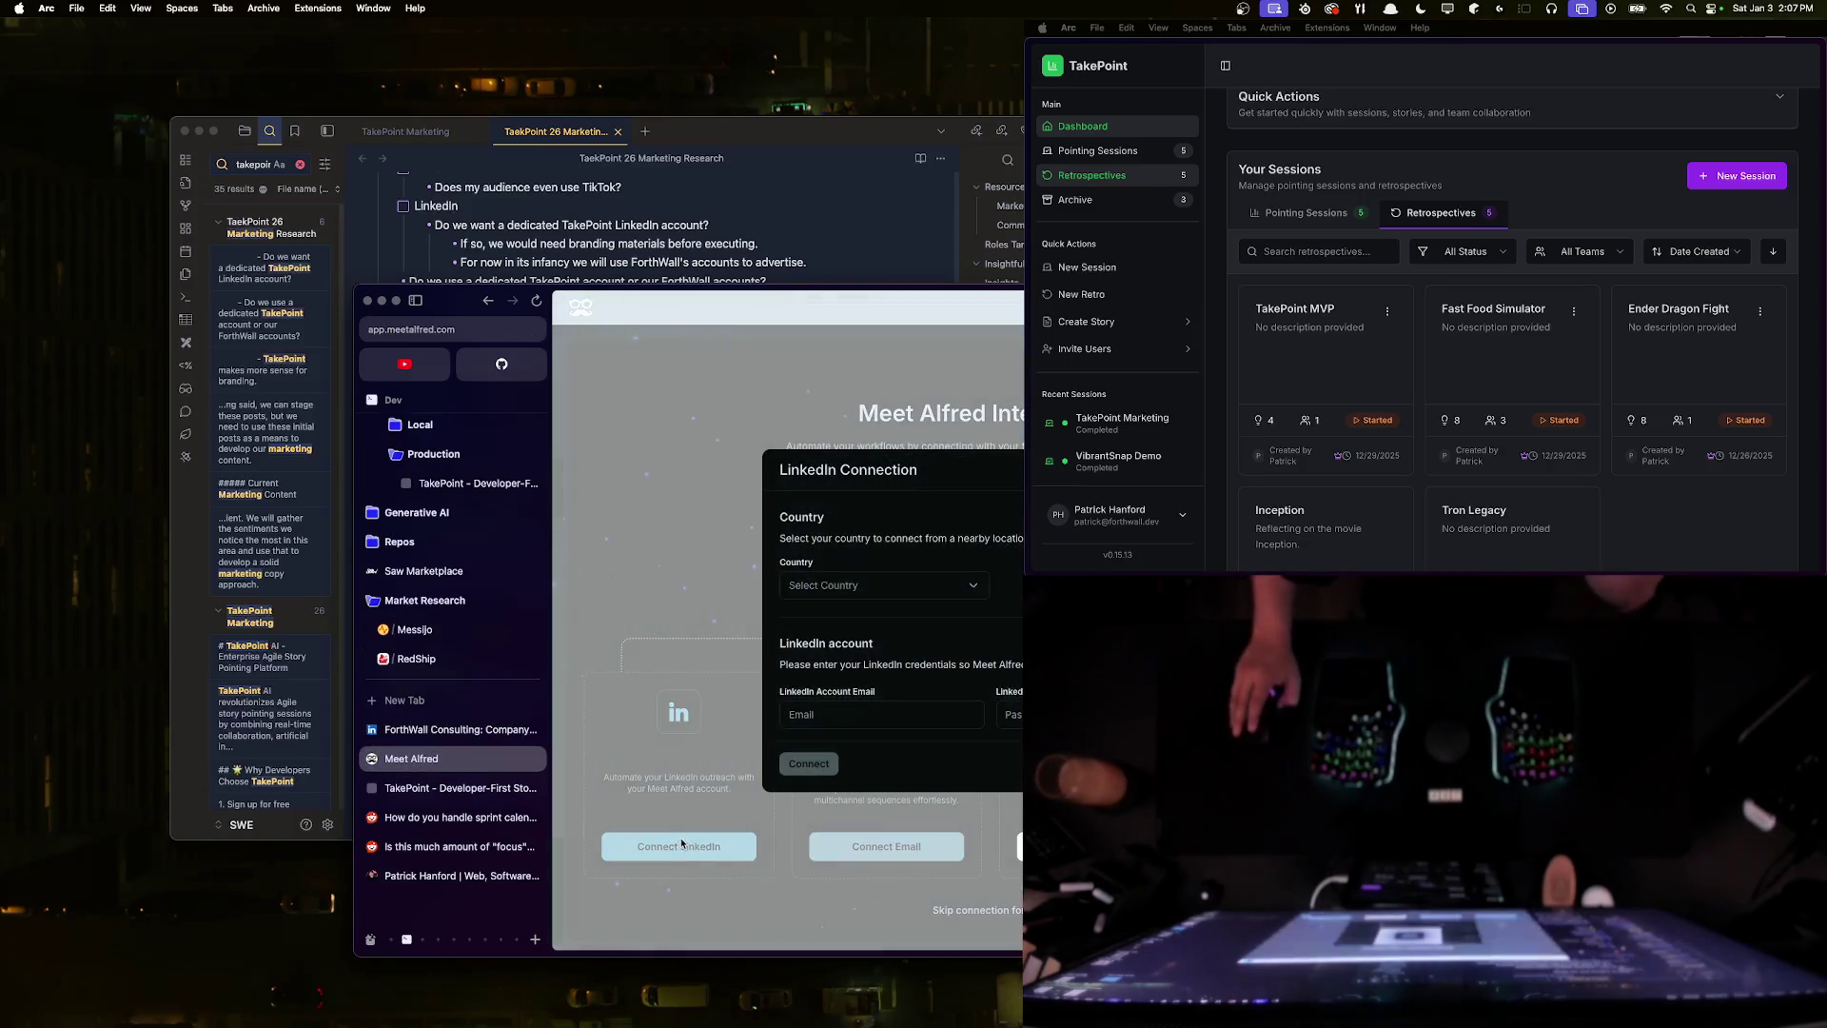
# - Set the country to United States of America, enter the LinkedIn email and password, and connect
pyautogui.click(947, 576)
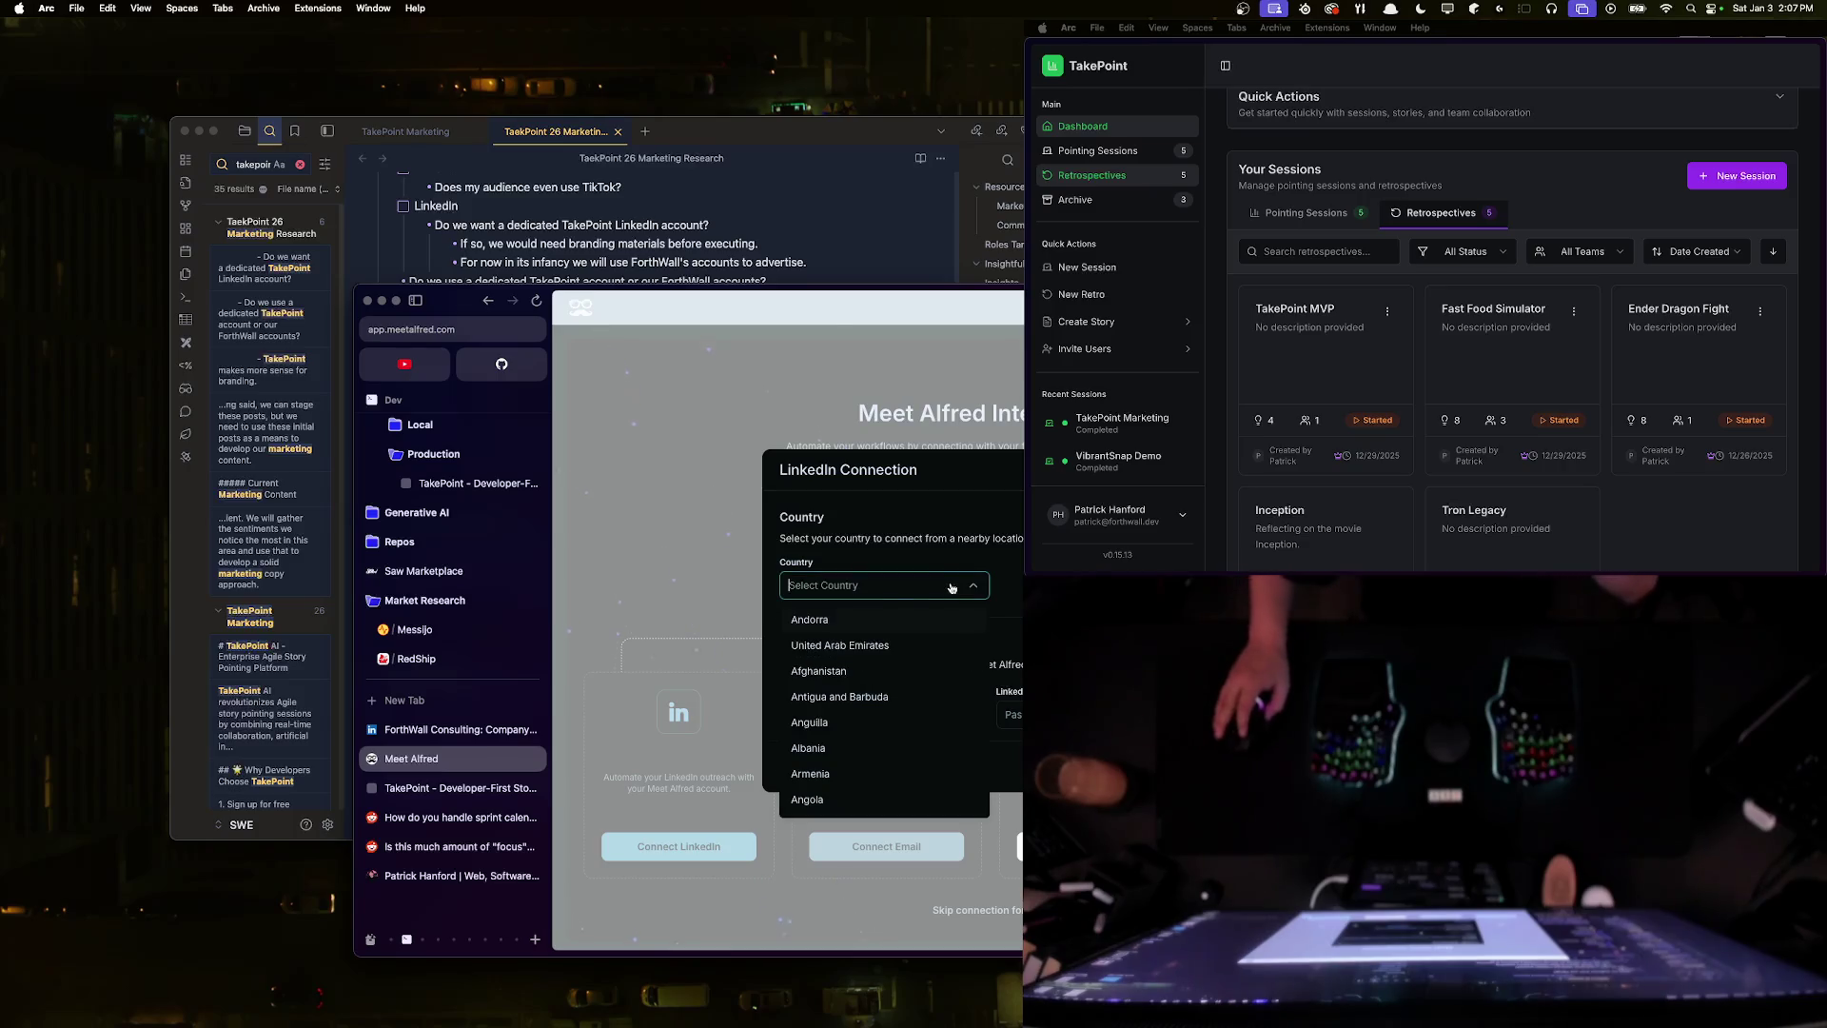
pyautogui.write('united')
pyautogui.click(862, 696)
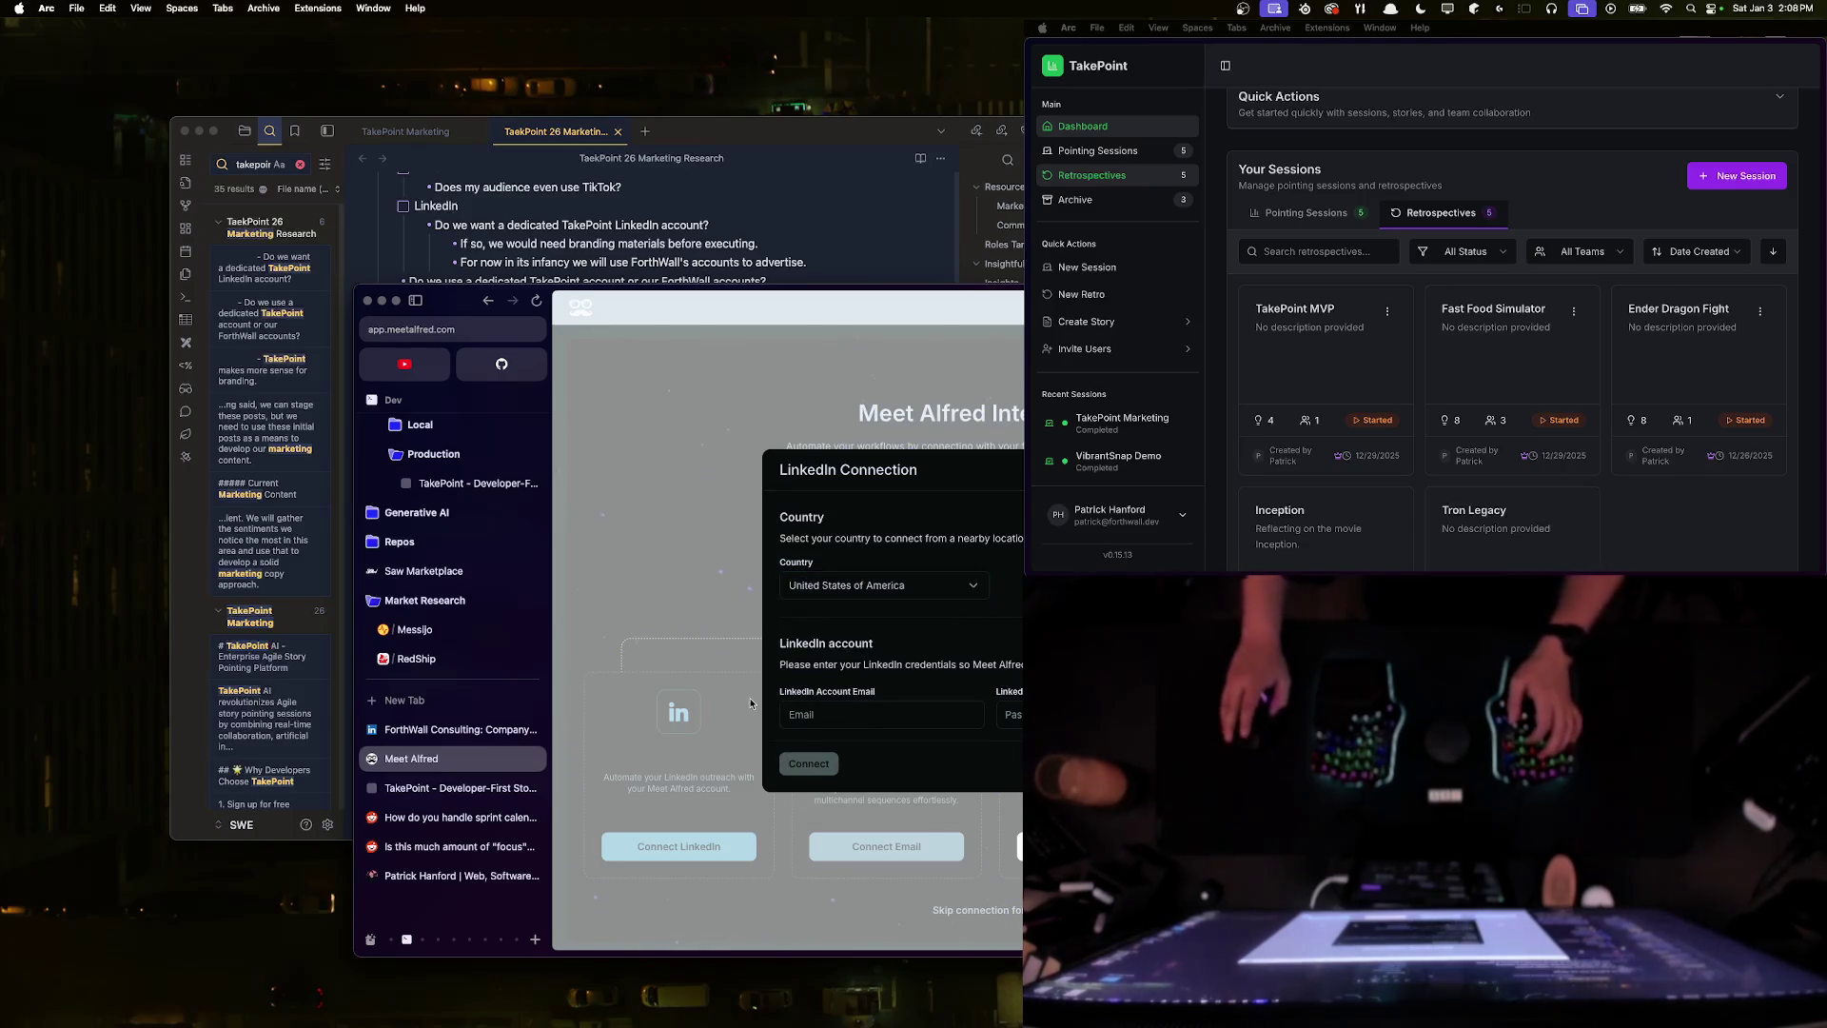
pyautogui.click(857, 713)
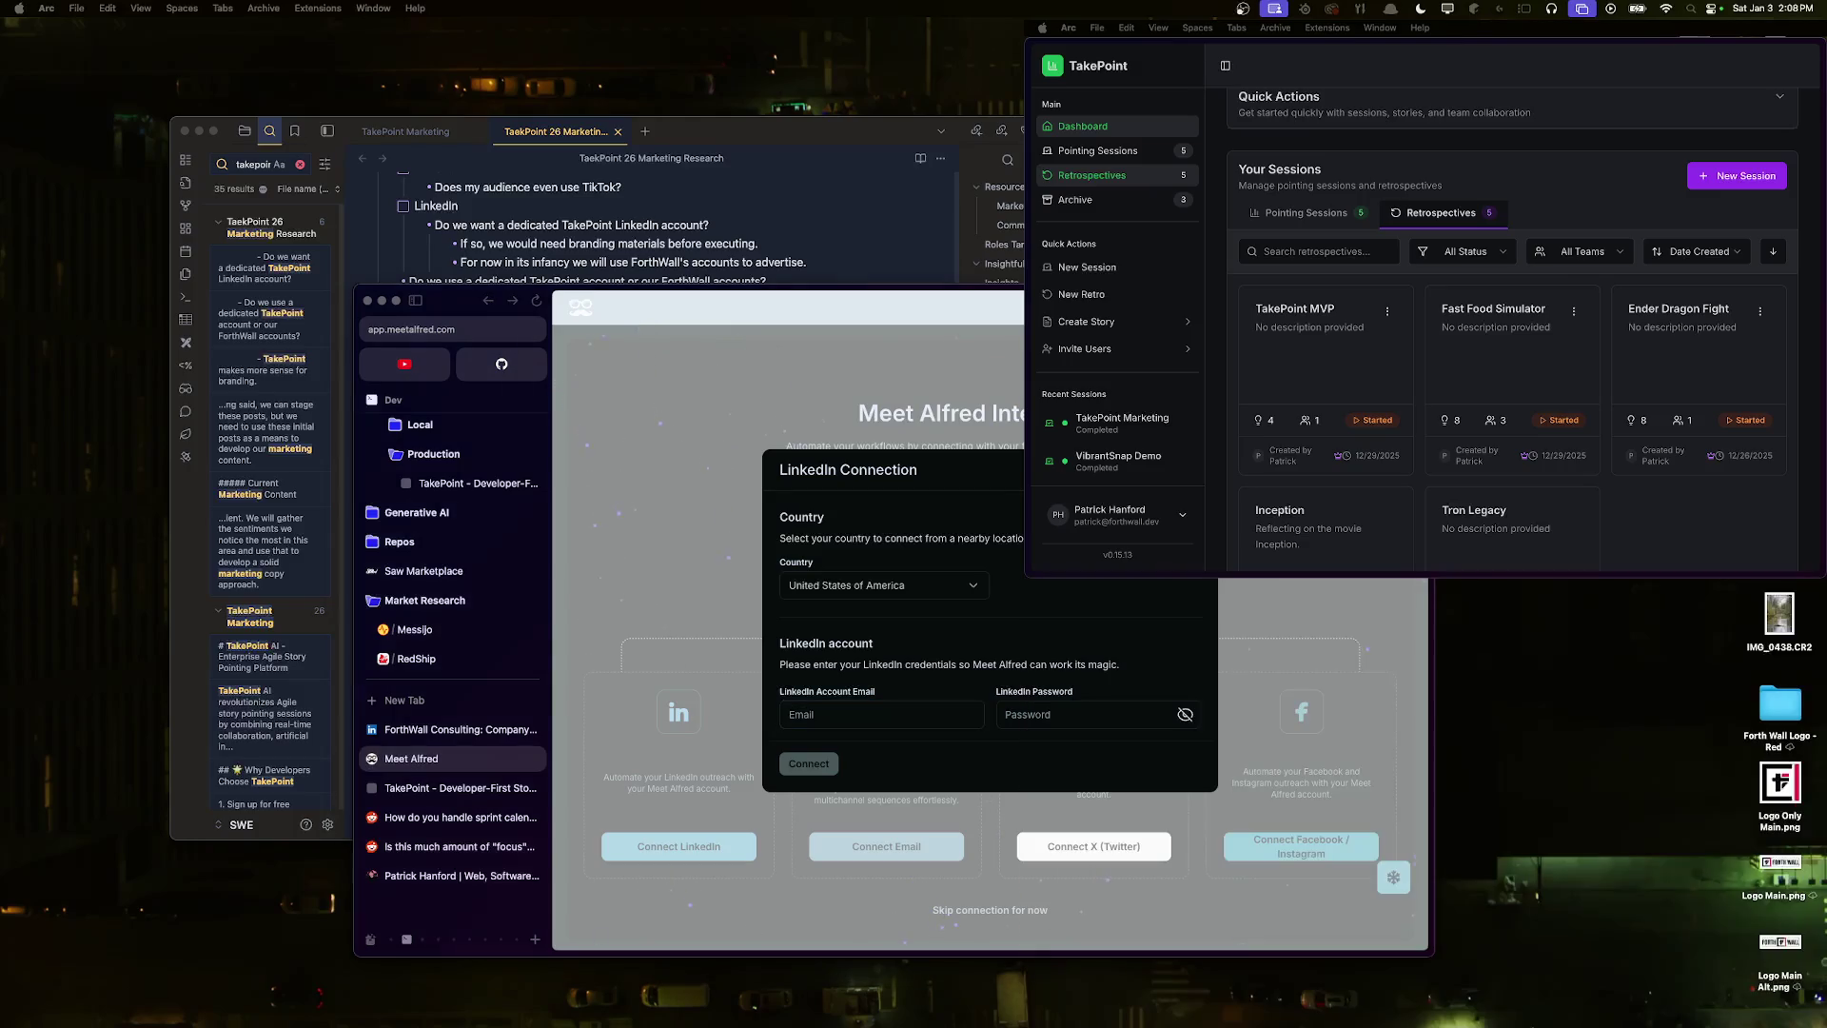
pyautogui.click(831, 715)
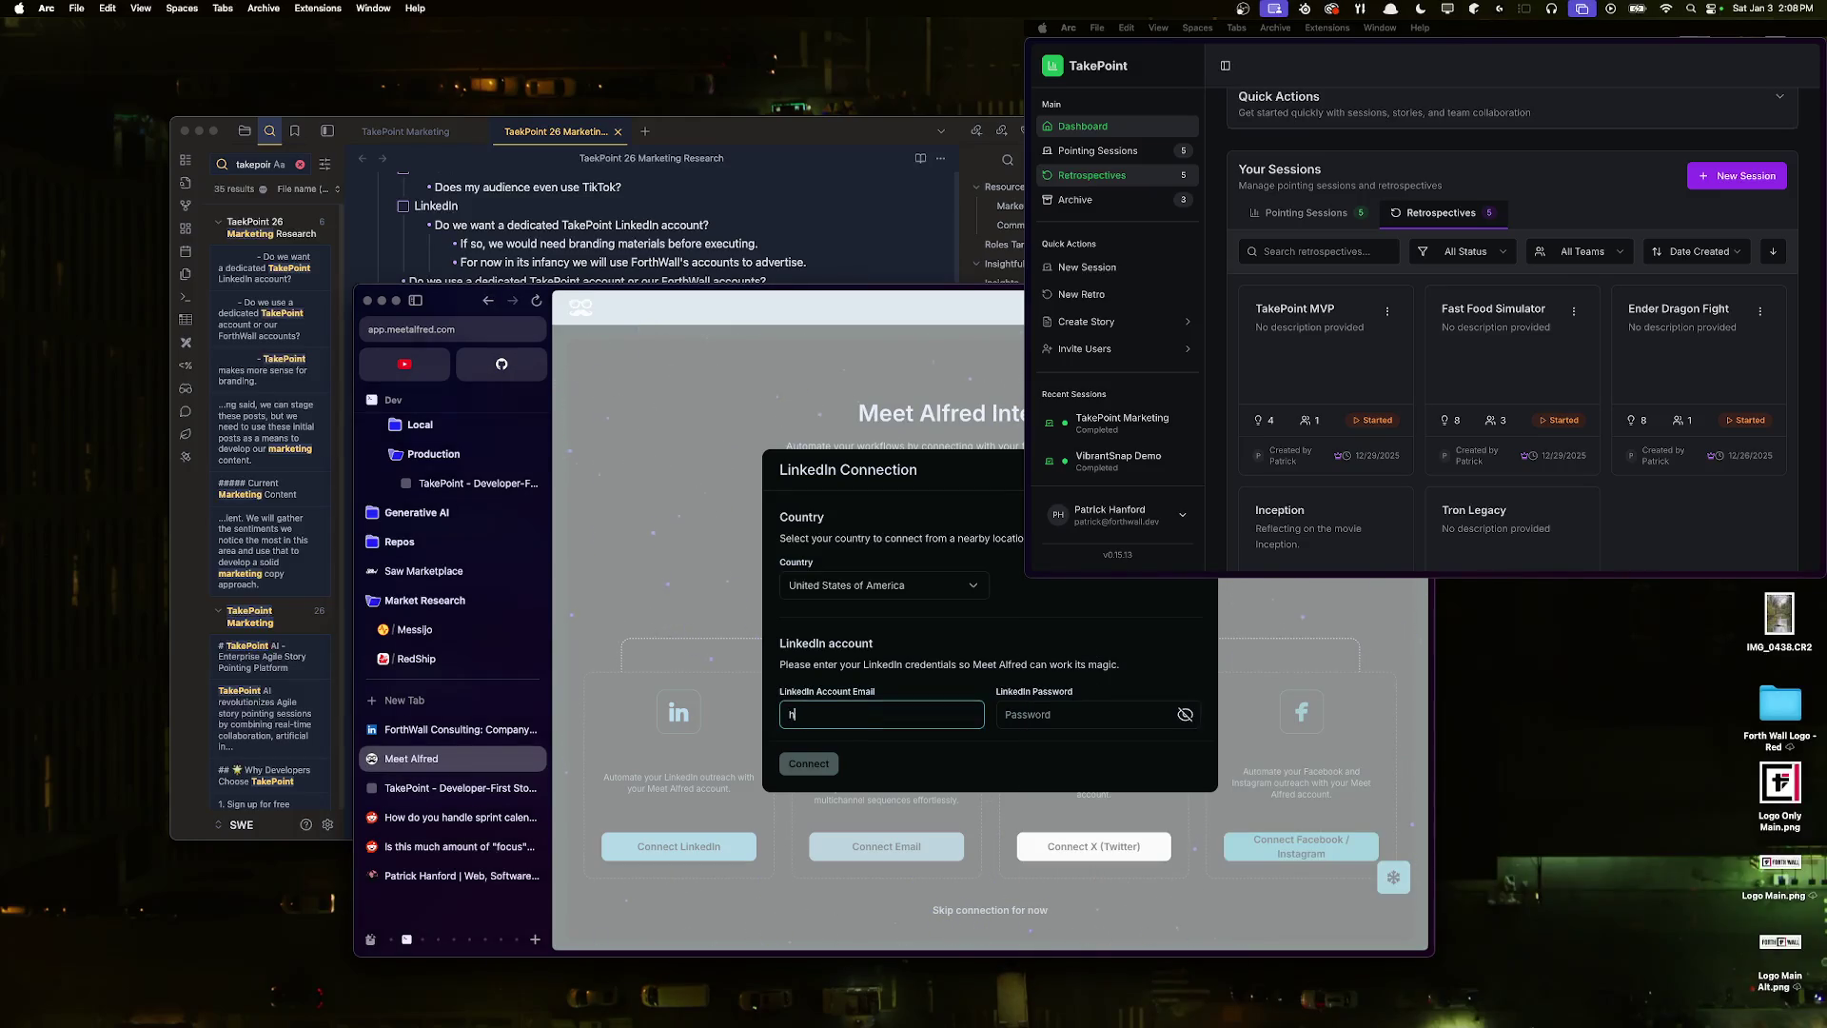
pyautogui.press('super+a')
pyautogui.write('hanf')
pyautogui.click(1047, 715)
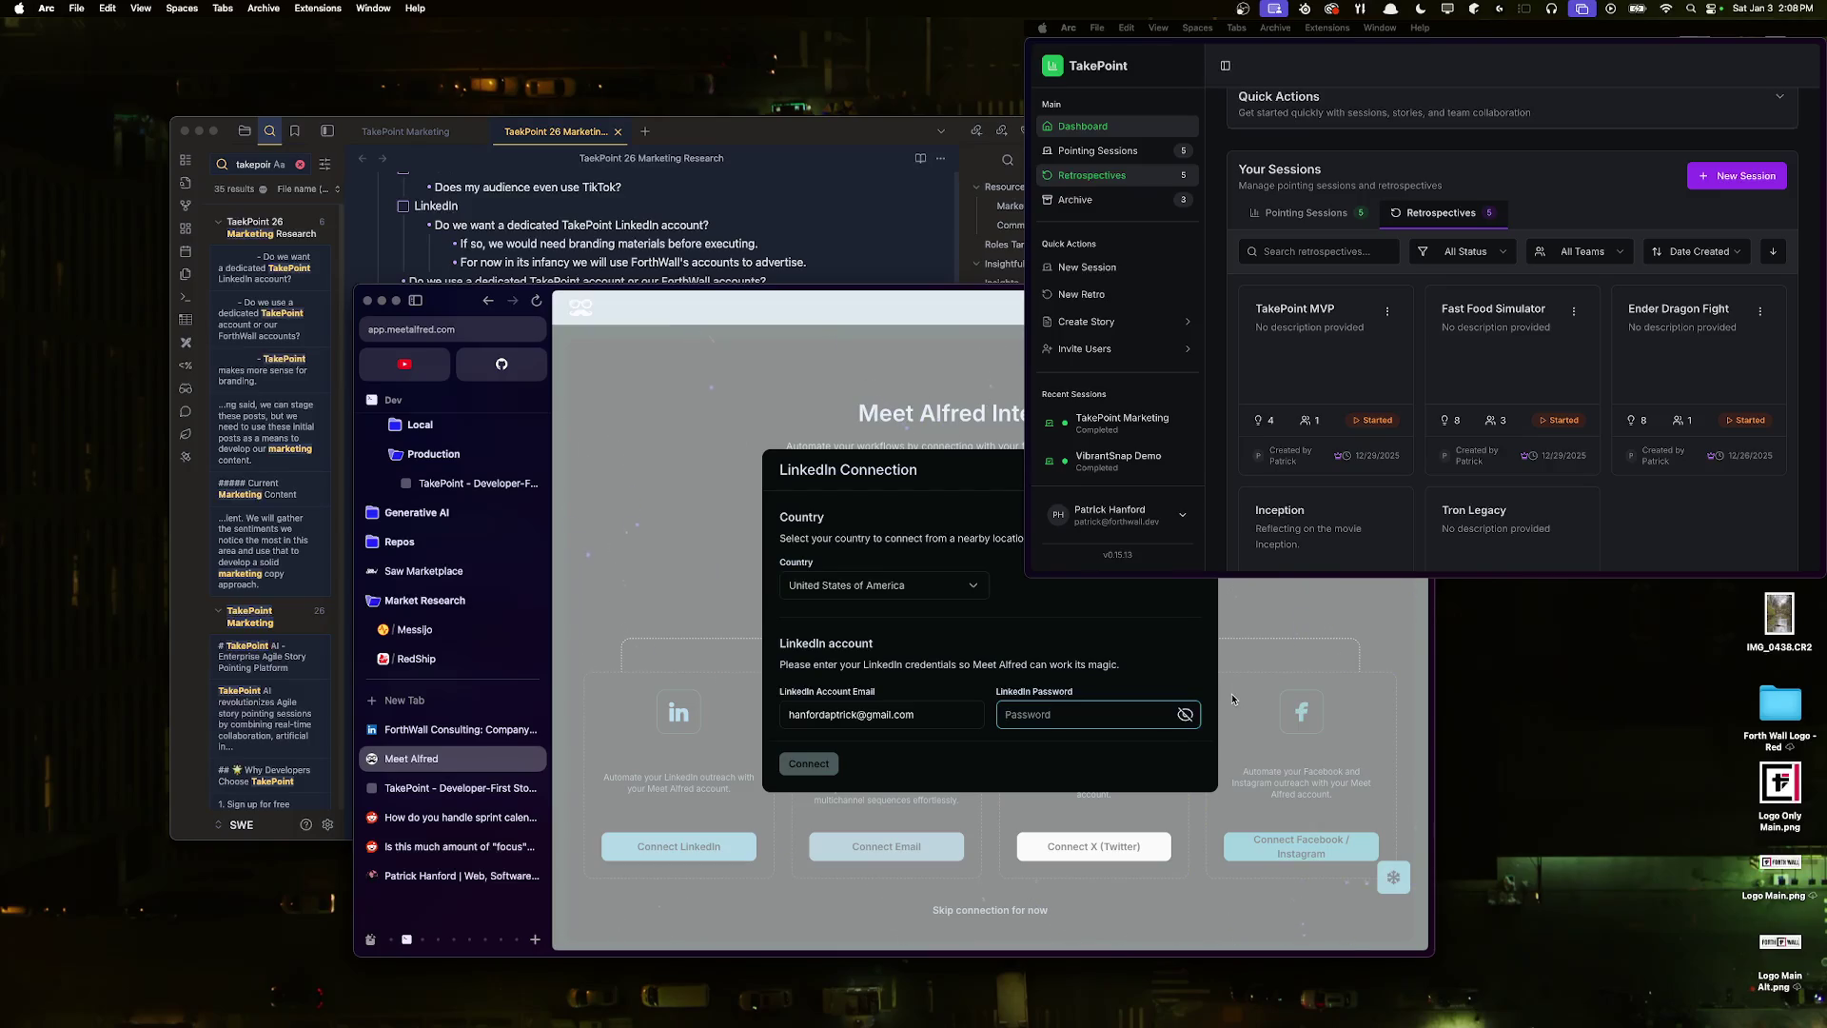
pyautogui.write('•••••')
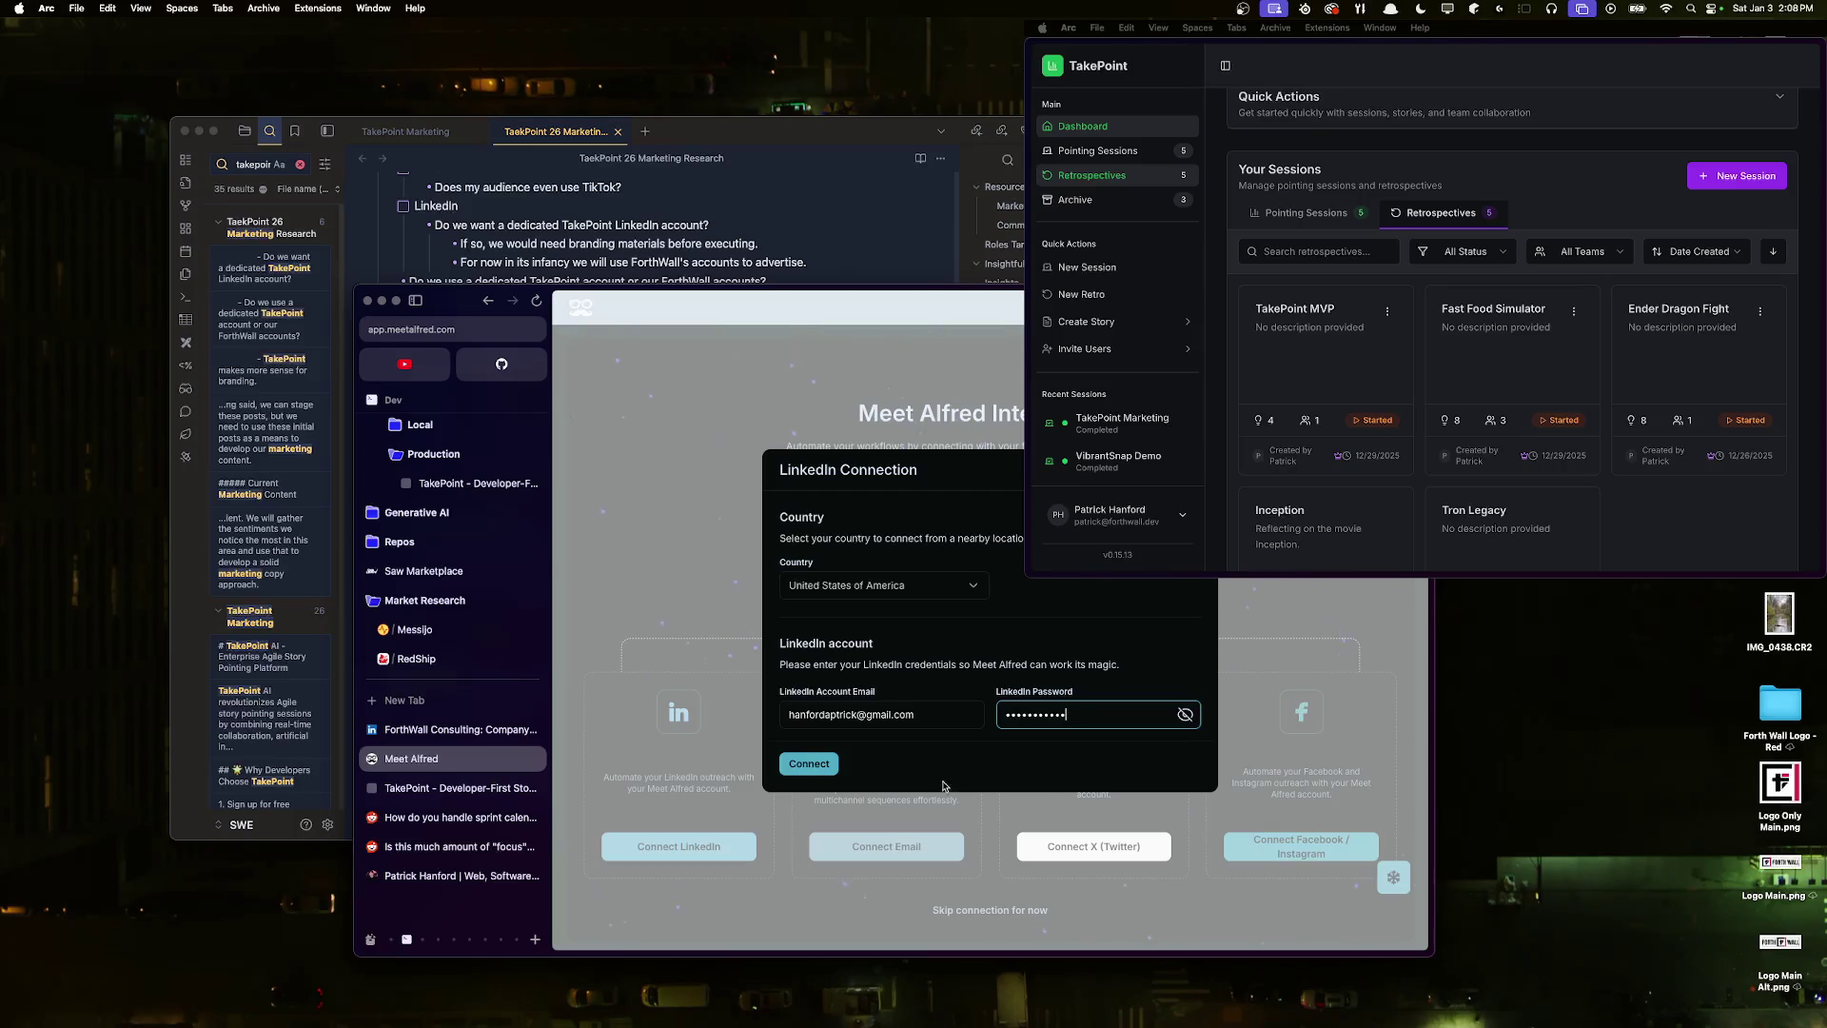
pyautogui.click(809, 763)
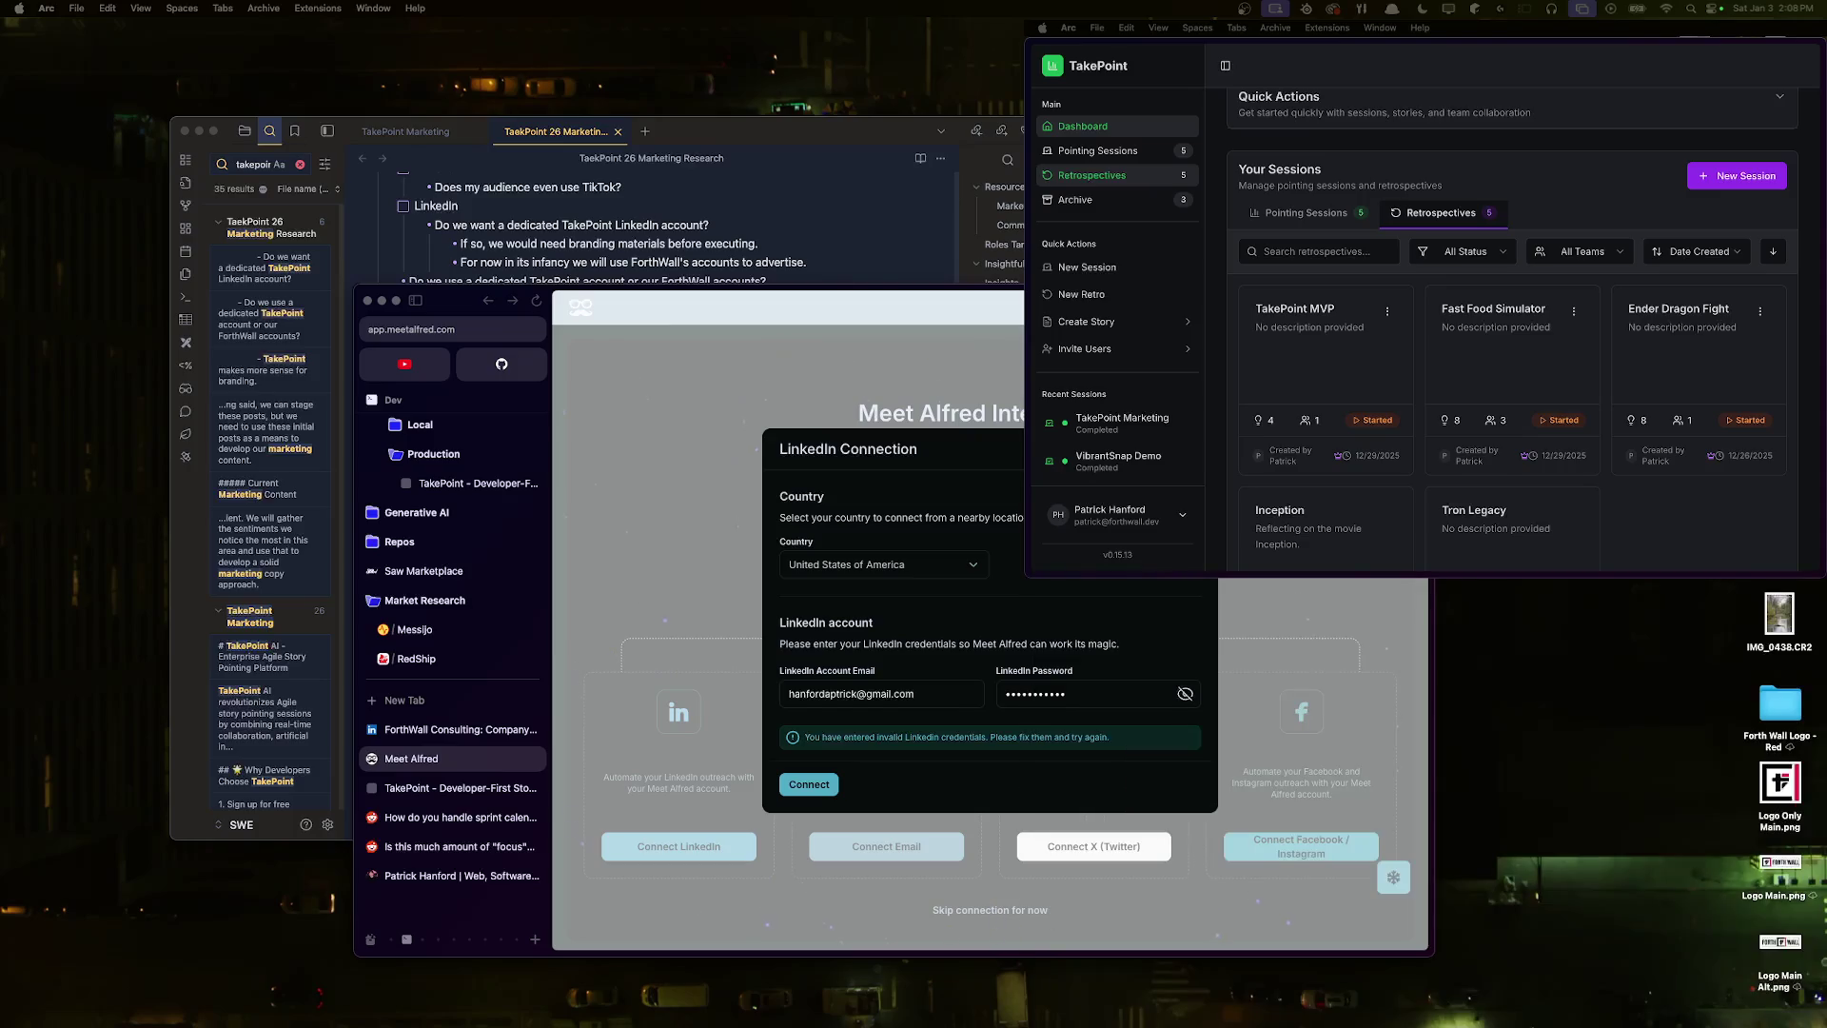
# - Retype the LinkedIn password after the invalid-credentials error and connect again
pyautogui.tripleClick(1085, 693)
pyautogui.write('a')
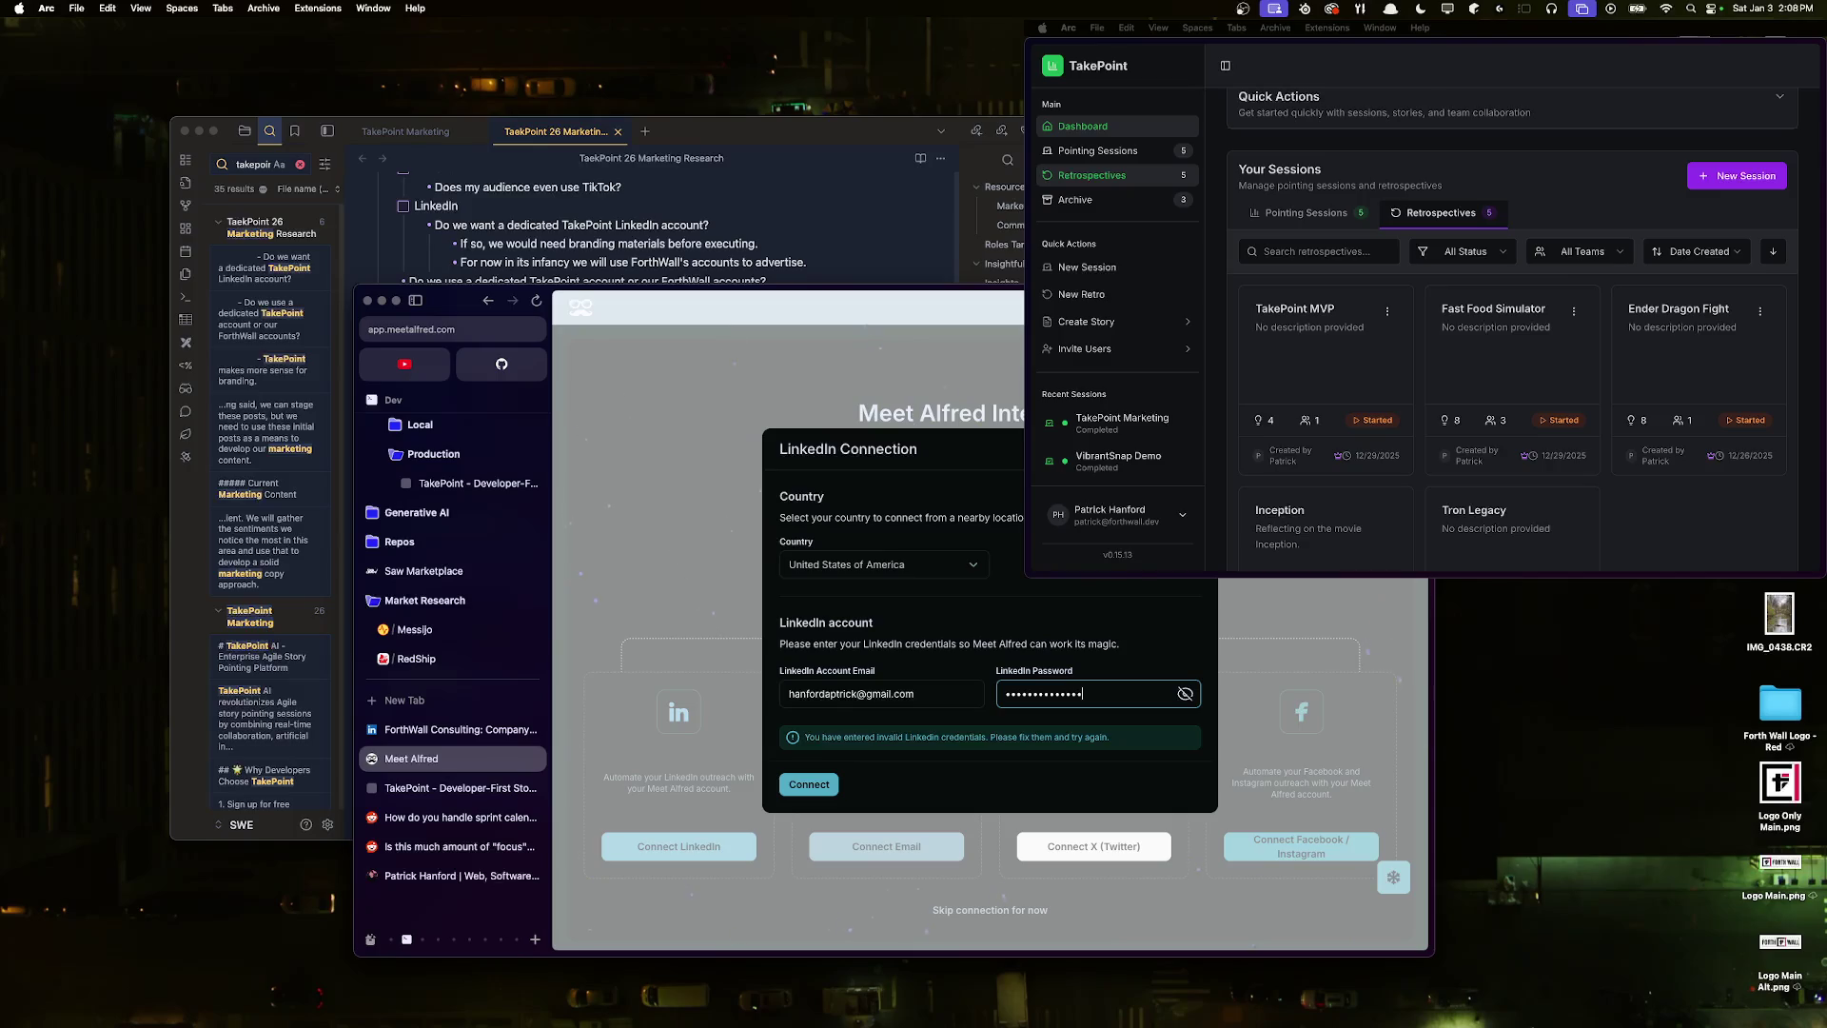
pyautogui.click(800, 775)
pyautogui.press('super+w')
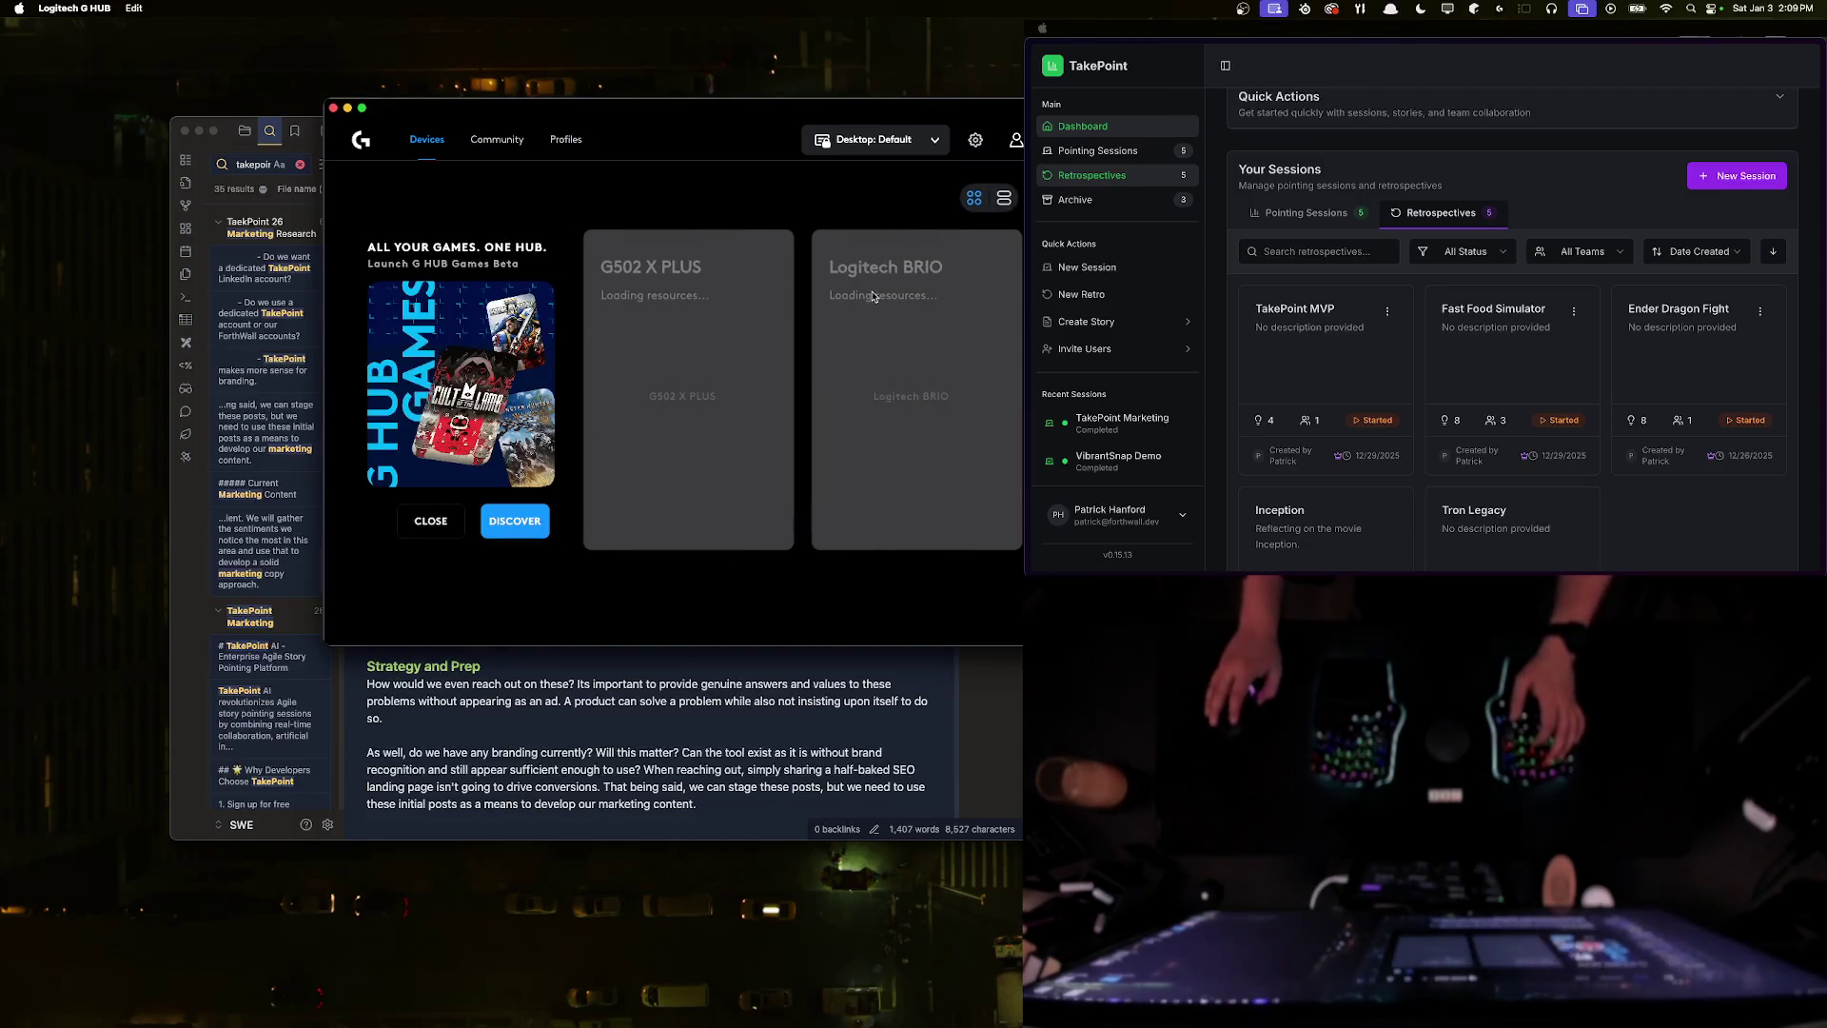
# - Turn off Auto Focus on the Logitech BRIO and set Manual Focus to 0%, then minimize G HUB
pyautogui.click(913, 400)
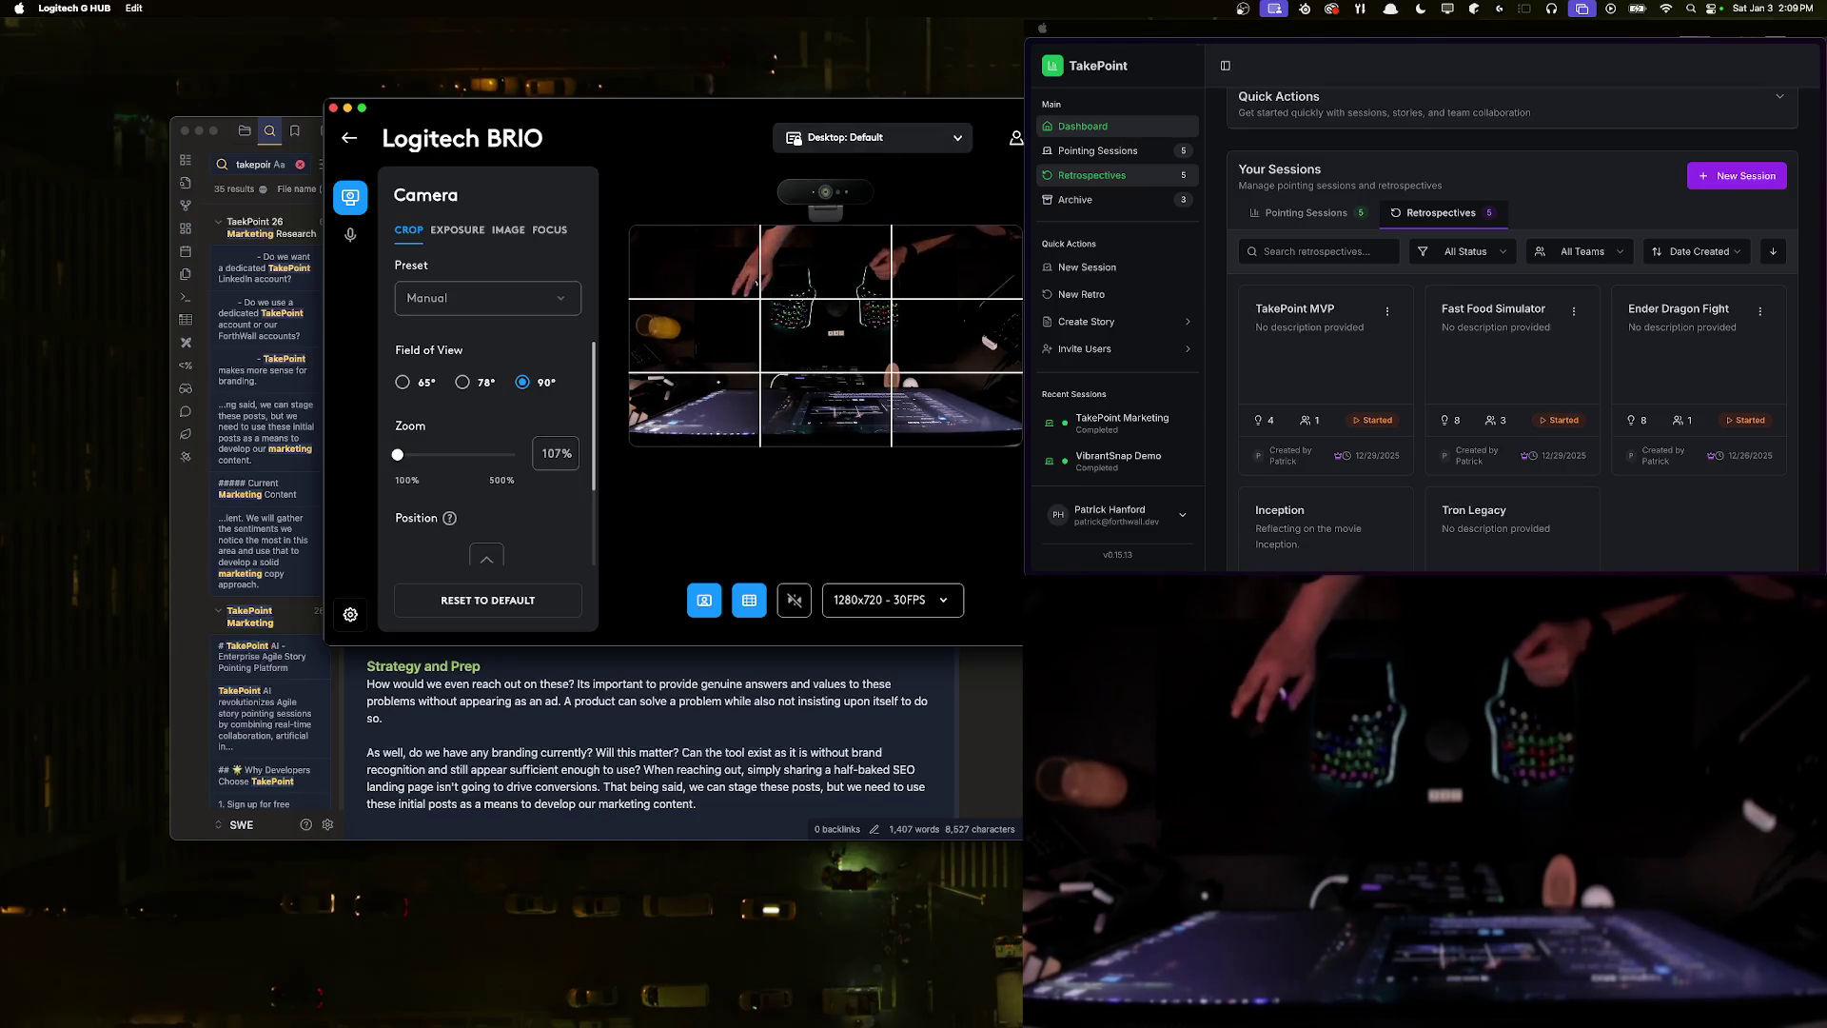
pyautogui.click(549, 230)
pyautogui.click(564, 351)
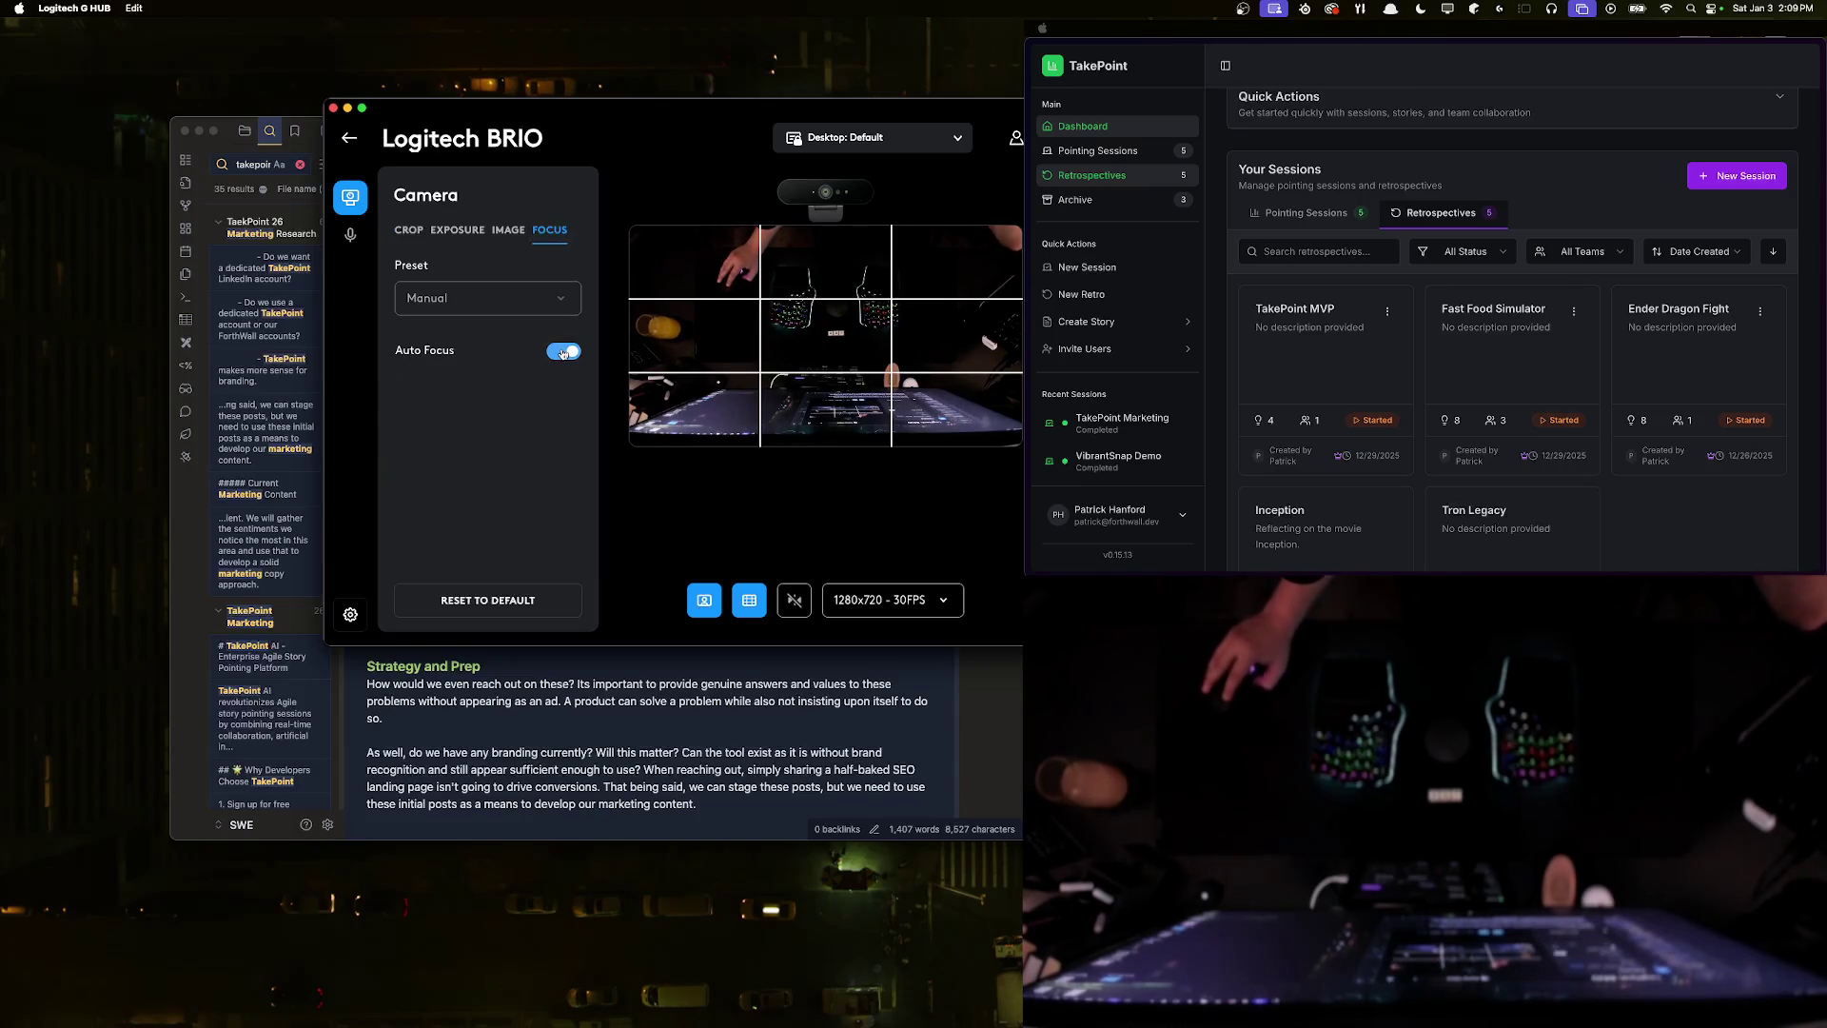
pyautogui.click(563, 351)
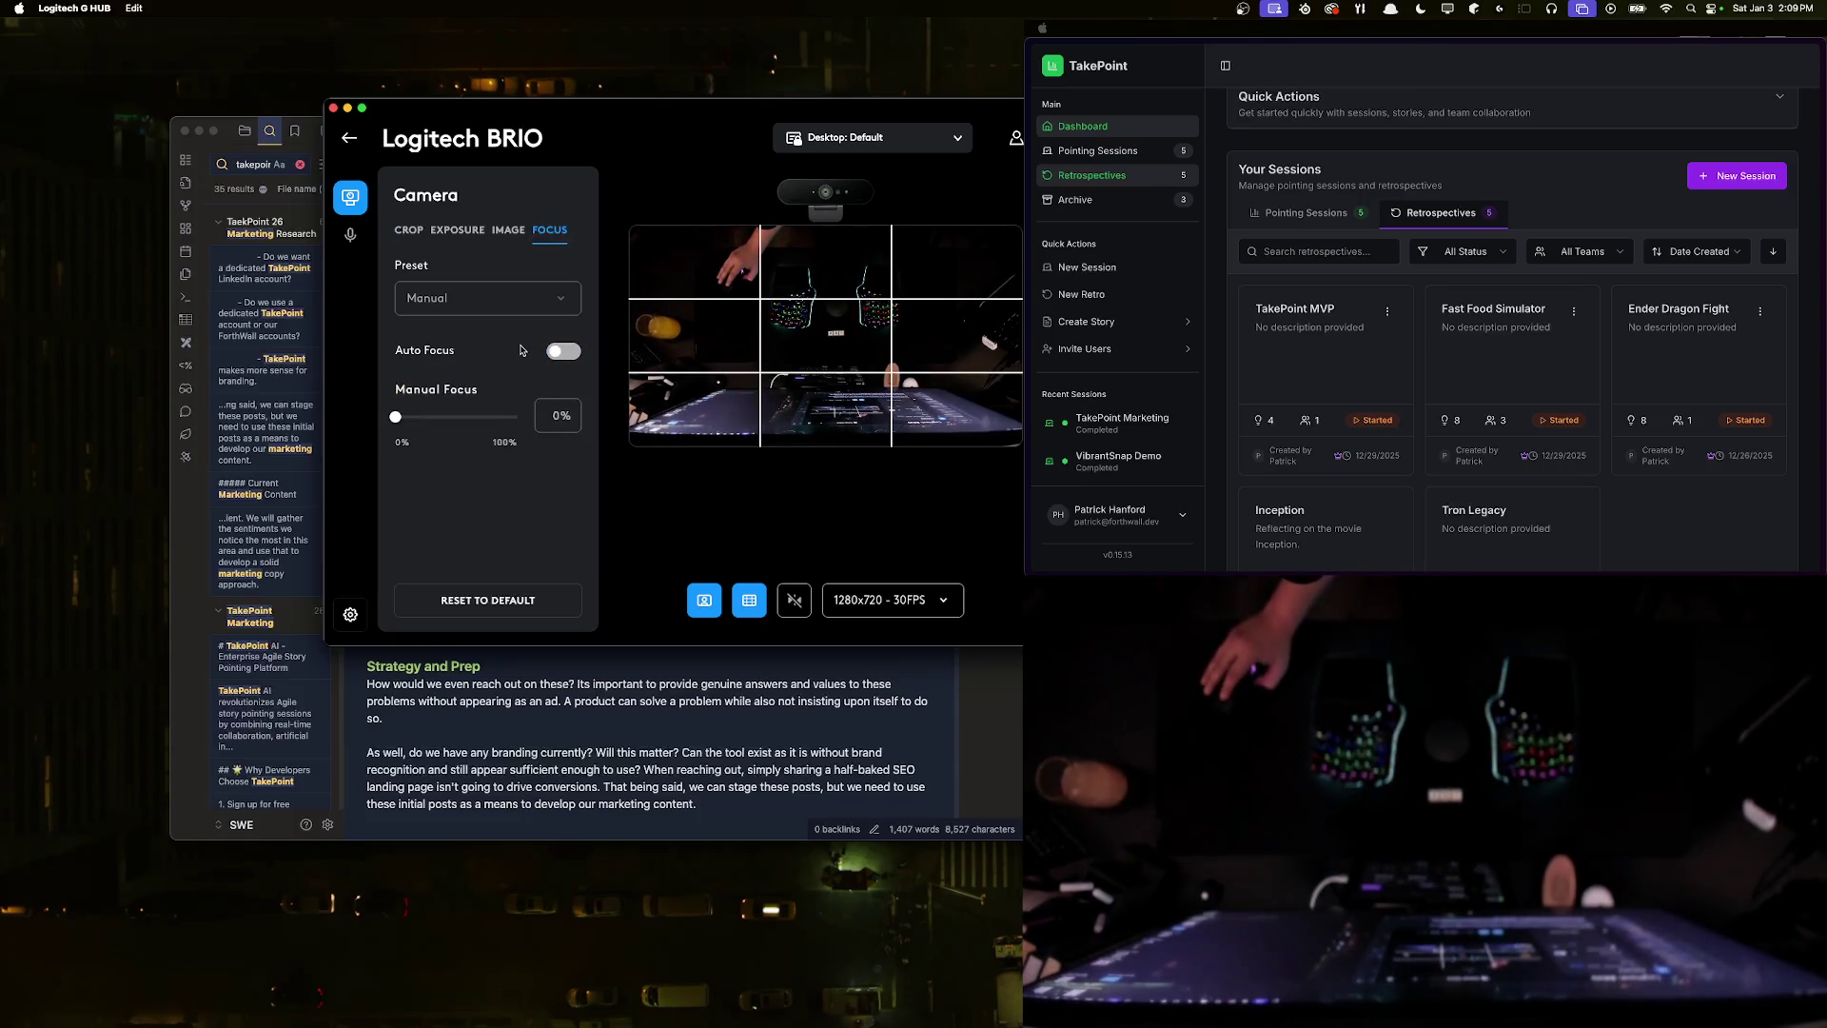
pyautogui.moveTo(394, 417)
pyautogui.mouseDown()
pyautogui.moveTo(518, 417)
pyautogui.moveTo(395, 416)
pyautogui.mouseUp()
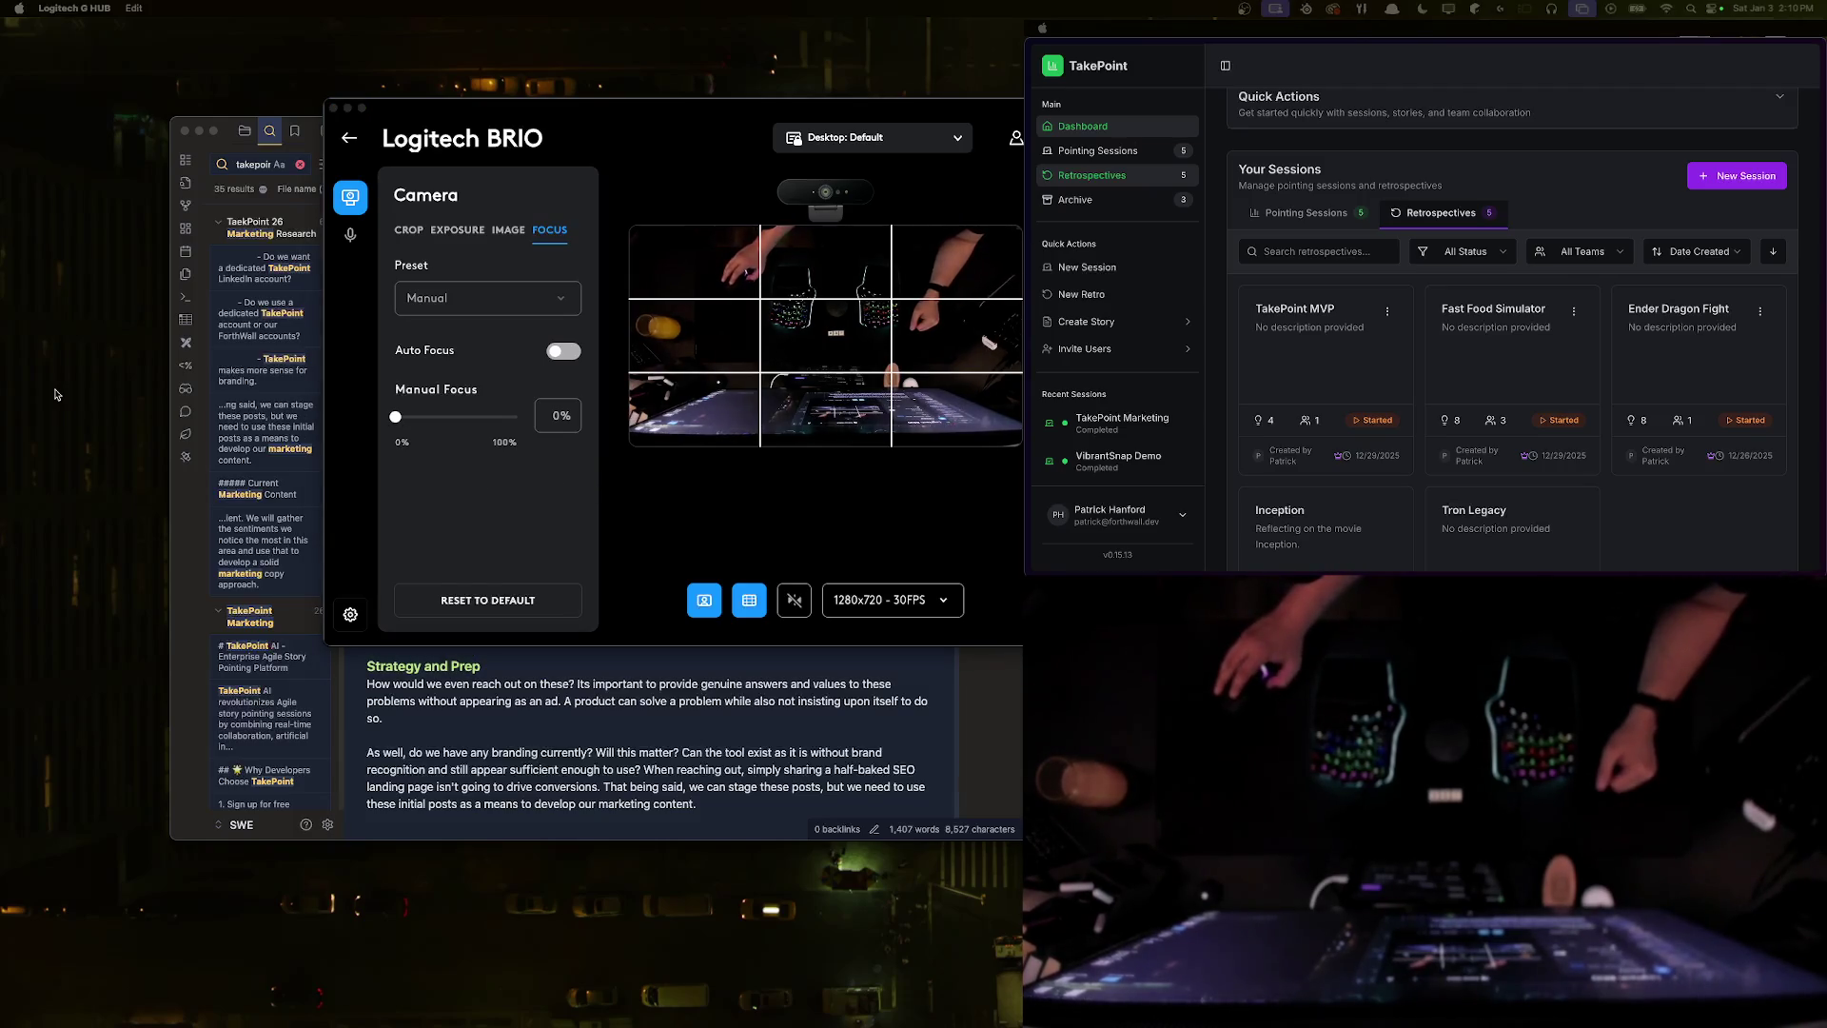
pyautogui.click(347, 107)
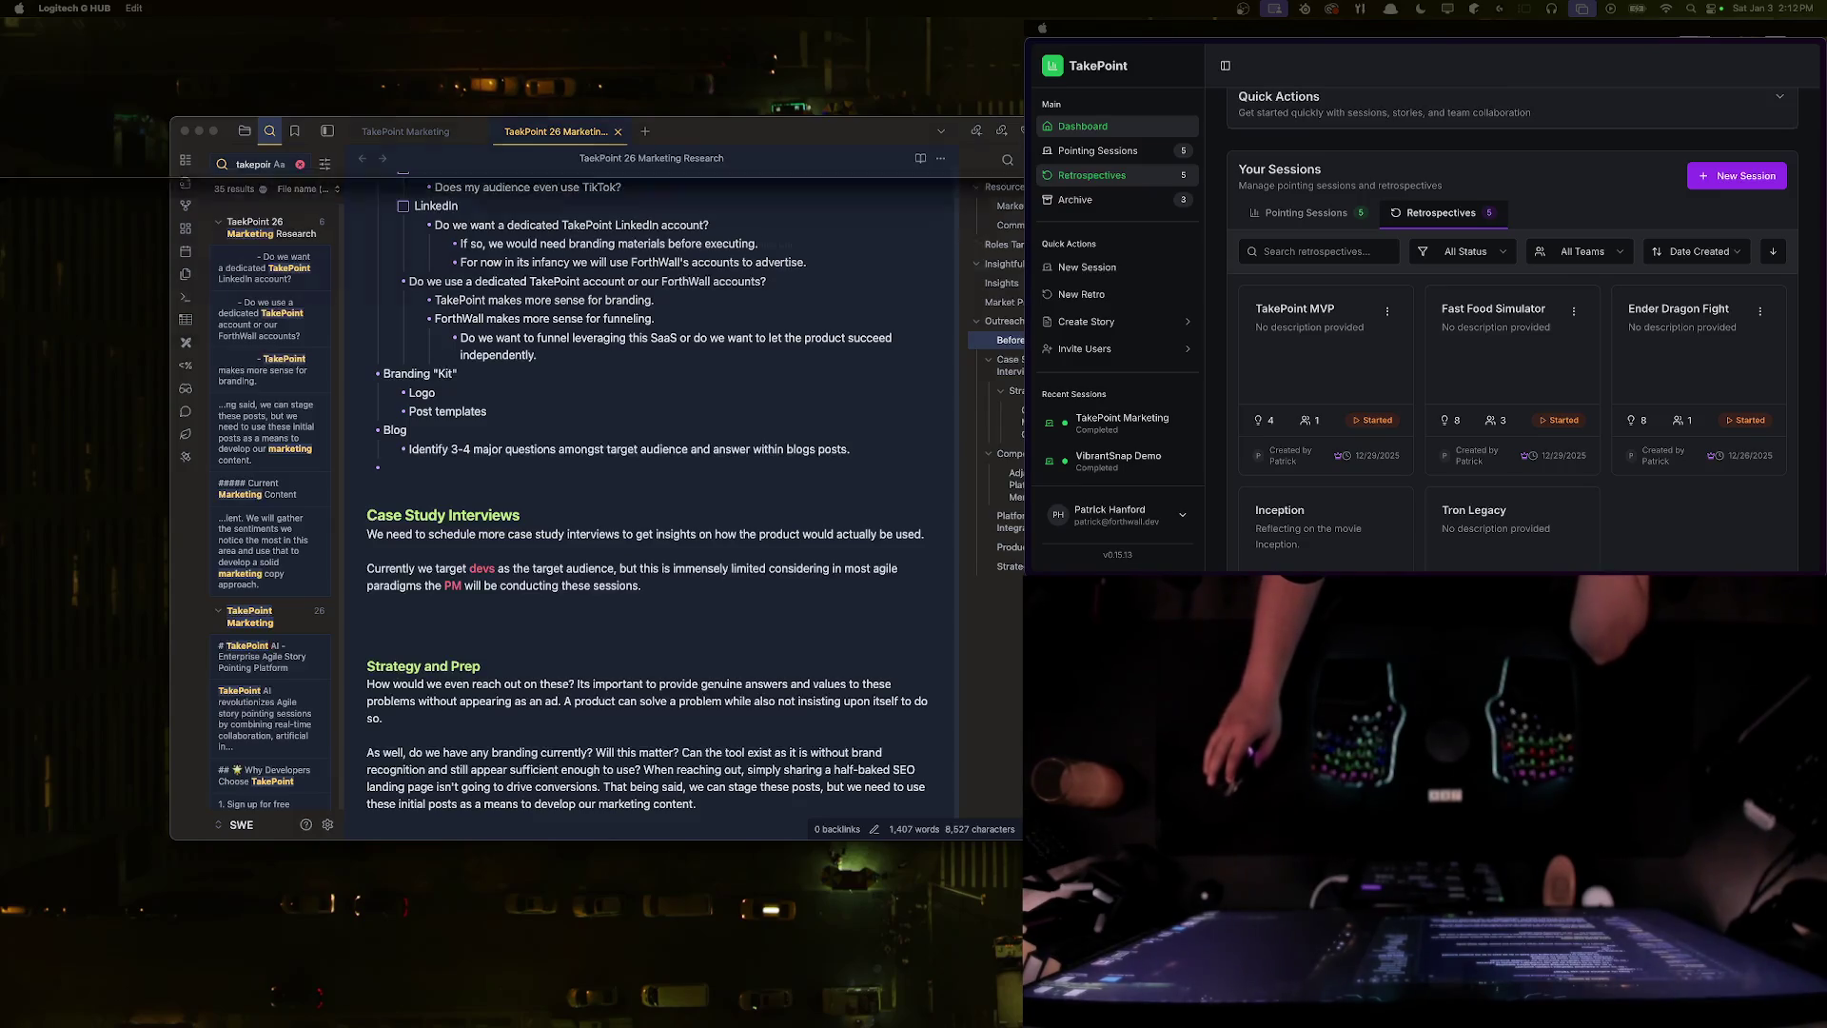
# - Close the LinkedIn Sign in & security page and search Google for 'linkedin lead generation tools'
pyautogui.press('super+Tab')
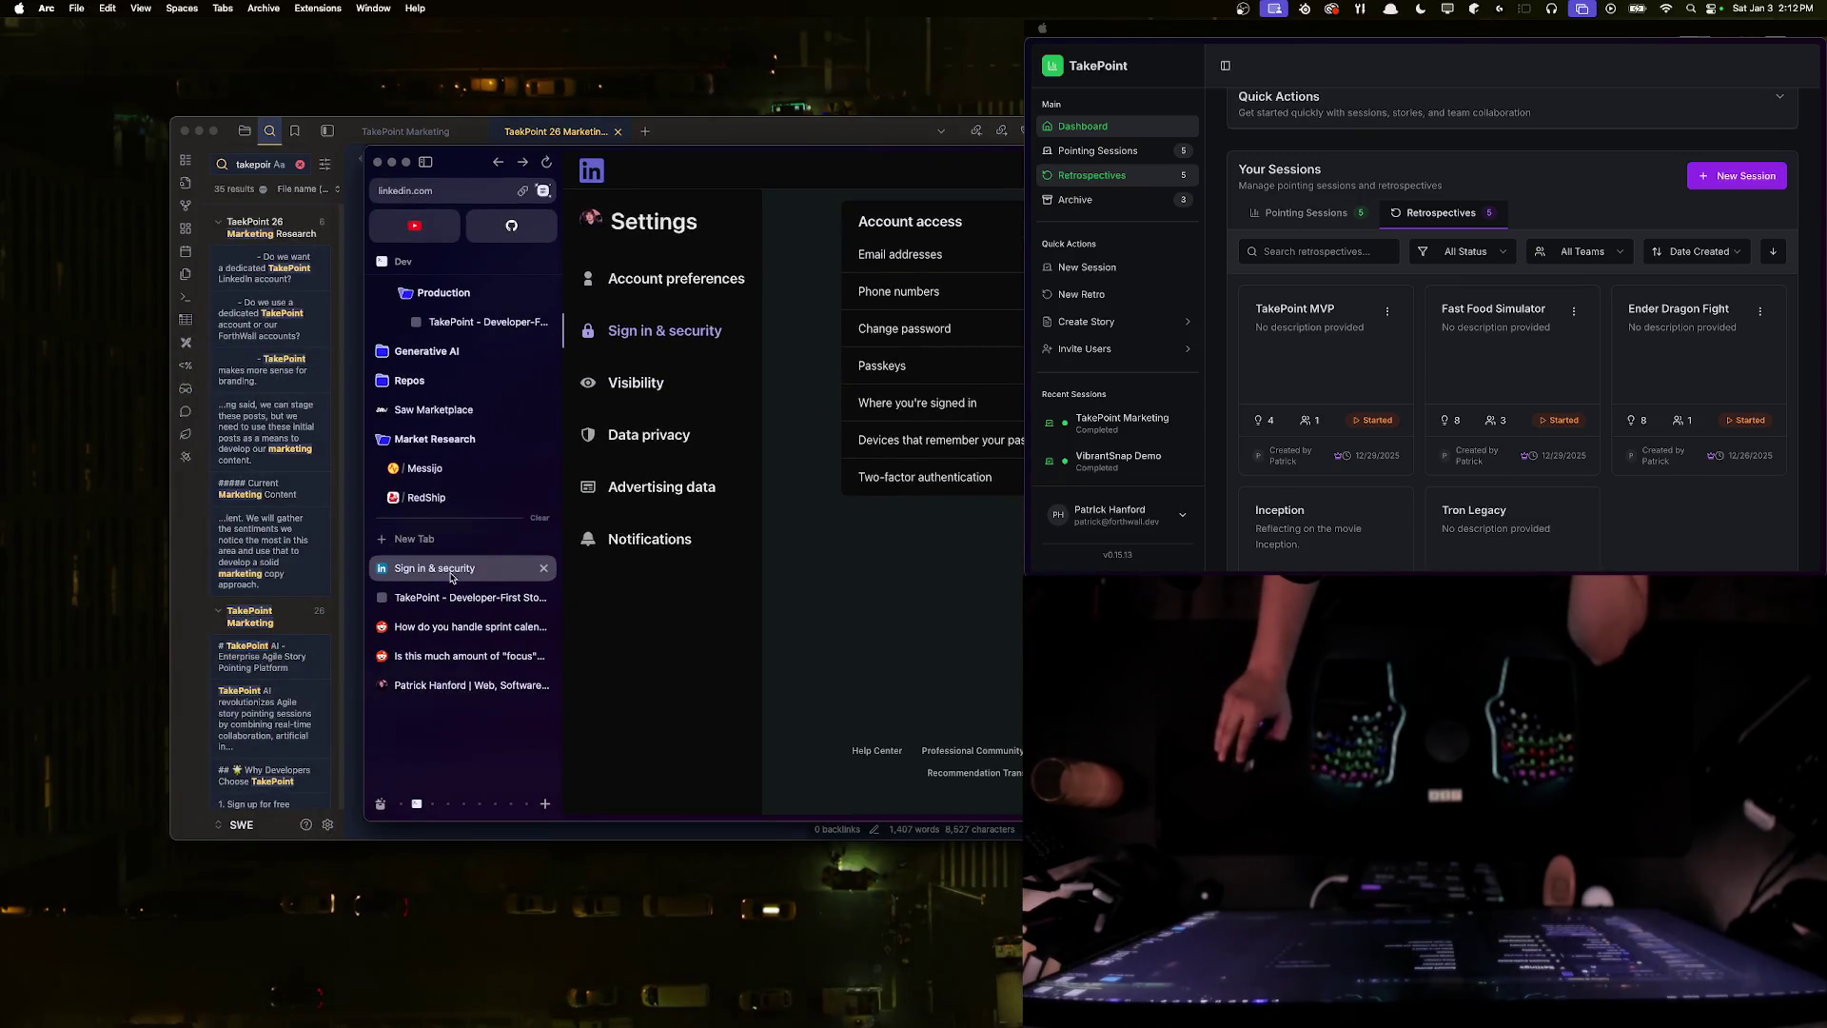
pyautogui.press('super+w')
pyautogui.click(449, 569)
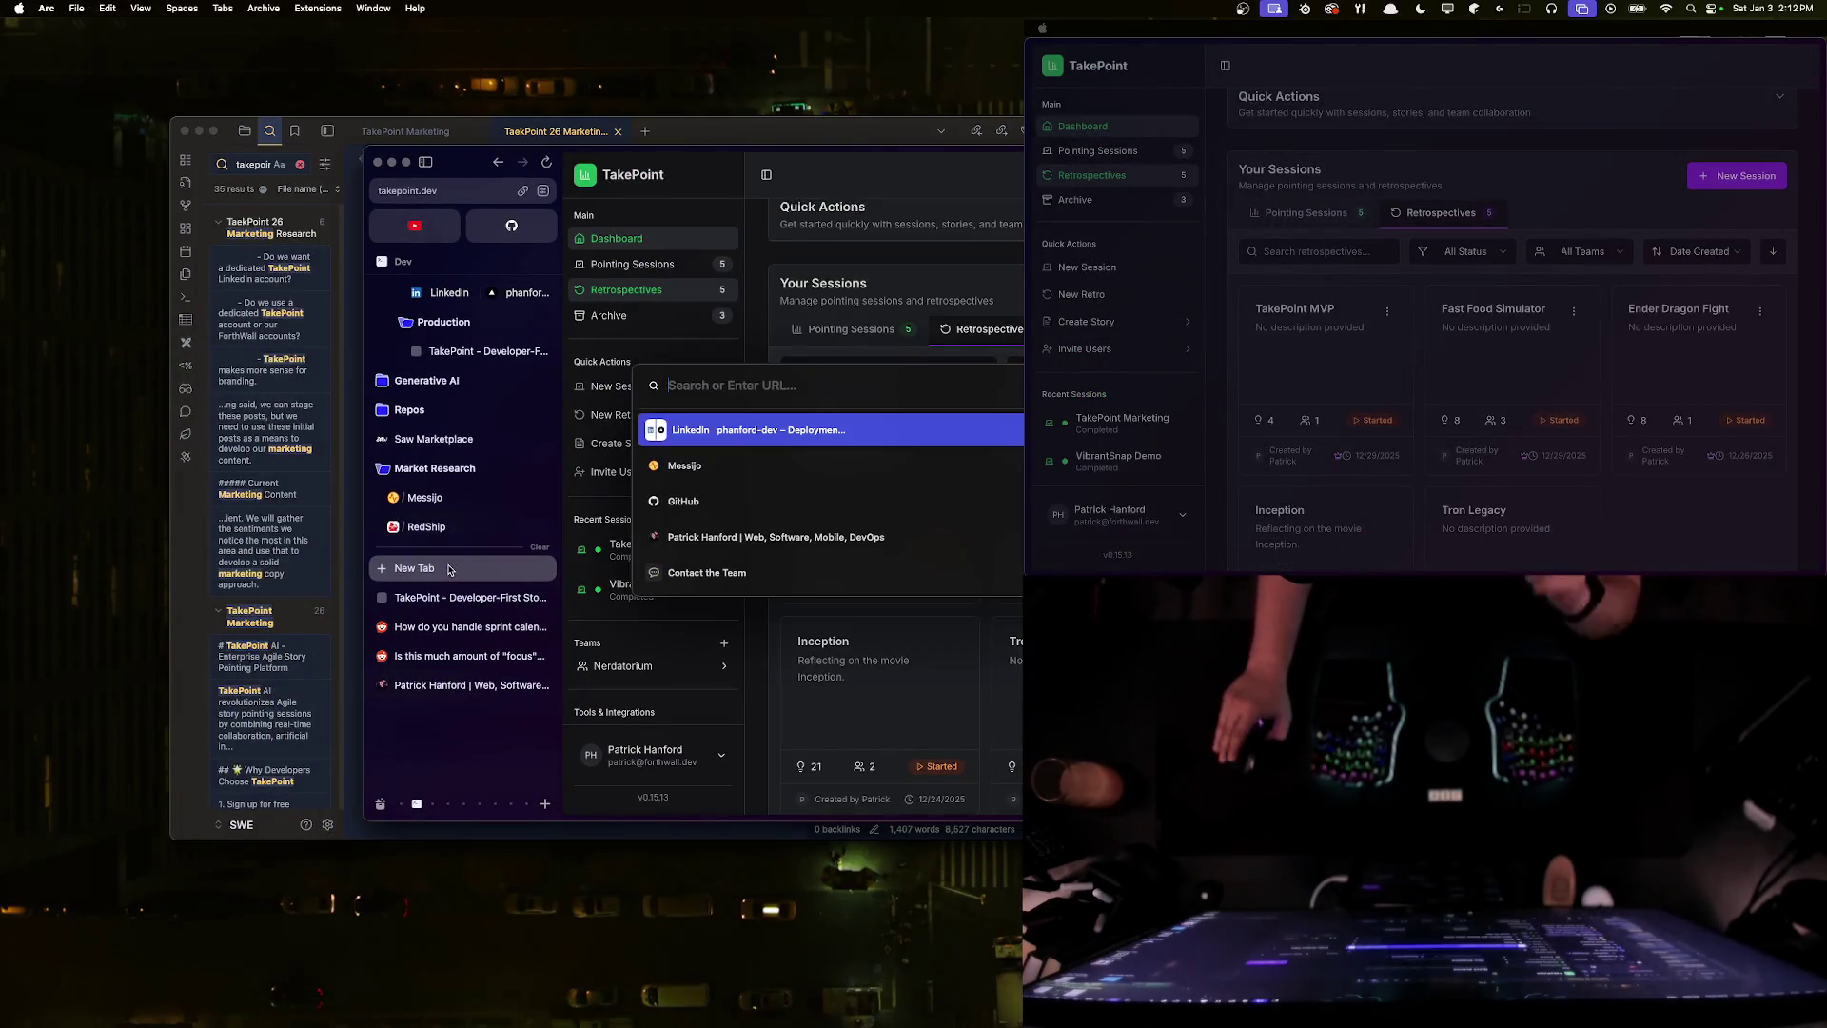
pyautogui.write('linkedin la')
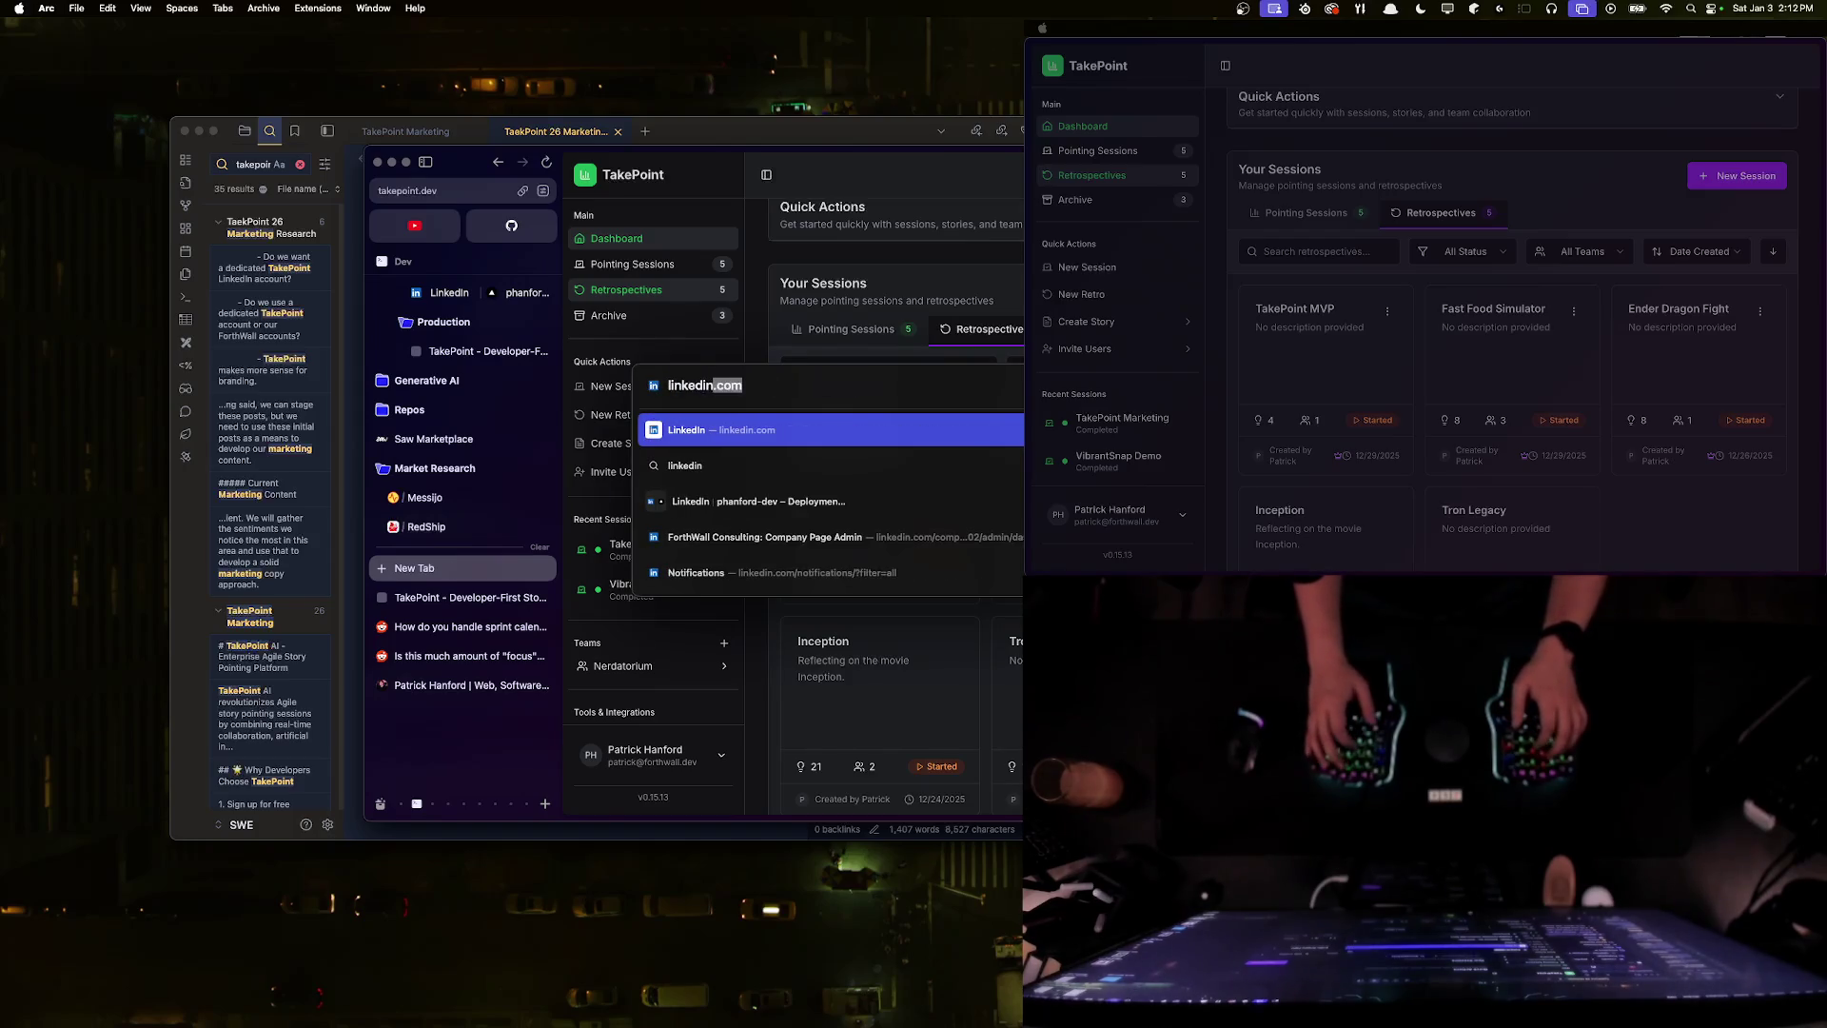
pyautogui.press('BackSpace')
pyautogui.write('ead generation')
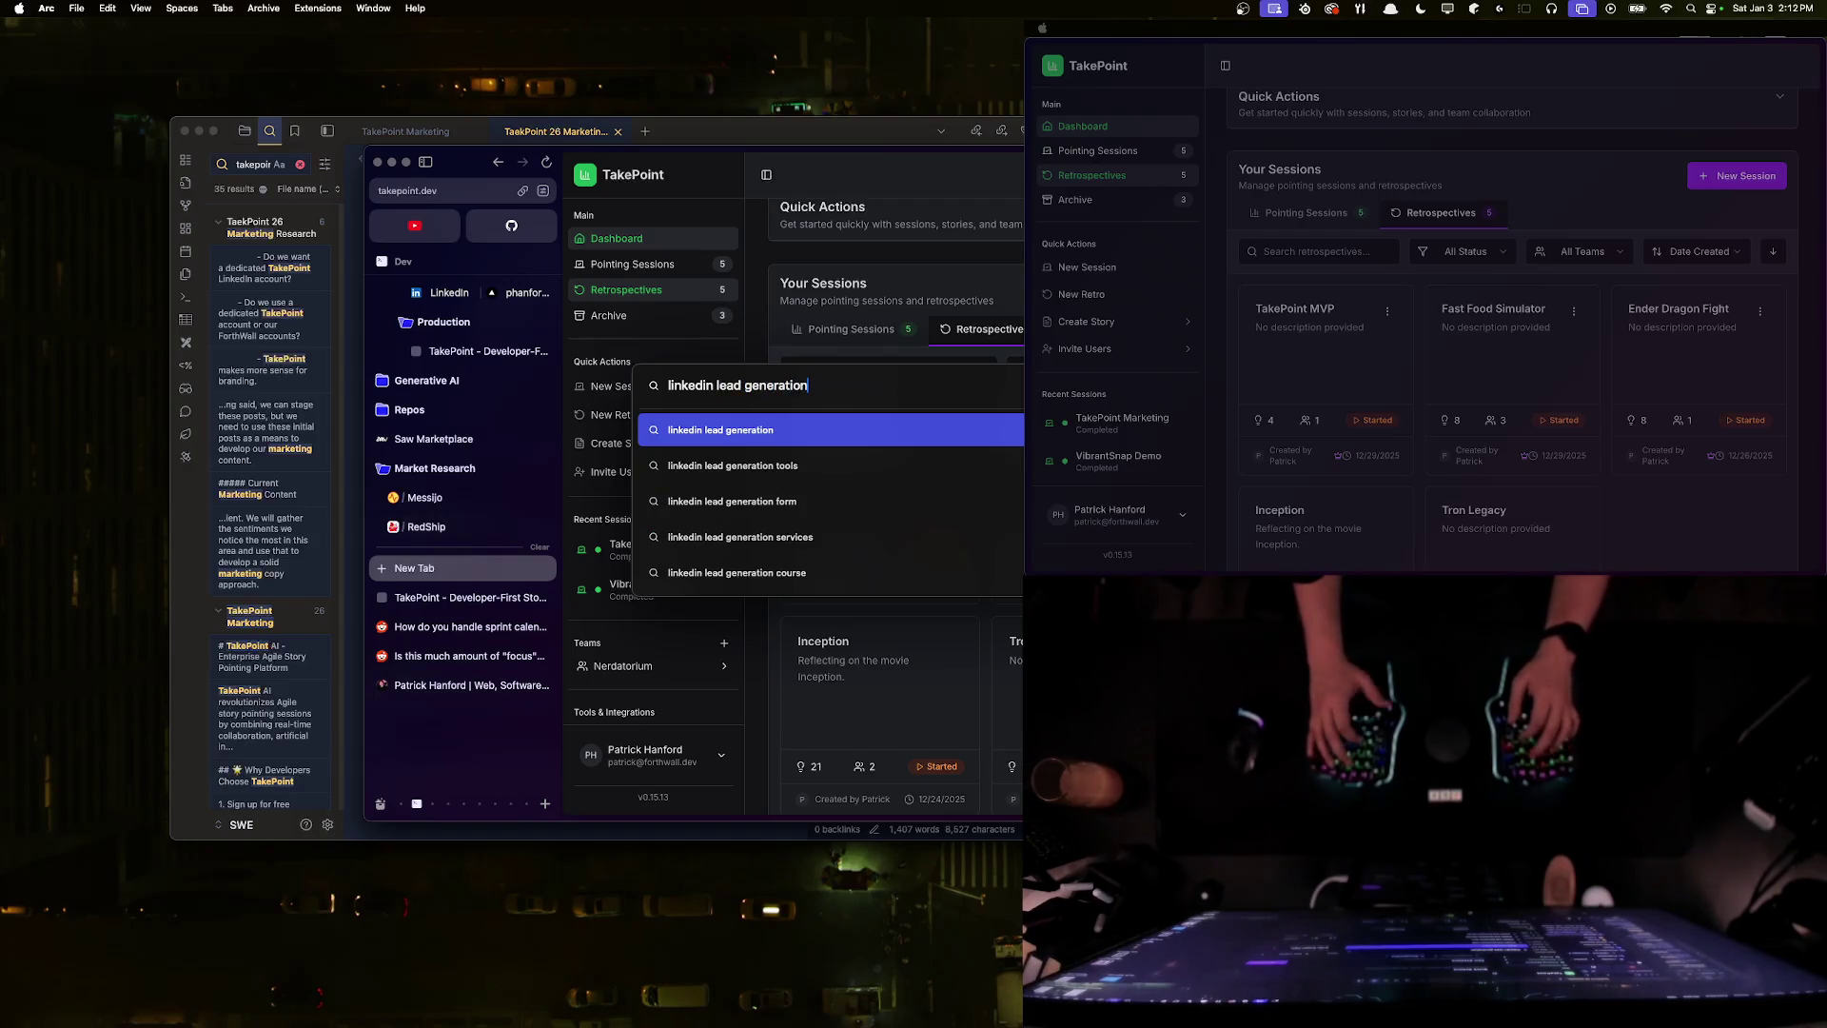
pyautogui.press('Down')
pyautogui.press('Return')
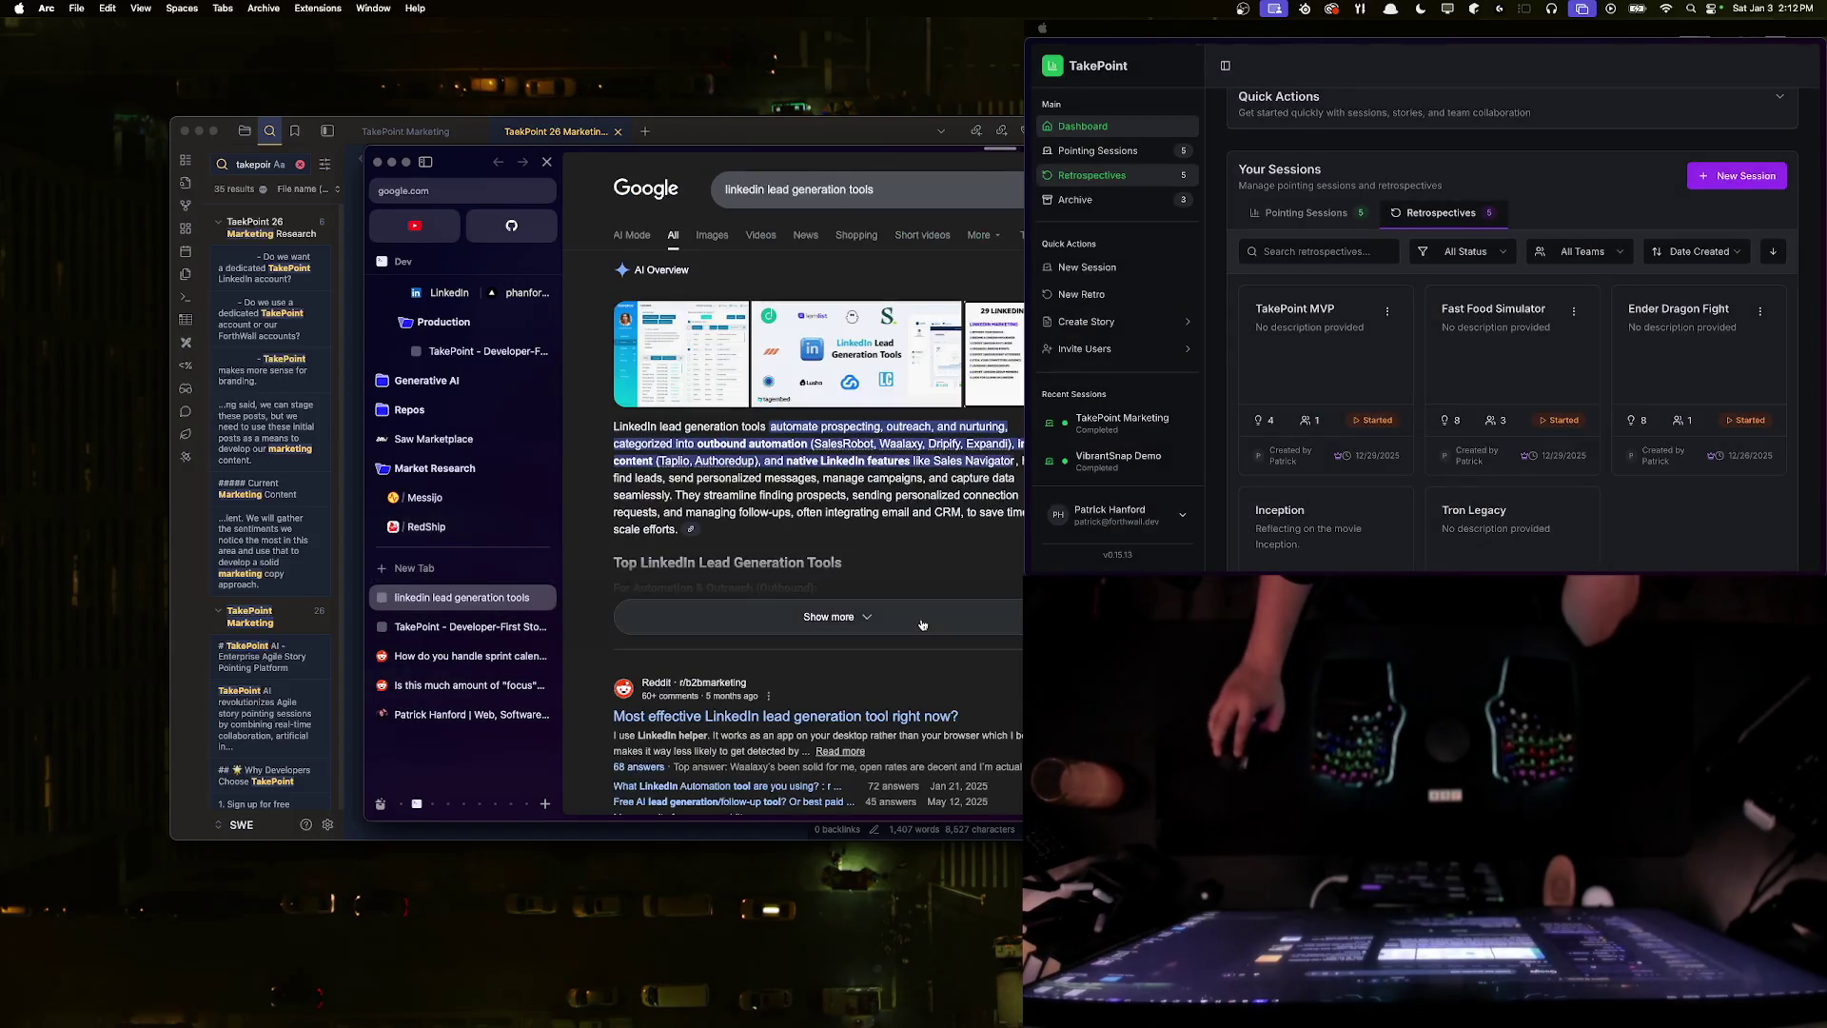
# - Read the Reddit thread about LinkedIn lead-generation tools
pyautogui.scroll(-2, 850, 664)
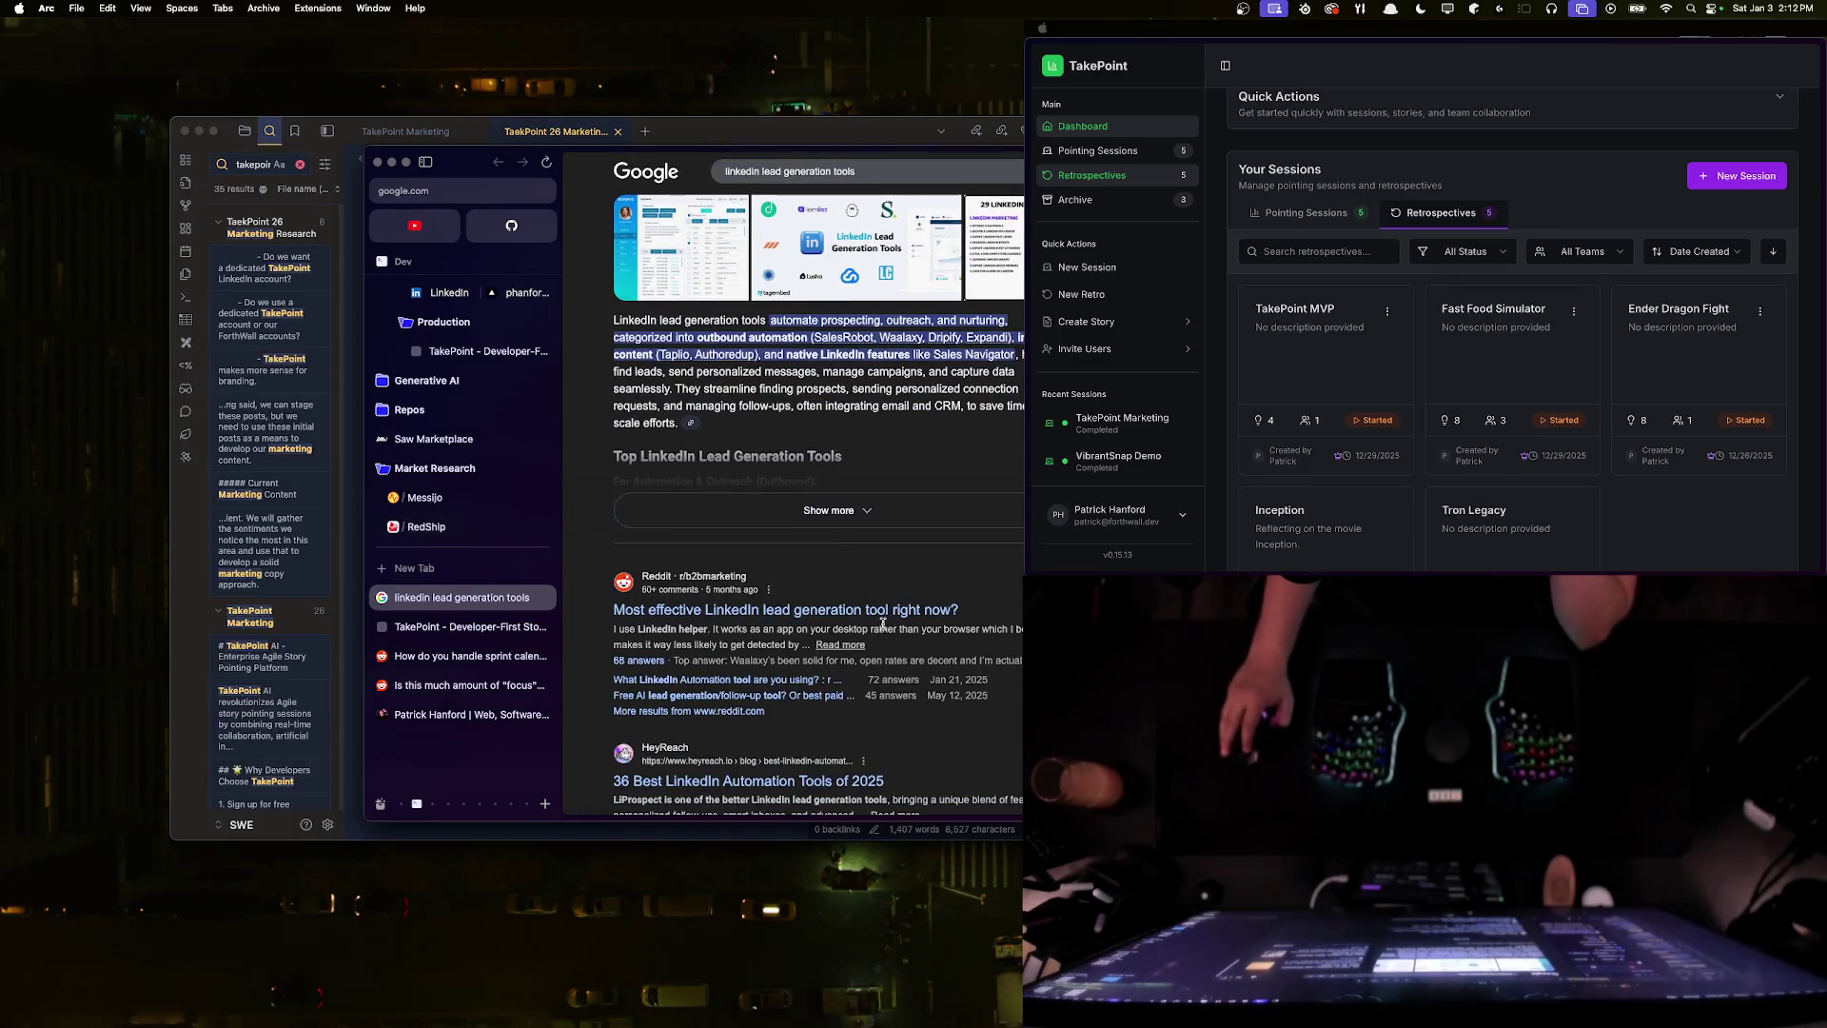
pyautogui.click(883, 609)
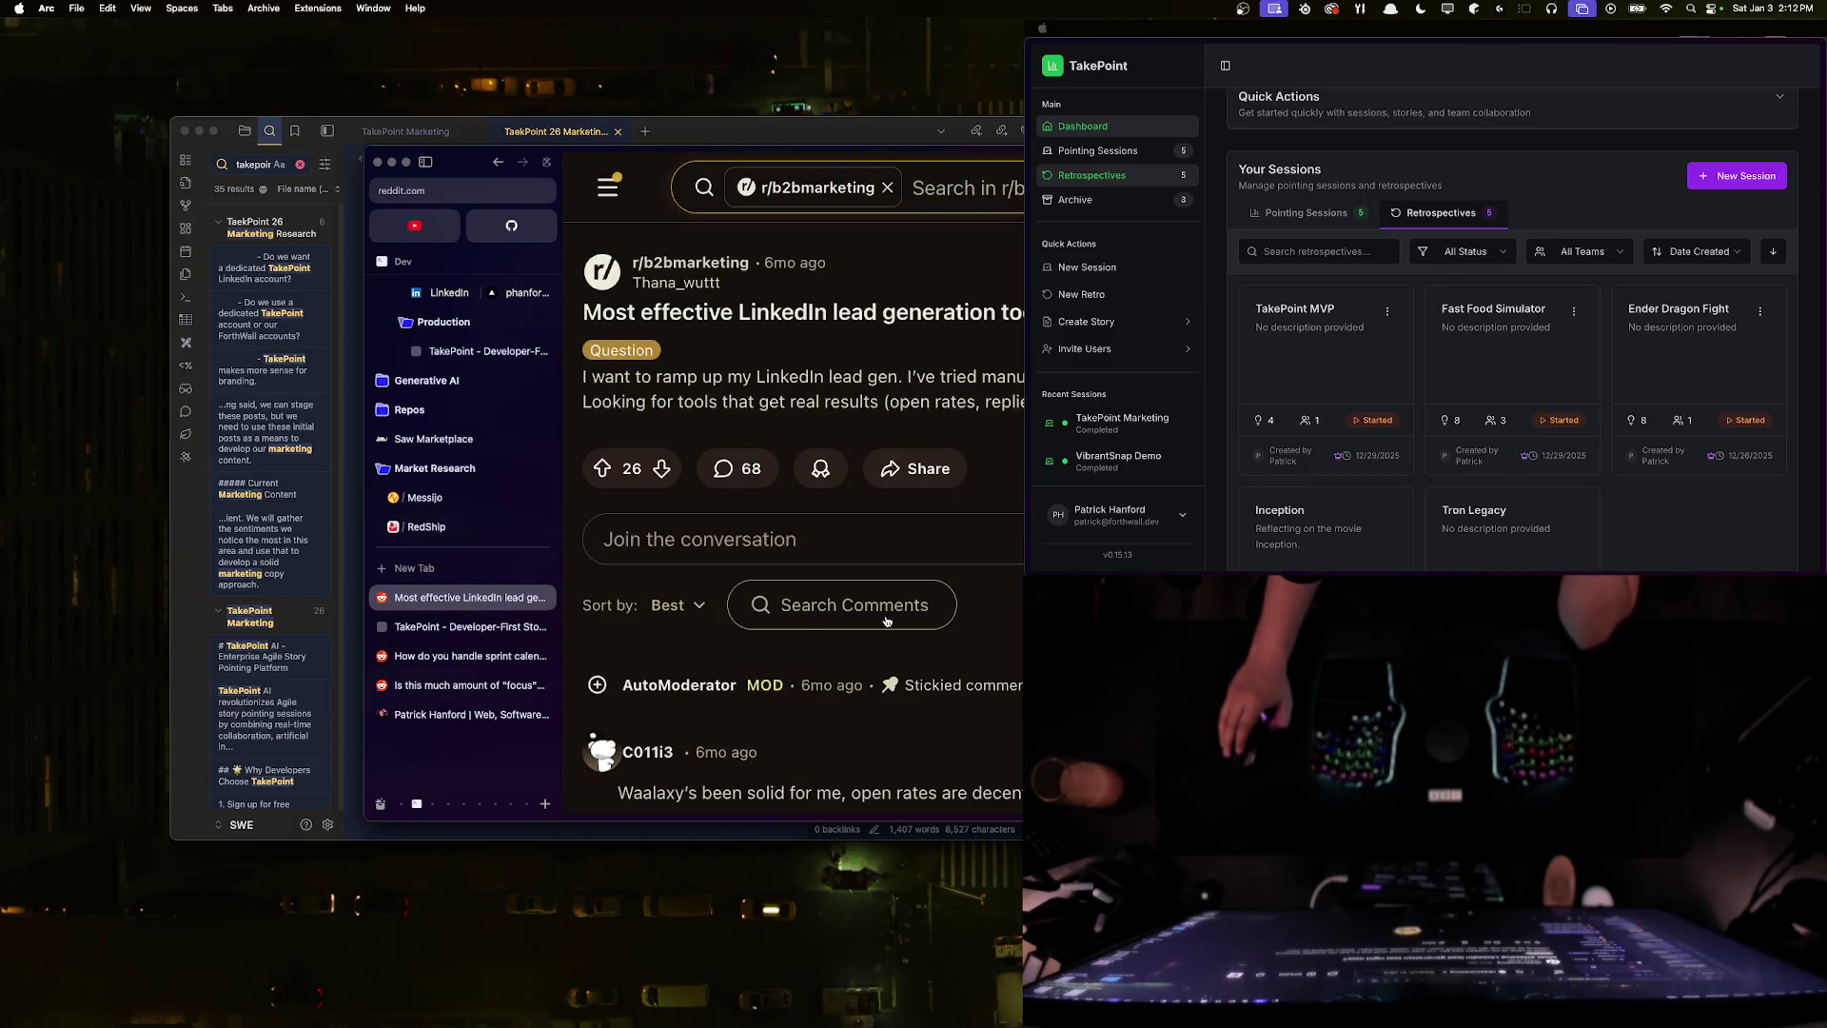
pyautogui.scroll(-3, 886, 620)
pyautogui.scroll(3, 886, 621)
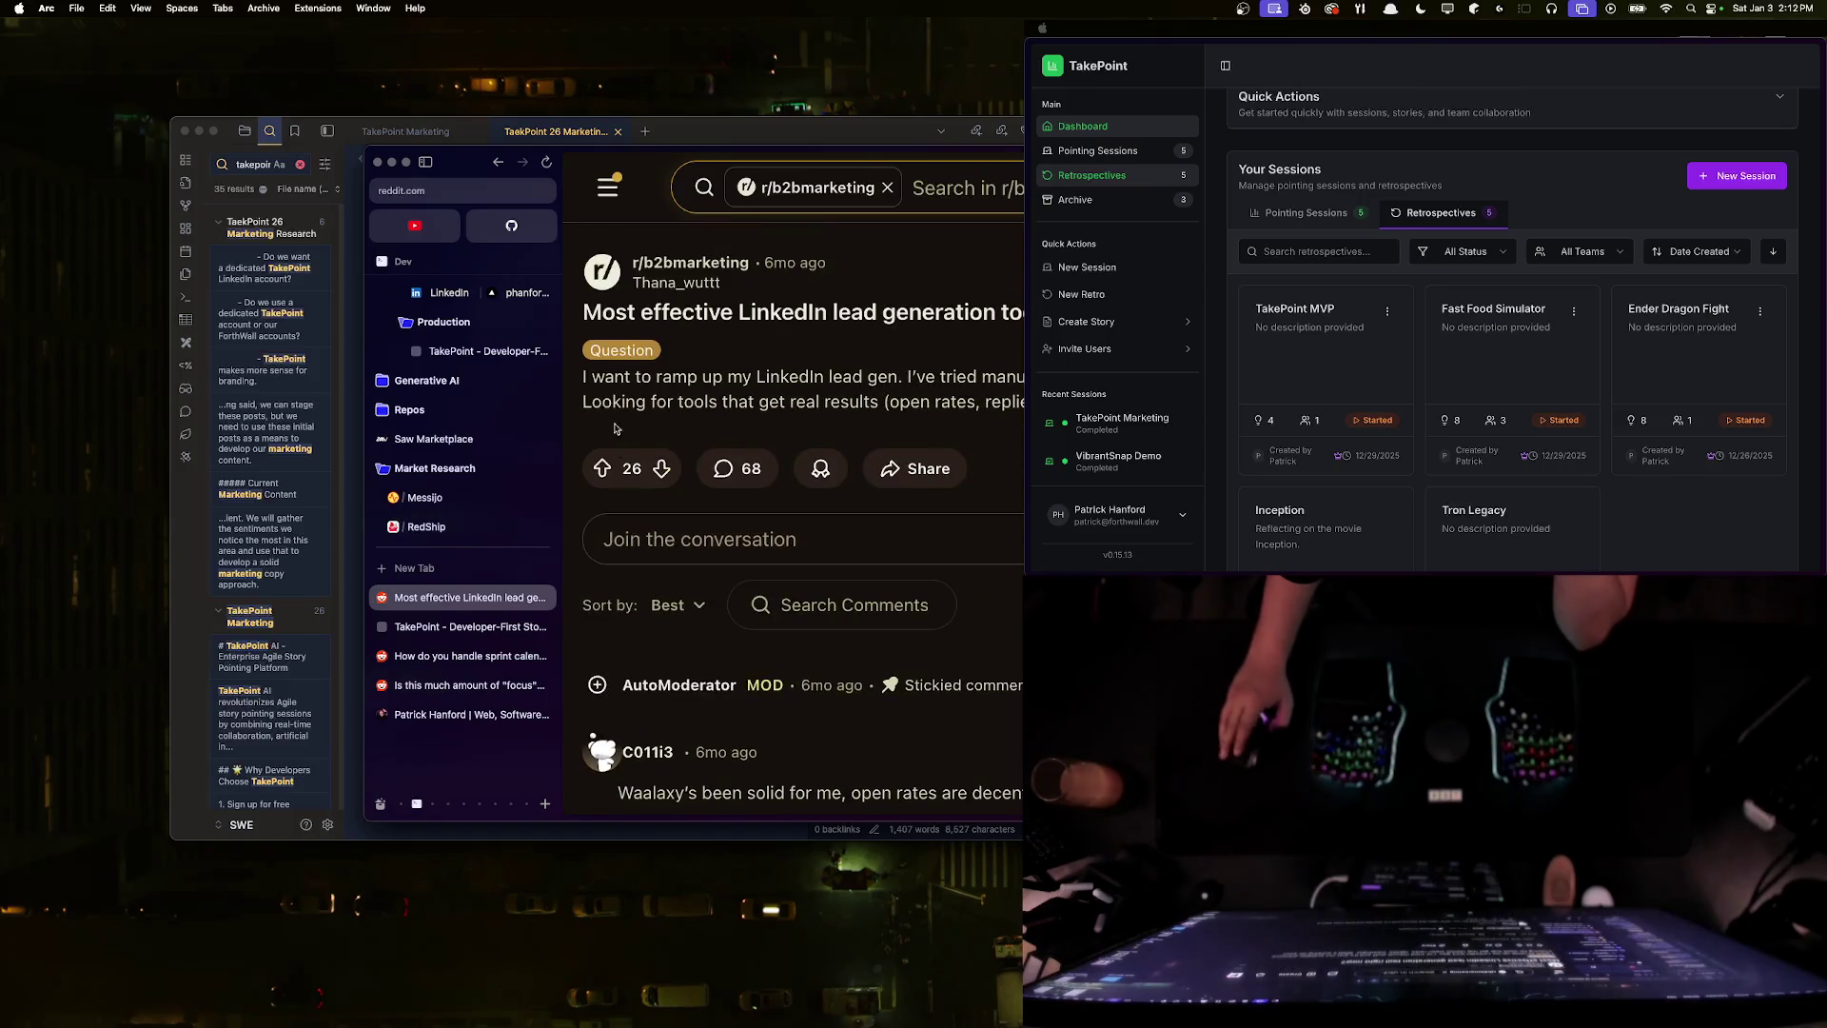
pyautogui.moveTo(694, 265)
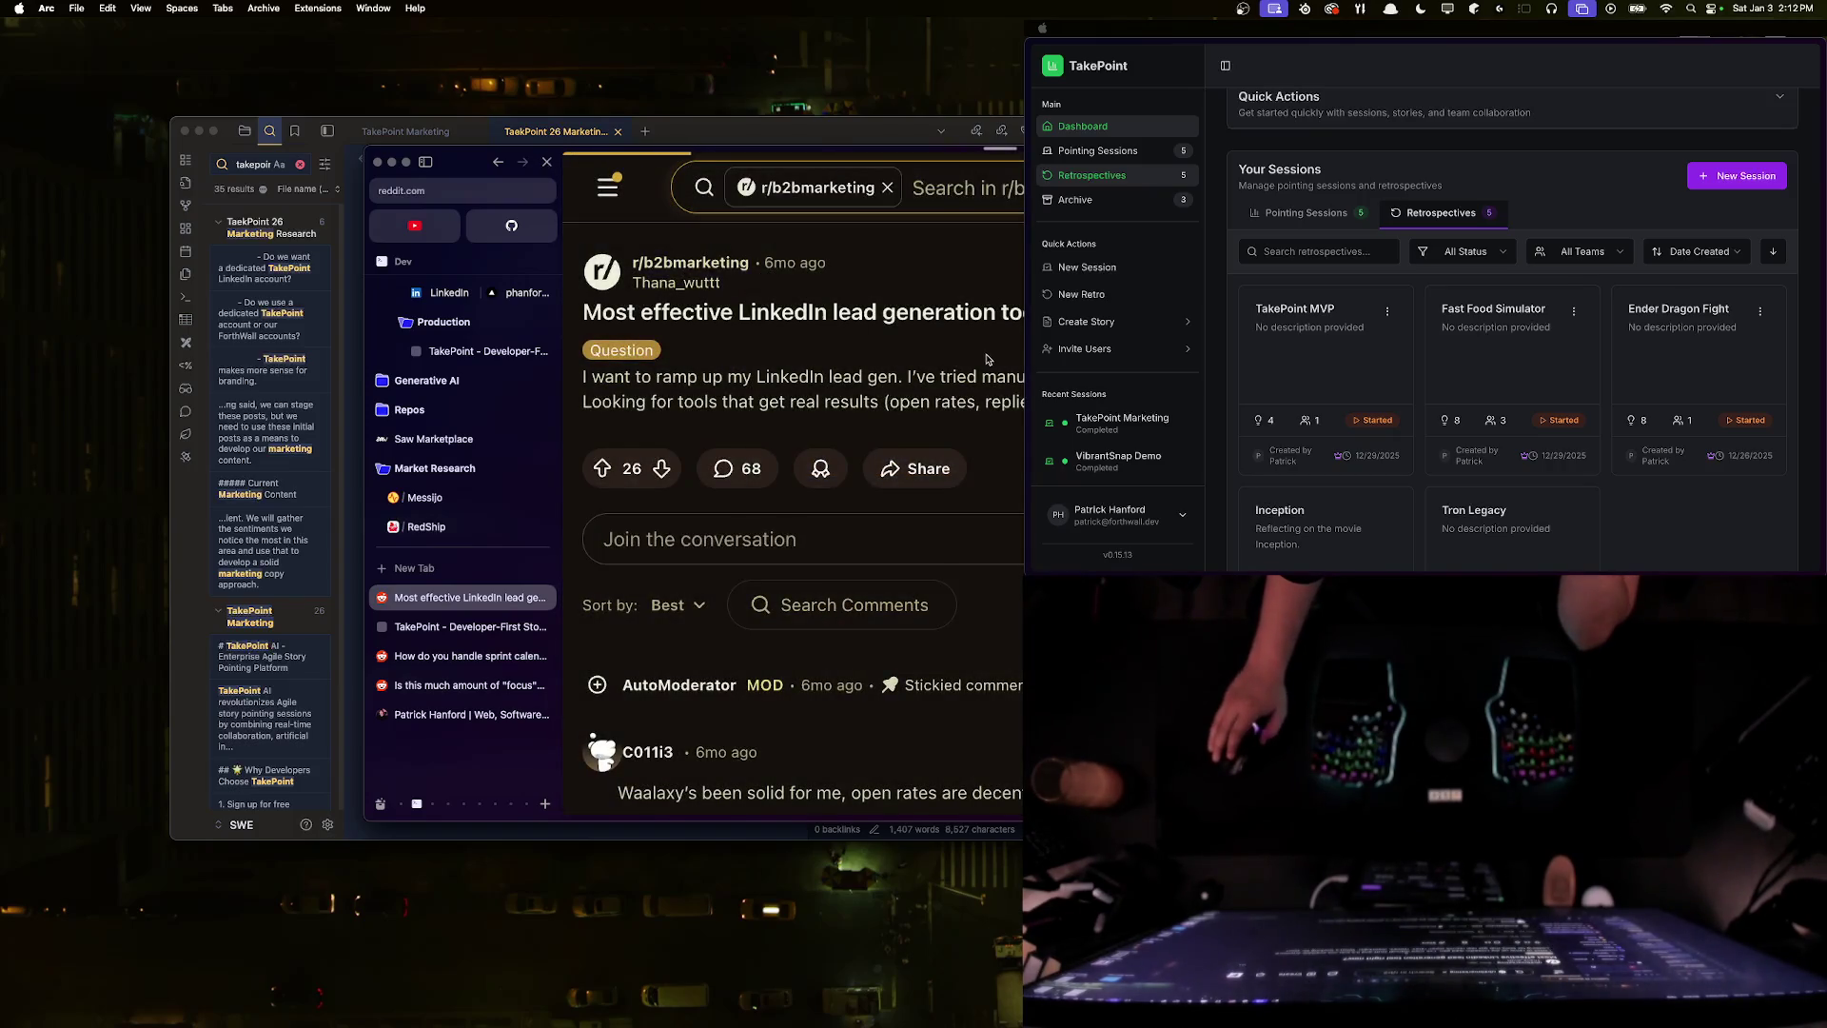
pyautogui.press('super+bracketleft')
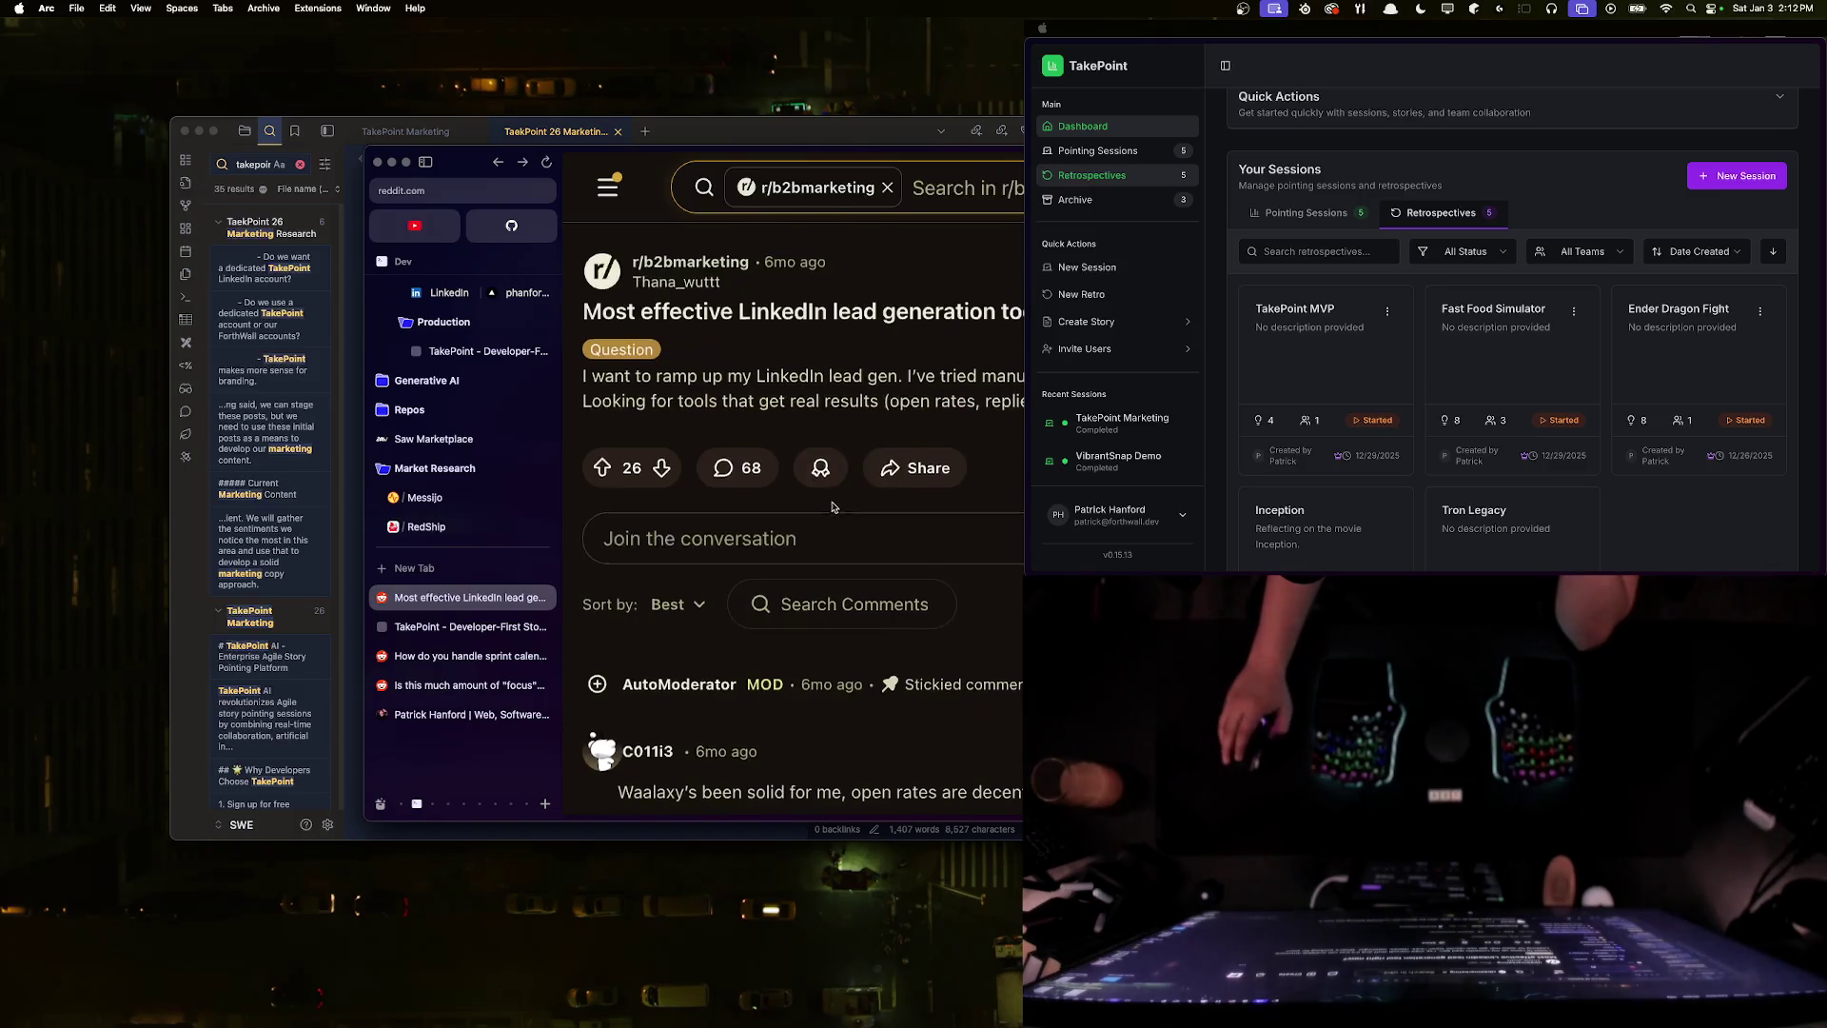
pyautogui.scroll(-4, 838, 514)
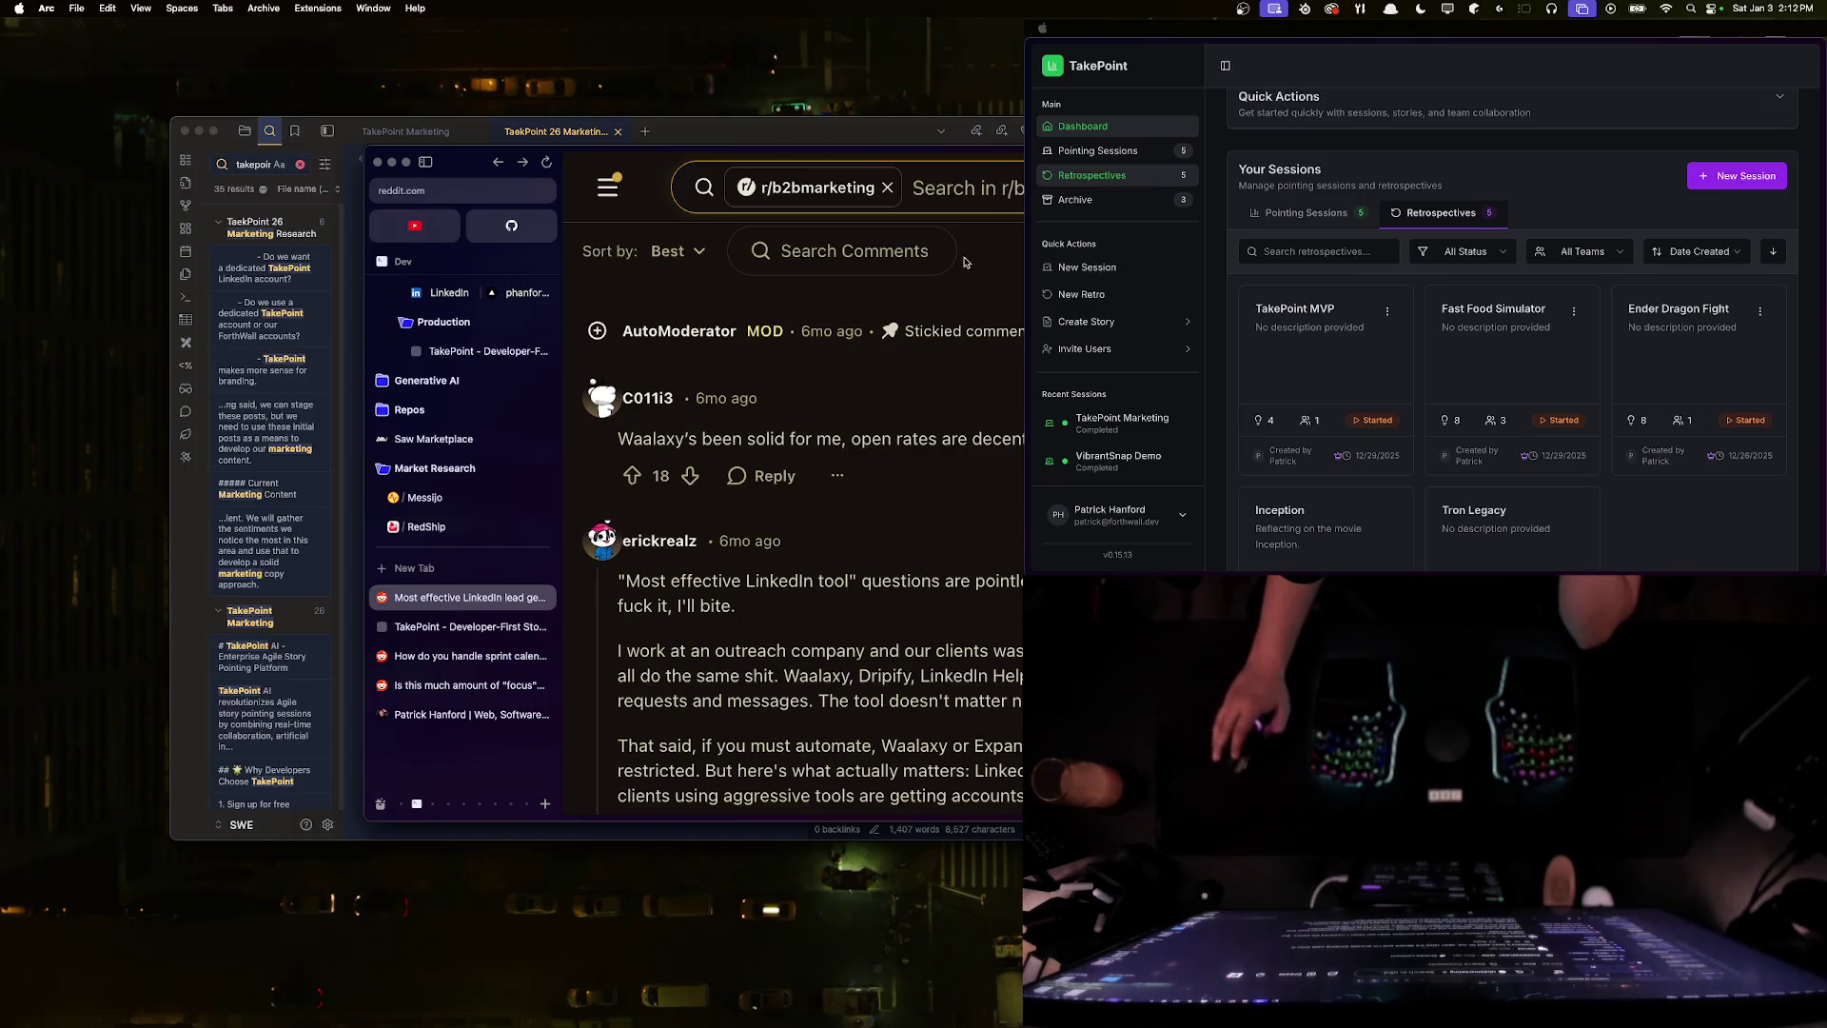
# - Reposition the window and Google the word 'Waalaxy' from a Reddit comment
pyautogui.moveTo(793, 546); pyautogui.dragTo(583, 599)
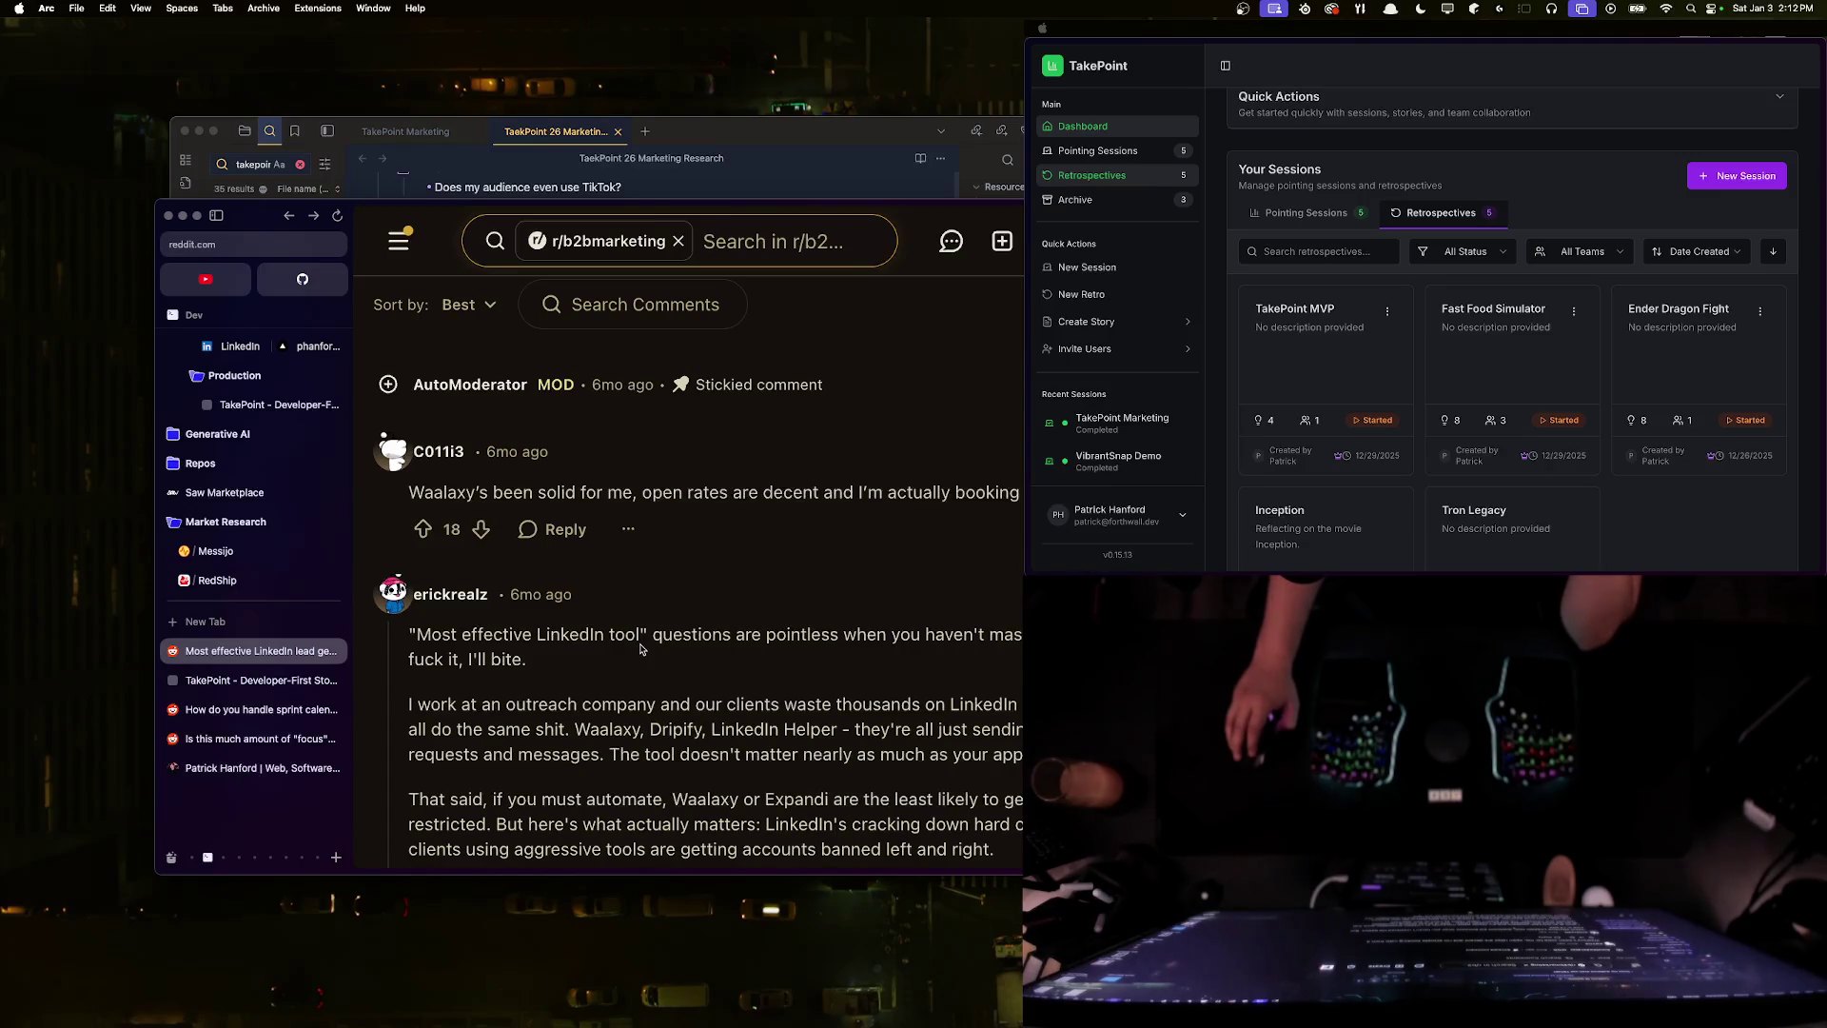
pyautogui.scroll(-2, 641, 650)
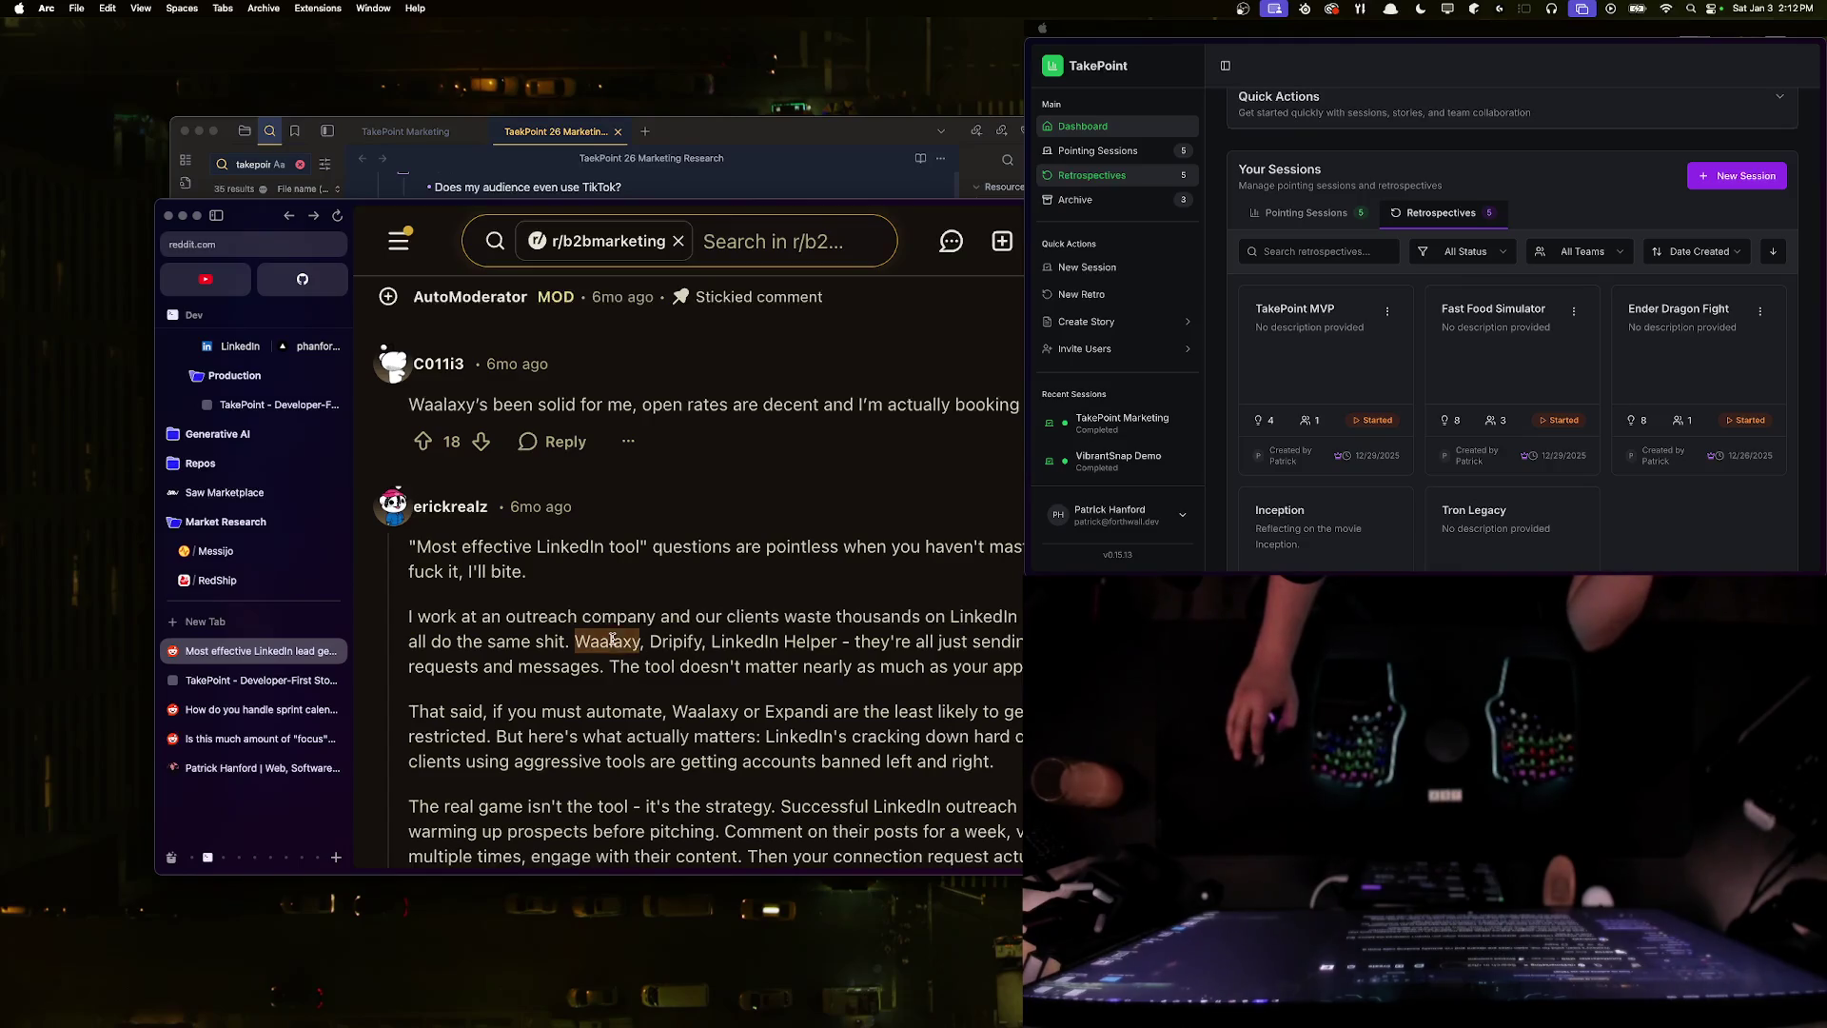
pyautogui.rightClick(612, 639)
pyautogui.click(652, 673)
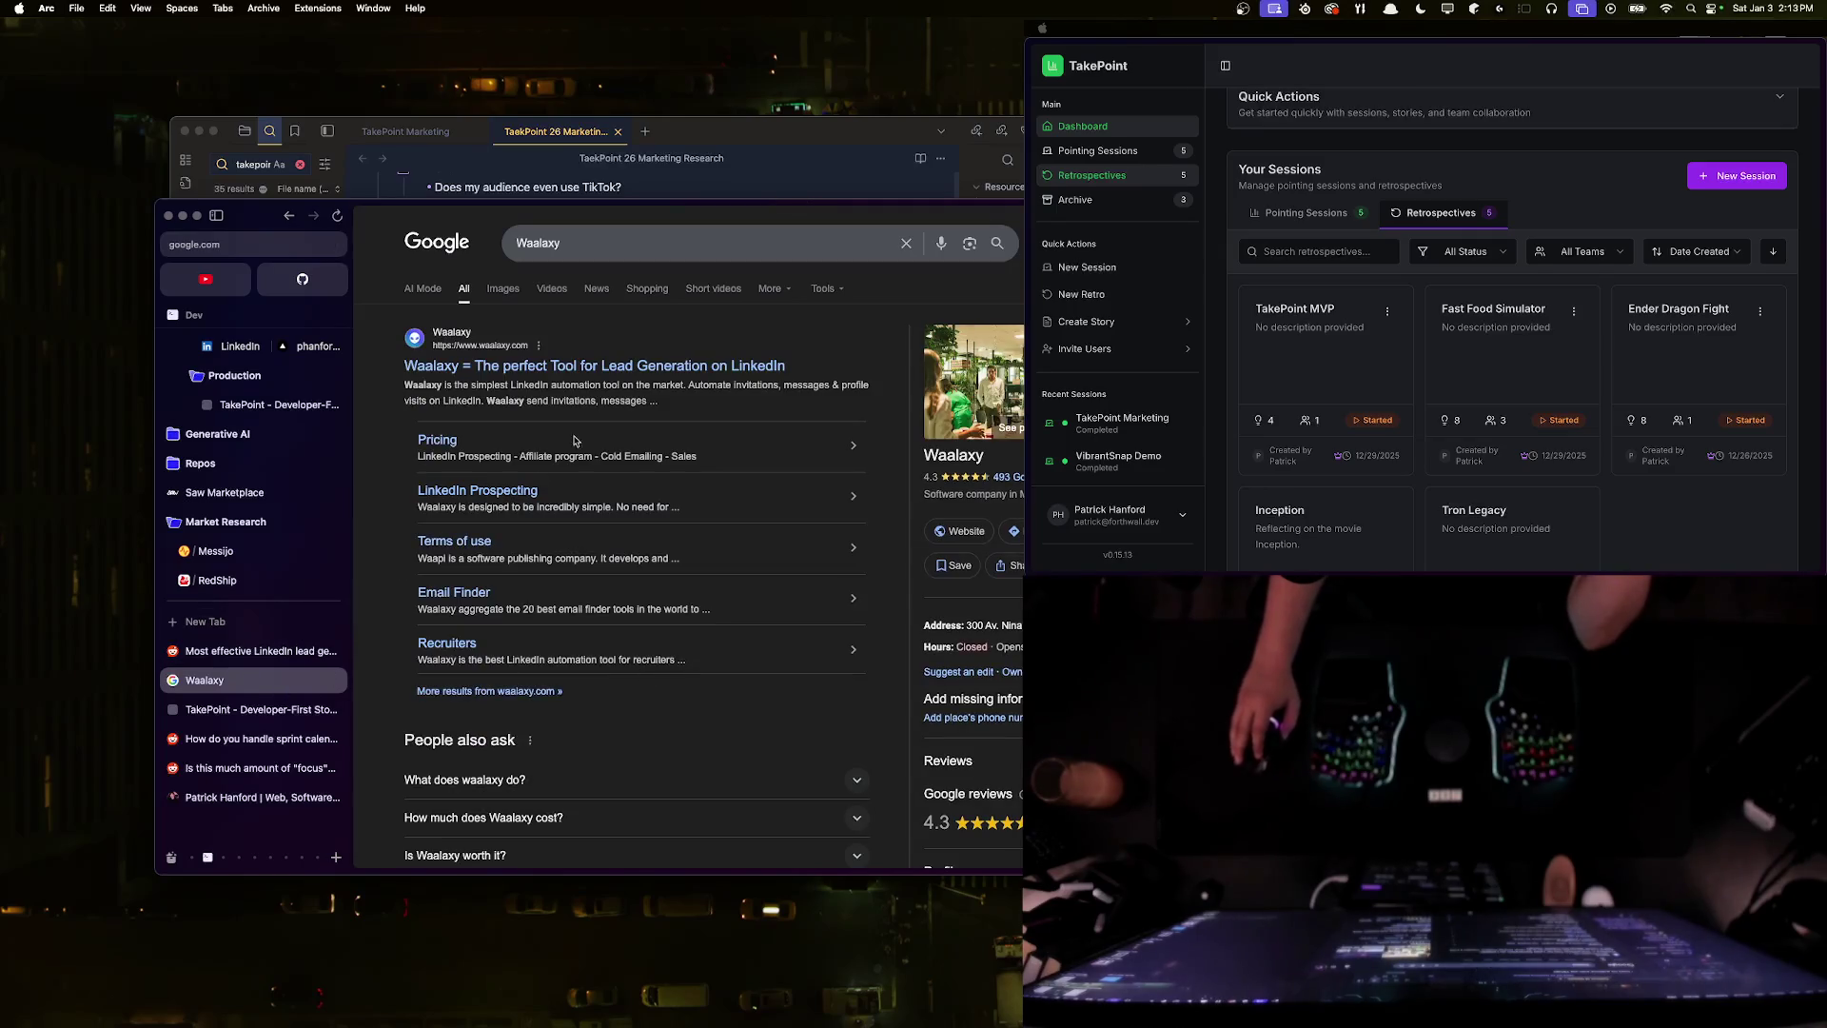
# - Open the Waalaxy site, sign up with LinkedIn, and go to the extension's Chrome Web Store page
pyautogui.click(633, 391)
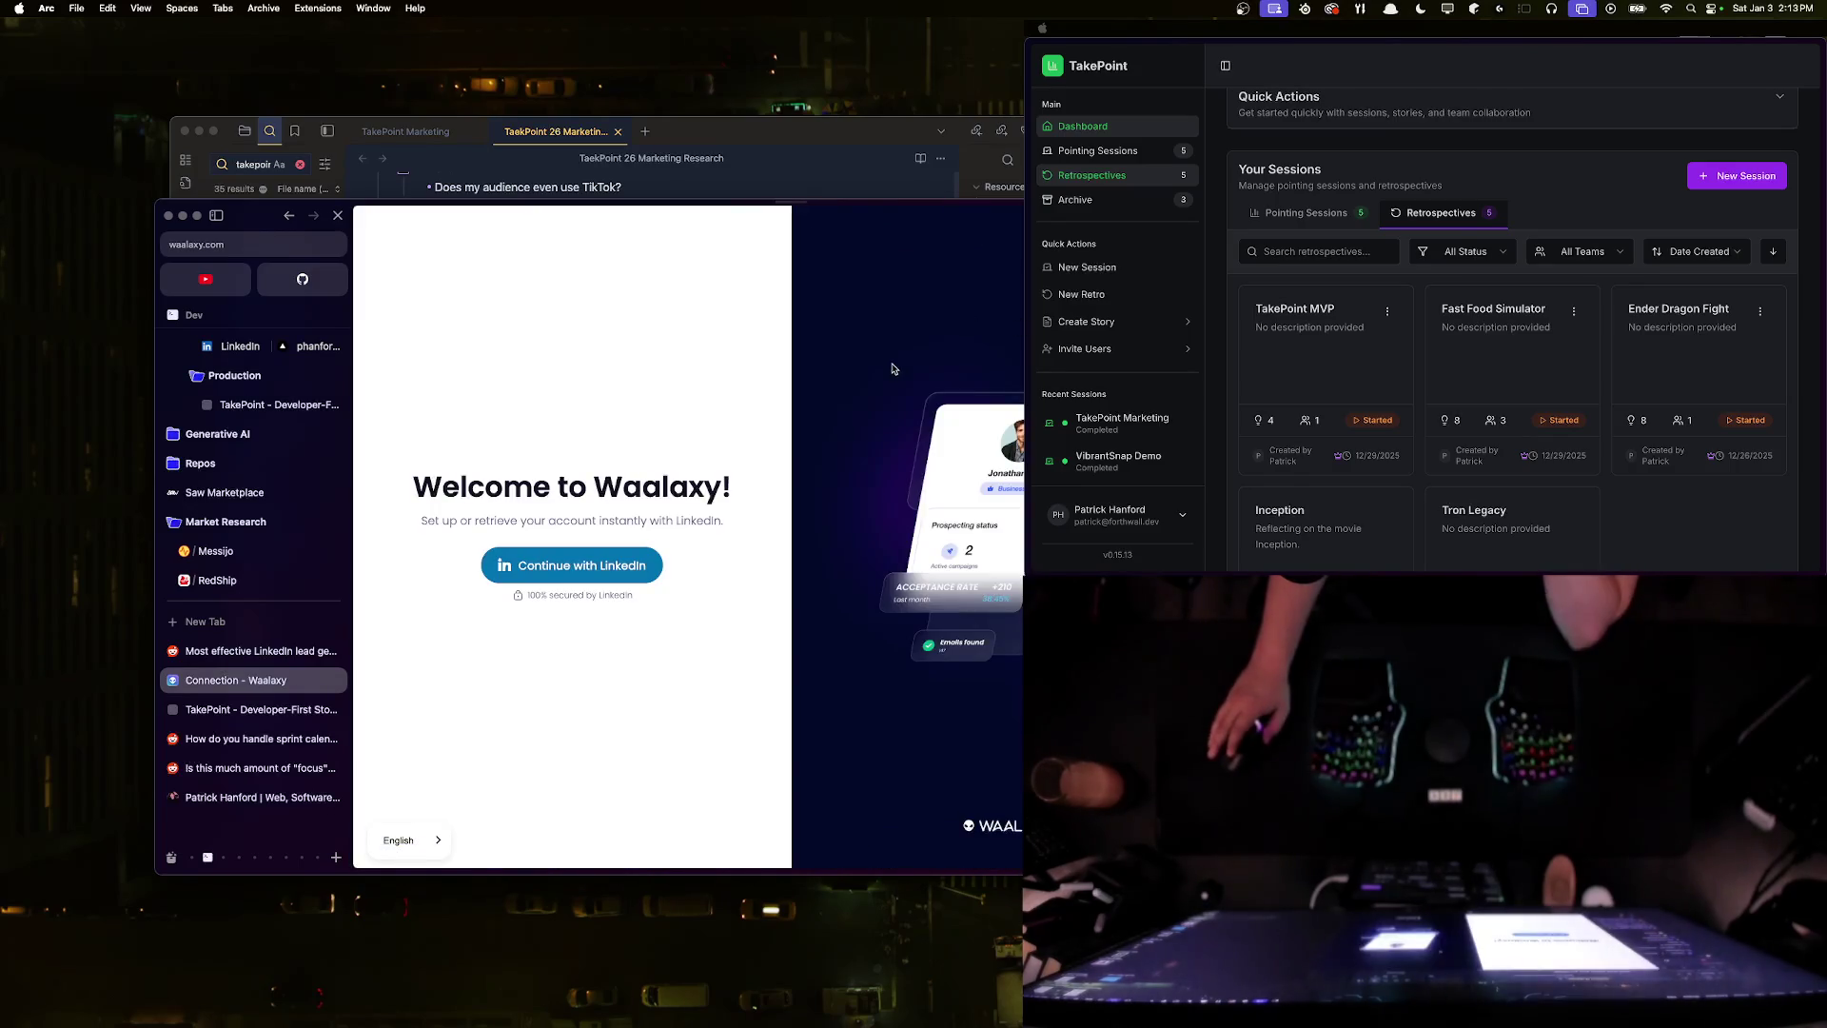
pyautogui.click(615, 569)
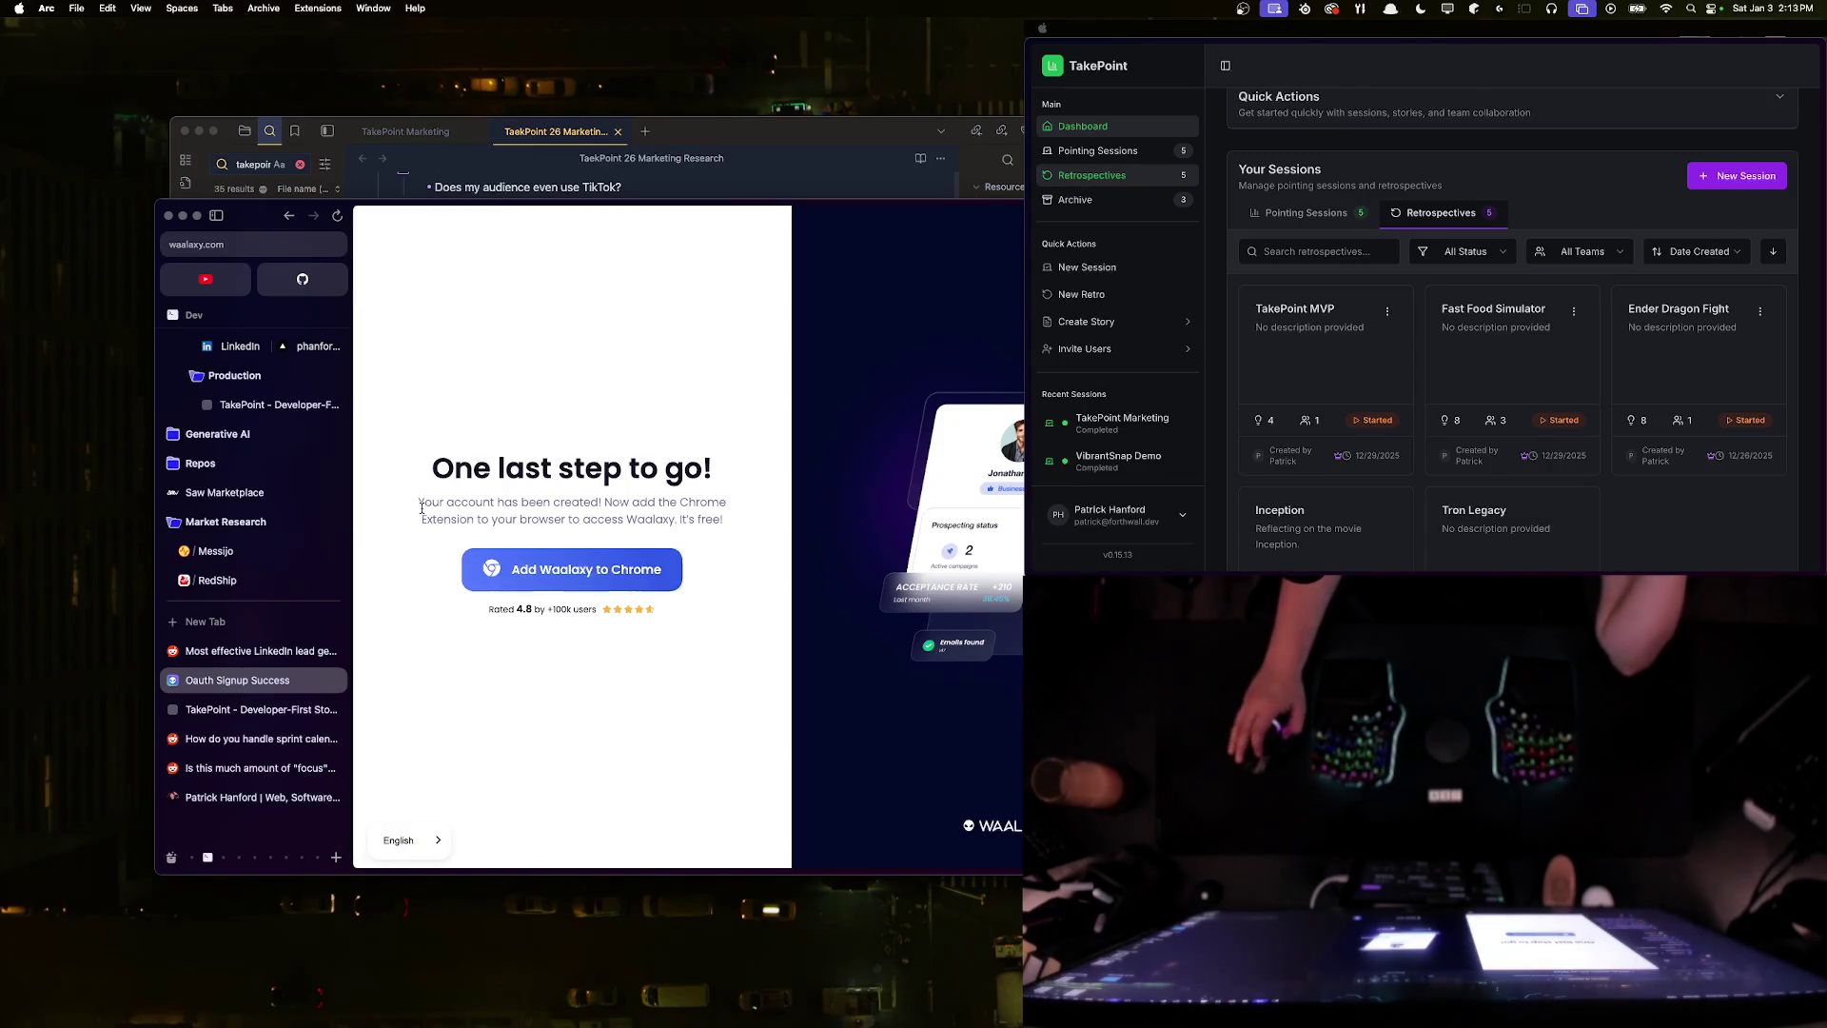
pyautogui.click(553, 588)
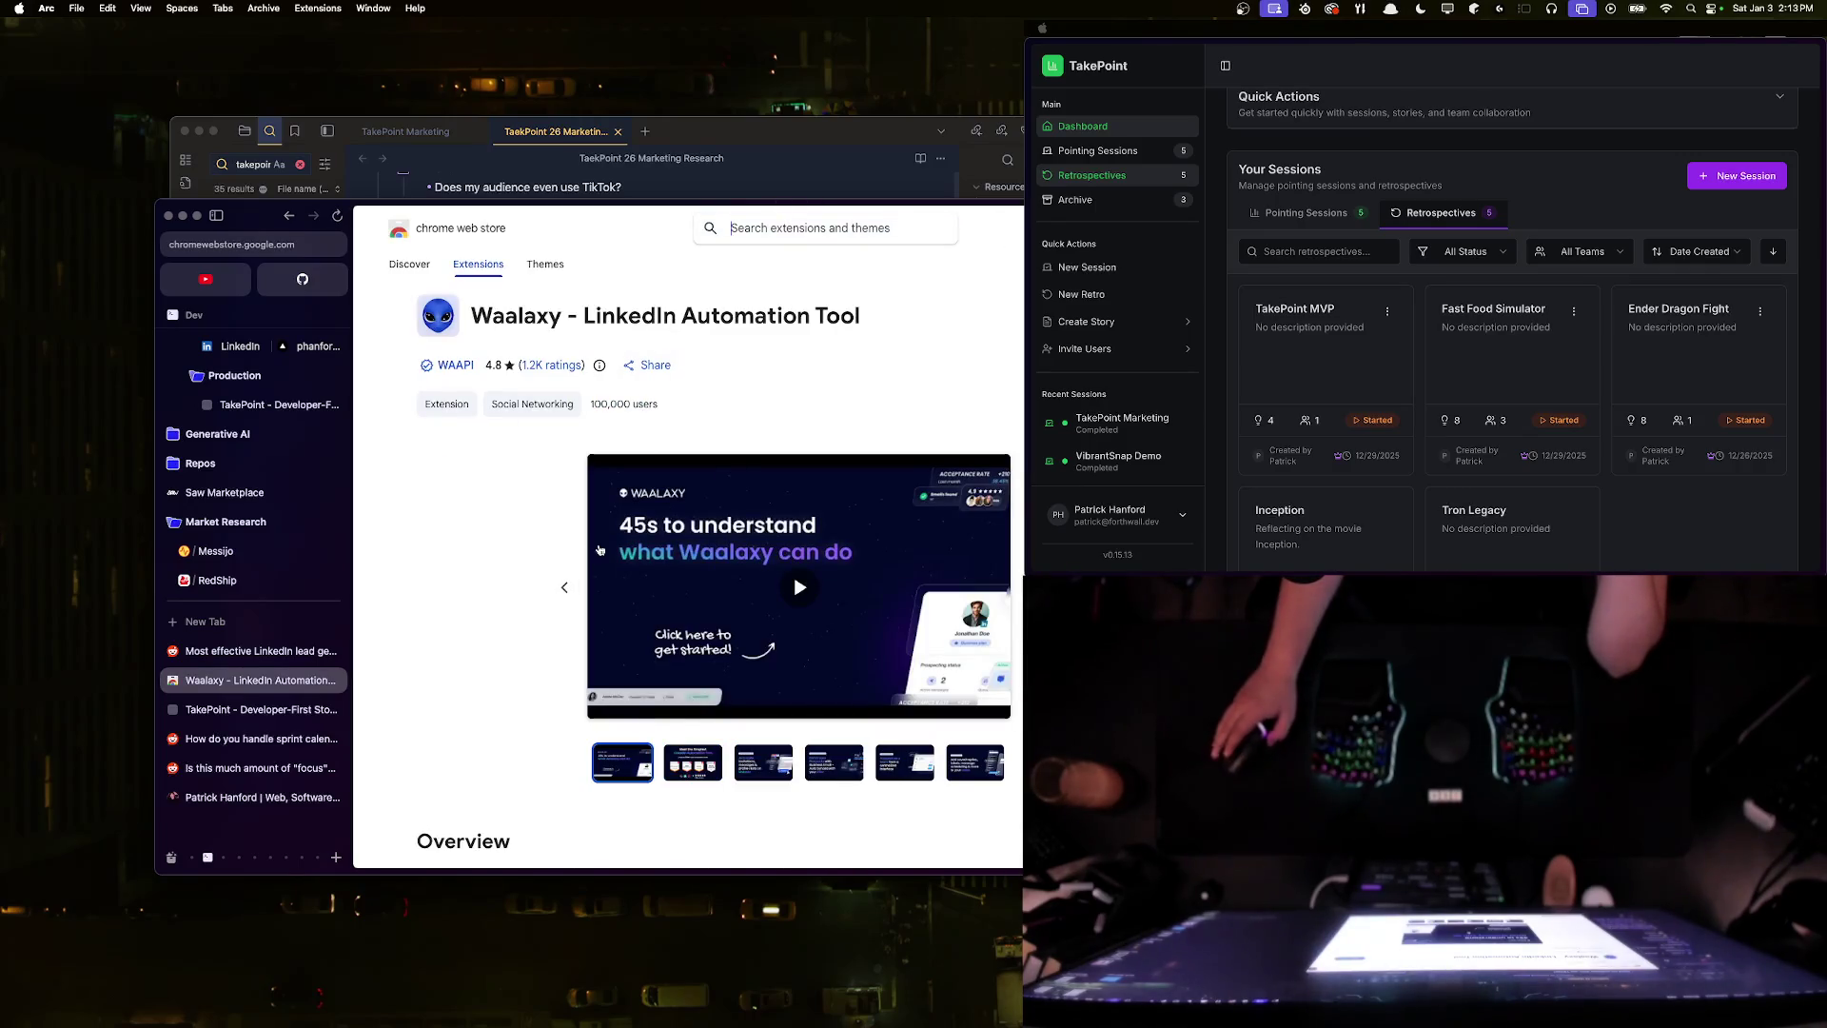
# - Watch the Waalaxy promo video, restarting it and skipping to the end
pyautogui.click(874, 647)
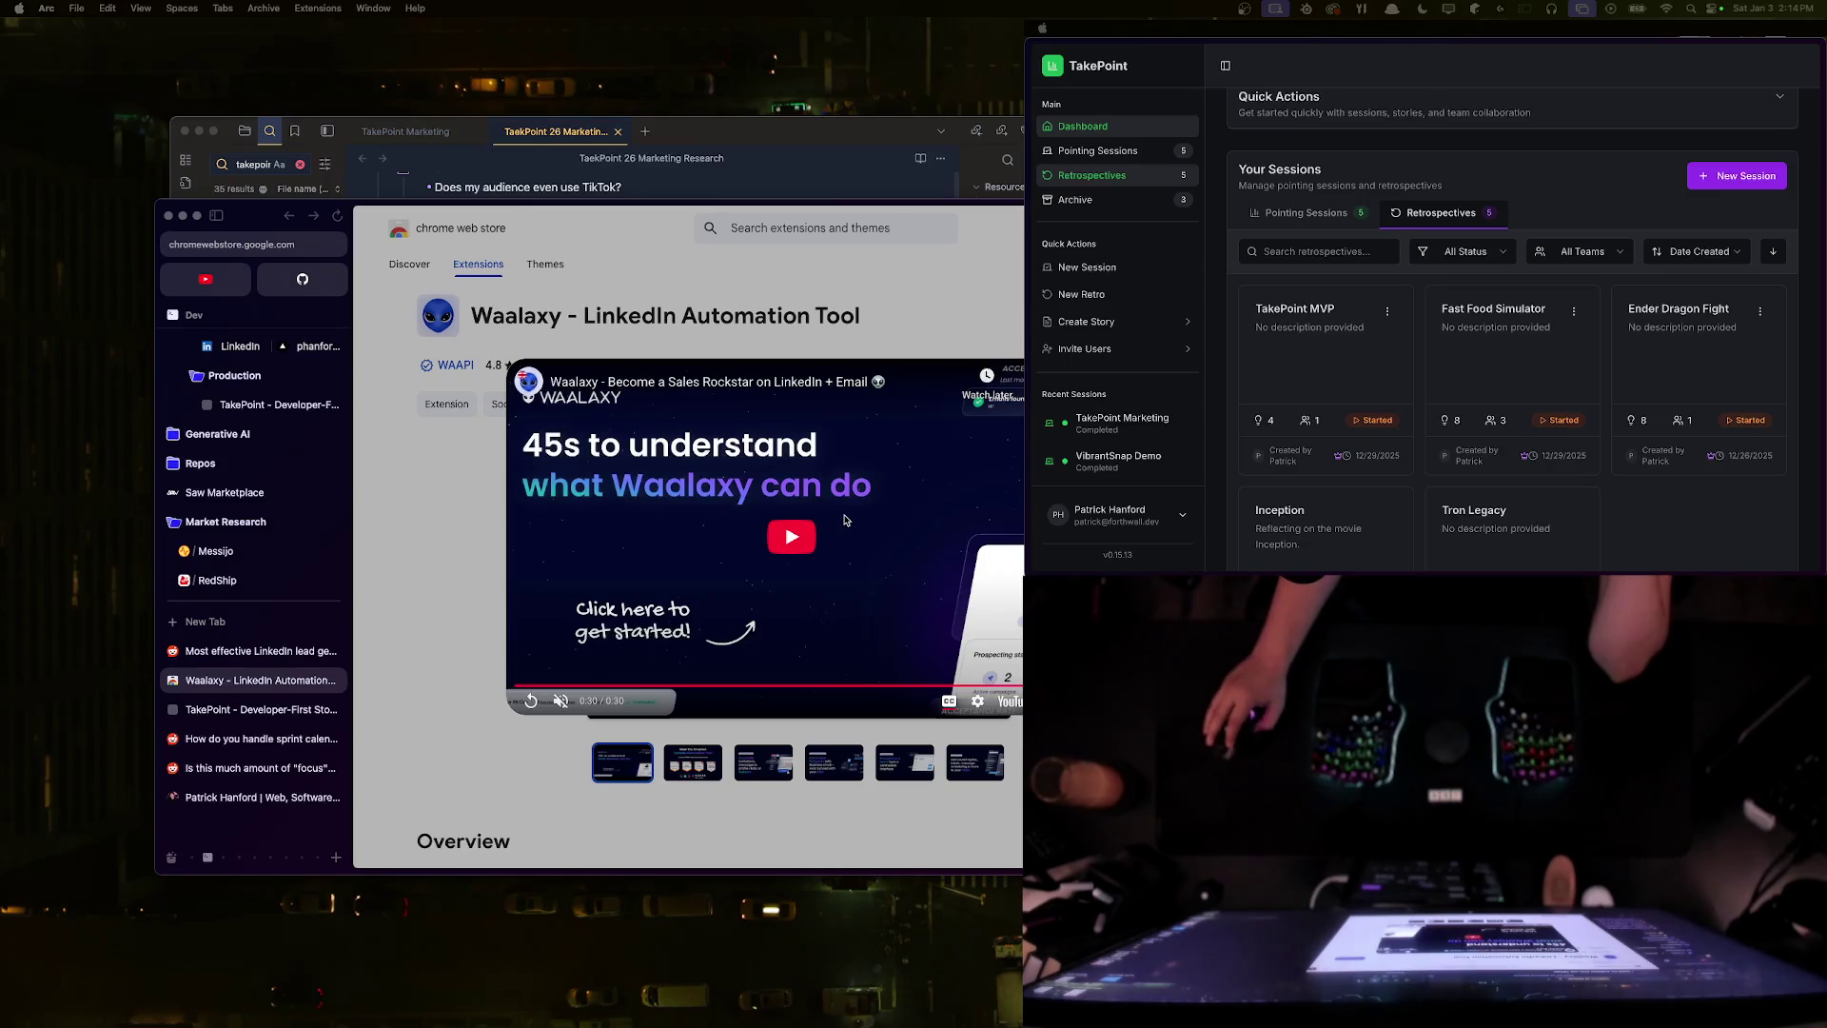
pyautogui.click(816, 538)
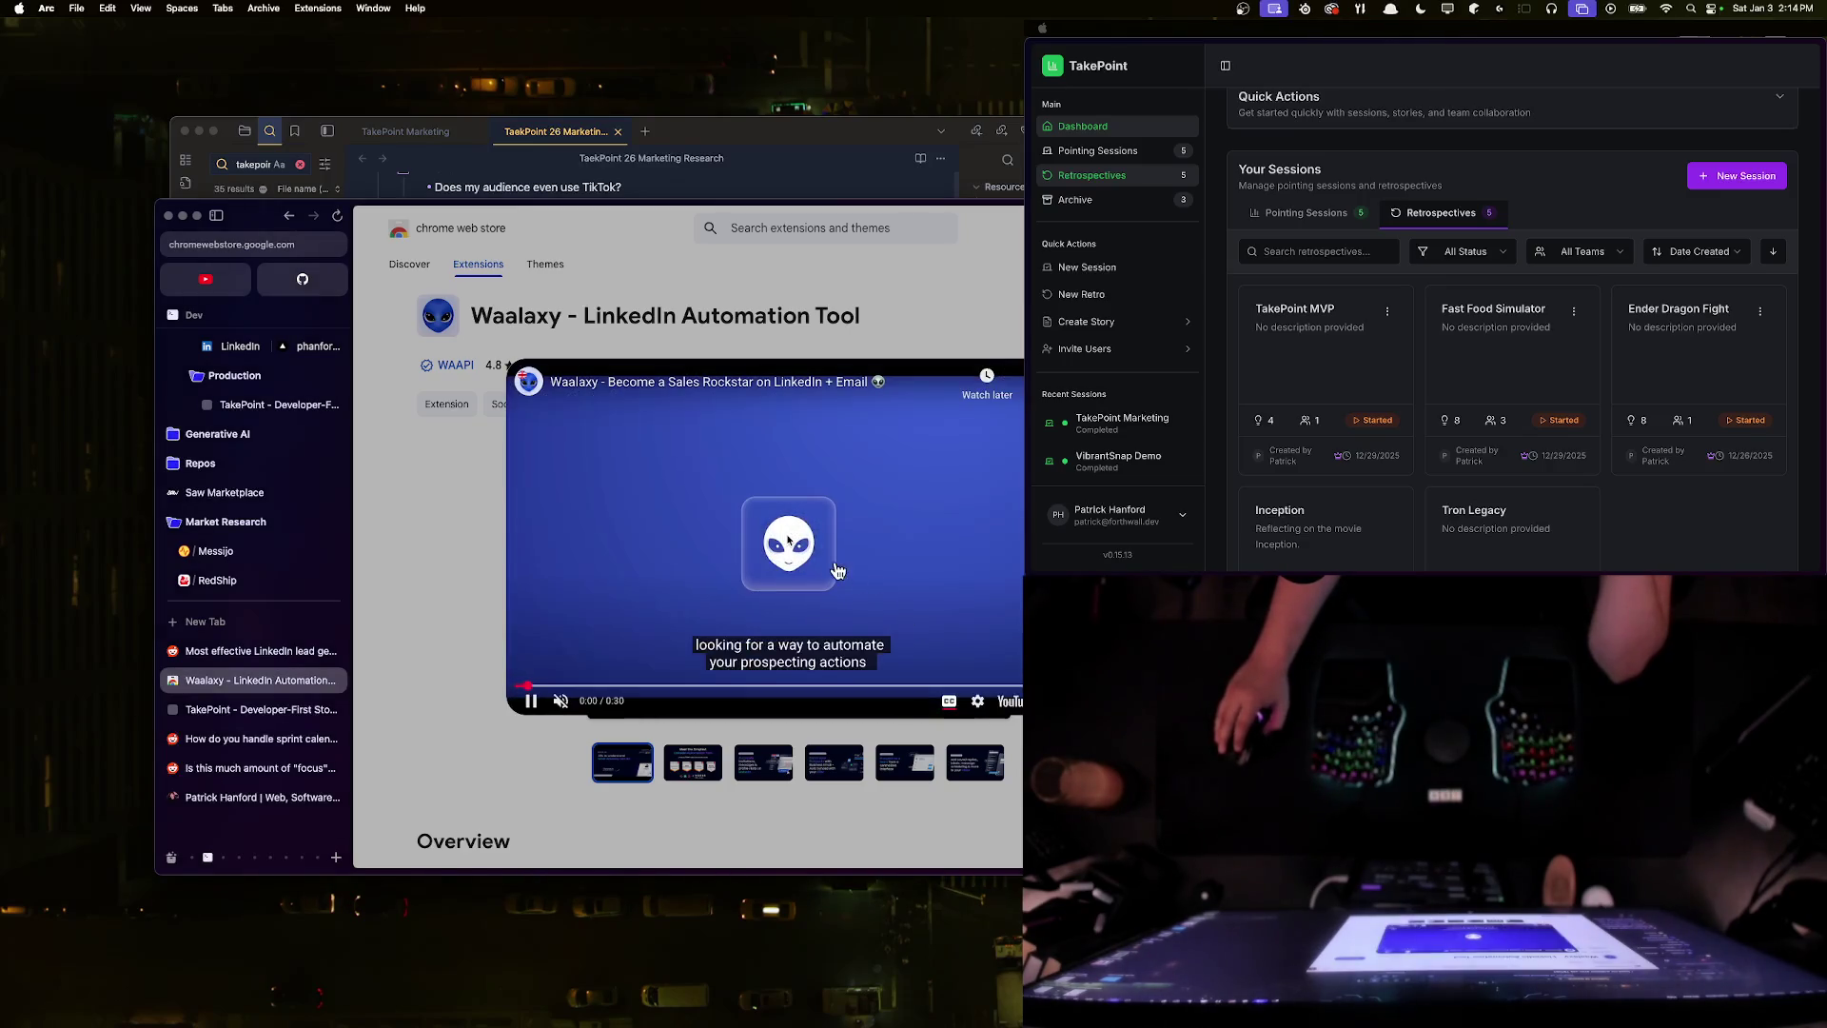
pyautogui.click(1020, 685)
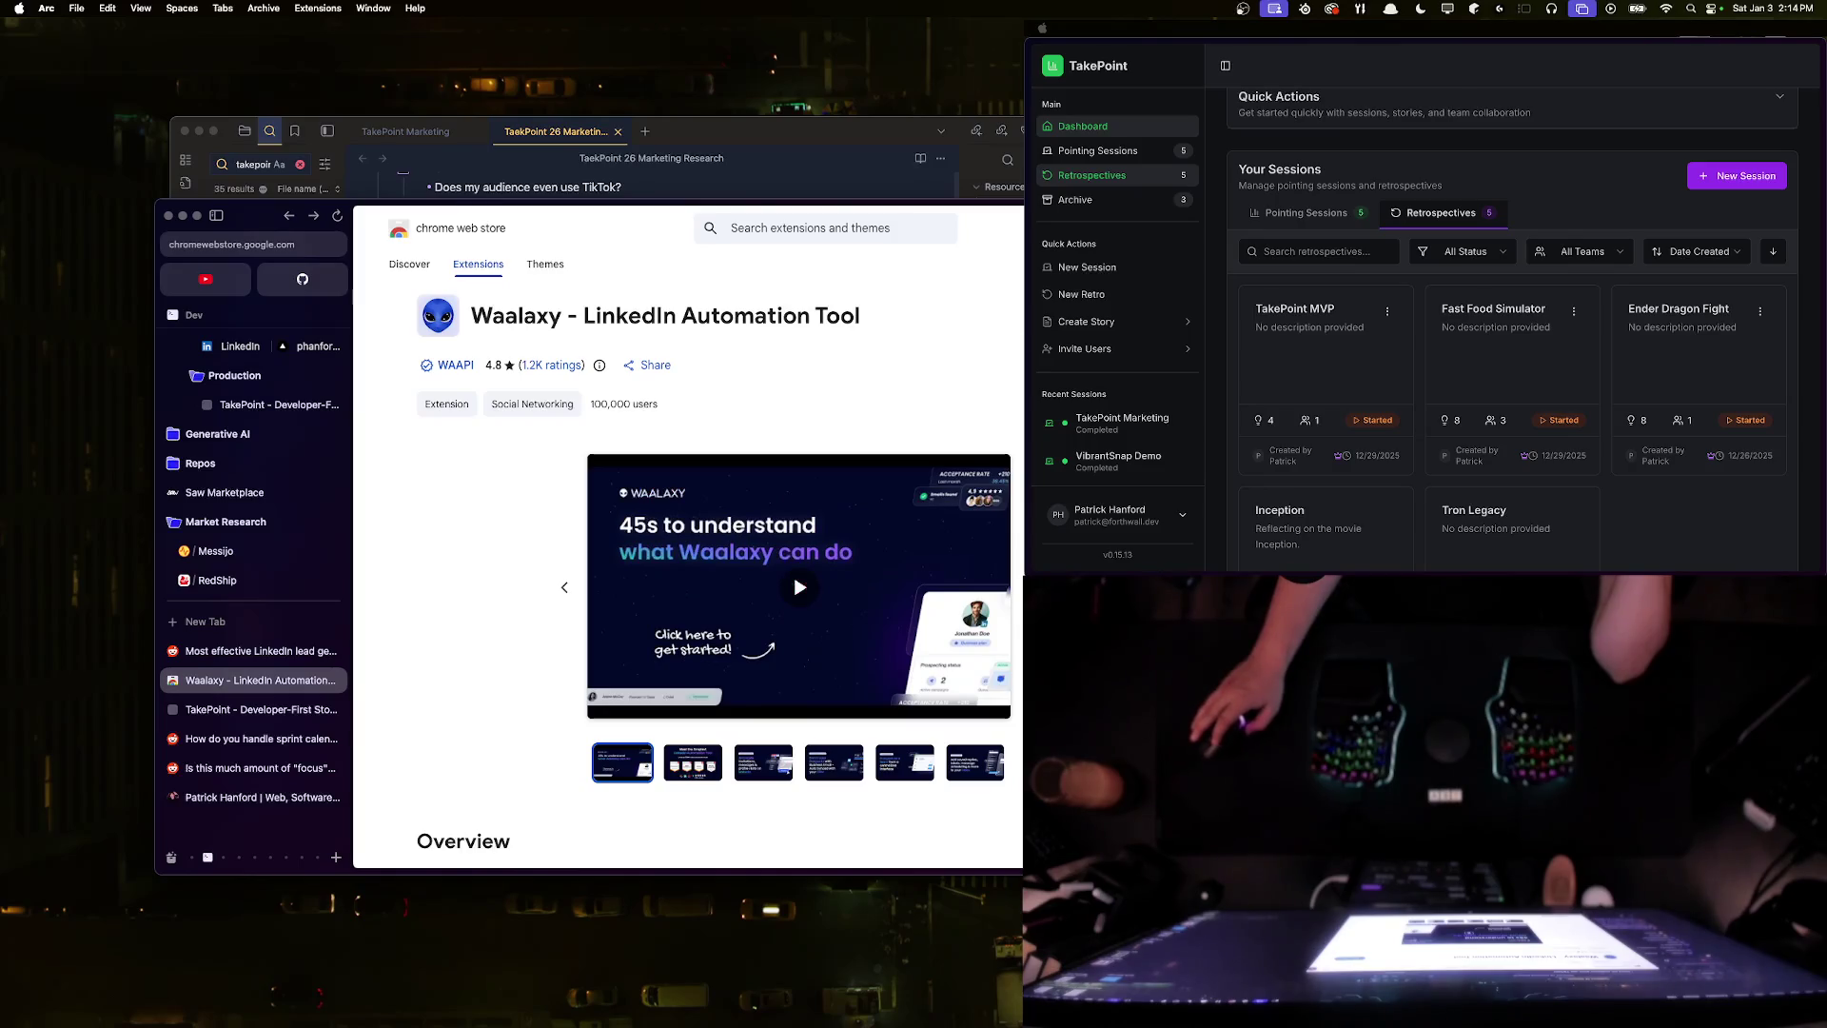
# - Add the Waalaxy extension to the browser and close the Reddit lead-generation tab
pyautogui.click(802, 649)
pyautogui.scroll(-5, 808, 624)
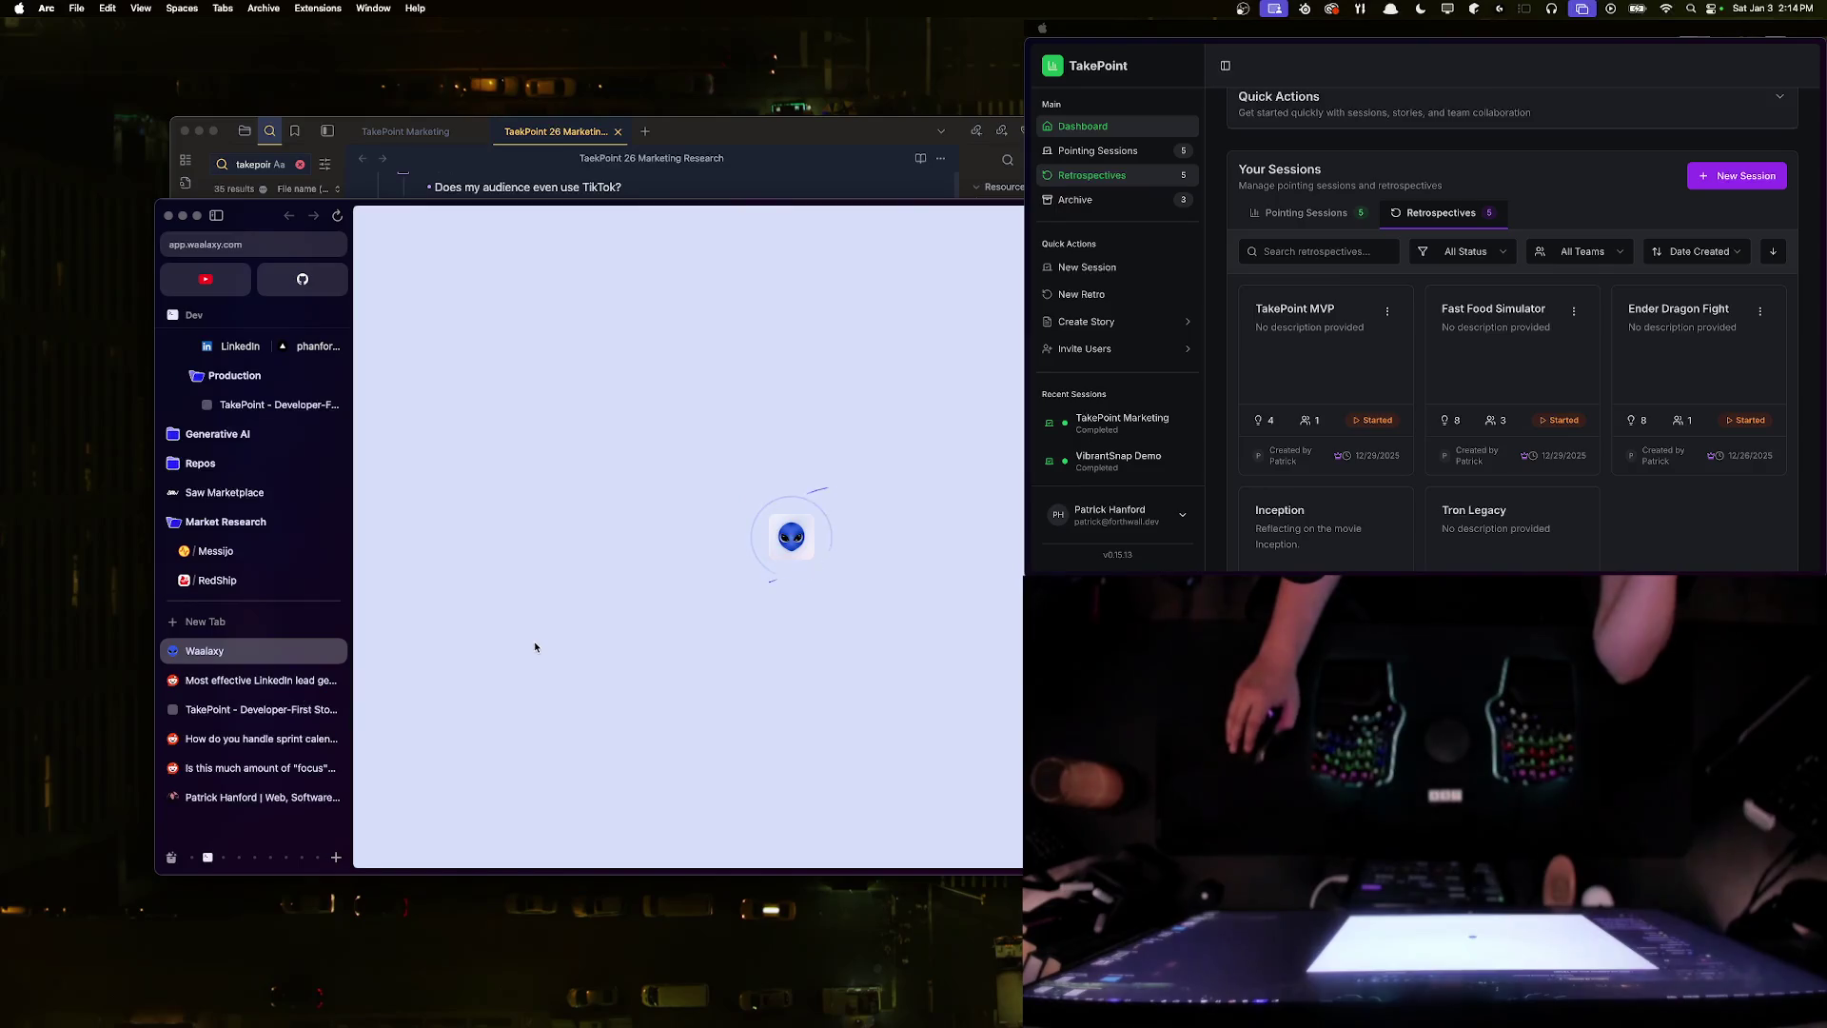
pyautogui.middleClick(297, 679)
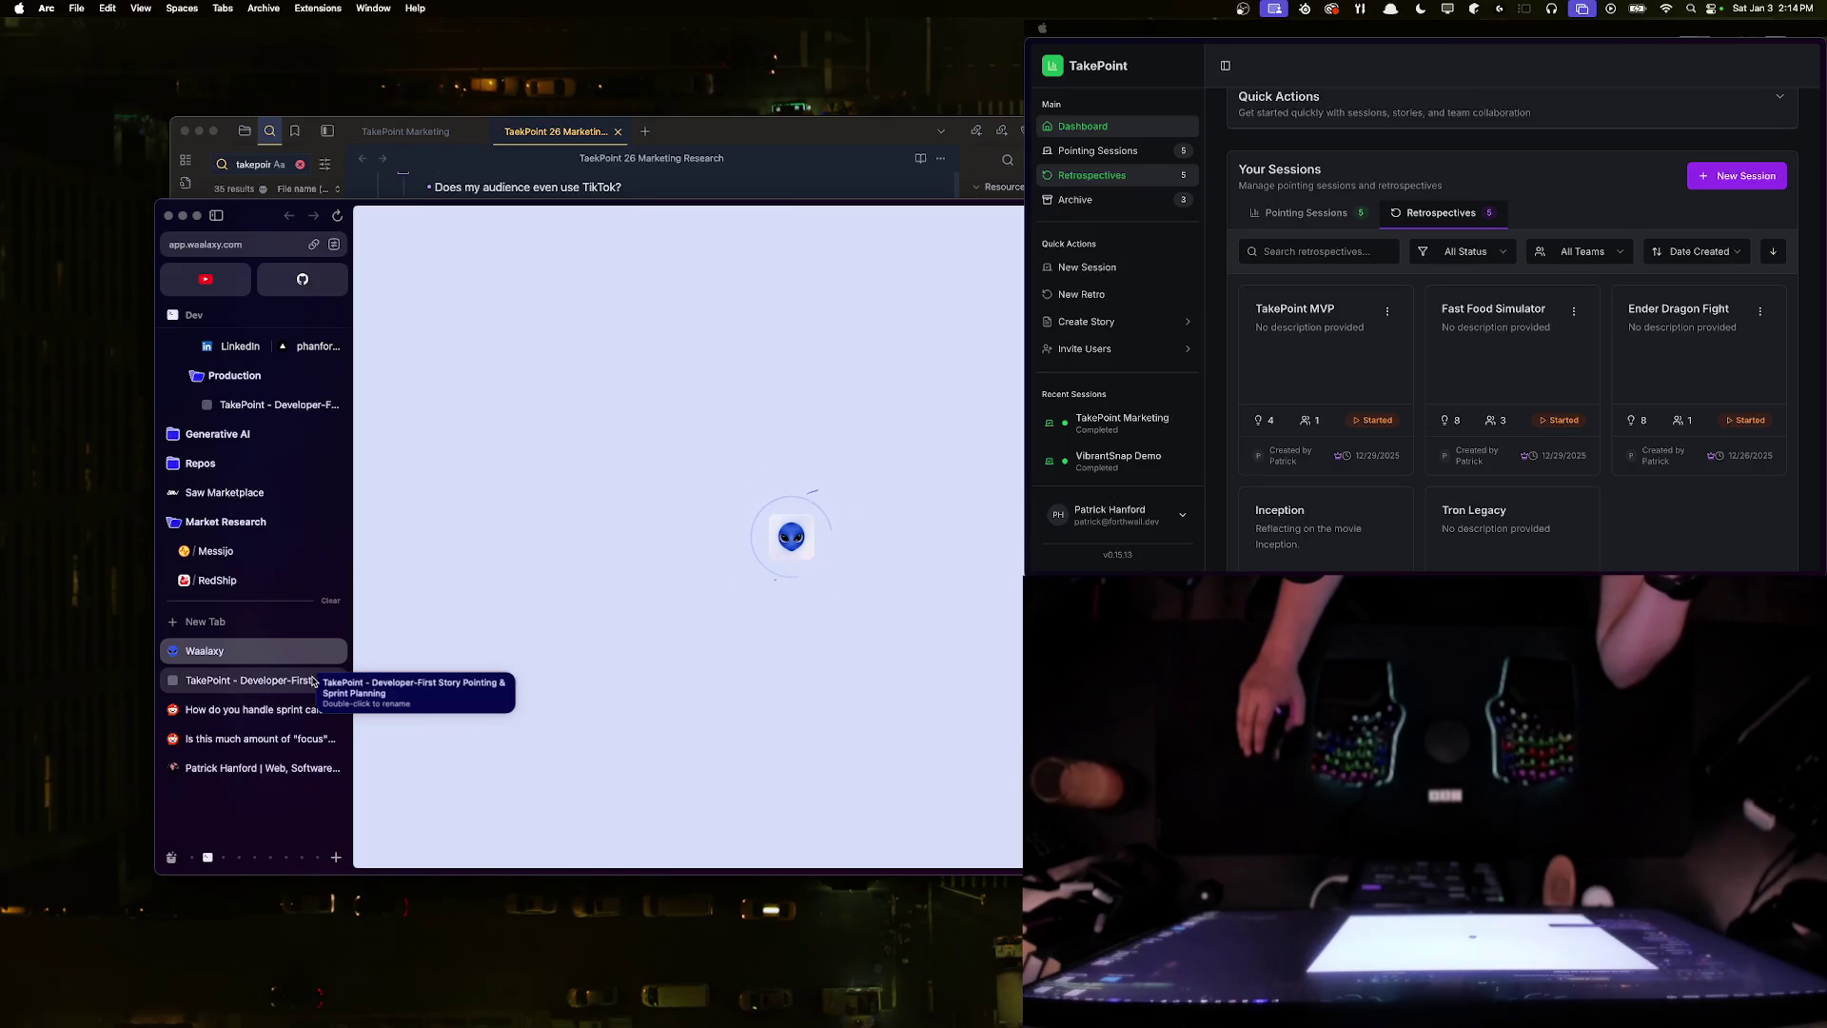
# - Drag the Waalaxy tab and Lead Analysis folder into Market Research, expanding and collapsing Lead Analysis
pyautogui.moveTo(238, 650); pyautogui.dragTo(234, 533)
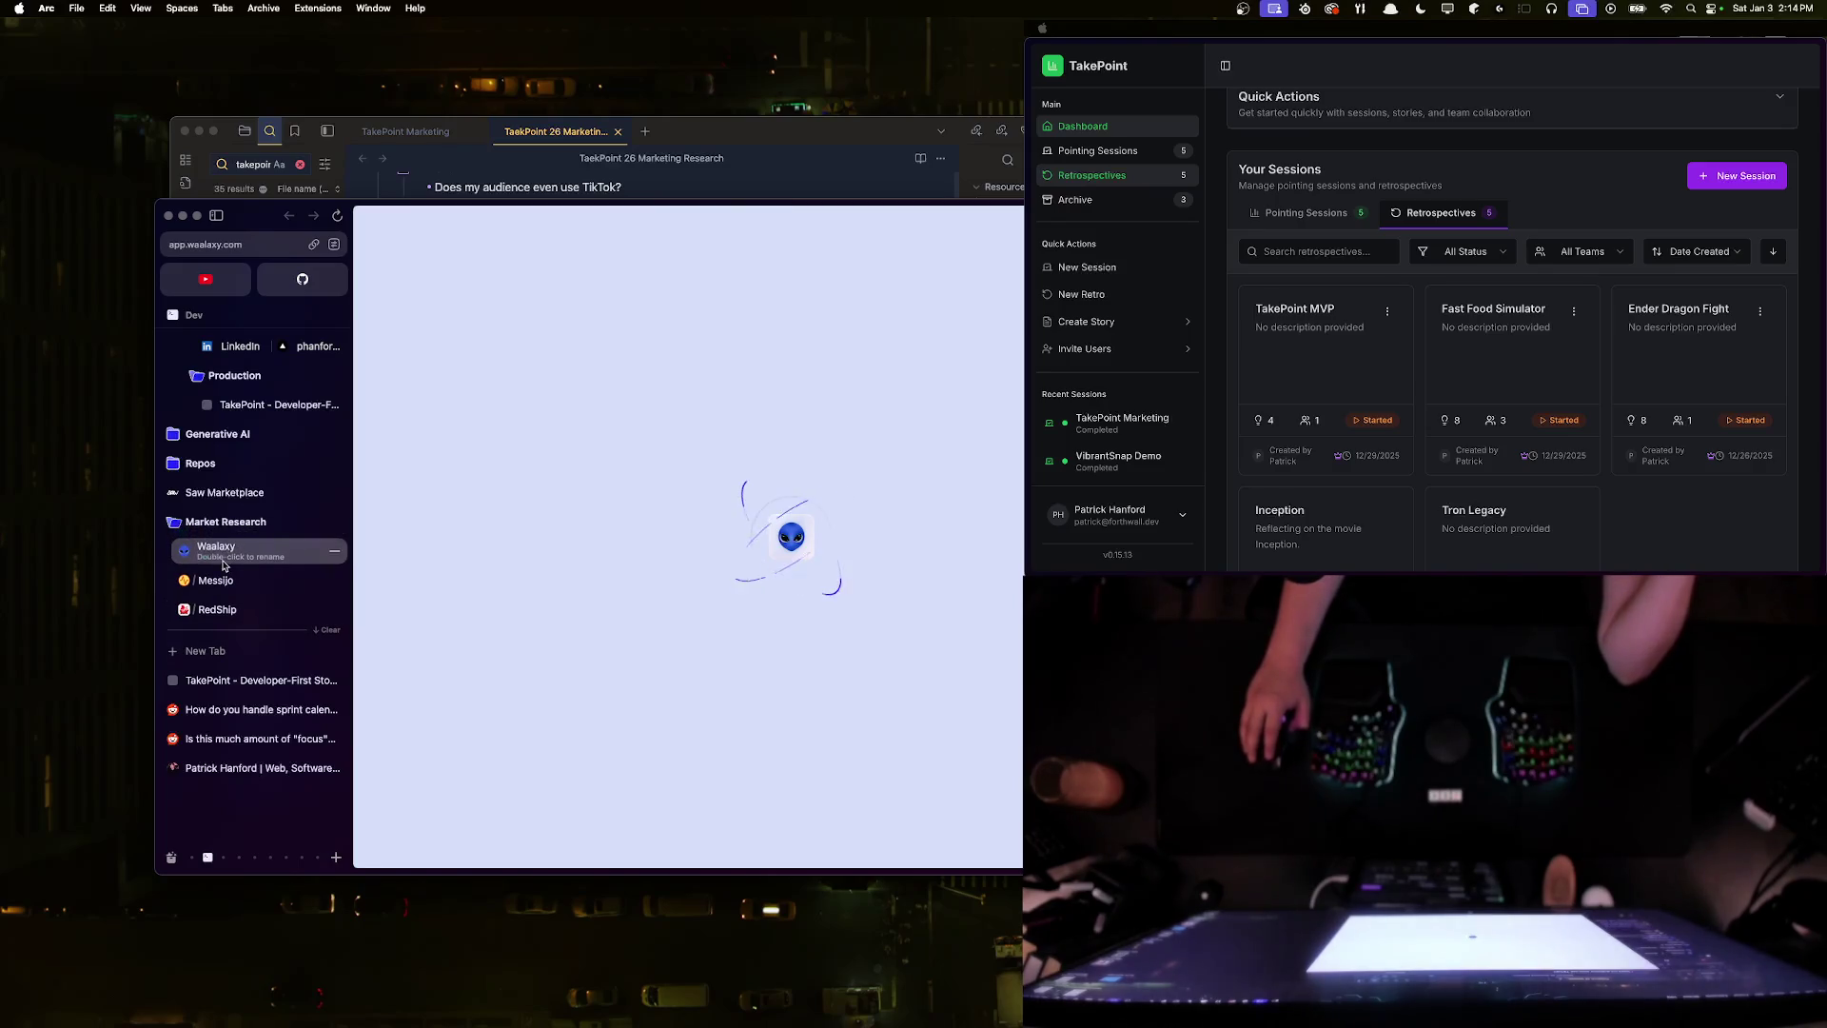
pyautogui.scroll(2, 276, 575)
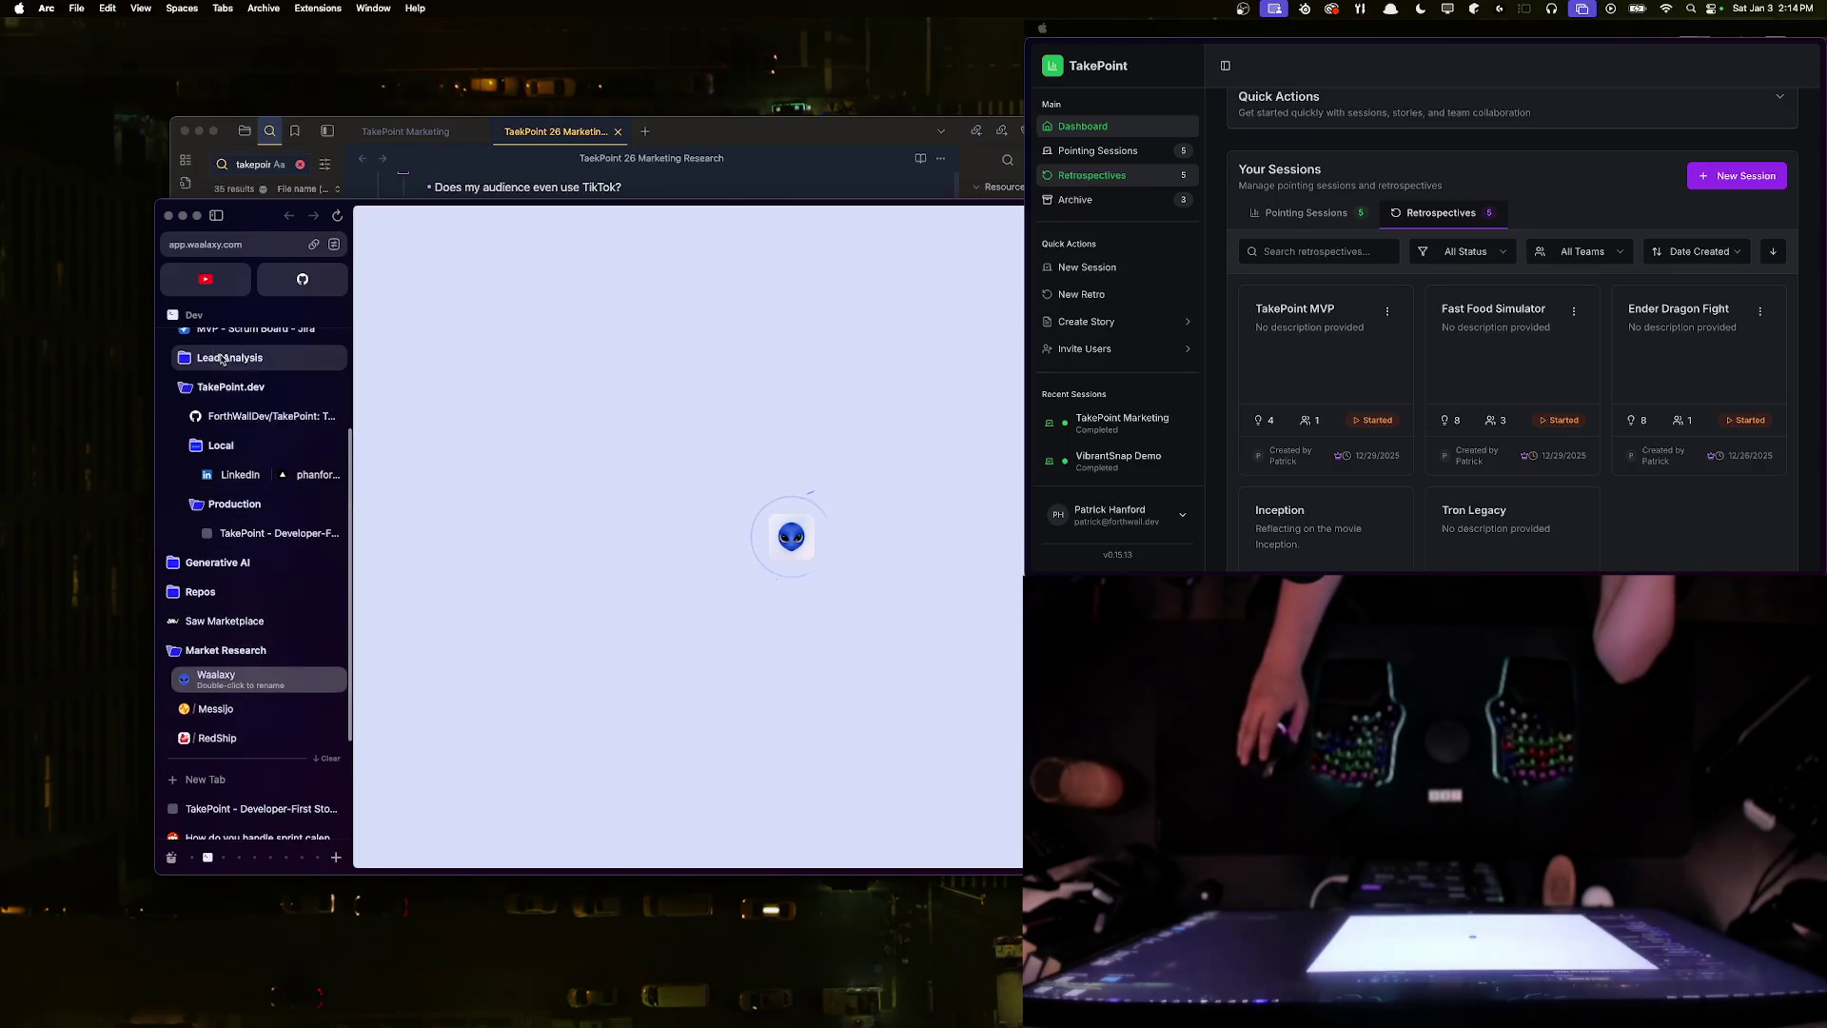
pyautogui.moveTo(272, 611); pyautogui.dragTo(236, 653)
pyautogui.click(232, 657)
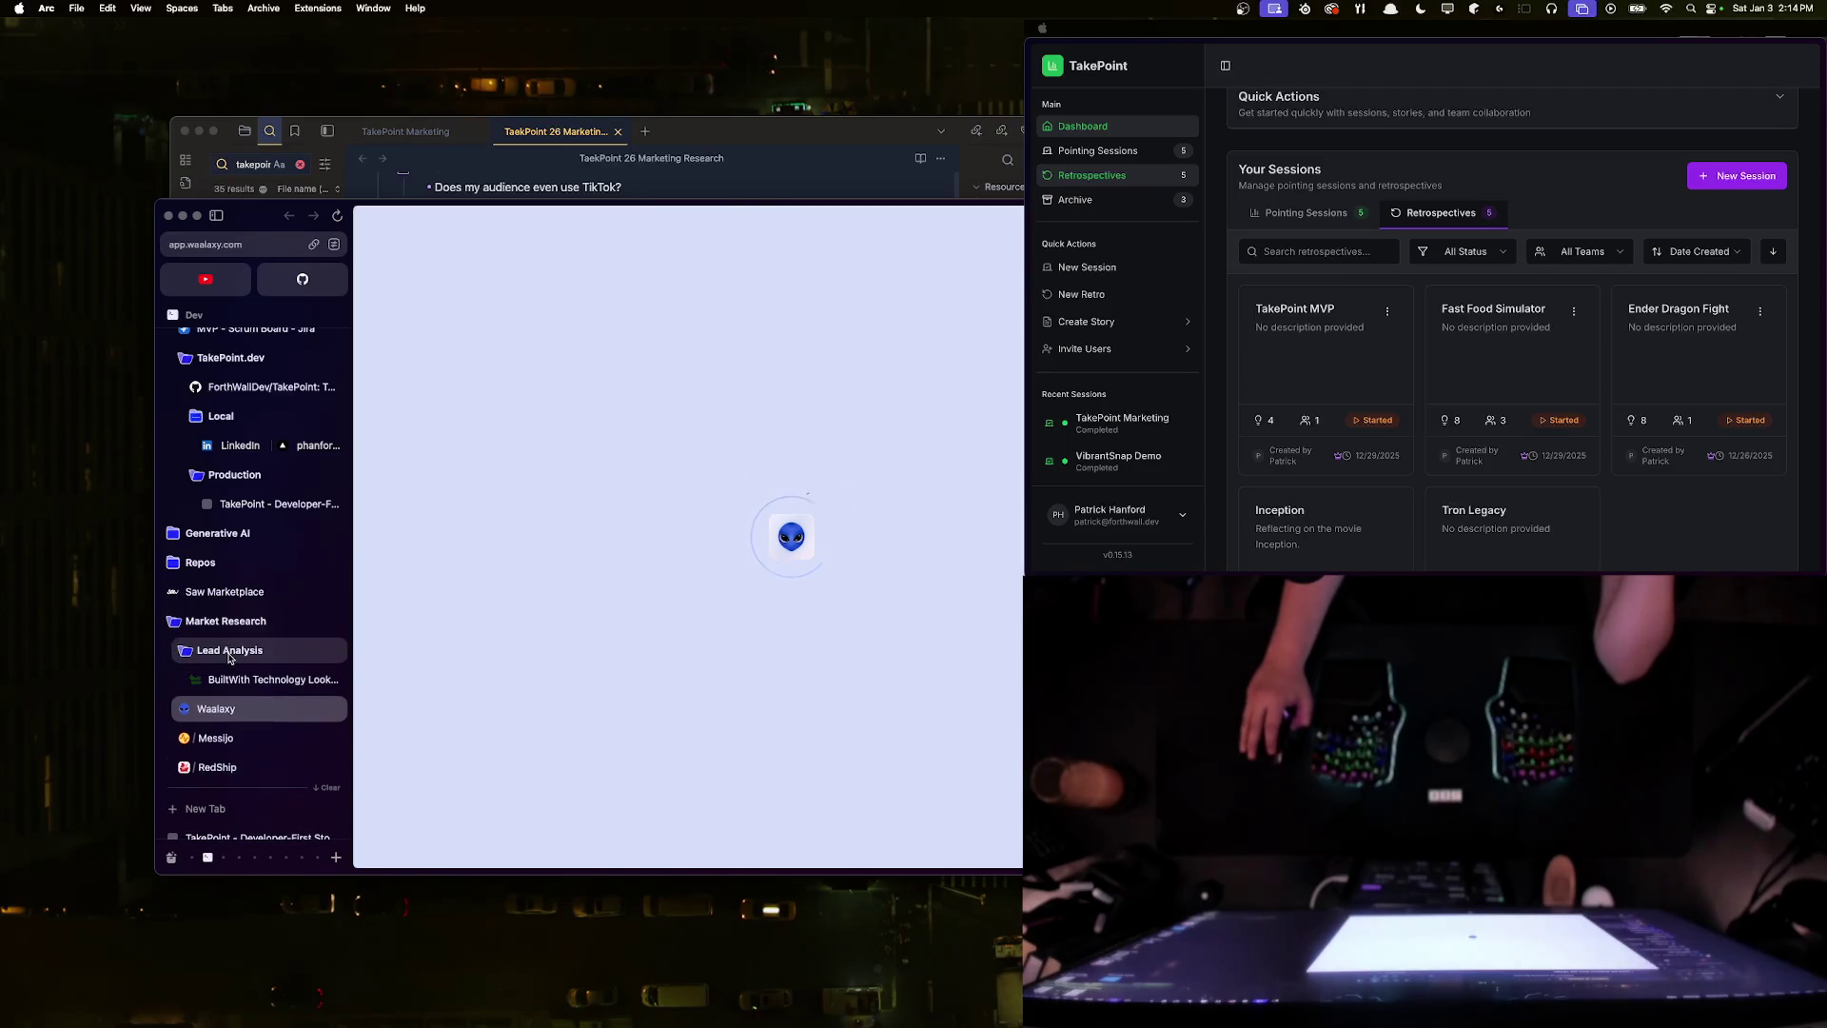
pyautogui.click(229, 657)
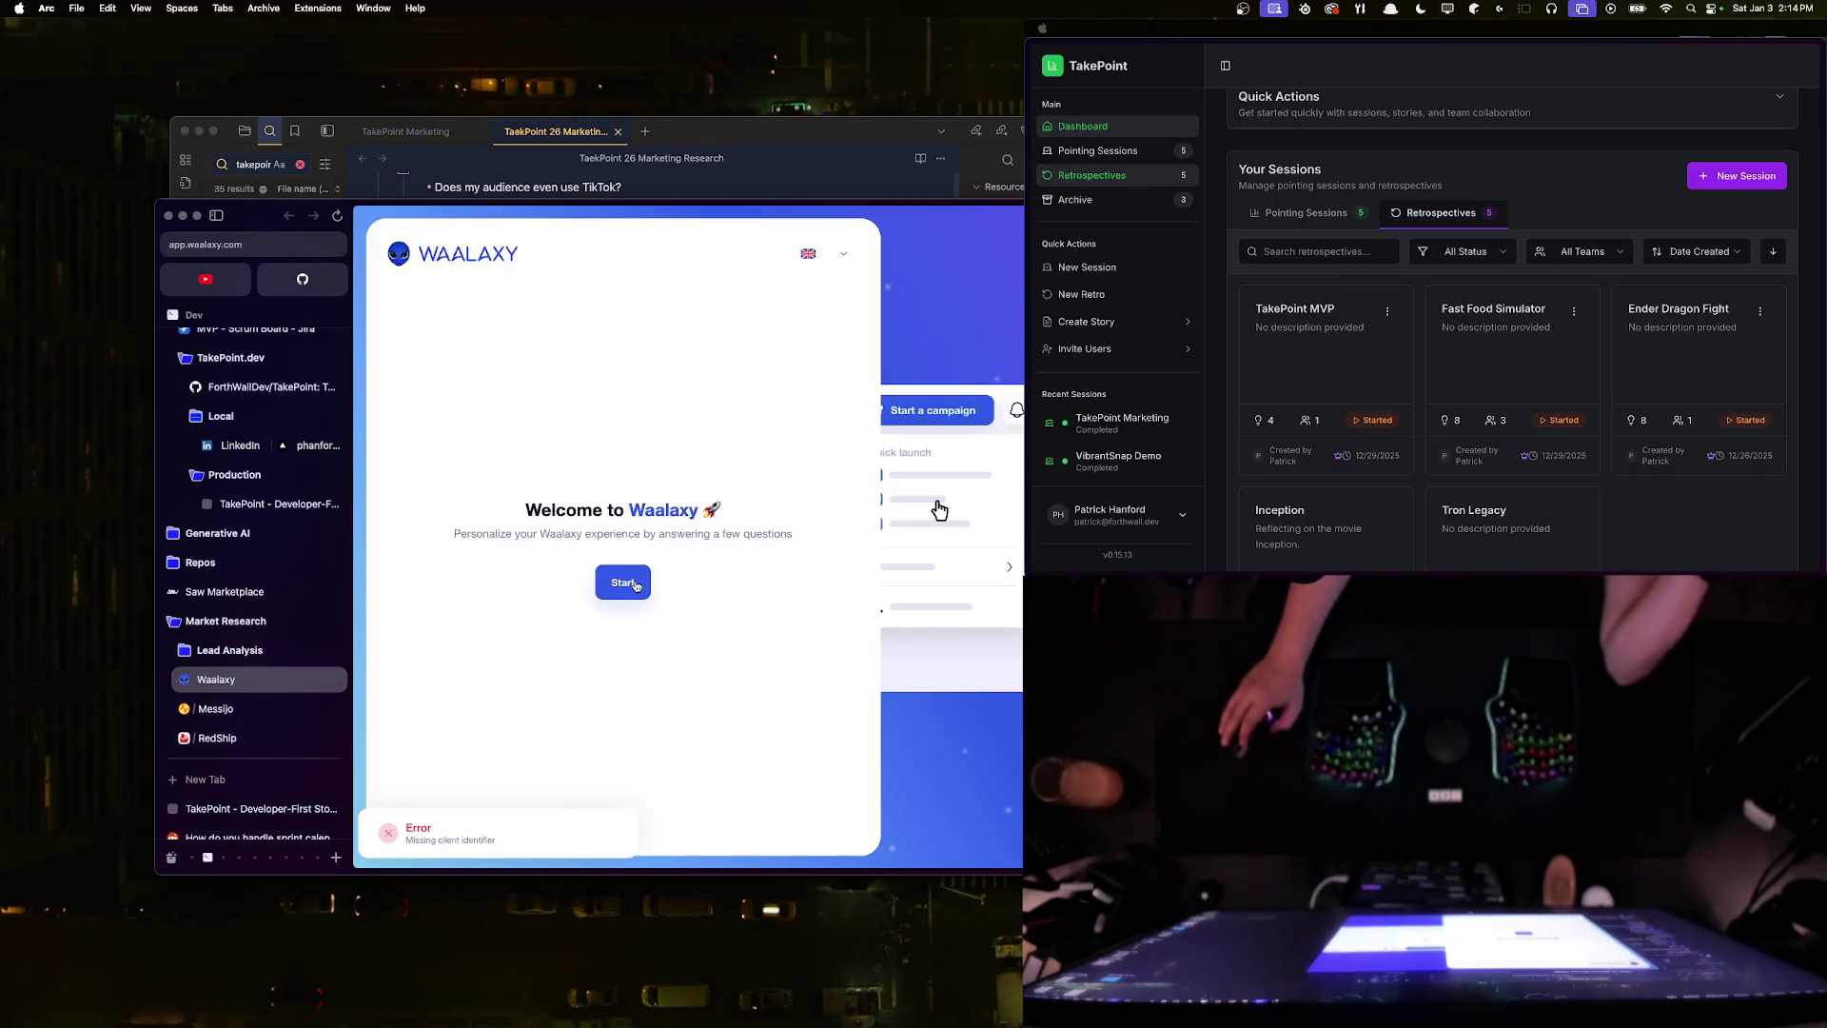
pyautogui.click(632, 582)
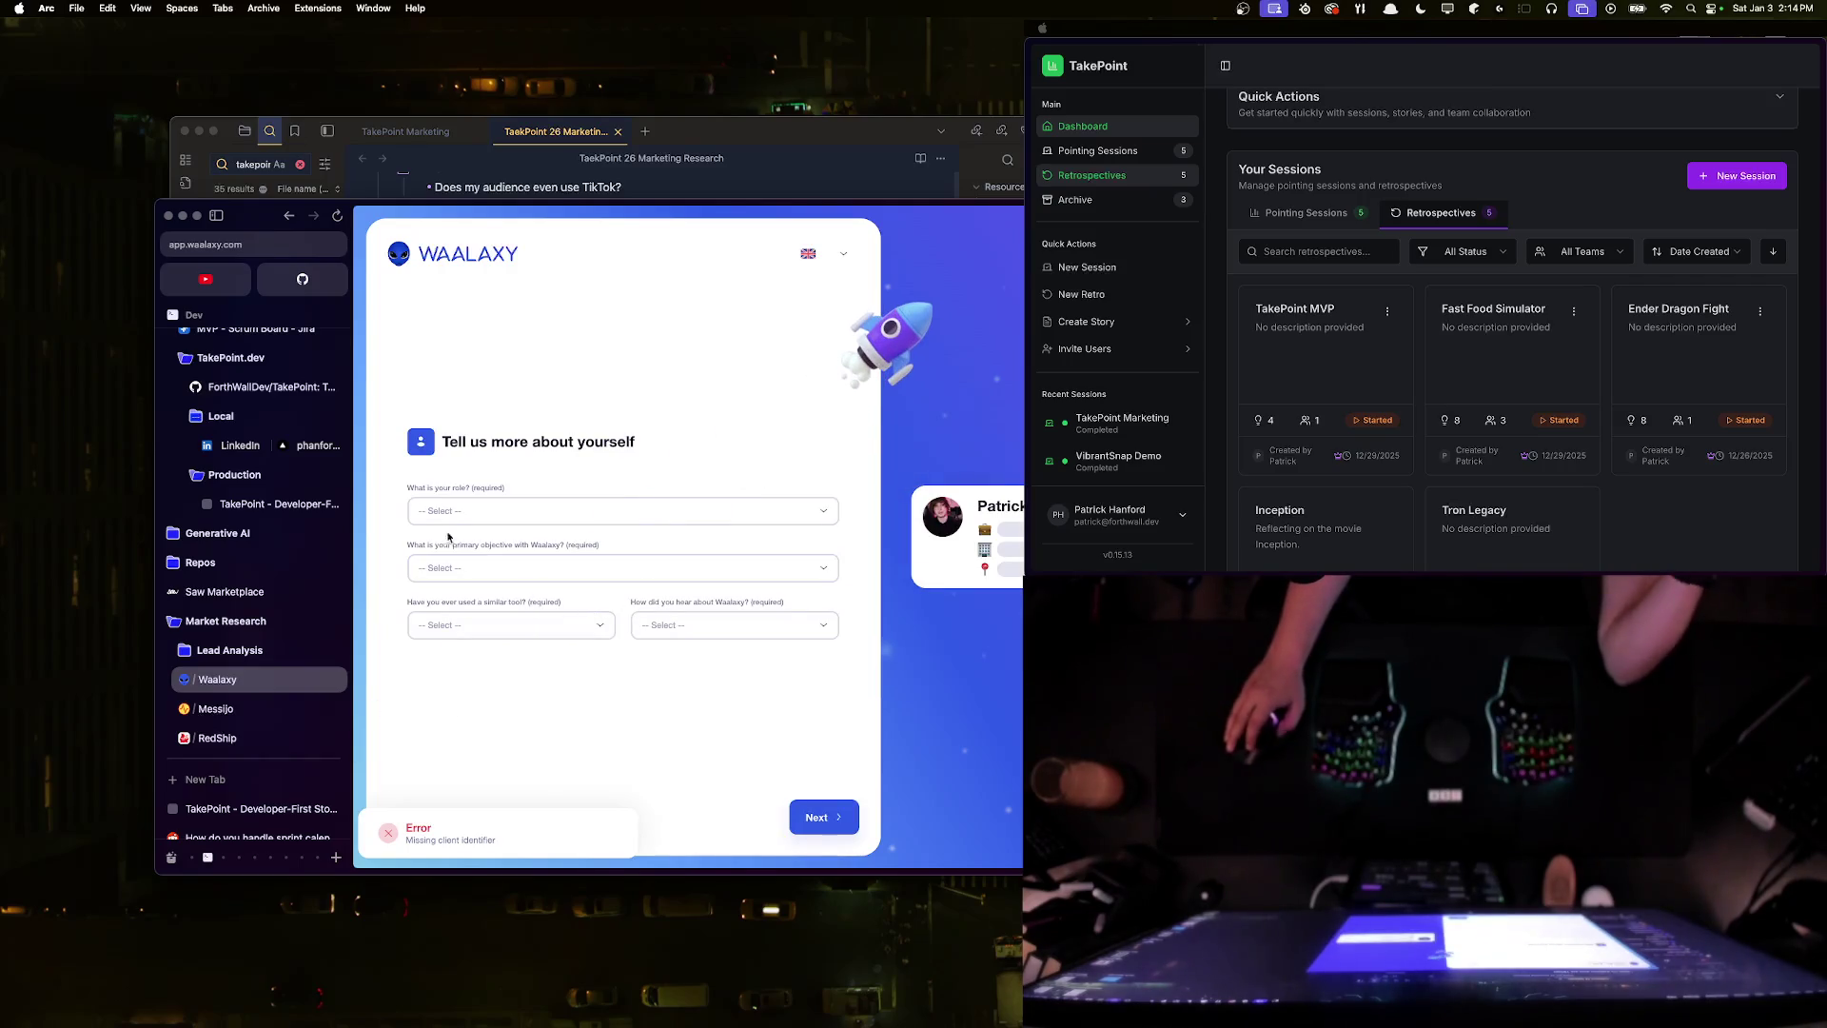
# - Answer onboarding: CEO / Founder, Find prospects and generate leads, first time, heard via Word of mouth
pyautogui.click(471, 514)
pyautogui.click(466, 538)
pyautogui.click(469, 571)
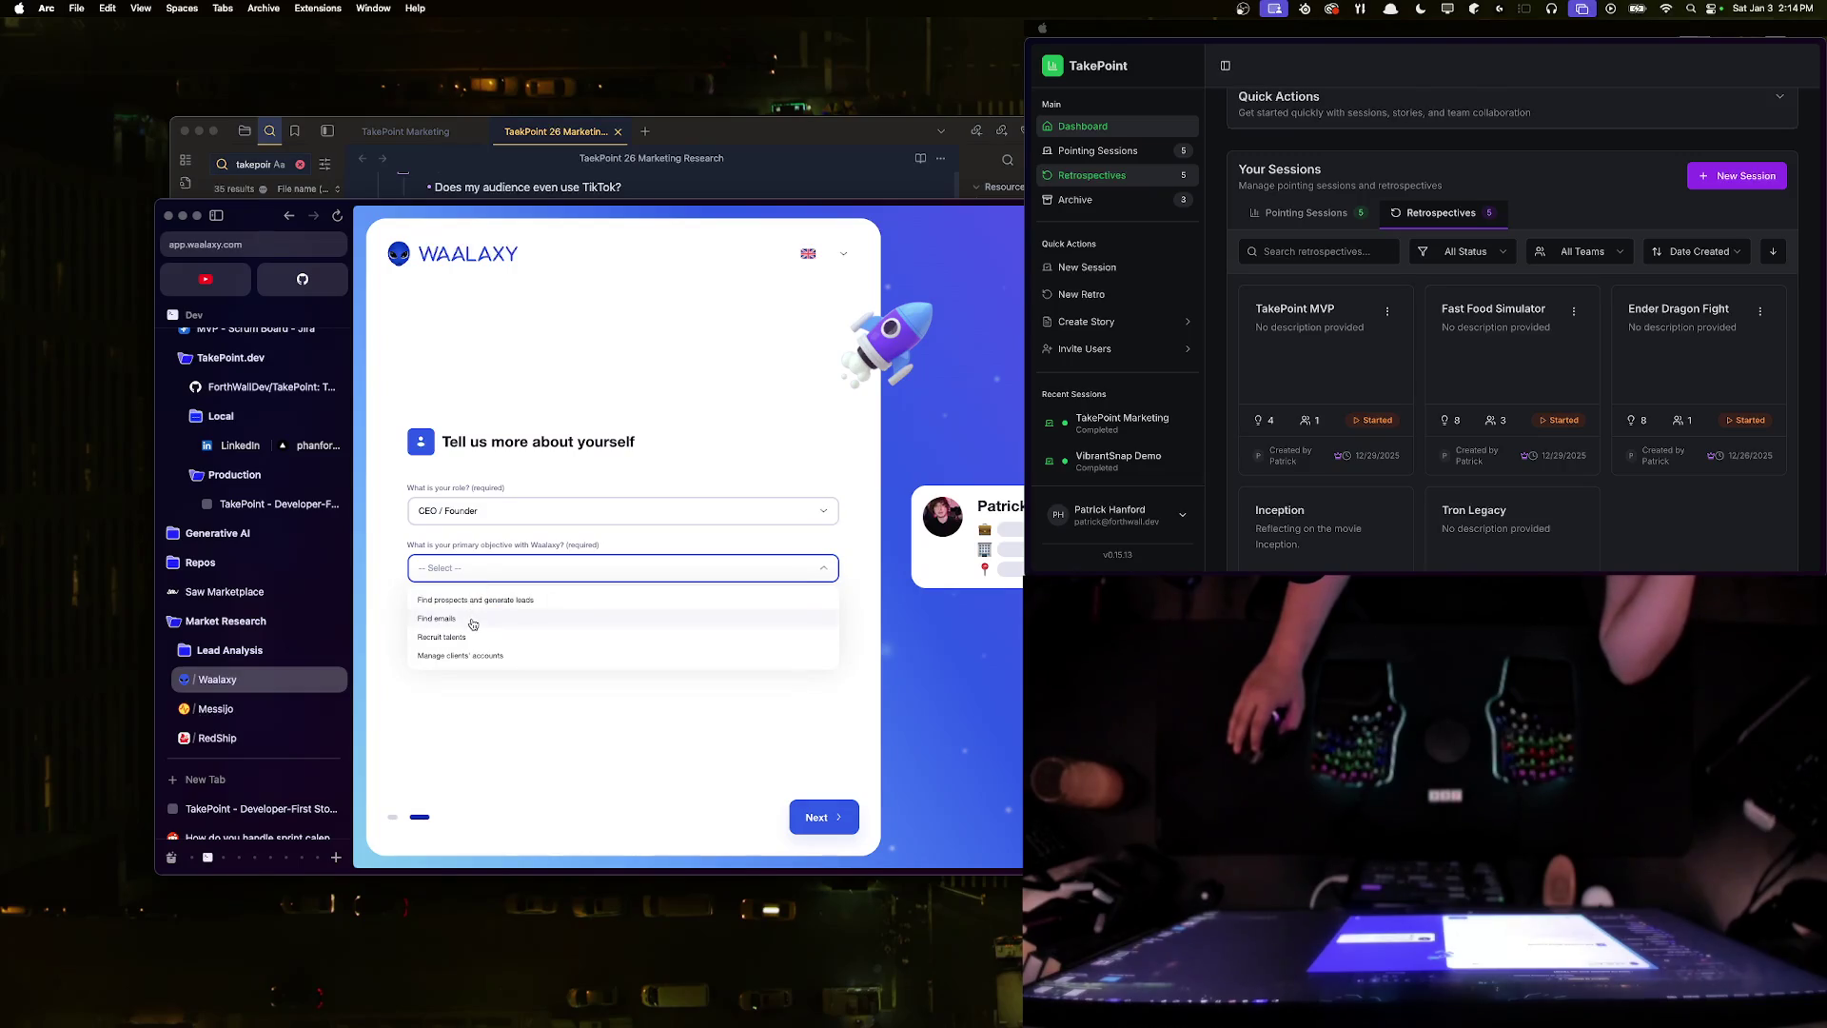
pyautogui.click(483, 602)
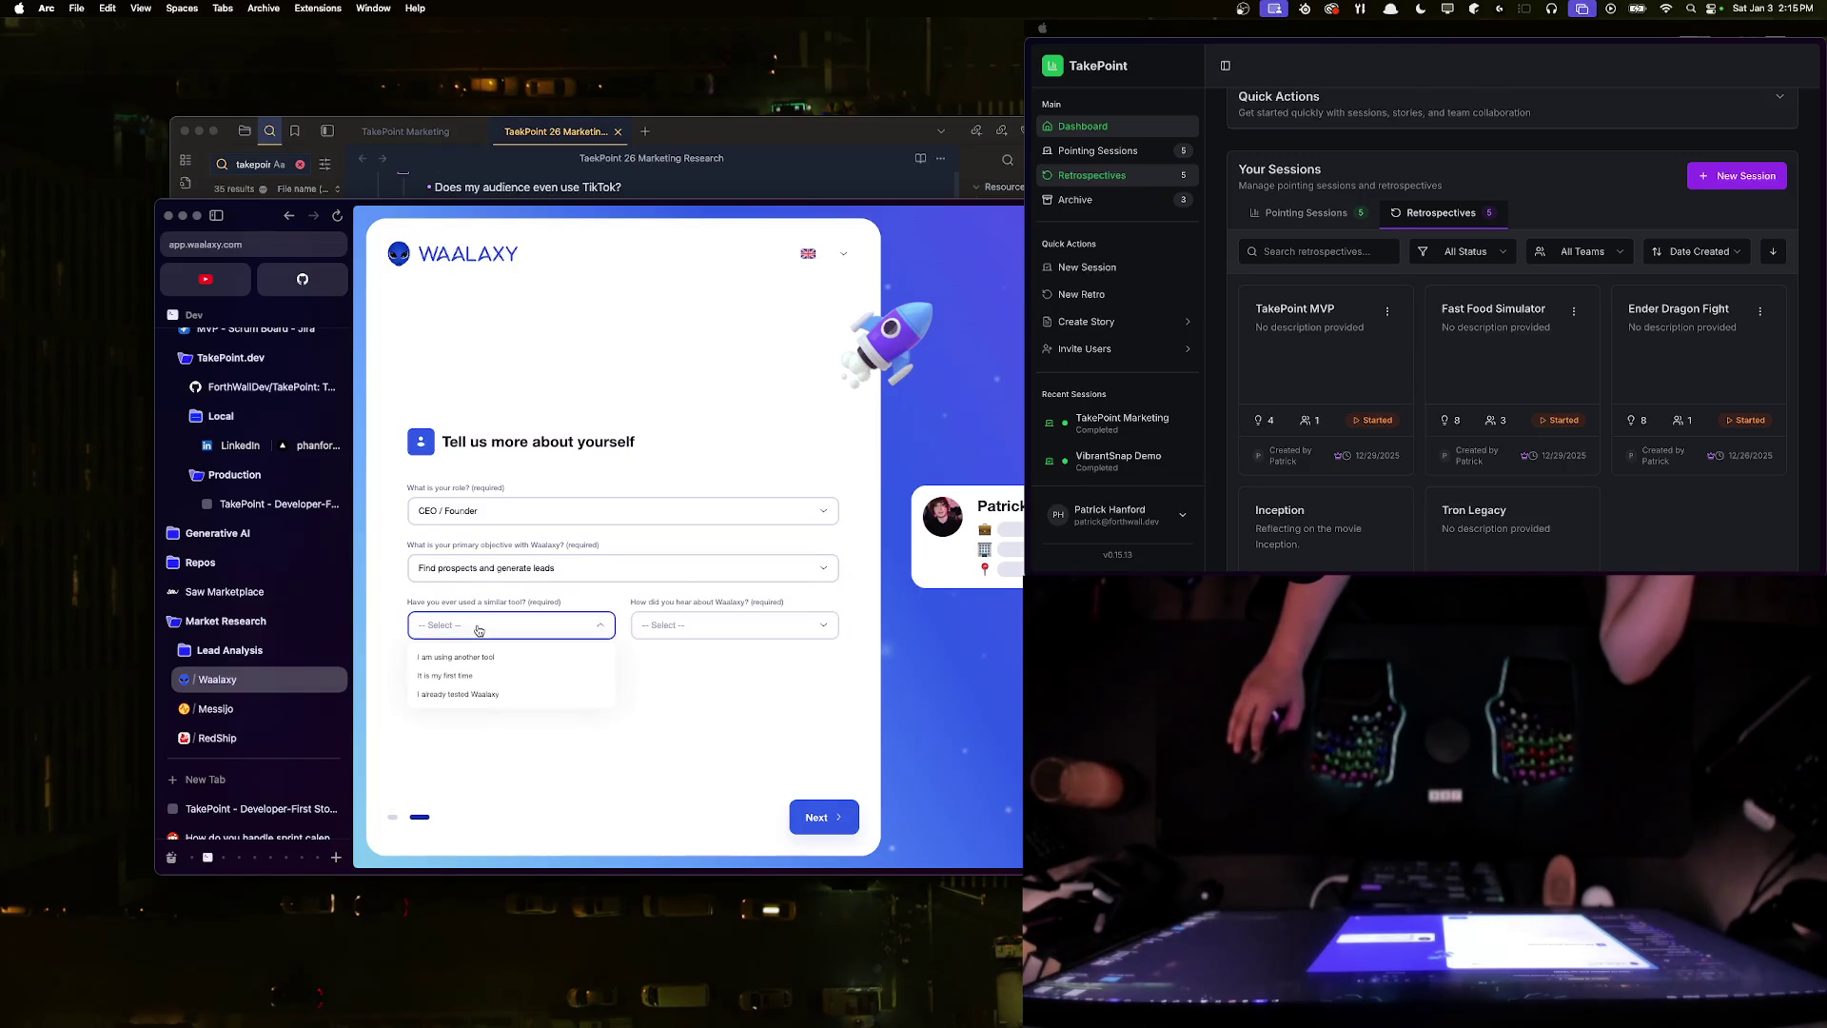
pyautogui.click(475, 682)
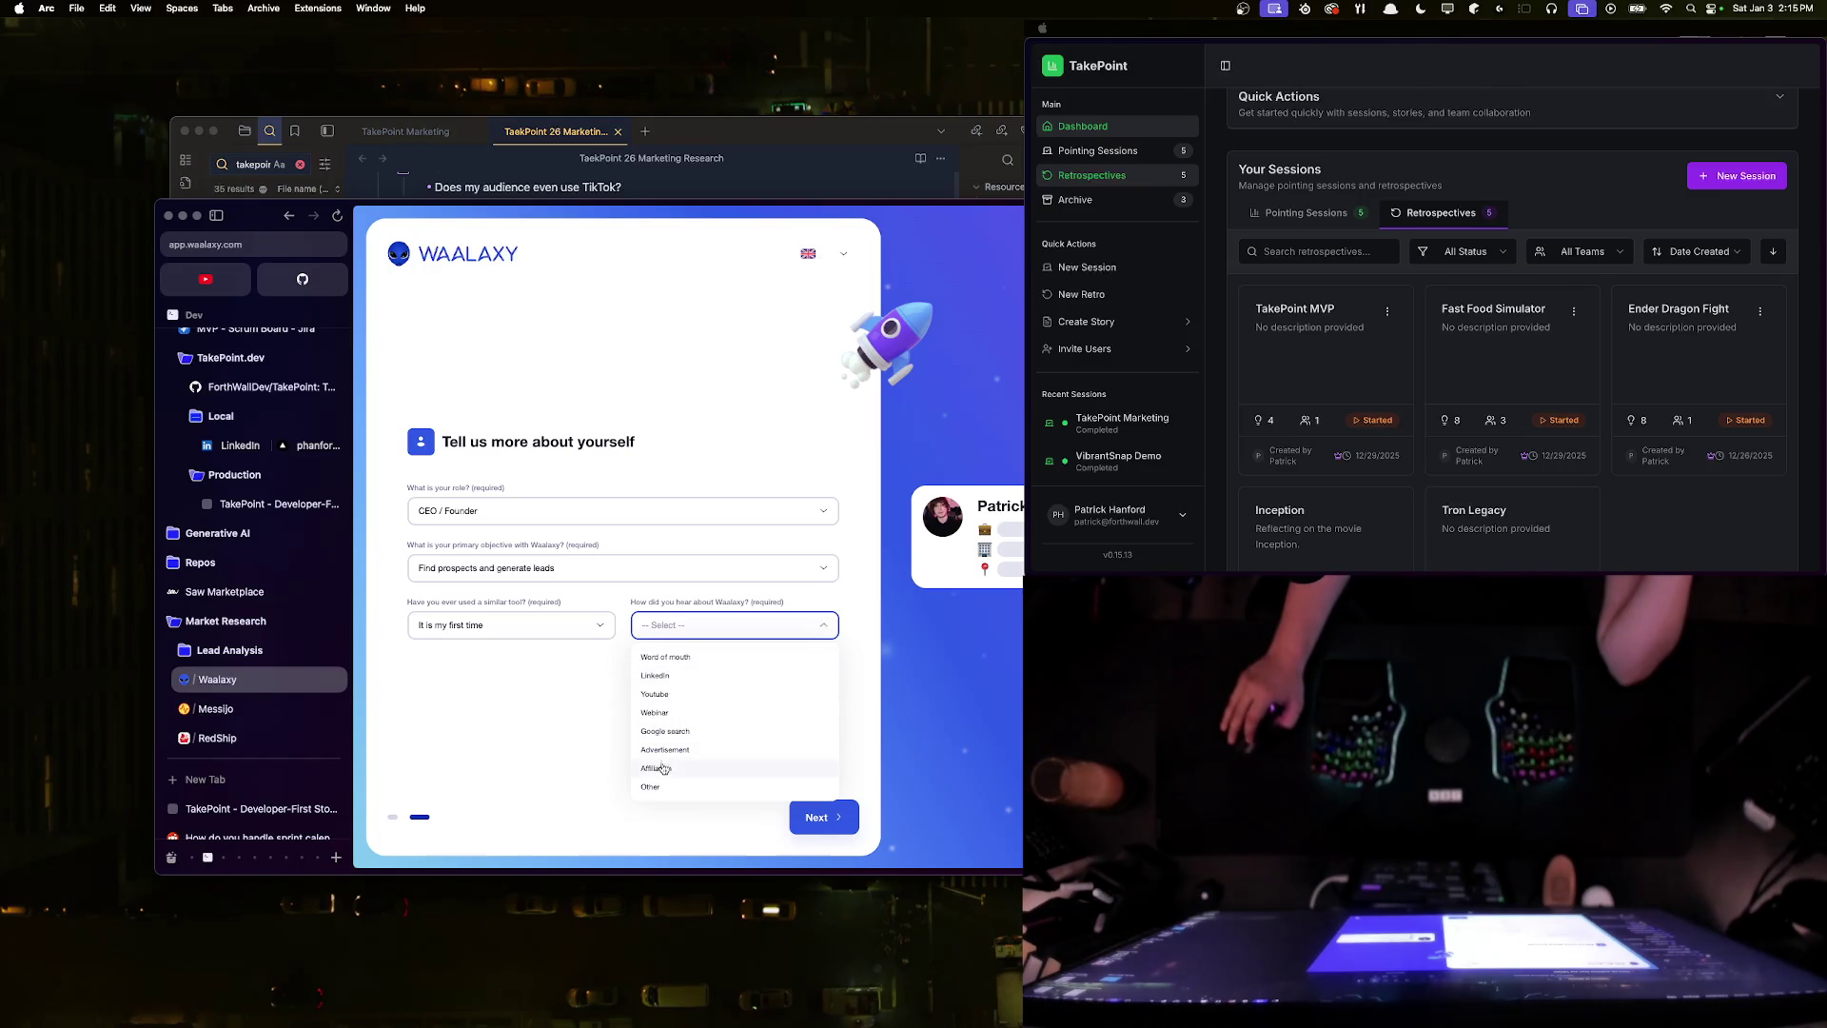
pyautogui.click(678, 658)
# - Submit the answers, skip the Advanced trial and keep the freemium plan
pyautogui.click(819, 806)
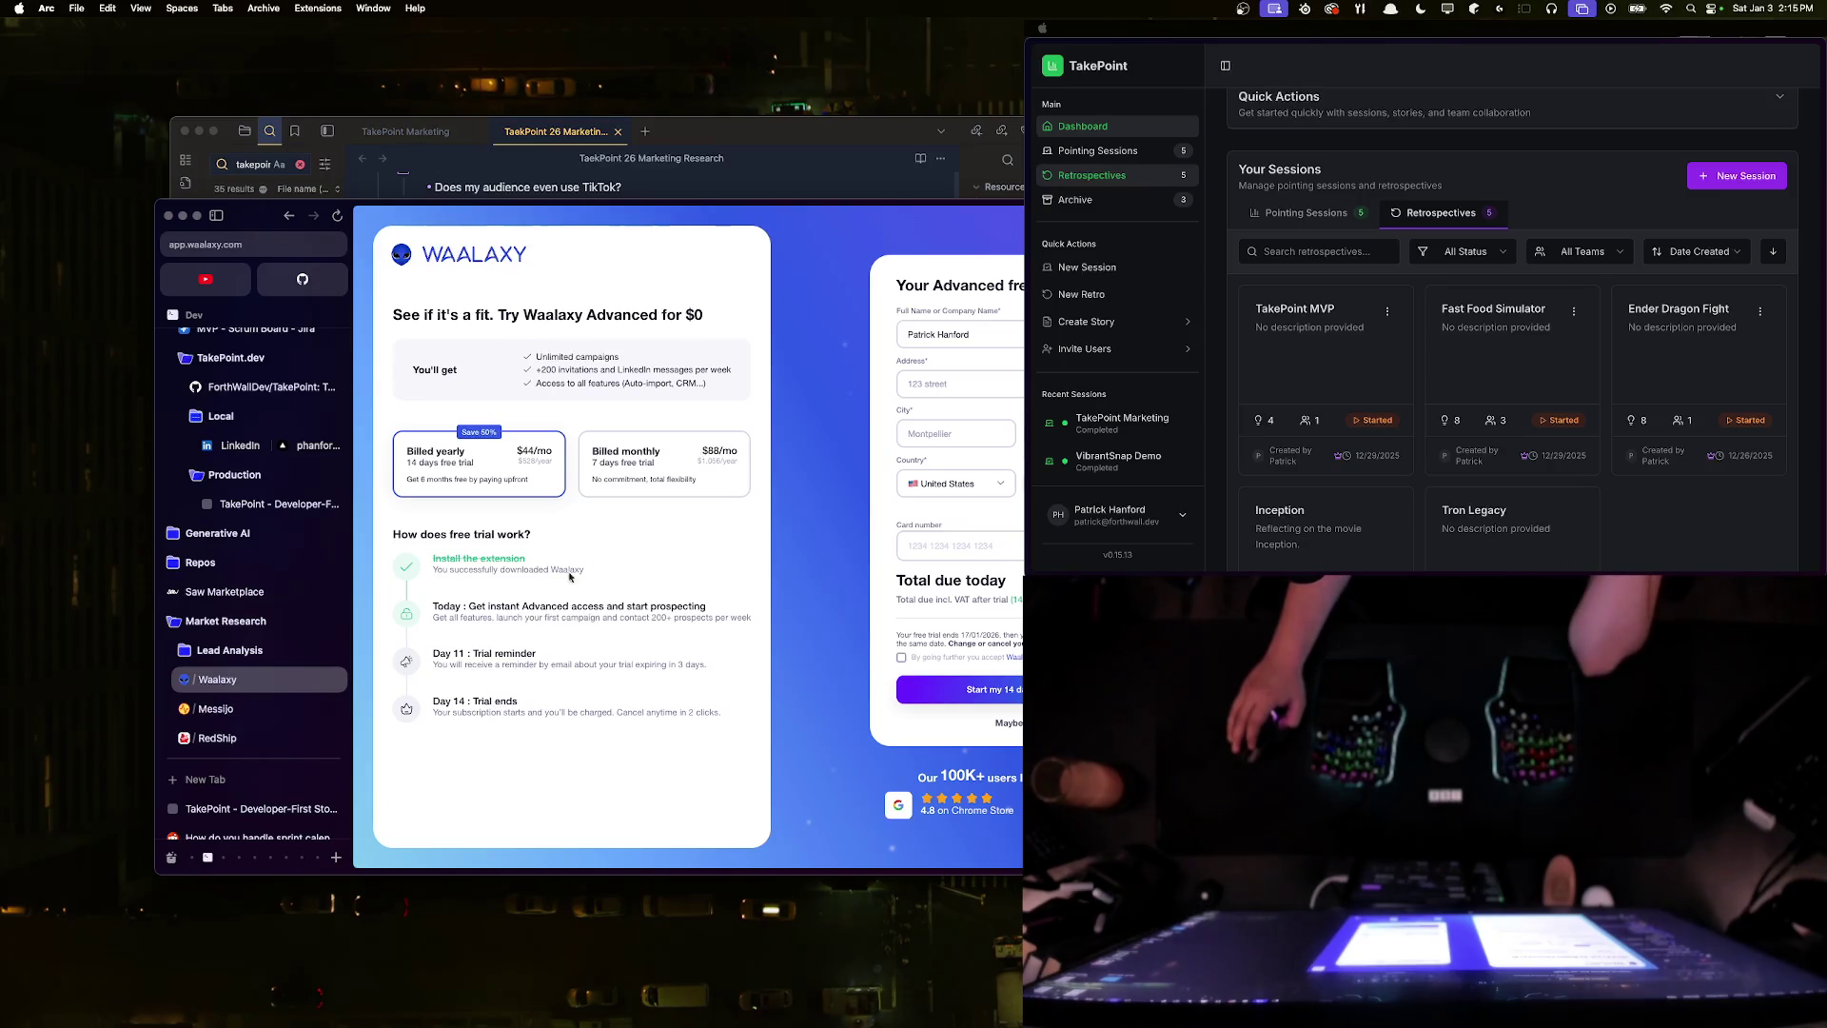
pyautogui.click(1007, 722)
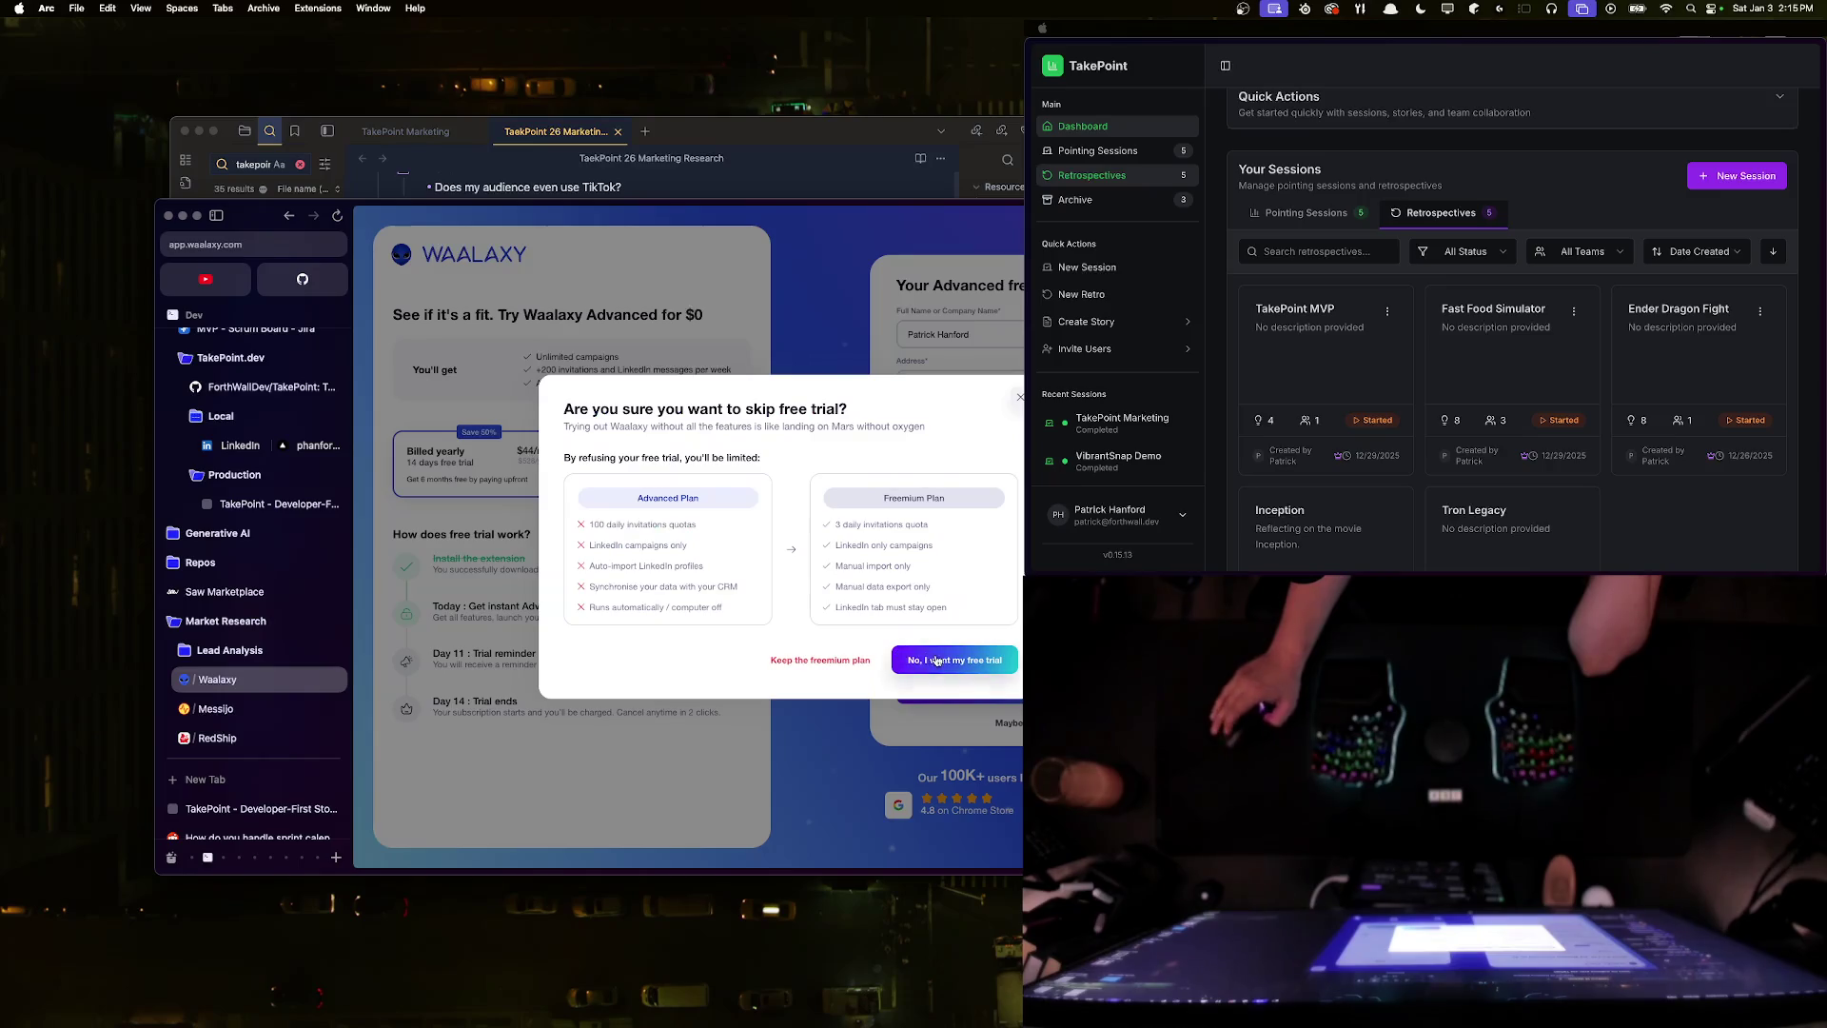
pyautogui.click(841, 663)
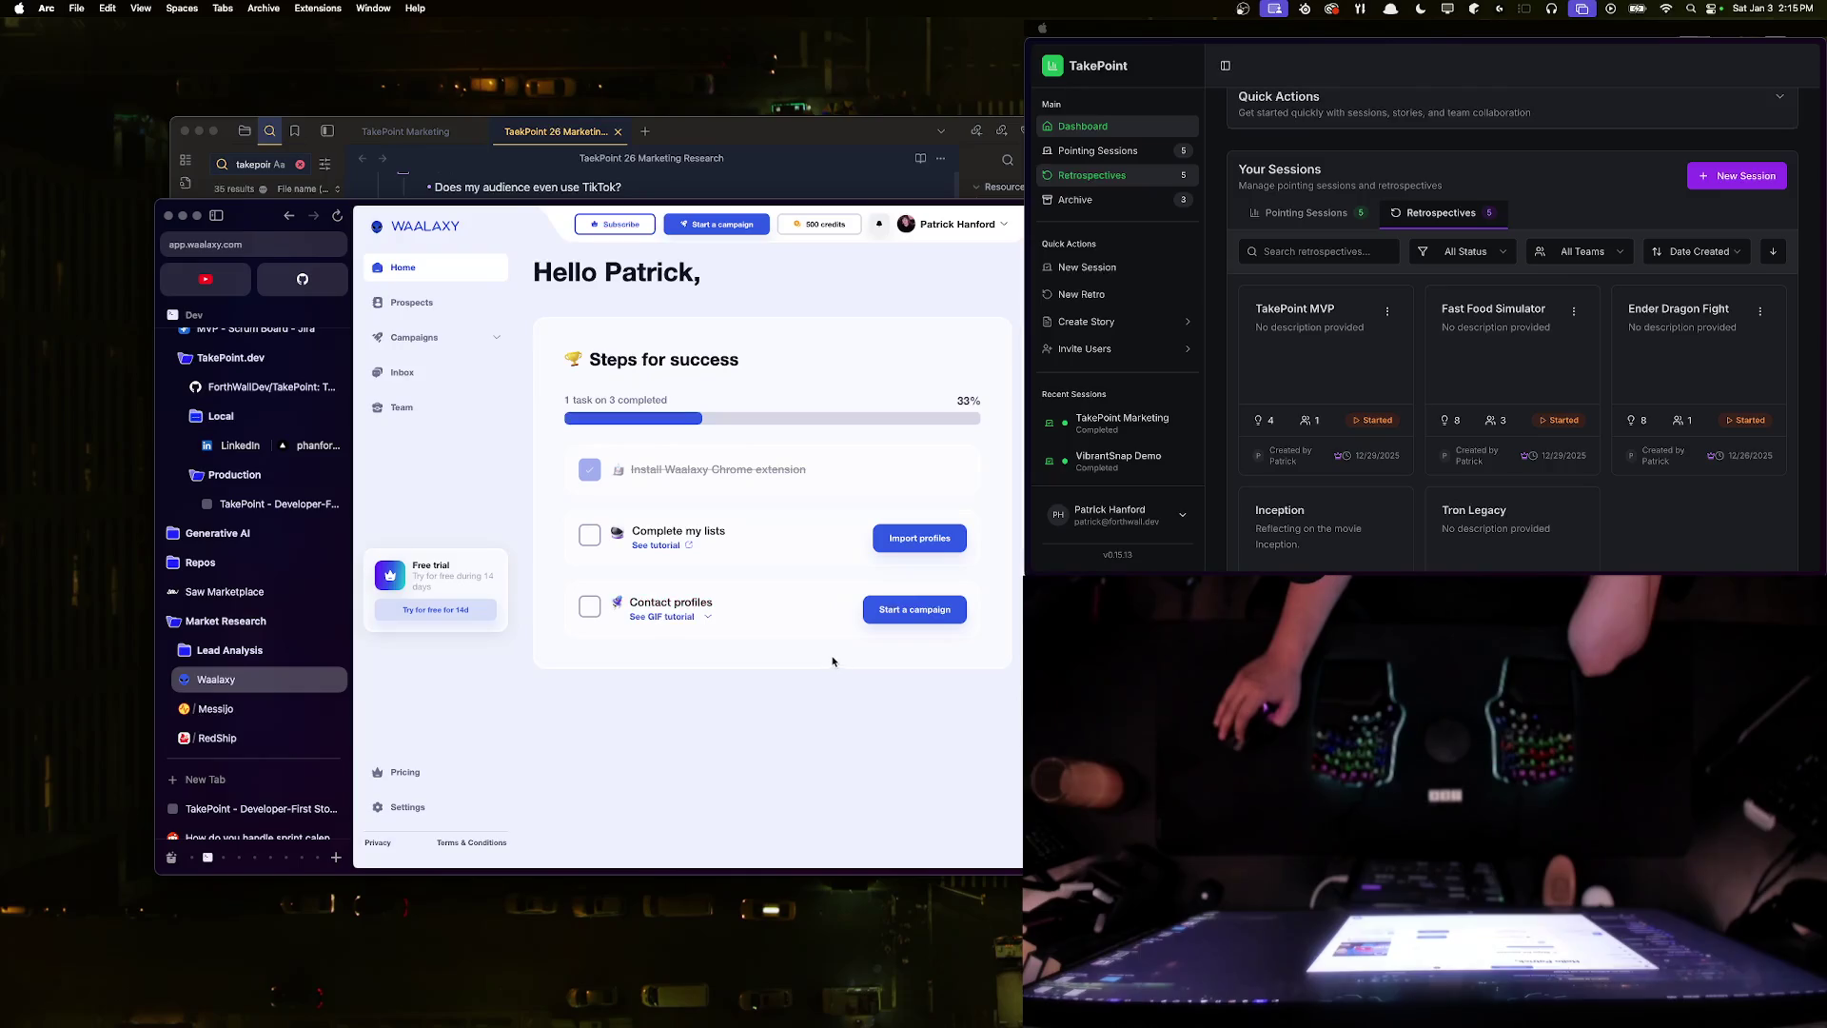
# - Tint the Waalaxy page dark blue with Arc Boost, then start importing profiles into a list
pyautogui.rightClick(258, 679)
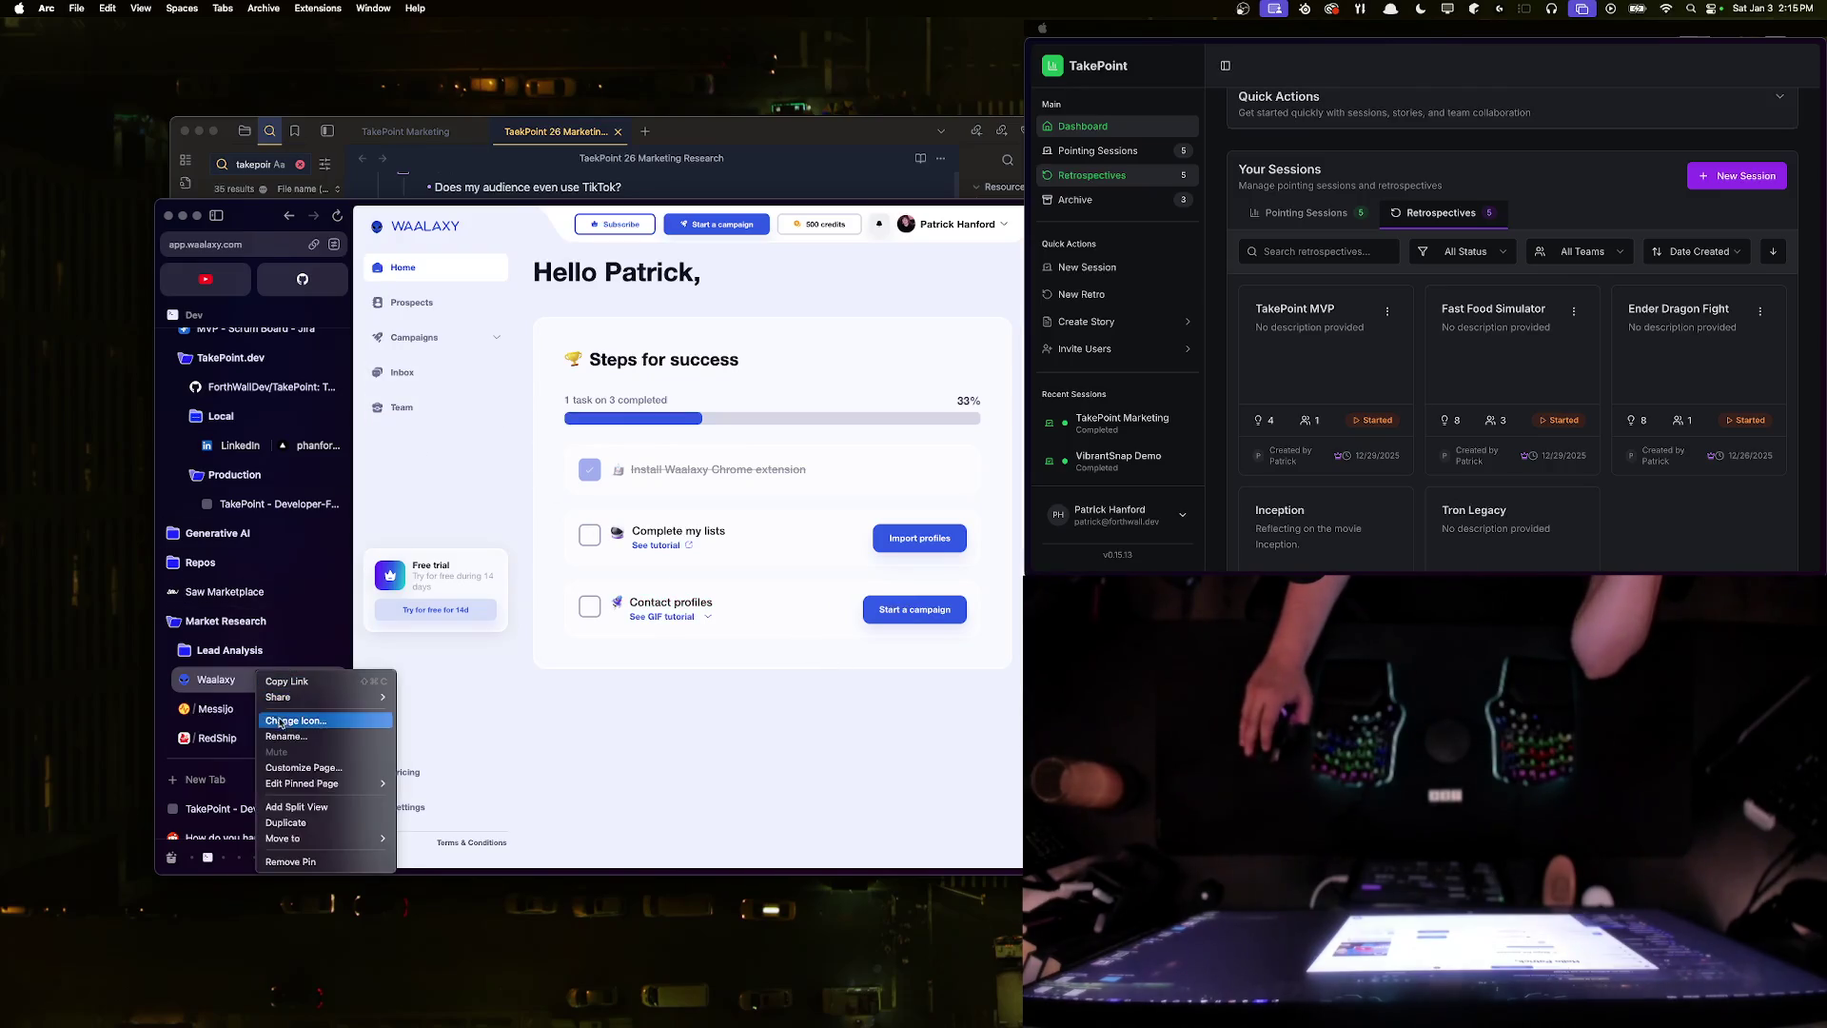
pyautogui.press('Escape')
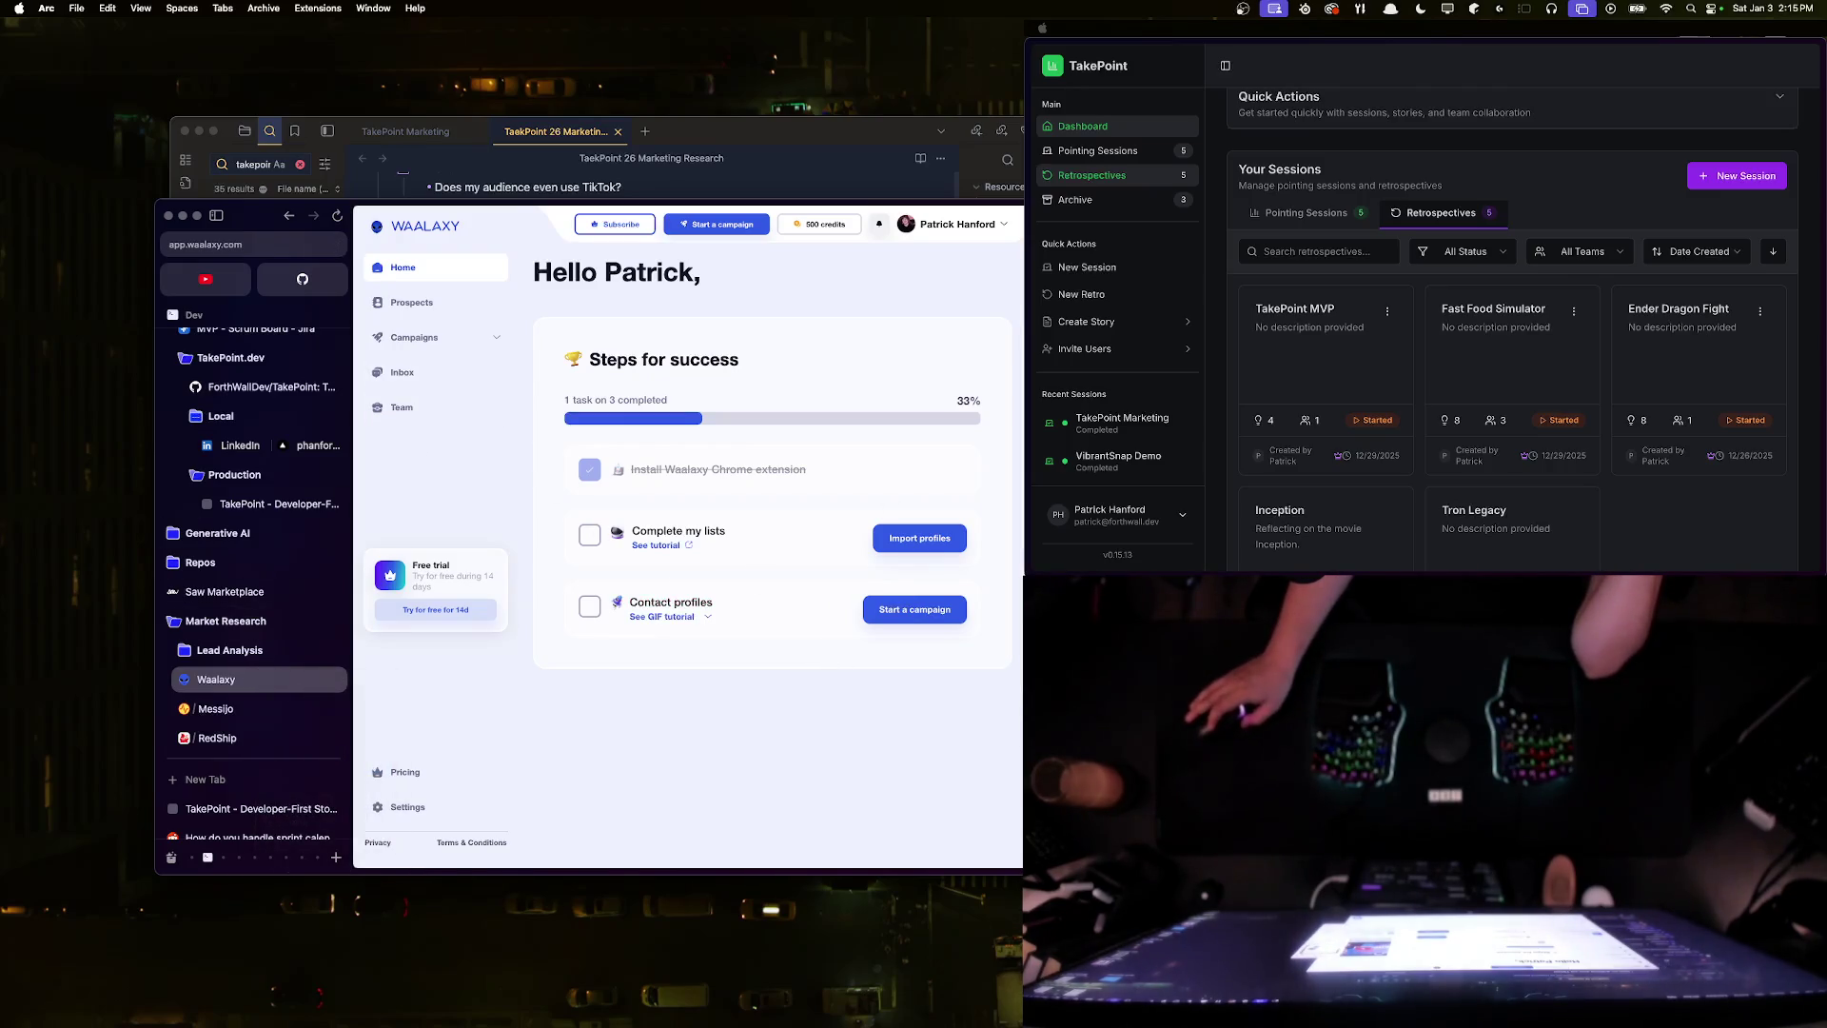
pyautogui.press('super+alt+b')
pyautogui.click(722, 545)
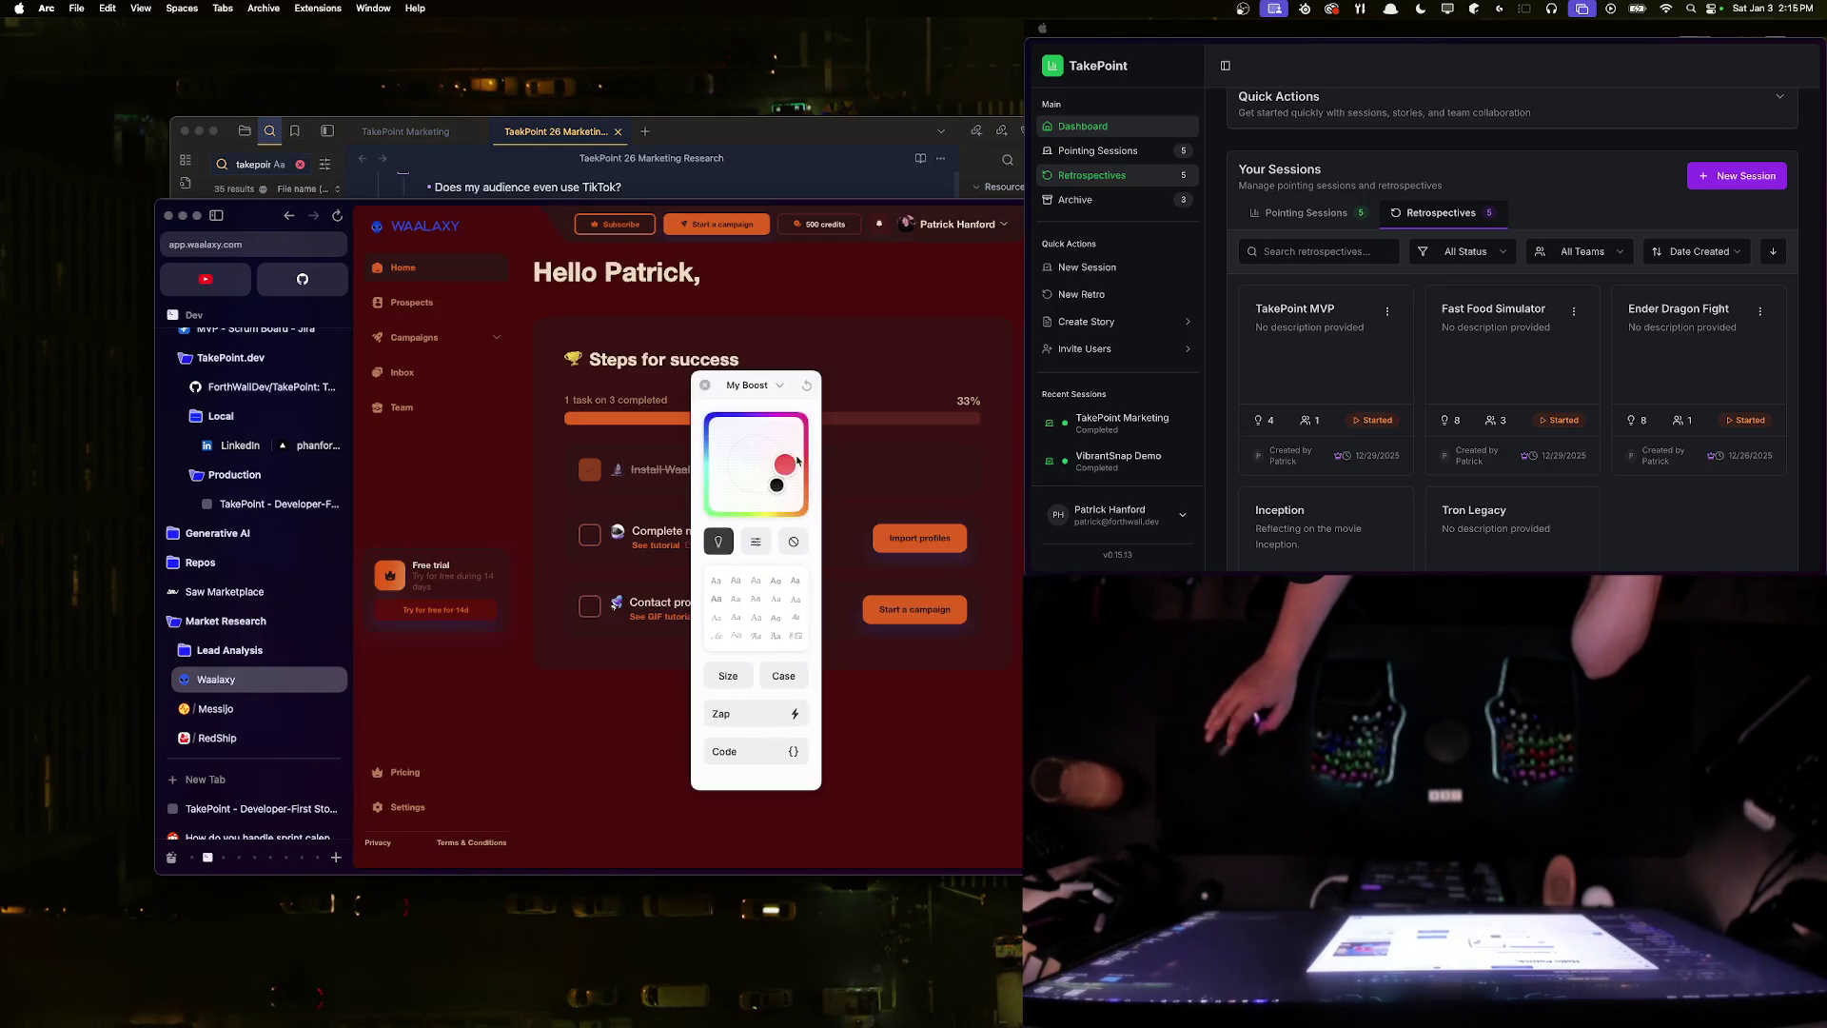
pyautogui.moveTo(775, 466)
pyautogui.mouseDown()
pyautogui.moveTo(749, 474)
pyautogui.moveTo(755, 462)
pyautogui.mouseUp()
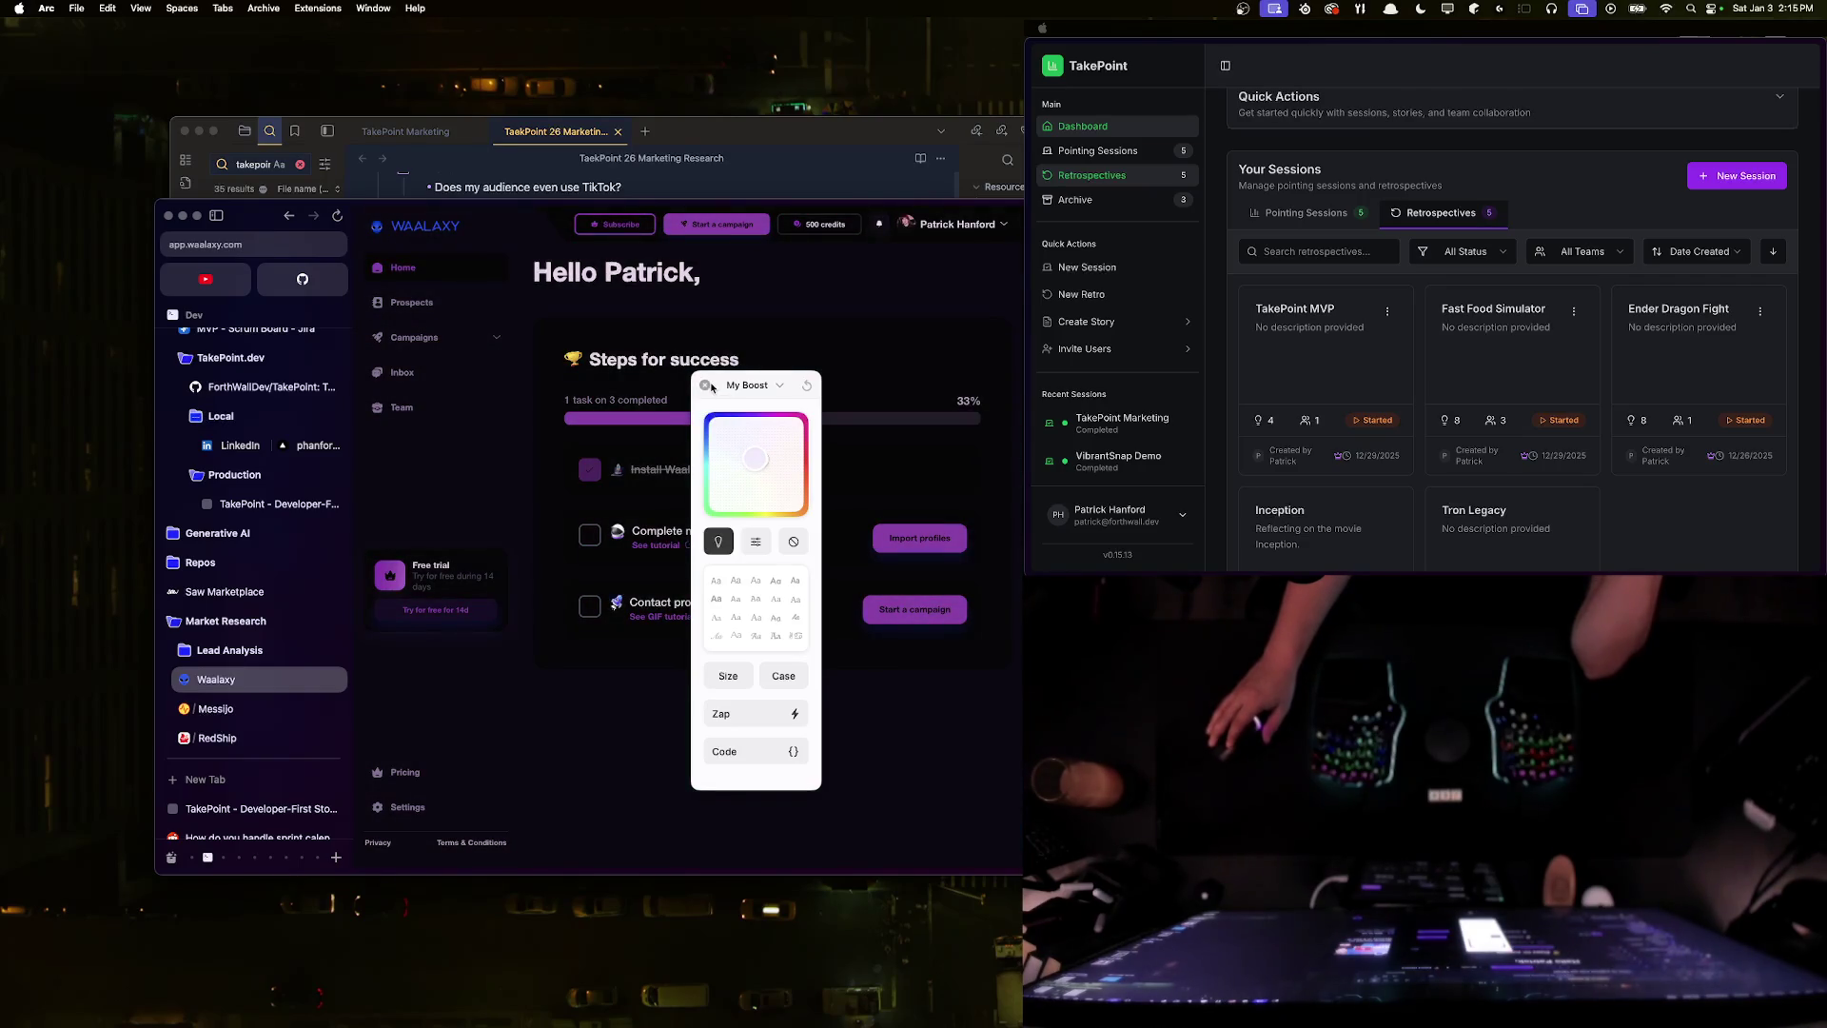
pyautogui.moveTo(756, 458)
pyautogui.mouseDown()
pyautogui.moveTo(739, 427)
pyautogui.moveTo(756, 481)
pyautogui.moveTo(749, 465)
pyautogui.mouseUp()
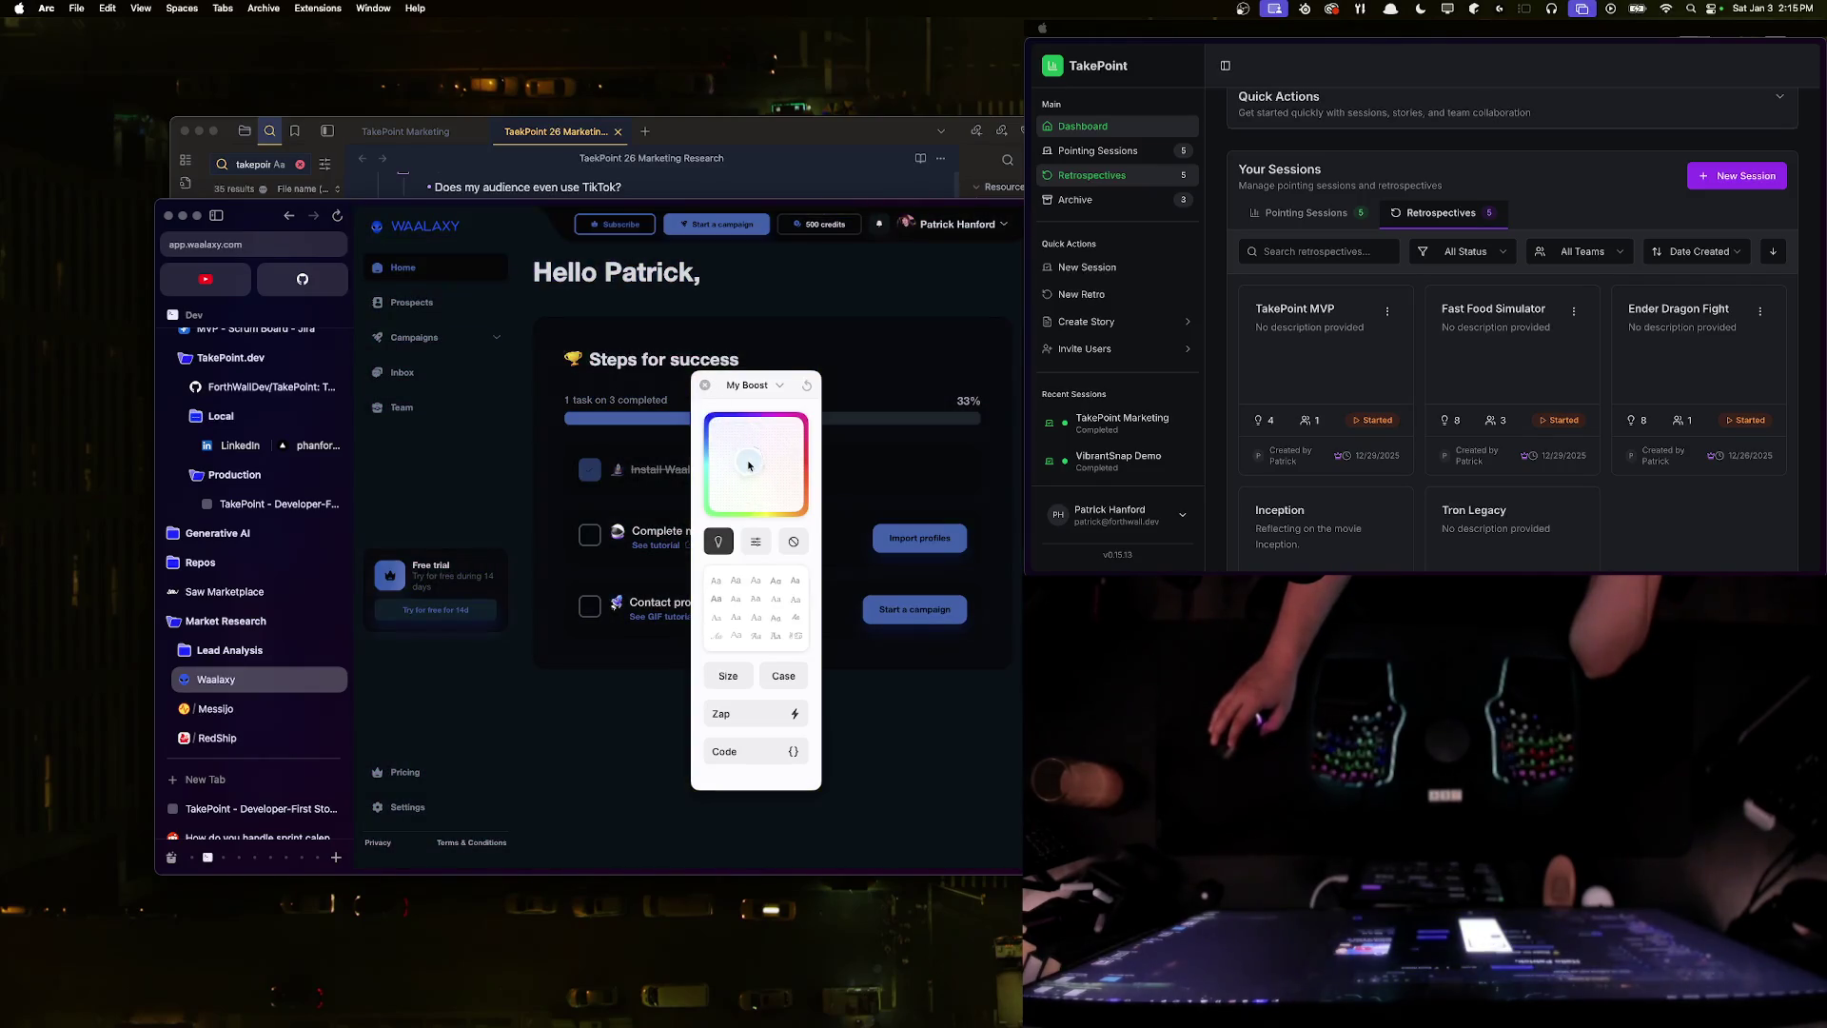
pyautogui.click(690, 436)
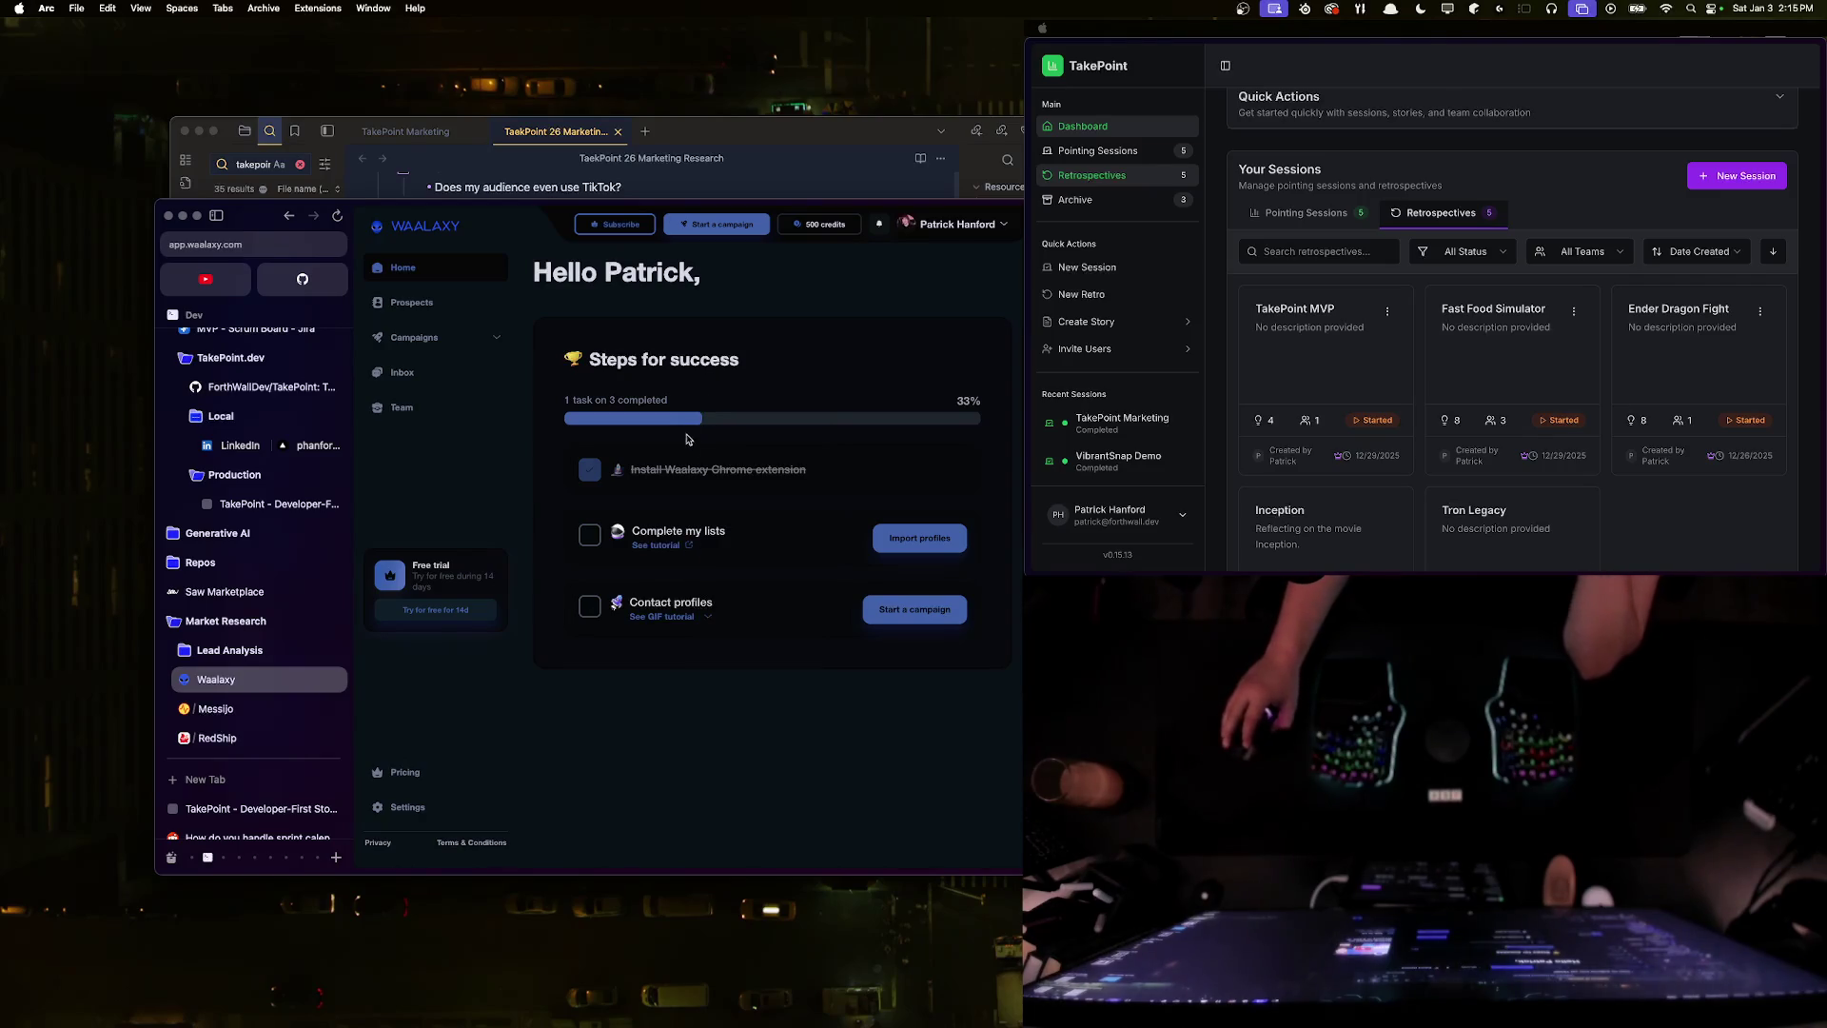
pyautogui.click(933, 540)
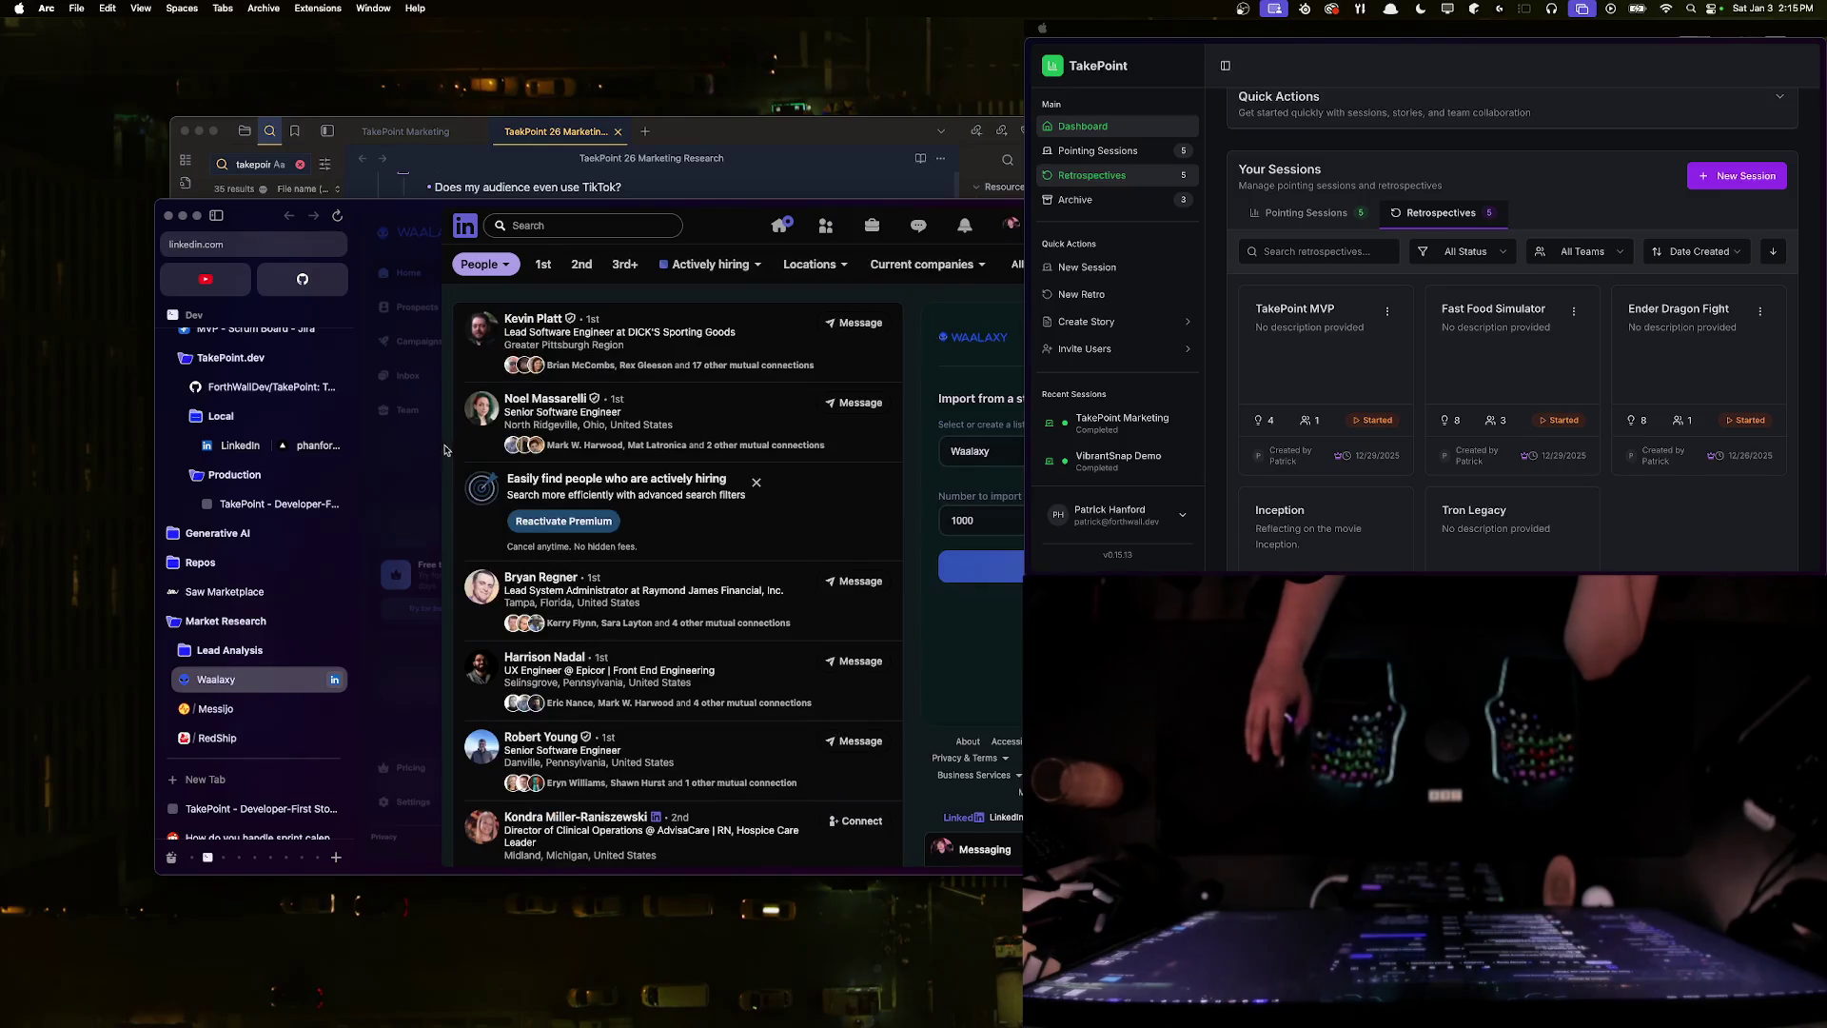
# - Check the notes, return to Waalaxy, and play the 'Complete my lists' lead-import tutorial
pyautogui.press('super+h')
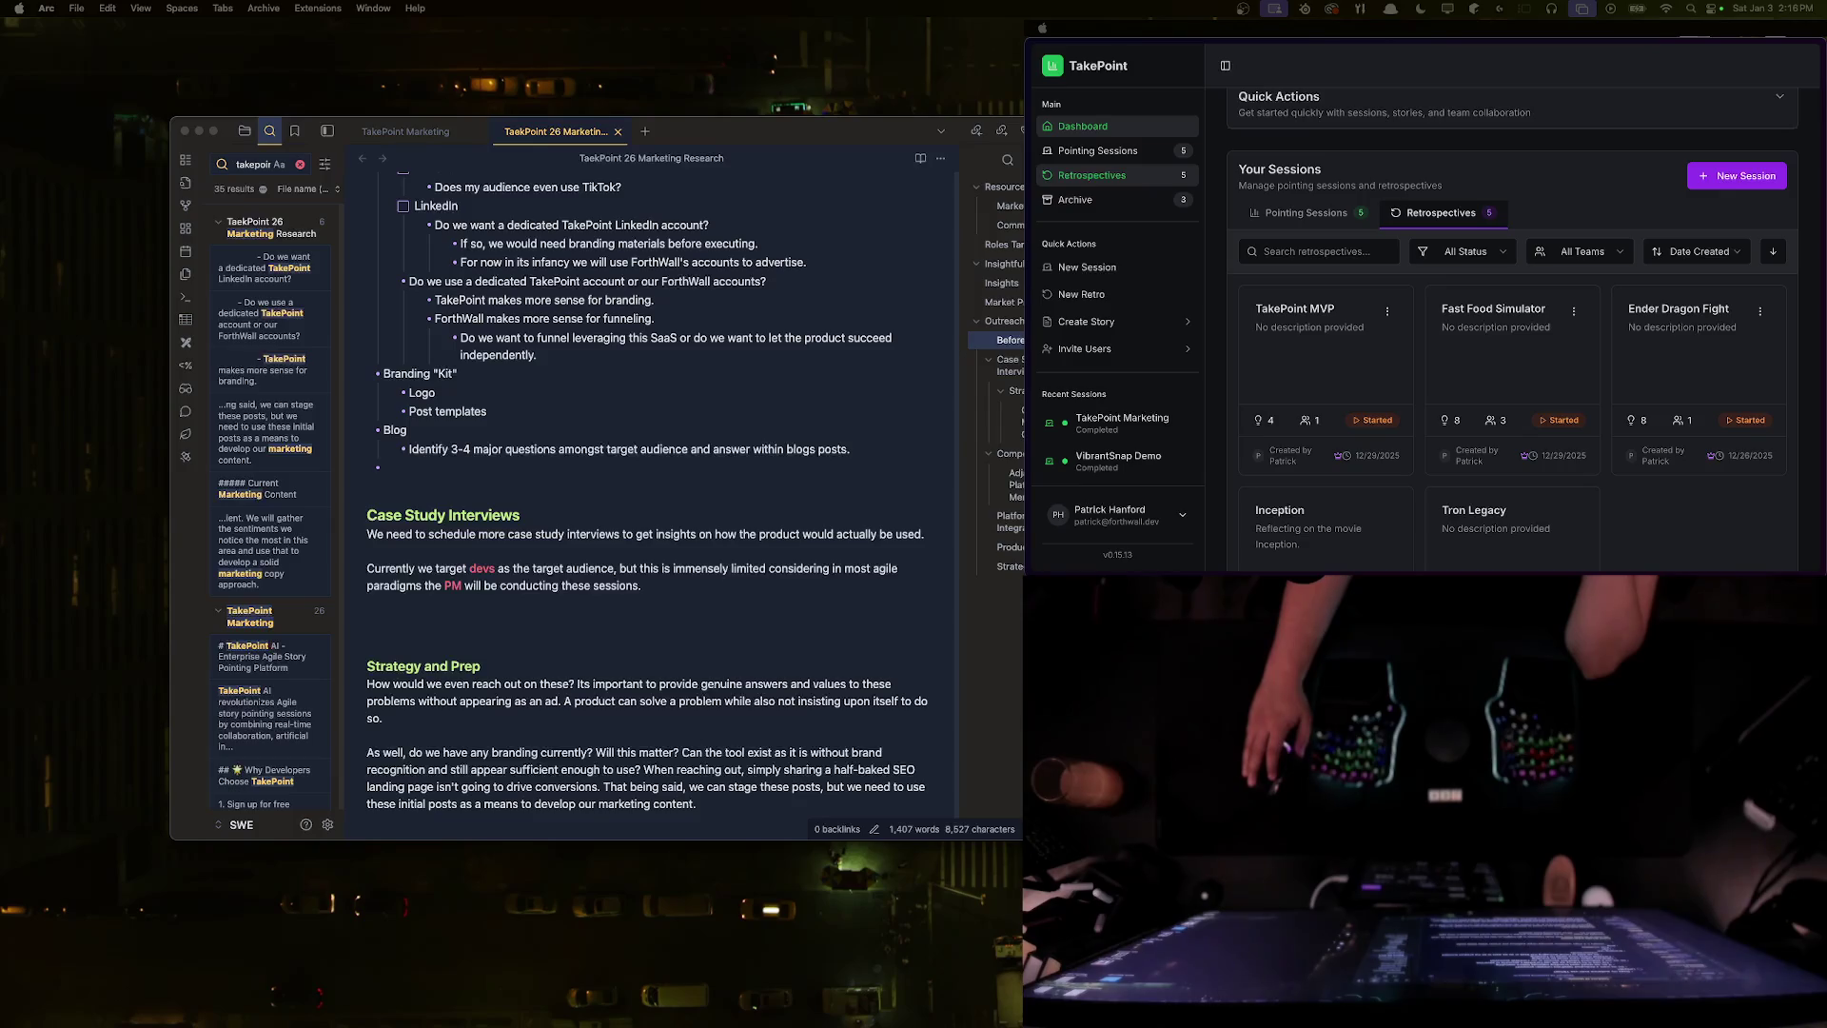
pyautogui.press('super+Tab')
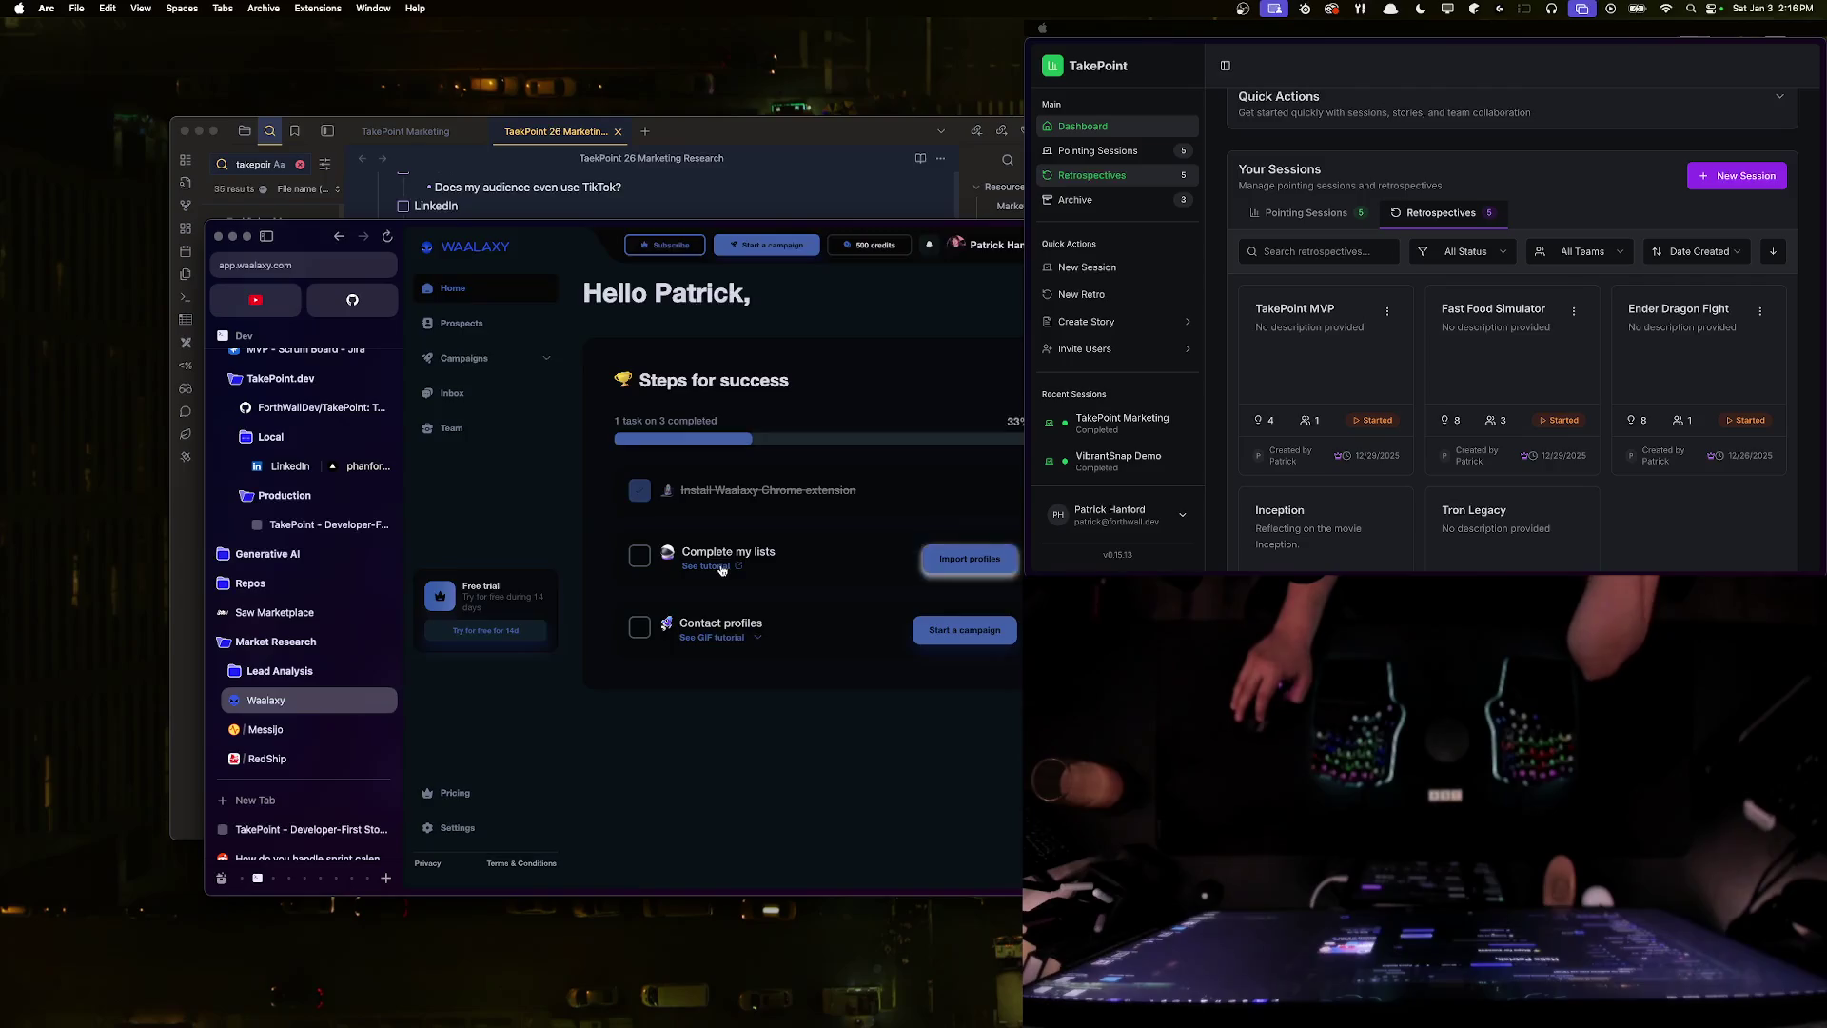
pyautogui.click(706, 567)
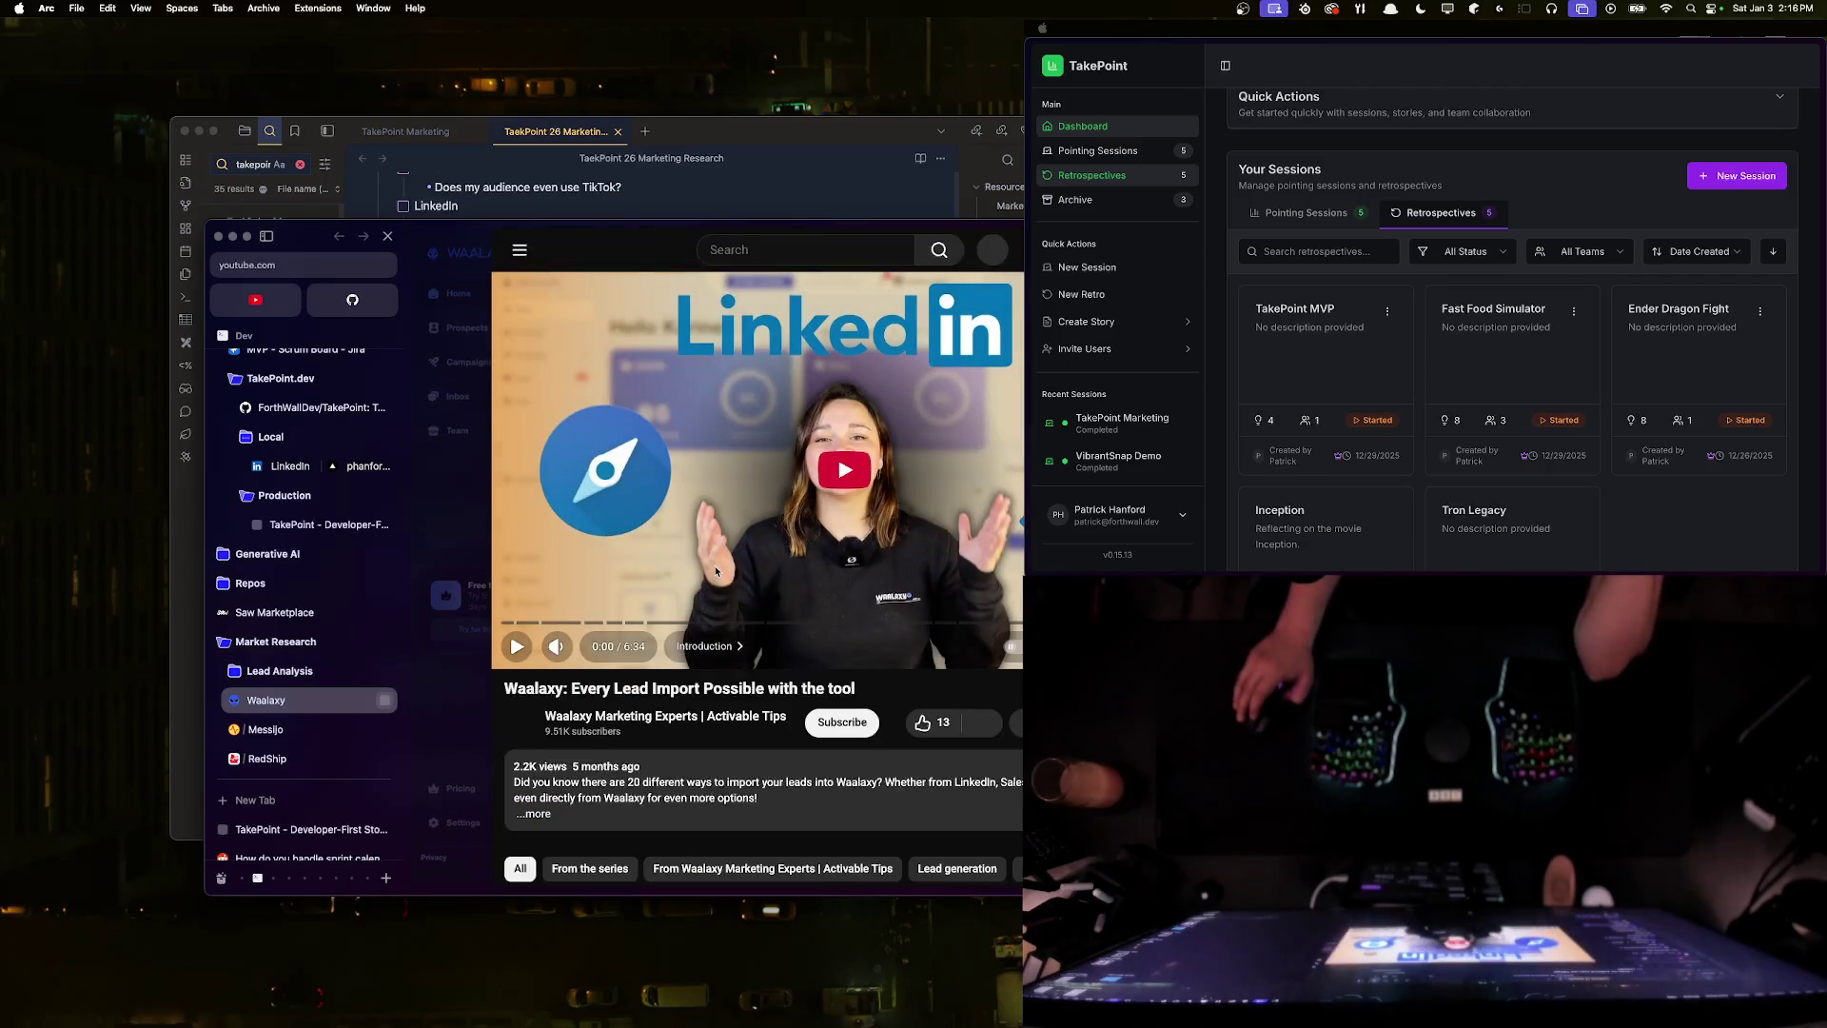
pyautogui.click(556, 646)
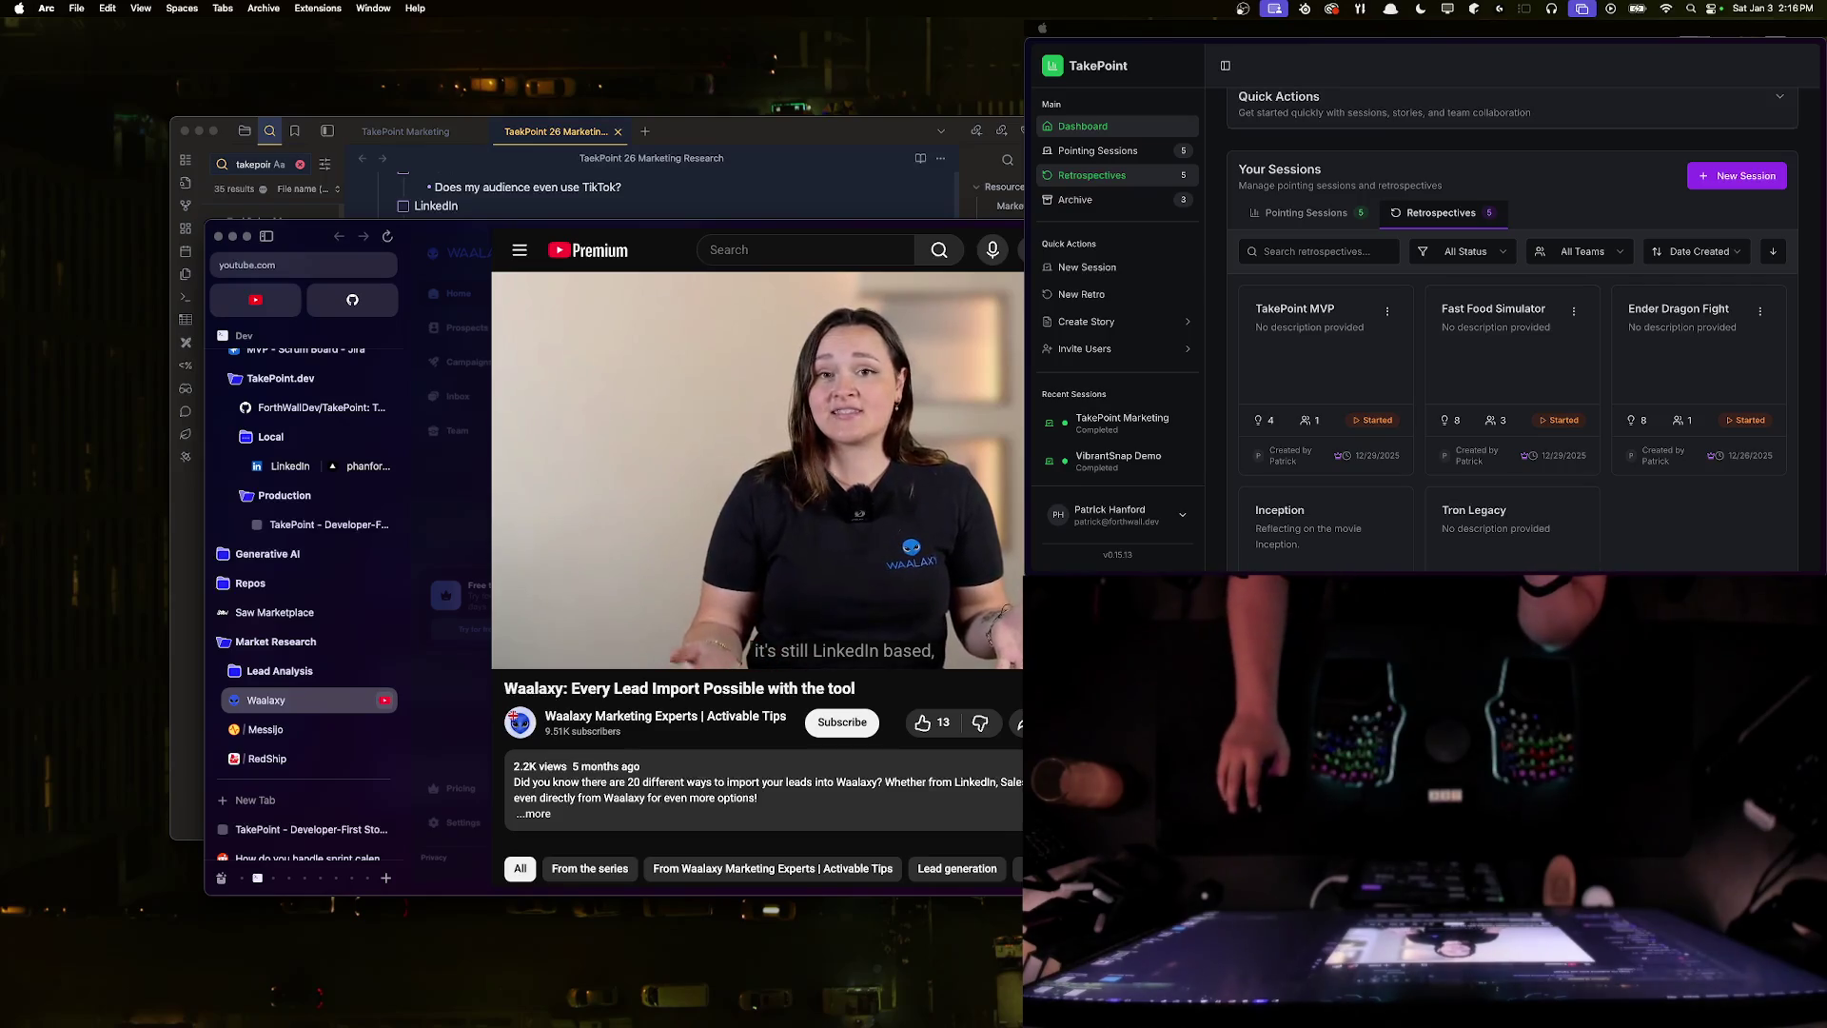
# - Watch the opening of 'Waalaxy: Every Lead Import Possible with the tool', then close it
pyautogui.scroll(-5, 815, 785)
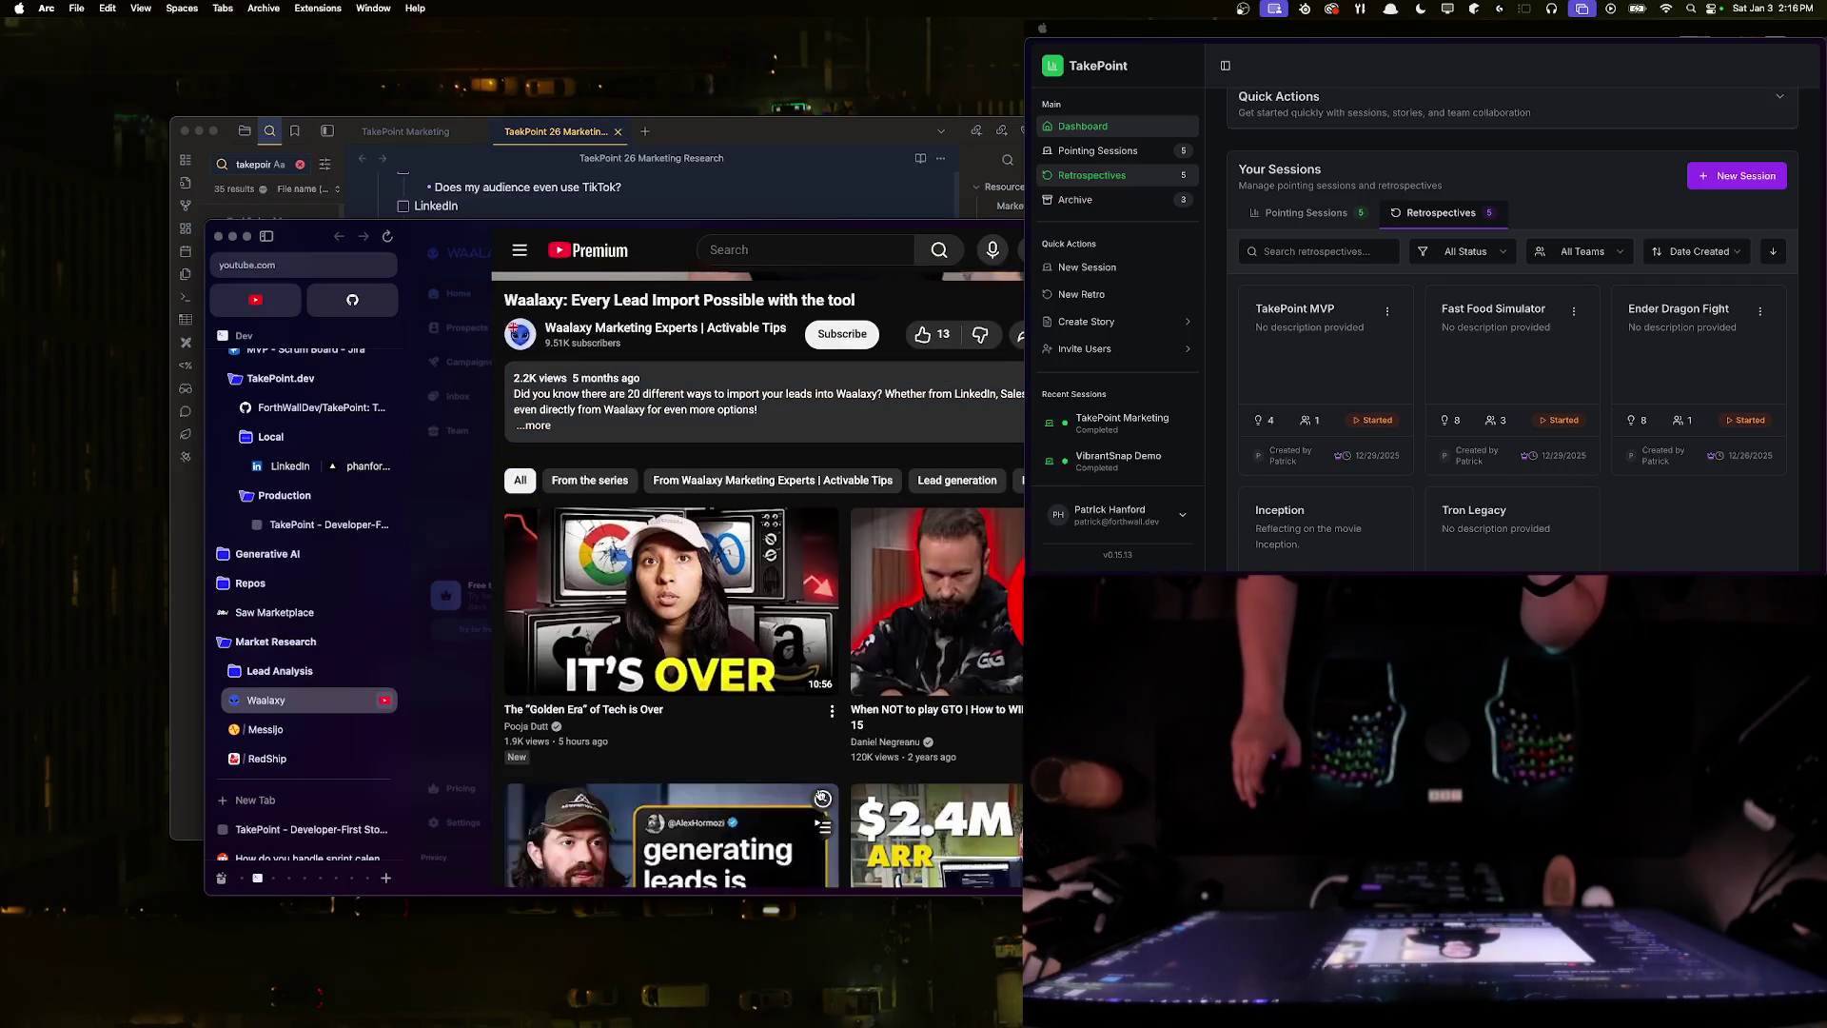
pyautogui.scroll(5, 804, 767)
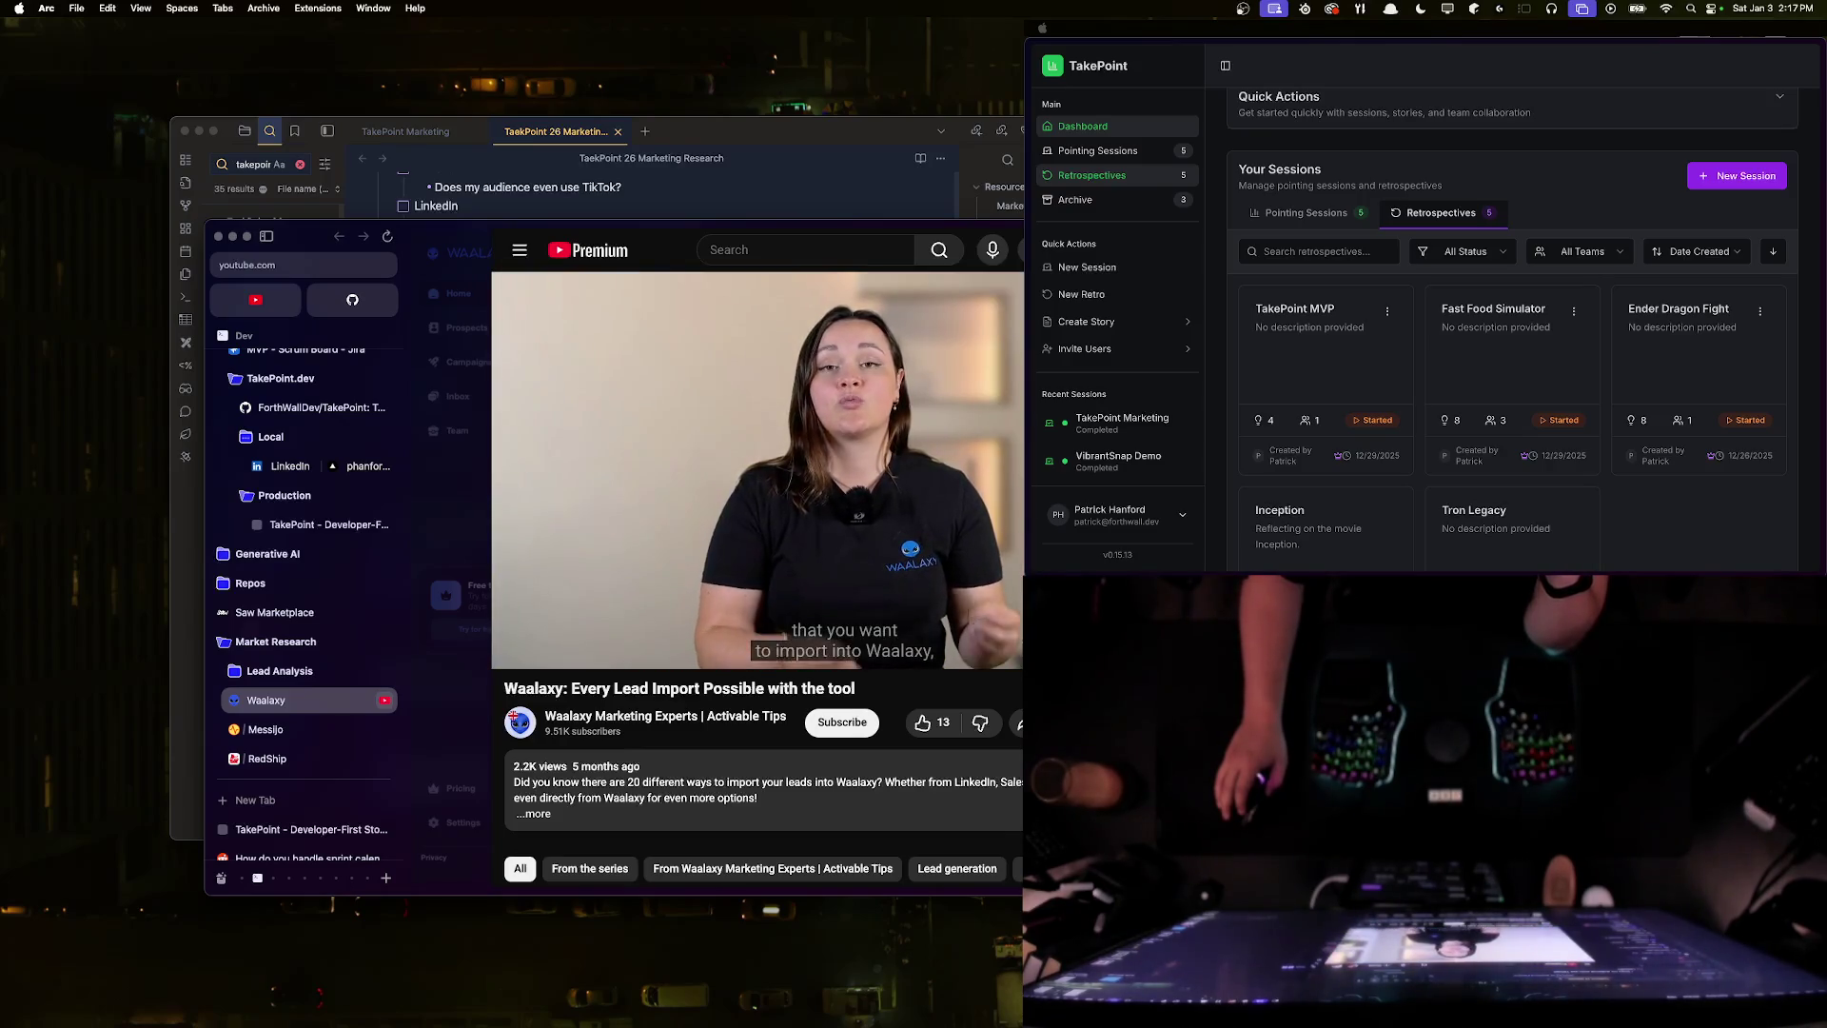
pyautogui.press('Escape')
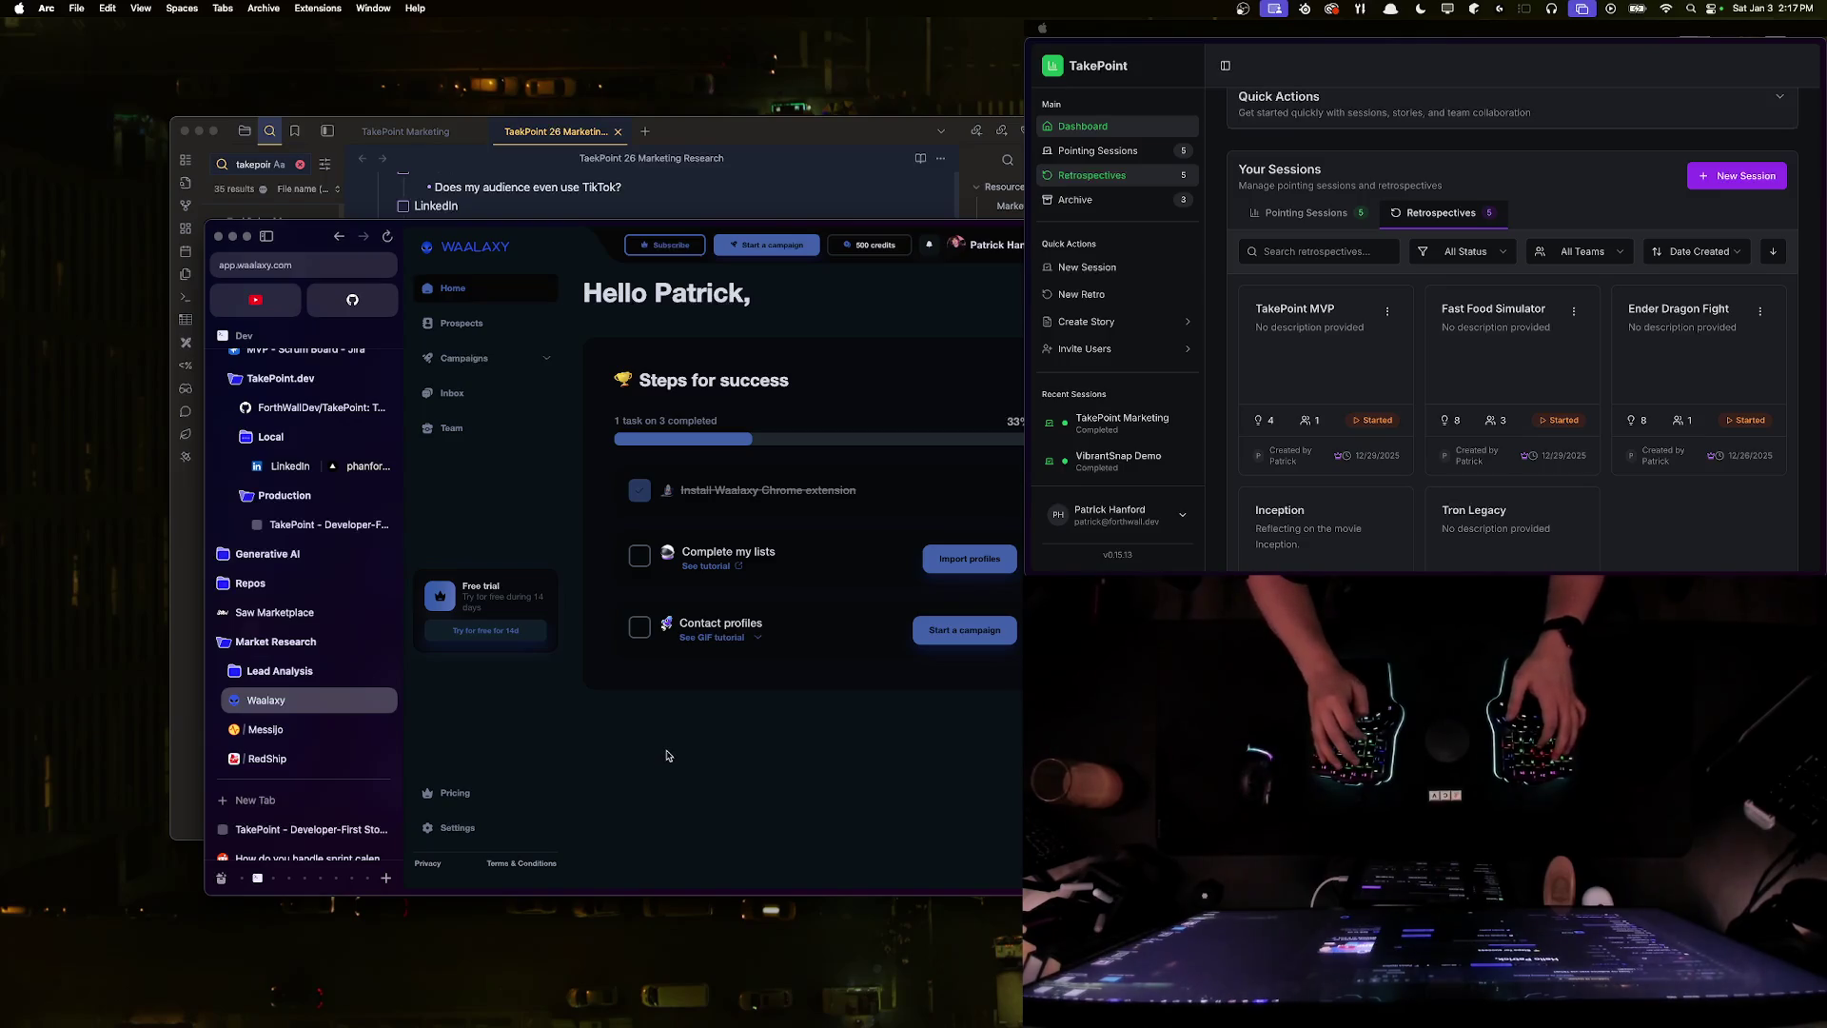
pyautogui.press('super+n')
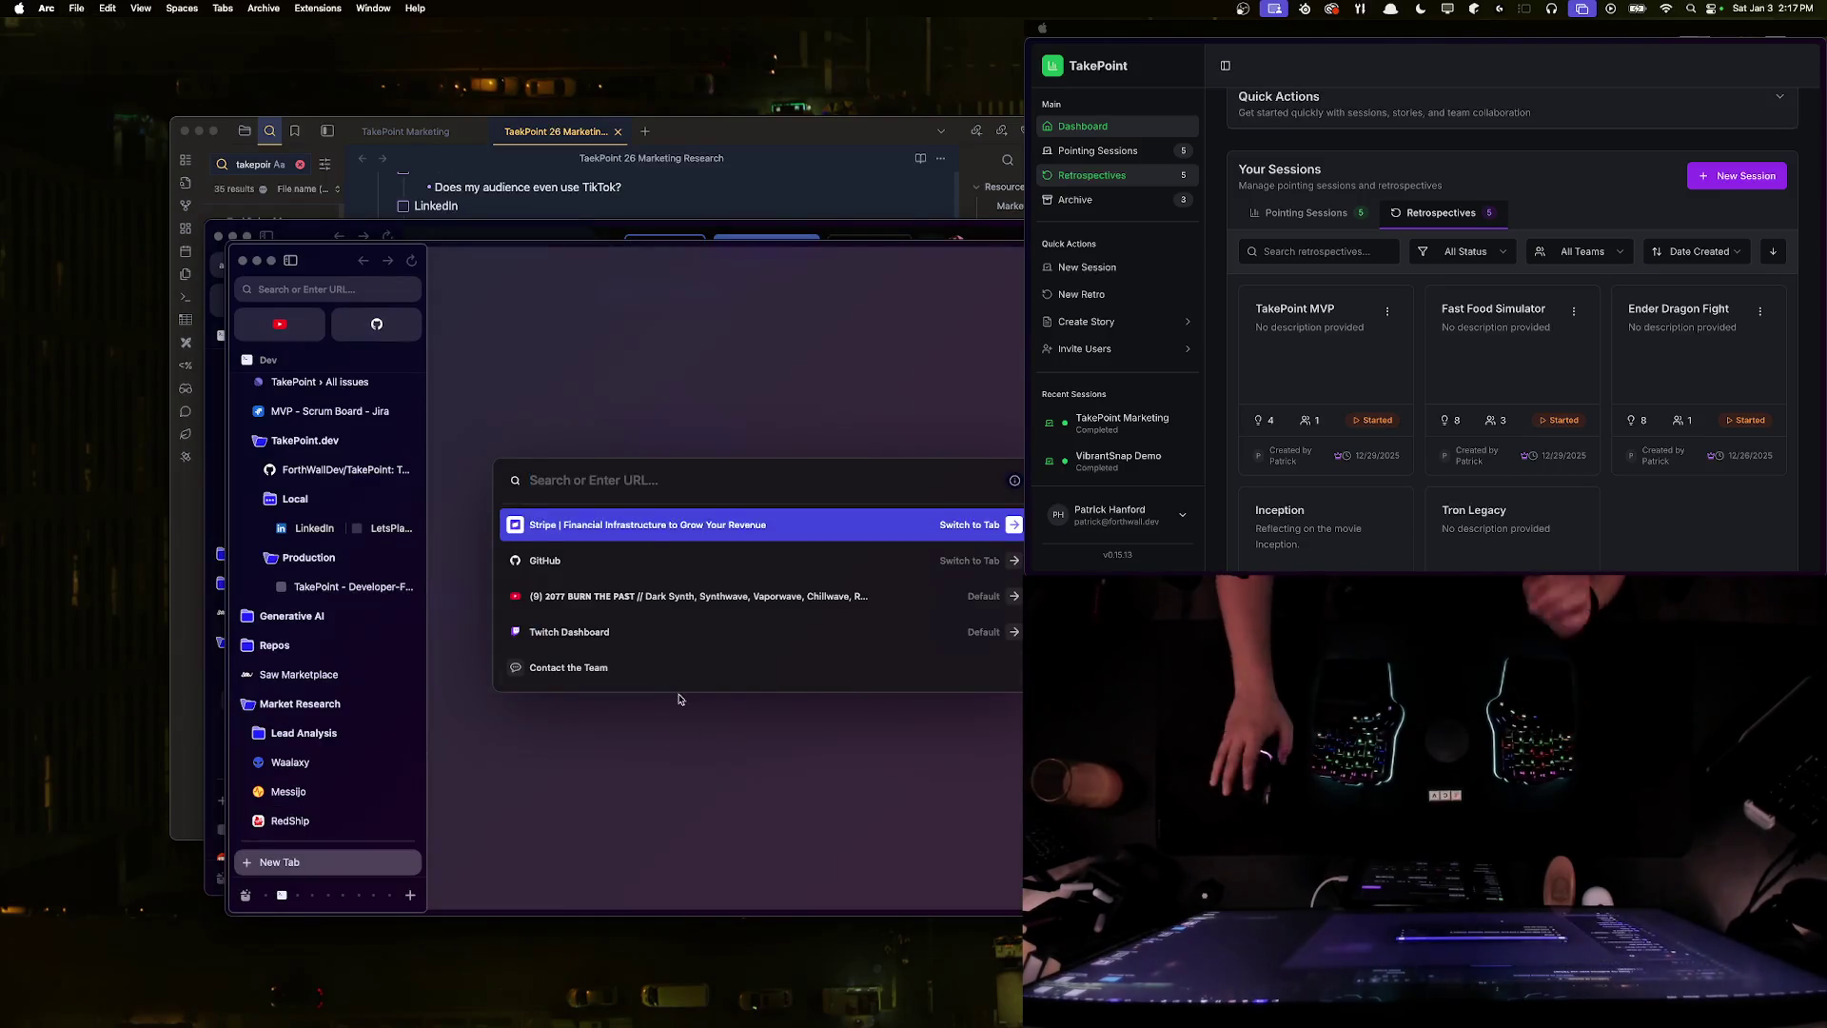
pyautogui.press('super+w')
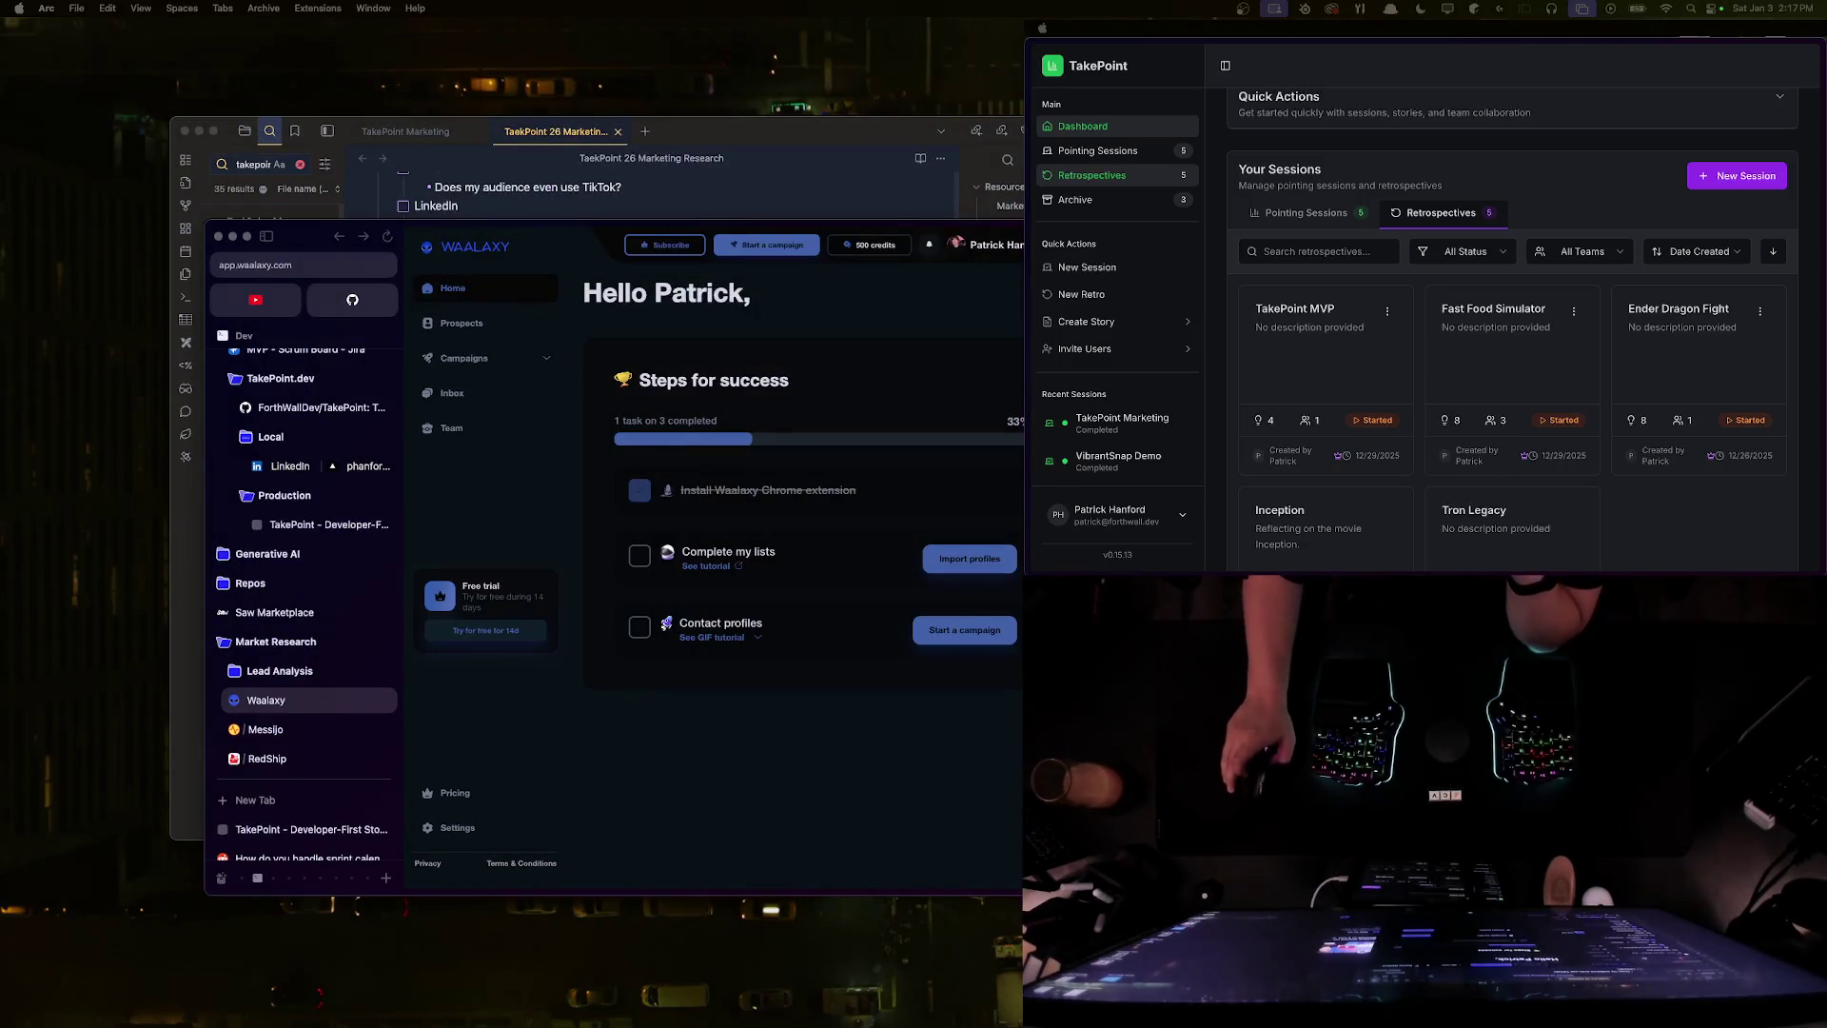
pyautogui.press('super+t')
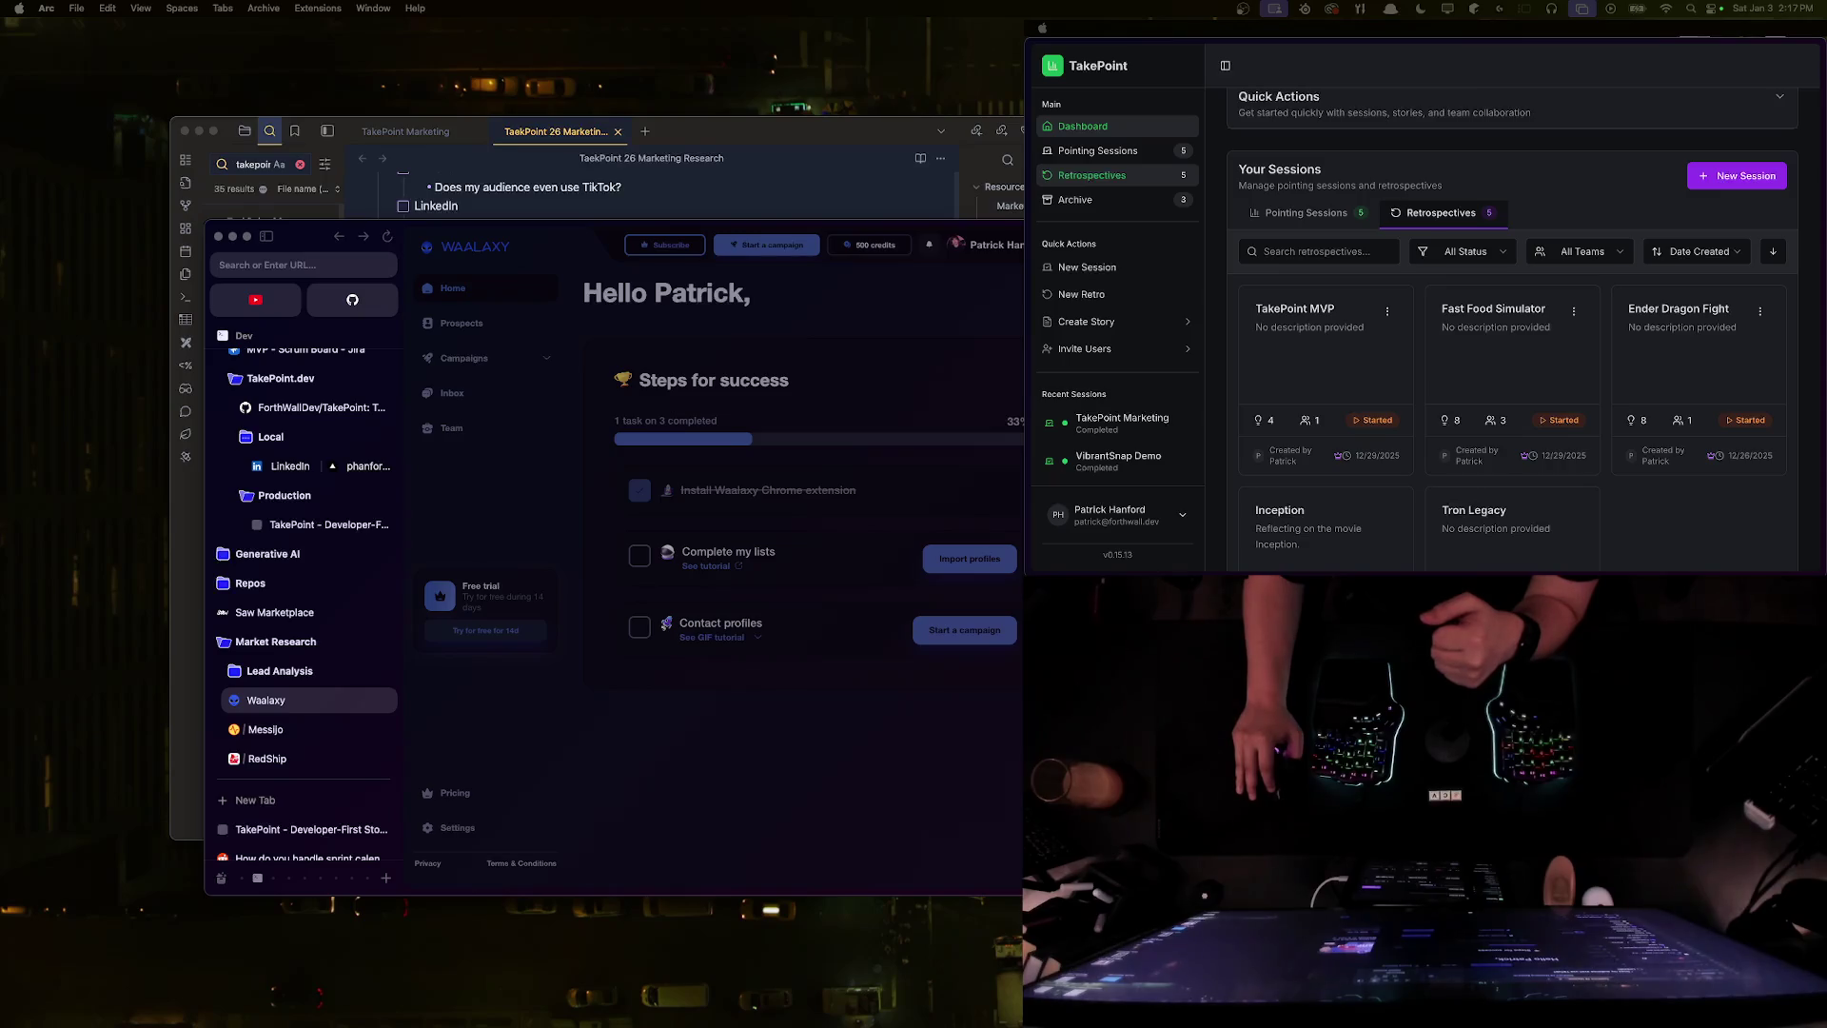
pyautogui.moveTo(255, 298); pyautogui.dragTo(710, 565)
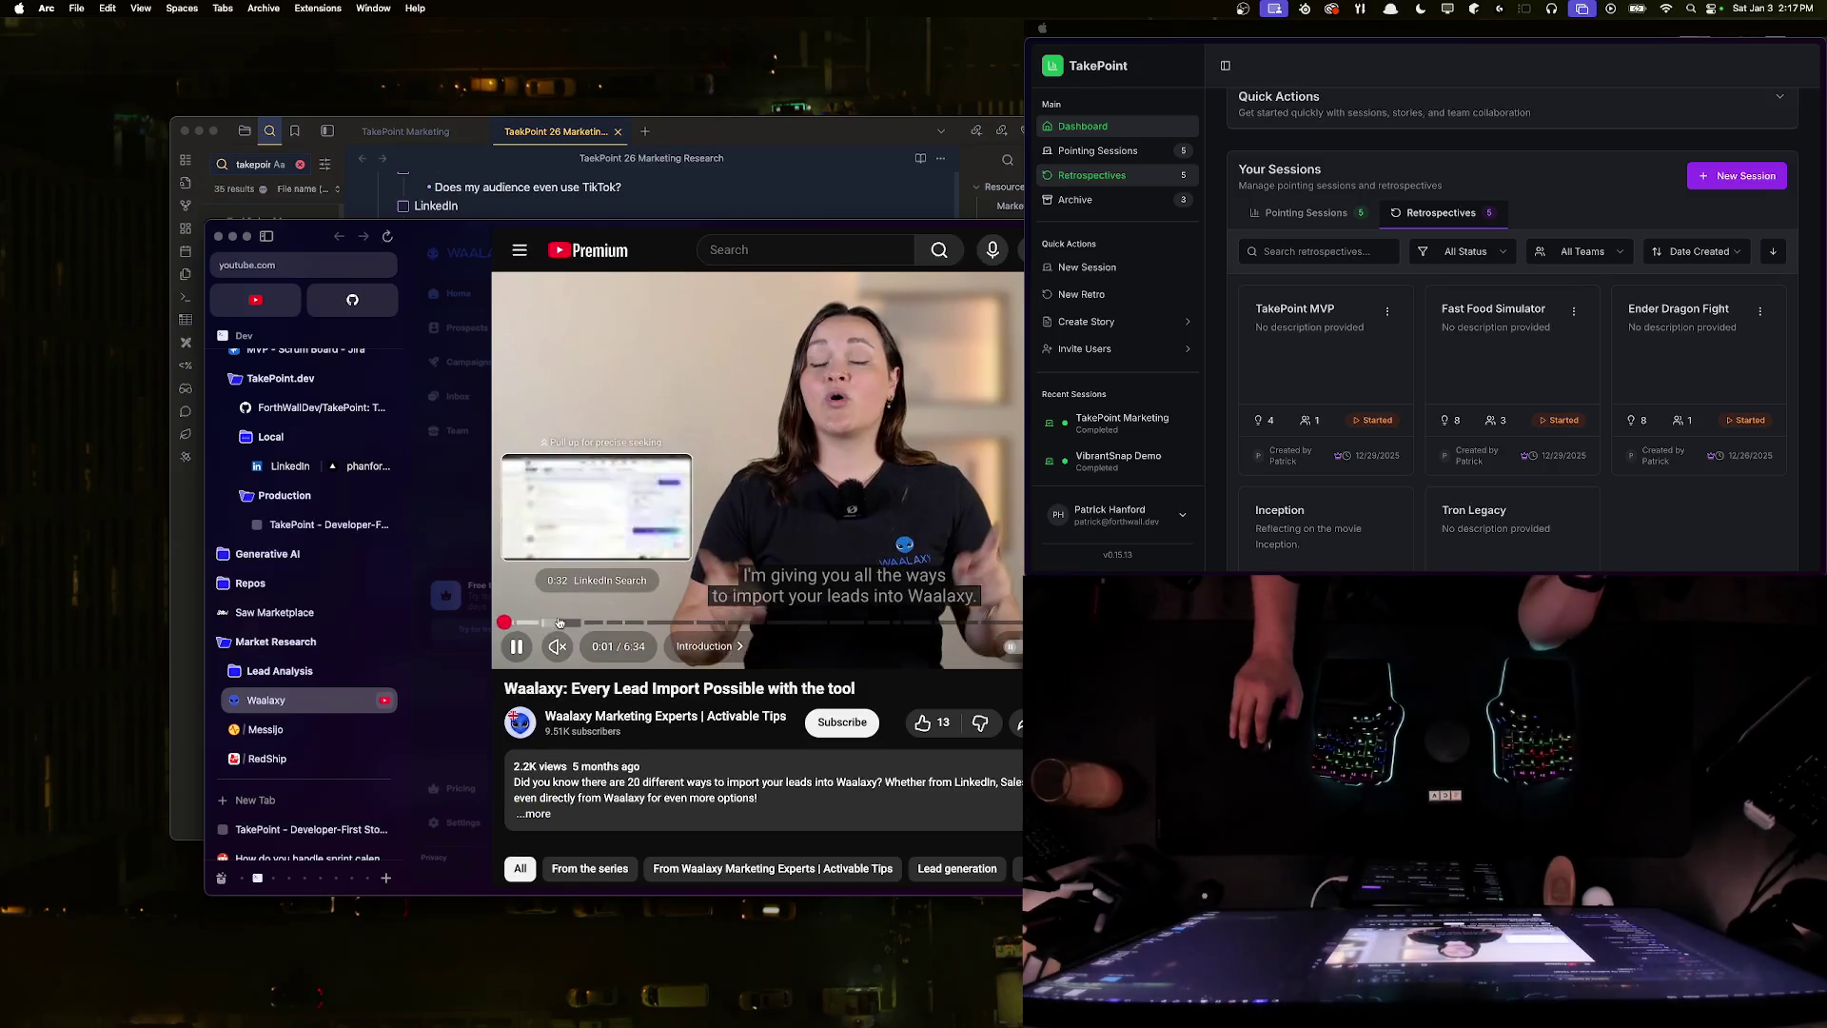
pyautogui.click(561, 623)
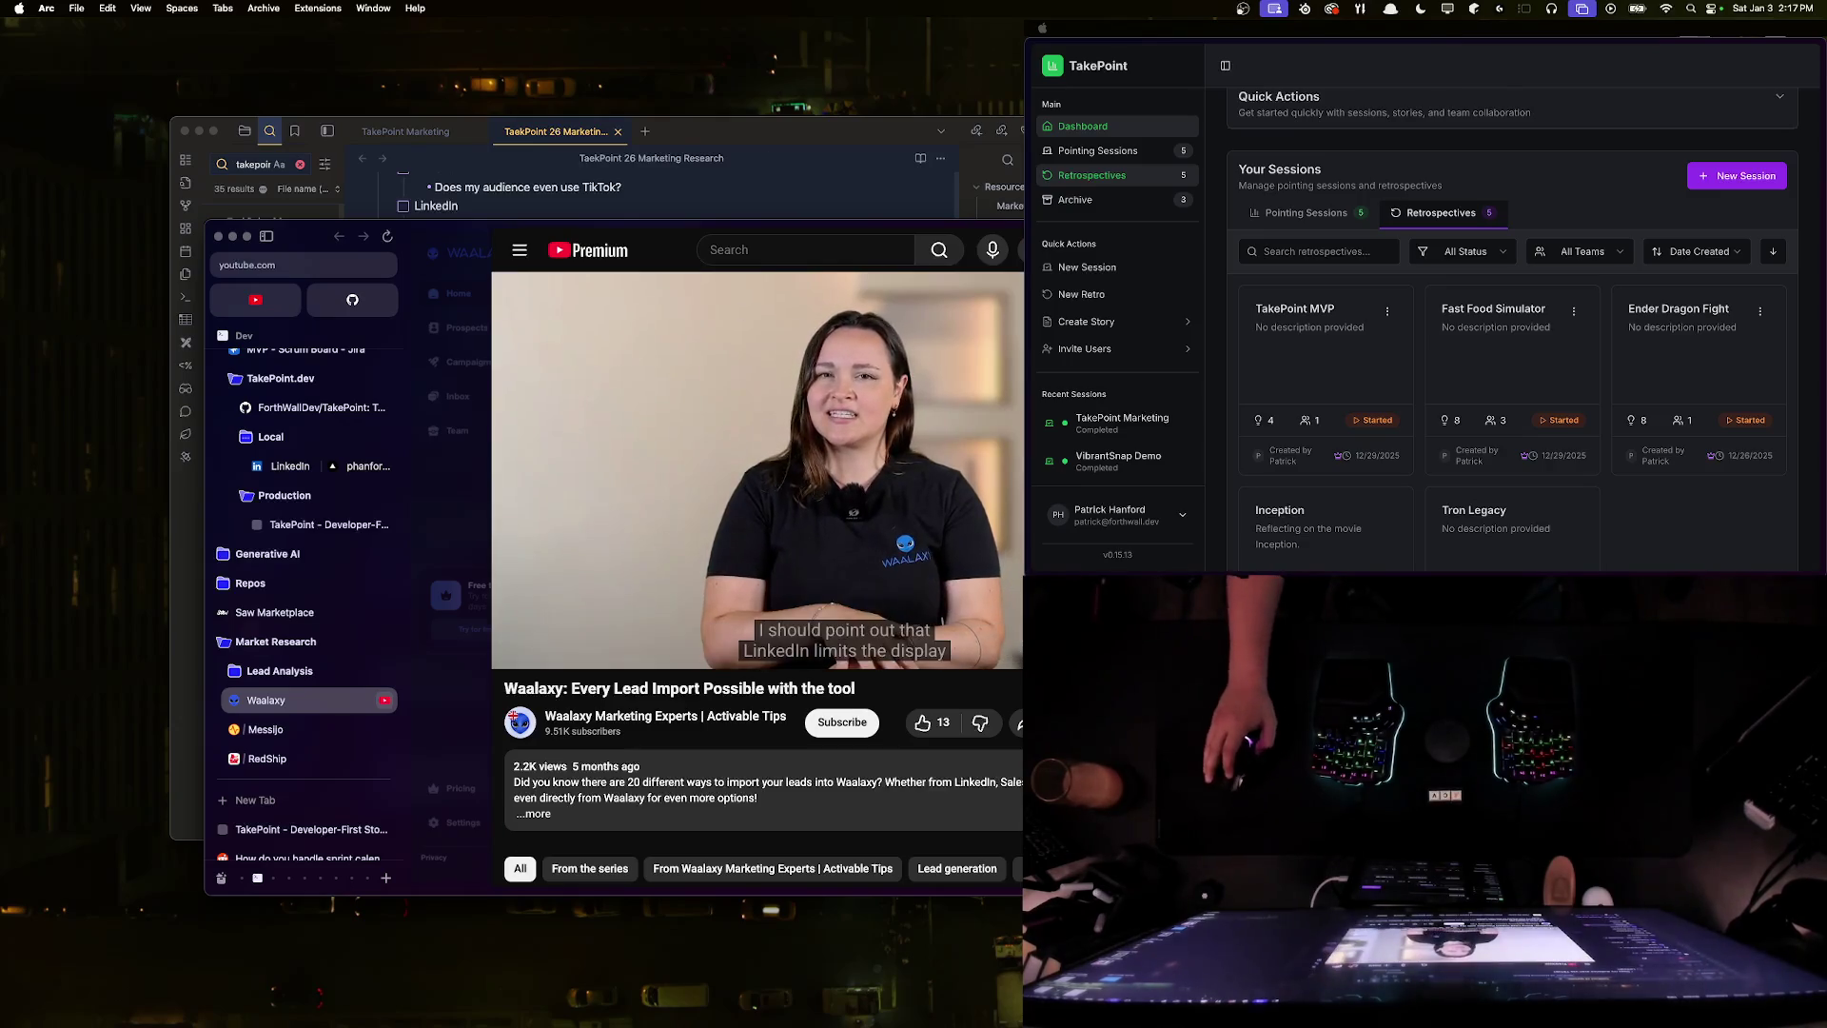
pyautogui.click(765, 491)
pyautogui.press('super+w')
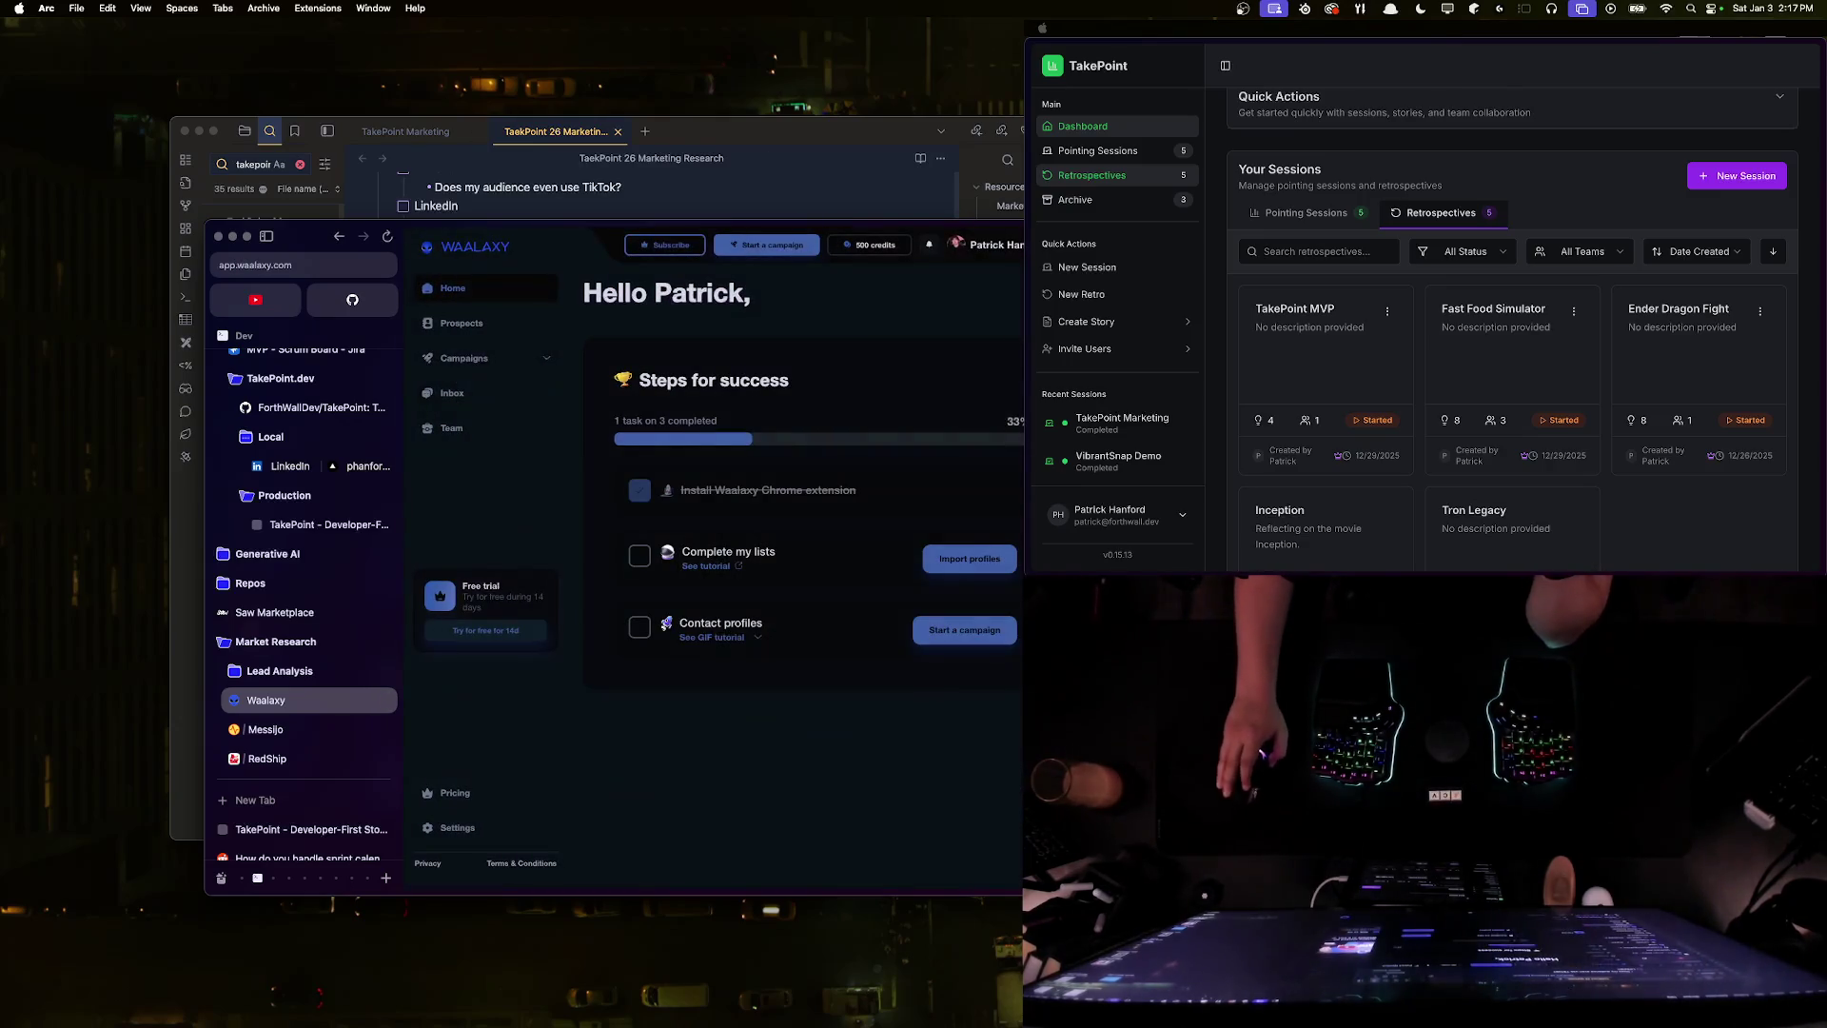